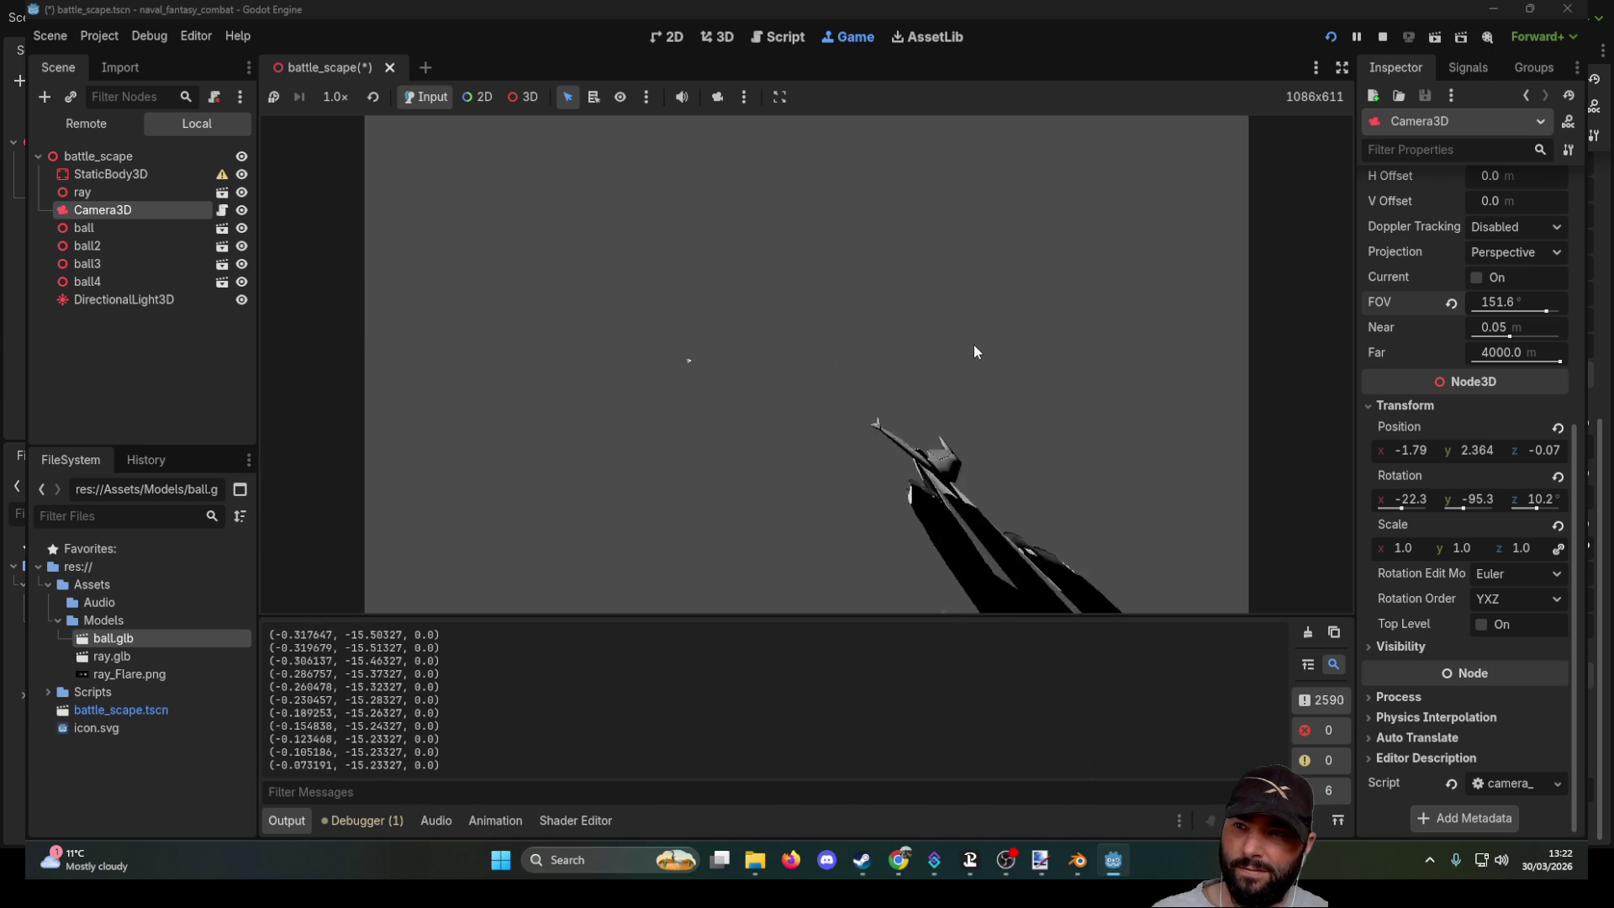
Step: Stop the running game with F8 and bring up camera_3d.gd in the Script workspace
key(F8)
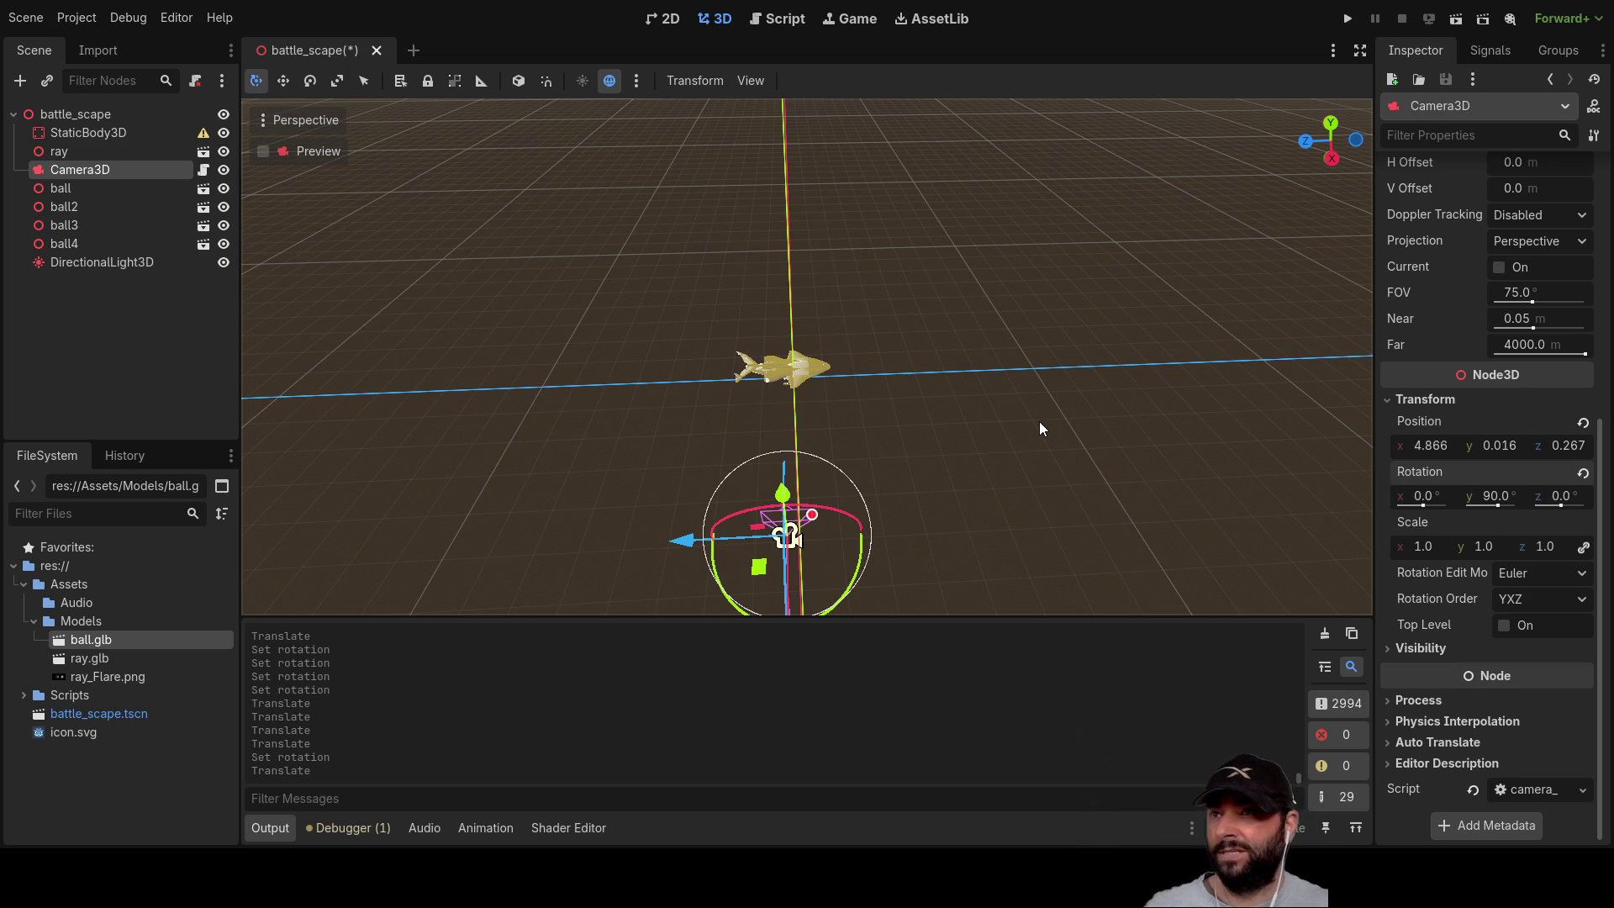
click(778, 18)
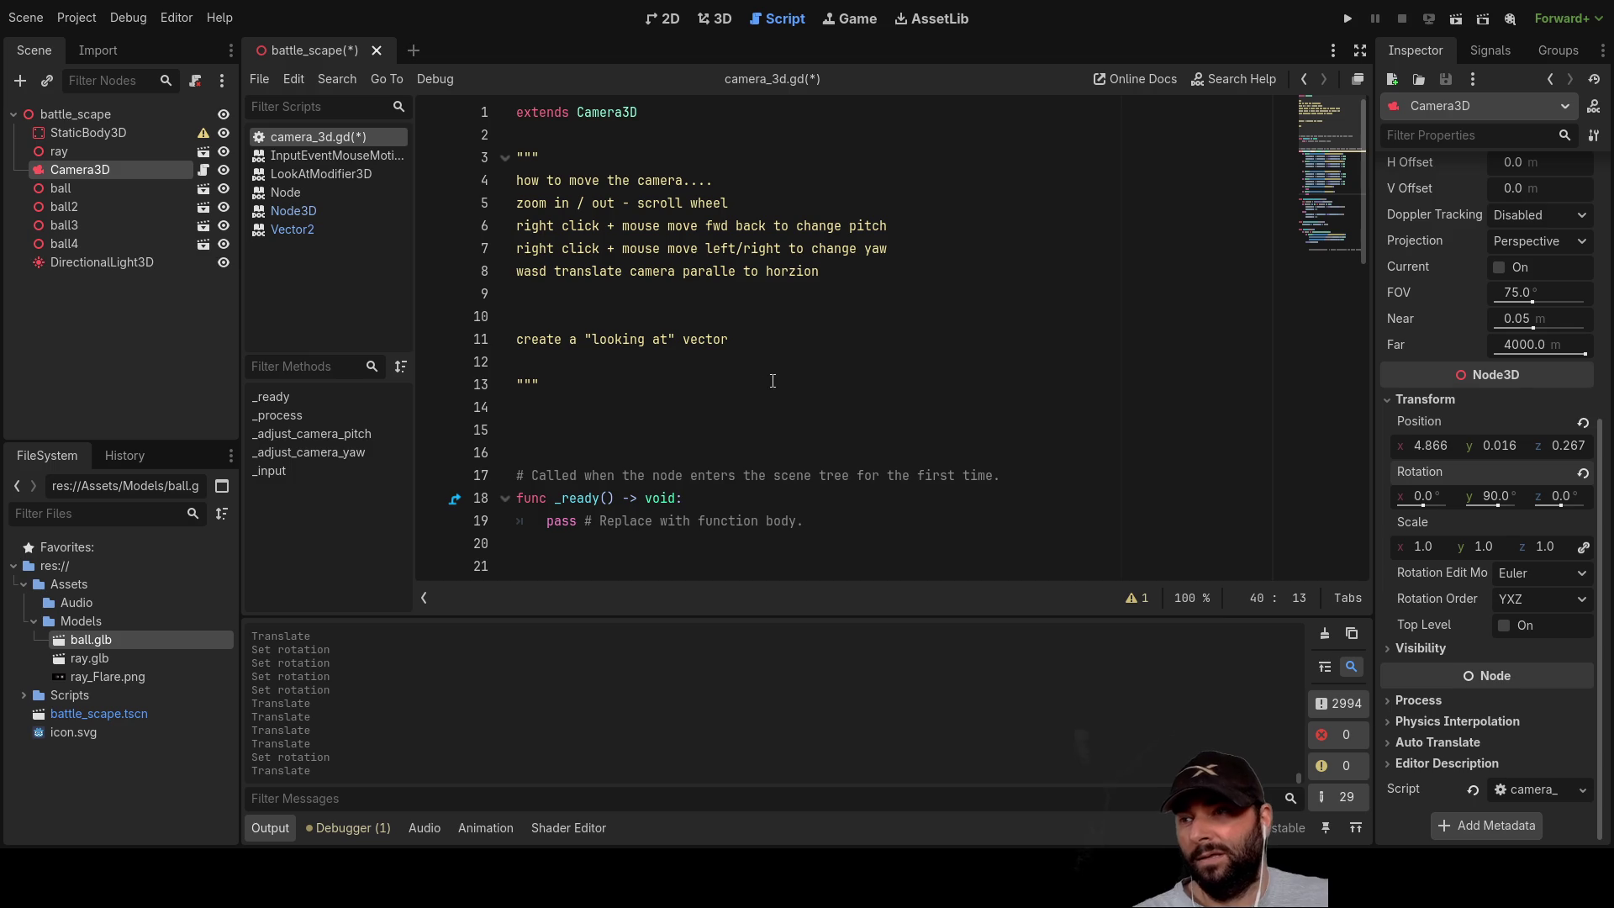
Step: Change the fly-left and fly-right formulas to use 2*rotation.y, then run the game
scroll(742, 363, down, 5)
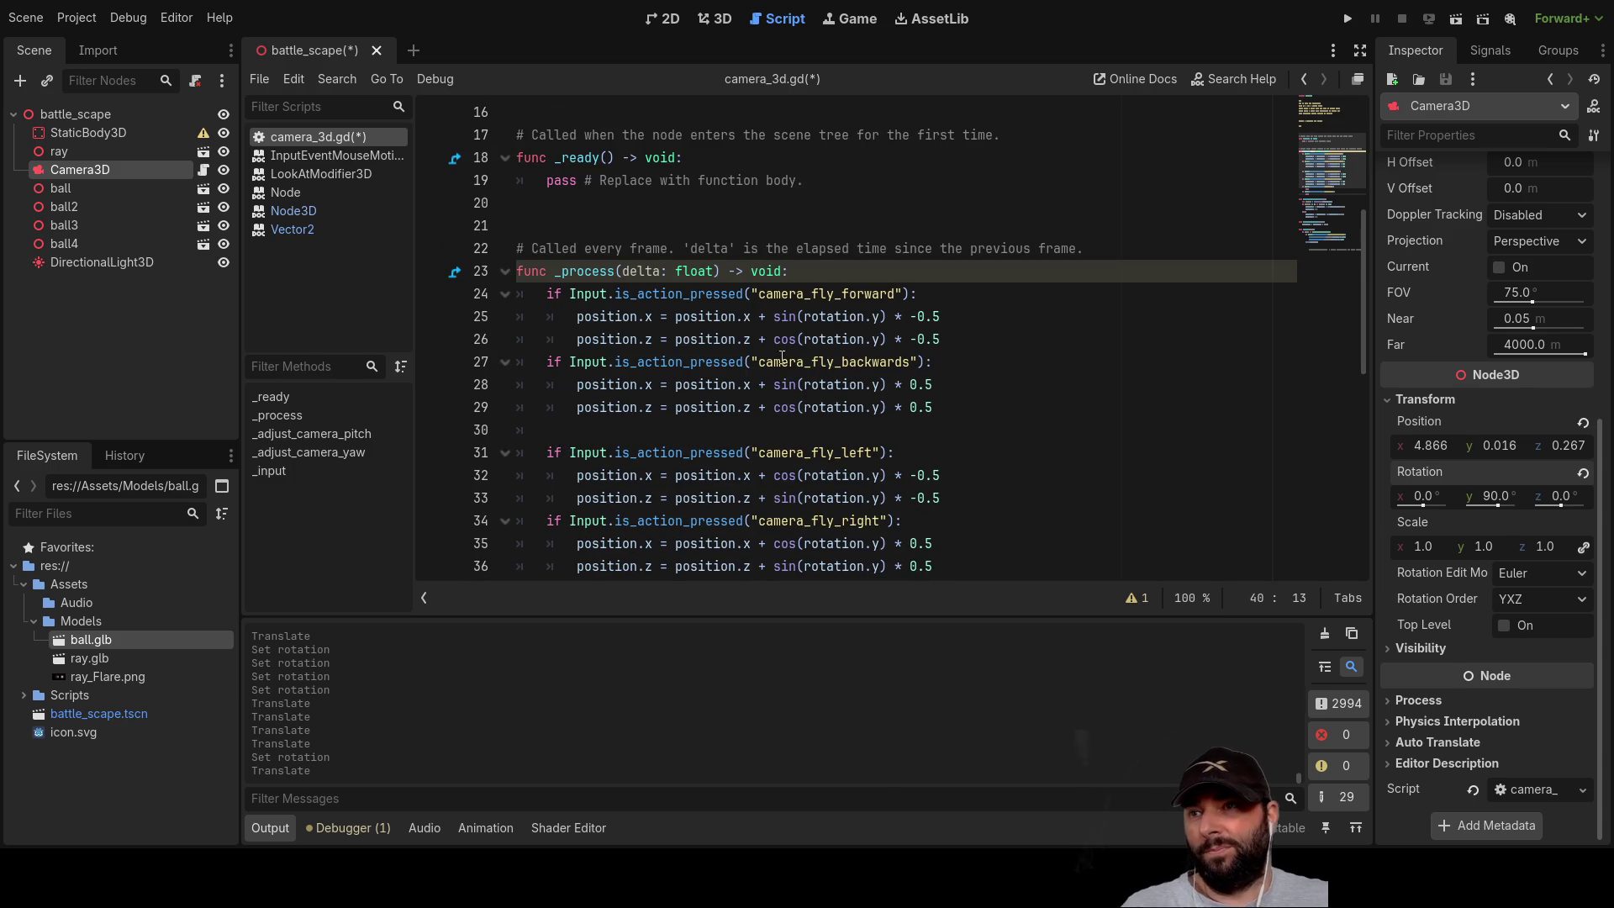
scroll(739, 351, down, 3)
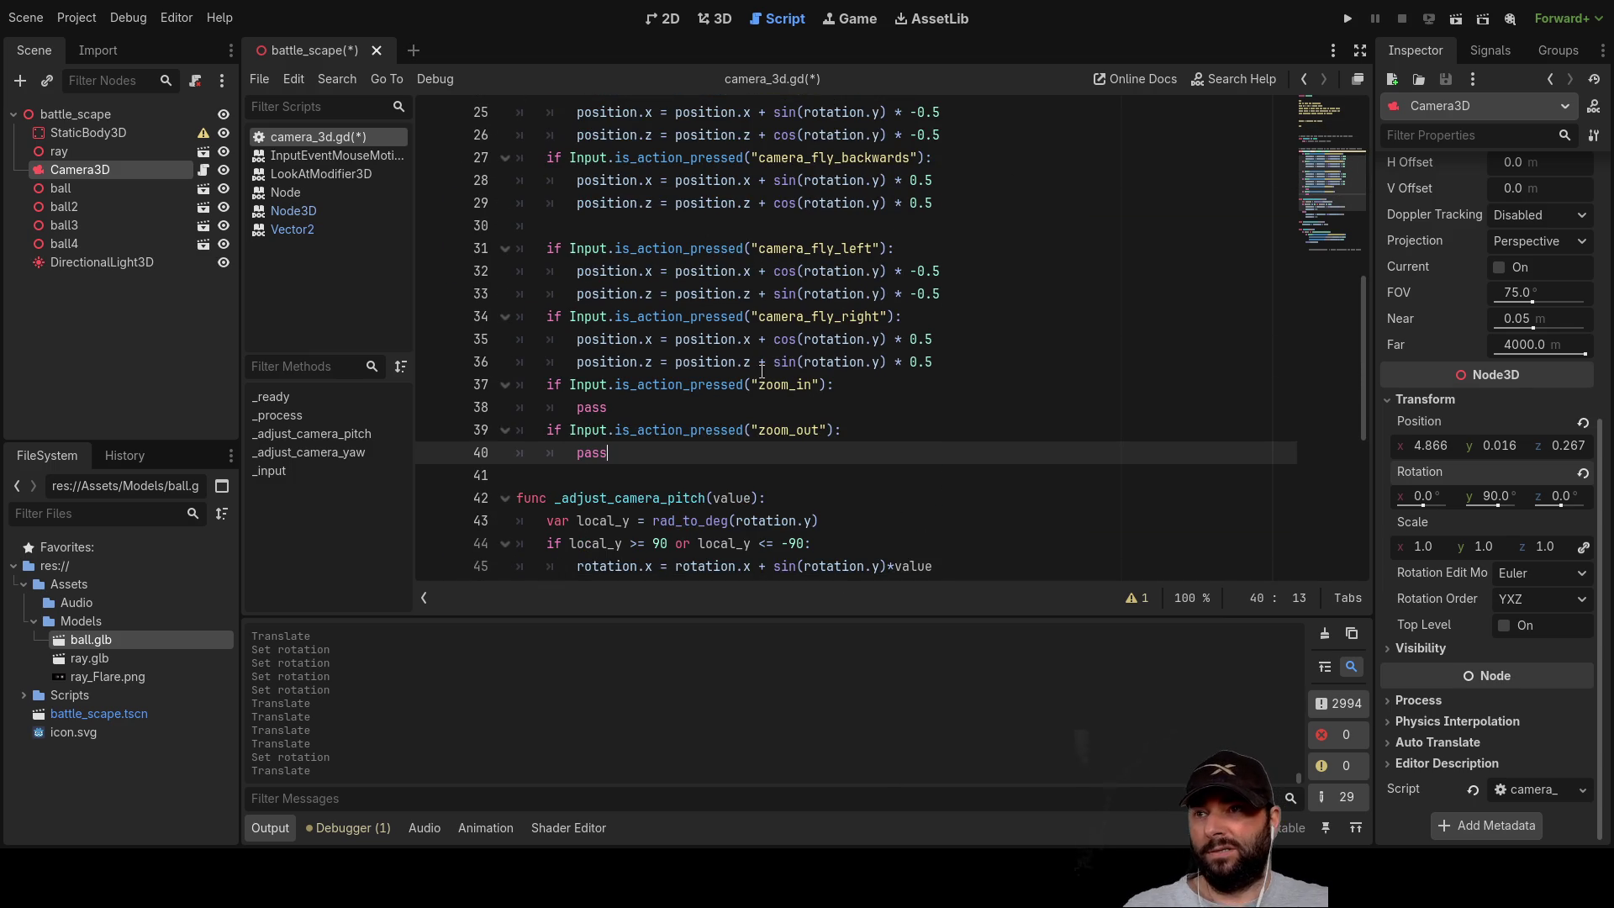
click(801, 270)
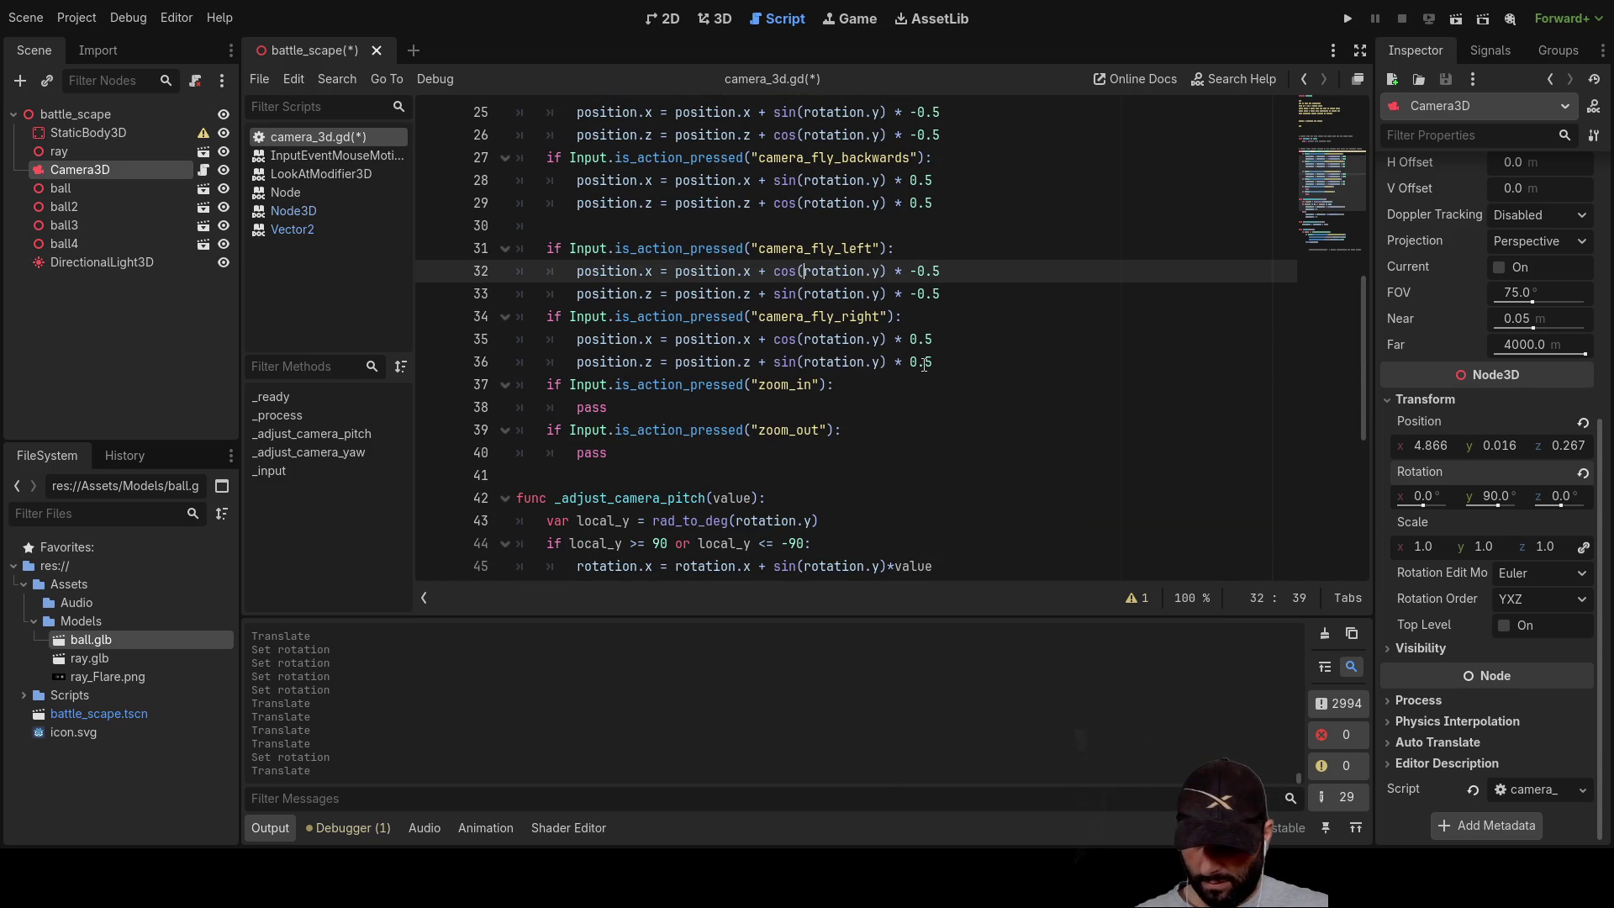
text(2*)
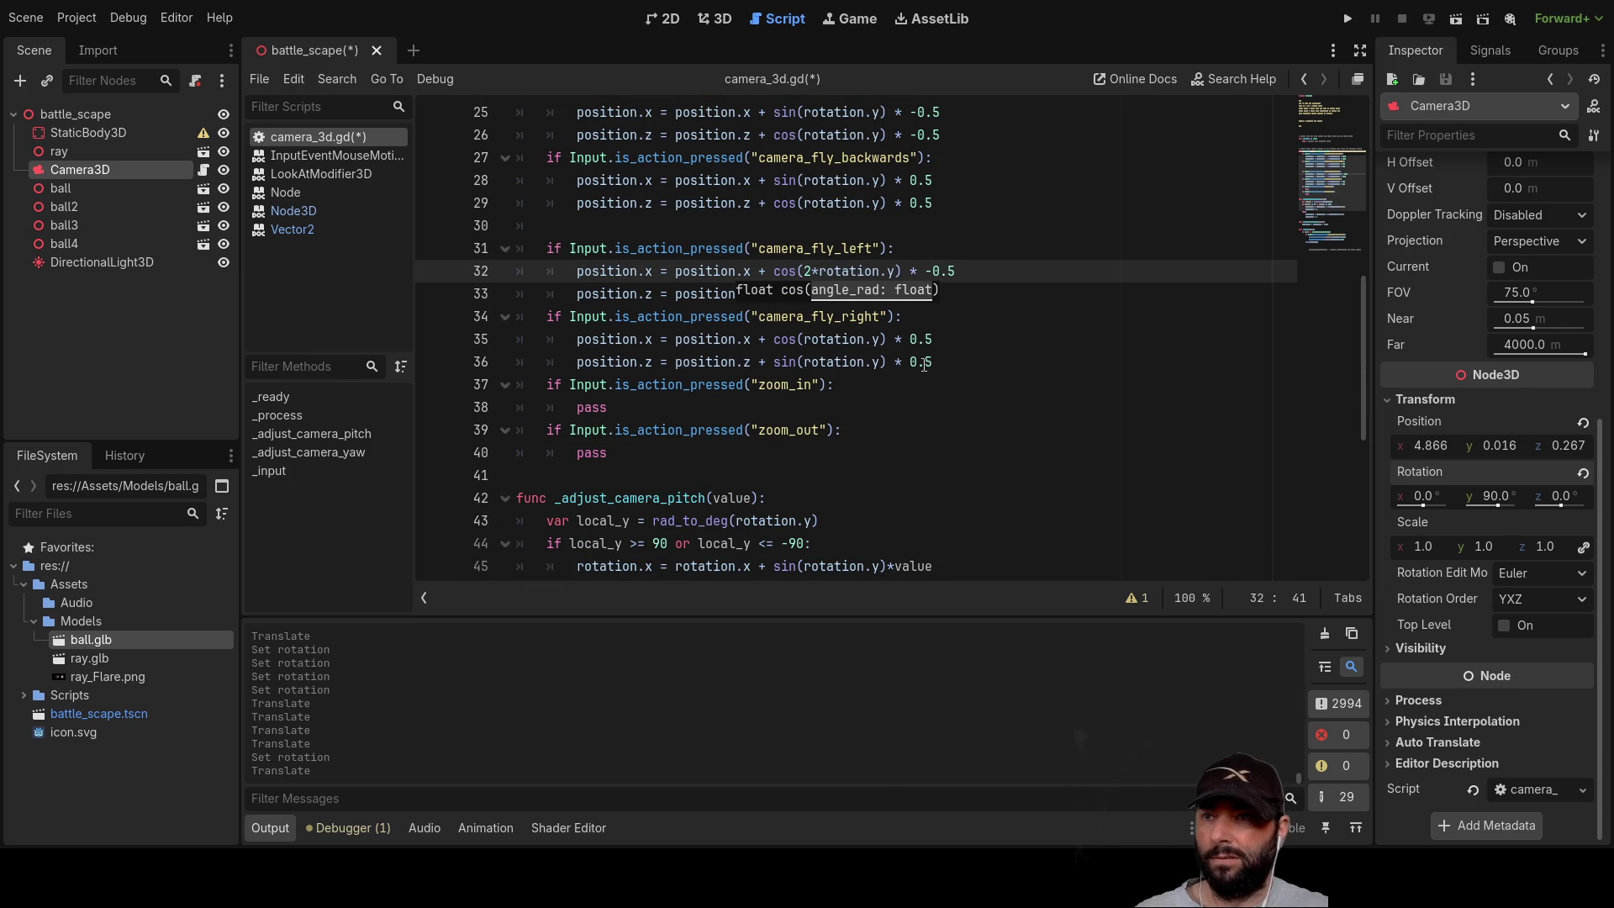
key(Down)
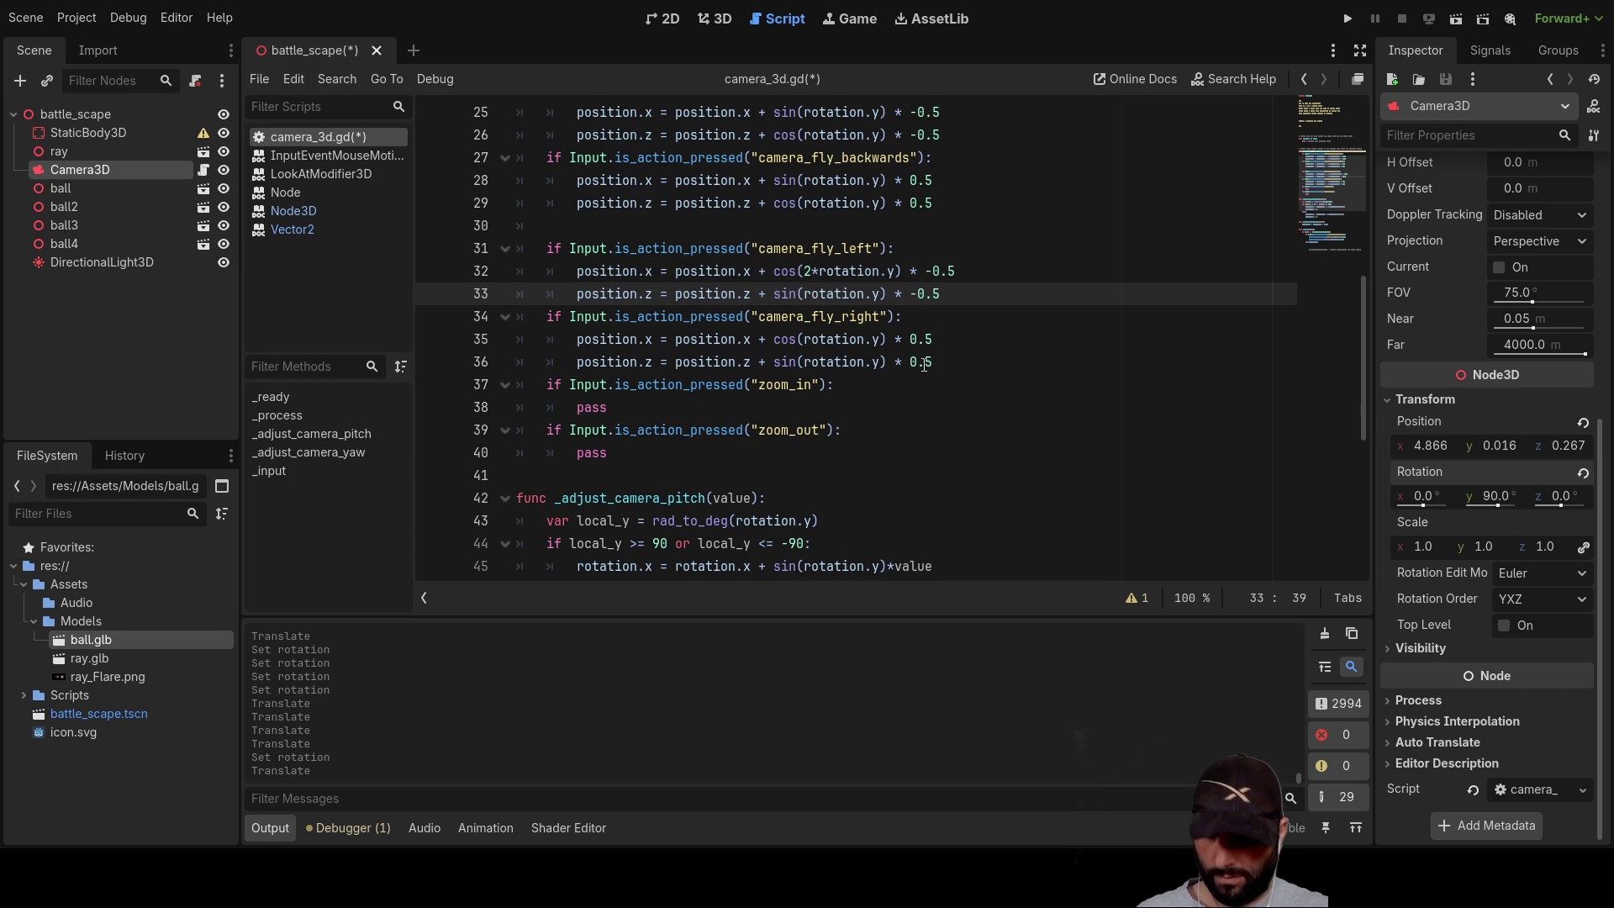
text(2)
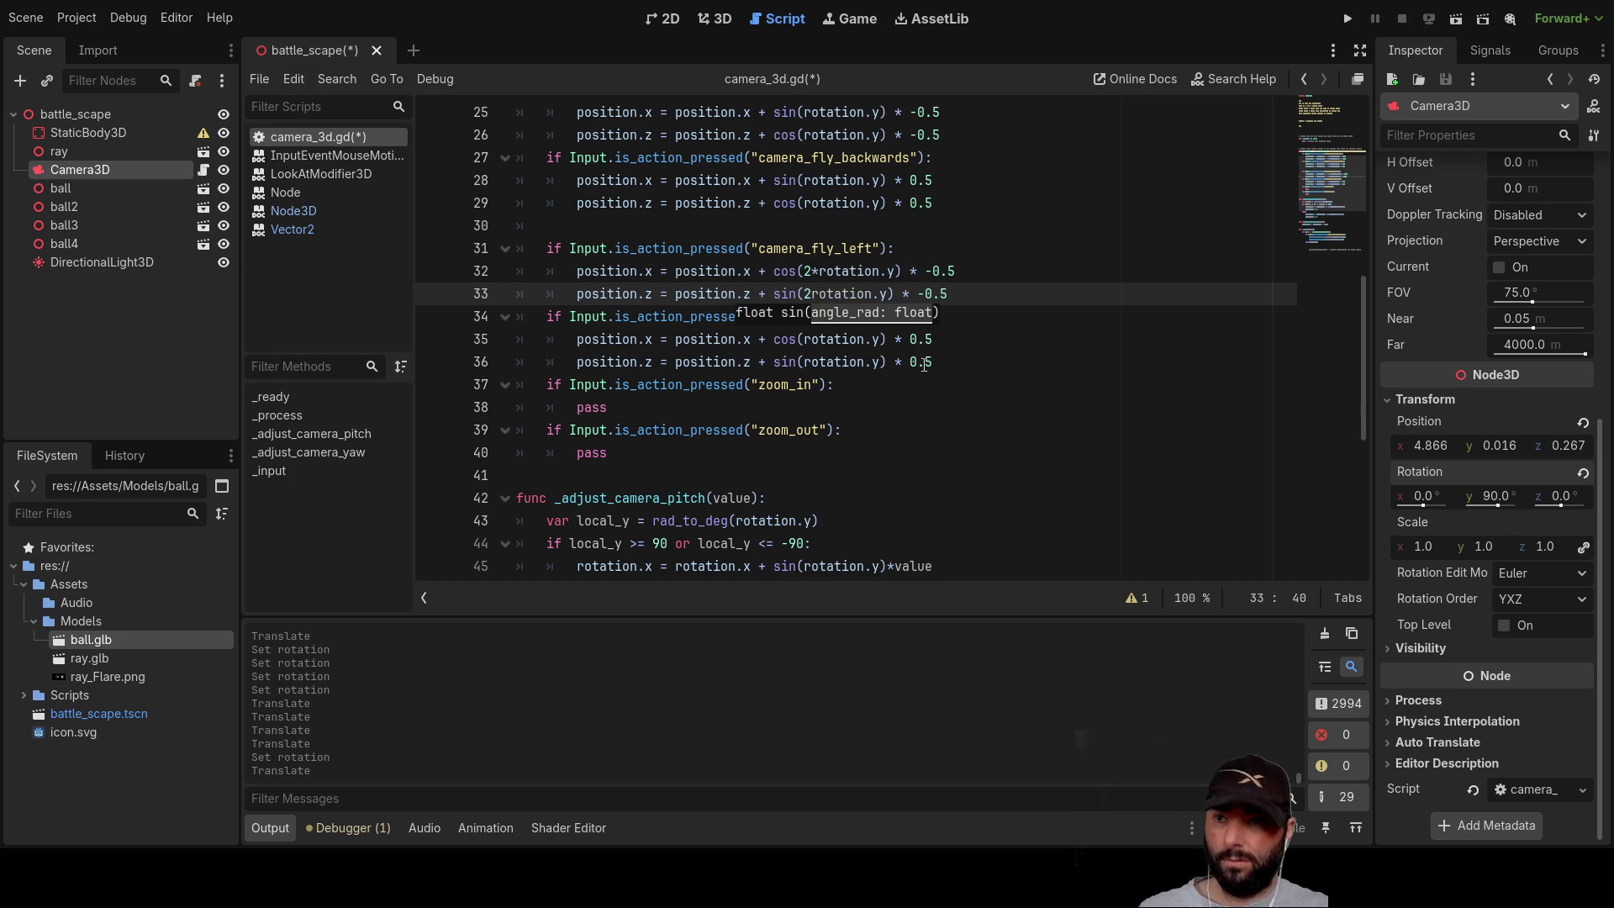
key(Down)
key(Down)
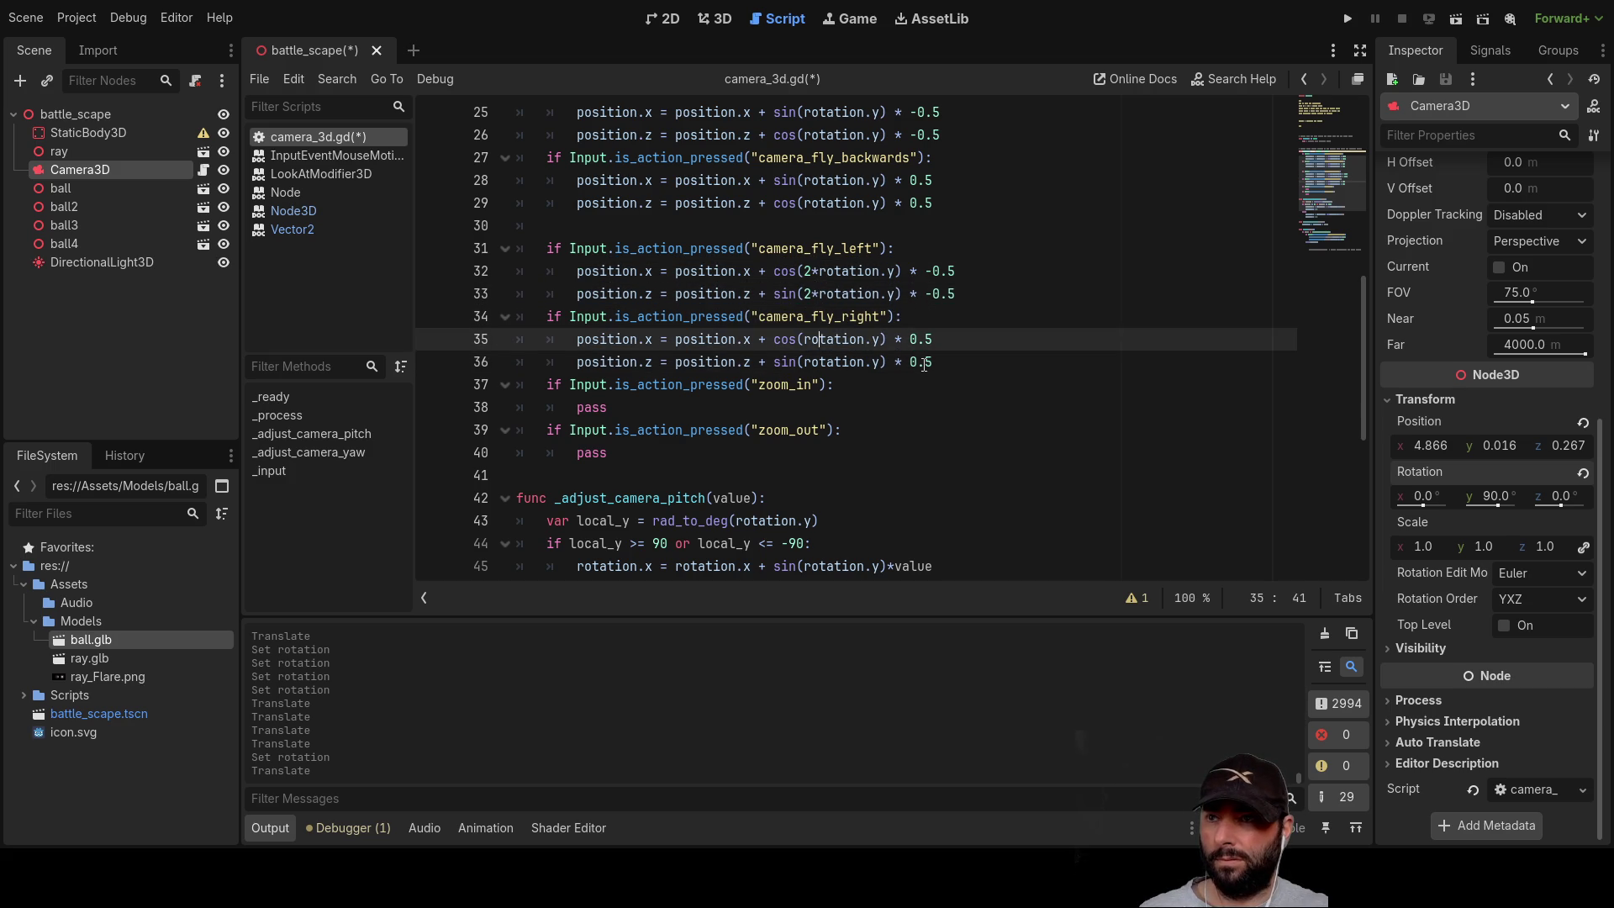
text(2)
text(*)
key(Down)
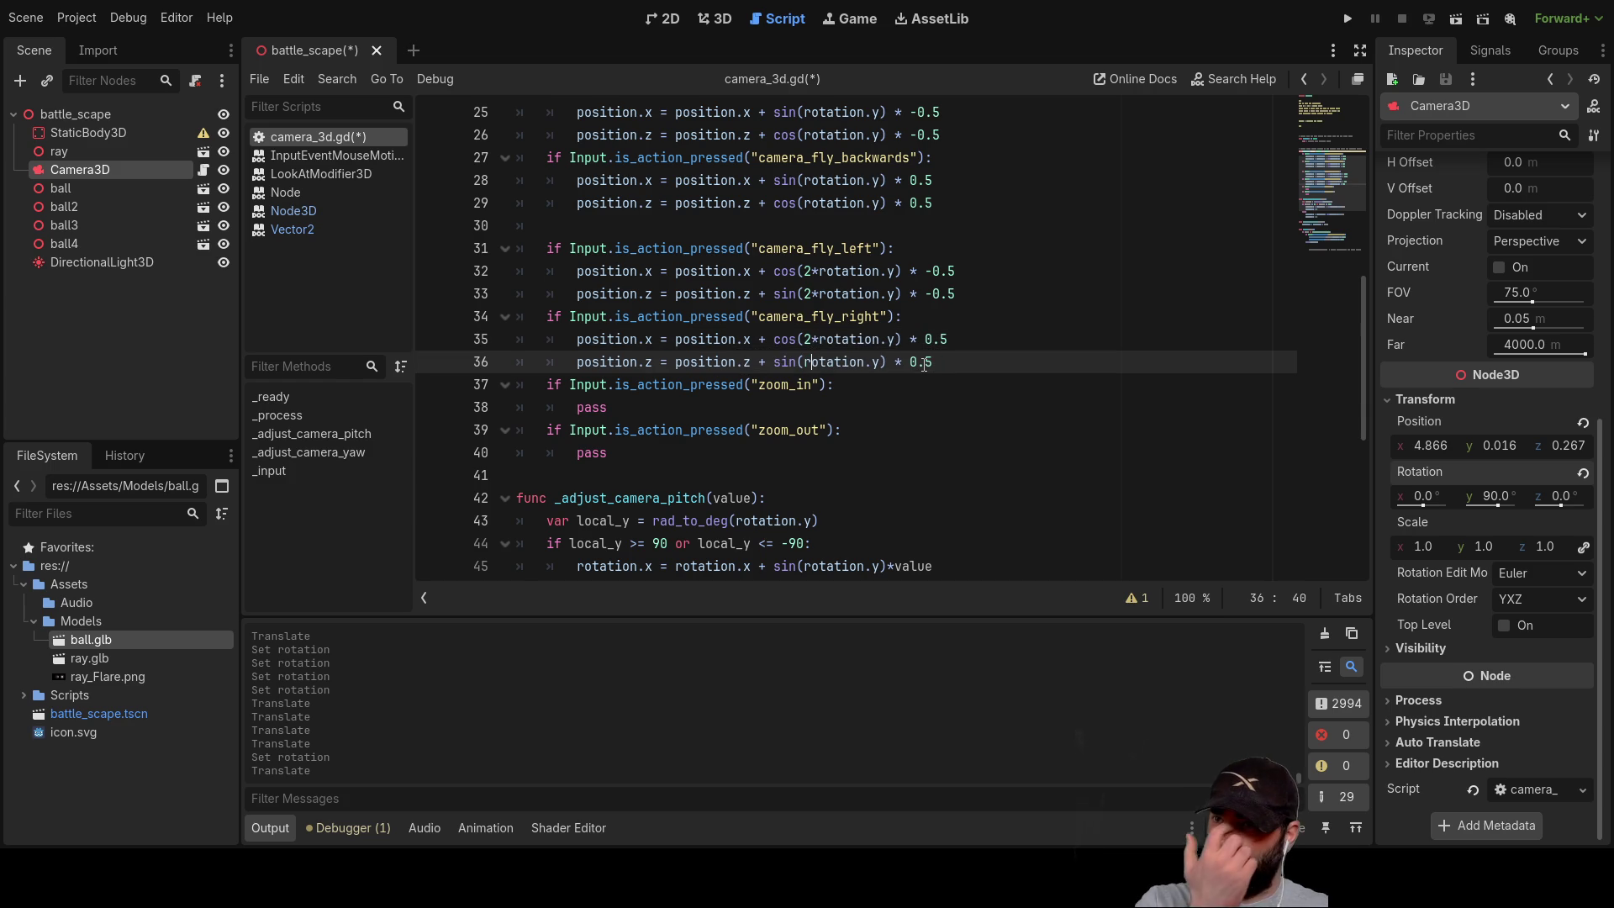
text(2*)
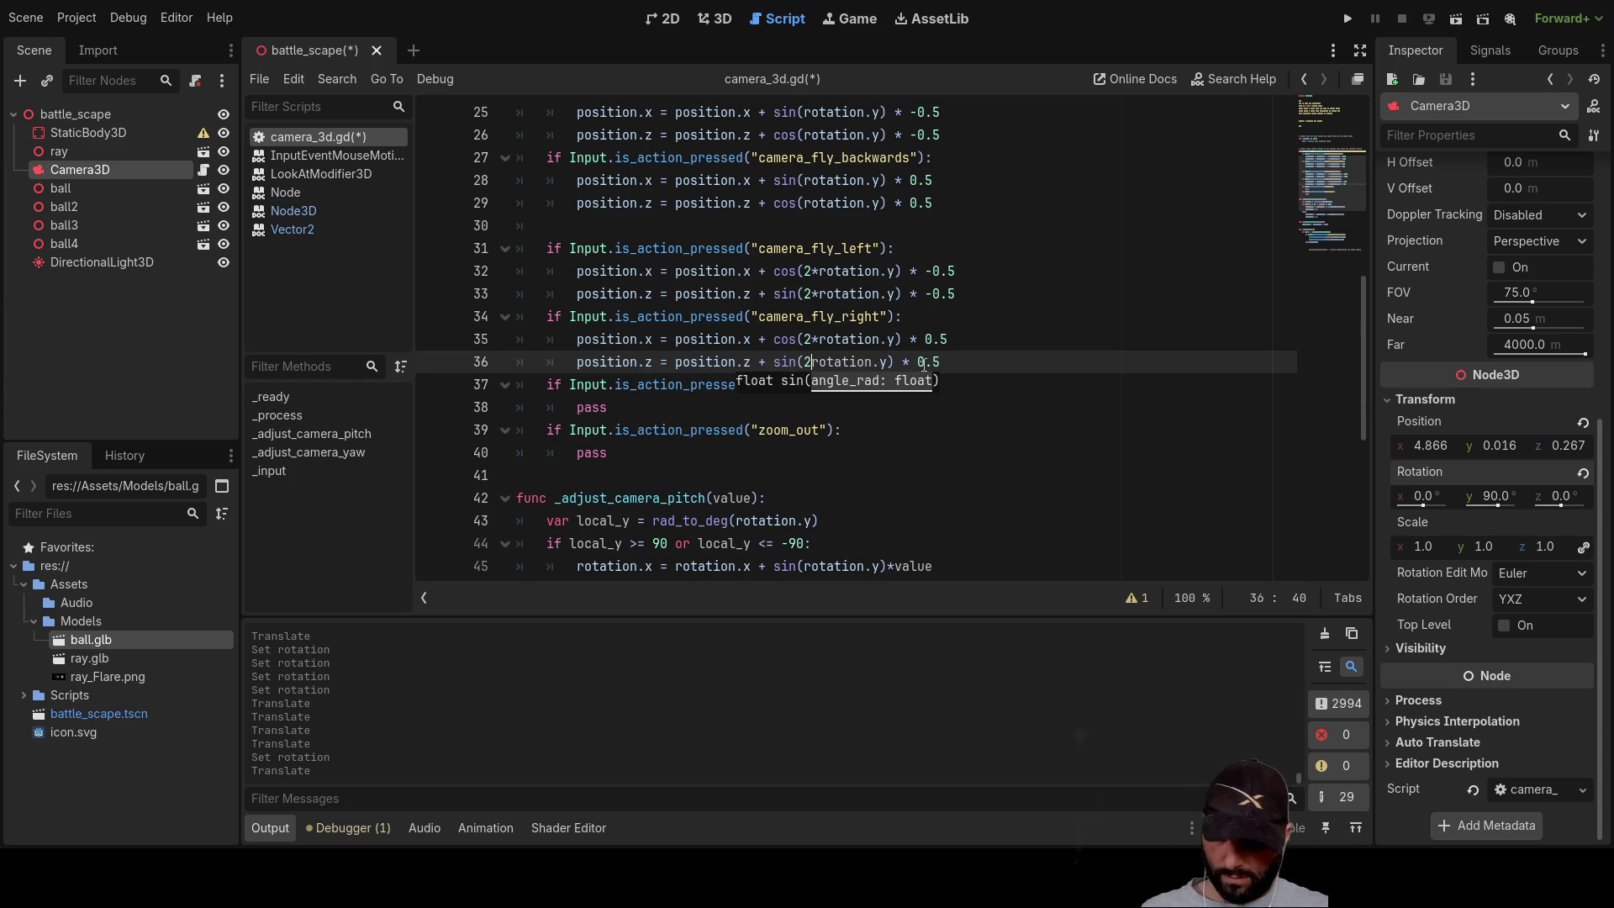
key(Up)
key(Up)
key(Up)
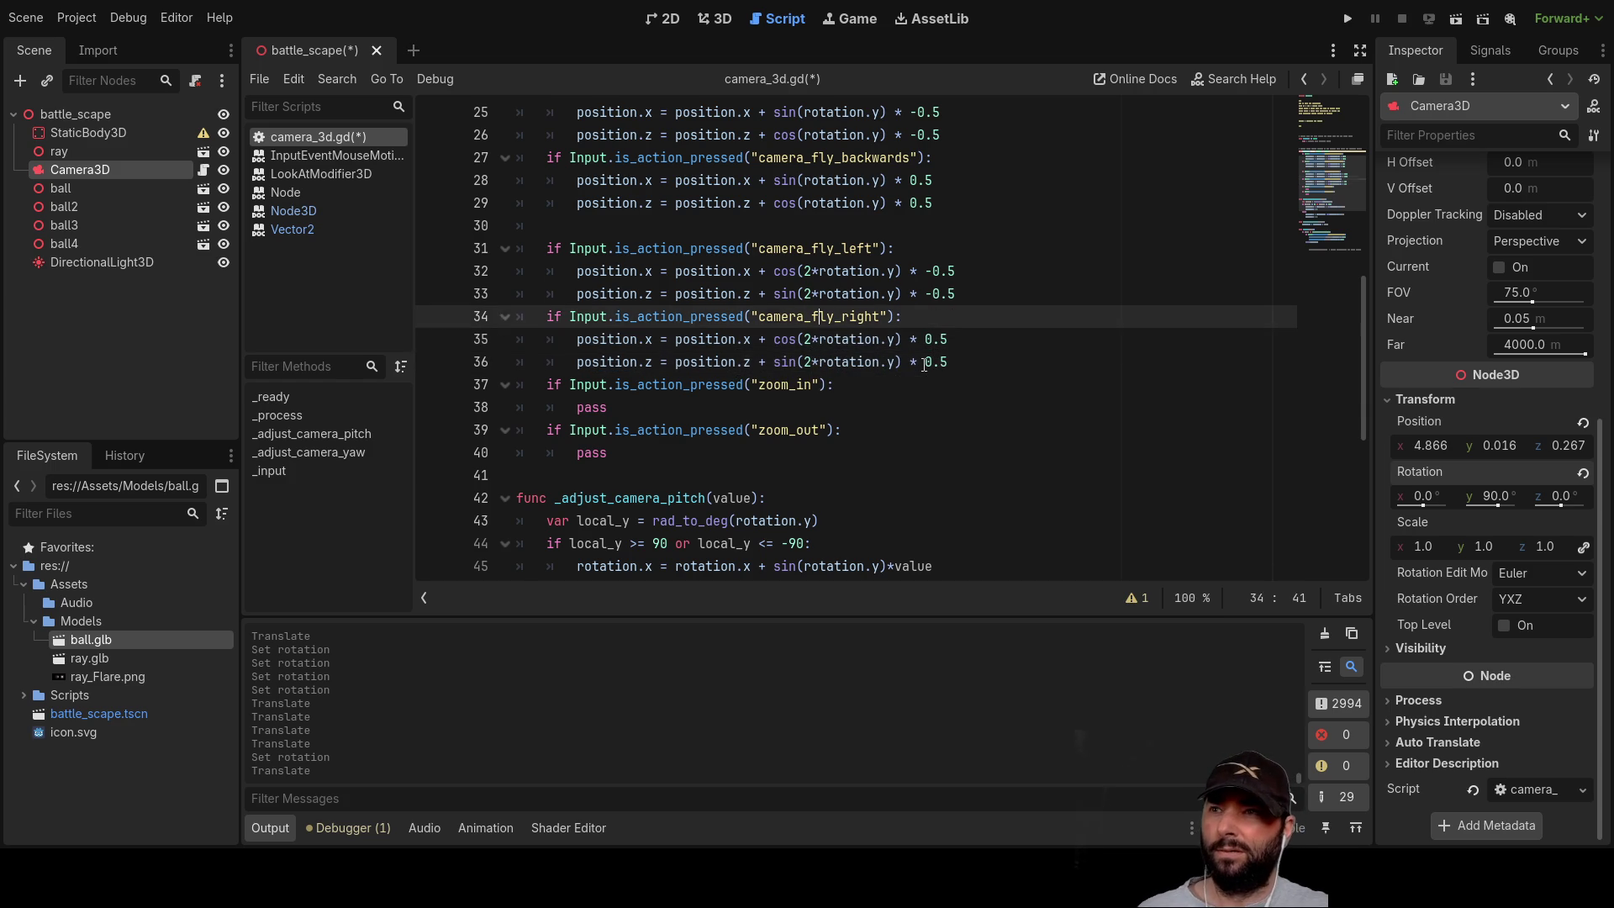
scroll(855, 439, up, 2)
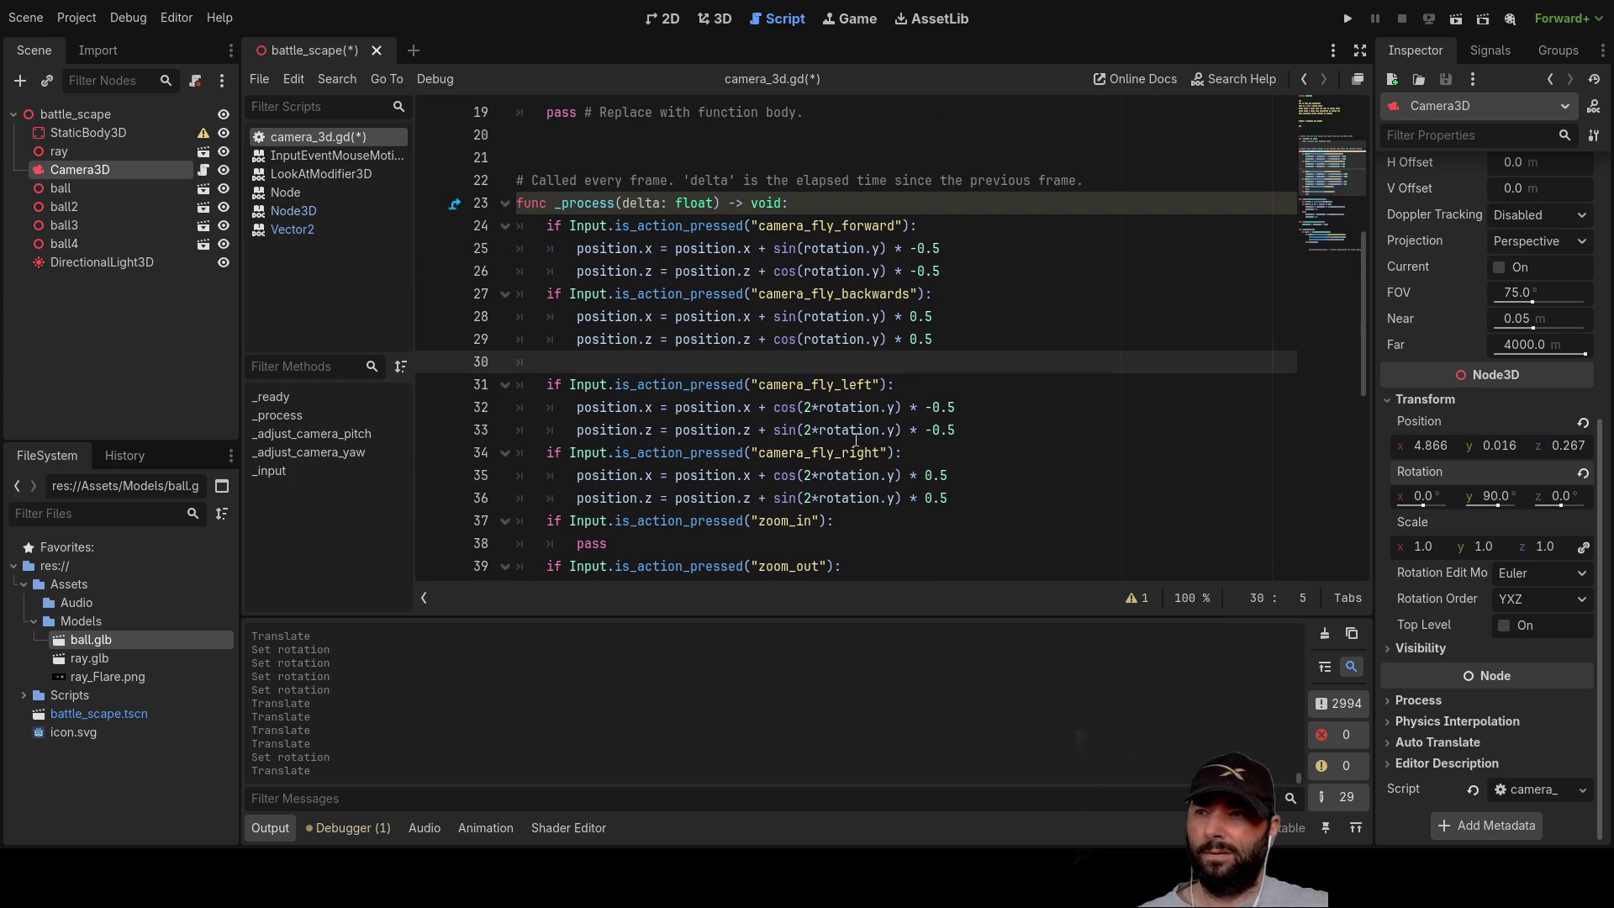
click(1348, 20)
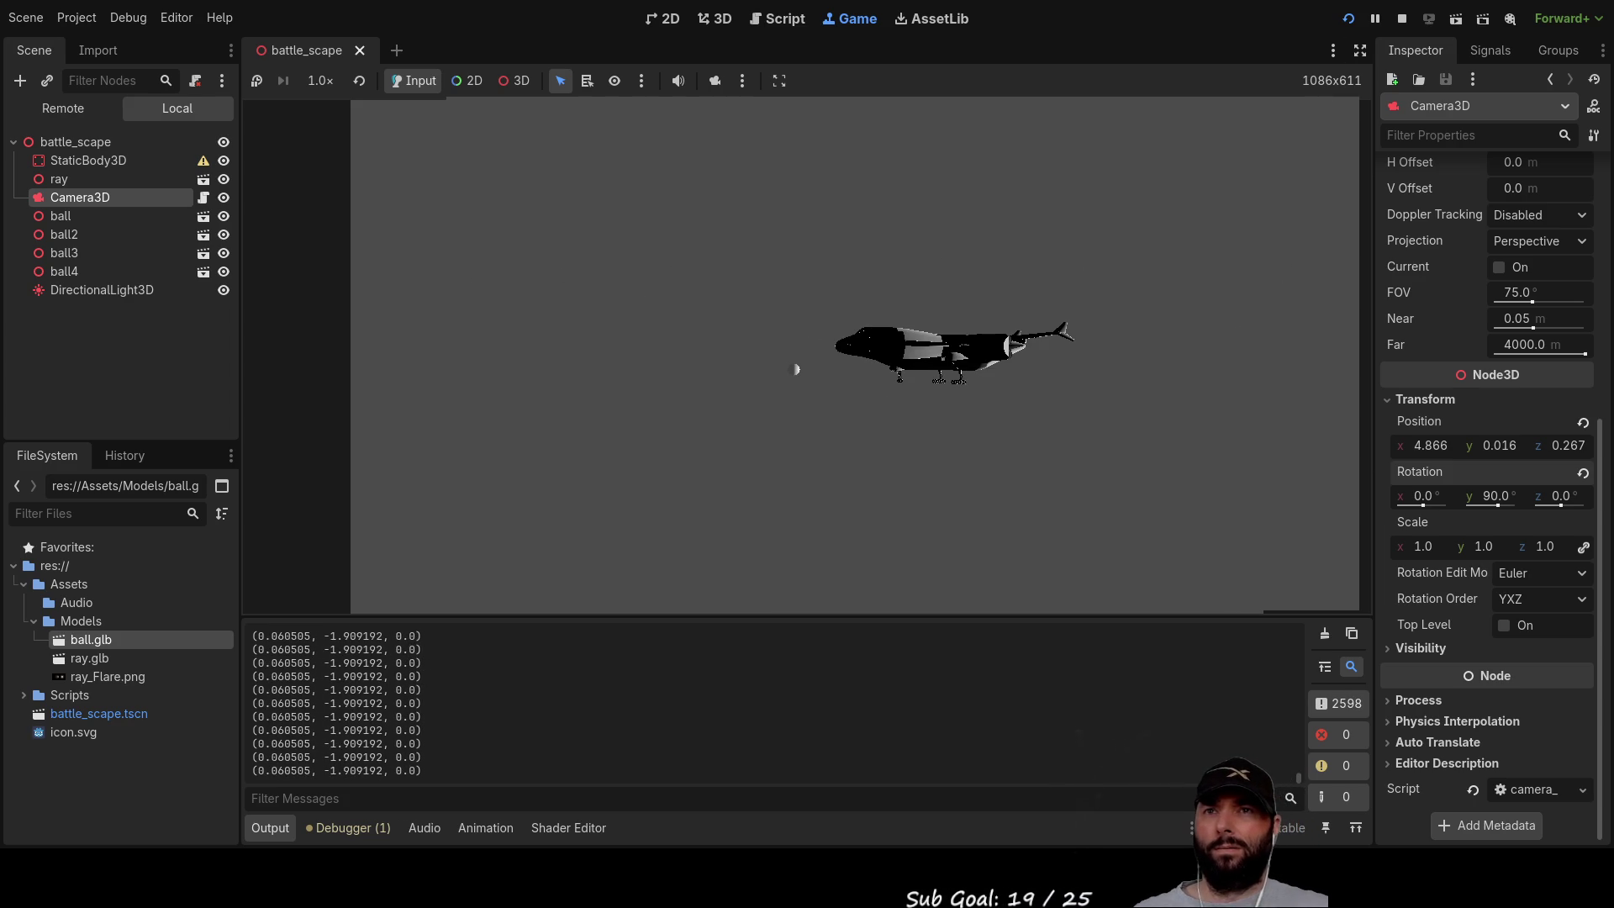
Step: Stop the game and frame StaticBody3D in the 3D view, looking down on it
key(F8)
click(663, 18)
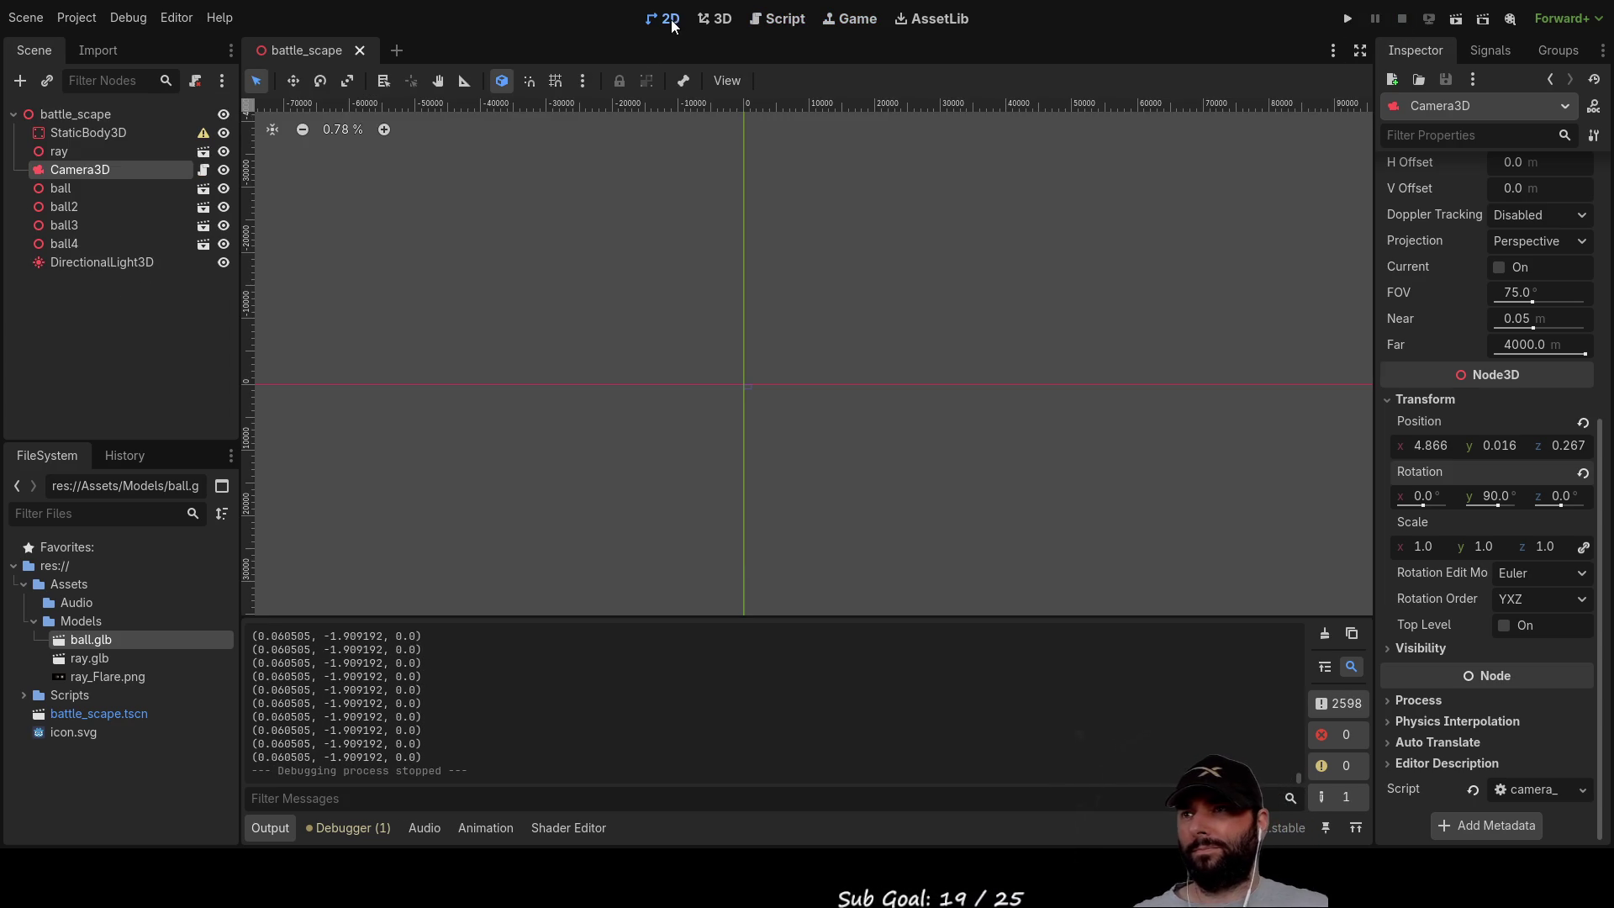
click(124, 131)
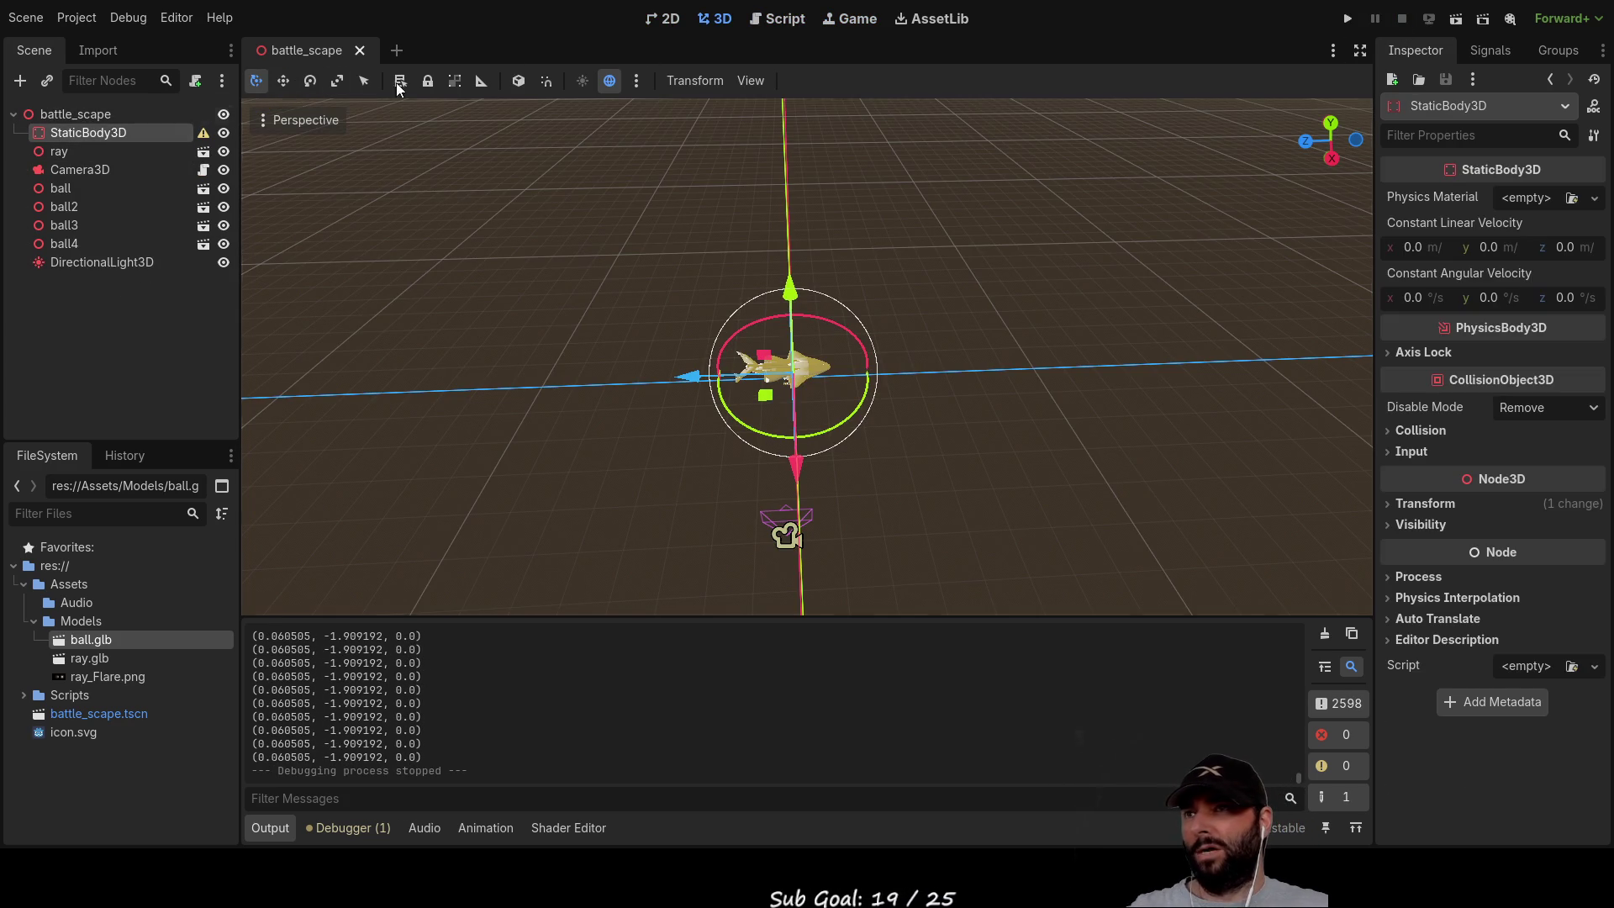
scroll(995, 441, down, 5)
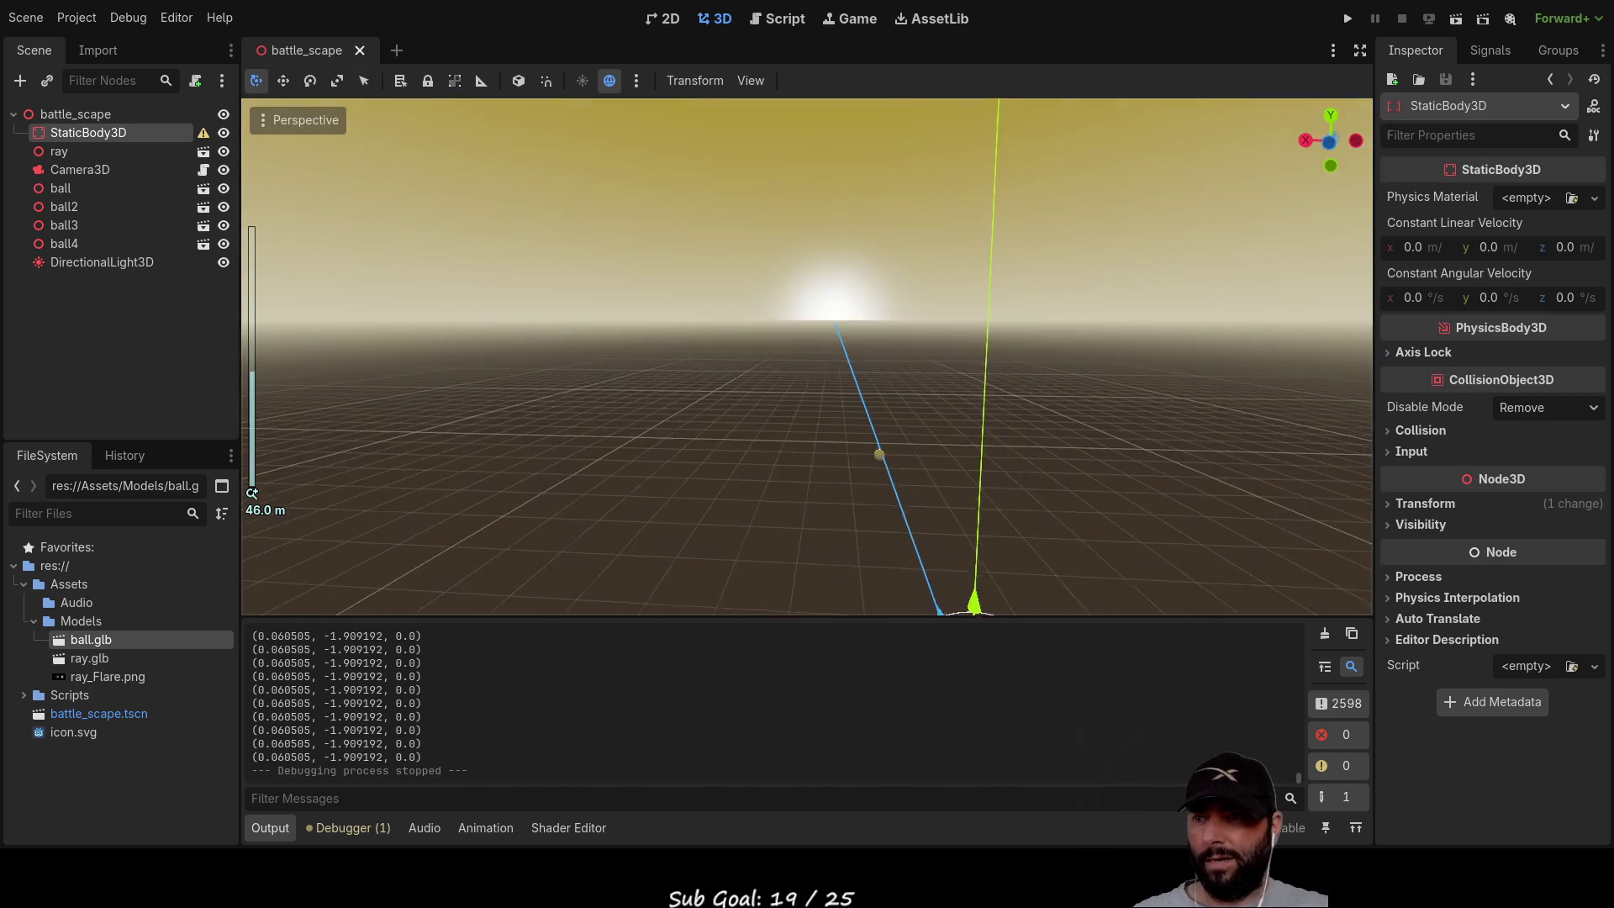
key(f)
mouse_move(720, 341)
mouse_down()
mouse_move(669, 217)
mouse_move(701, 315)
mouse_move(661, 298)
mouse_up()
scroll(660, 298, up, 3)
mouse_move(659, 220)
mouse_down()
mouse_move(658, 185)
mouse_move(692, 250)
mouse_up()
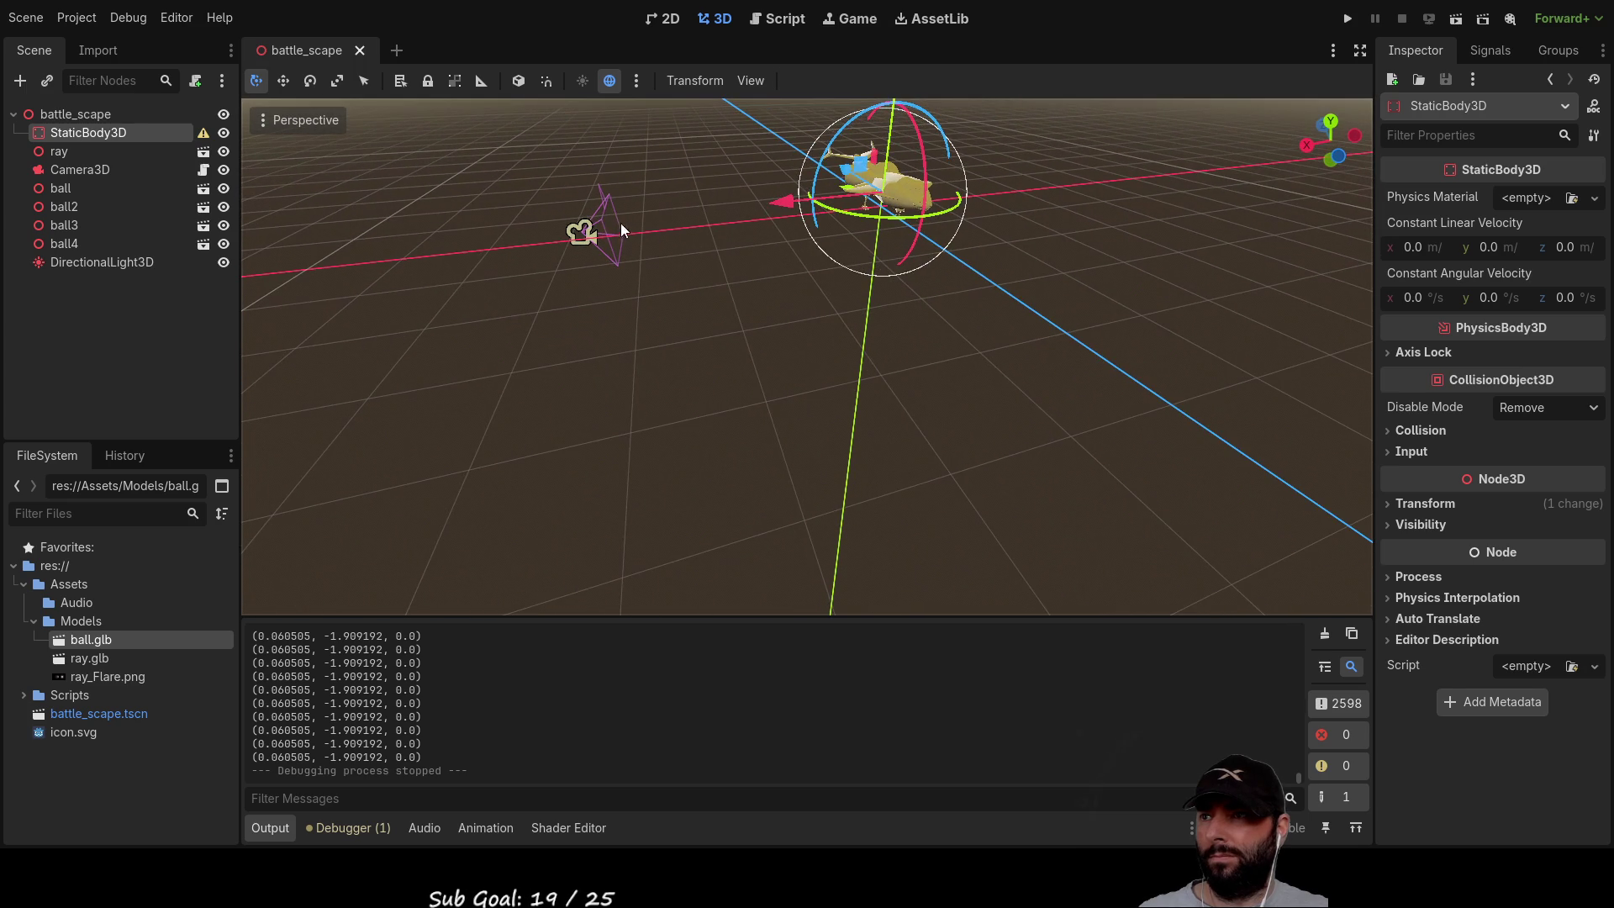
Step: Select Camera3D and raise it from y 0.836 to 2.977 with the Y gizmo
click(588, 216)
drag(540, 131, 504, 55)
scroll(706, 206, down, 3)
drag(707, 192, 704, 126)
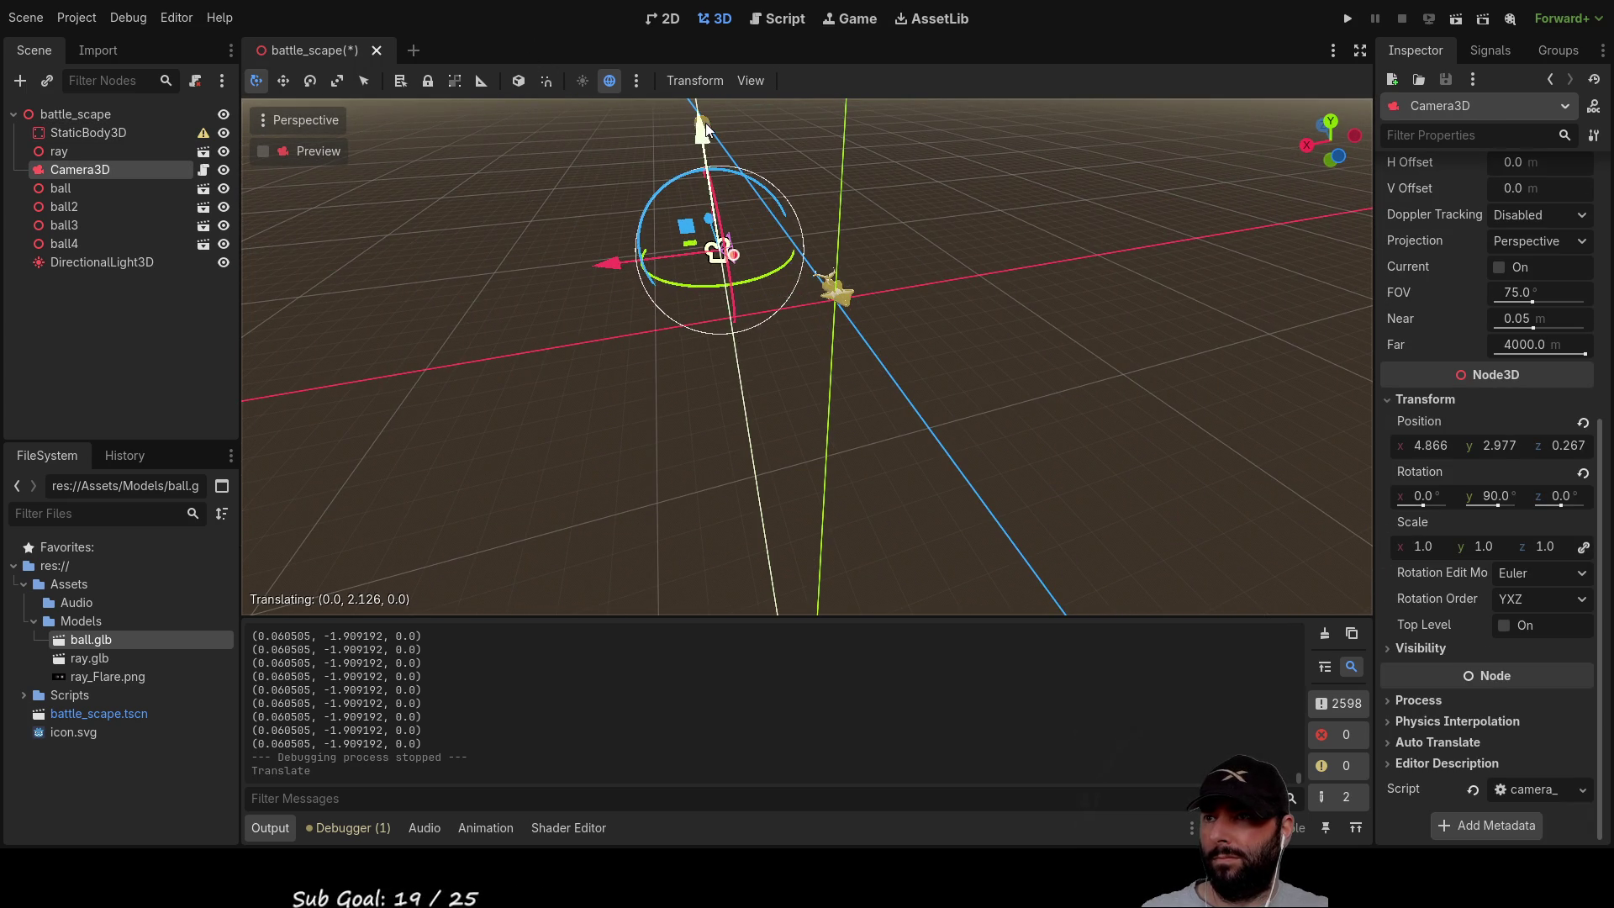
scroll(738, 329, up, 2)
mouse_move(729, 296)
mouse_down()
mouse_move(1026, 371)
mouse_move(1050, 336)
mouse_move(1008, 294)
mouse_move(912, 347)
mouse_up()
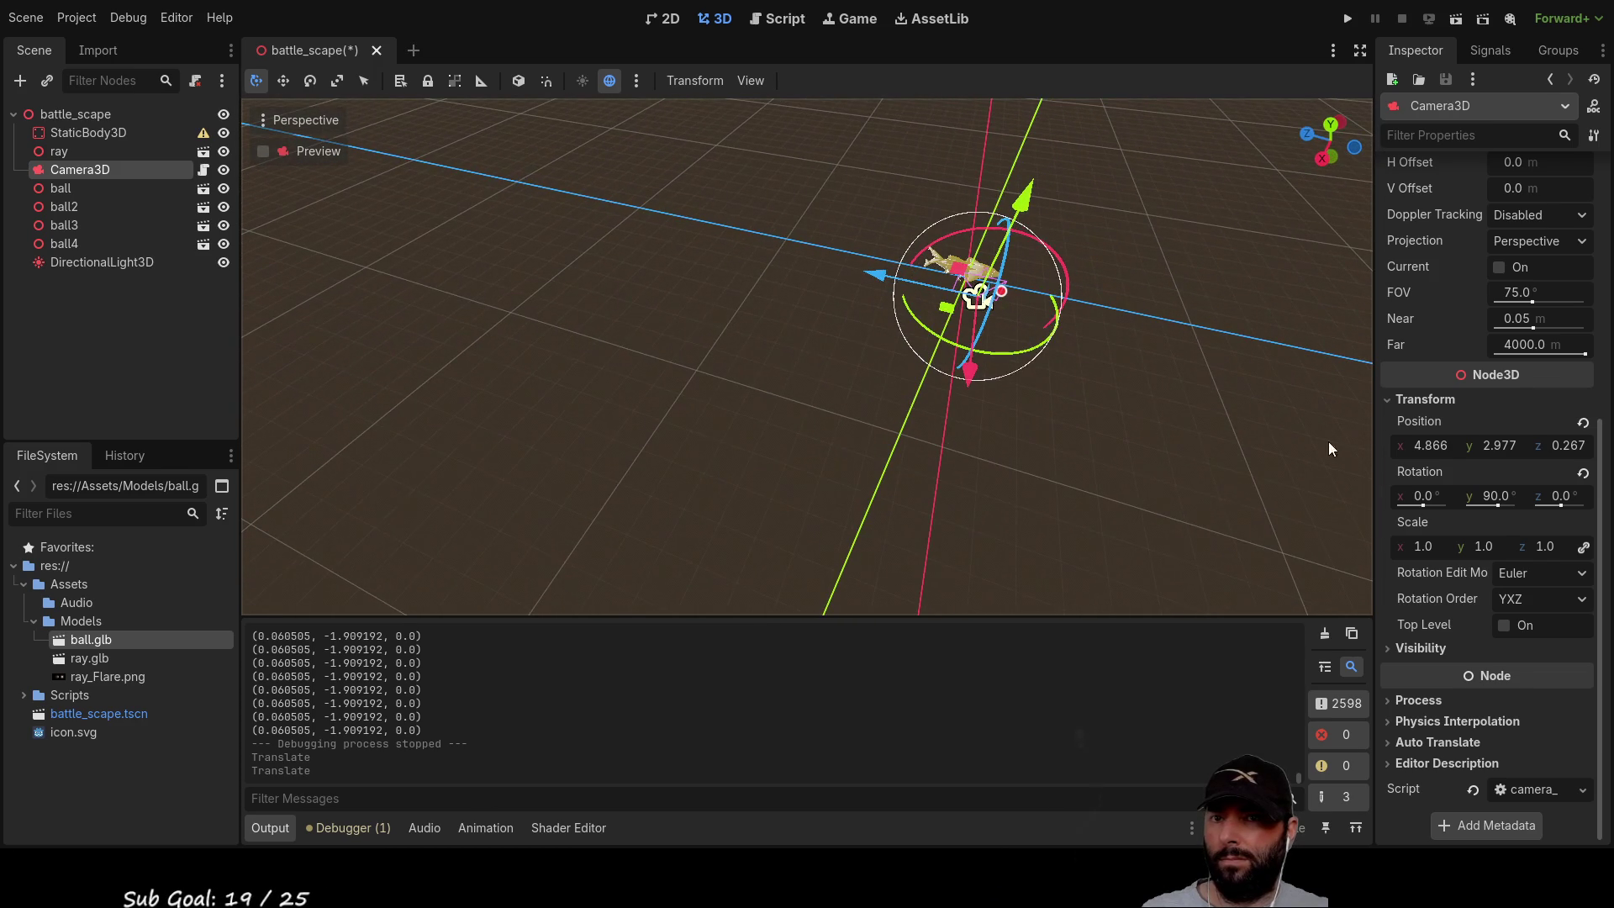
Step: Check the battle_scape root's transform values, then reselect Camera3D
click(74, 114)
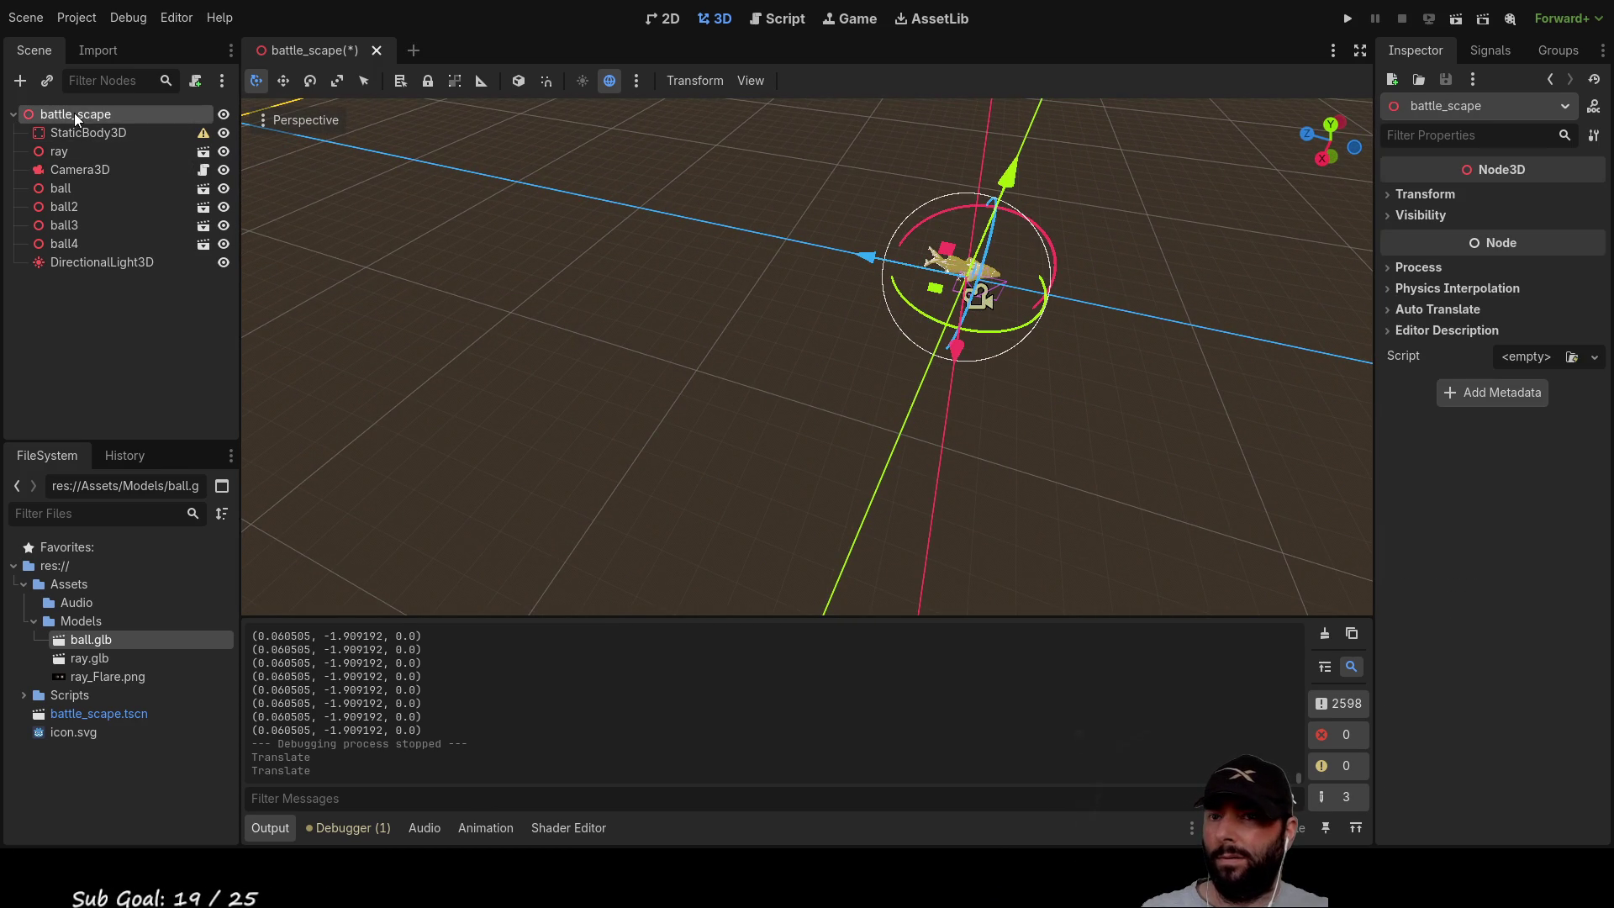
click(1391, 193)
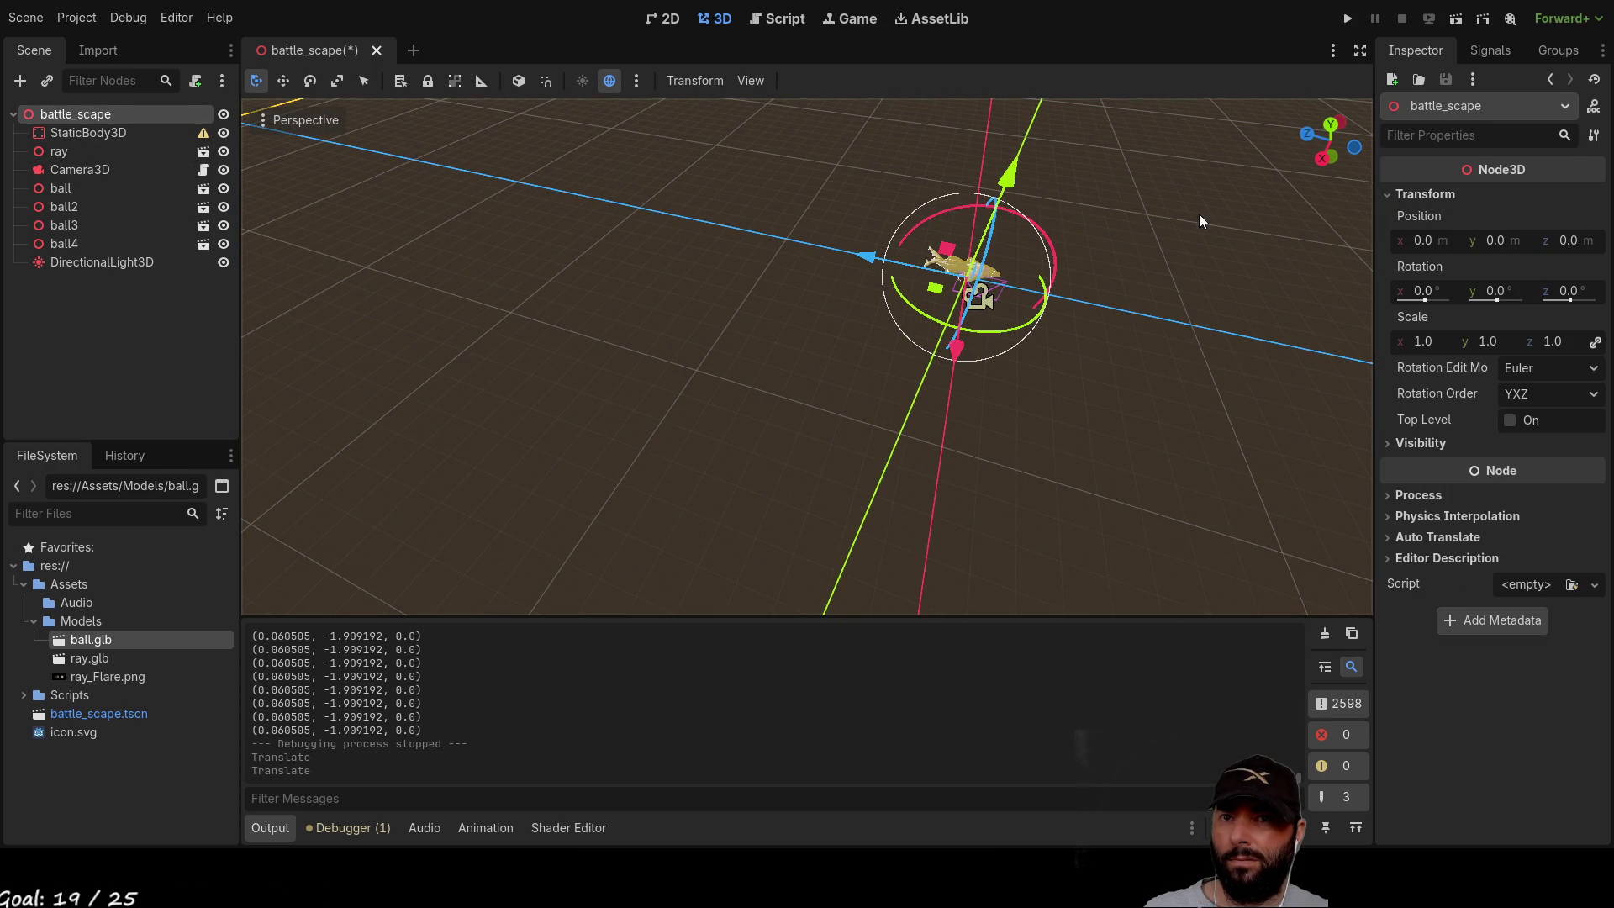
click(82, 170)
mouse_move(1130, 465)
mouse_down()
mouse_move(965, 416)
mouse_move(955, 392)
mouse_move(943, 461)
mouse_up()
Step: Set Camera3D's z position to 1, slide it to x 5.981, z 1.478, and return to the script
click(1567, 446)
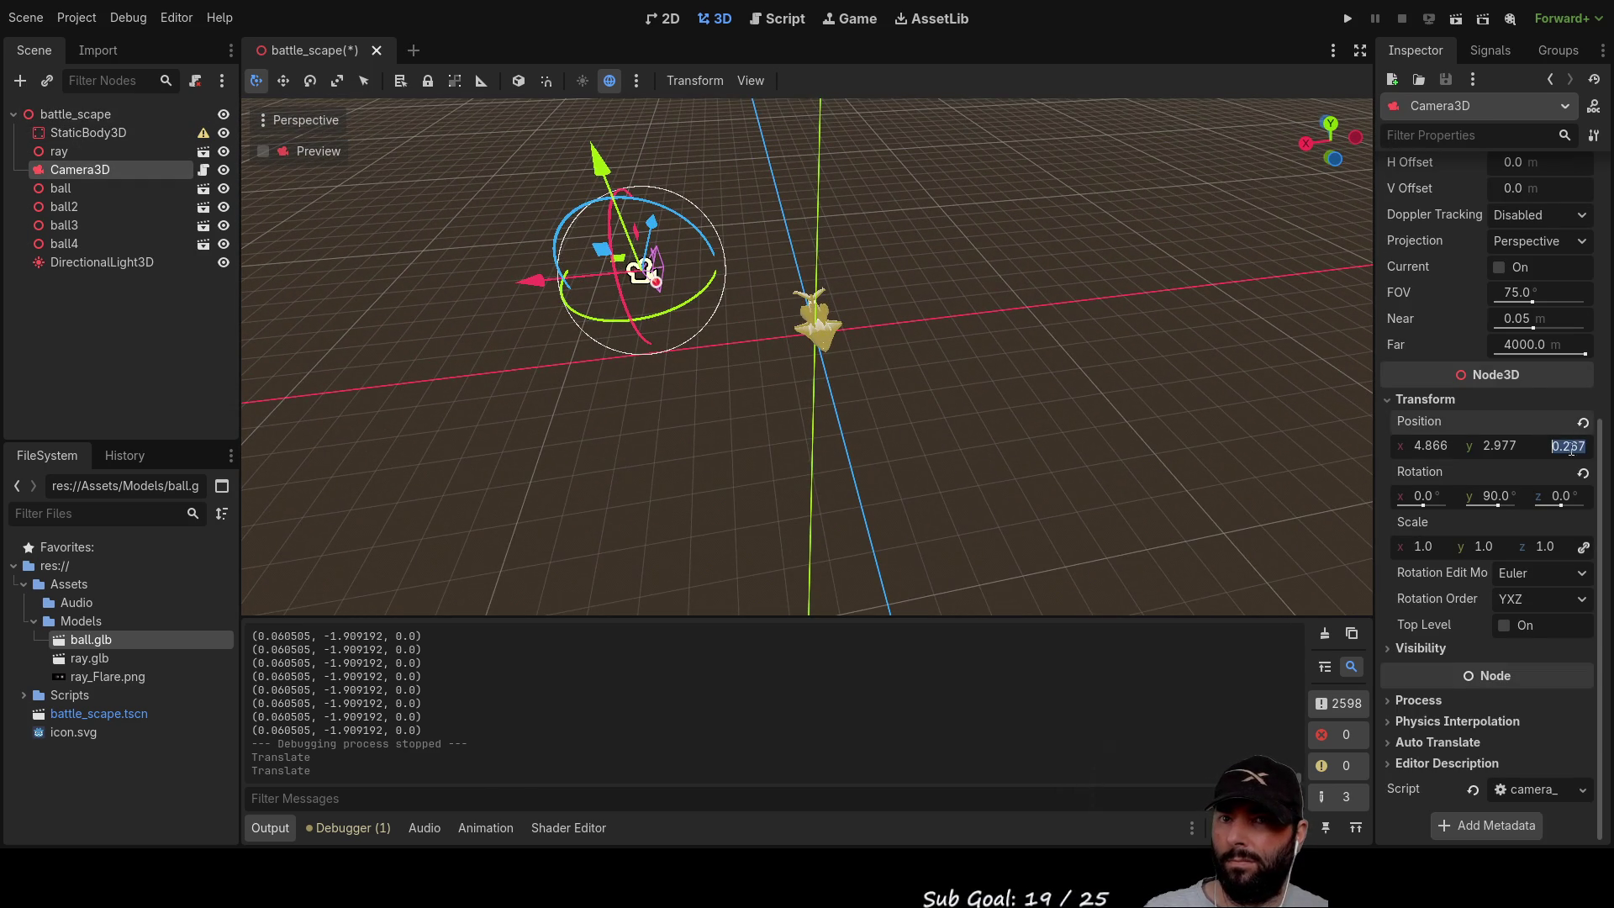
text(1)
key(Return)
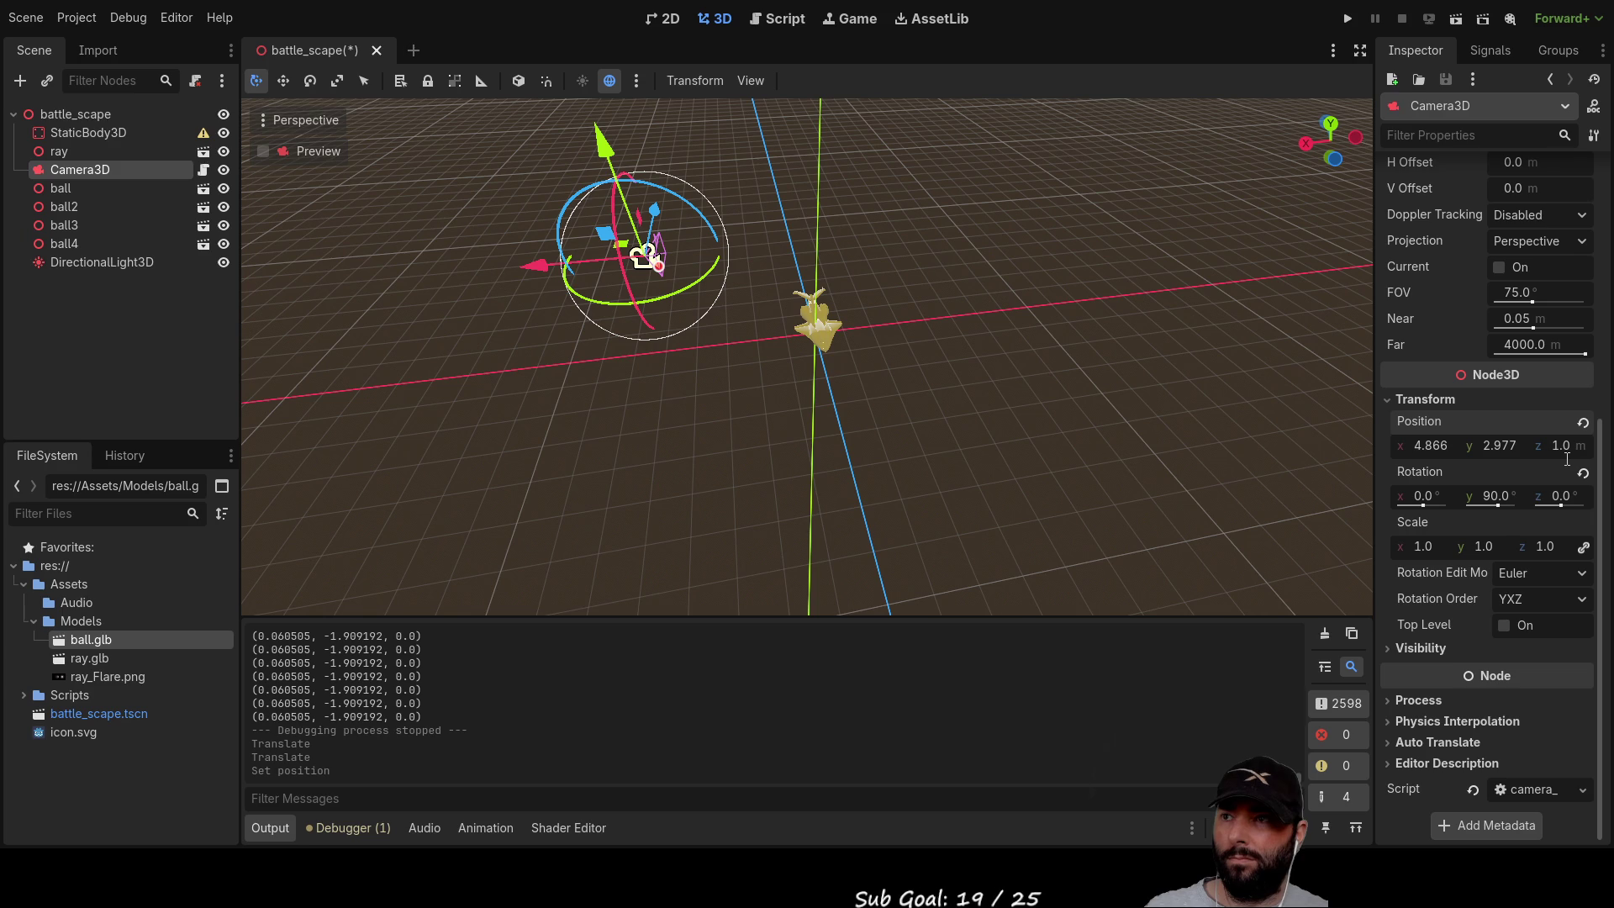
mouse_move(889, 416)
mouse_down()
mouse_move(824, 406)
mouse_move(911, 431)
mouse_move(743, 295)
mouse_move(471, 227)
mouse_move(521, 214)
mouse_move(867, 402)
mouse_move(814, 617)
mouse_move(911, 367)
mouse_move(853, 467)
mouse_up()
mouse_move(831, 367)
mouse_down()
mouse_move(546, 219)
mouse_move(807, 353)
mouse_up()
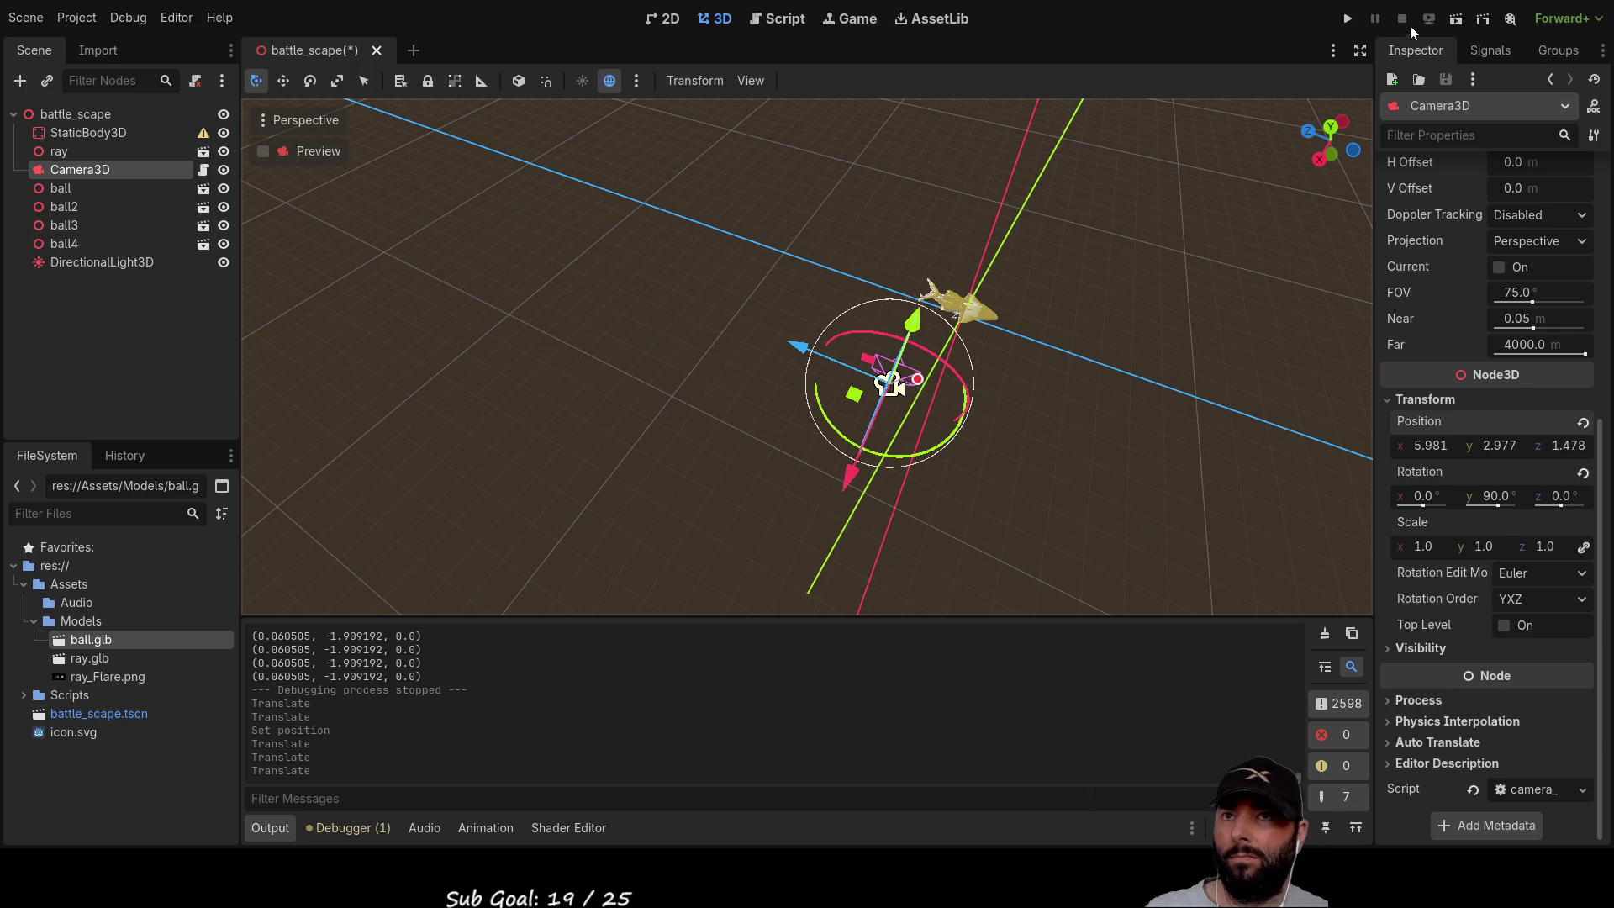
click(781, 19)
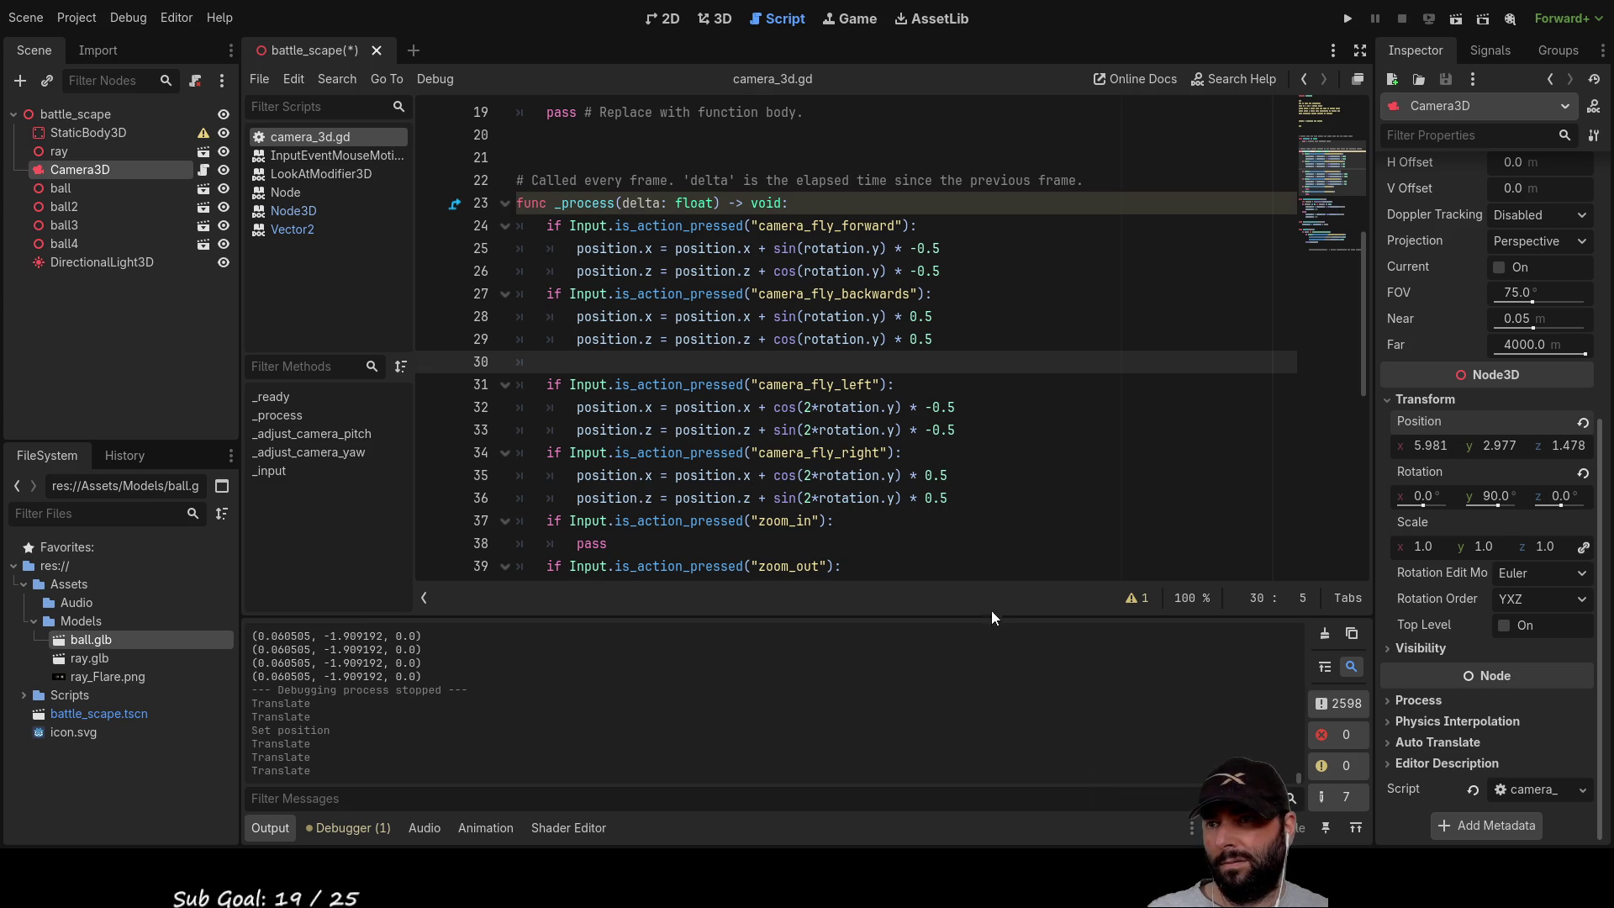
Step: Remove the doubled angle so the fly-left and fly-right formulas use cos(rotation.y) * ±0.5
click(818, 475)
key(BackSpace)
key(BackSpace)
key(Down)
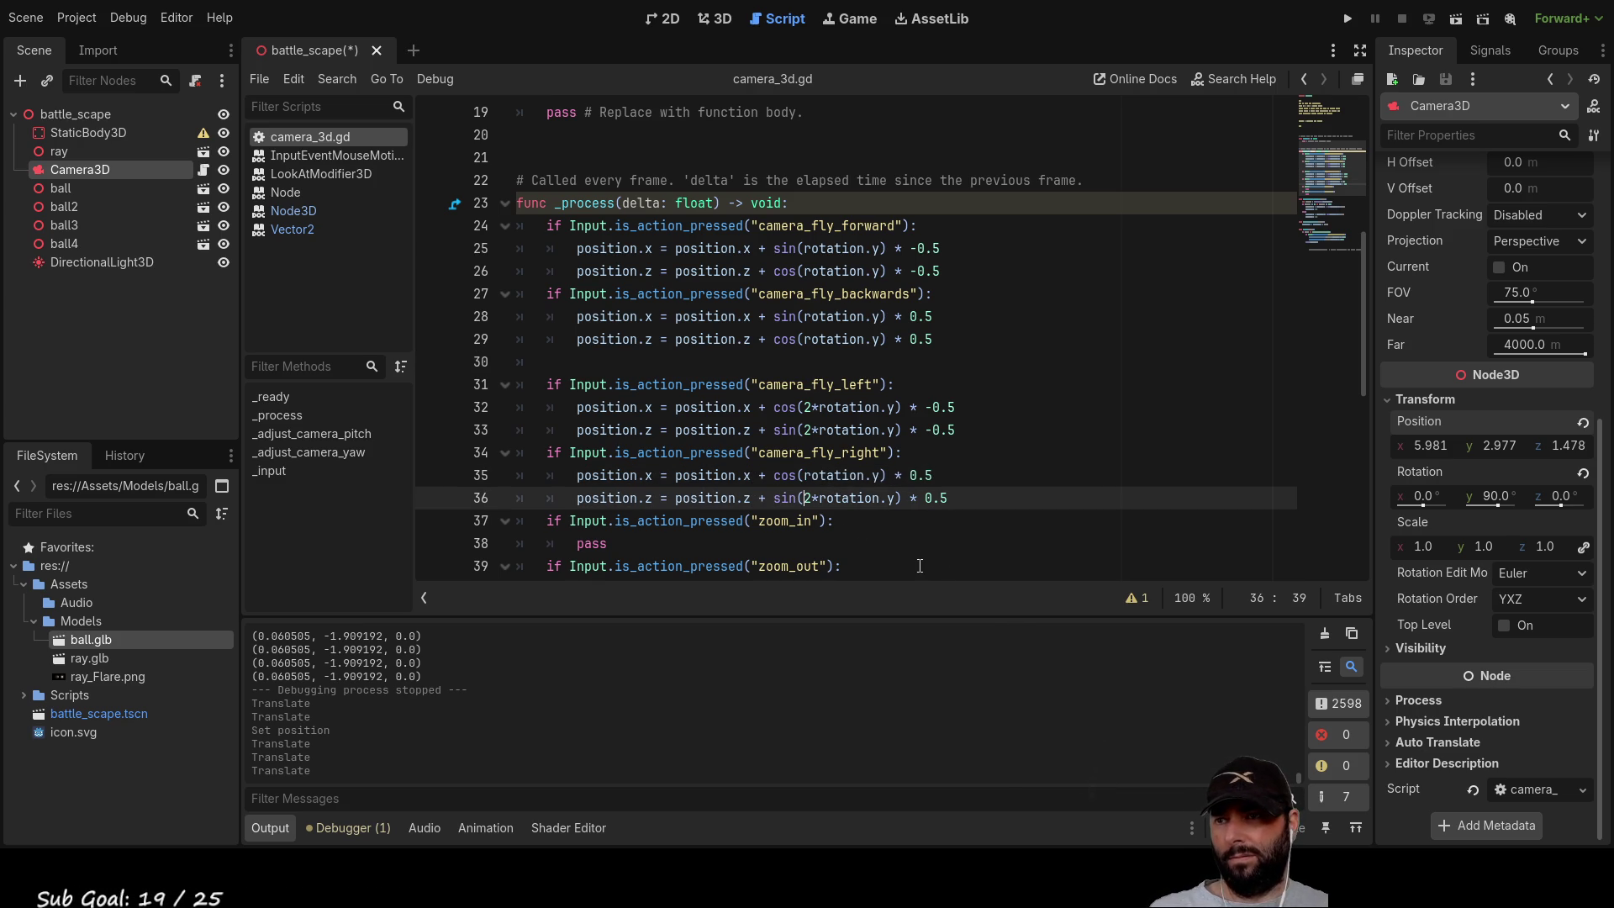
key(BackSpace)
key(BackSpace)
key(Up)
key(Up)
key(Up)
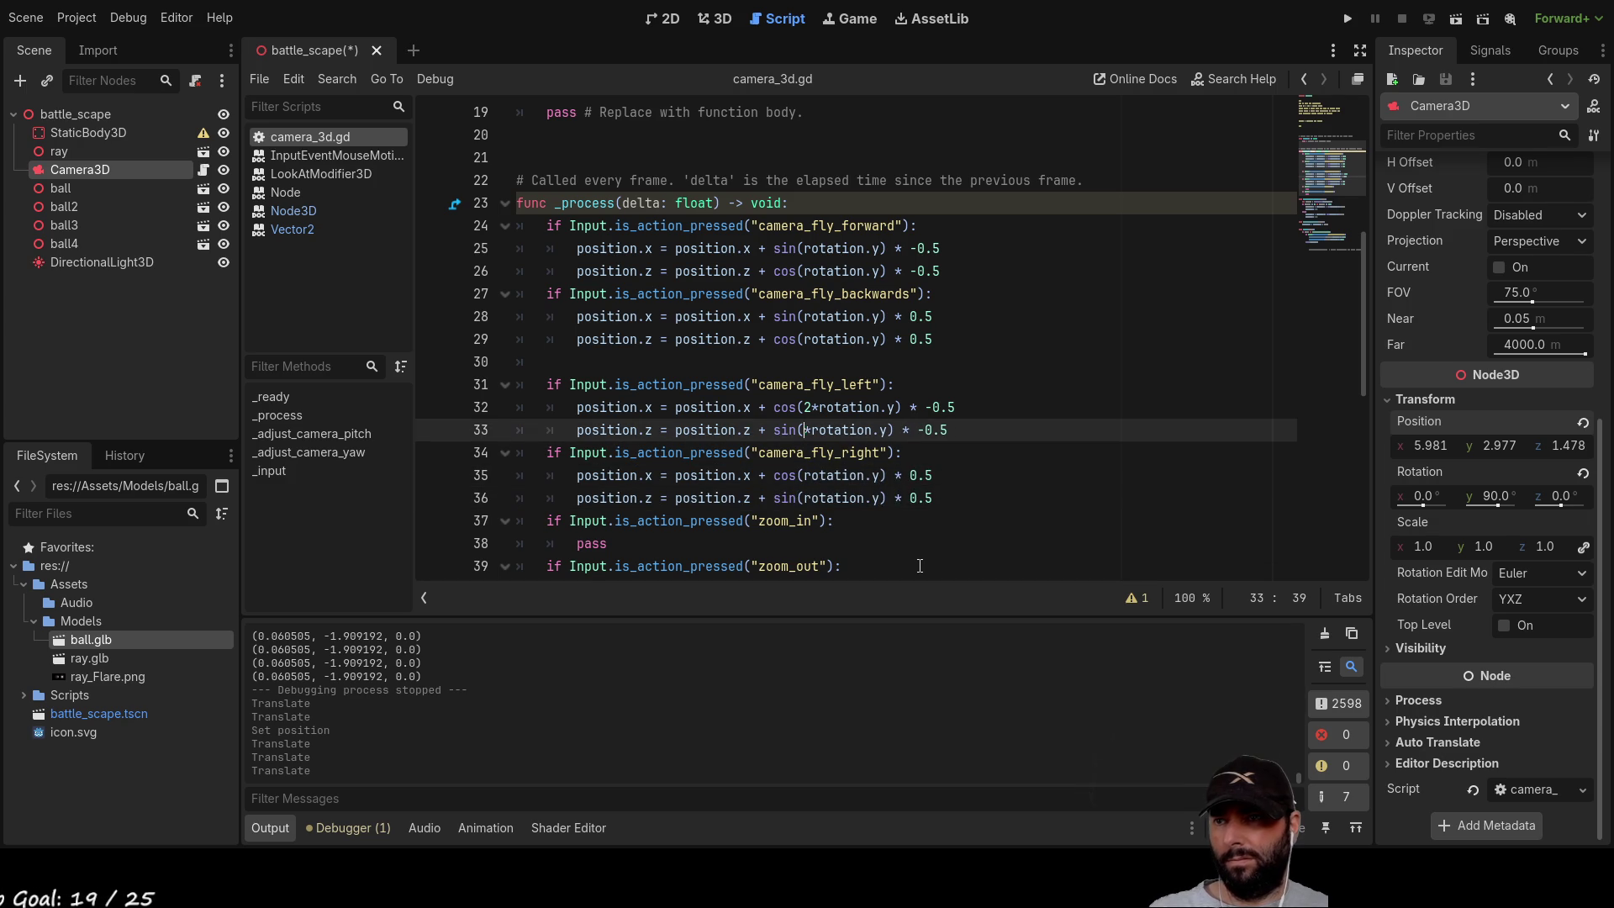
key(Delete)
key(Delete)
key(Up)
key(Delete)
key(Delete)
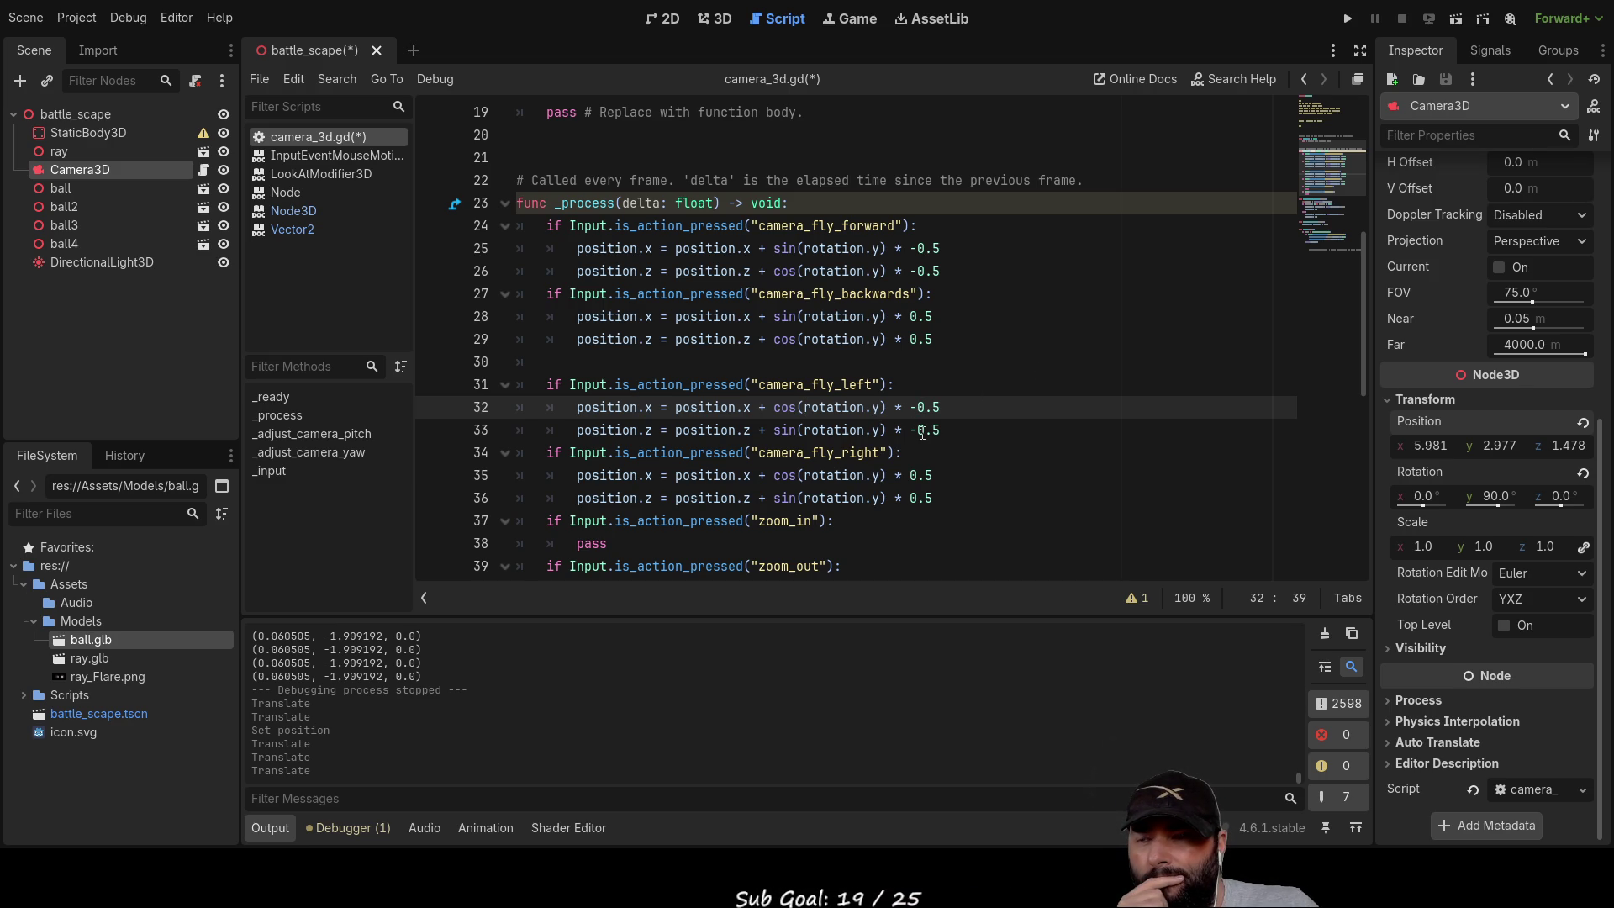
Step: Highlight the fly-left and fly-right position lines, then switch to Paint.NET showing Ships.png
click(916, 407)
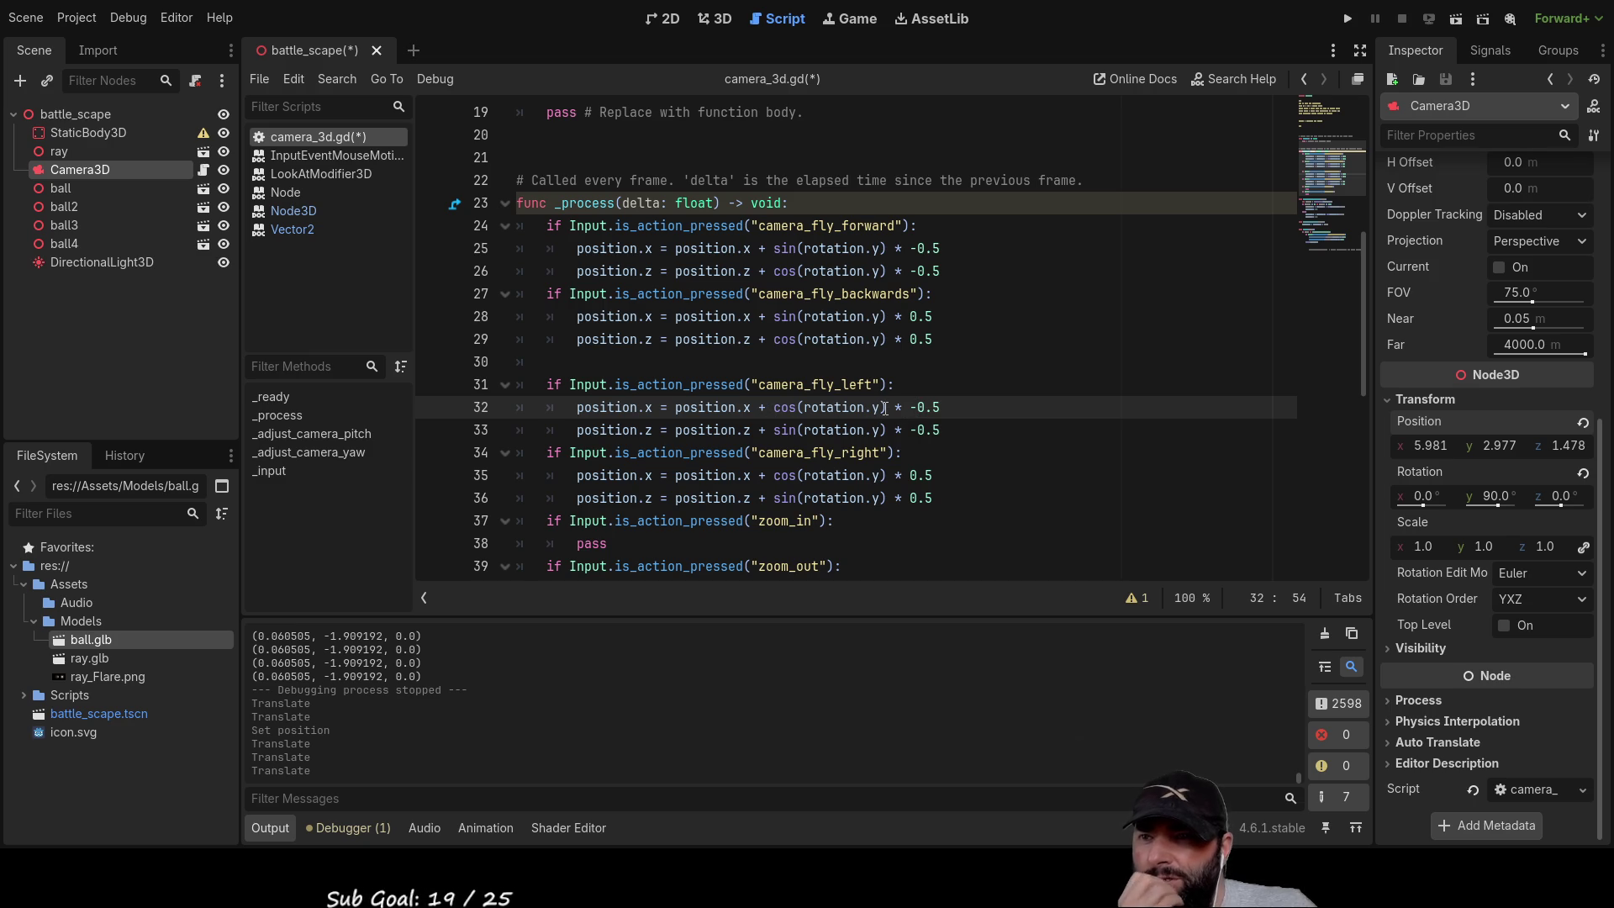
drag(916, 407, 941, 430)
mouse_move(934, 498)
mouse_down()
mouse_move(857, 407)
mouse_move(774, 407)
mouse_up()
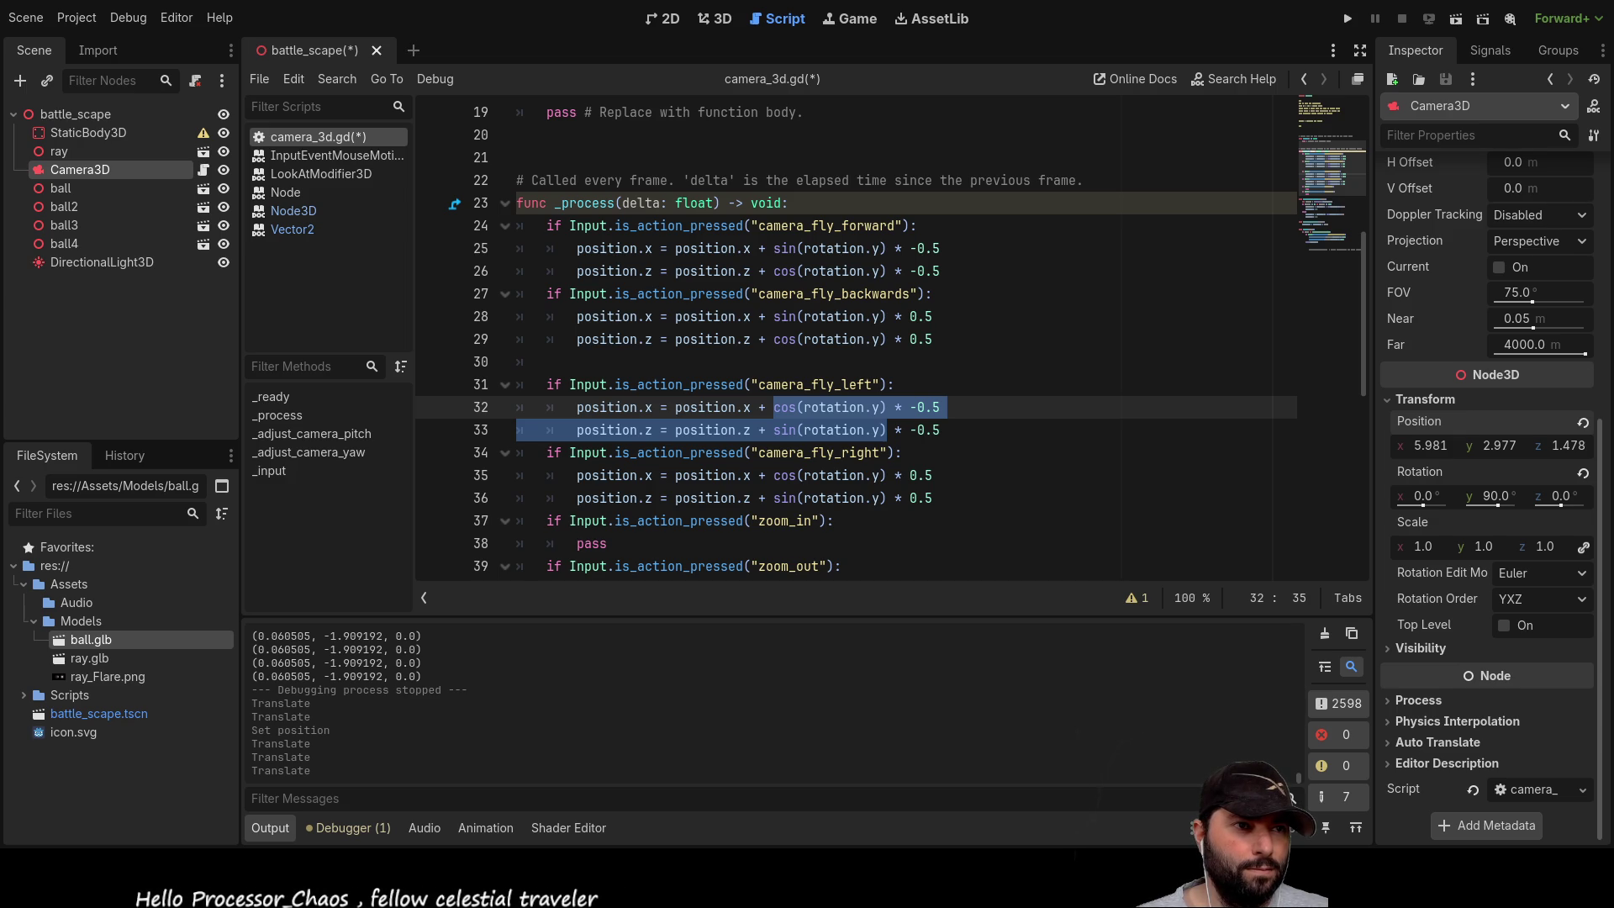
key(alt+Tab)
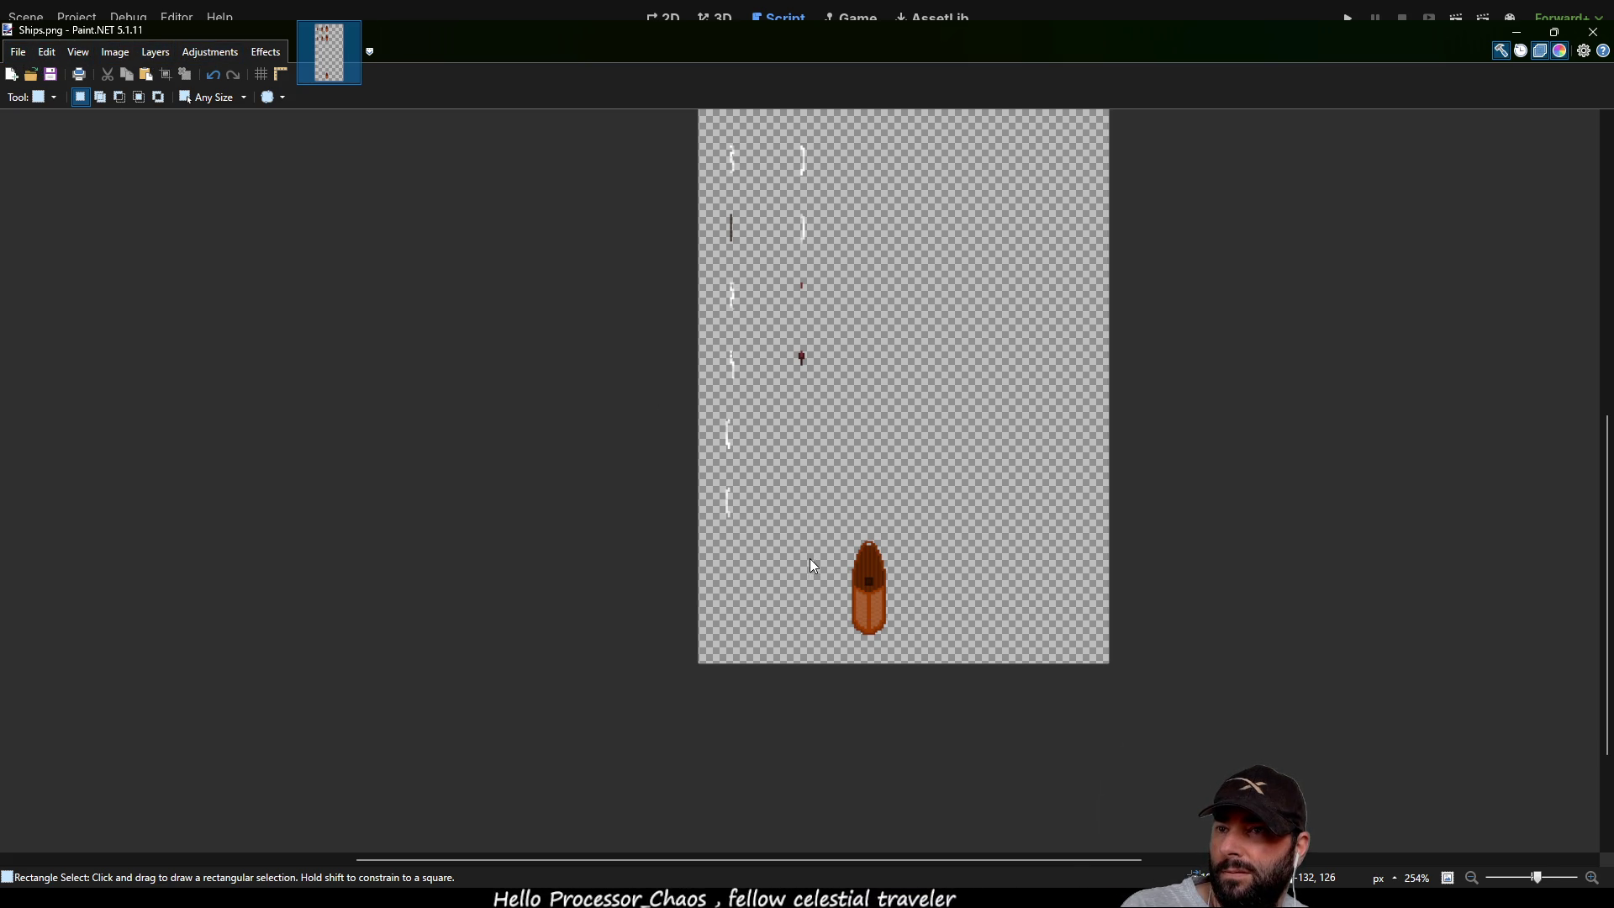
Step: Start a new blank image and sketch a pink angle arc with an arrowhead using the Paintbrush
key(ctrl+n)
key(Return)
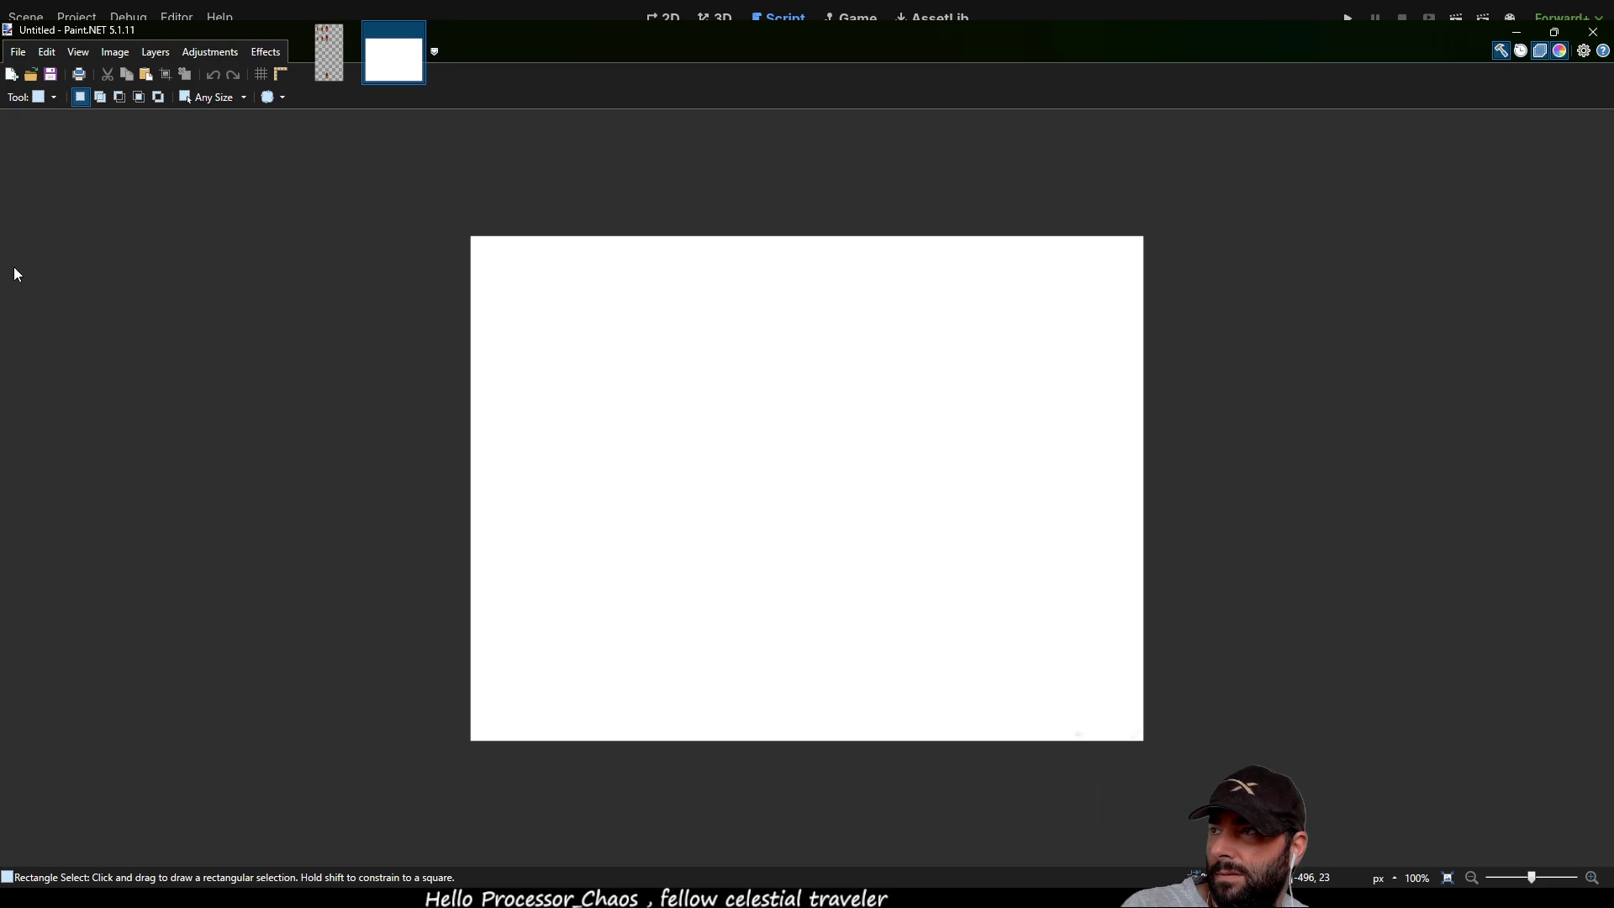
key(b)
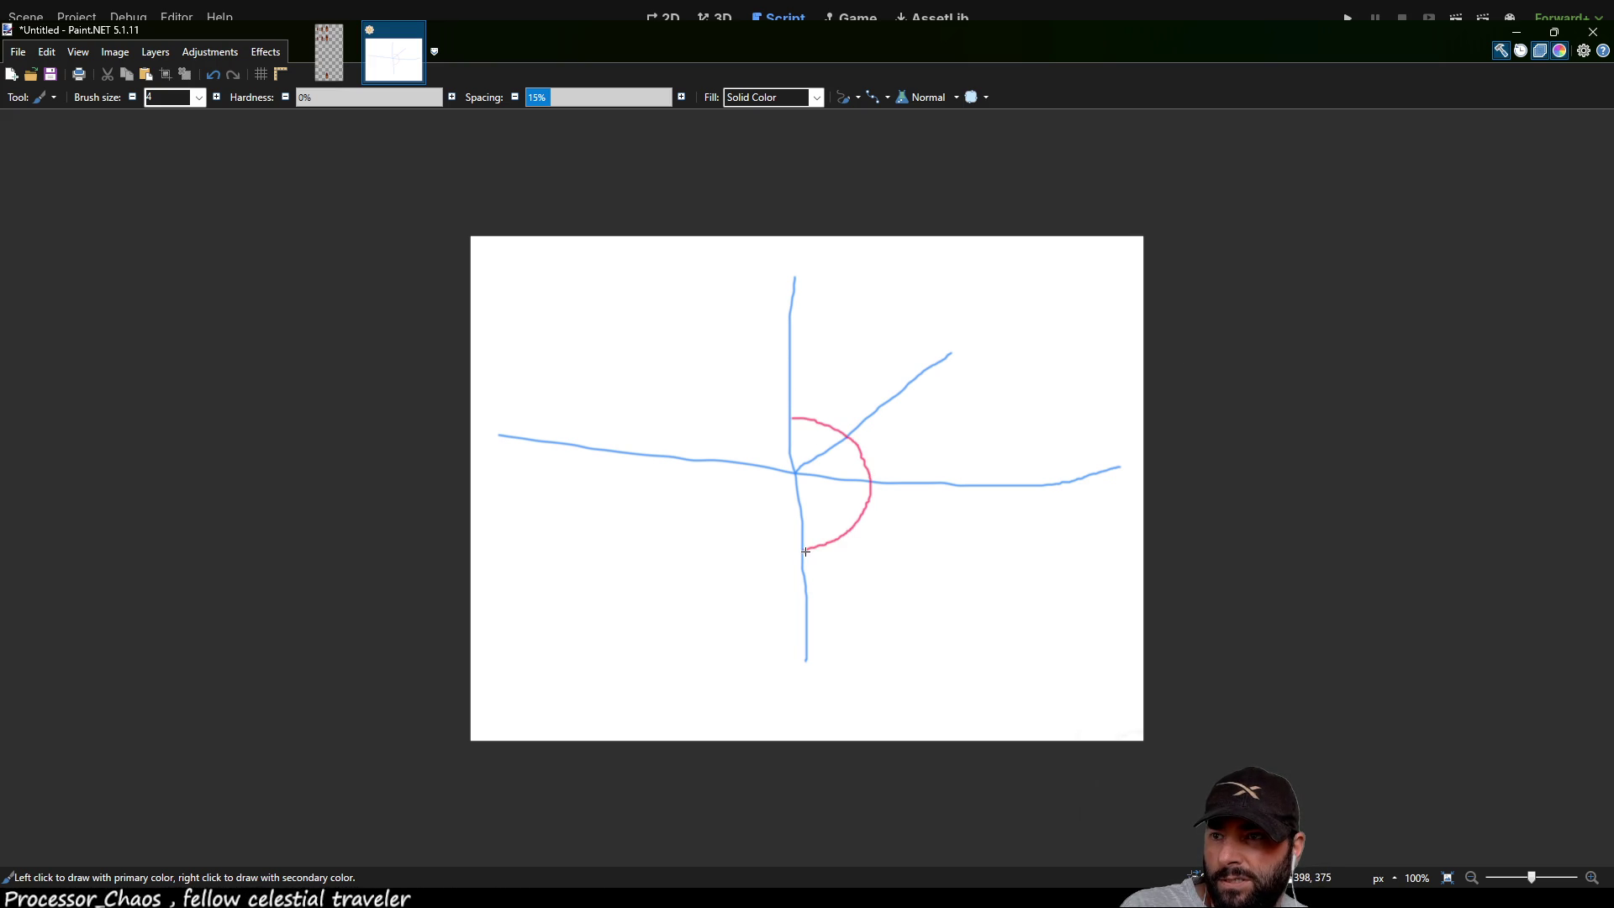
drag(818, 555, 813, 532)
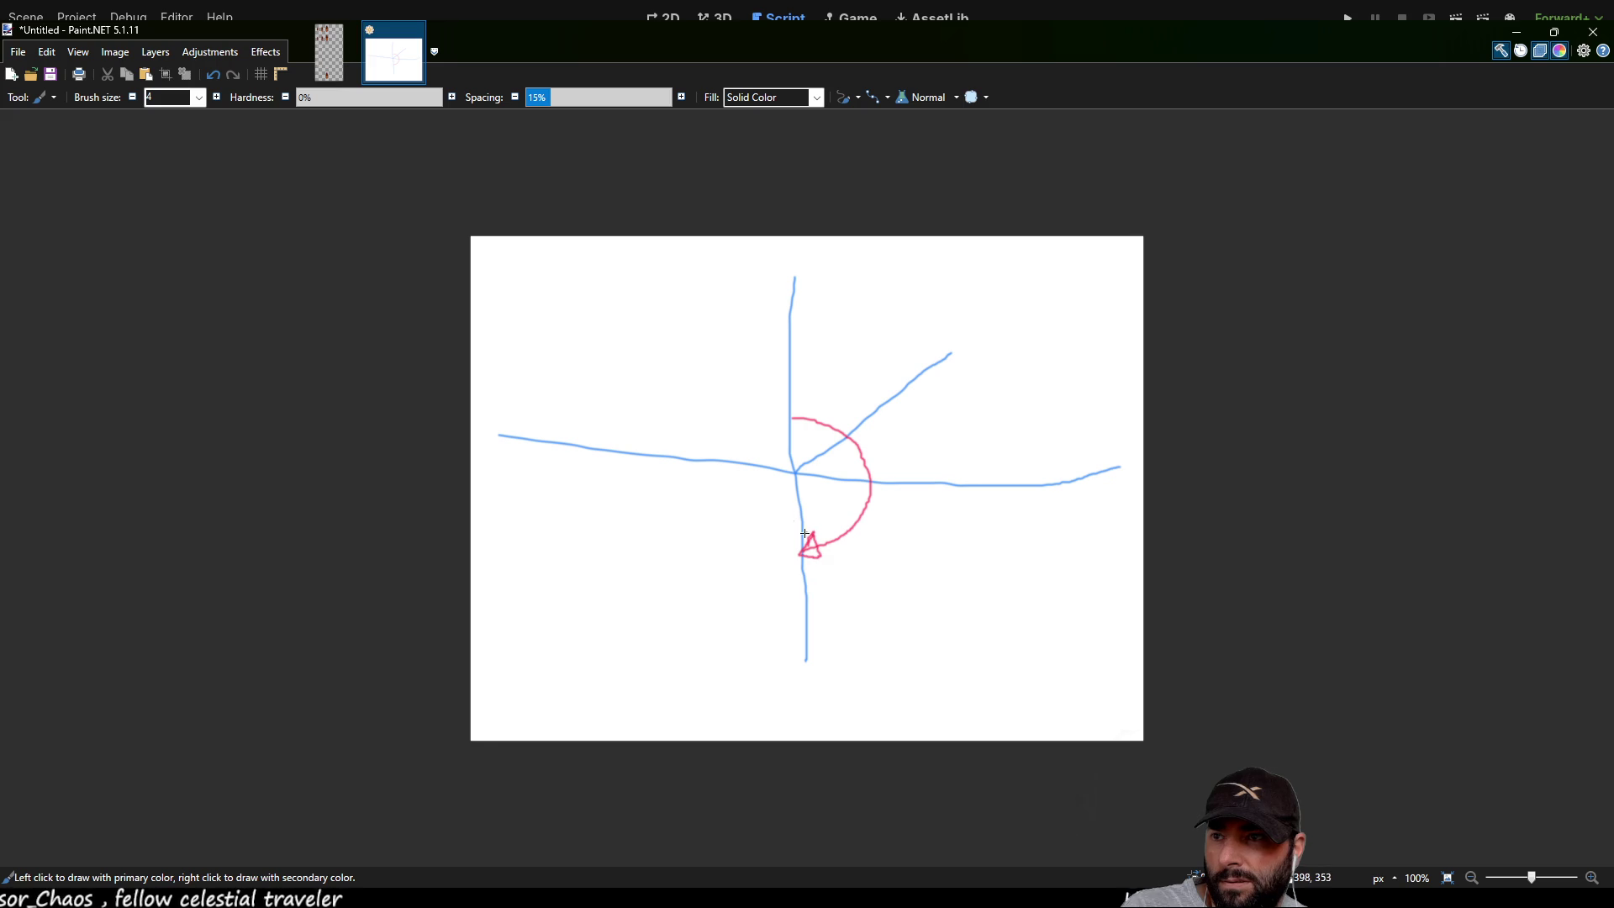
mouse_move(790, 417)
mouse_down()
mouse_move(749, 494)
mouse_move(797, 544)
mouse_move(781, 555)
mouse_move(800, 551)
mouse_up()
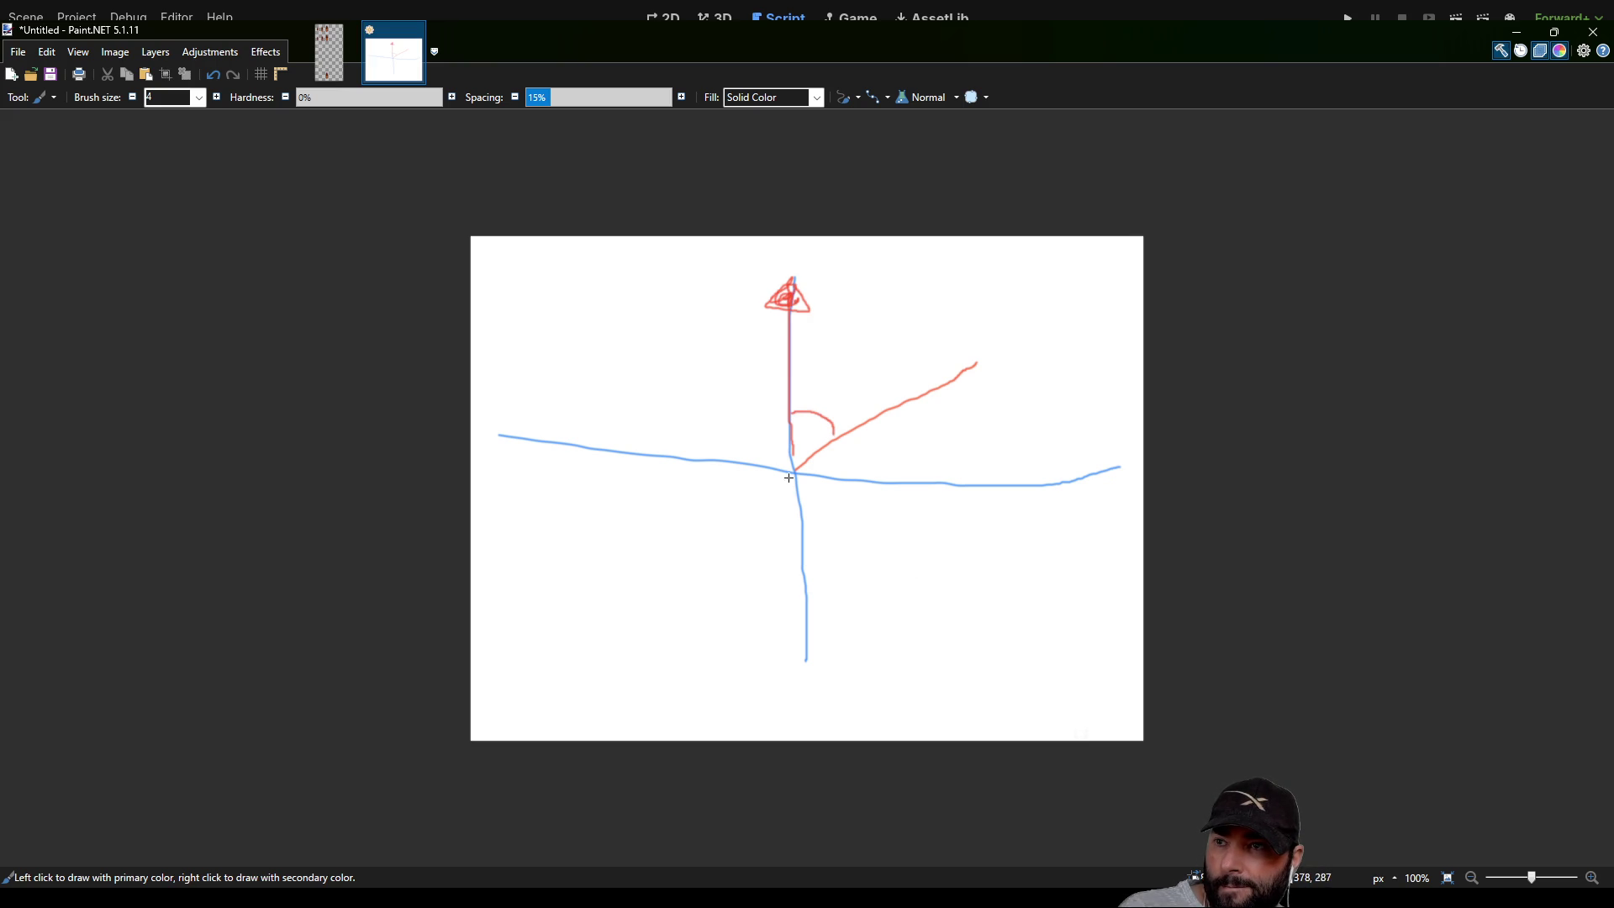
Step: Draw red diagonals, side arcs and right-angle perpendiculars radiating into the quadrants
drag(796, 476, 909, 594)
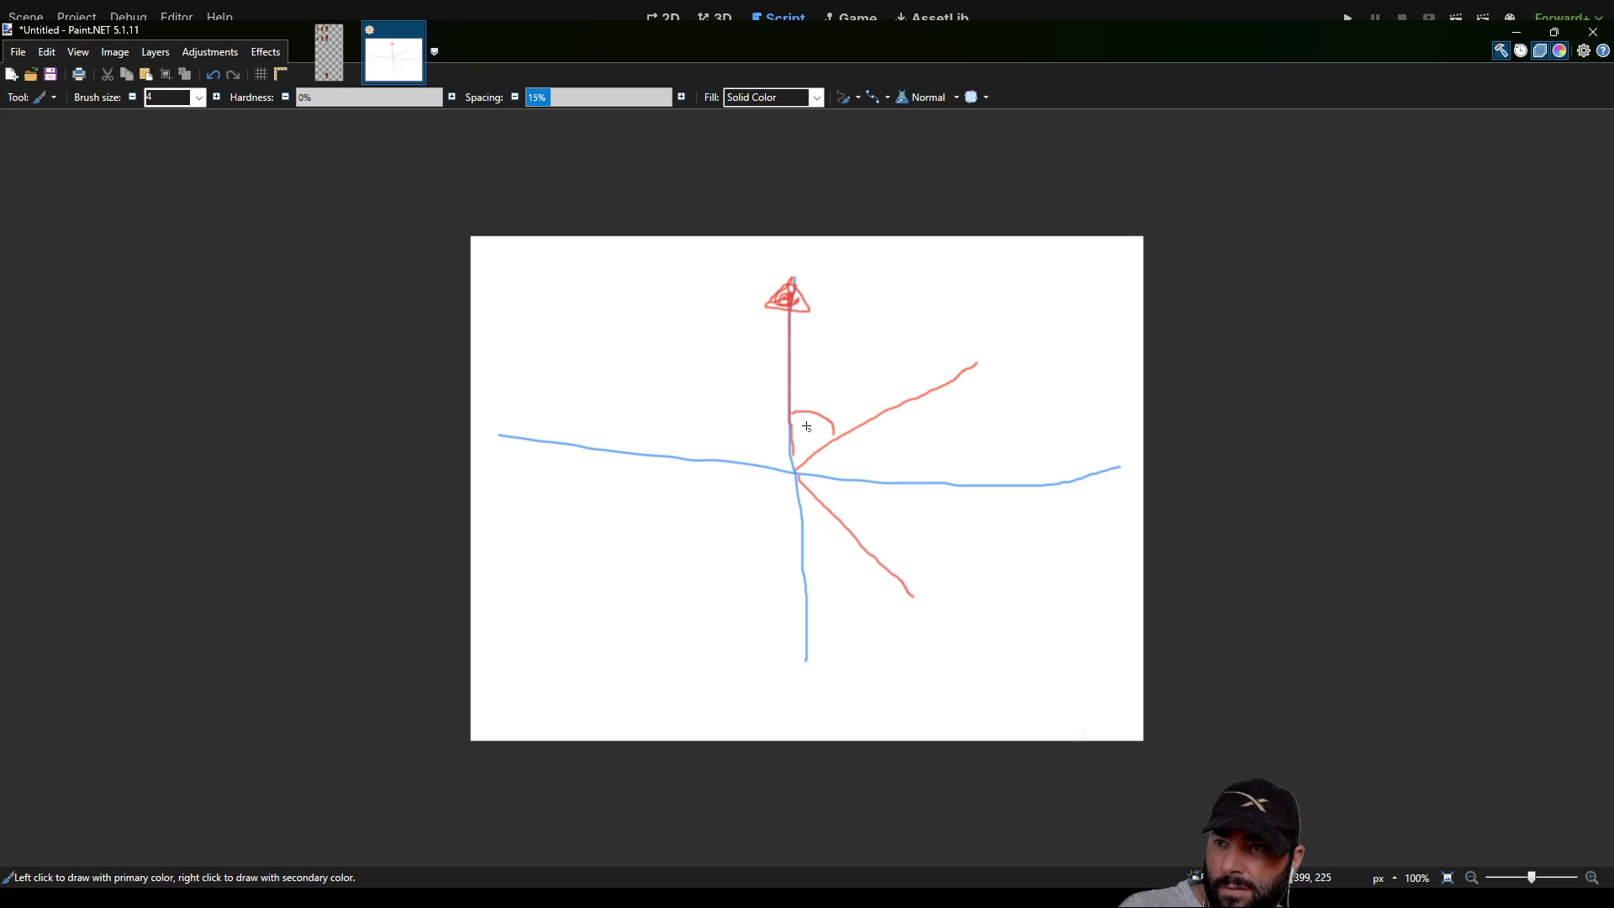
mouse_move(789, 387)
mouse_down()
mouse_move(825, 395)
mouse_move(867, 465)
mouse_move(857, 513)
mouse_move(722, 533)
mouse_move(704, 557)
mouse_up()
mouse_move(795, 362)
mouse_down()
mouse_move(755, 374)
mouse_move(716, 462)
mouse_move(729, 525)
mouse_up()
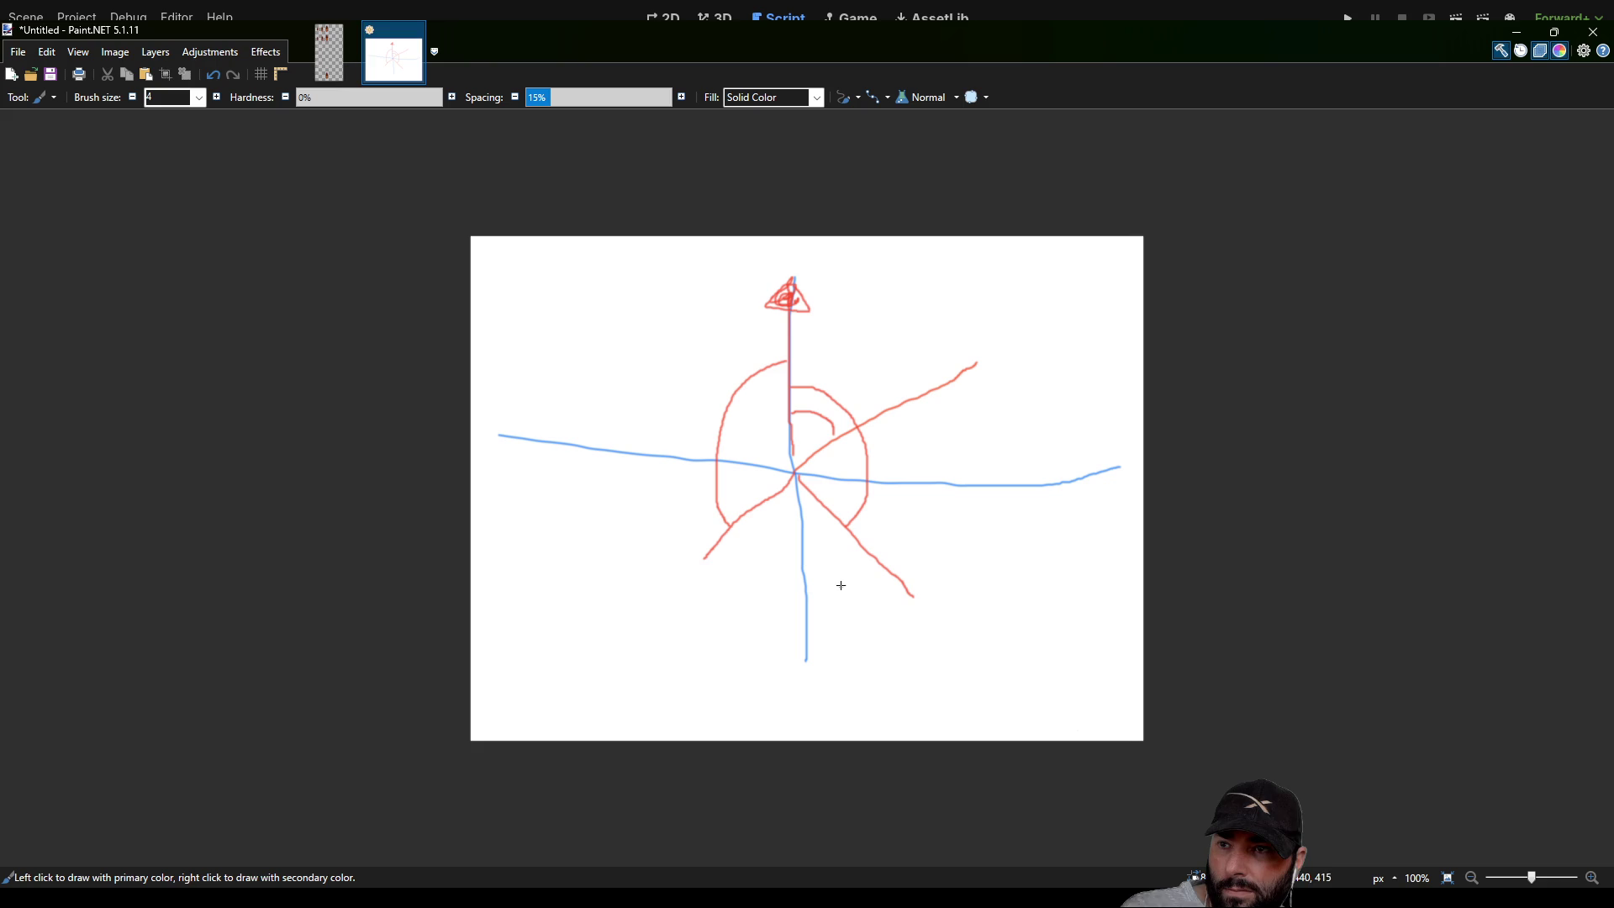
drag(865, 641, 998, 526)
drag(949, 308, 1056, 435)
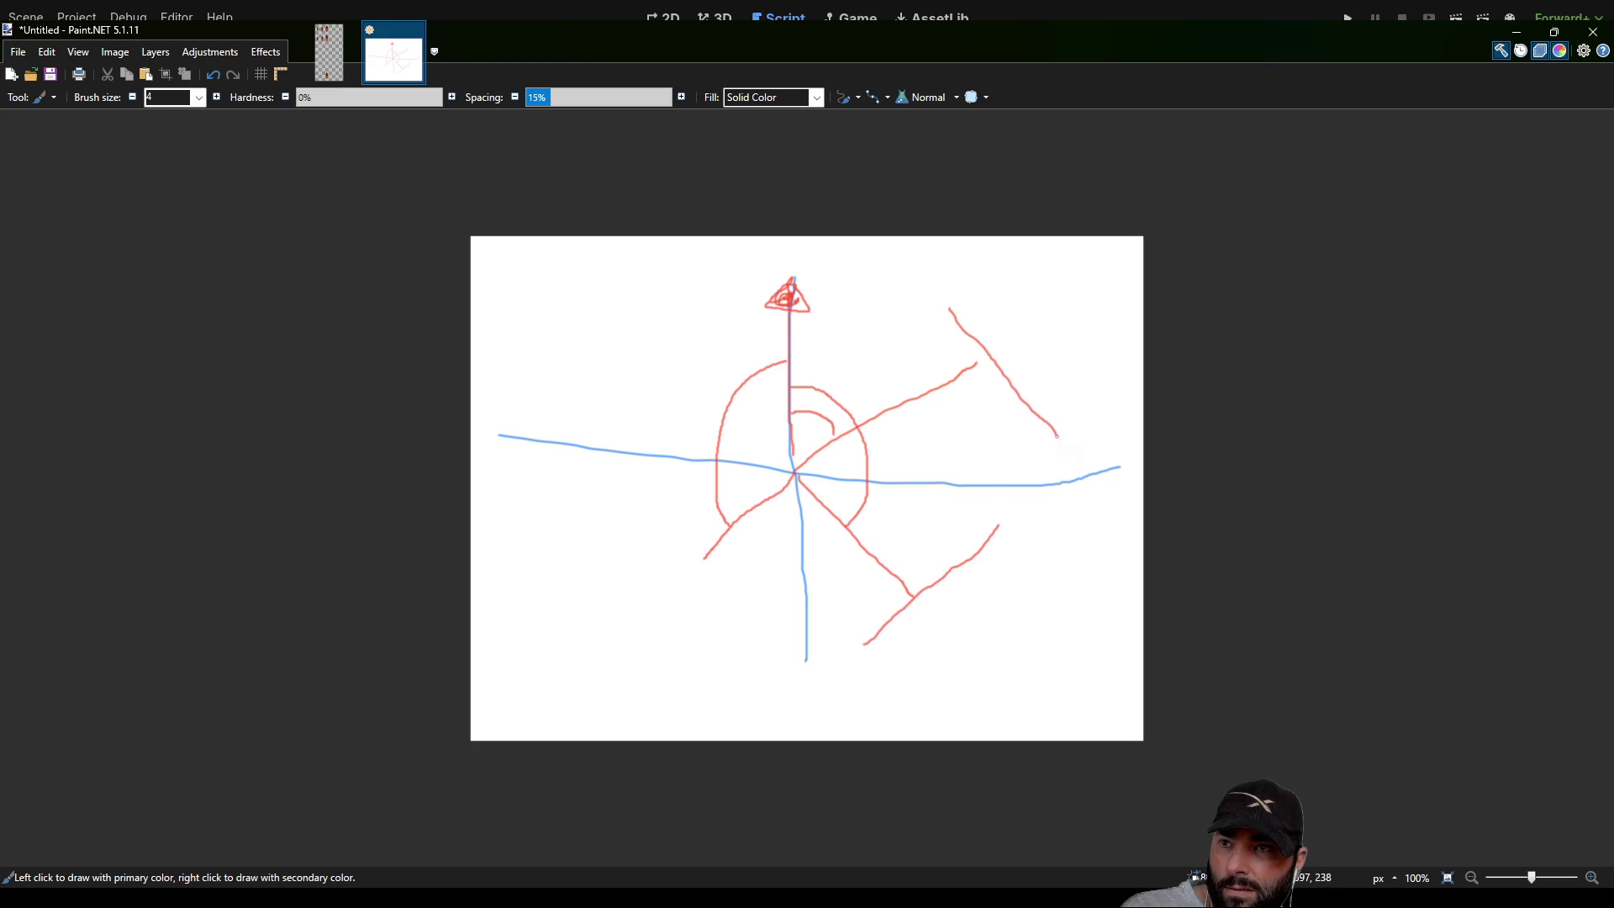
mouse_move(975, 364)
mouse_down()
mouse_move(988, 356)
mouse_move(967, 356)
mouse_up()
drag(909, 582, 921, 575)
drag(708, 561, 636, 634)
drag(587, 572, 686, 682)
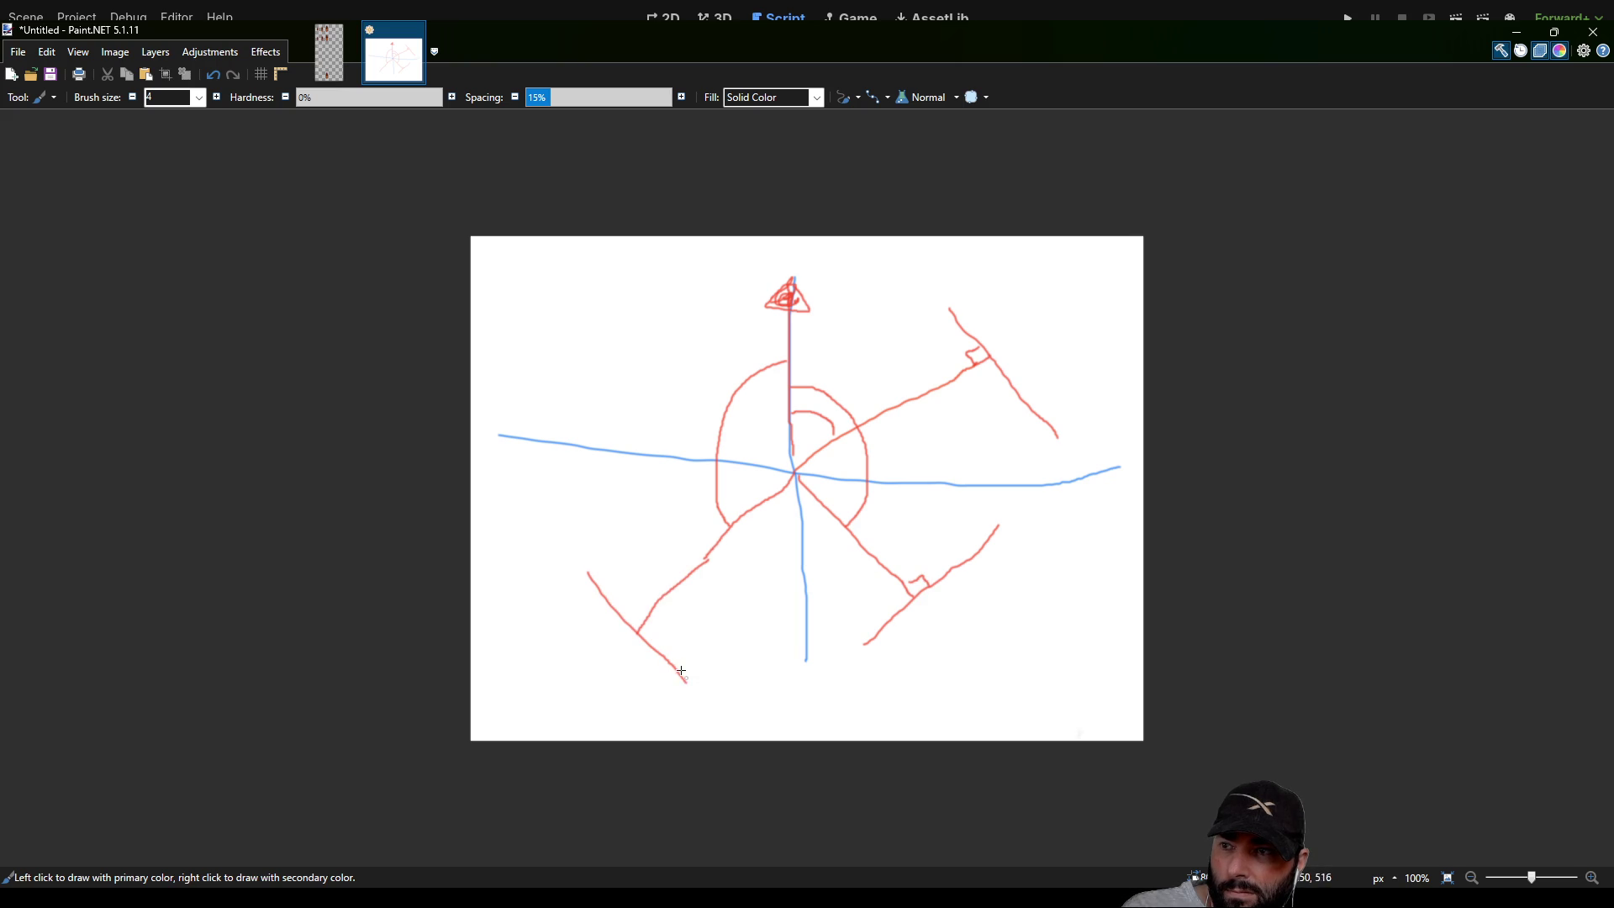
drag(643, 622, 635, 608)
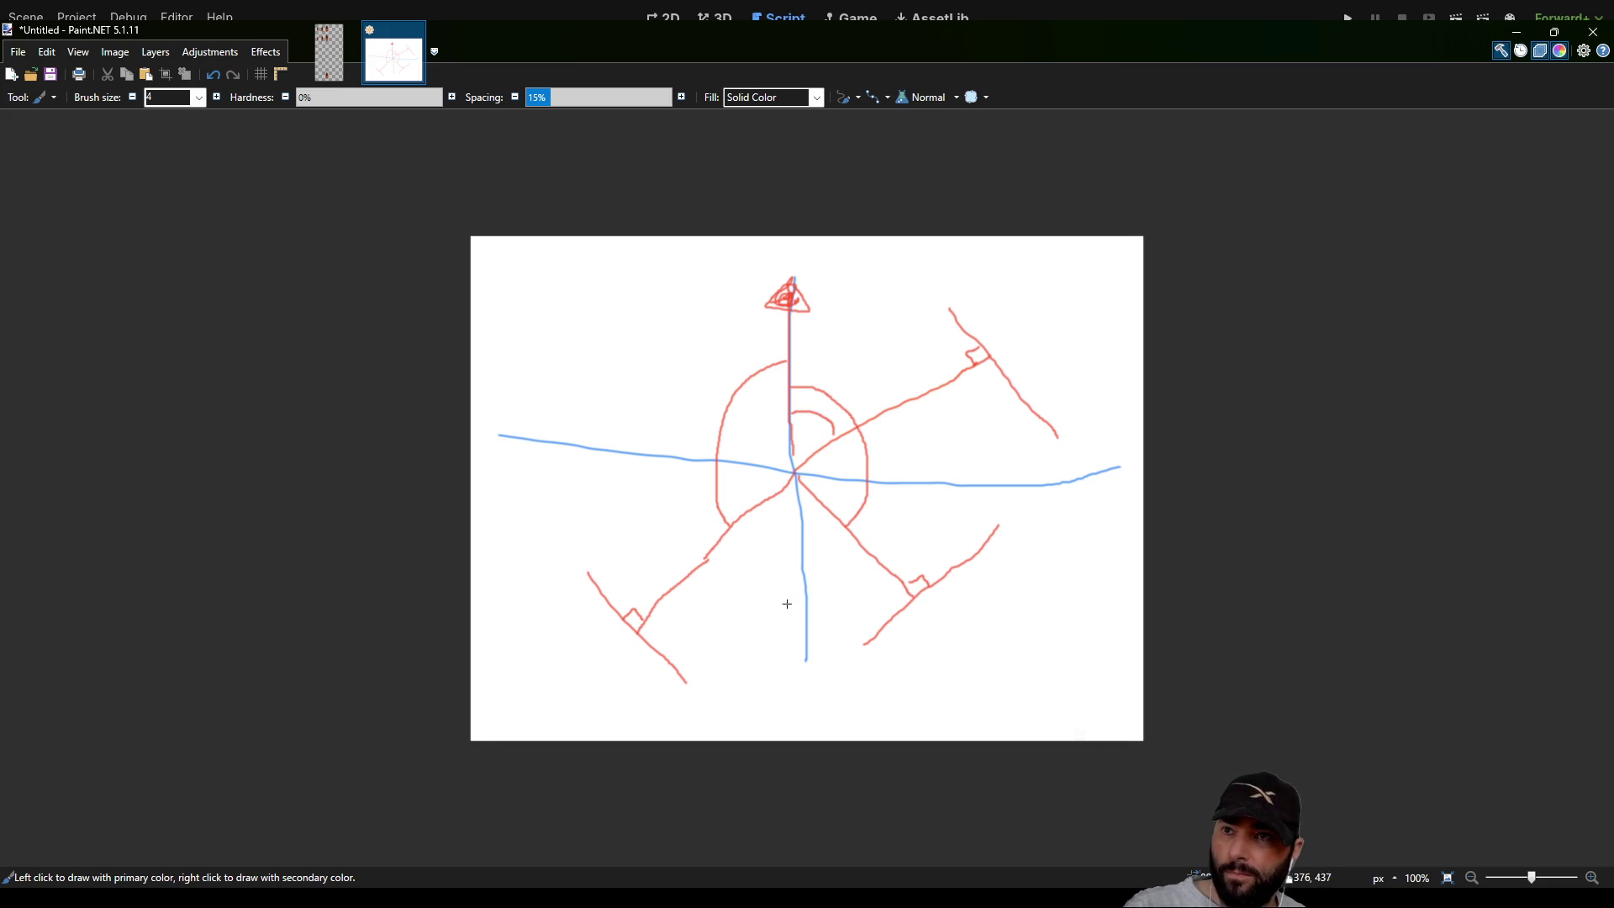
Step: Add a dashed extension to the upper-right diagonal and vertical red drop lines
drag(996, 352, 1060, 312)
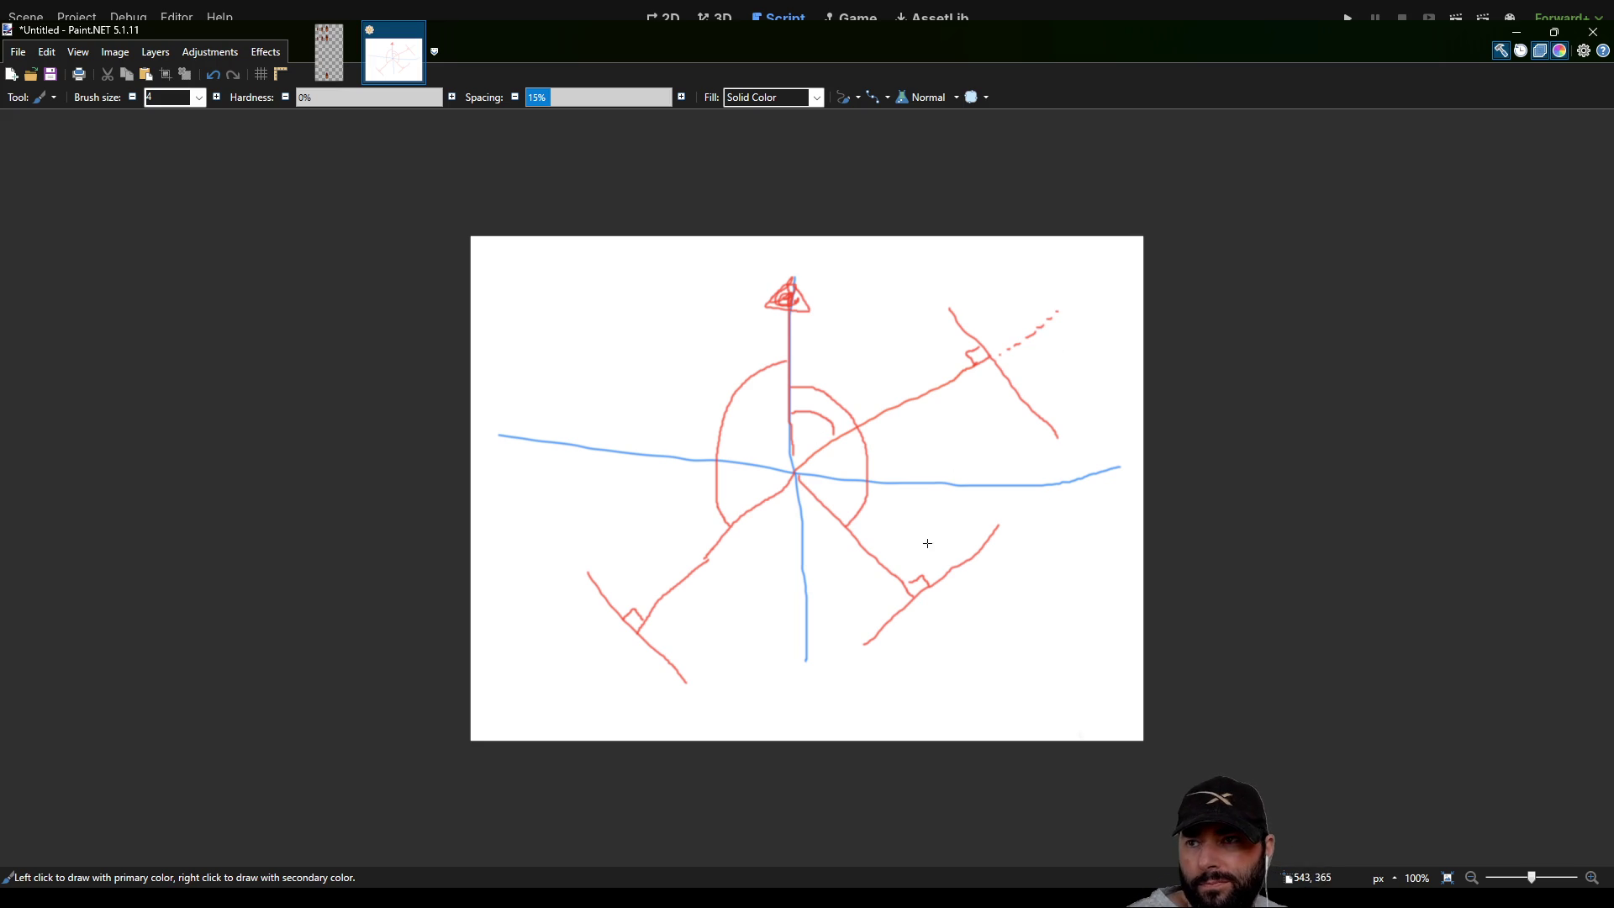
drag(991, 357, 978, 479)
mouse_move(904, 577)
mouse_down()
mouse_move(910, 594)
mouse_move(918, 492)
mouse_up()
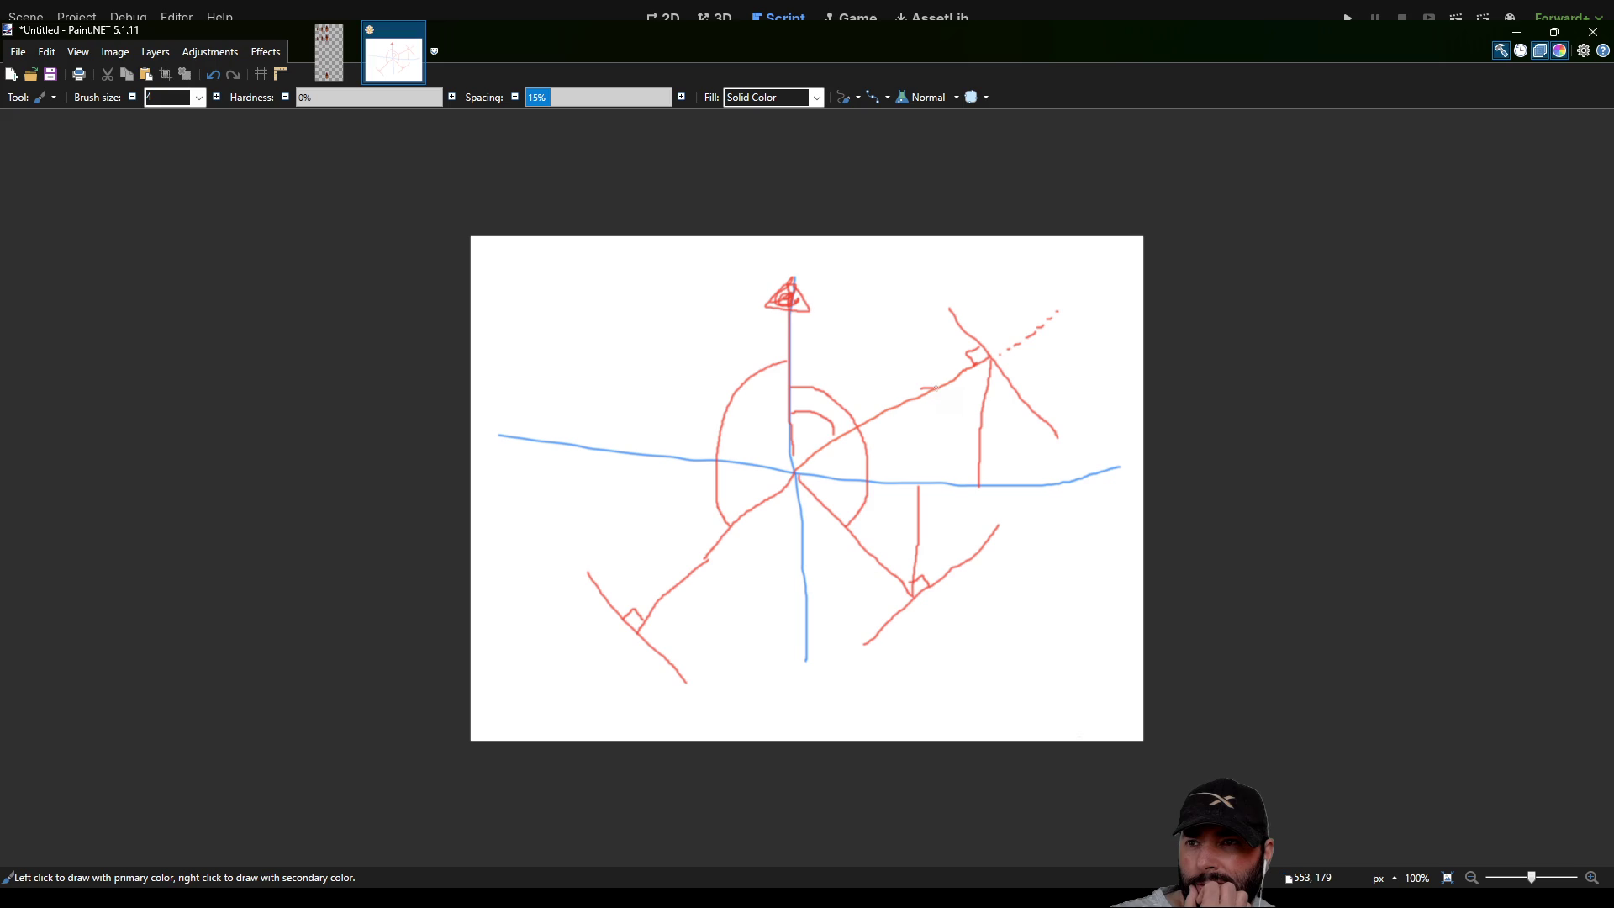
Step: Add red arrowheads to the diagonals and a small green angle arc near the origin
drag(870, 418, 892, 415)
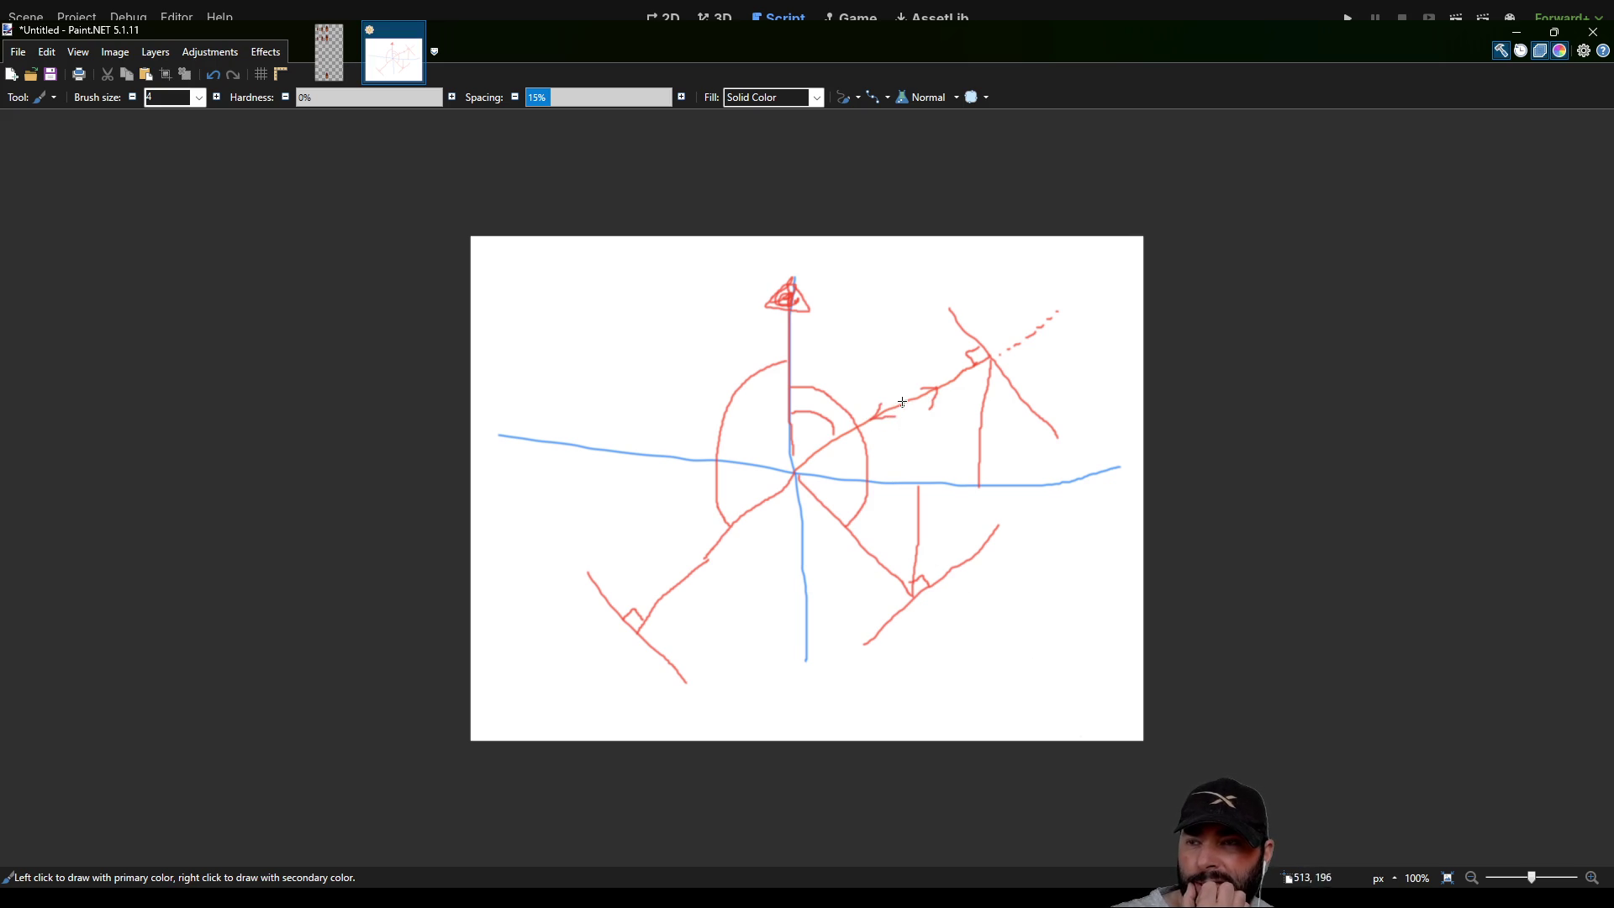
mouse_move(878, 546)
mouse_down()
mouse_move(881, 561)
mouse_move(823, 500)
mouse_up()
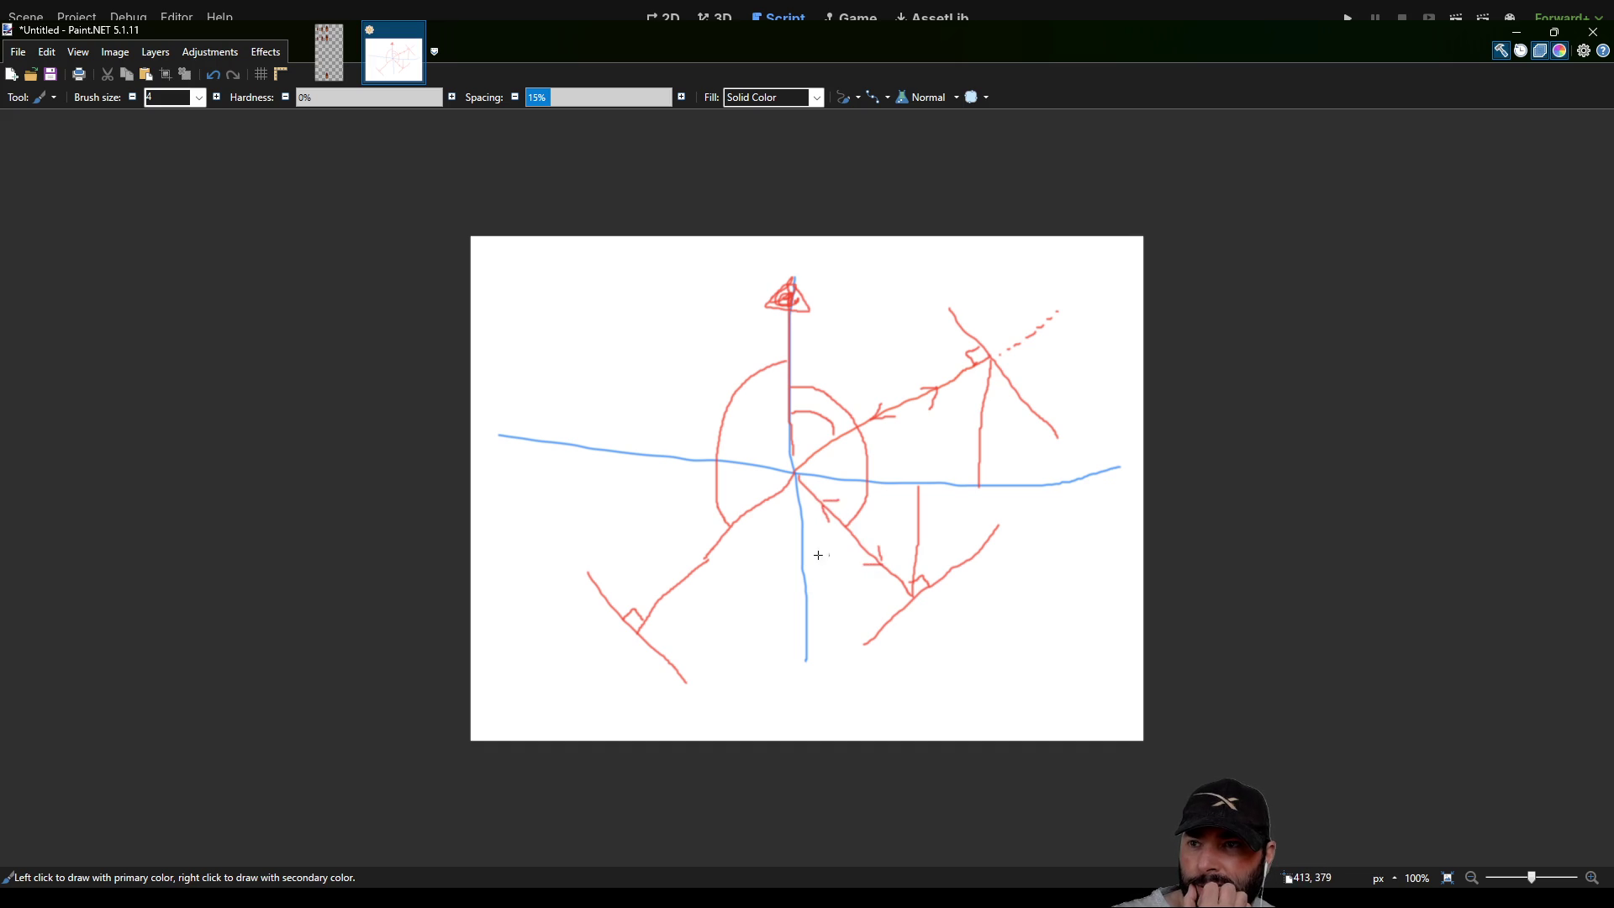
mouse_move(683, 568)
mouse_down()
mouse_move(678, 587)
mouse_move(701, 579)
mouse_up()
mouse_move(744, 504)
mouse_down()
mouse_move(760, 501)
mouse_move(760, 534)
mouse_up()
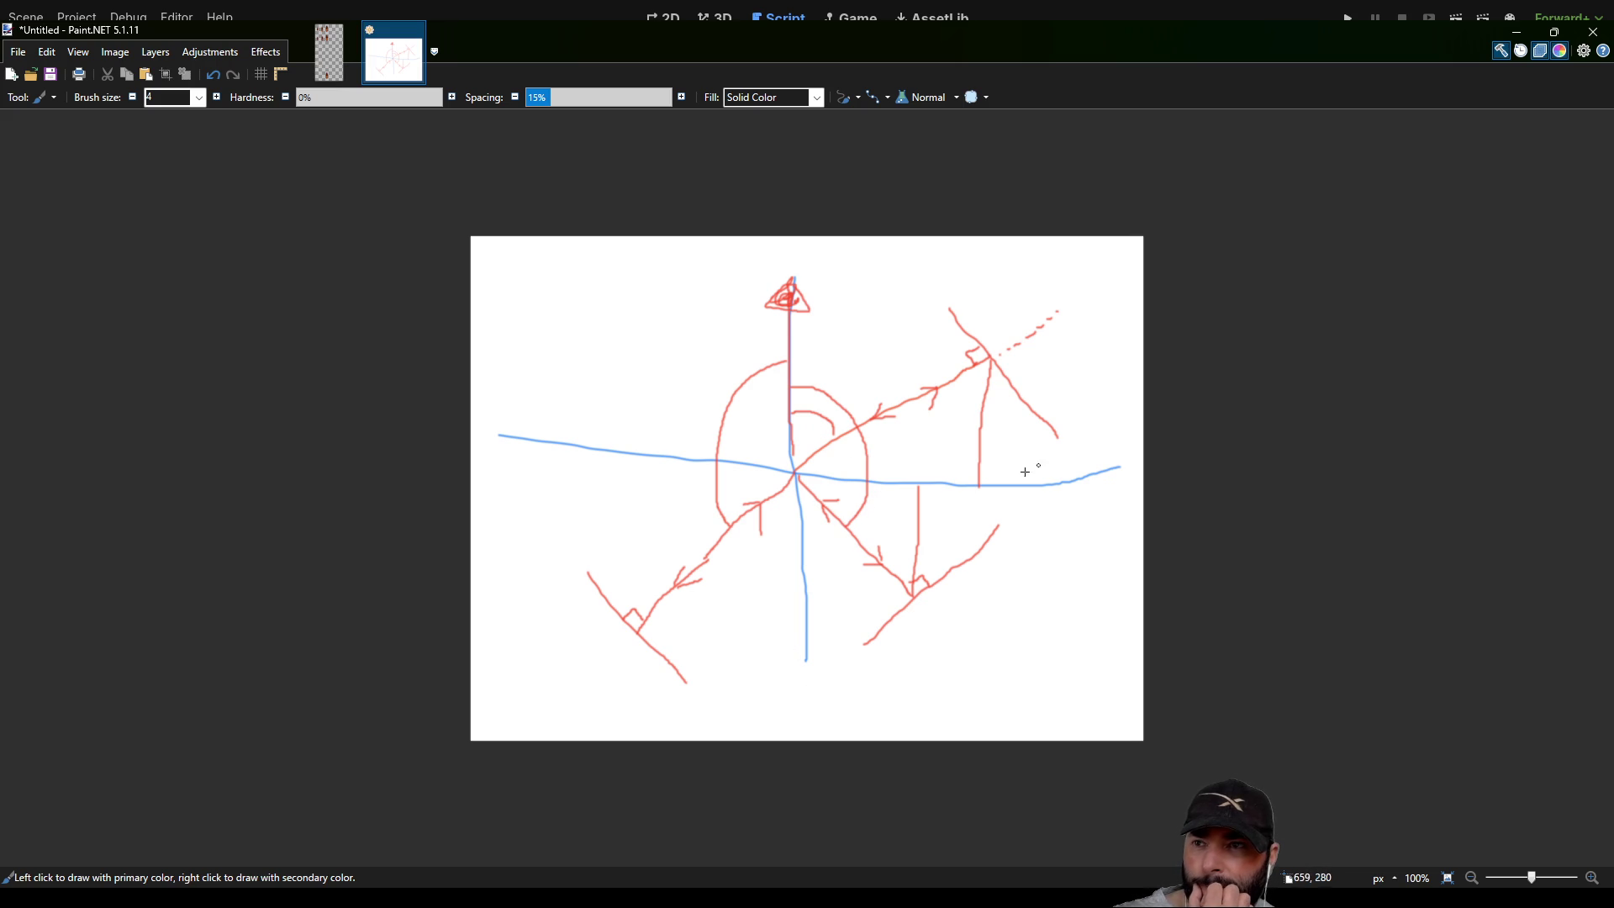
drag(836, 515, 855, 494)
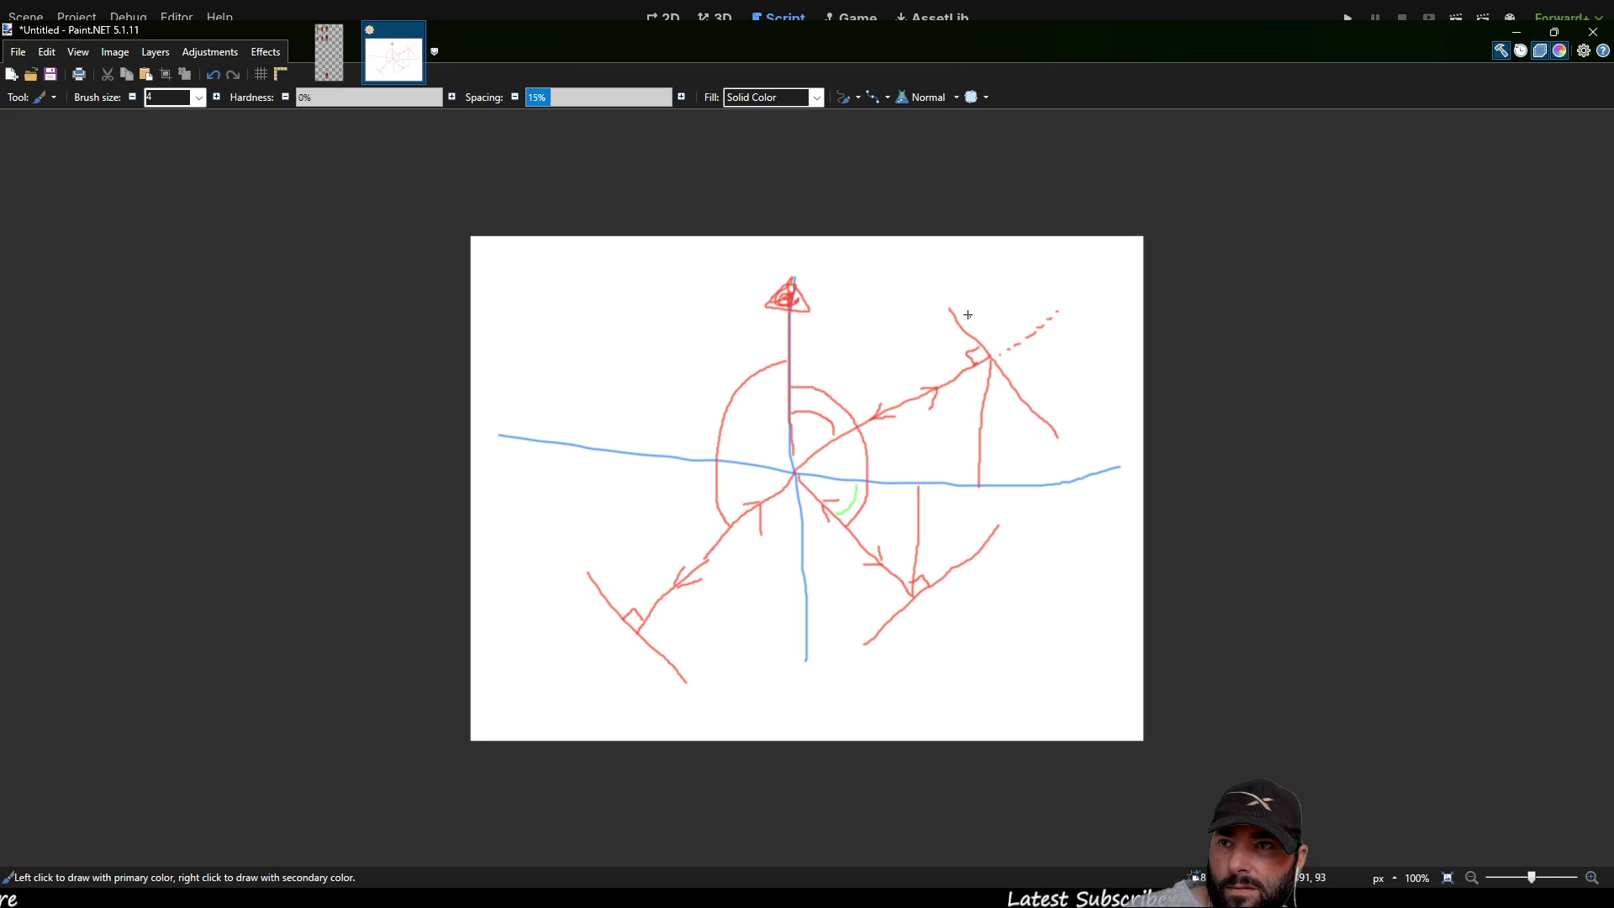
Step: Add green arrowheads at the ends of the red lines in each quadrant
mouse_move(952, 311)
mouse_down()
mouse_move(936, 336)
mouse_move(986, 332)
mouse_move(950, 313)
mouse_up()
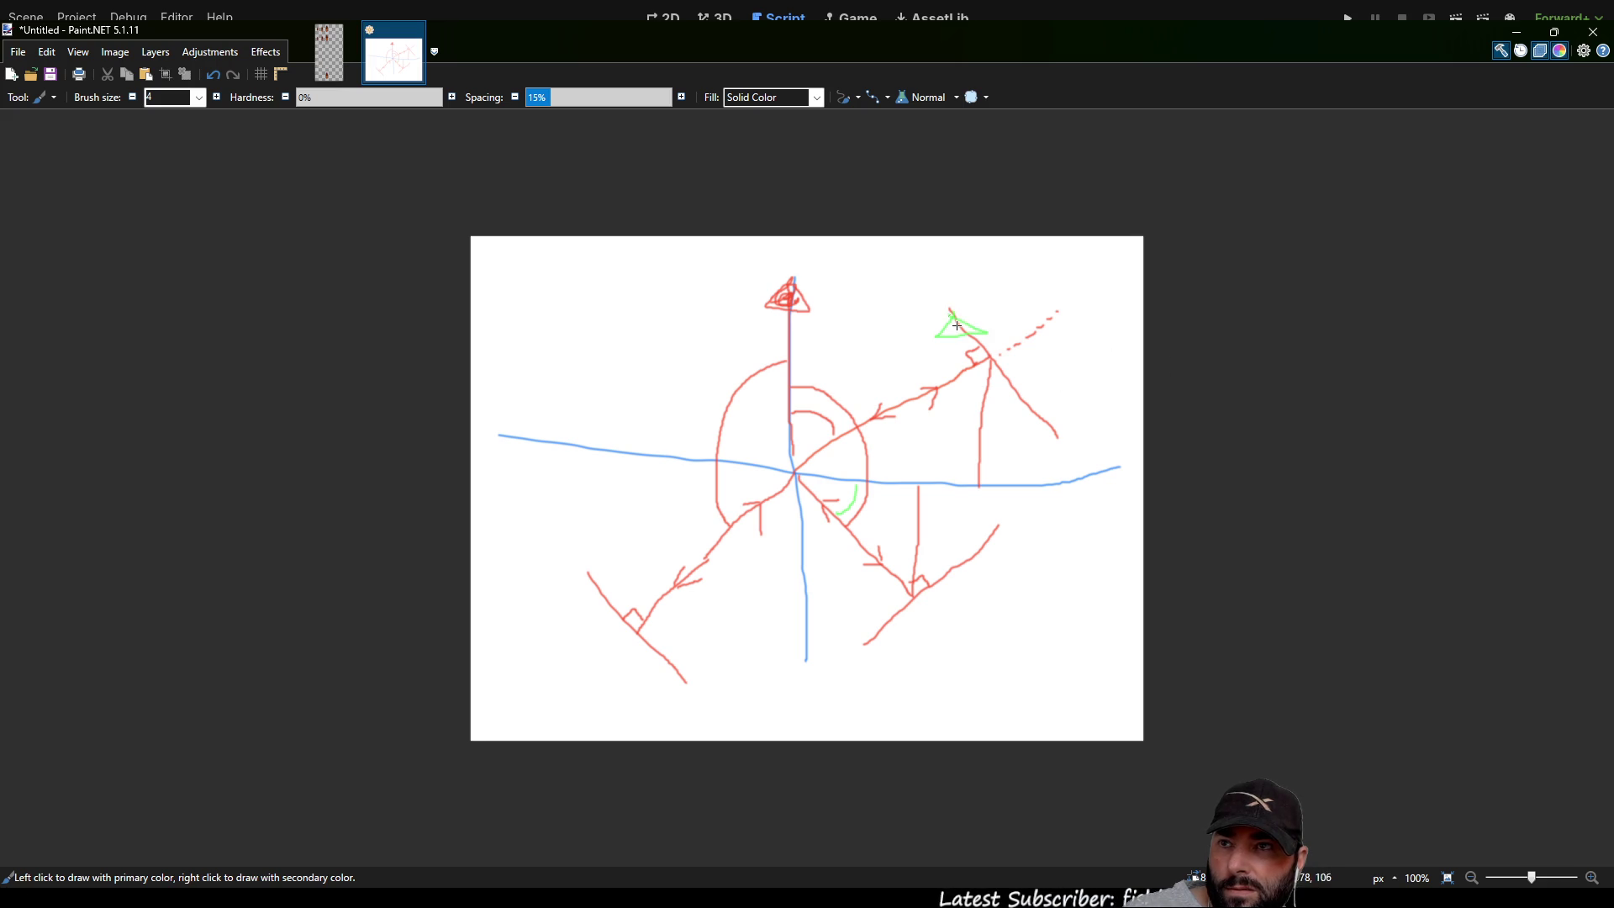
mouse_move(1046, 415)
mouse_down()
mouse_move(1039, 396)
mouse_move(1024, 425)
mouse_move(1048, 424)
mouse_up()
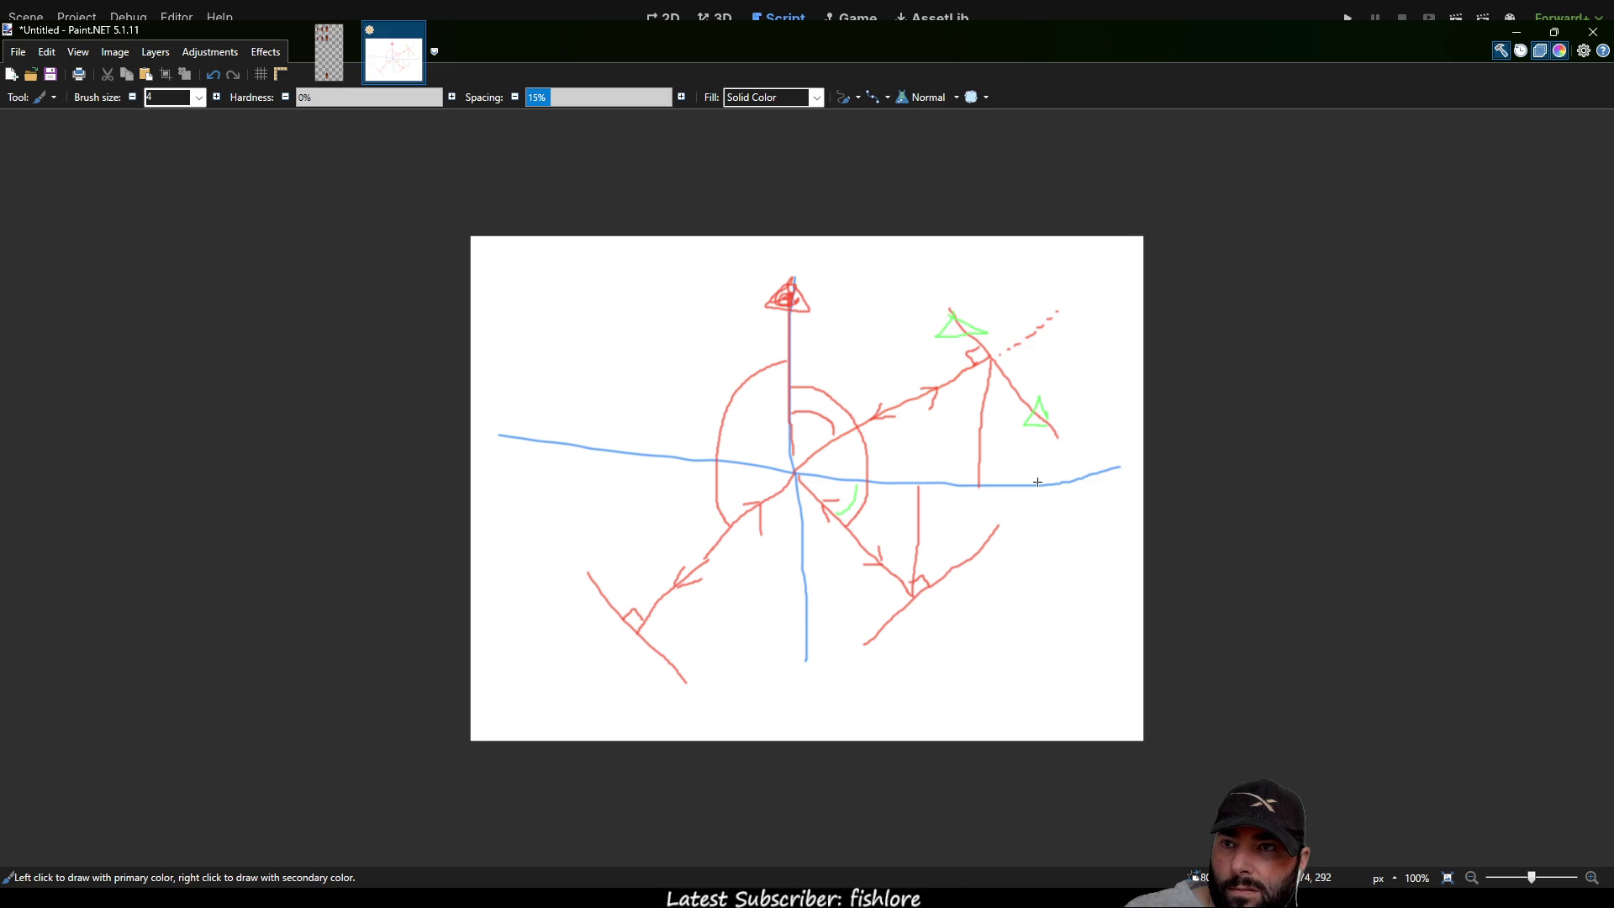
mouse_move(993, 554)
mouse_down()
mouse_move(975, 546)
mouse_move(994, 533)
mouse_move(989, 564)
mouse_up()
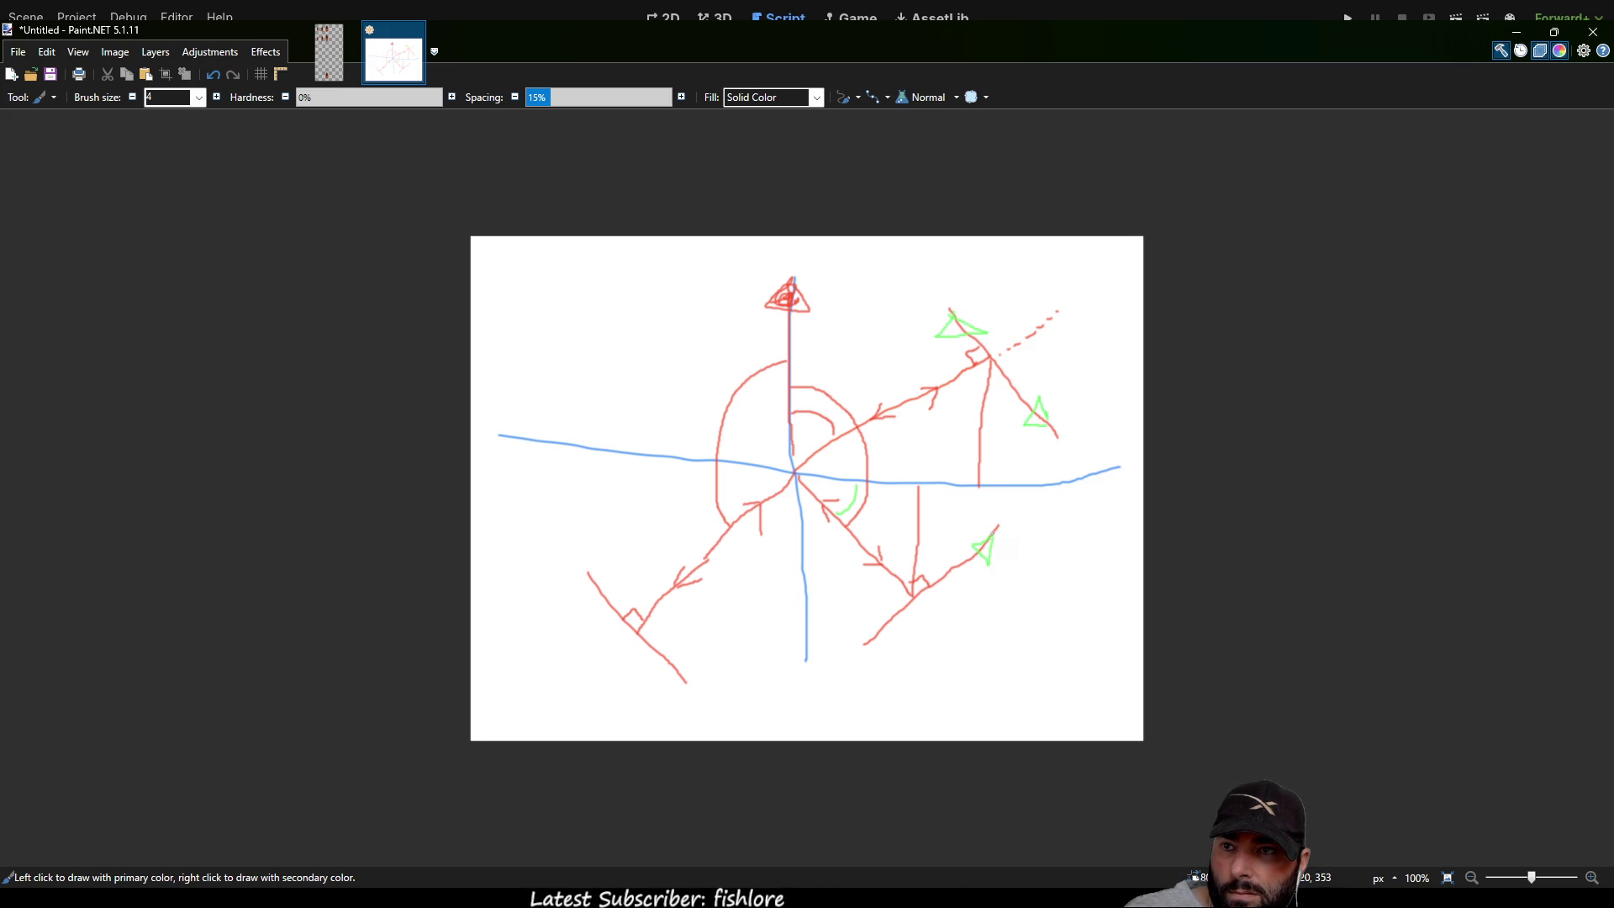
mouse_move(864, 637)
mouse_down()
mouse_move(867, 618)
mouse_move(891, 632)
mouse_move(867, 619)
mouse_up()
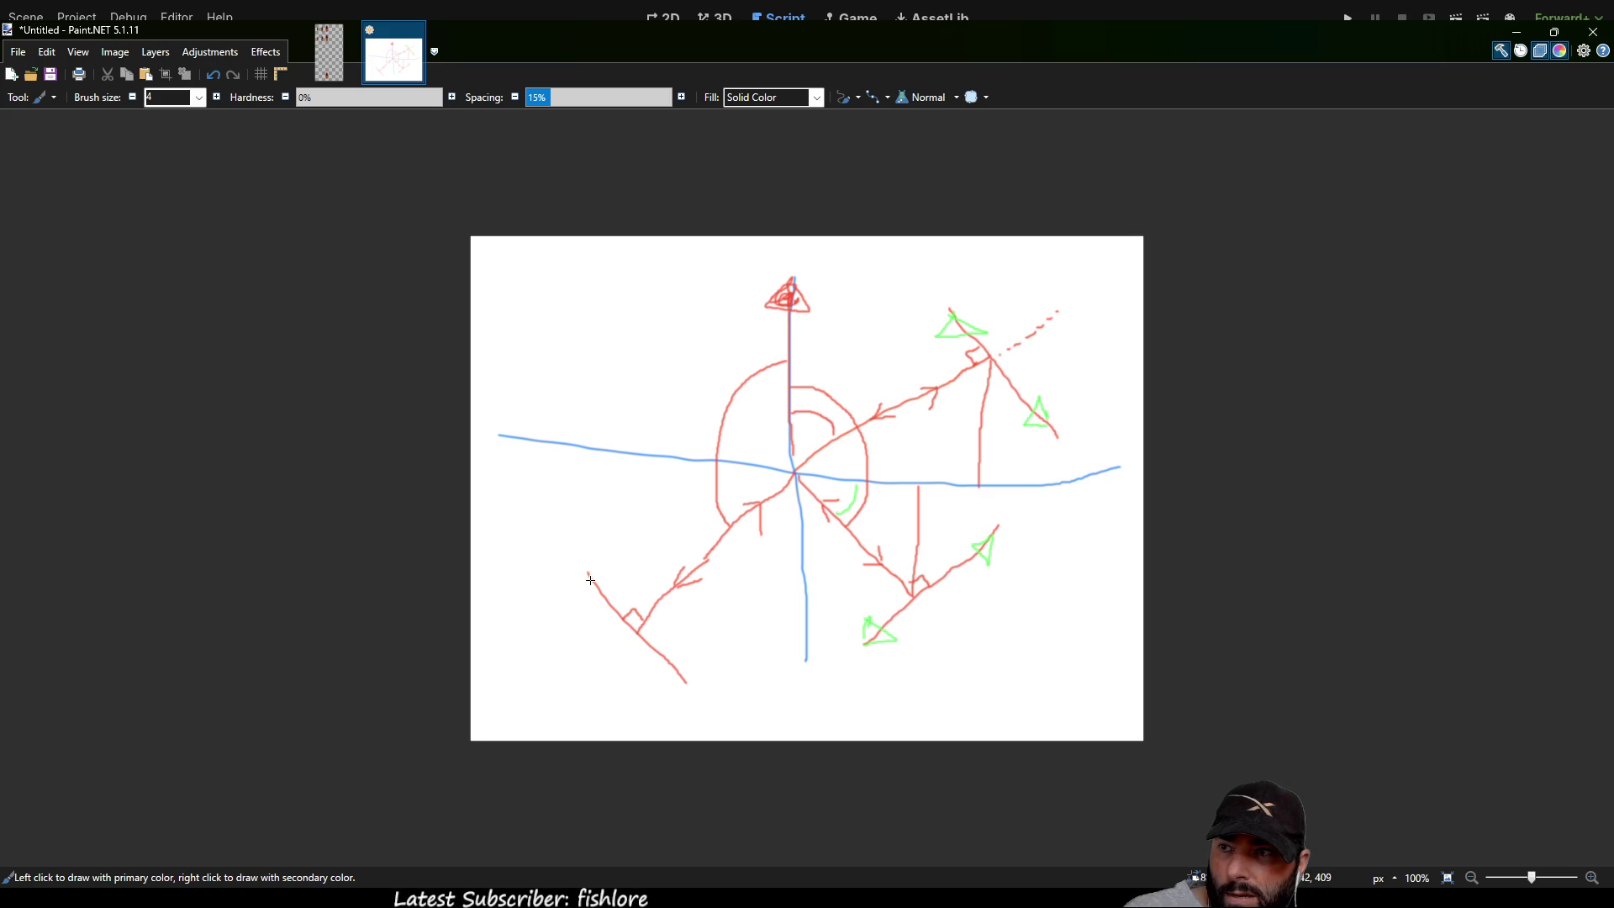
mouse_move(587, 572)
mouse_down()
mouse_move(589, 596)
mouse_move(611, 575)
mouse_move(587, 572)
mouse_up()
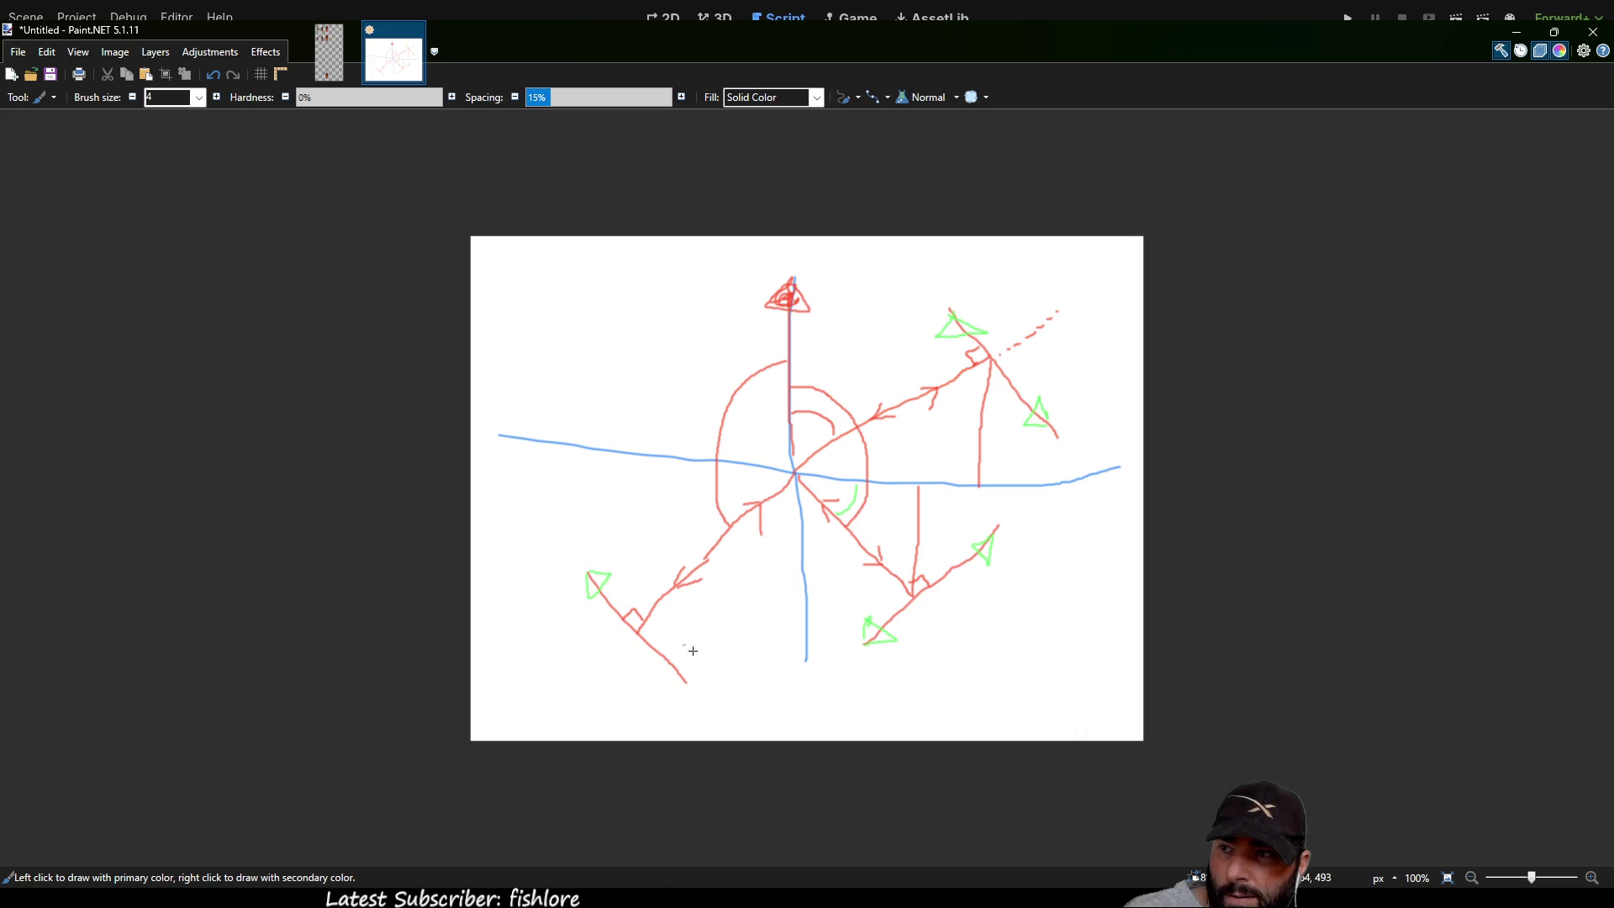
mouse_move(686, 680)
mouse_down()
mouse_move(686, 662)
mouse_move(667, 683)
mouse_move(686, 686)
mouse_up()
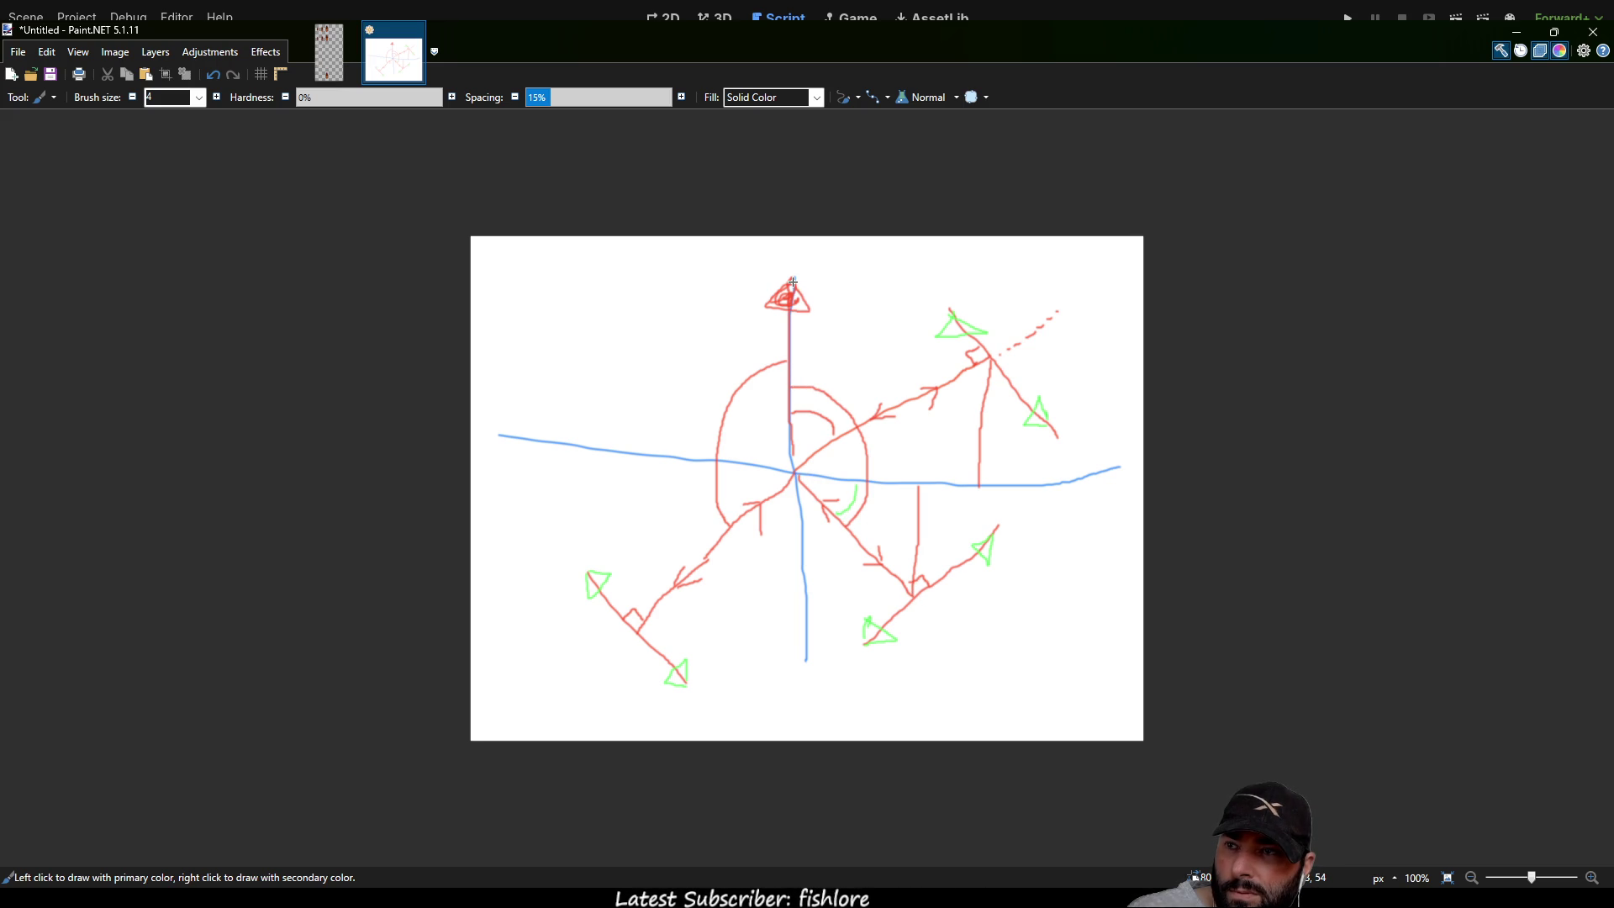
Step: Draw a long green line, undo the green strokes, and return to Godot's script
mouse_move(793, 282)
mouse_down()
mouse_move(915, 599)
mouse_move(800, 476)
mouse_up()
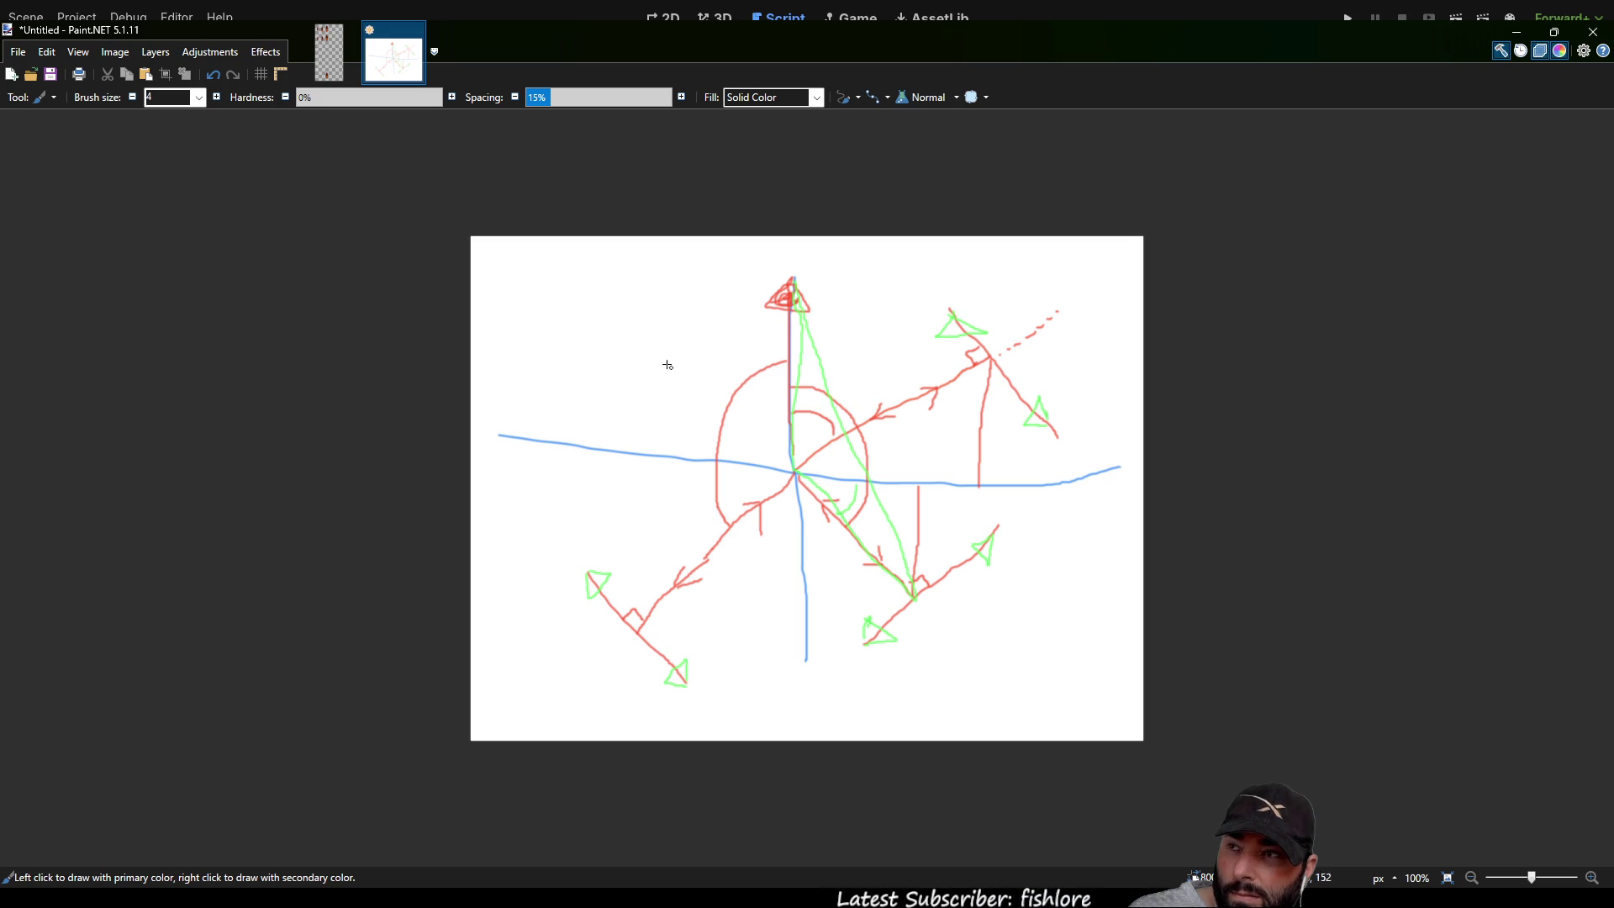
mouse_move(538, 267)
mouse_down()
mouse_move(587, 283)
mouse_move(572, 320)
mouse_move(592, 334)
mouse_up()
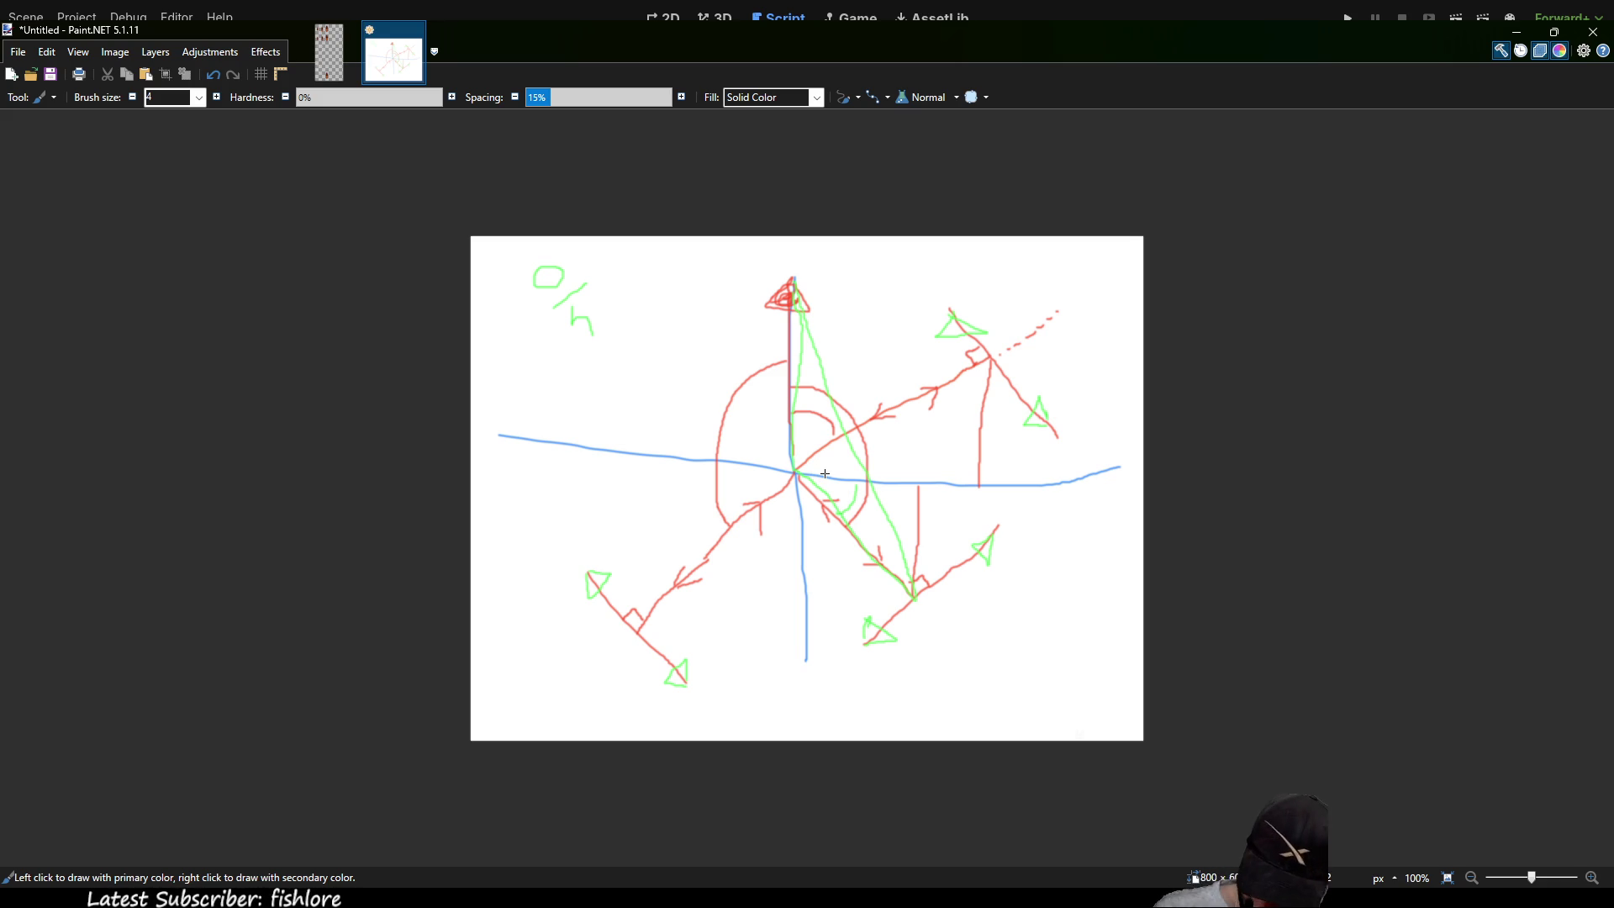
key(ctrl+z)
key(ctrl+z)
key(ctrl+z)
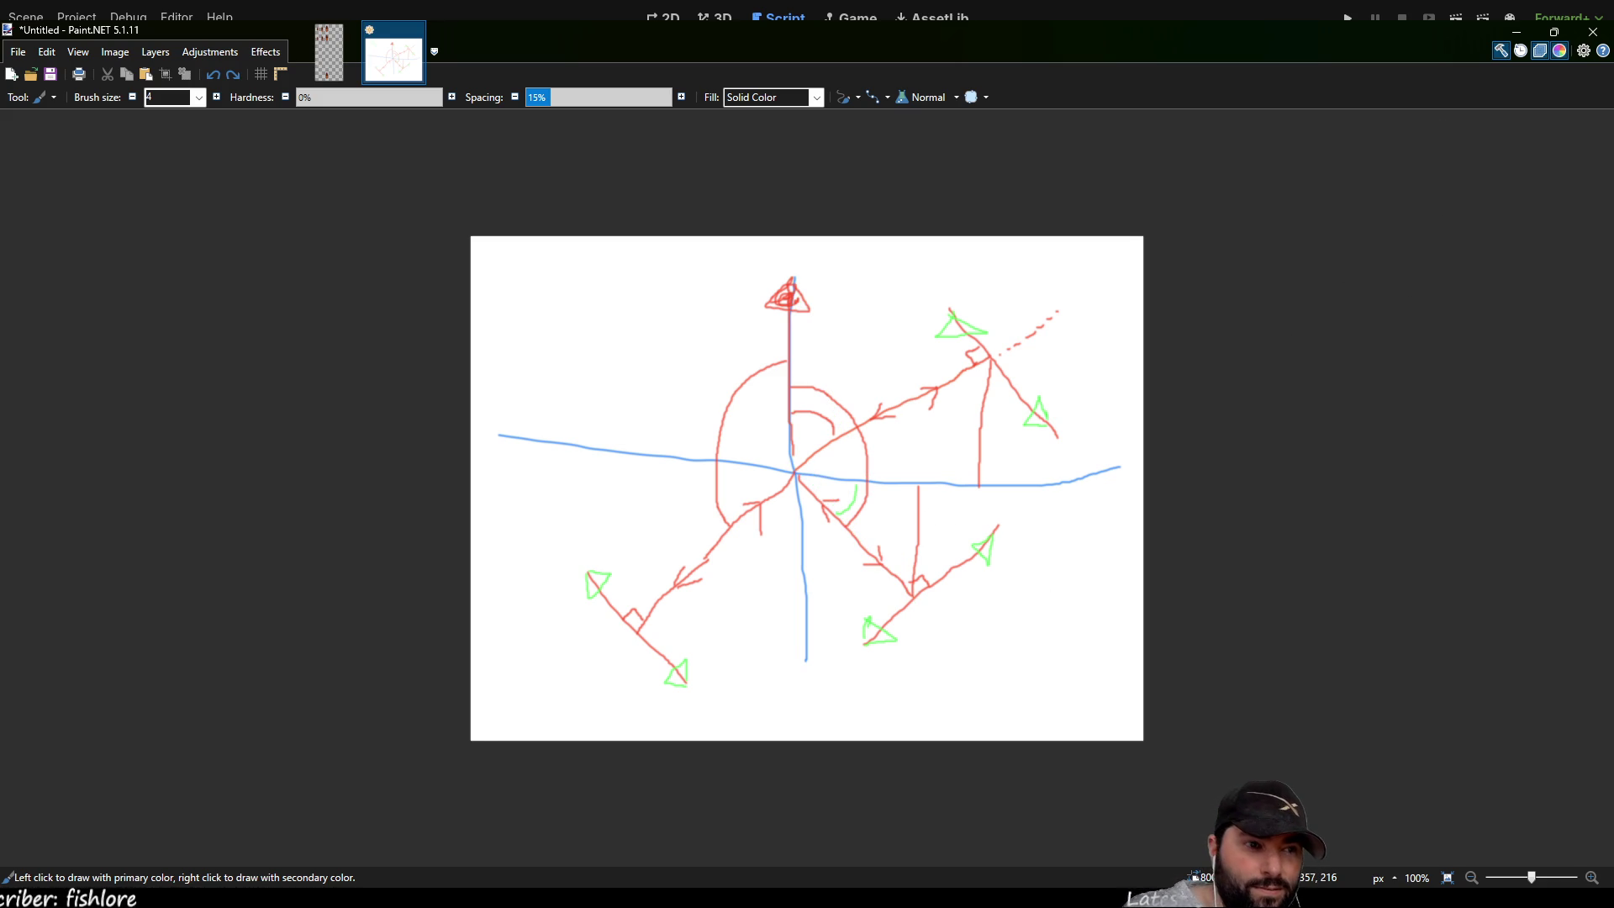
key(alt+Tab)
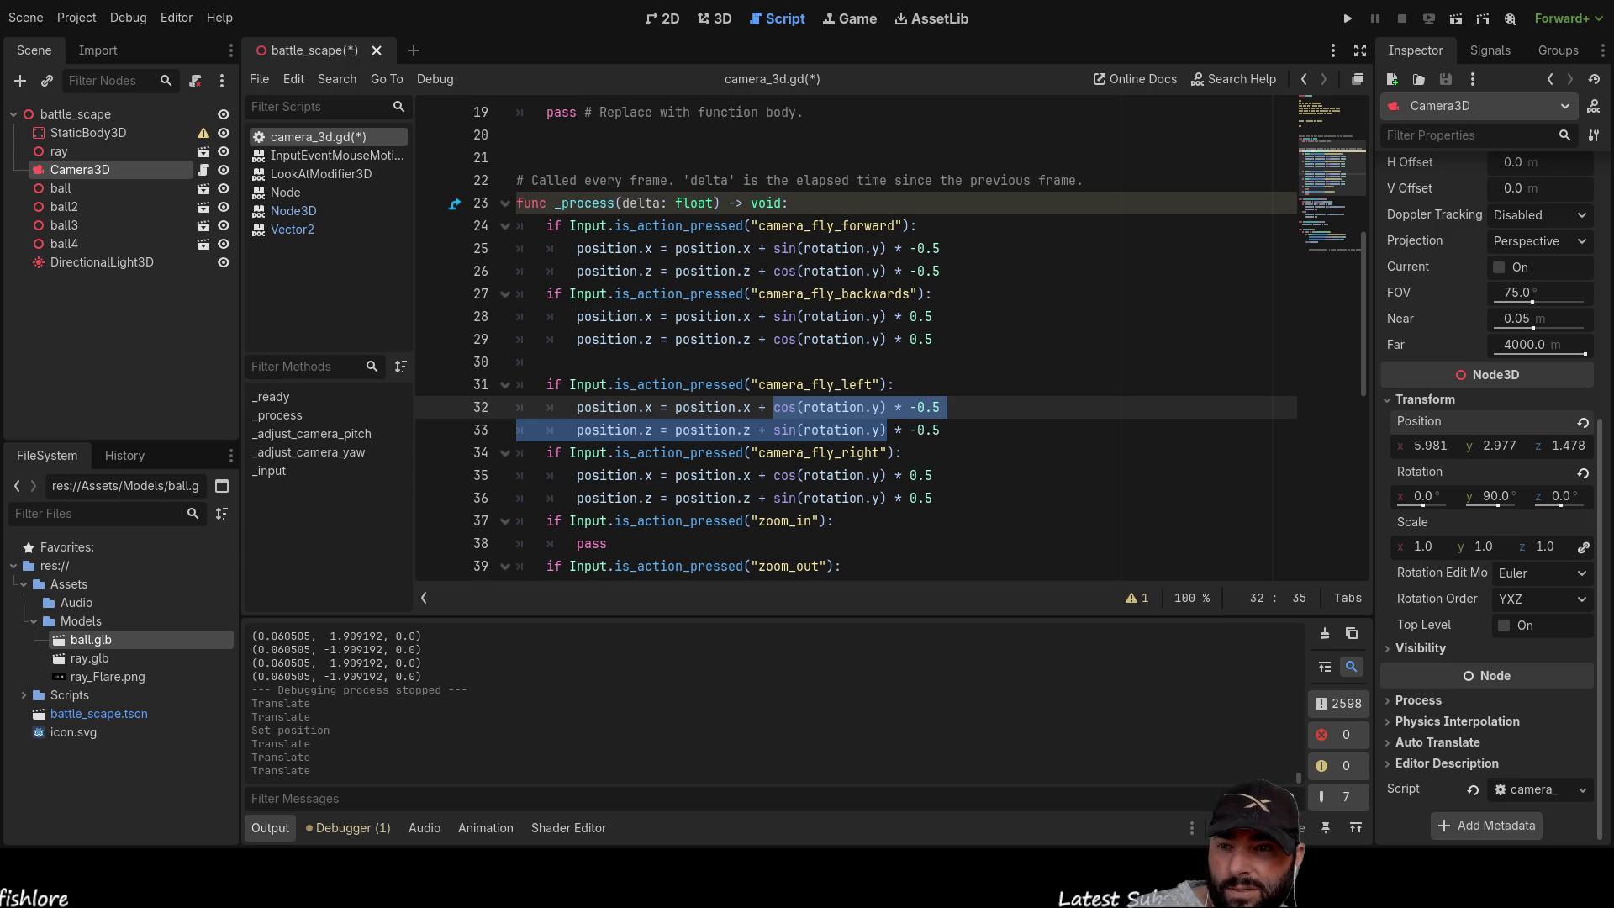
Step: Launch the battle_scape game with Run Project to test the camera strafe movement
click(1345, 19)
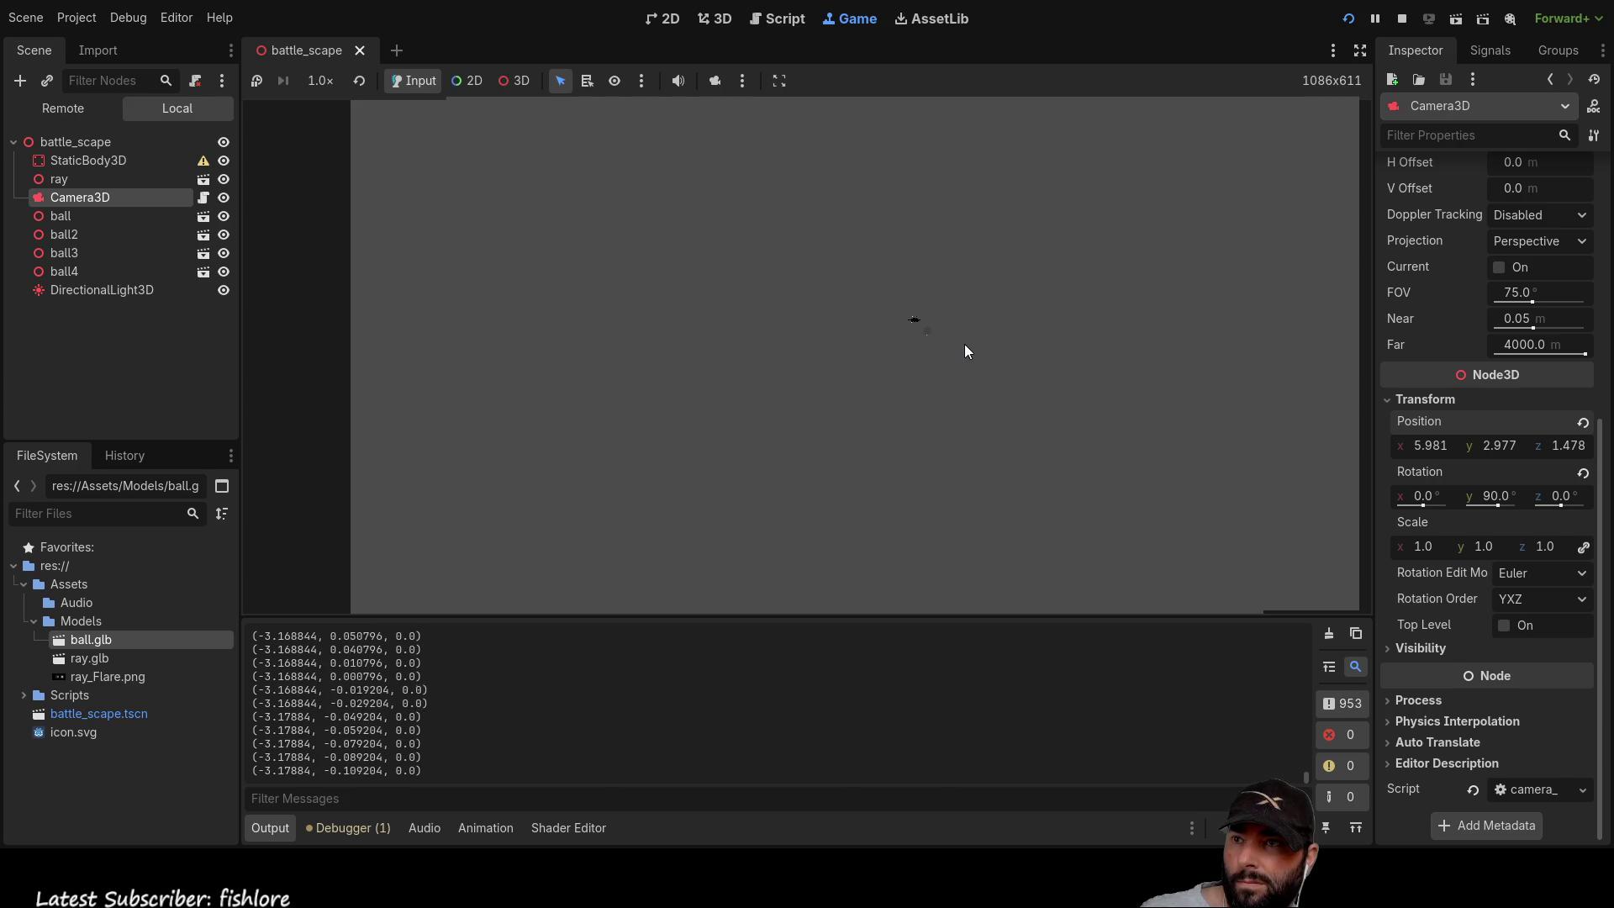
Step: Launch a ball to test camera movement in the running game, then stop the game
click(920, 321)
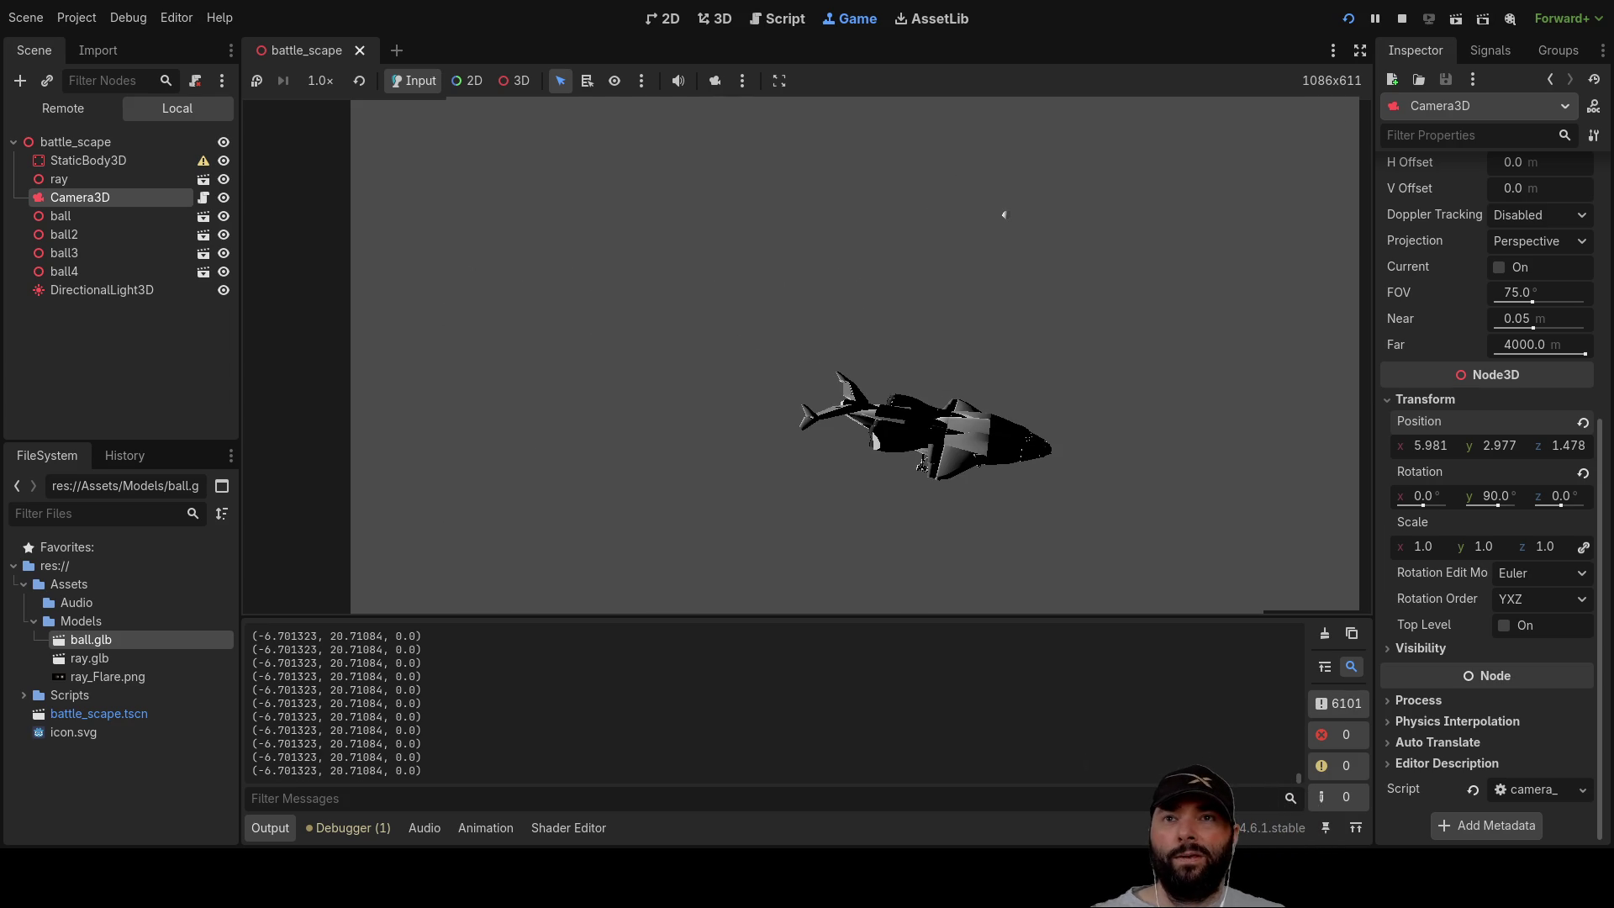
click(1401, 19)
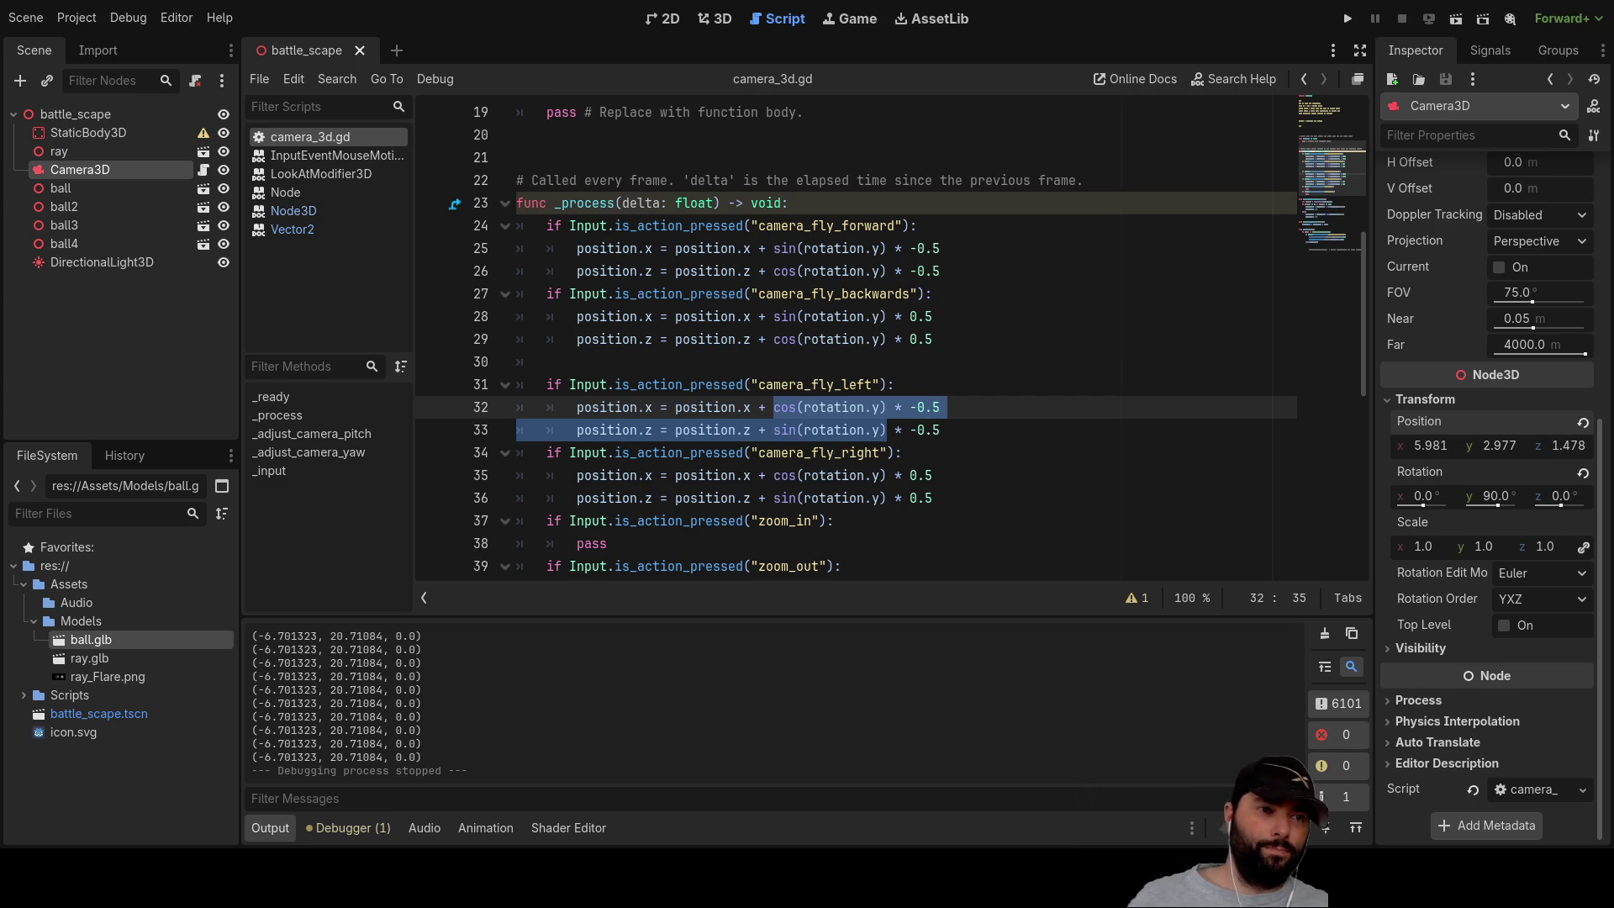
key(alt+Tab)
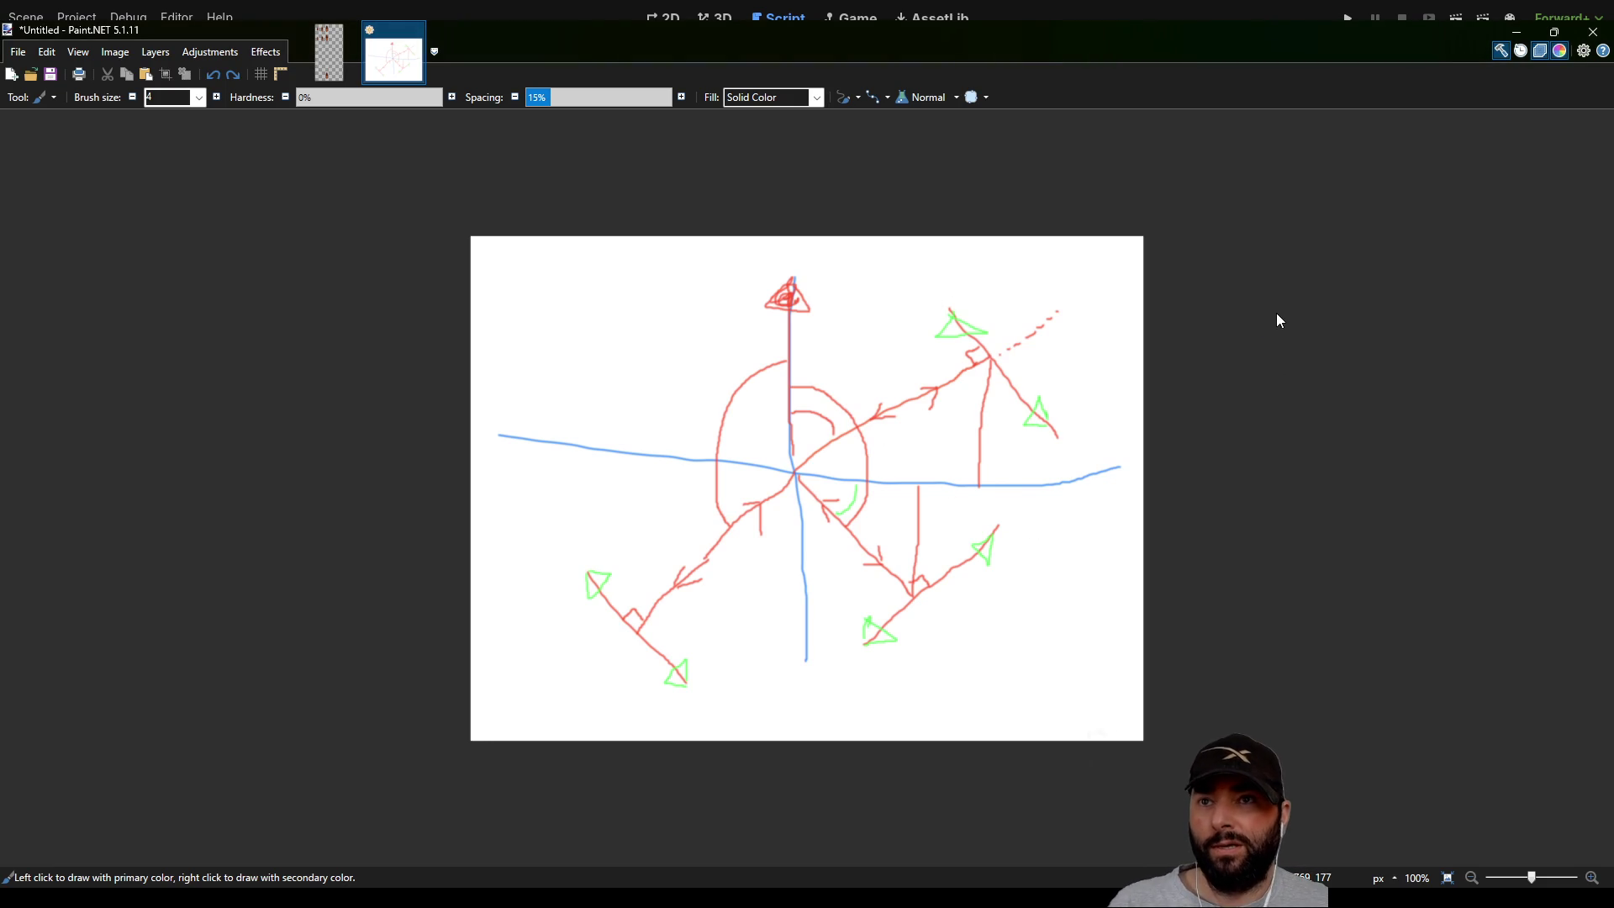
Step: Draw magenta, teal and purple-blue strokes along the central rotation curve of the axis diagram
mouse_move(790, 388)
mouse_down()
mouse_move(842, 398)
mouse_move(865, 447)
mouse_move(847, 525)
mouse_up()
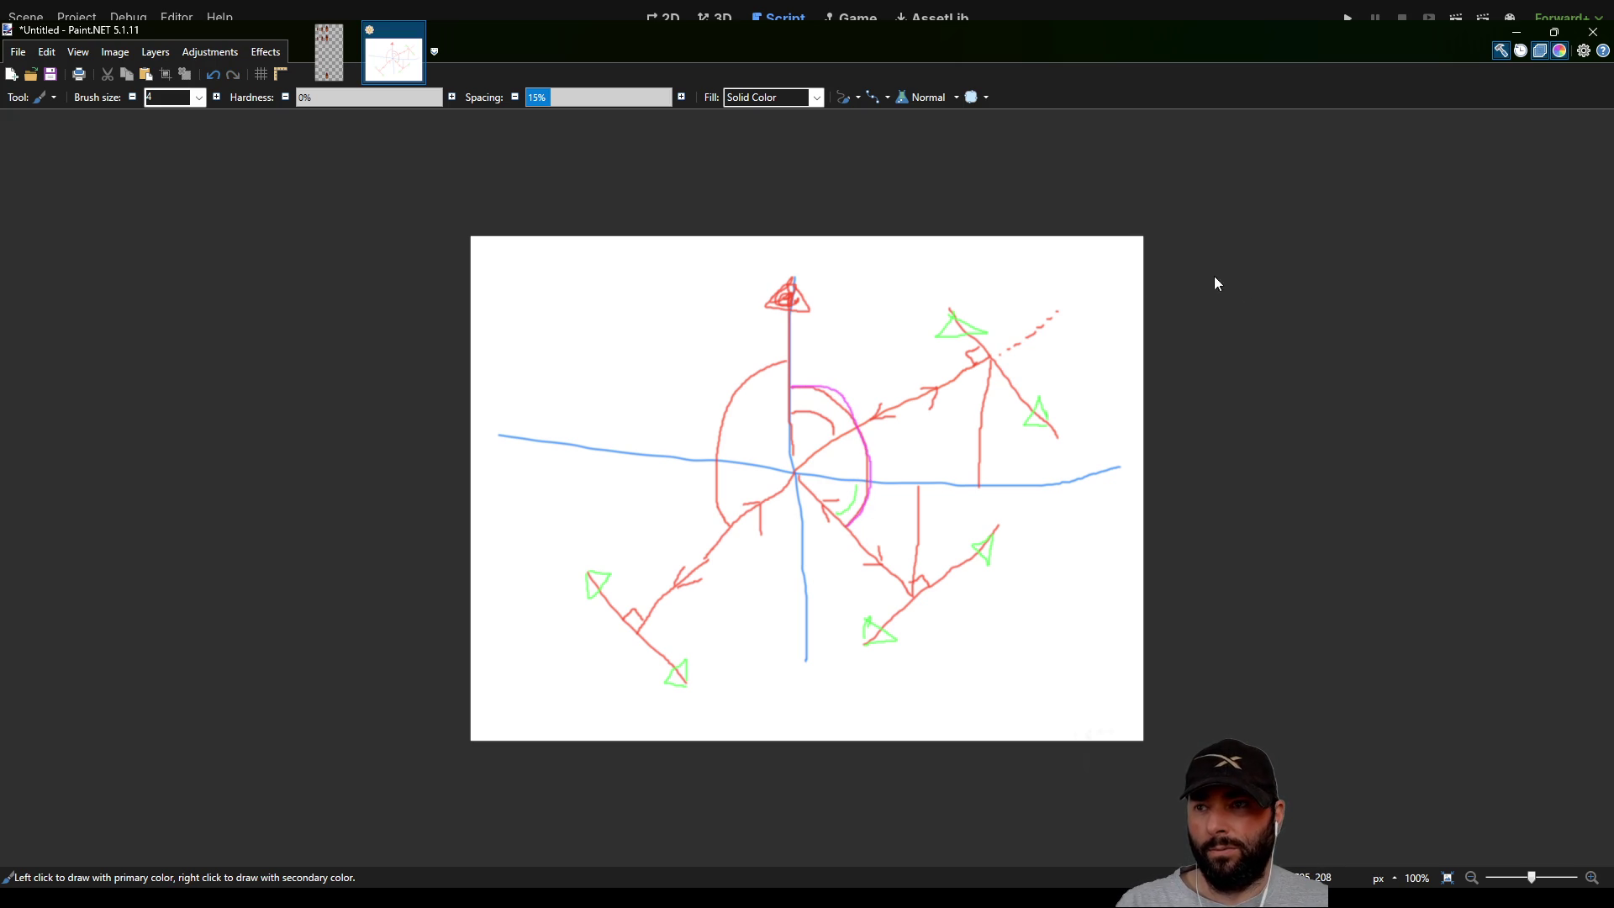
drag(837, 519, 850, 505)
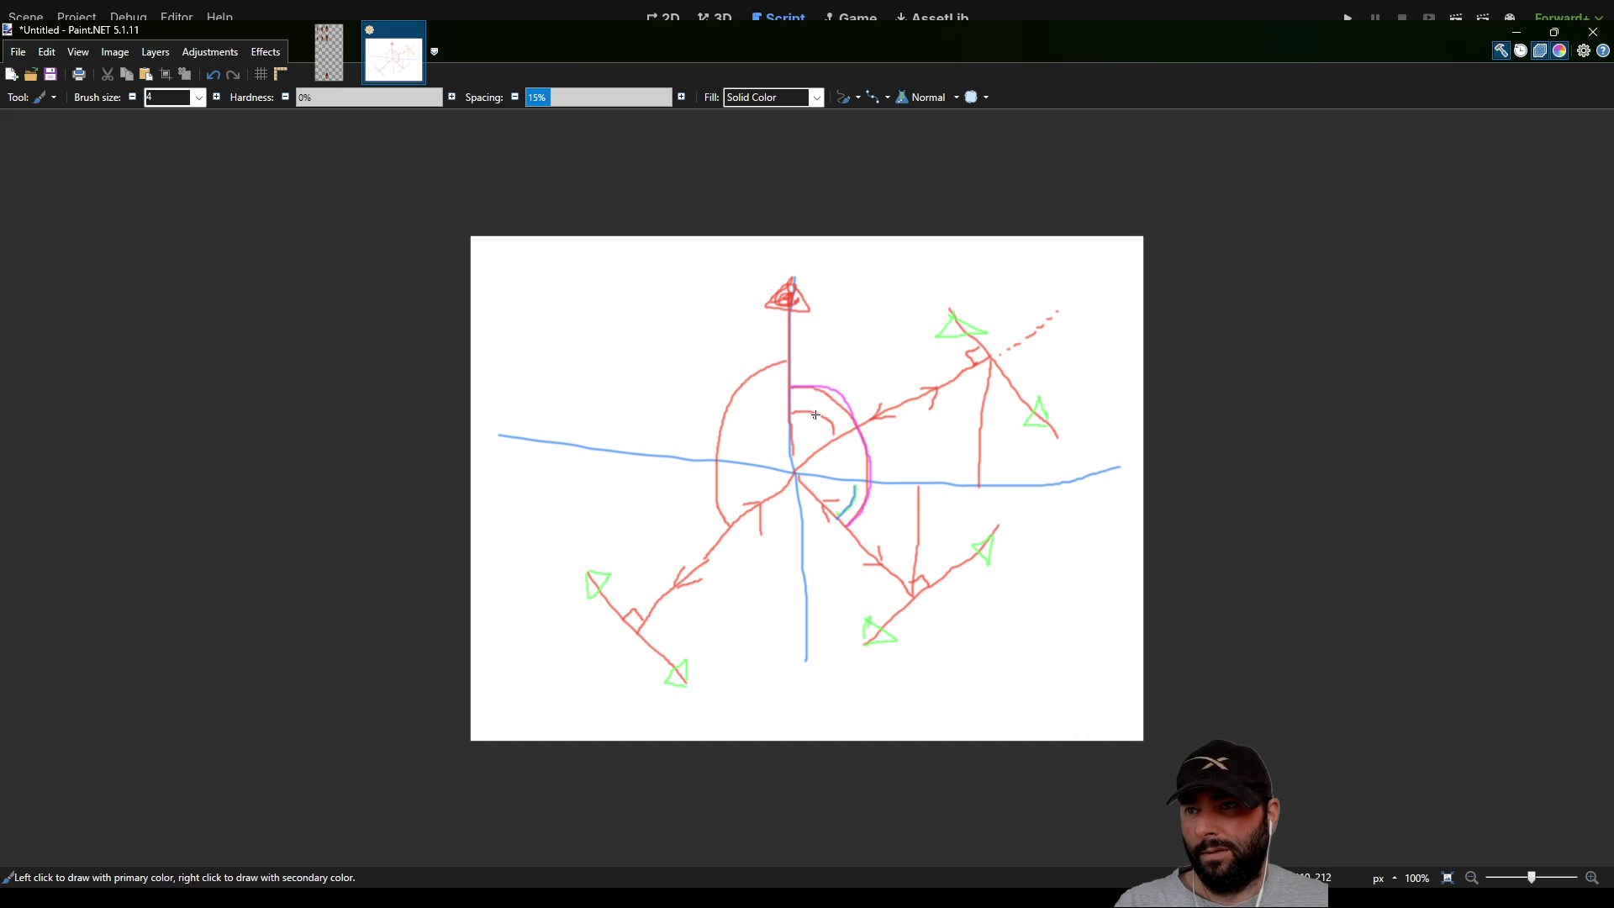
mouse_move(796, 386)
mouse_down()
mouse_move(853, 415)
mouse_move(843, 472)
mouse_up()
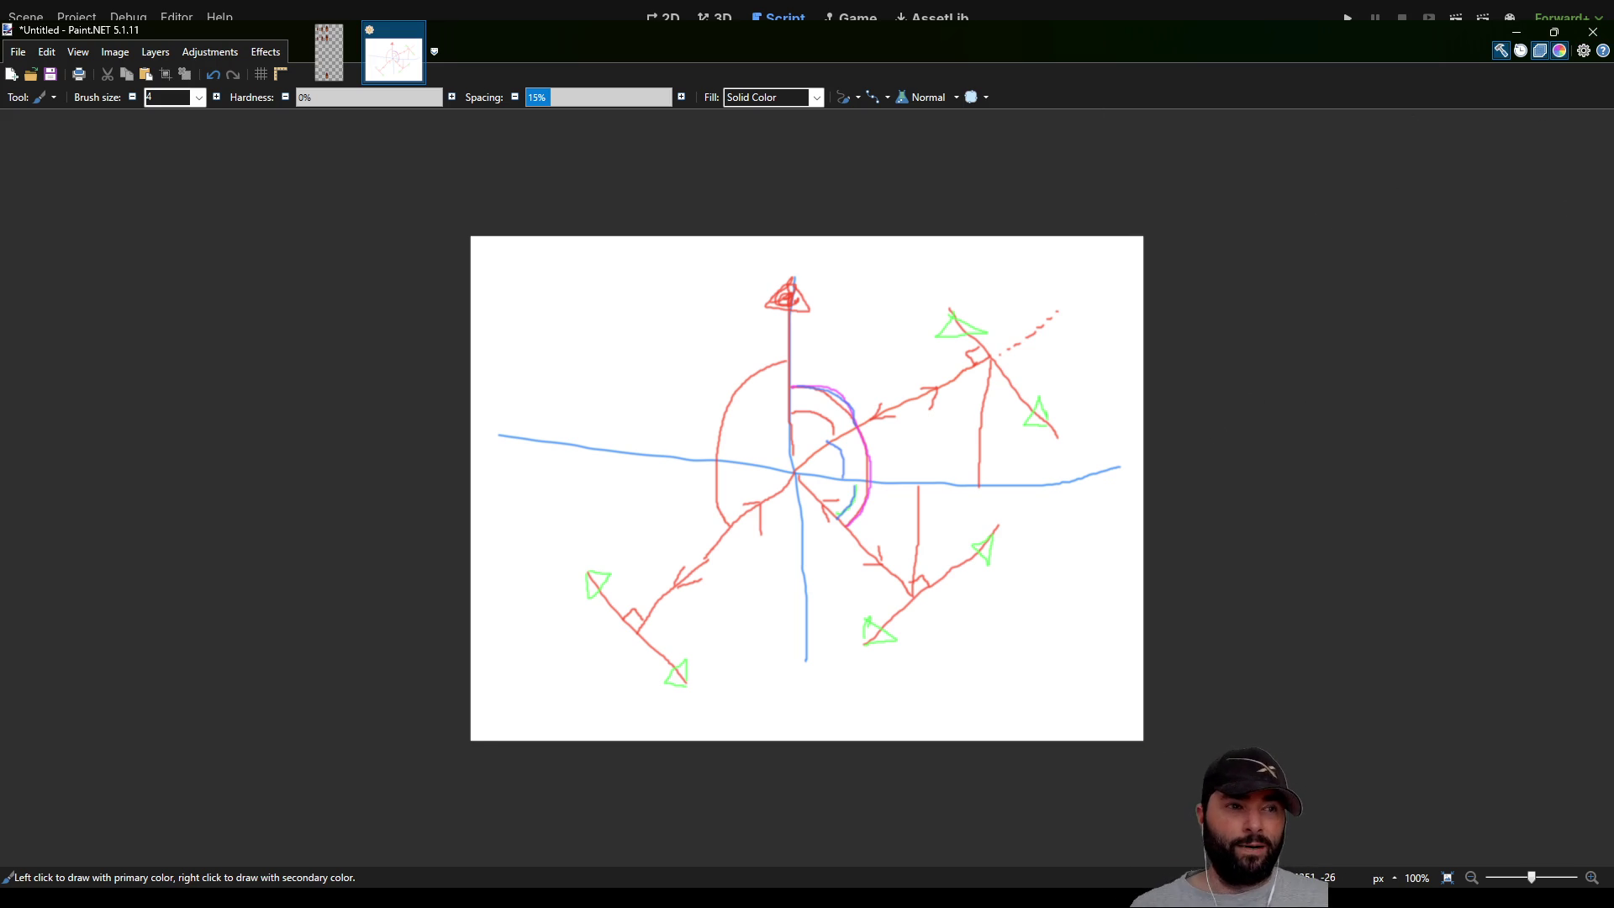
key(alt+Tab)
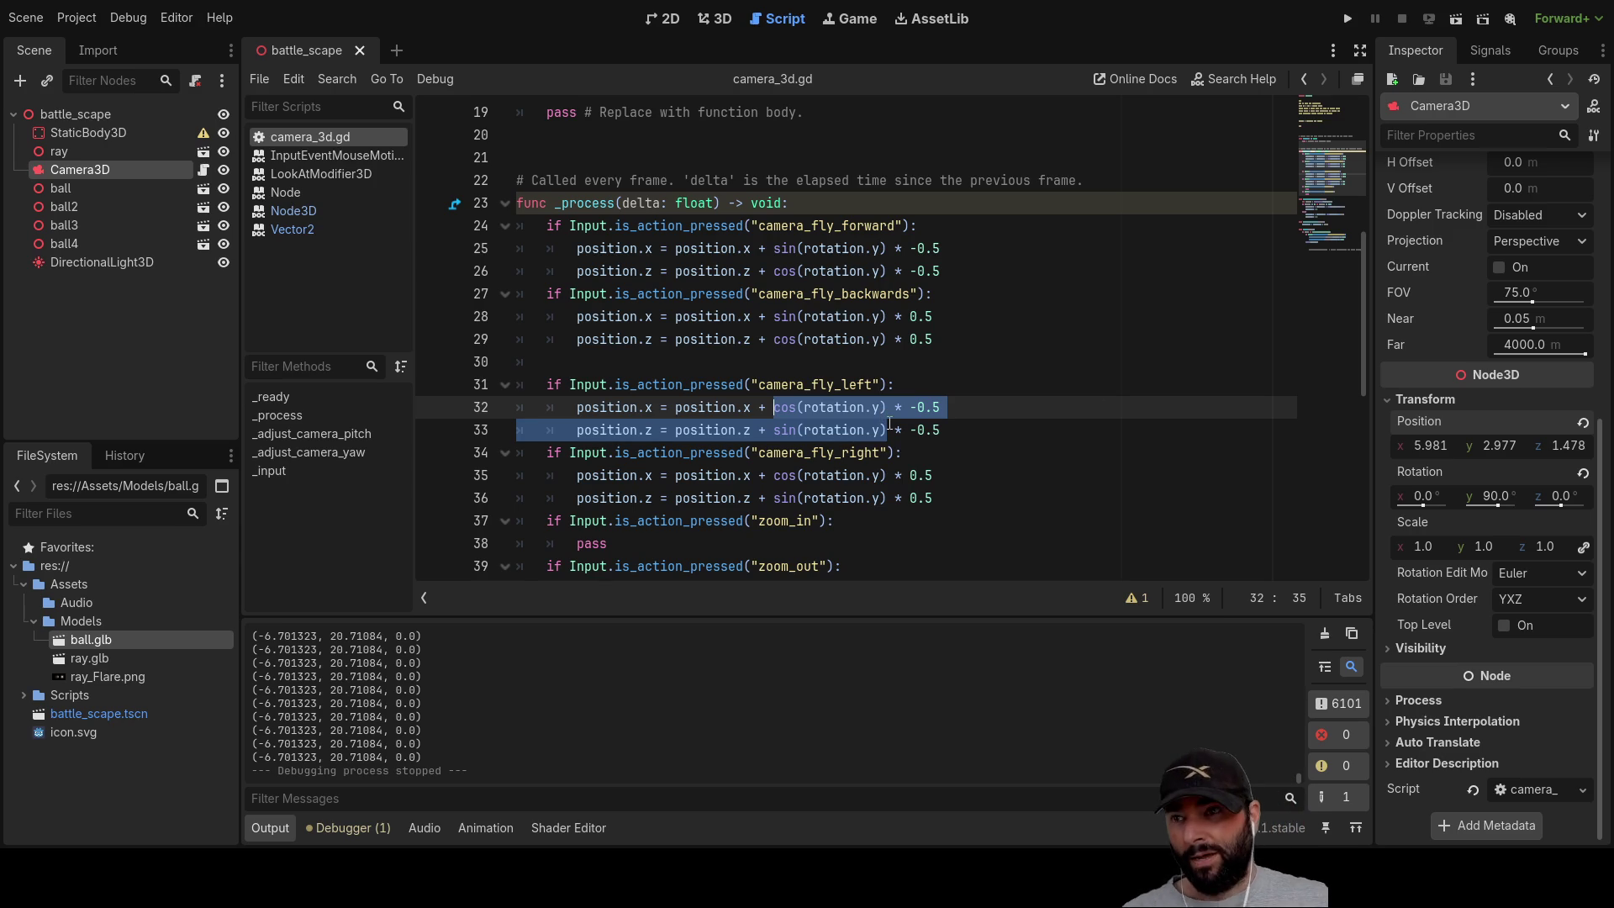
Step: Add an 'if rotation.y <= 90:' condition at the top of the camera_fly_left branch
scroll(746, 429, down, 2)
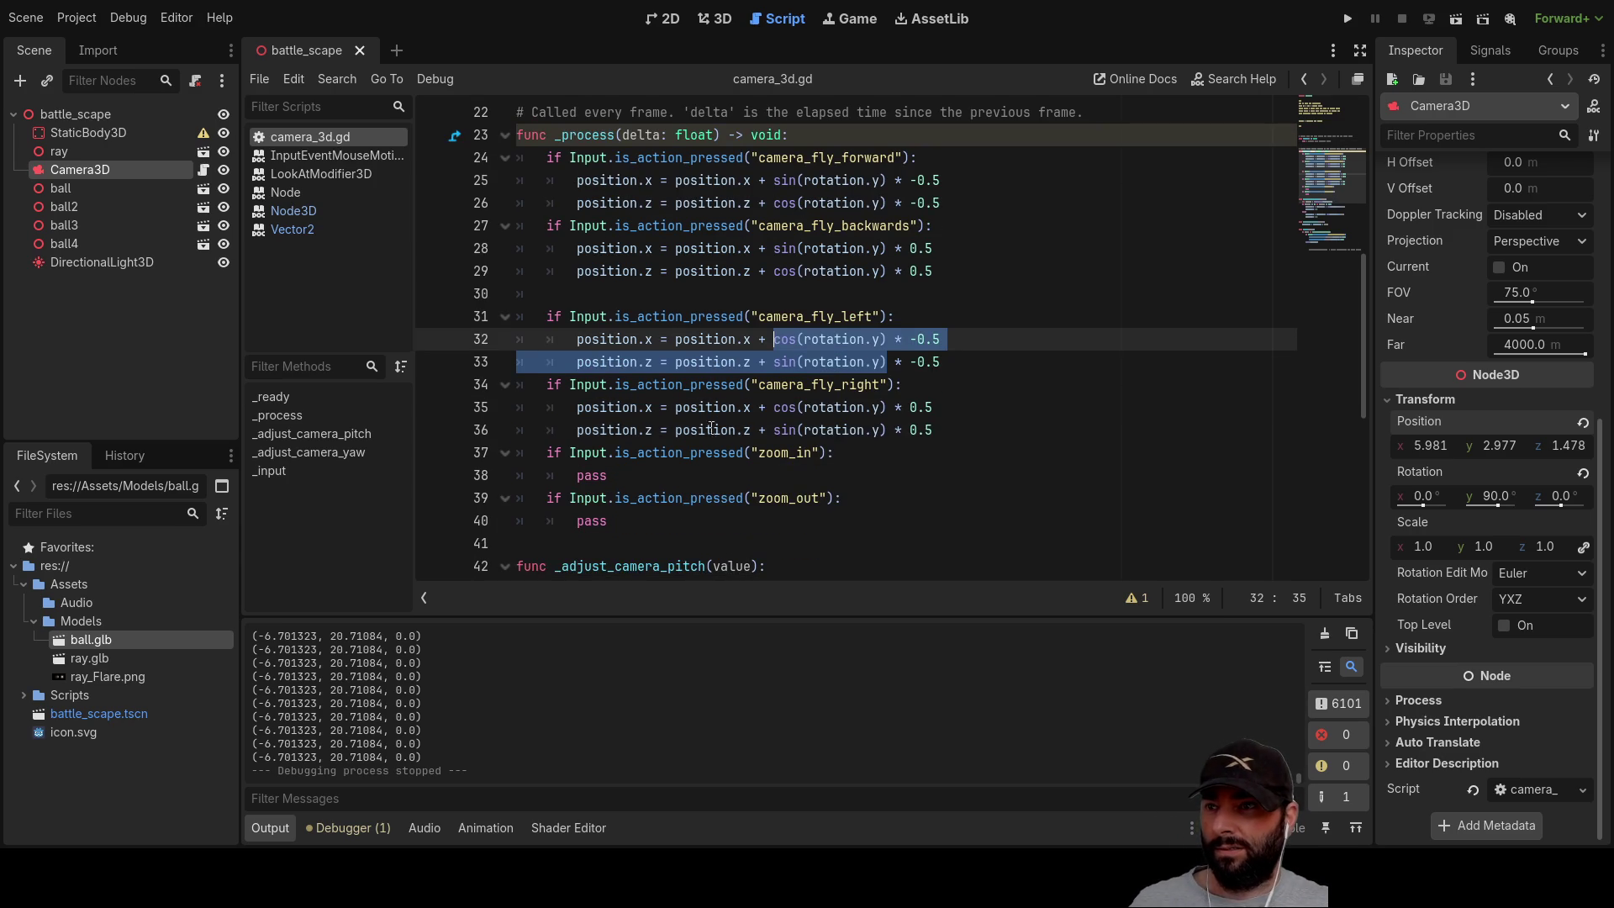
scroll(866, 352, up, 1)
mouse_move(958, 338)
mouse_down()
mouse_move(673, 270)
mouse_move(648, 228)
mouse_move(782, 294)
mouse_move(681, 316)
mouse_up()
scroll(681, 316, down, 1)
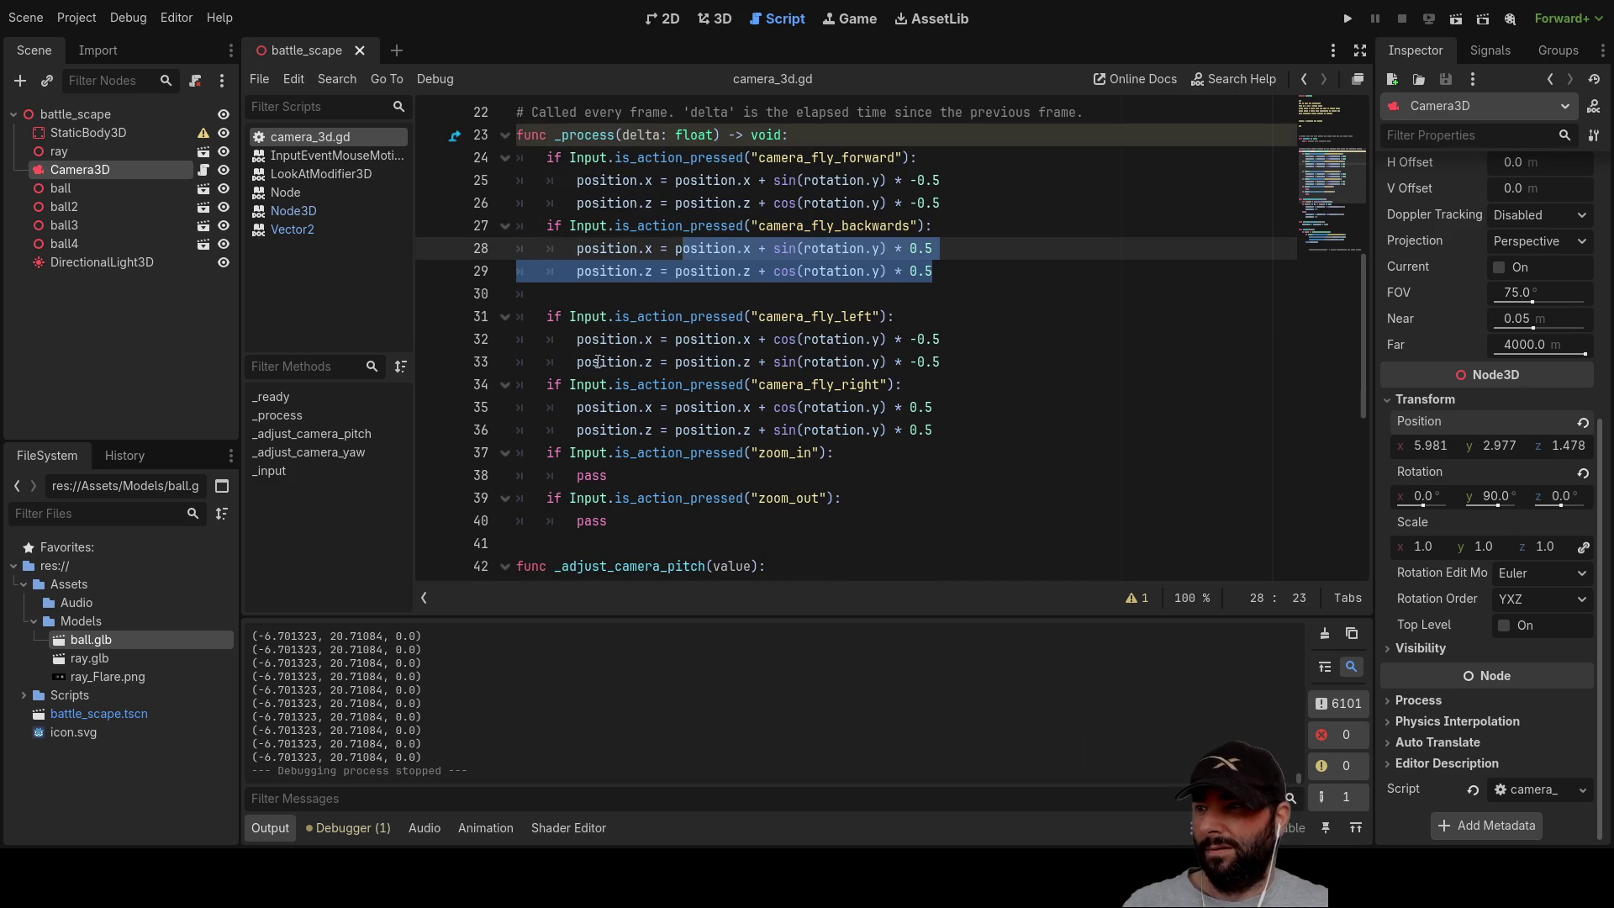
click(577, 338)
key(Return)
key(Return)
key(Up)
key(Up)
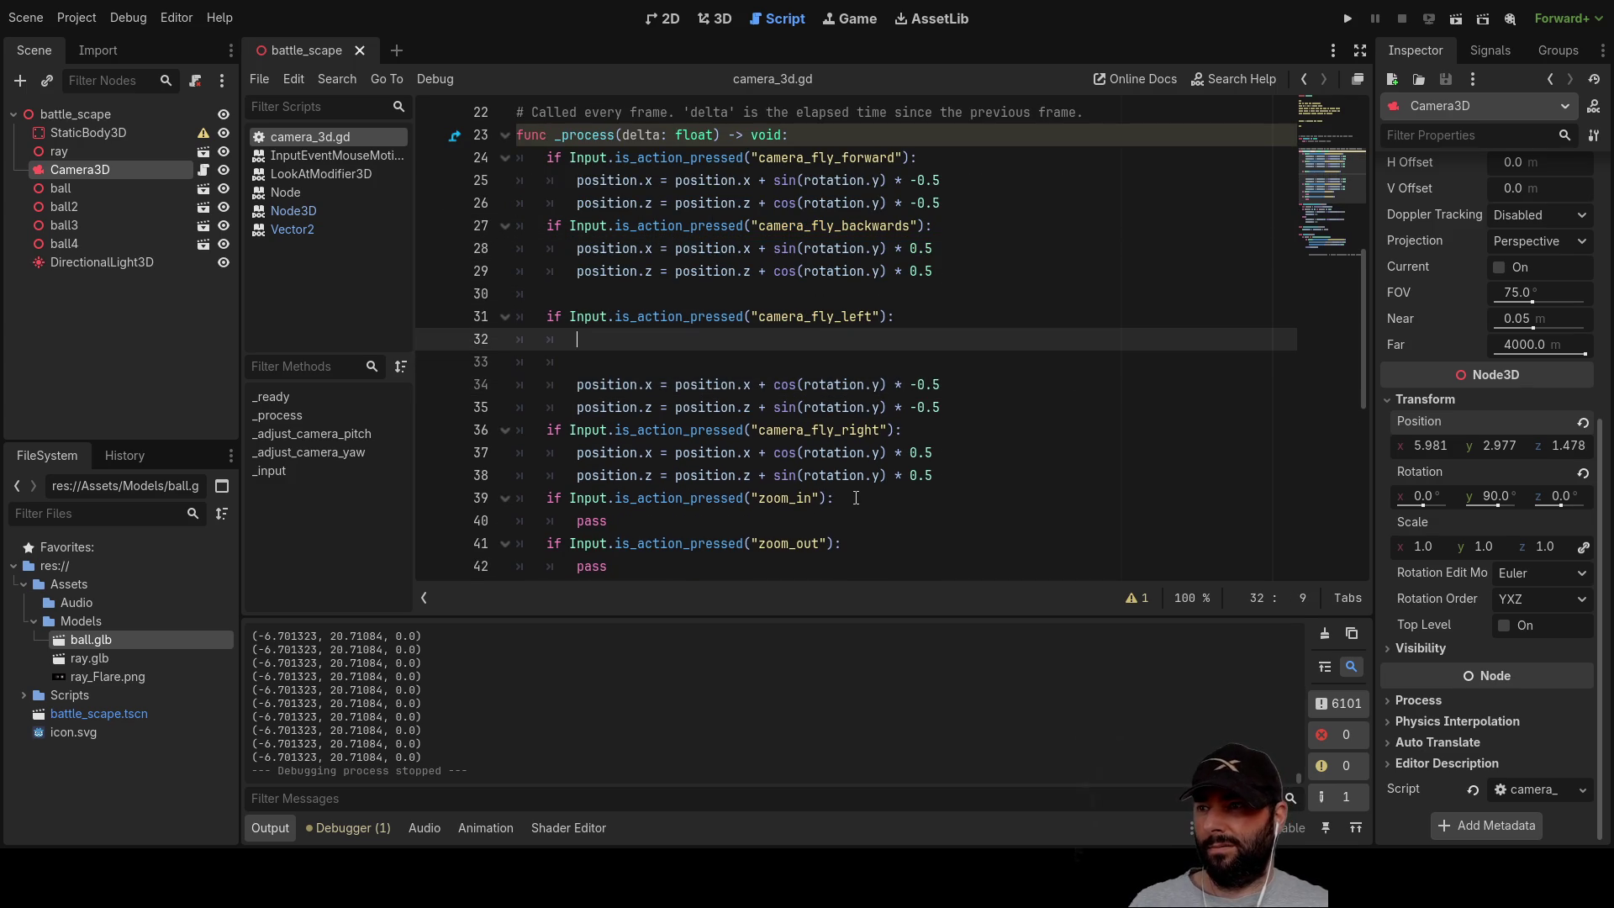
text(if)
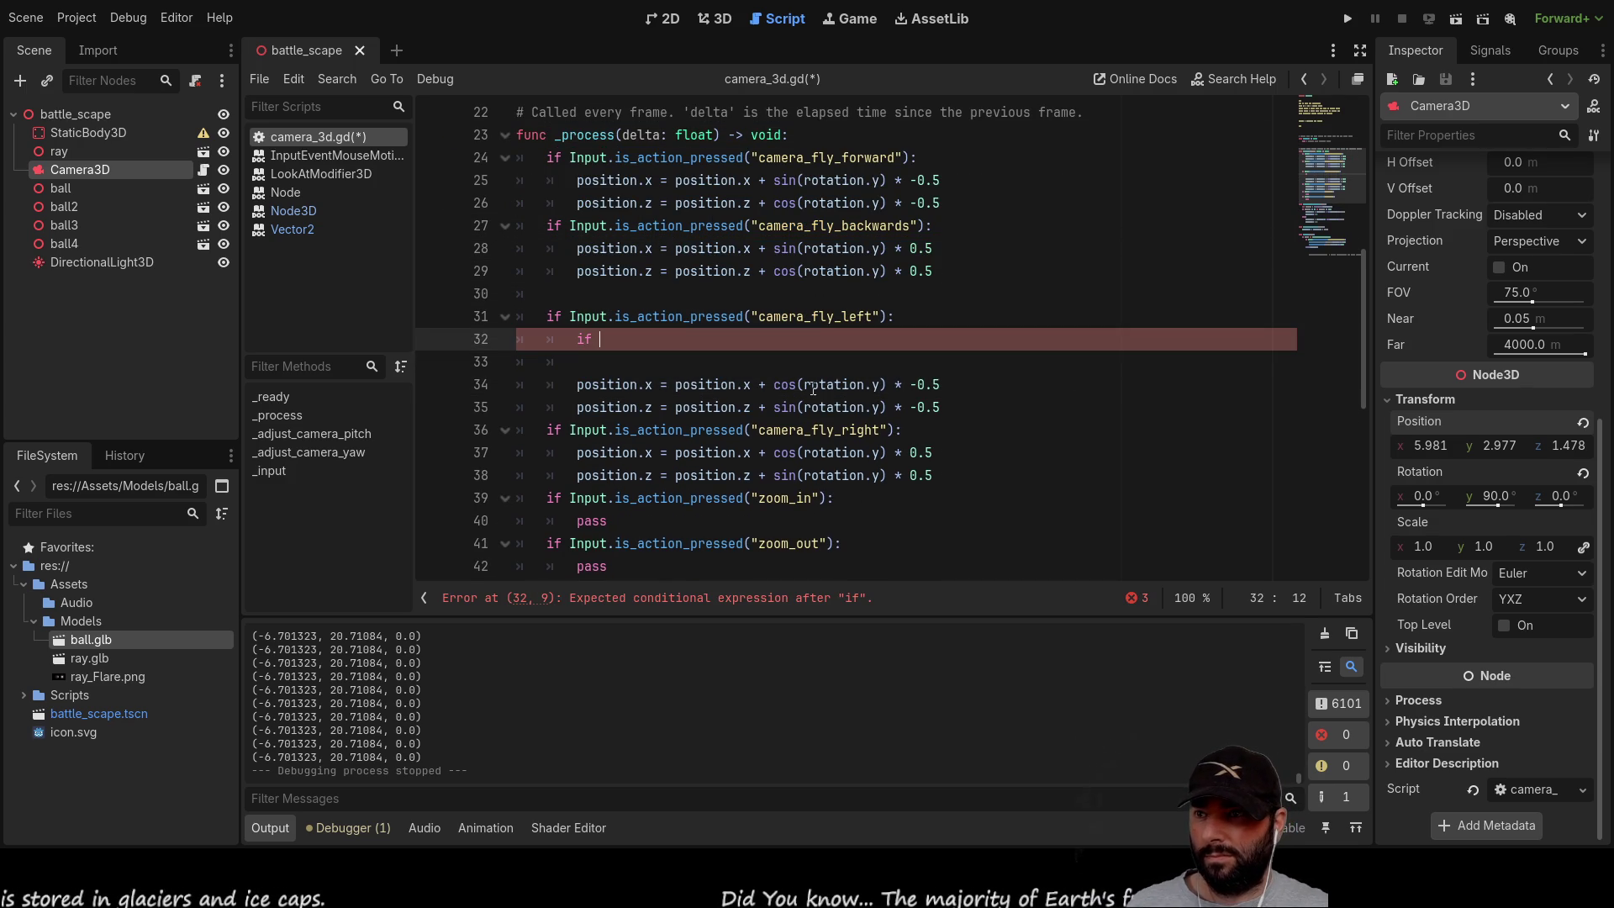
drag(804, 384, 880, 384)
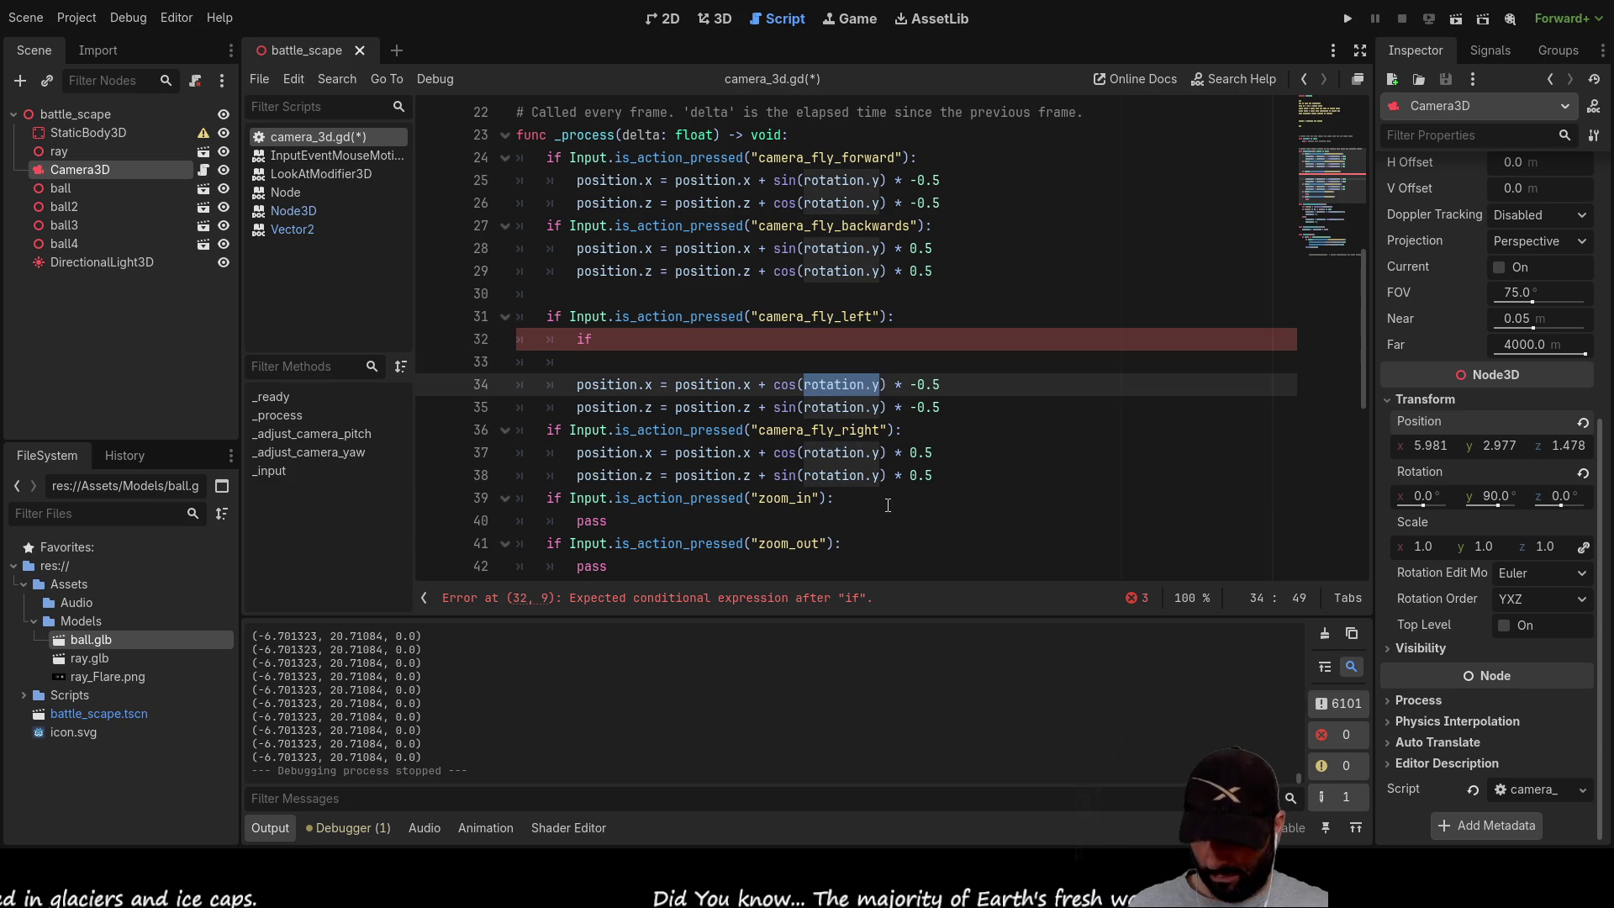
key(ctrl+c)
click(613, 339)
key(ctrl+v)
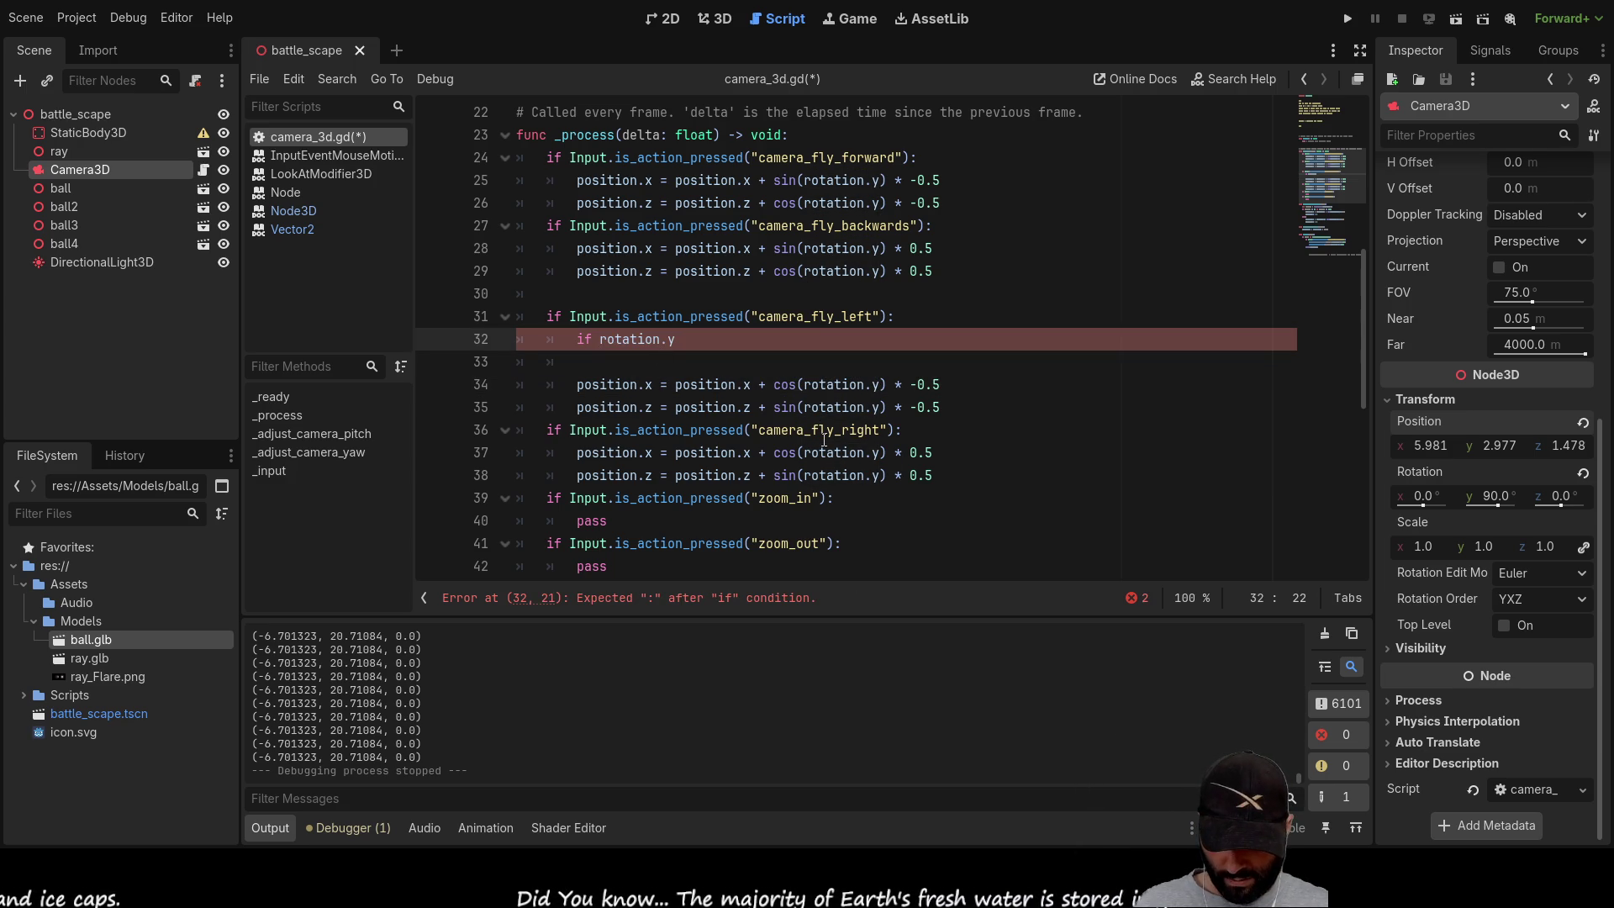
text(< )
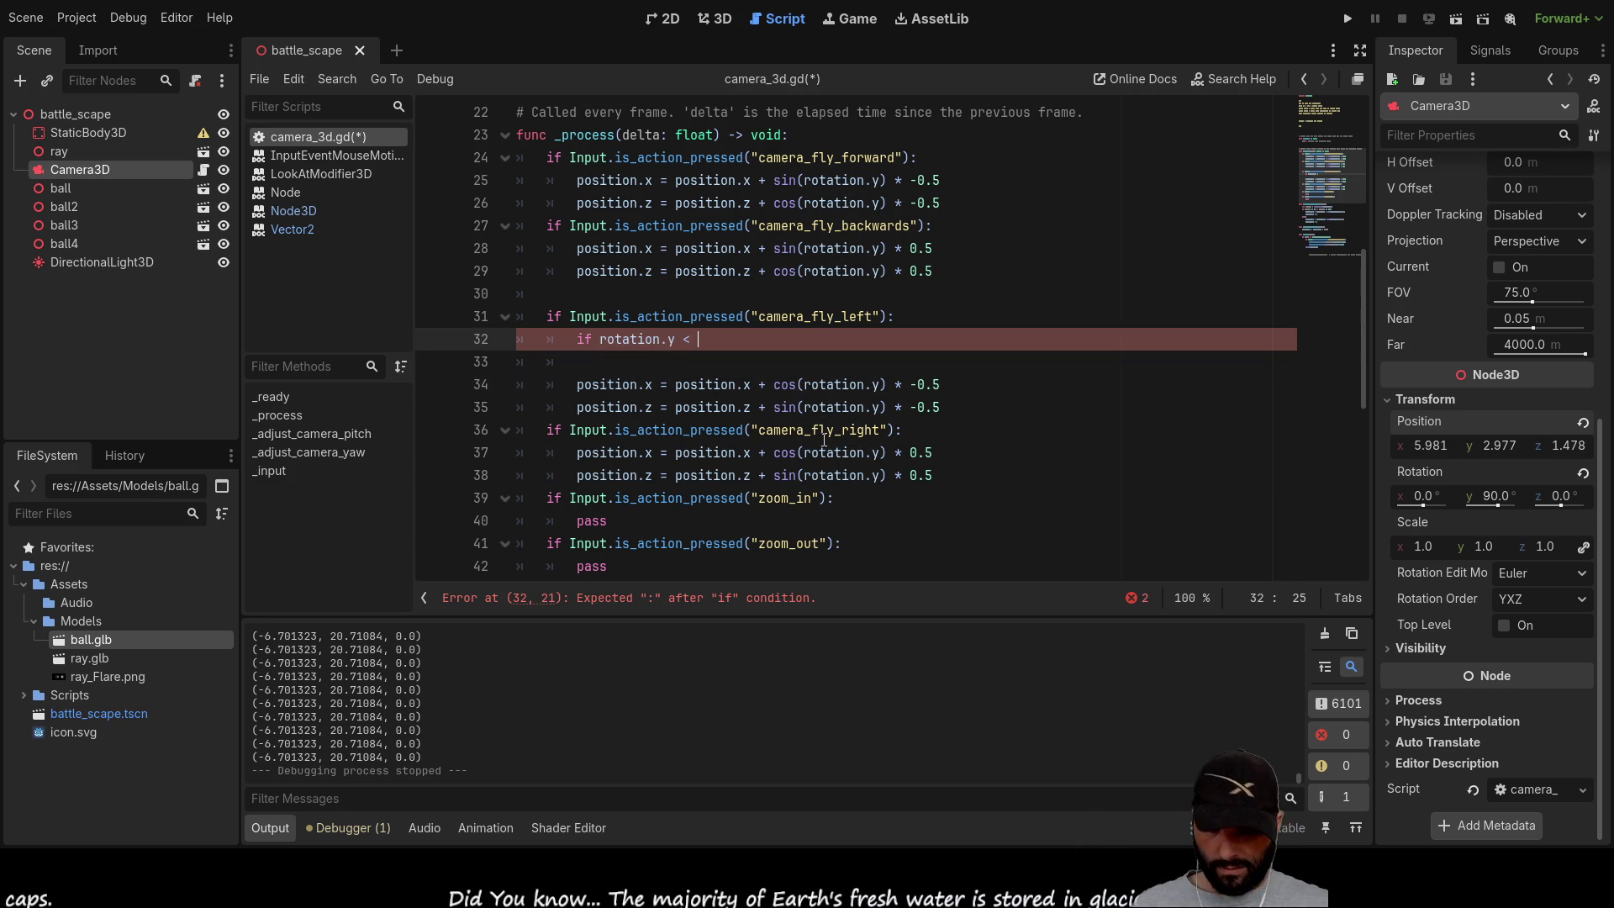
text(90)
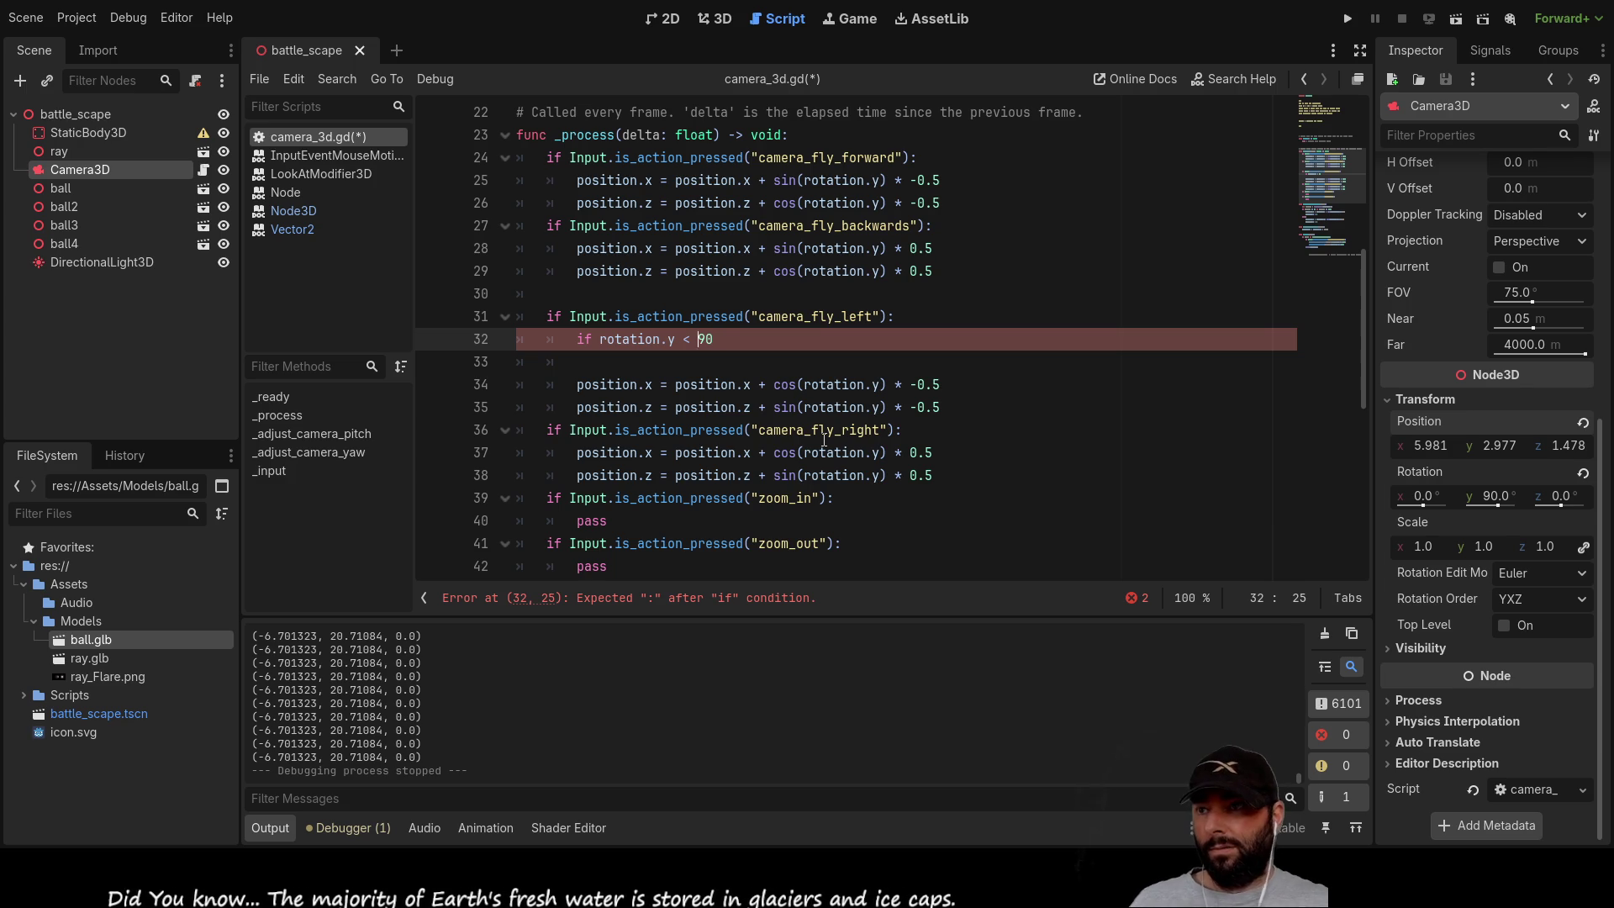
text(=)
key(Right)
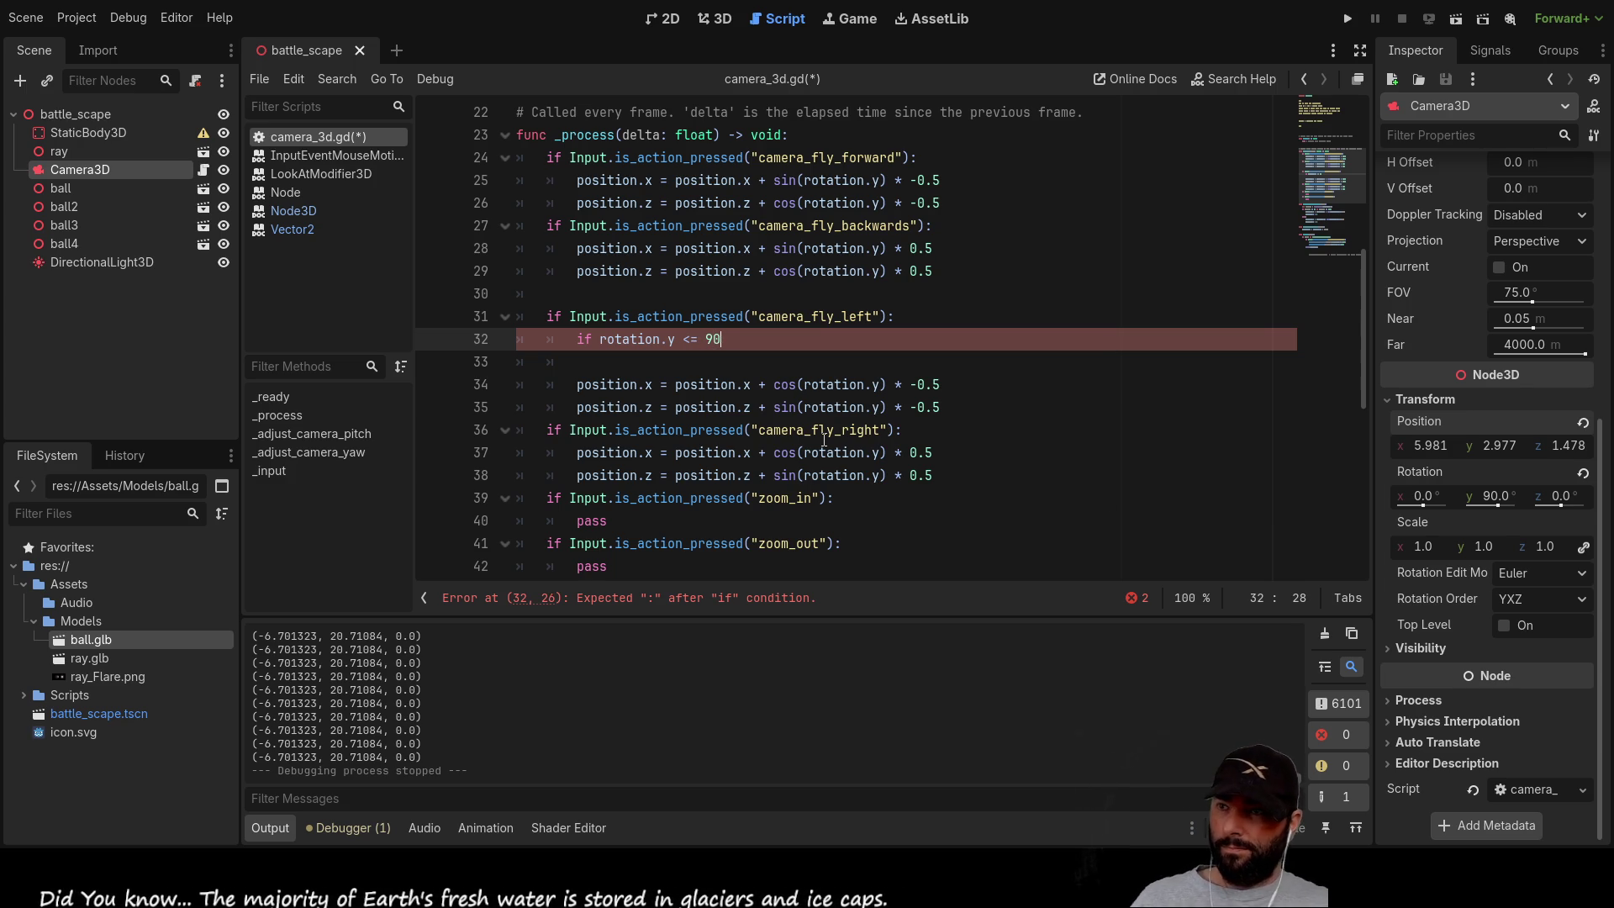
text(:)
Step: Start declaring 'var local_y = 0.5' on an indented line under the condition
key(Return)
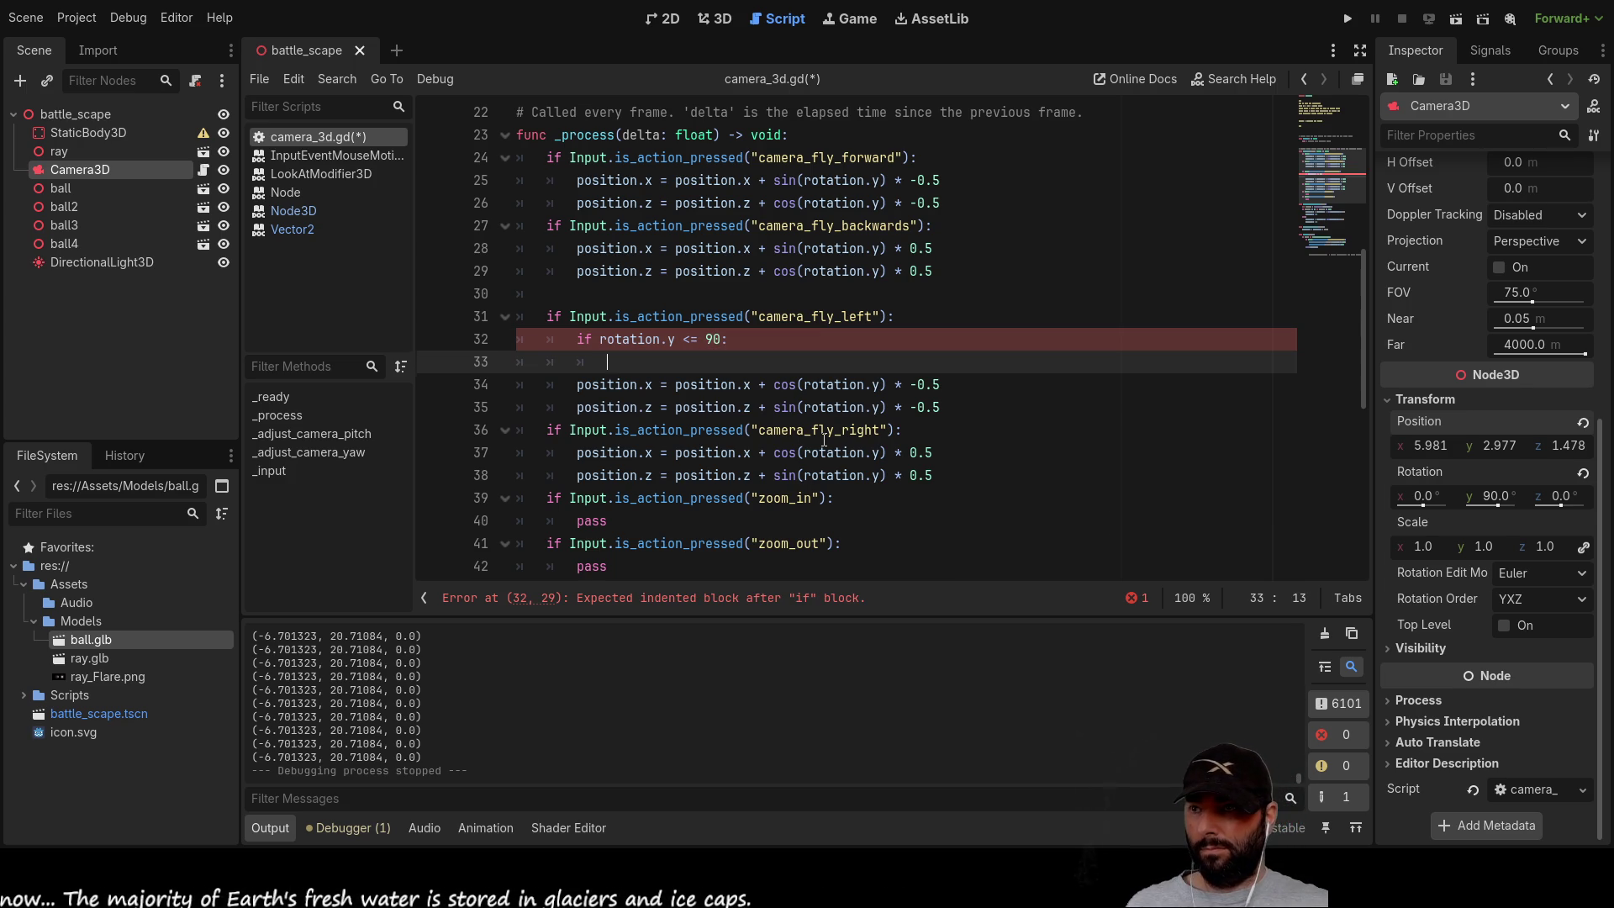
key(Down)
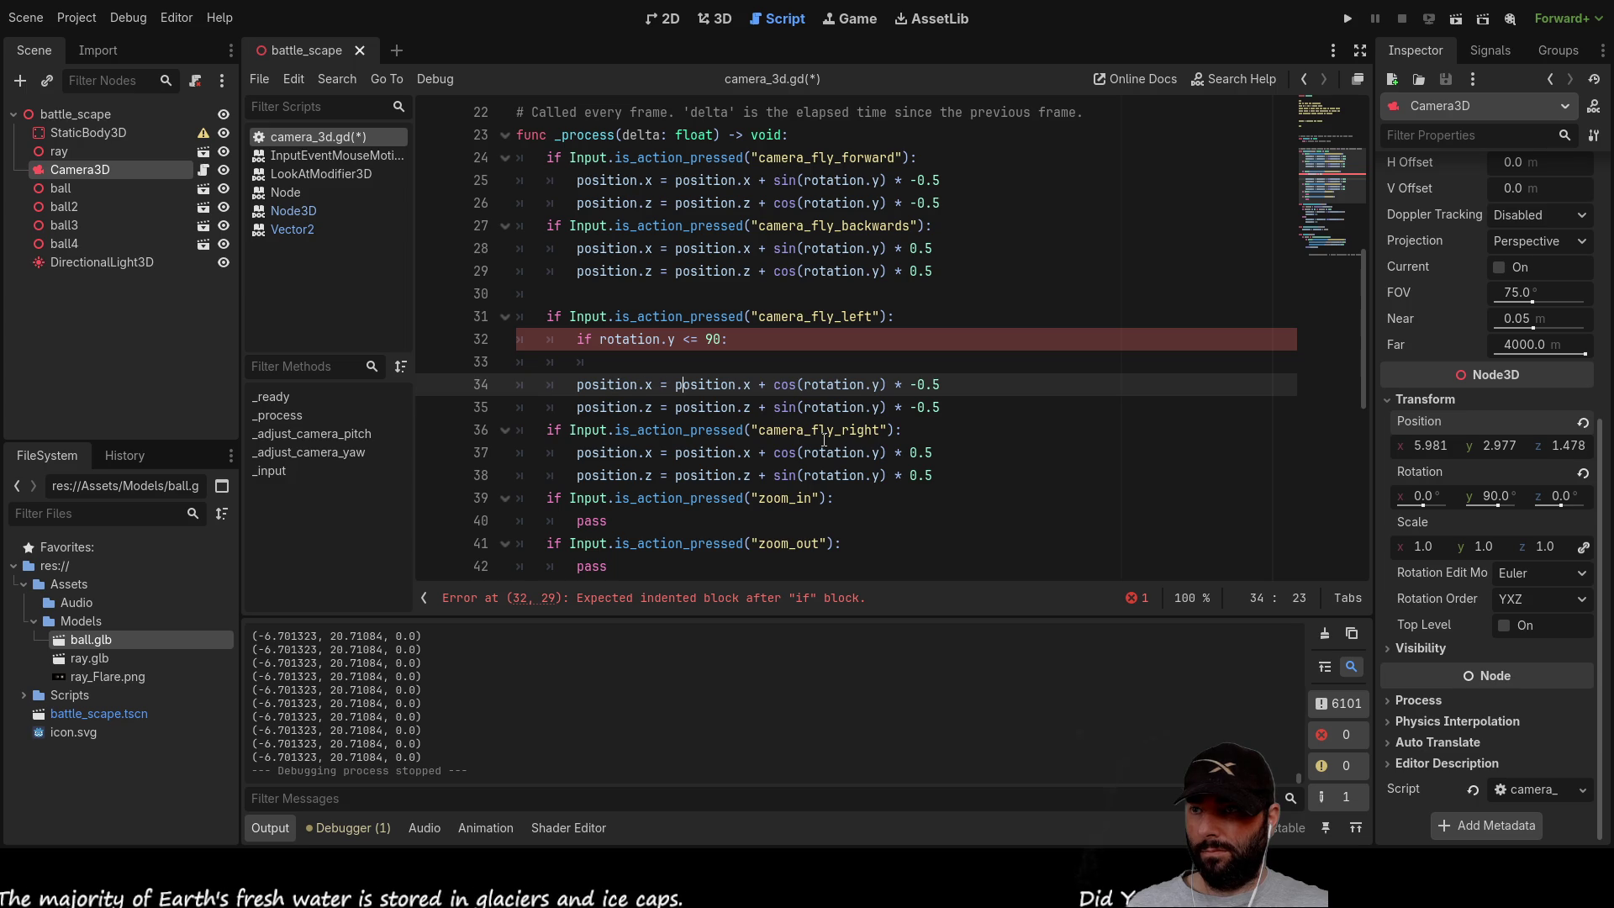
key(Up)
text(var lo)
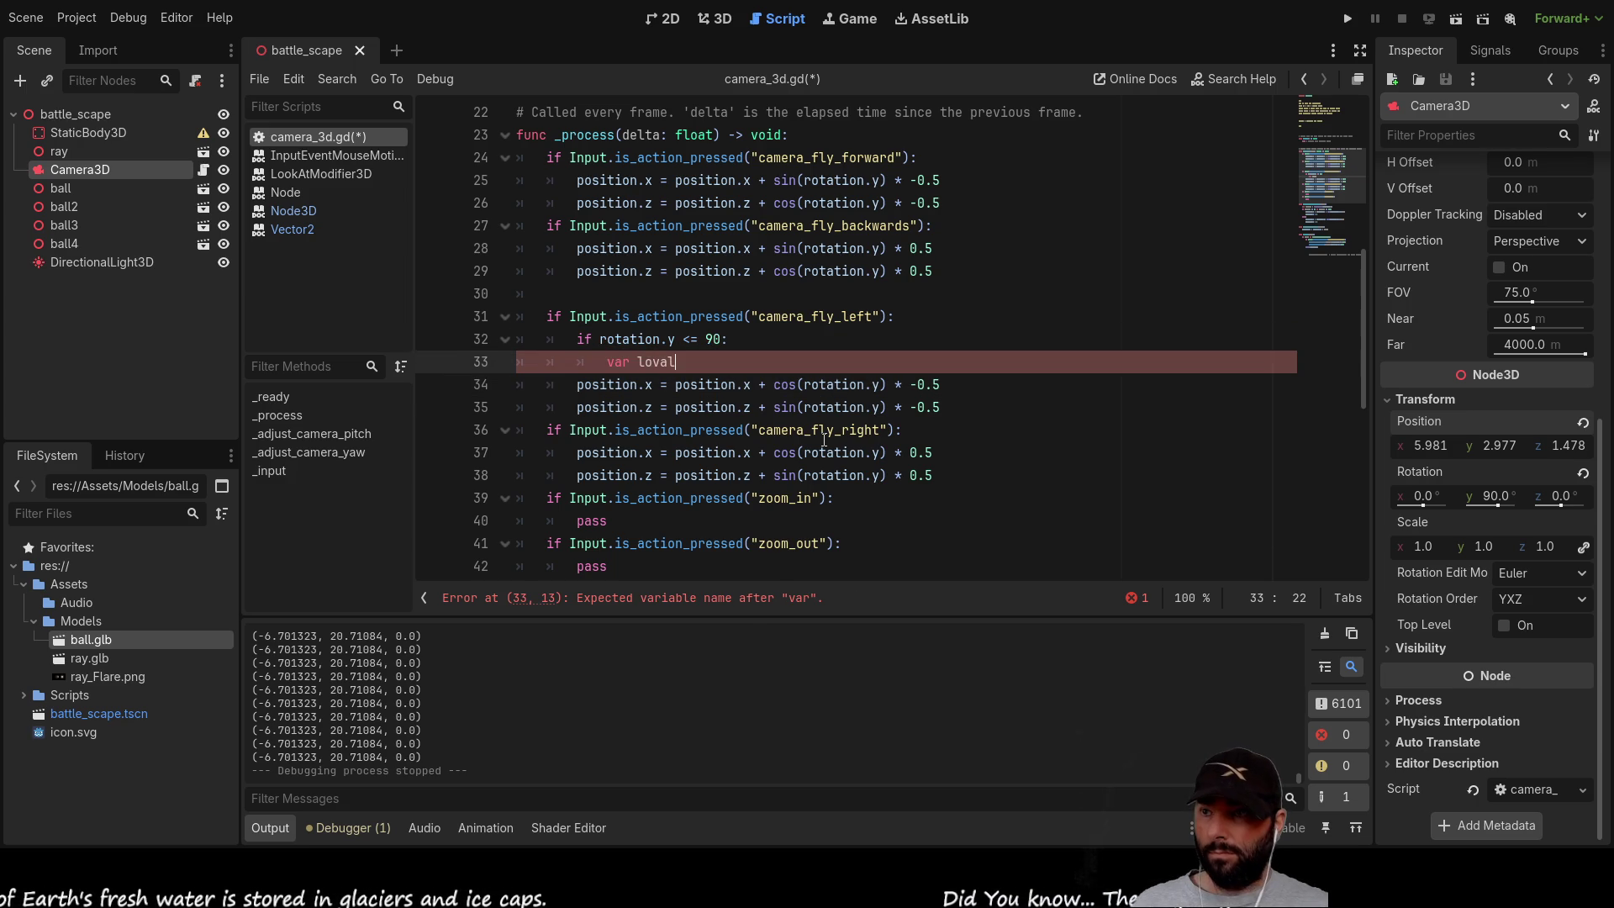
text(c)
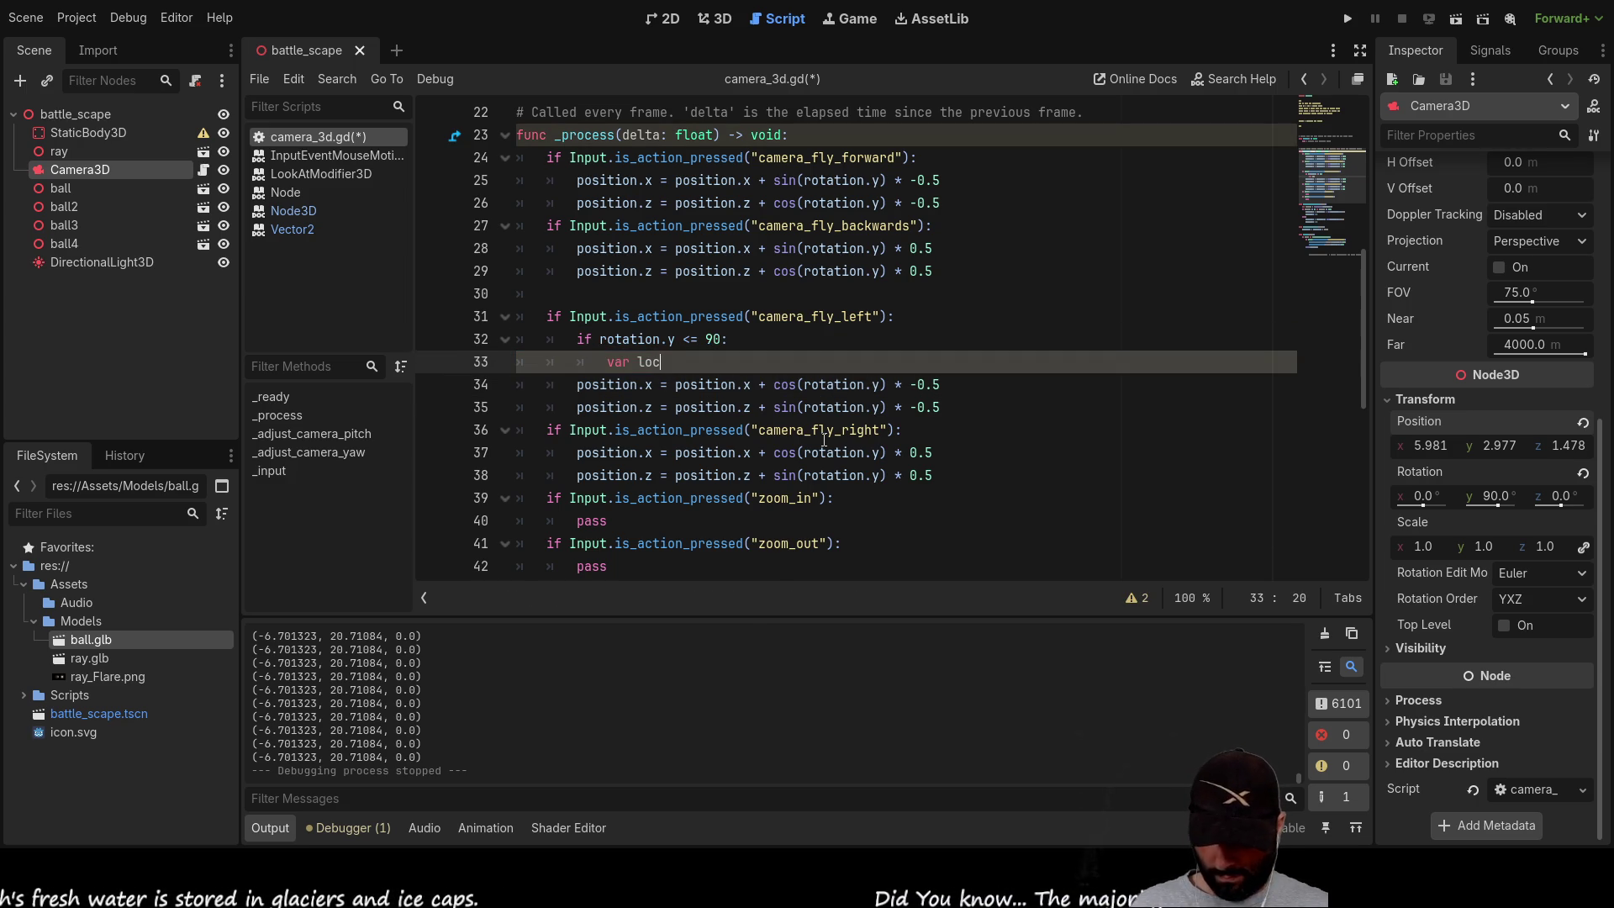
text(al_y =)
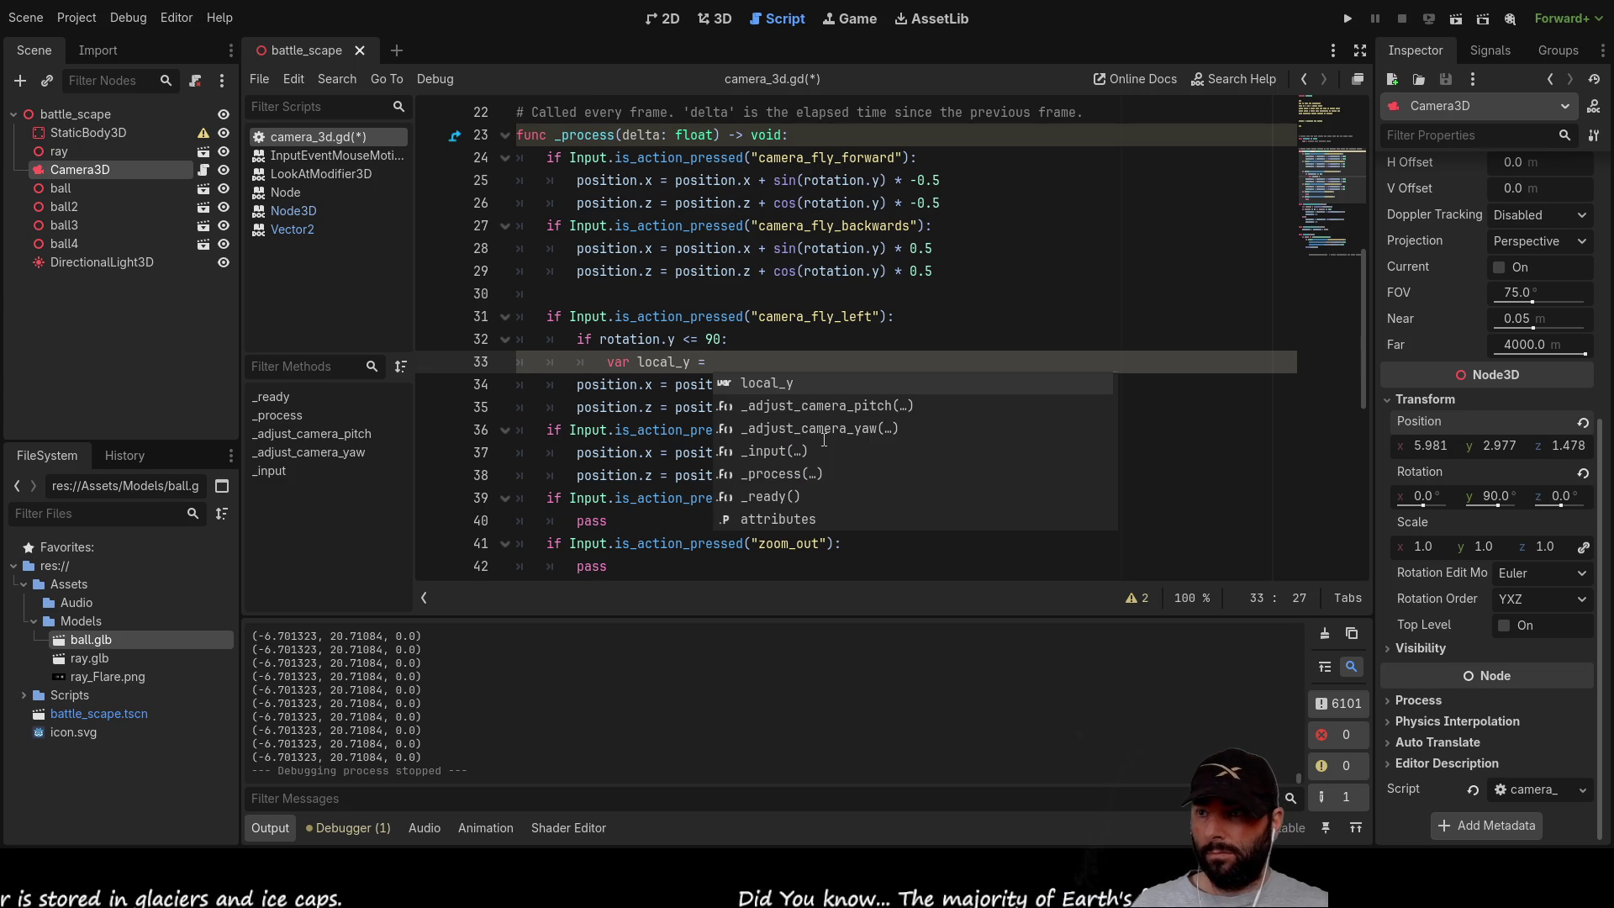
drag(603, 337, 676, 338)
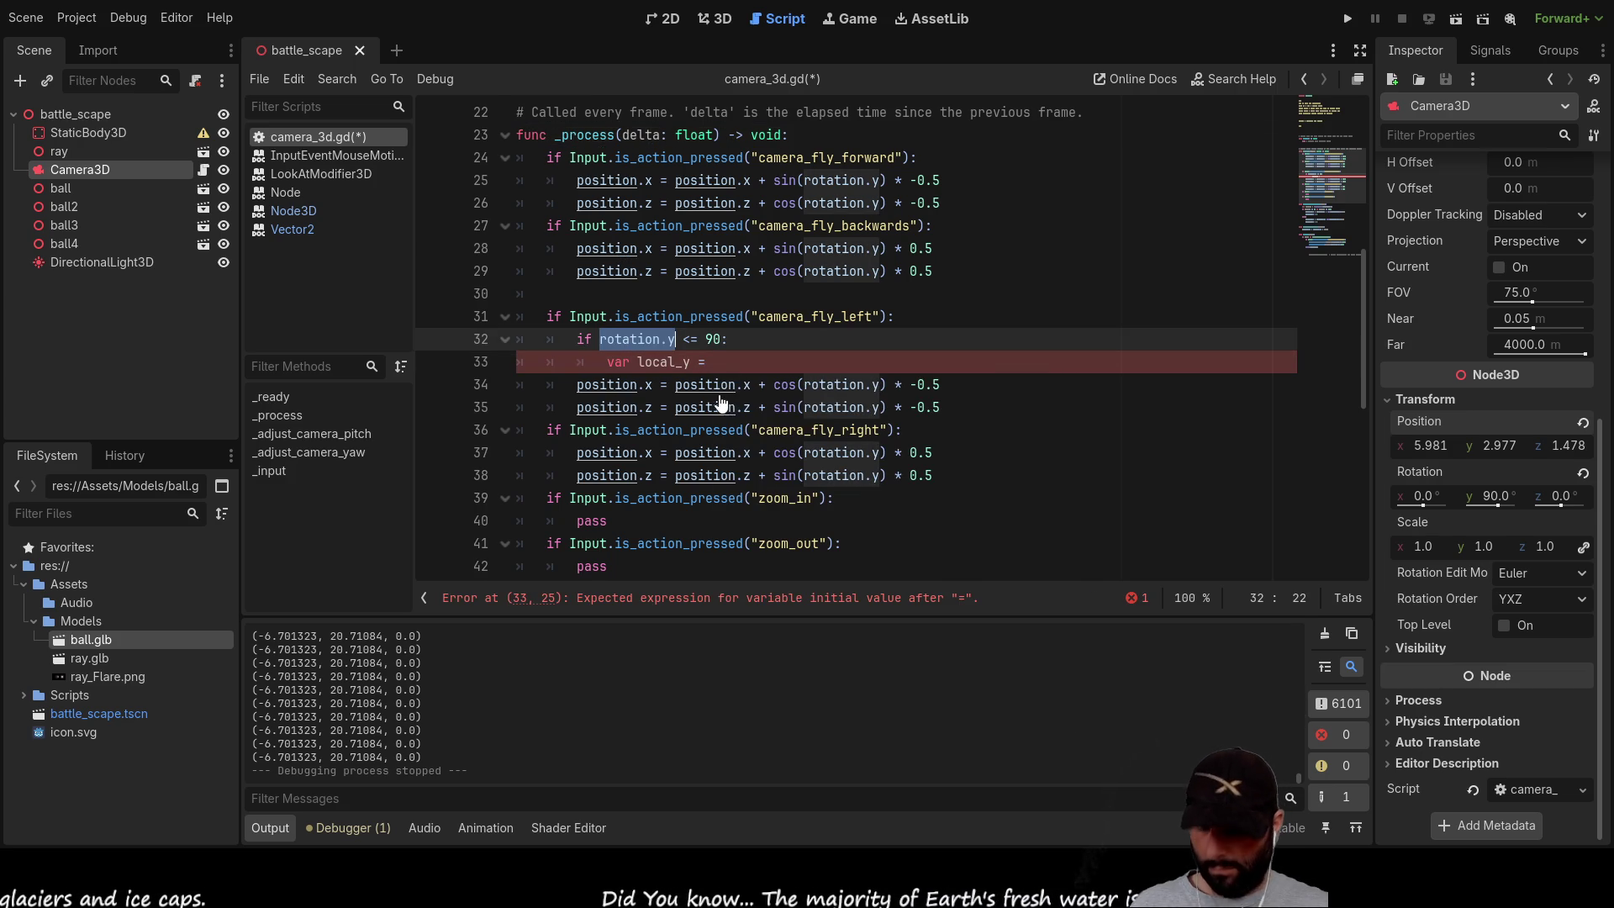
click(708, 363)
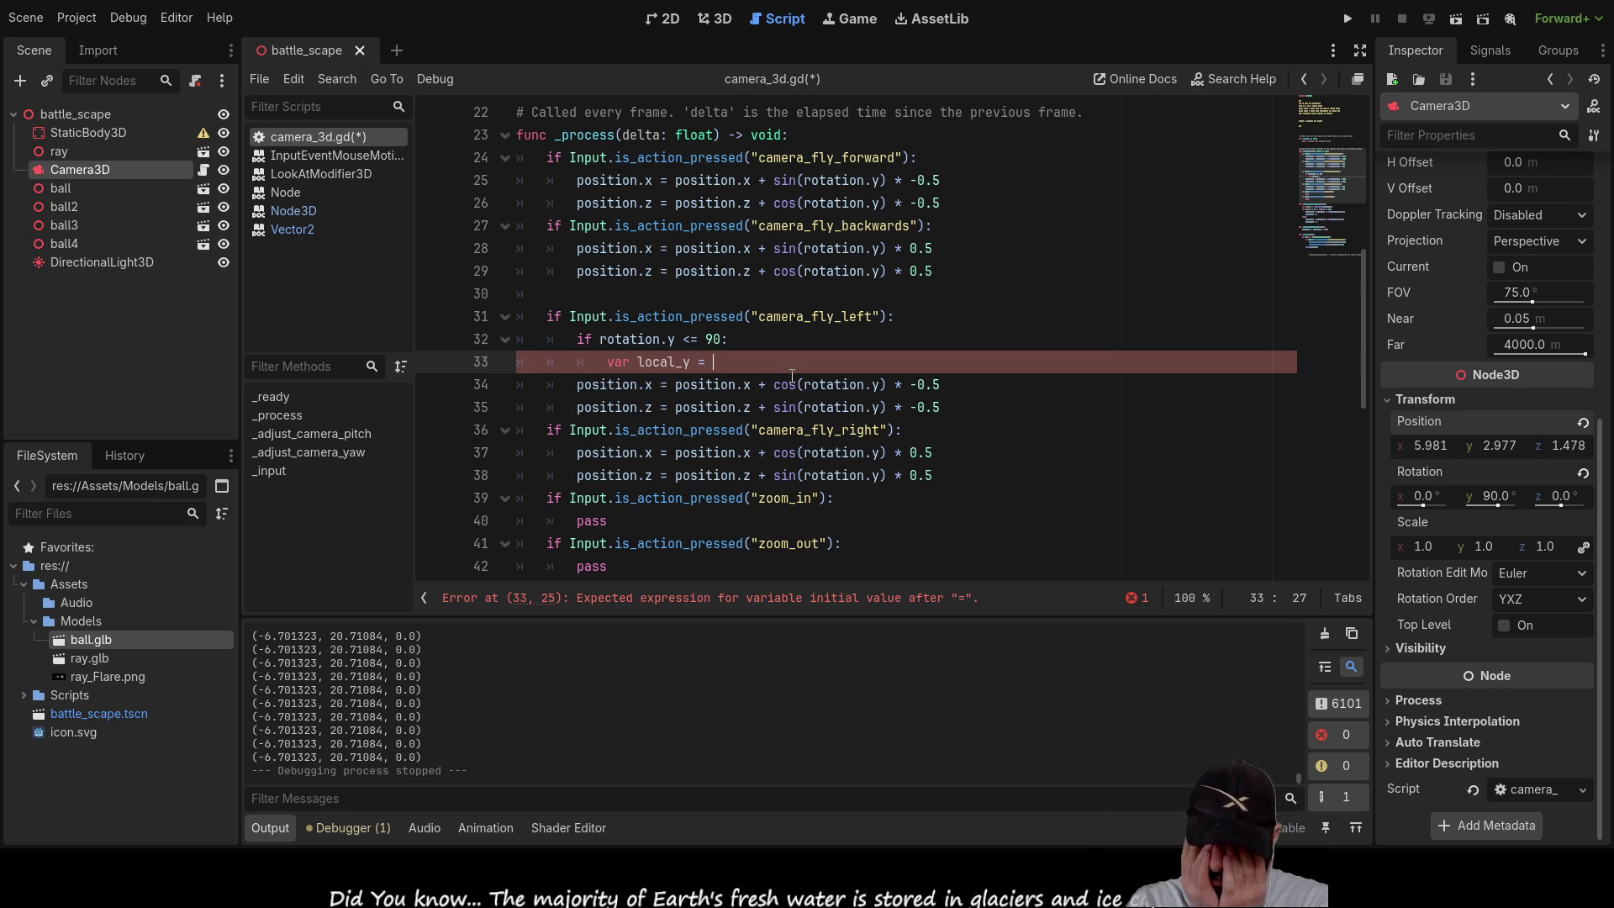
text(0.)
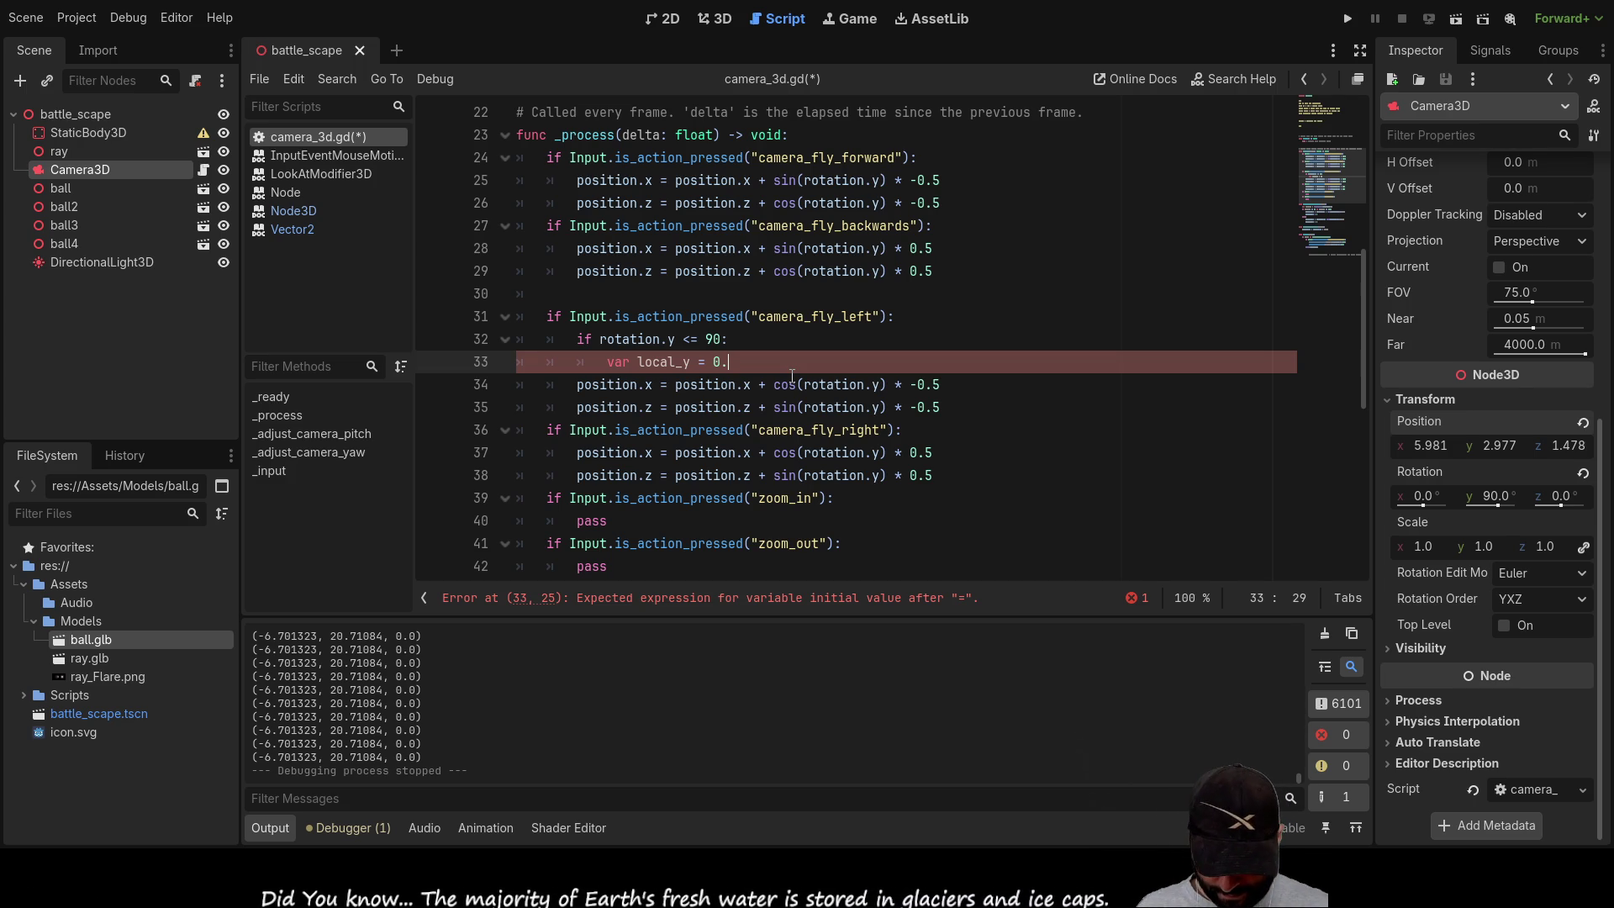
text(5)
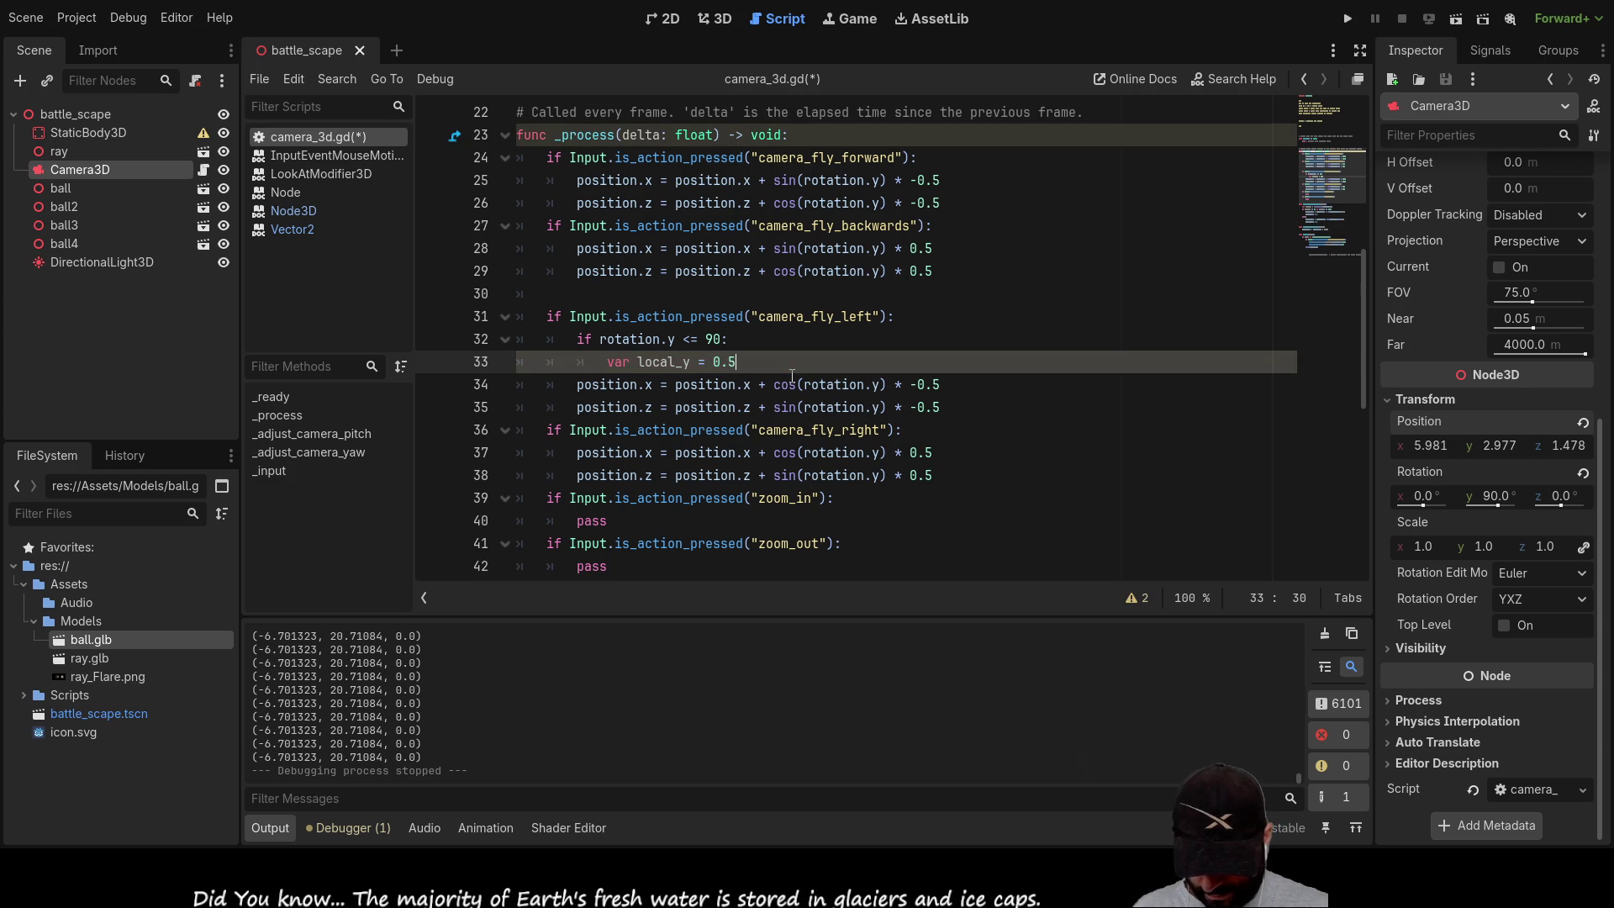
text(P)
Step: Complete the assignment as local_y = 0.5*PI-rotation.y
key(BackSpace)
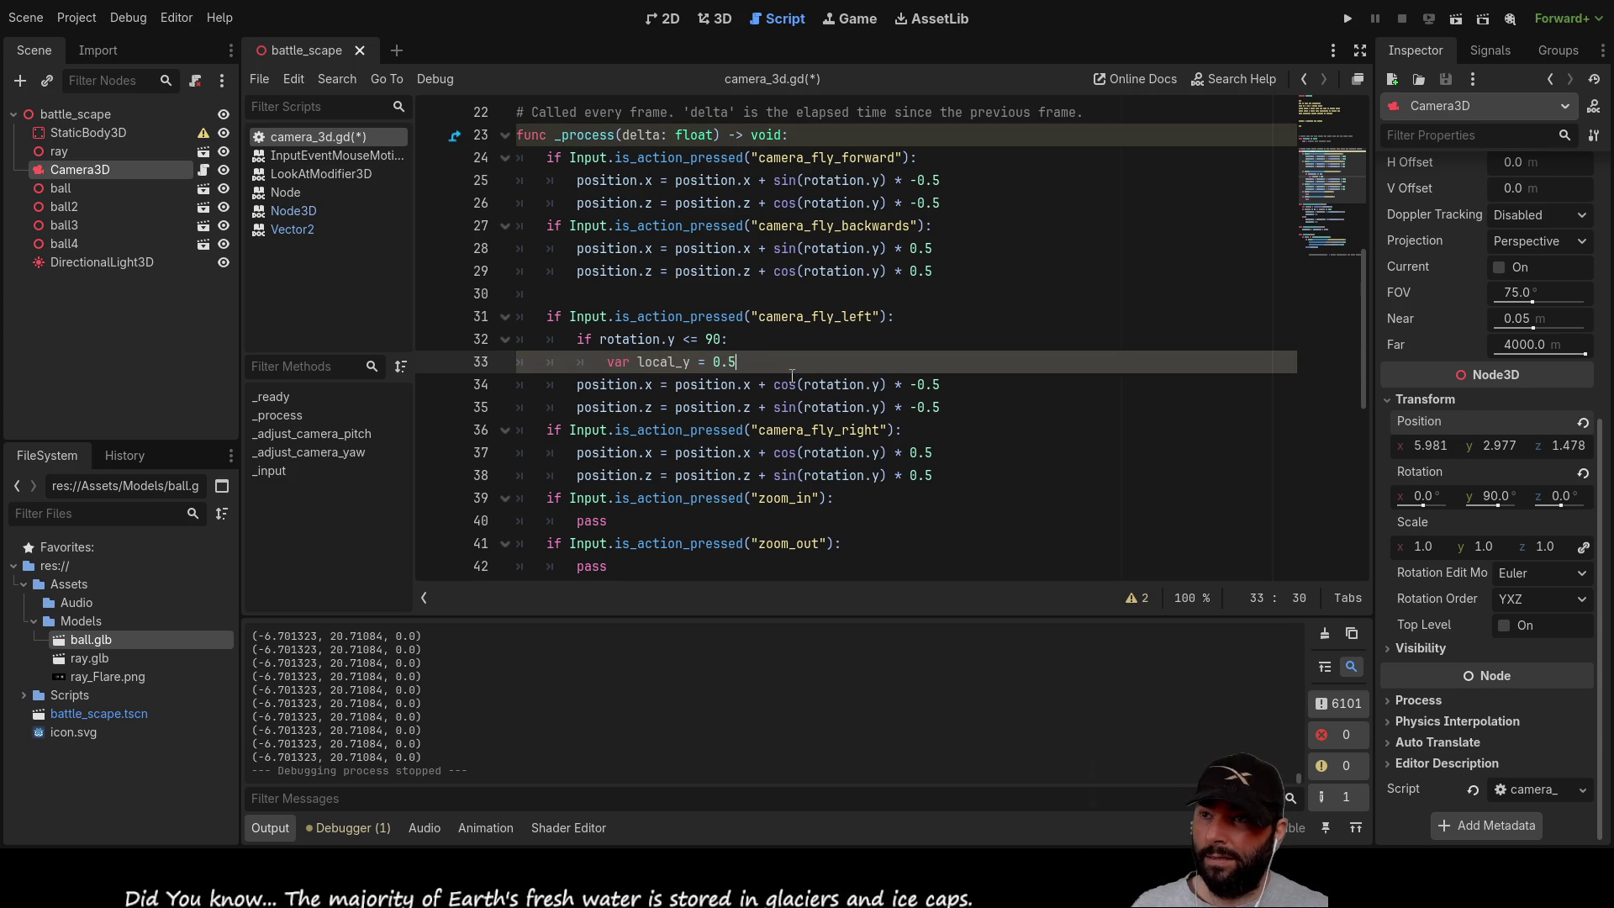
text(*pi)
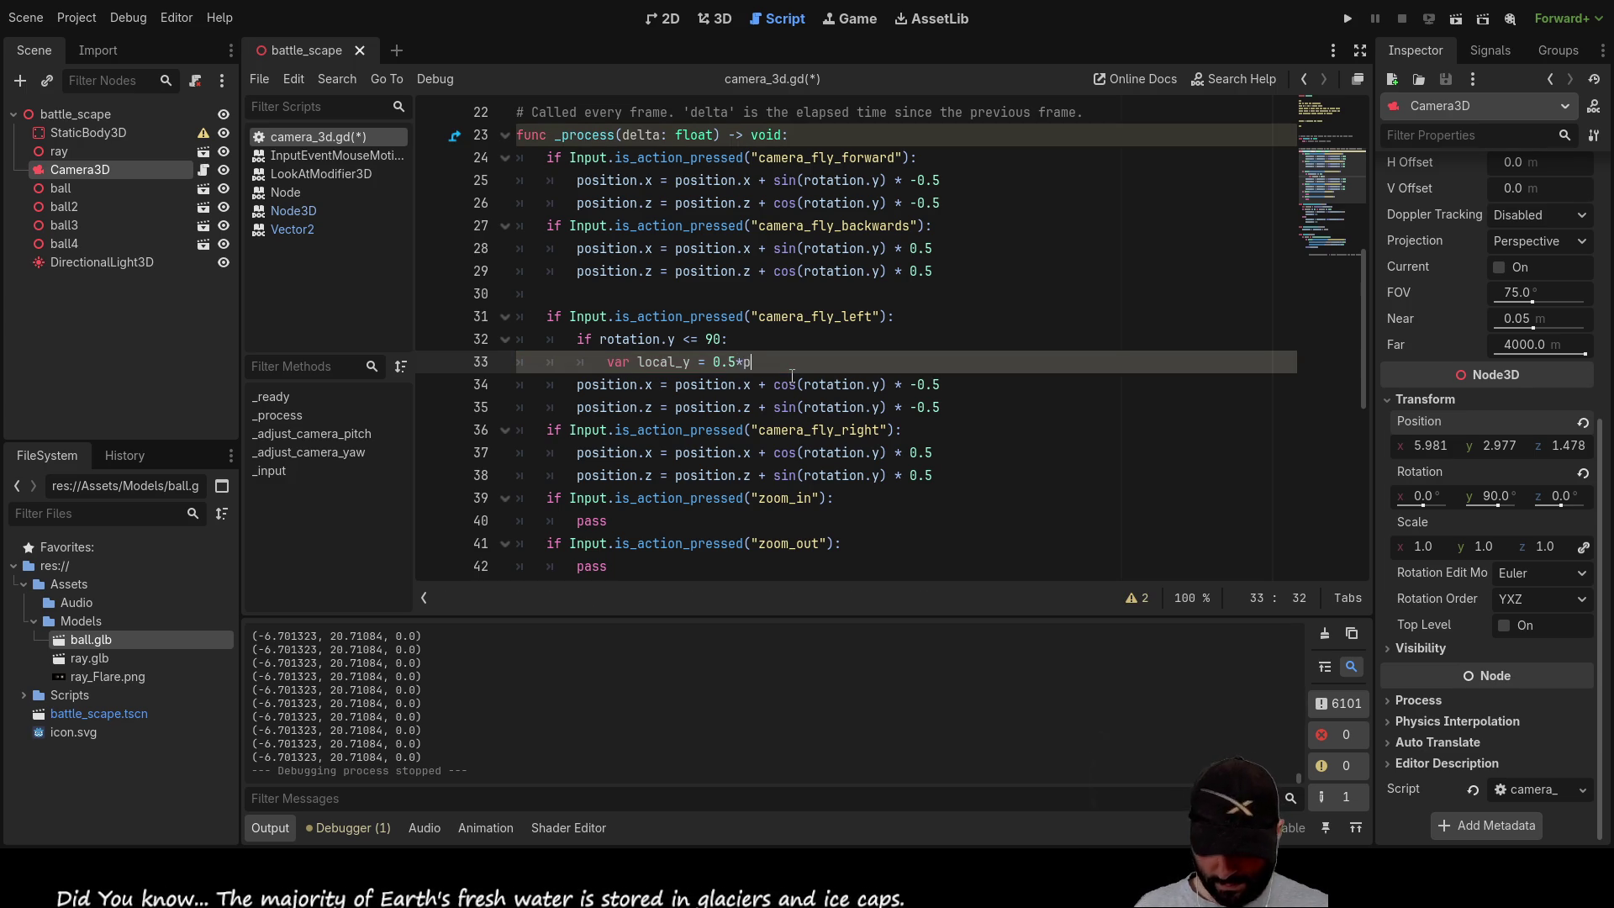
key(Down)
key(Down)
key(Down)
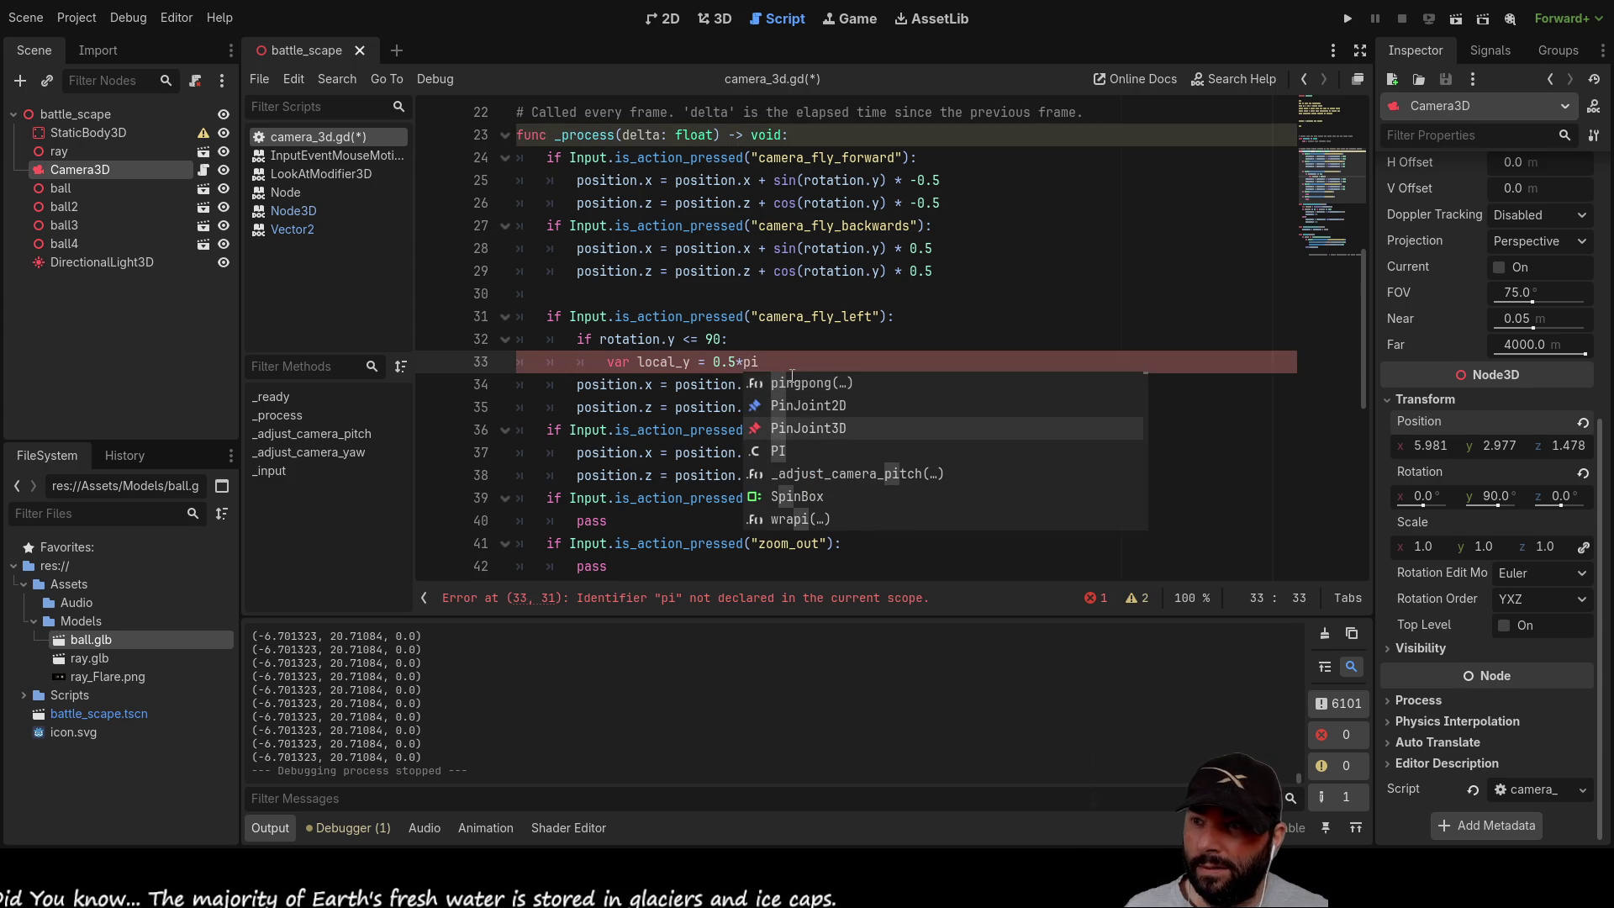
key(Return)
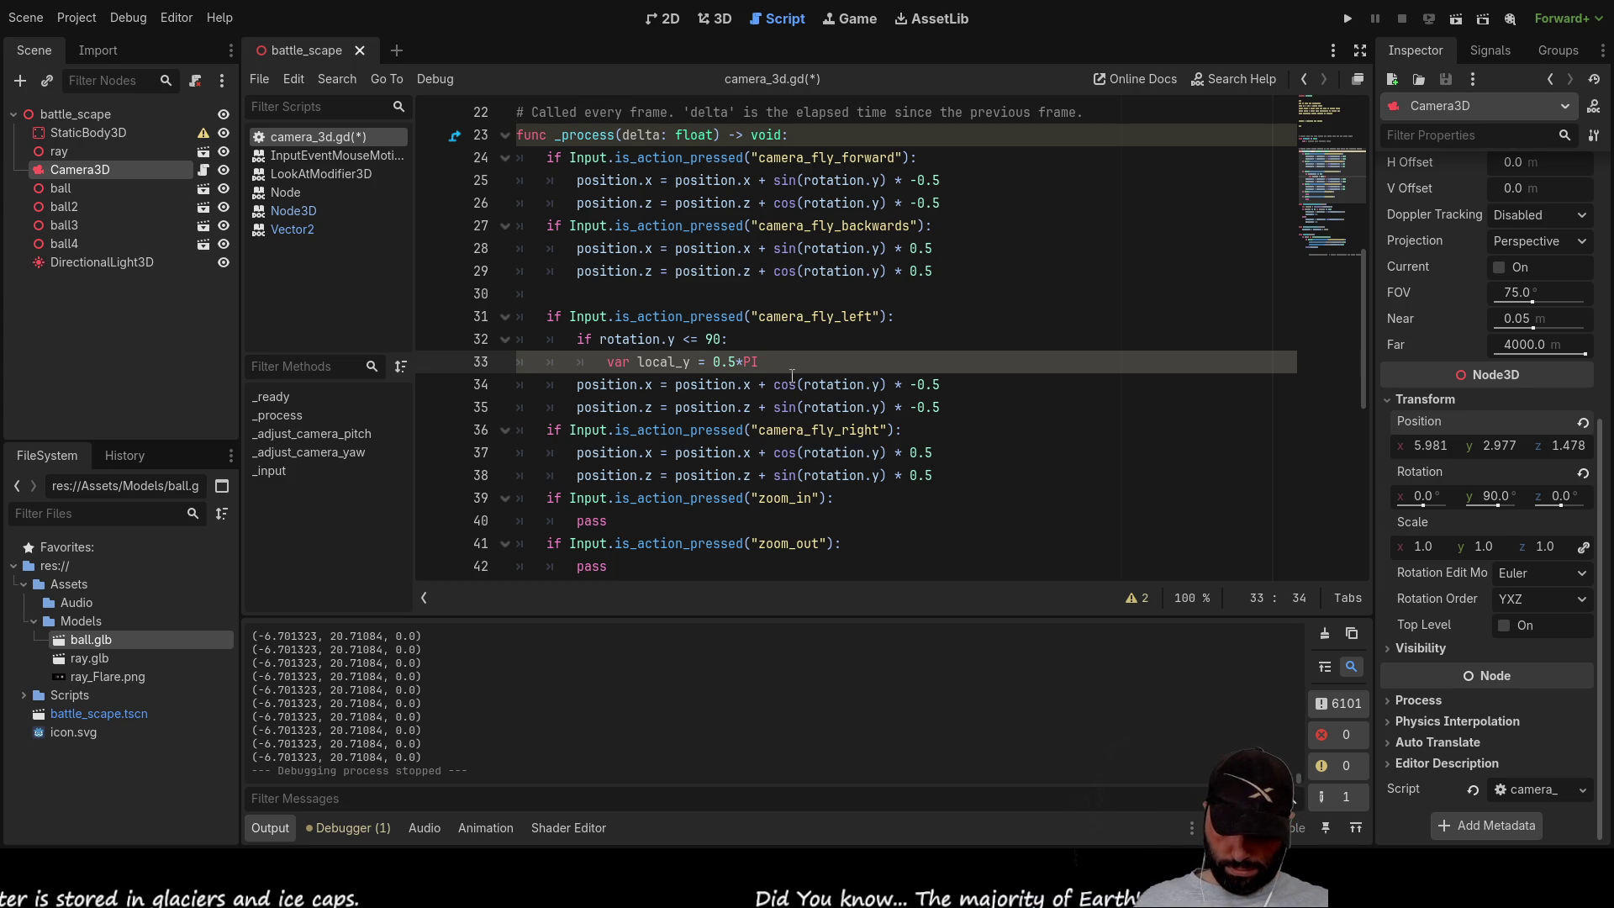
text(- rotation.y)
key(Left)
key(Left)
key(Left)
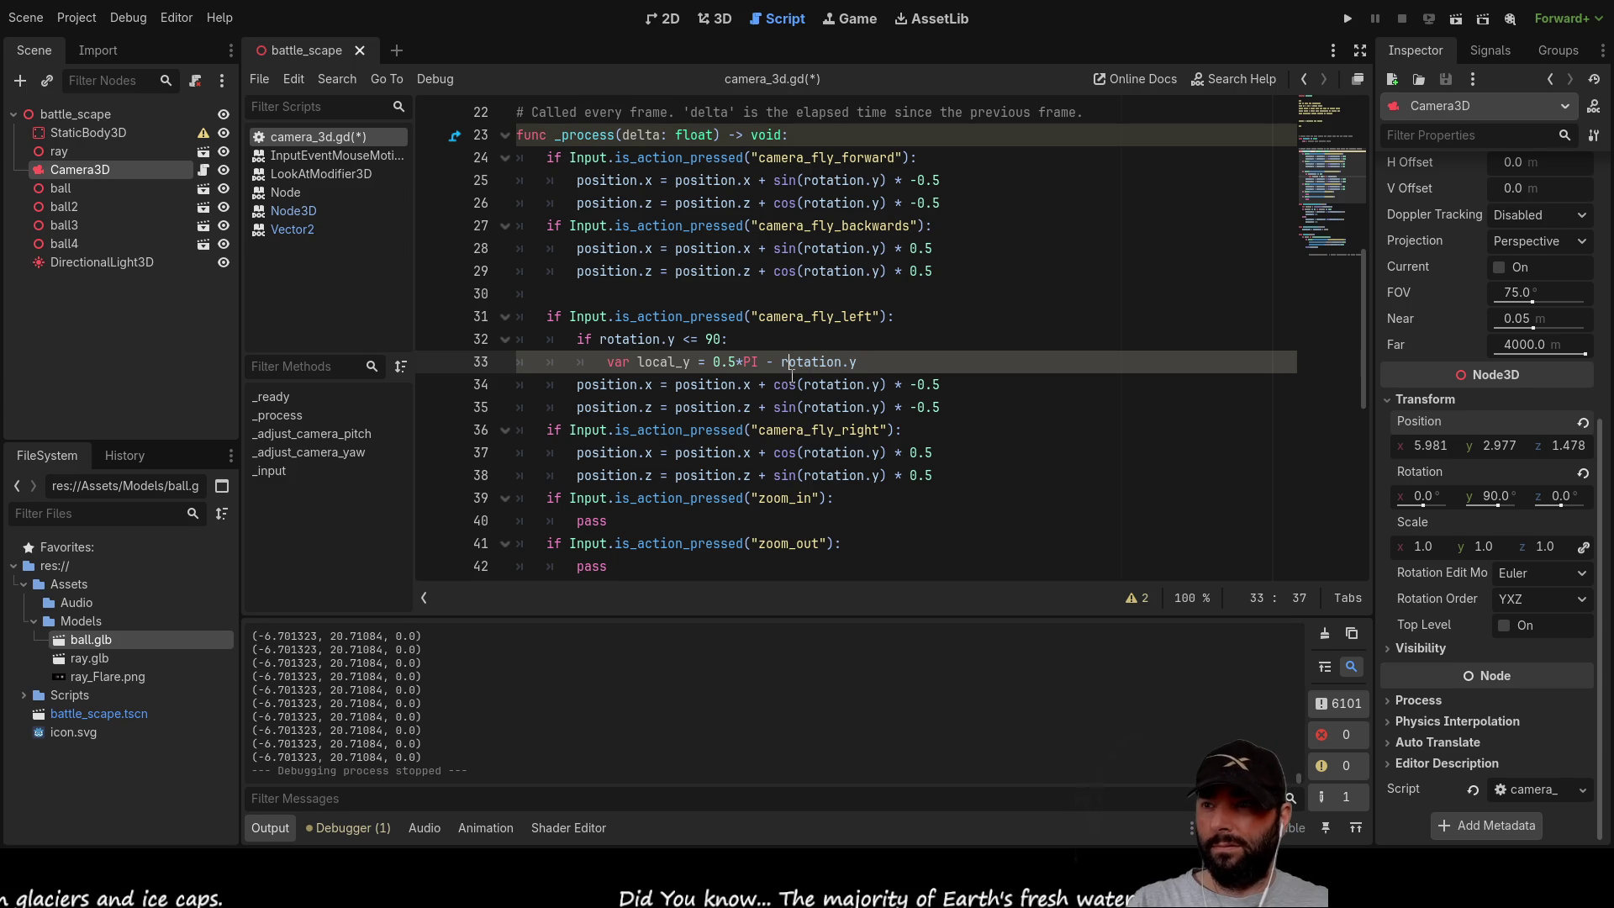
key(BackSpace)
key(BackSpace)
key(BackSpace)
text(-)
Step: Replace rotation.y with local_y in the cos and sin position updates
key(Right)
key(Right)
key(Right)
key(Left)
key(Left)
key(Left)
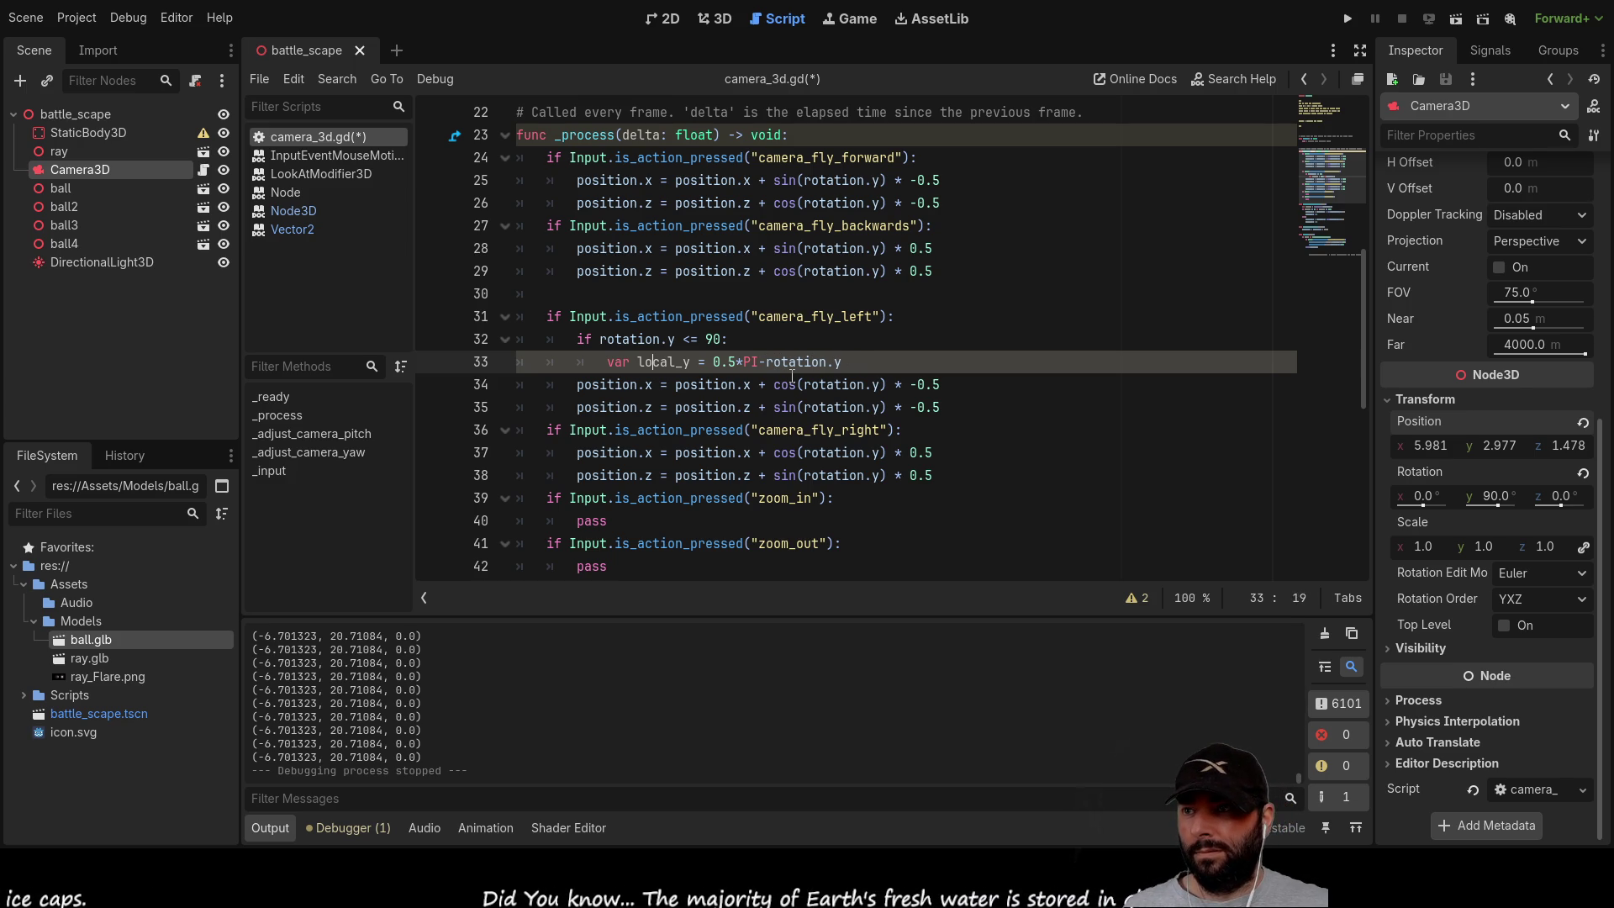
key(shift+Right)
key(shift+Right)
key(shift+Right)
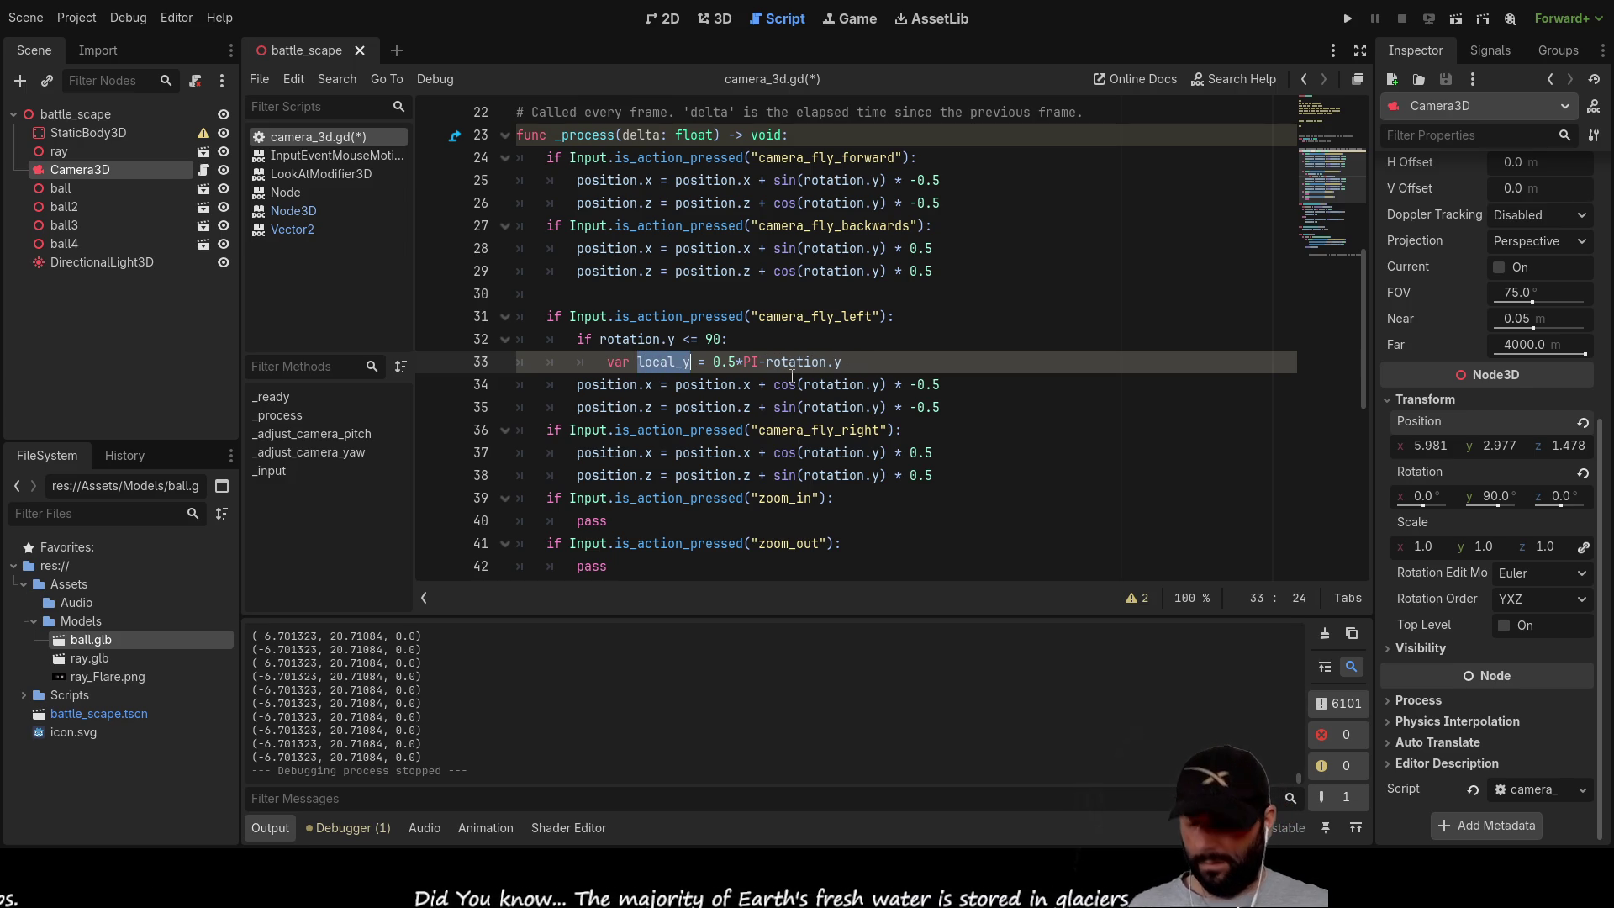
key(Down)
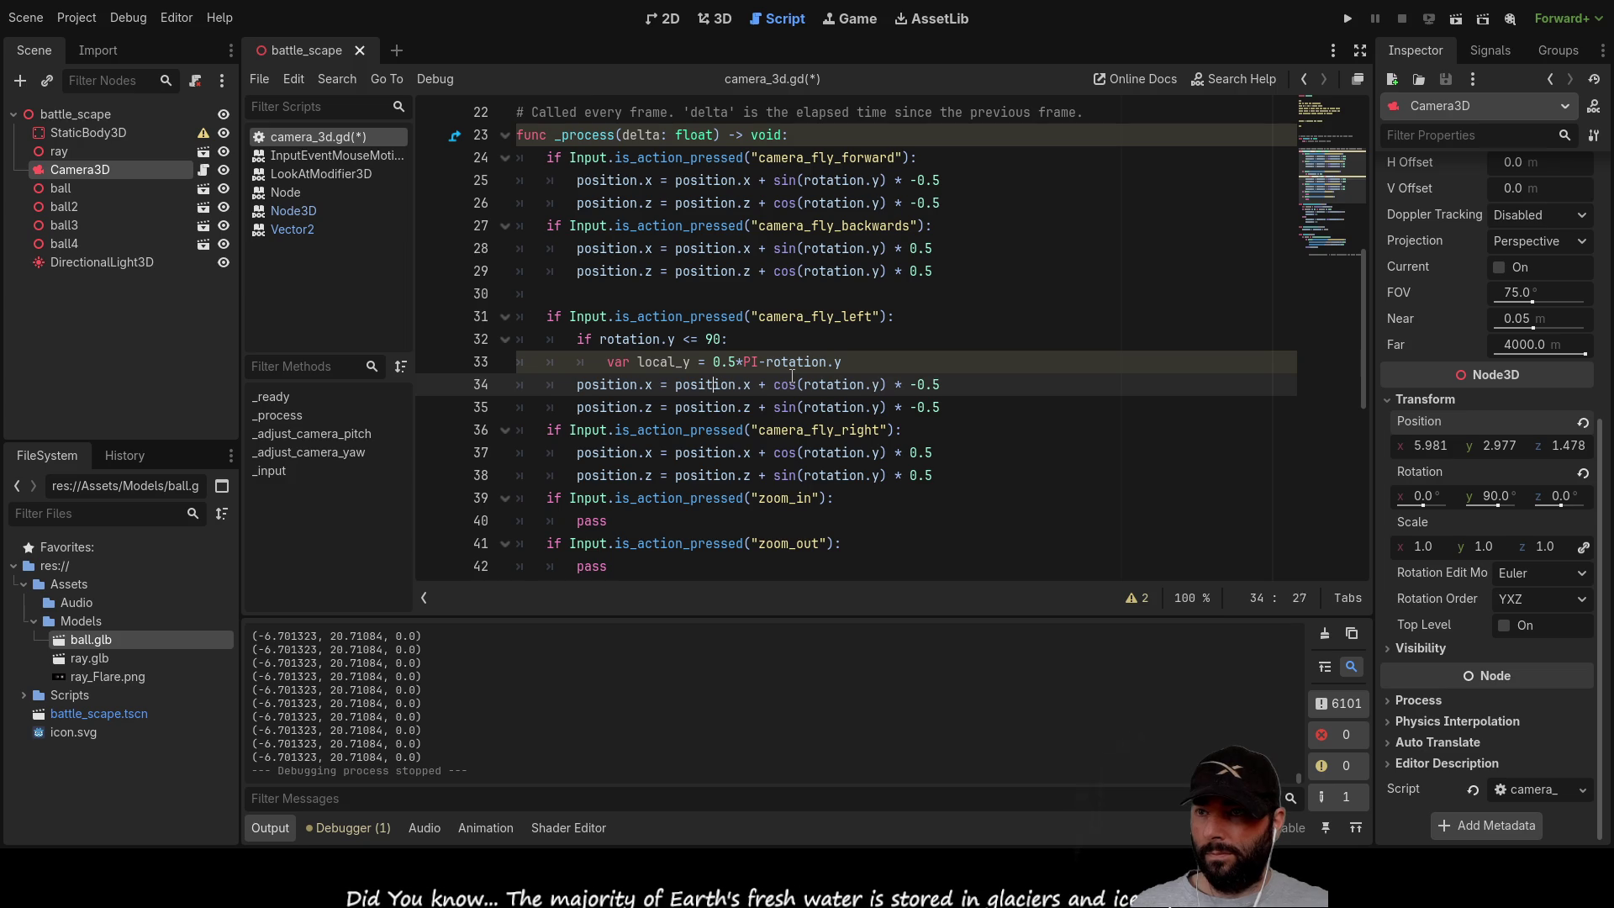
key(Right)
key(shift+Right)
key(shift+Right)
key(shift+Right)
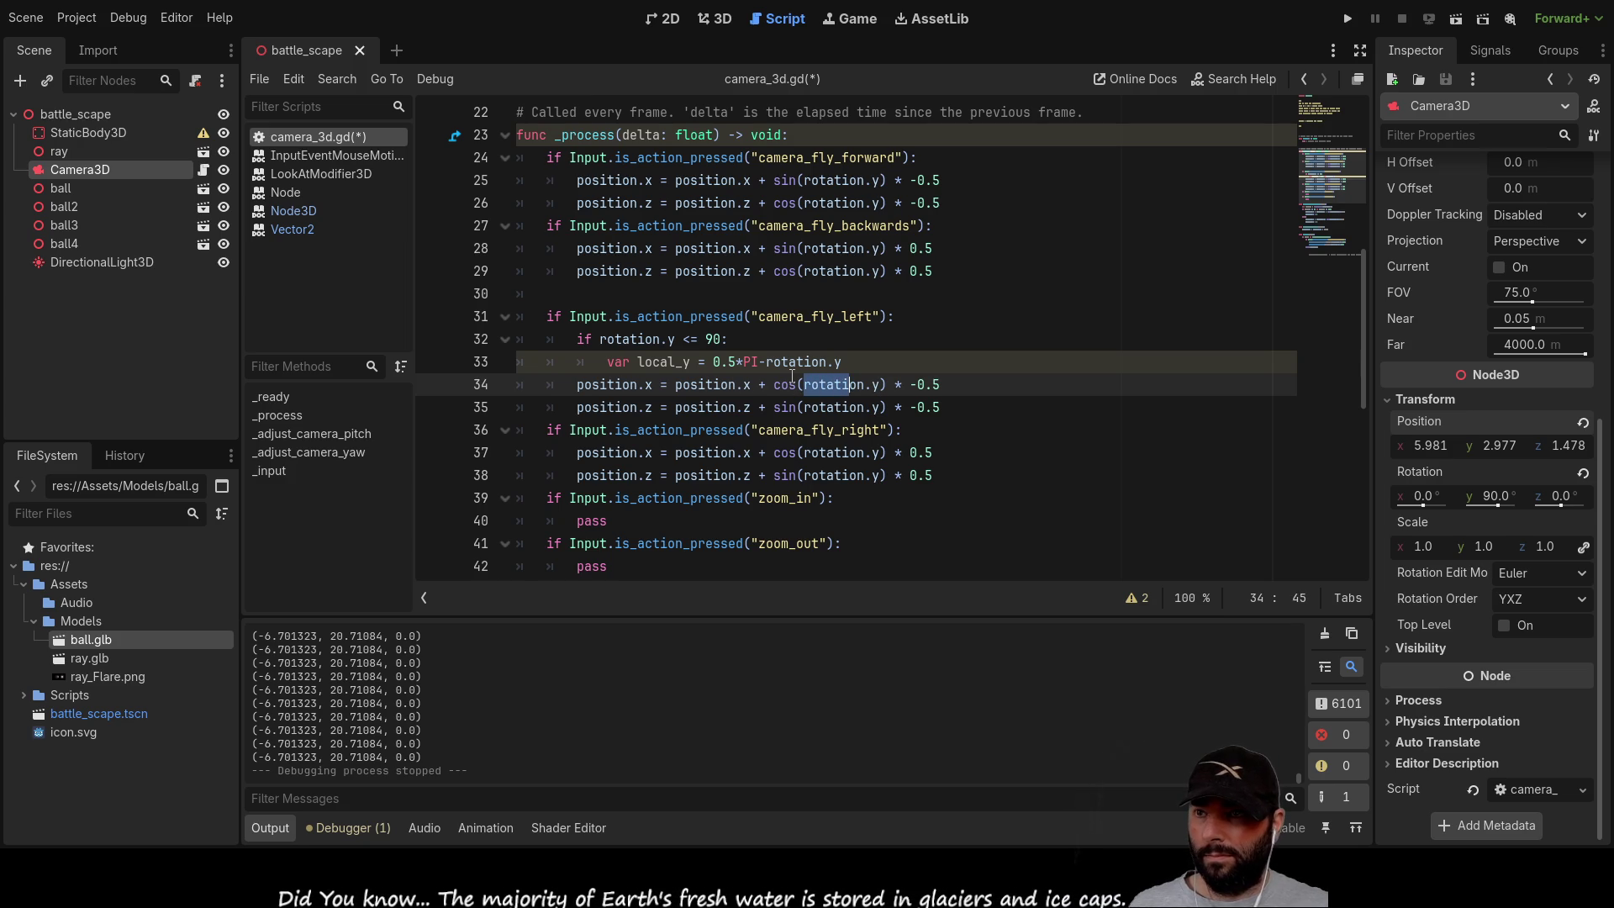
key(shift+Right)
text(local_y)
key(Down)
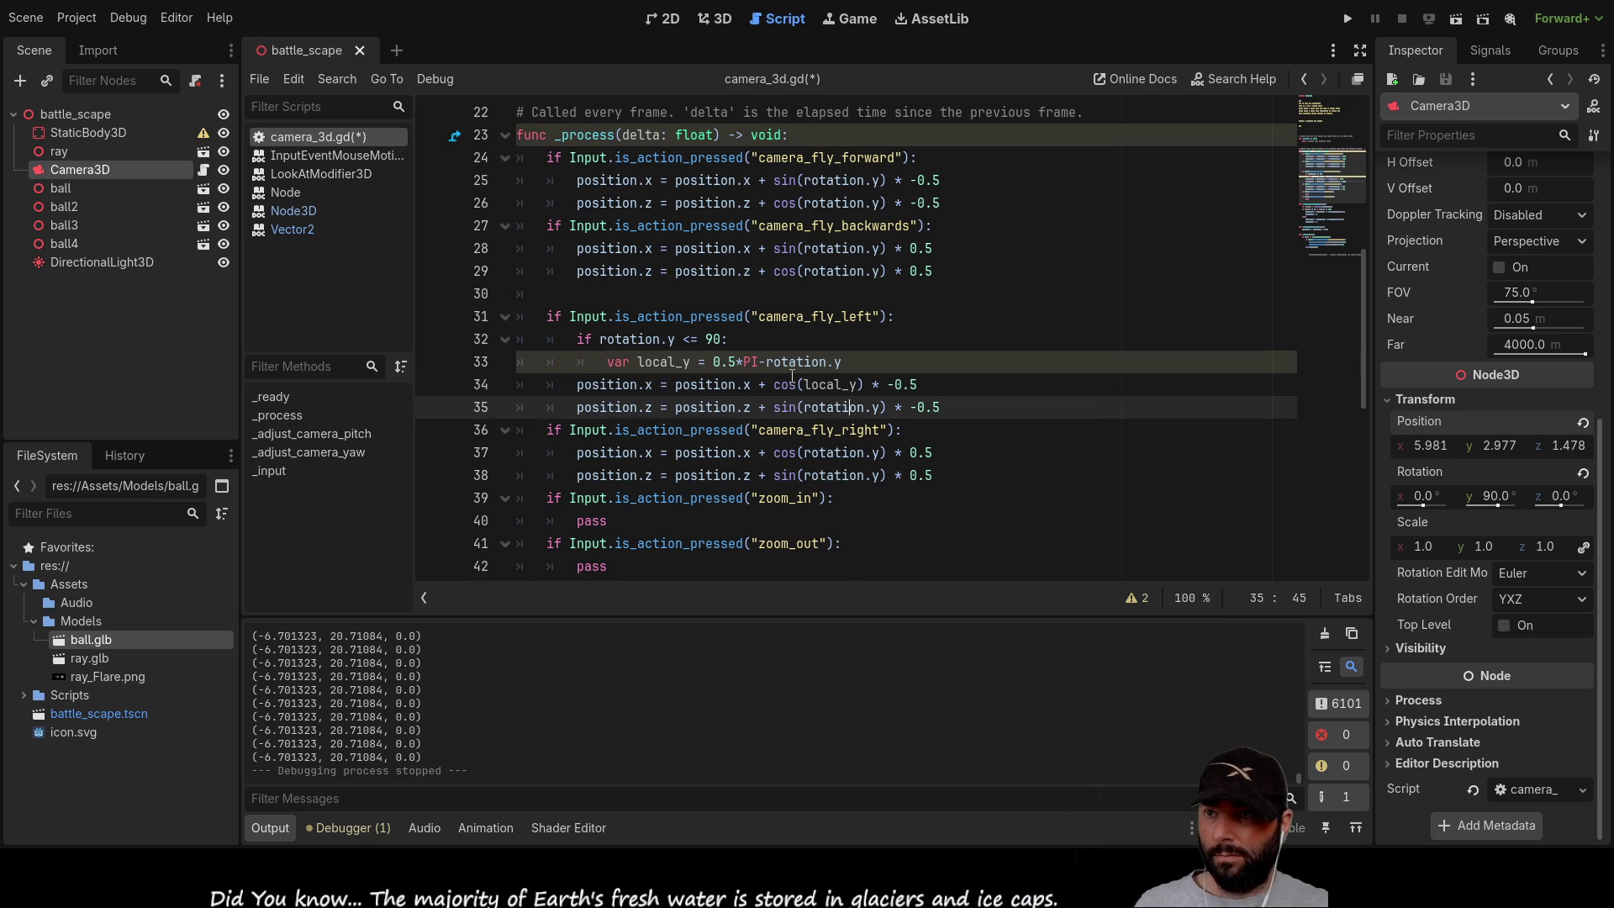
key(Left)
key(shift+Right)
key(shift+Right)
key(shift+Right)
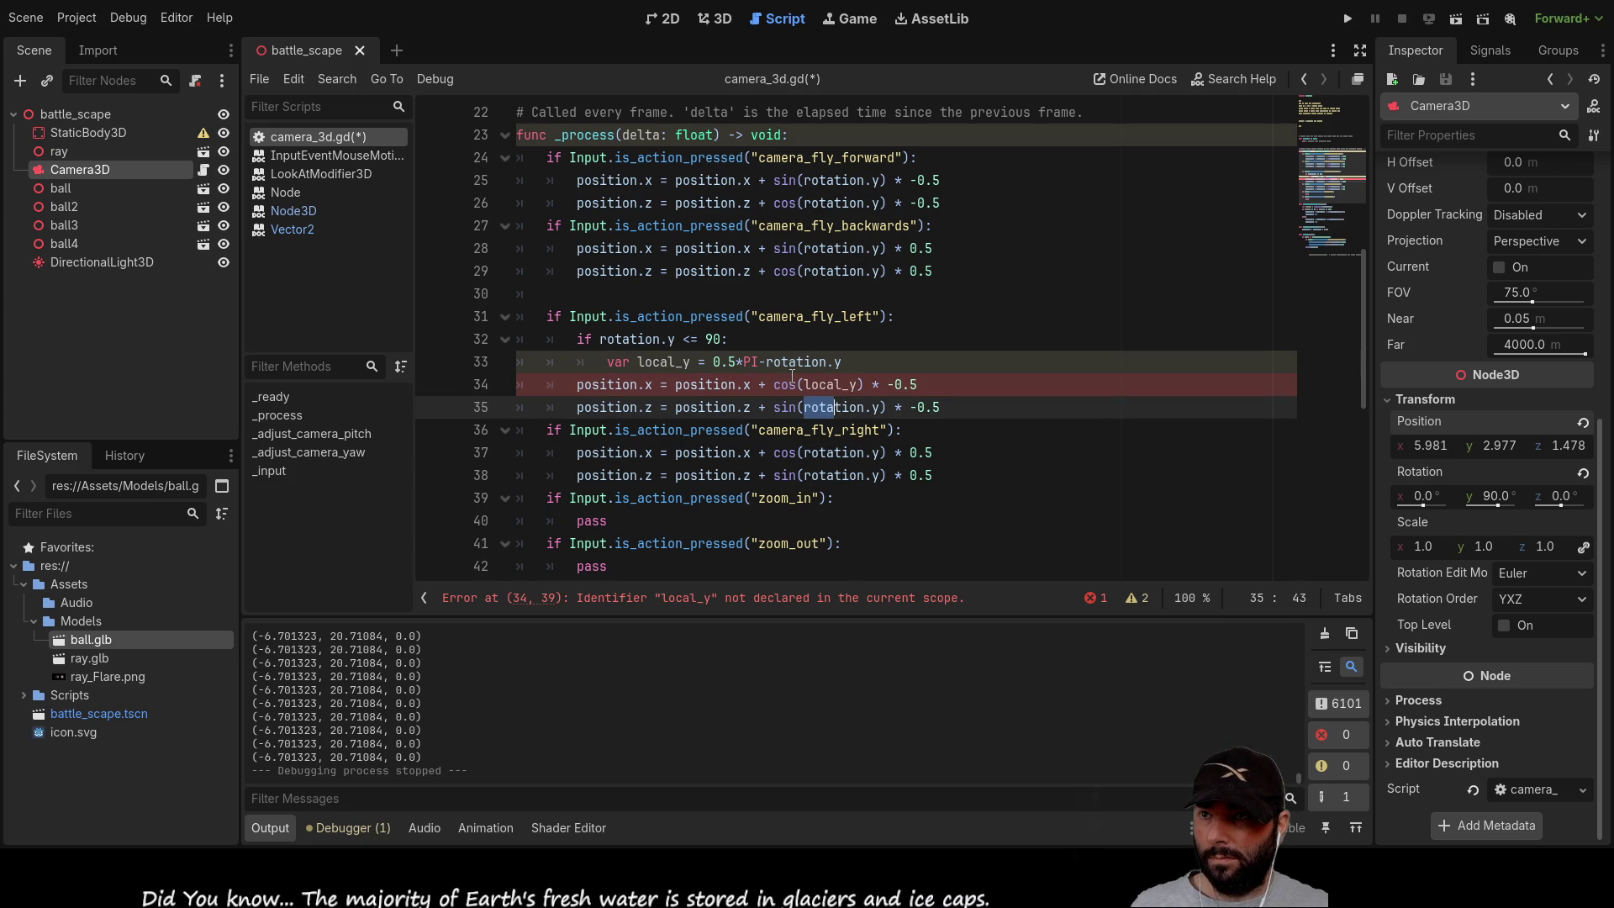
text(local_y)
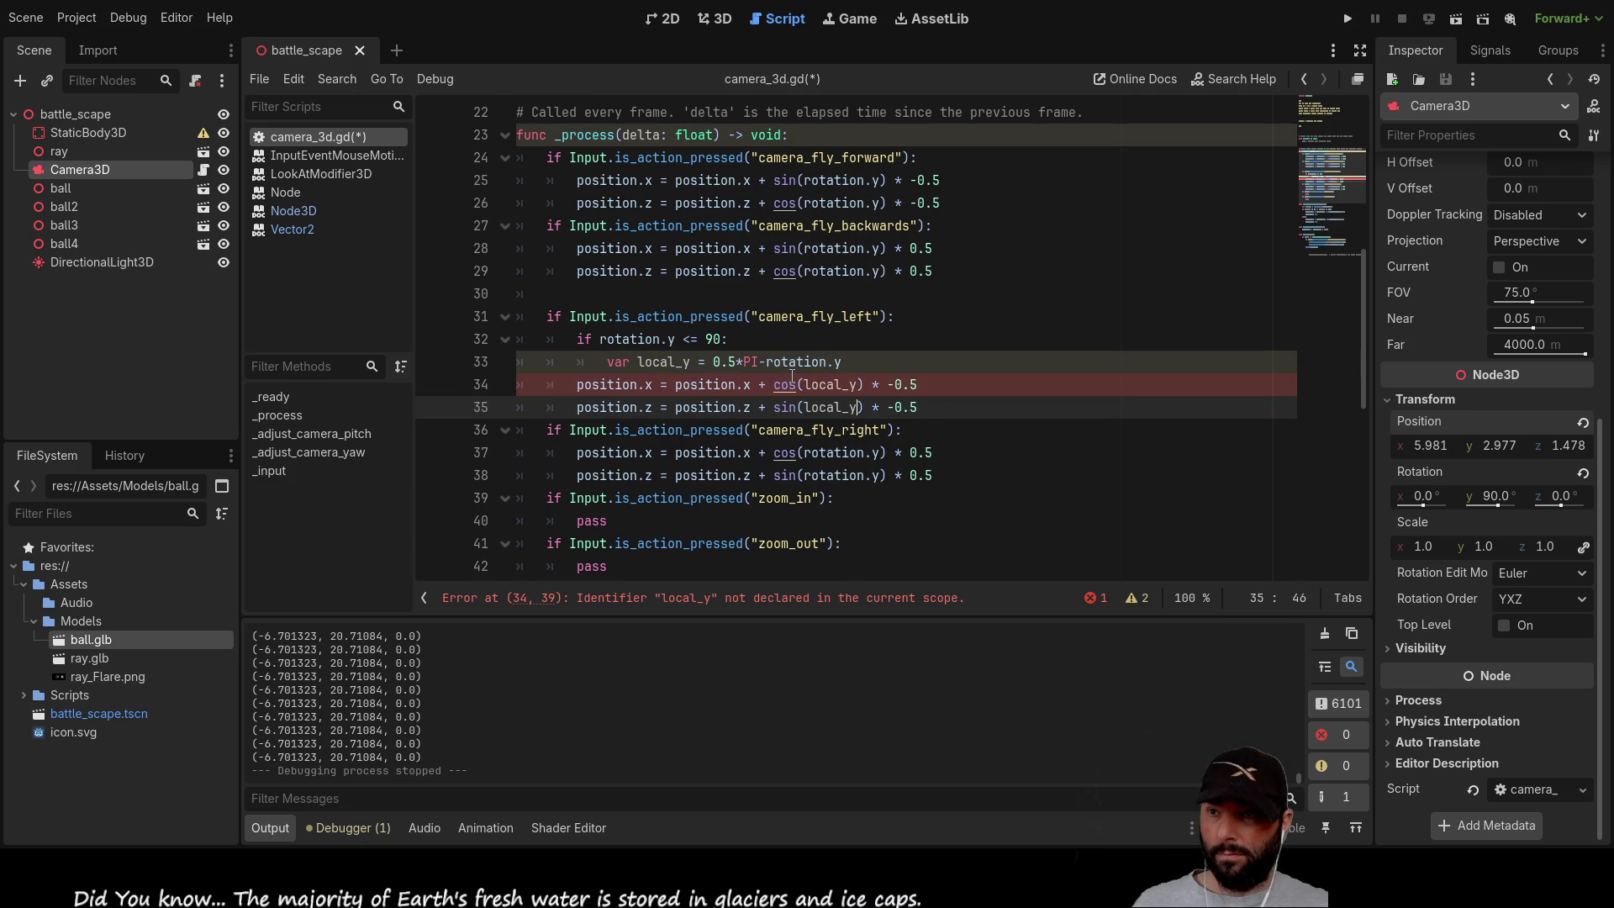
Step: Insert blank lines above the quadrant check and go to the gap before _adjust_camera_pitch
key(Up)
key(Up)
key(Up)
key(Down)
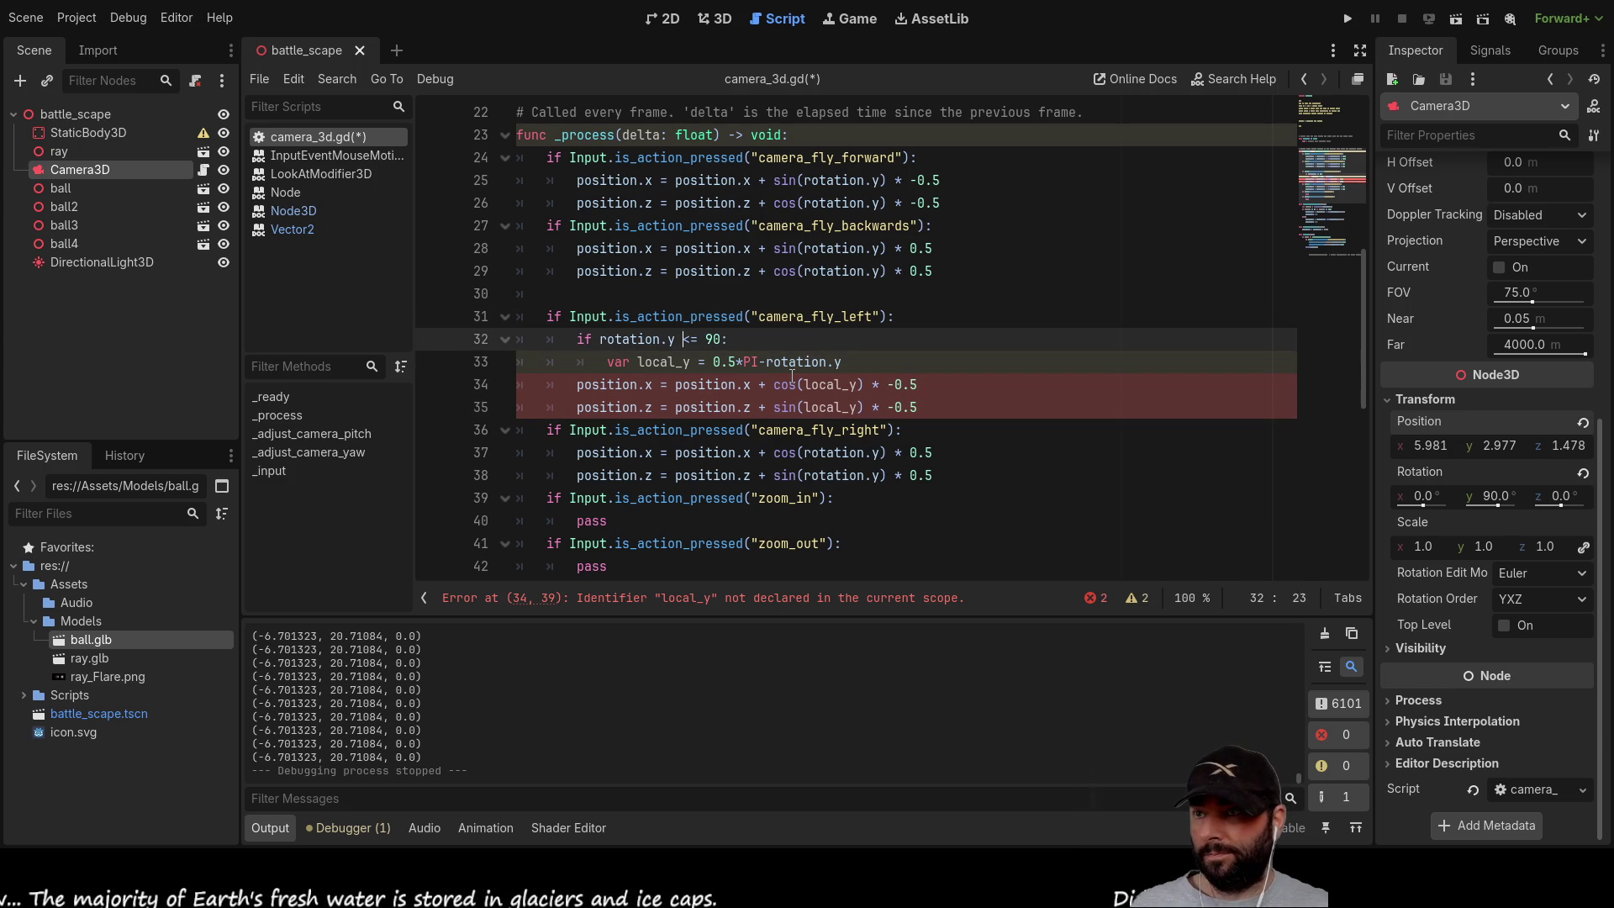
key(Home)
key(Return)
key(Return)
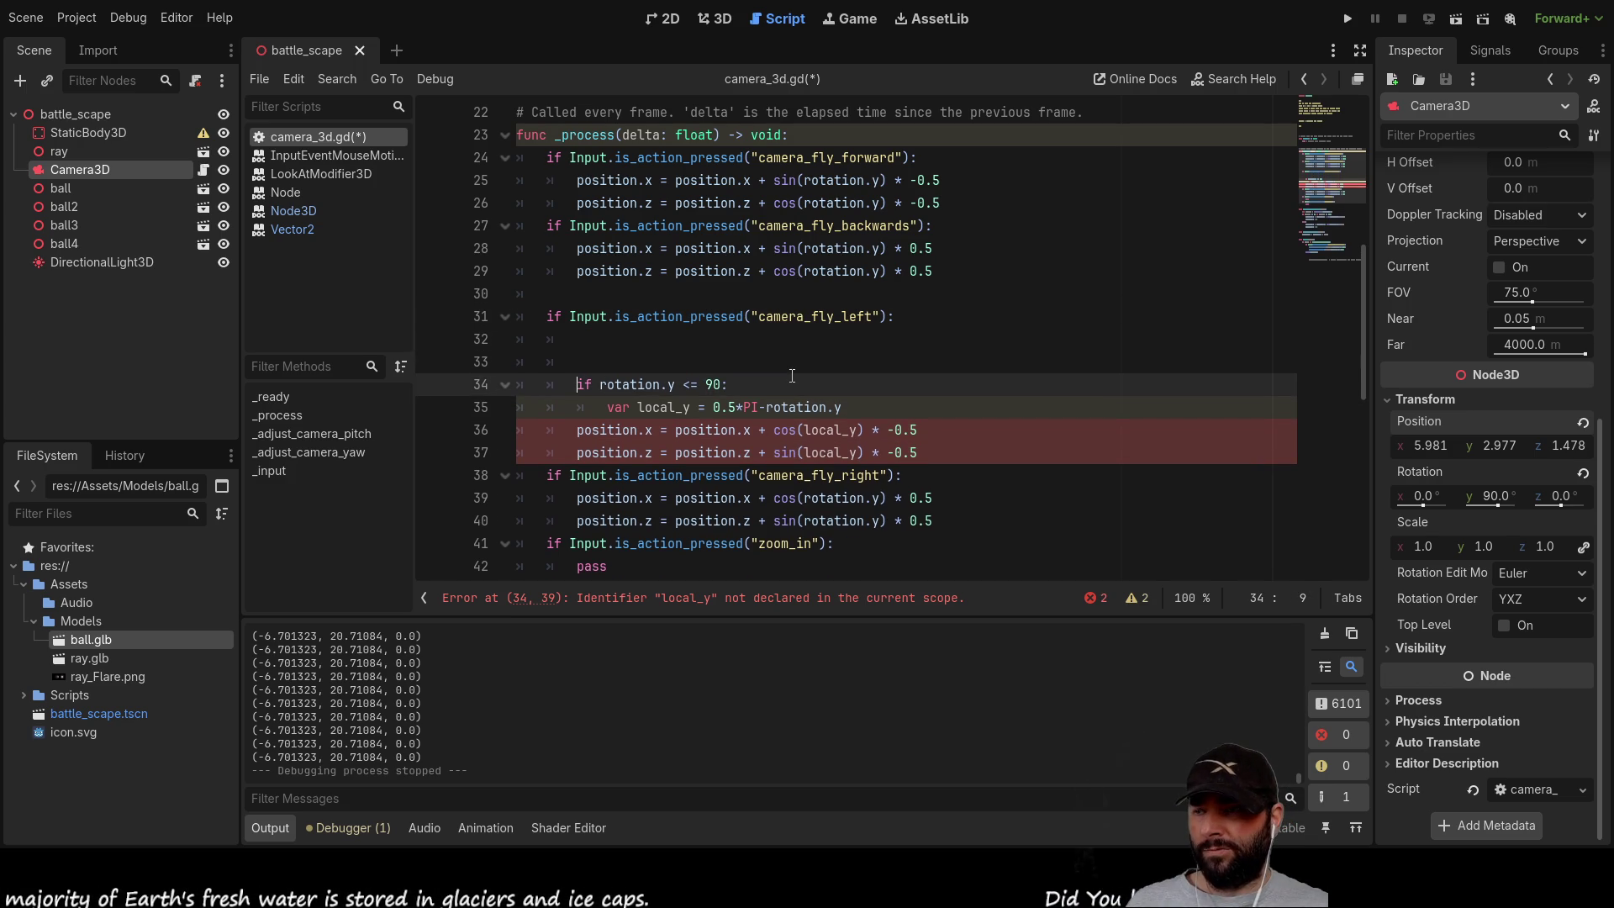
key(Up)
key(Up)
key(Up)
key(Down)
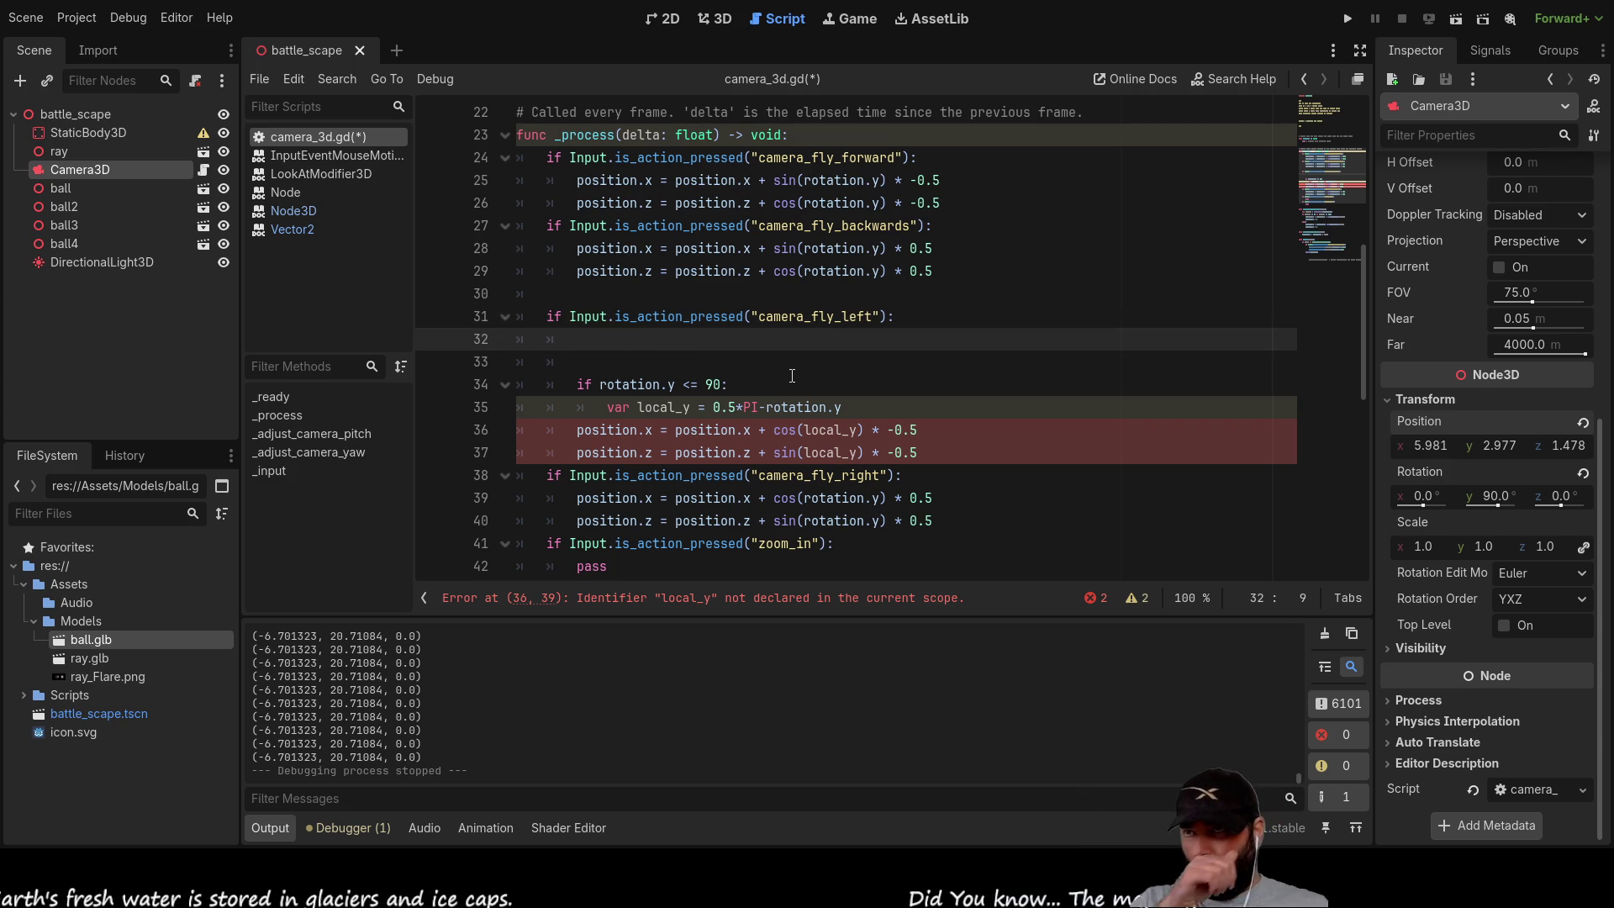
scroll(791, 375, down, 8)
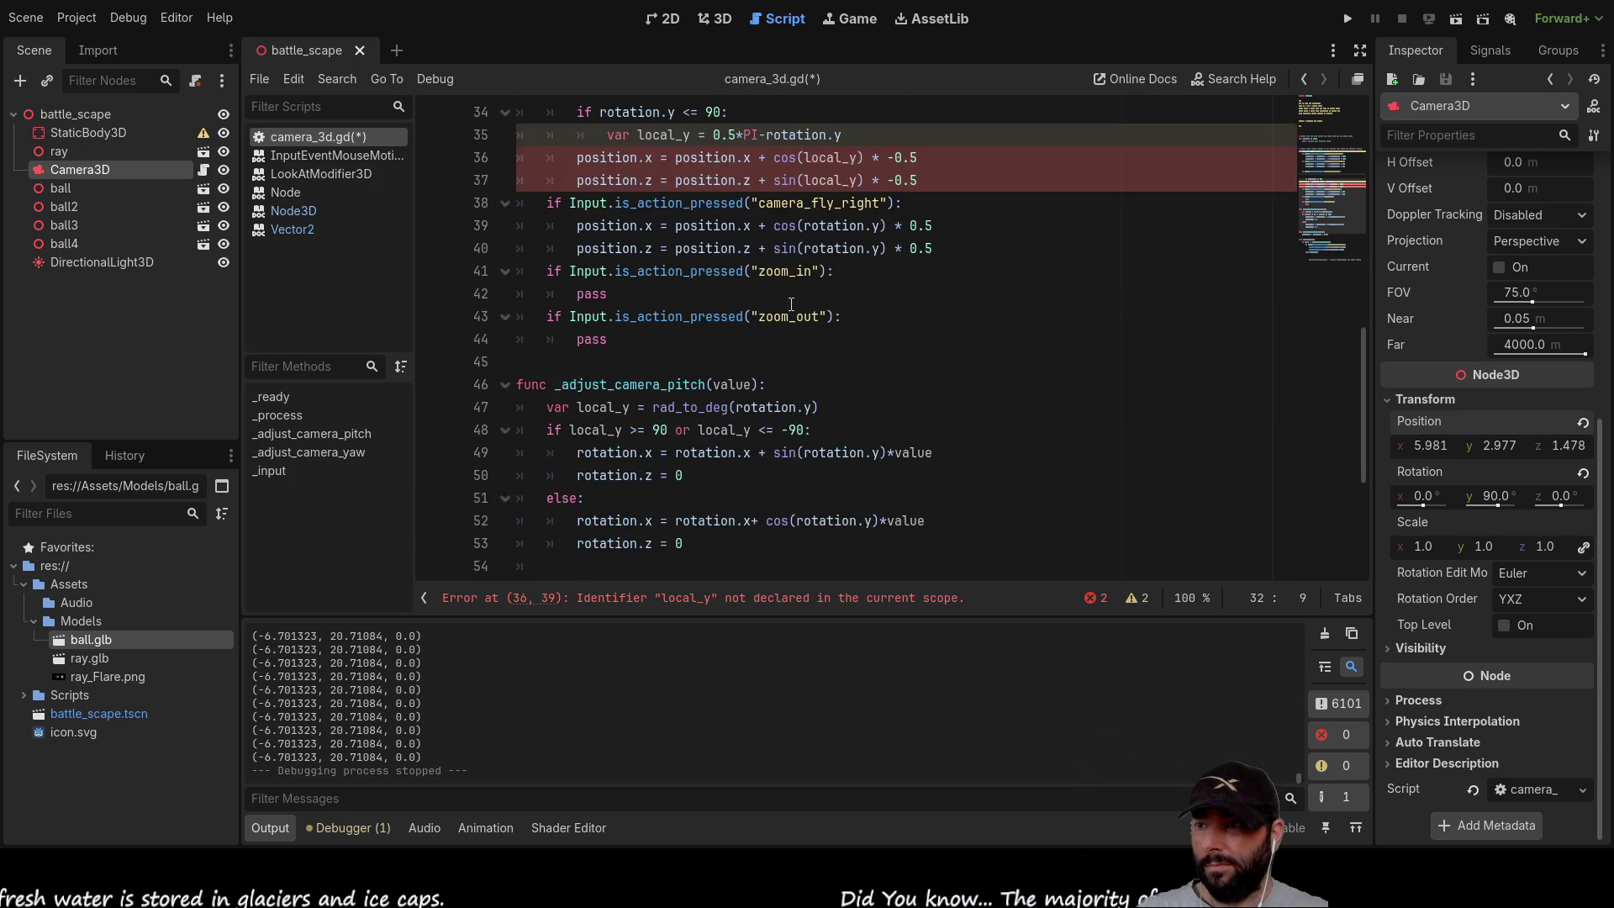
scroll(537, 296, up, 3)
click(537, 296)
Step: Declare 'func _camera_translate_starboard():' with an empty body above _adjust_camera_pitch
key(Return)
key(Return)
key(Return)
key(Up)
key(Up)
text(func_)
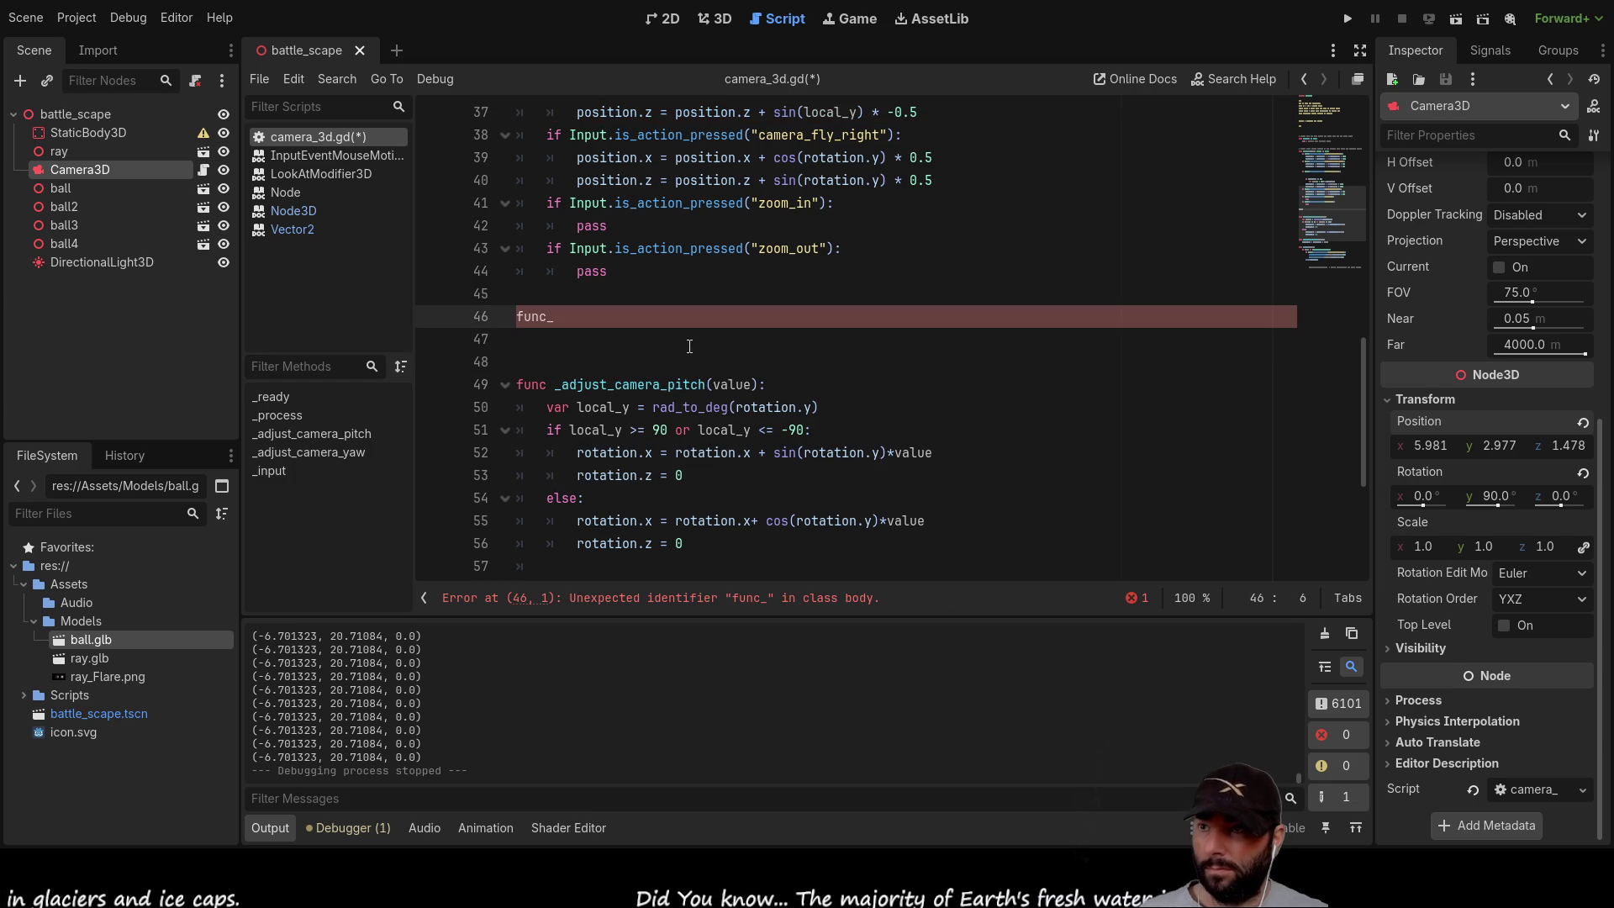
key(BackSpace)
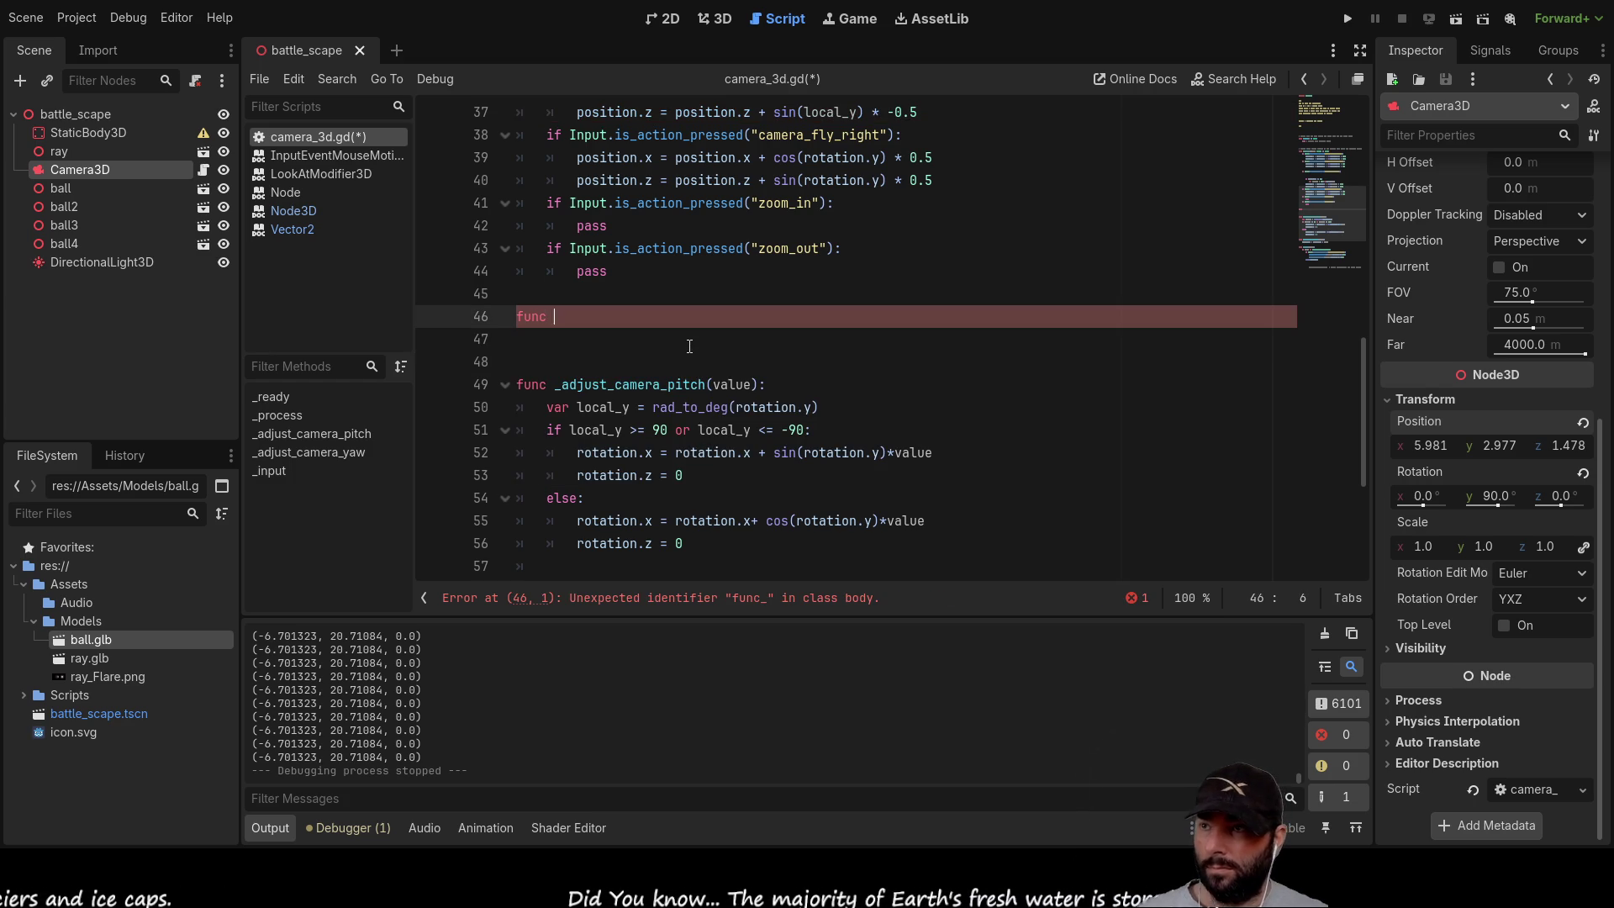
text(_camera)
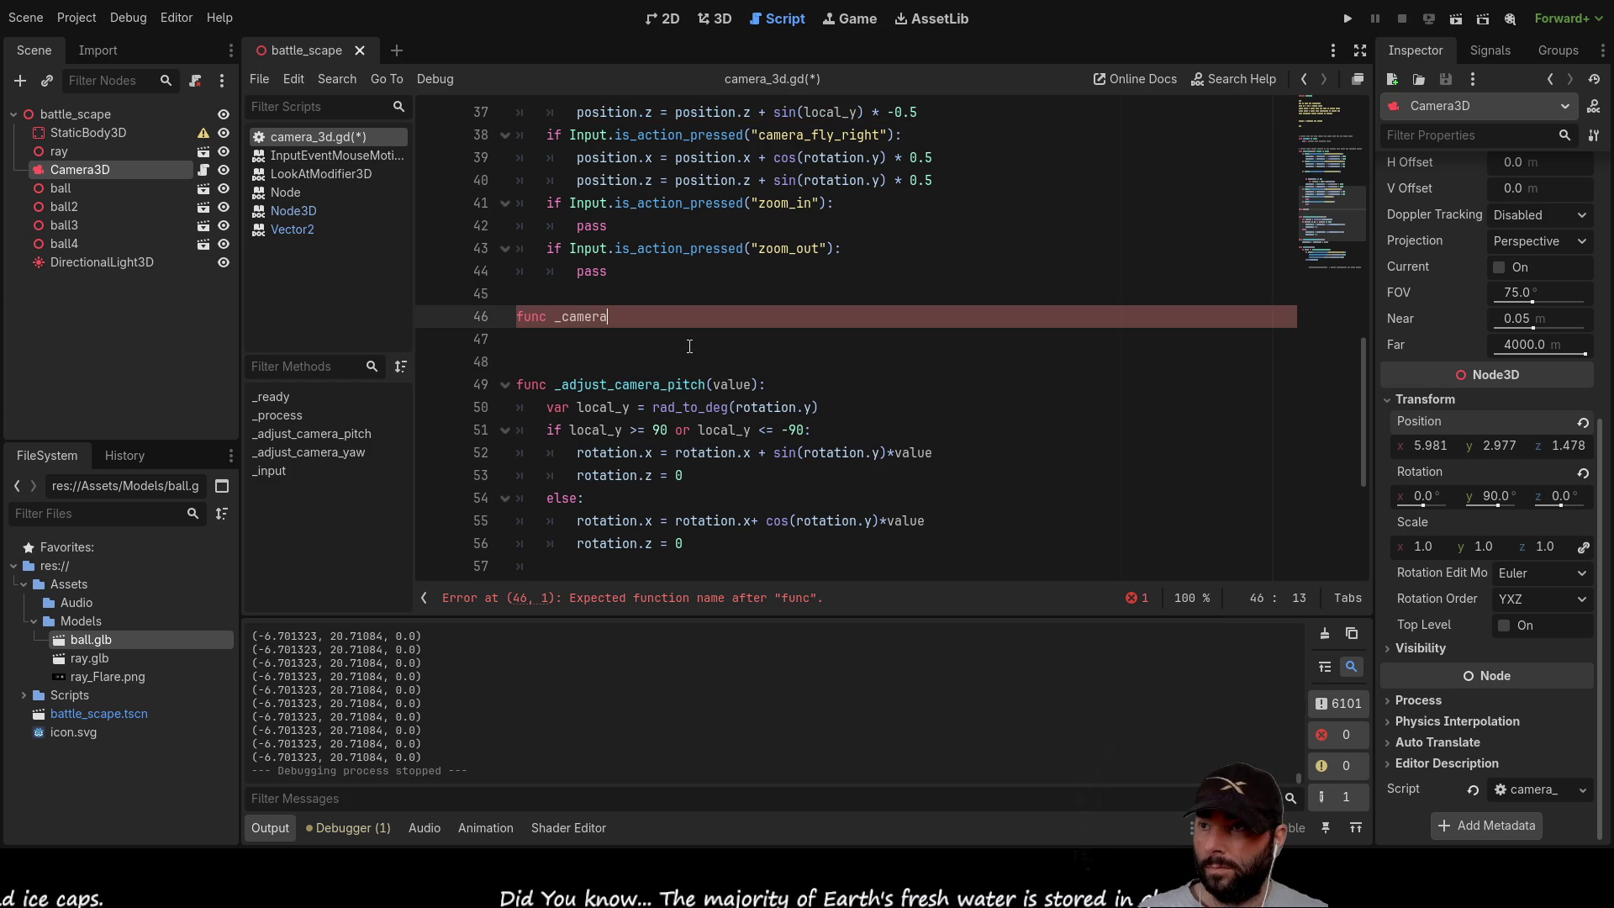
text(_)
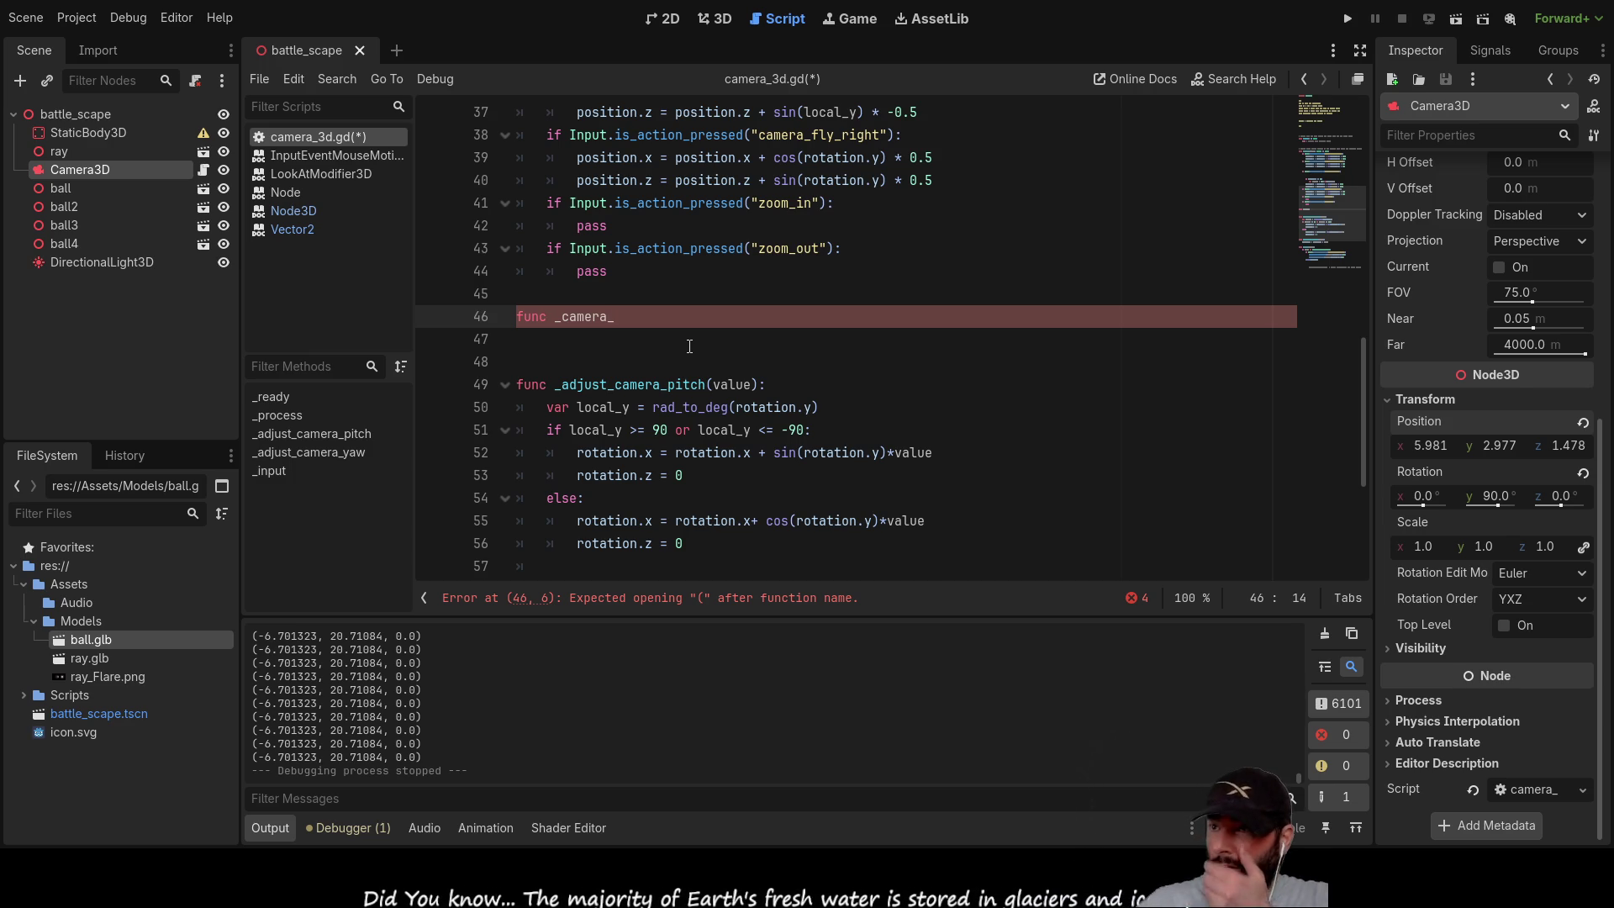
text(translate)
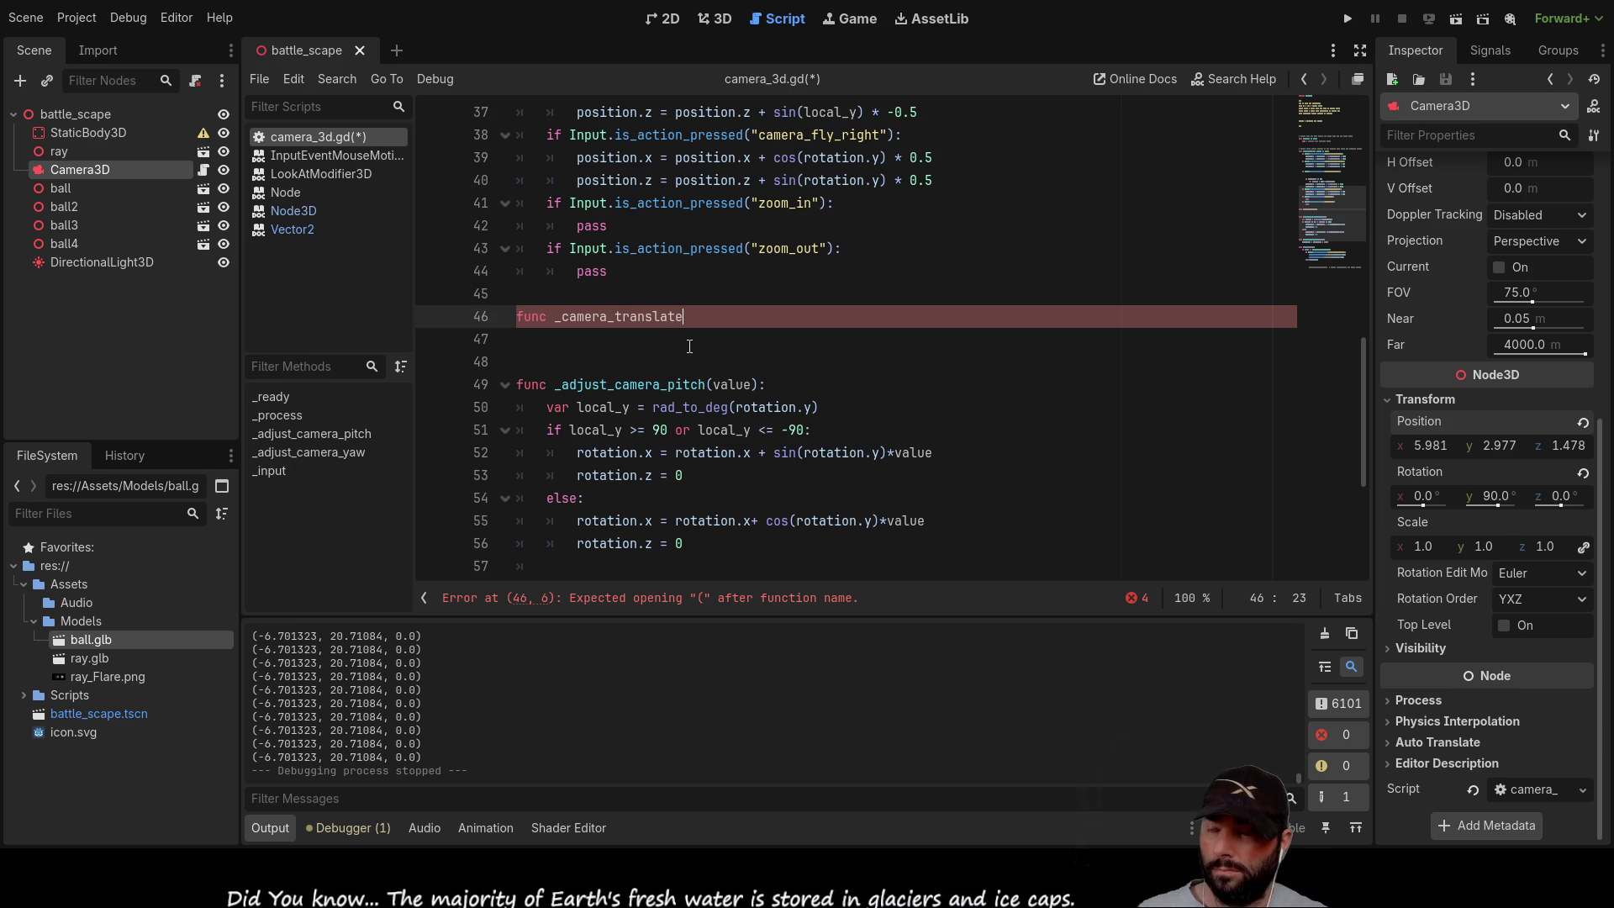
text(_)
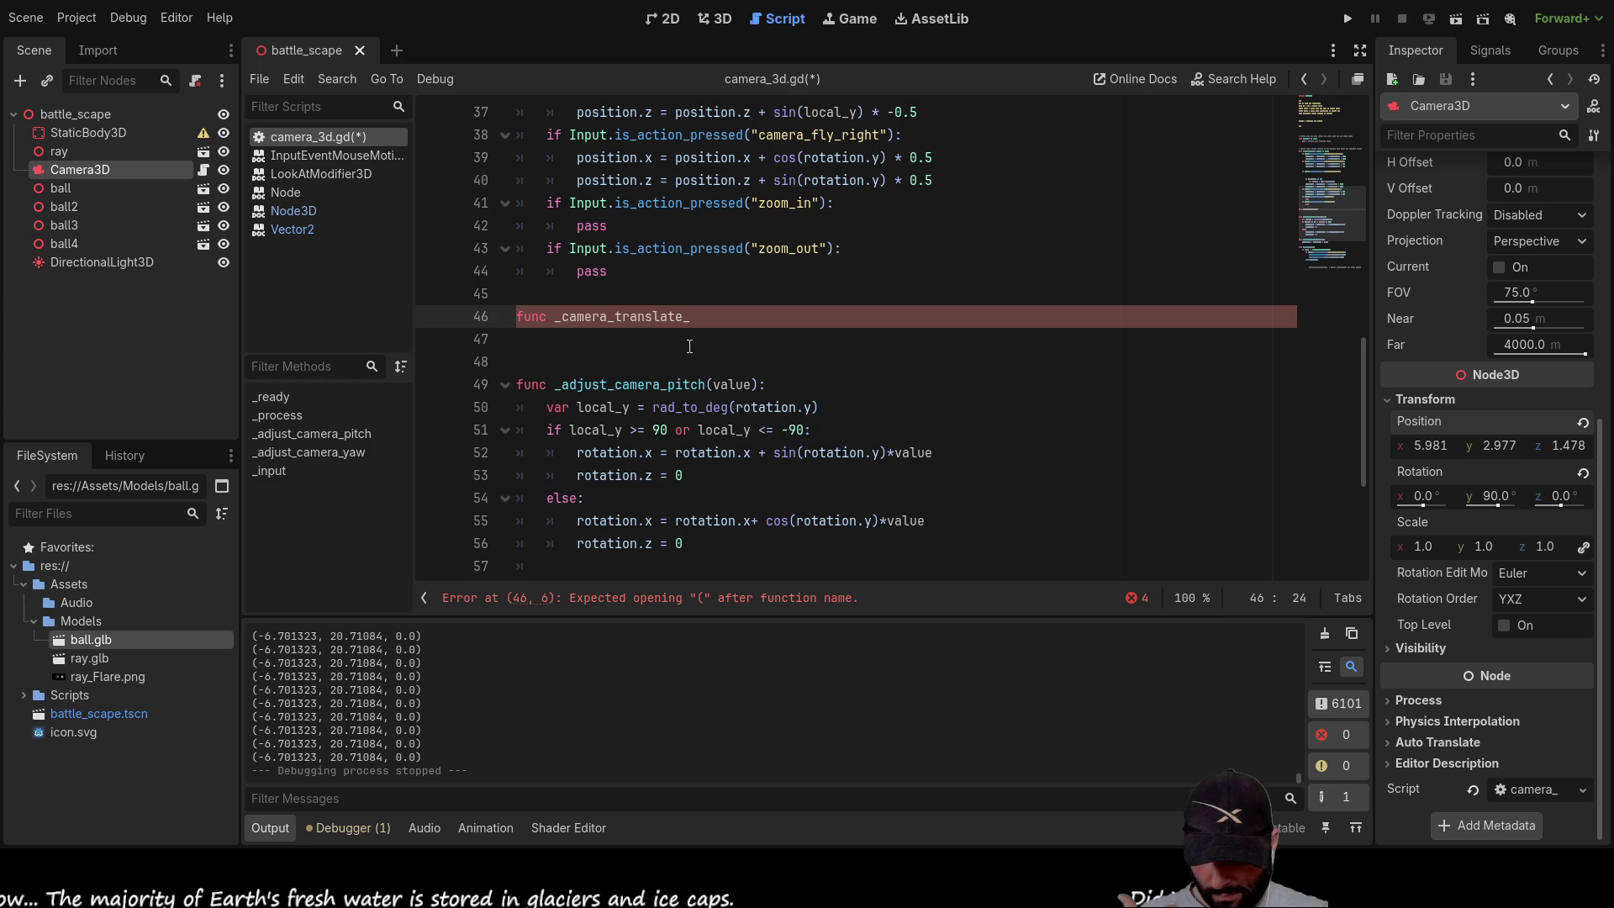
text(s)
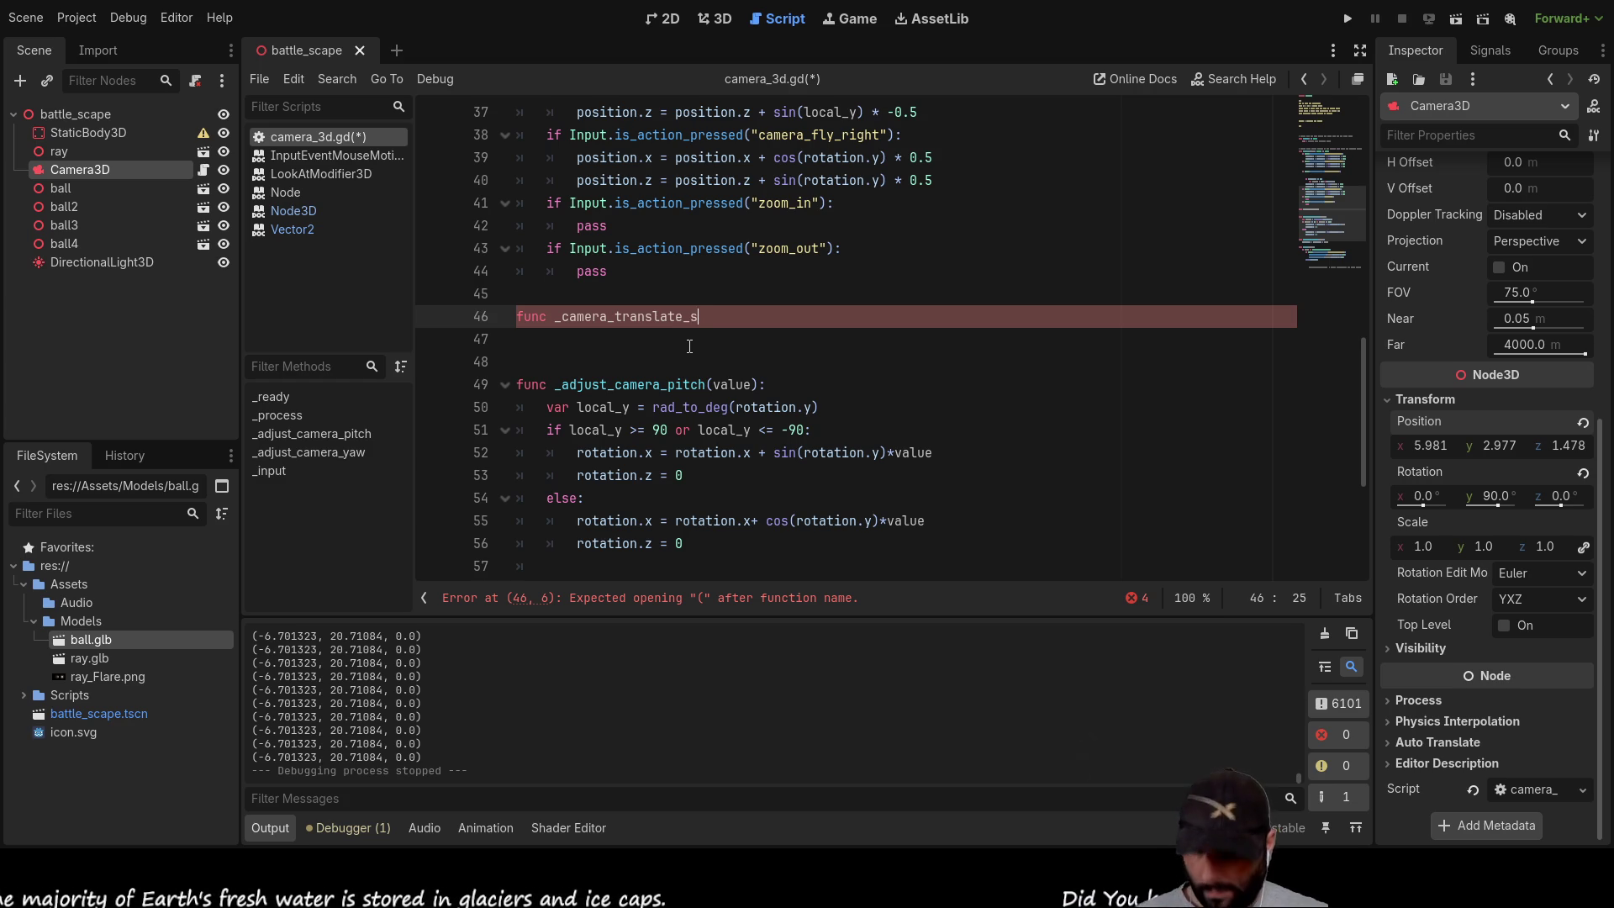
text(tarboard)
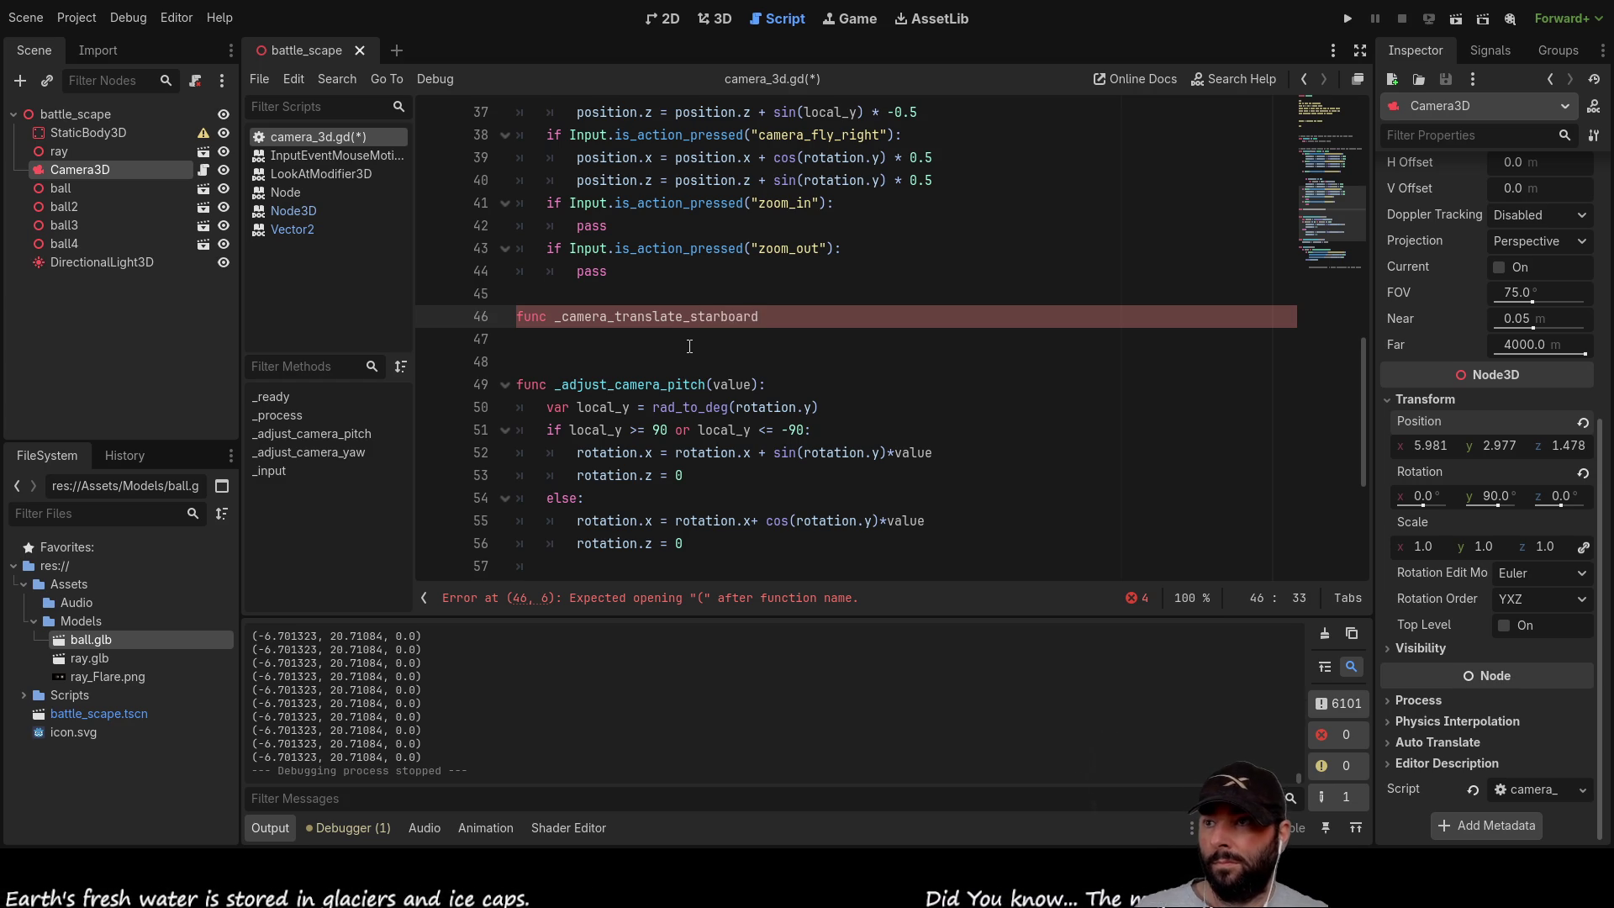
text(():)
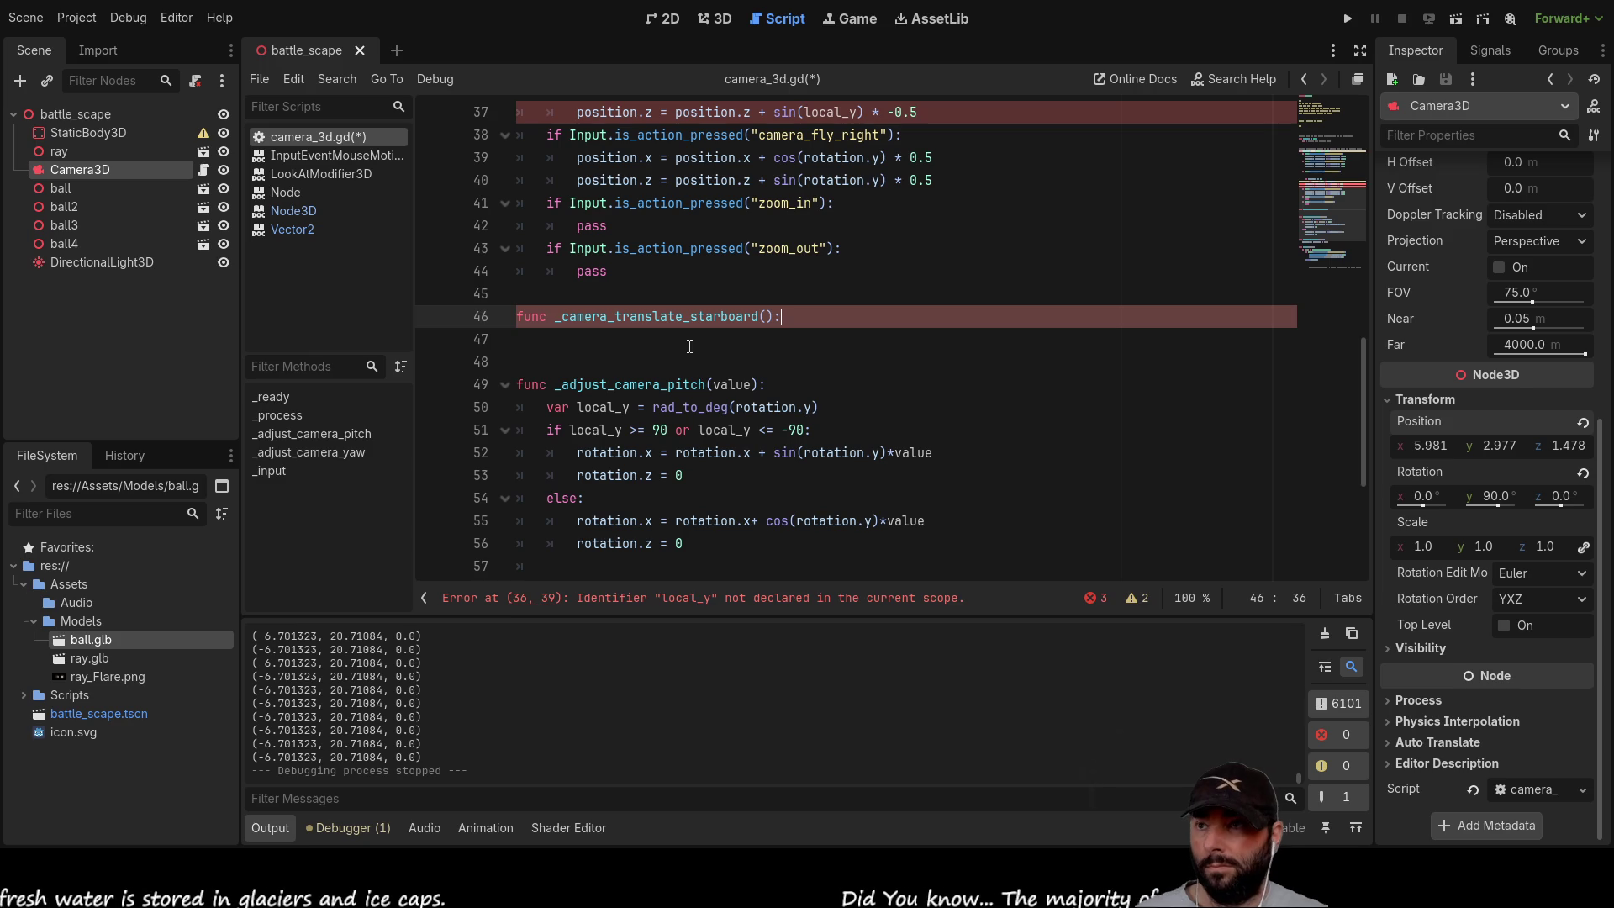
key(Return)
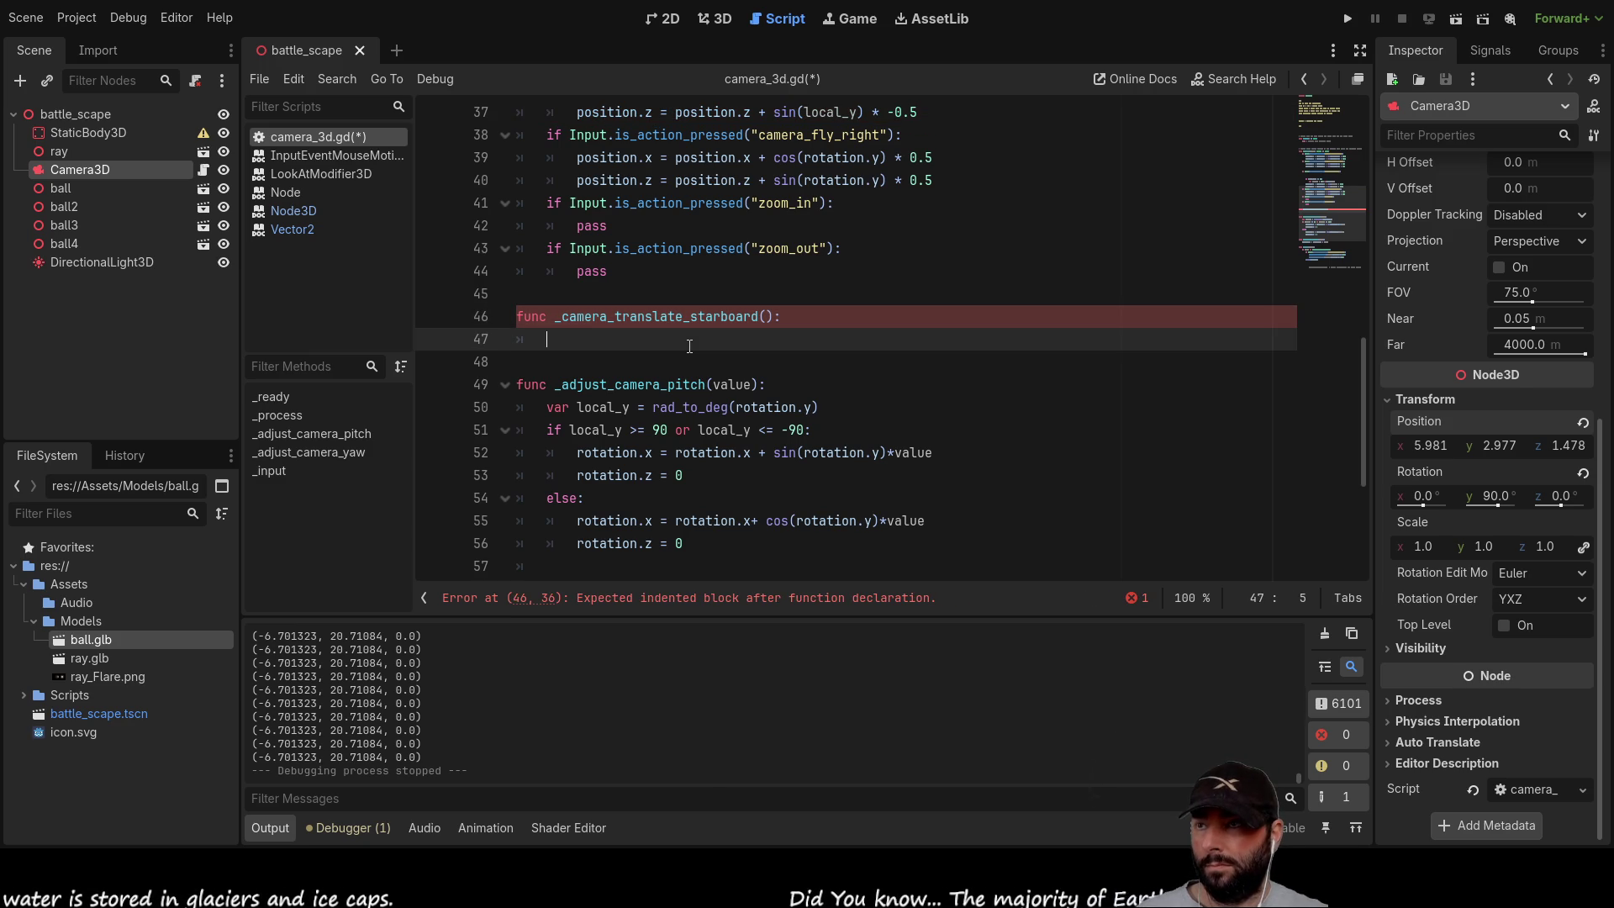
scroll(689, 345, up, 3)
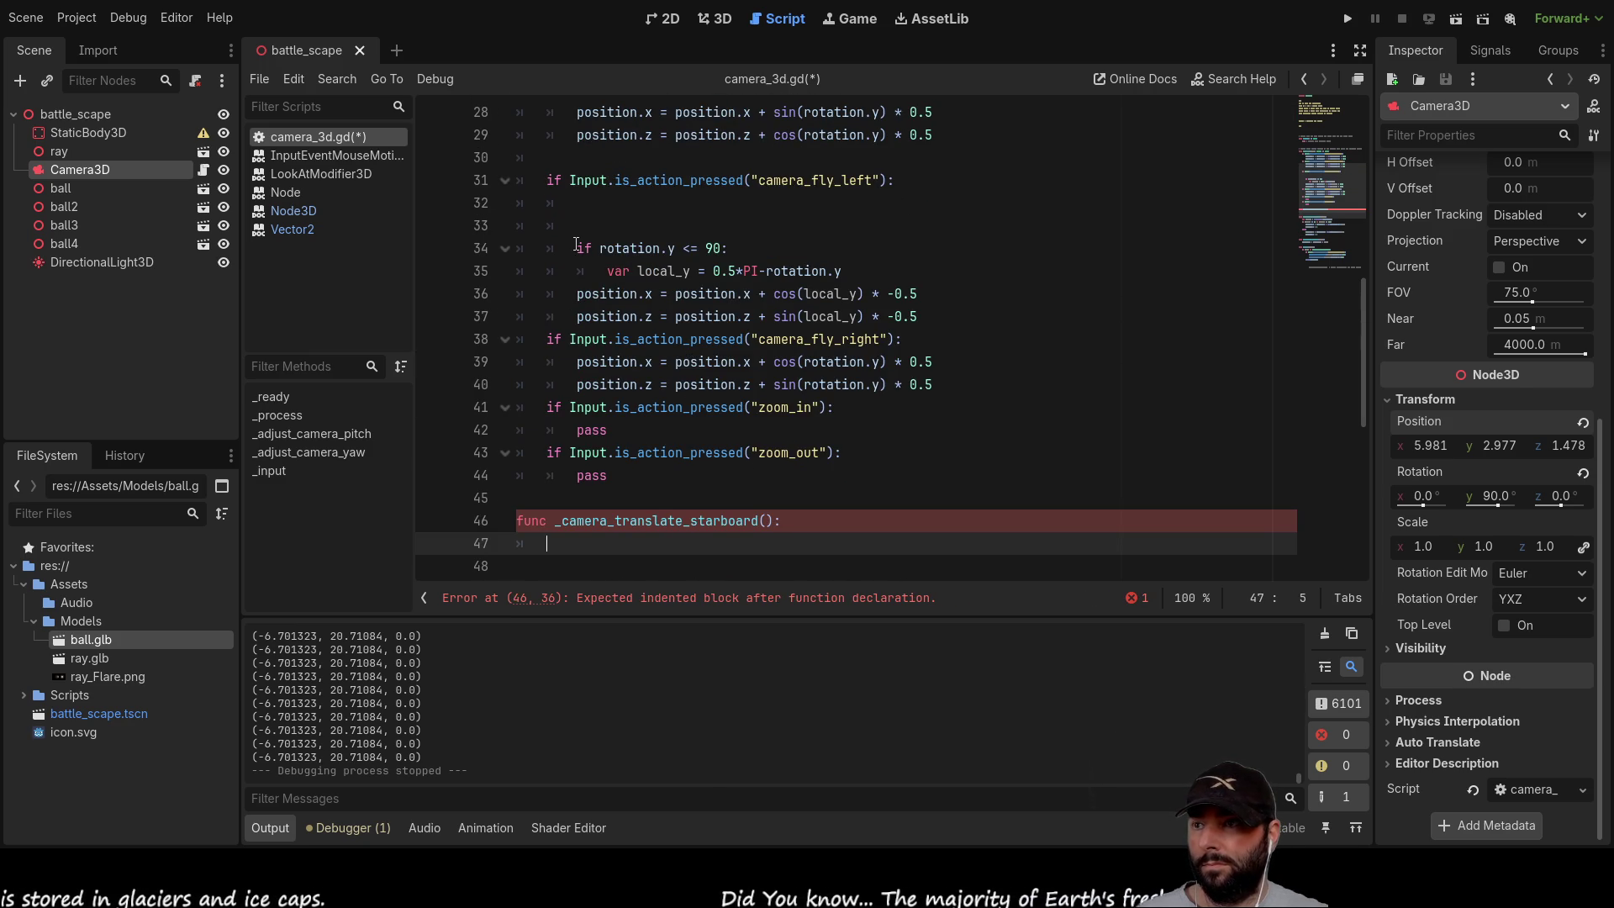
scroll(784, 384, down, 2)
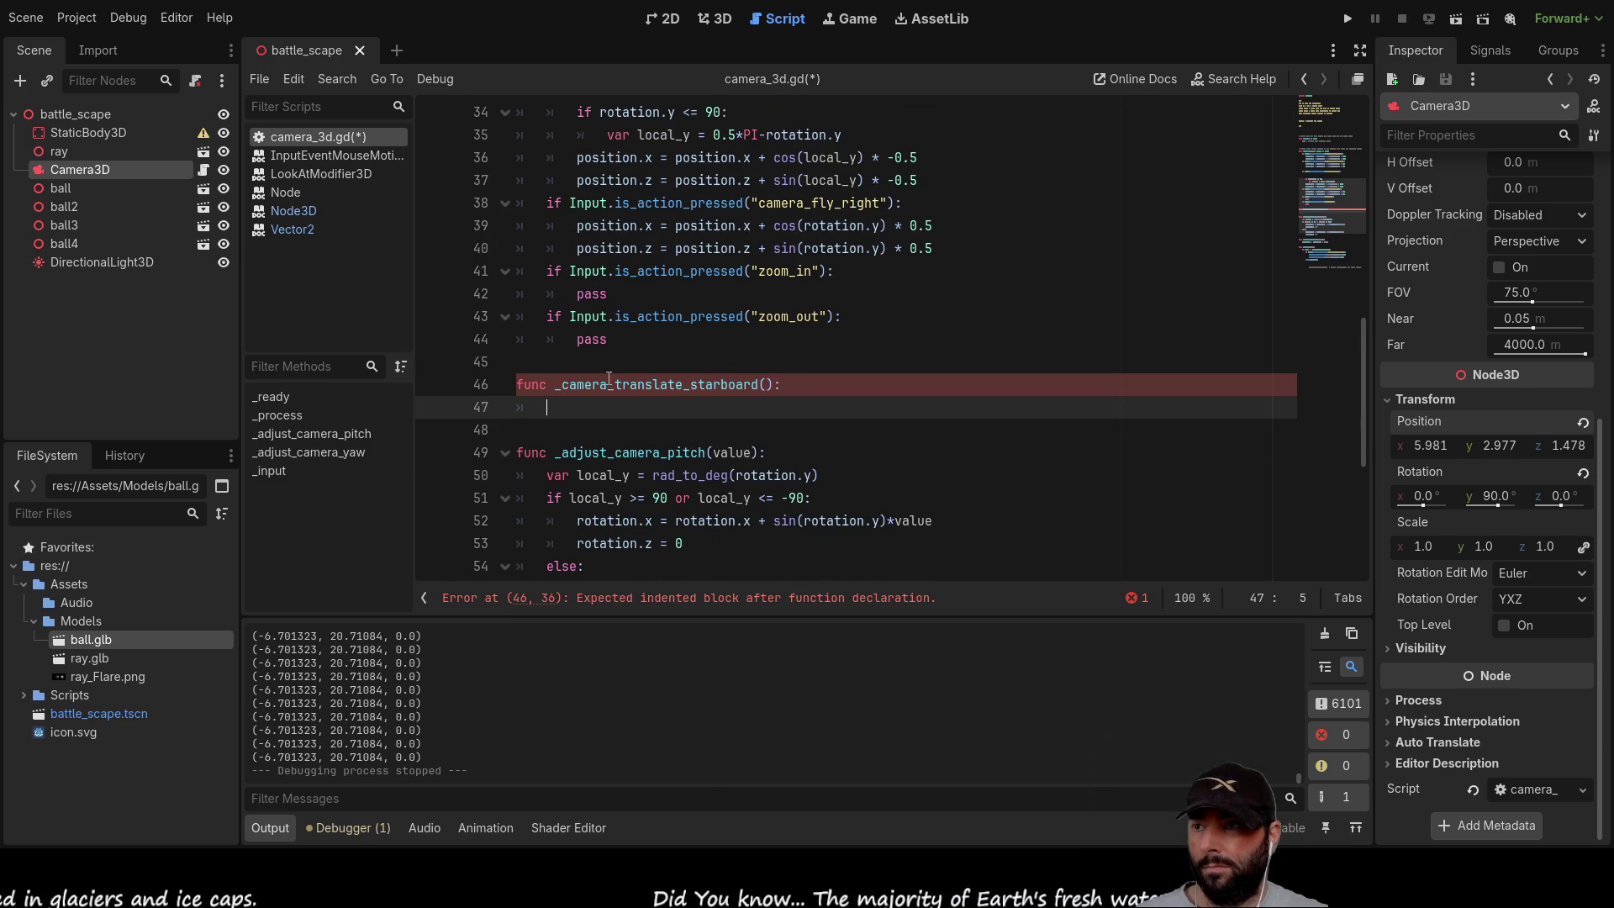
Step: Make the camera_fly_left branch call _camera_translate_starboard(-0.5)
drag(554, 384, 776, 385)
key(ctrl+c)
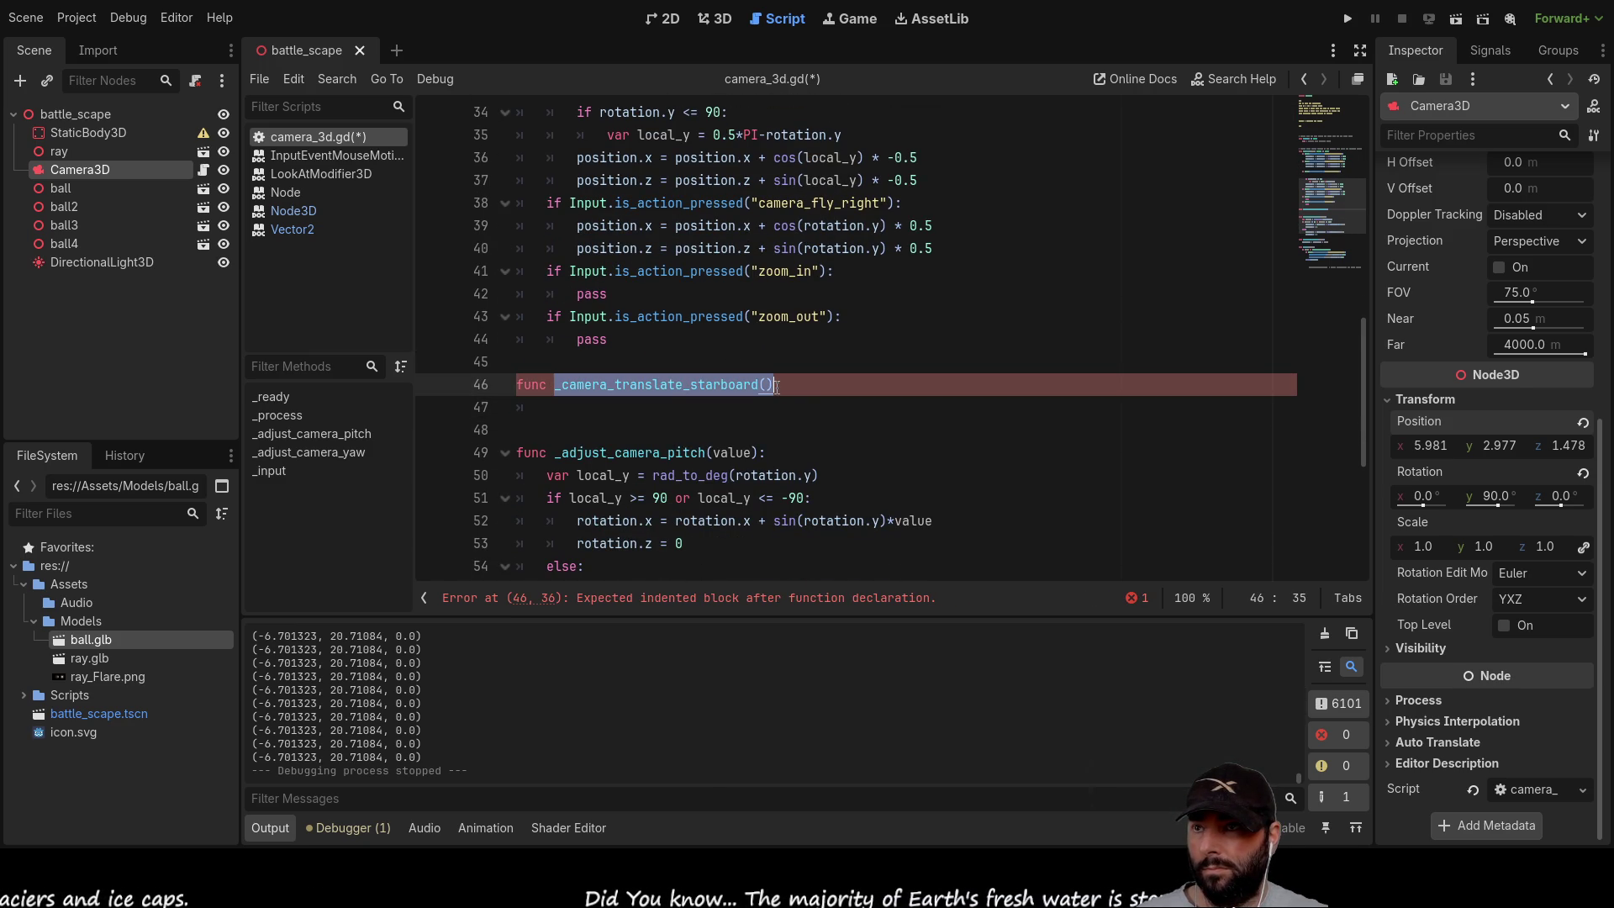
scroll(652, 283, up, 3)
click(652, 281)
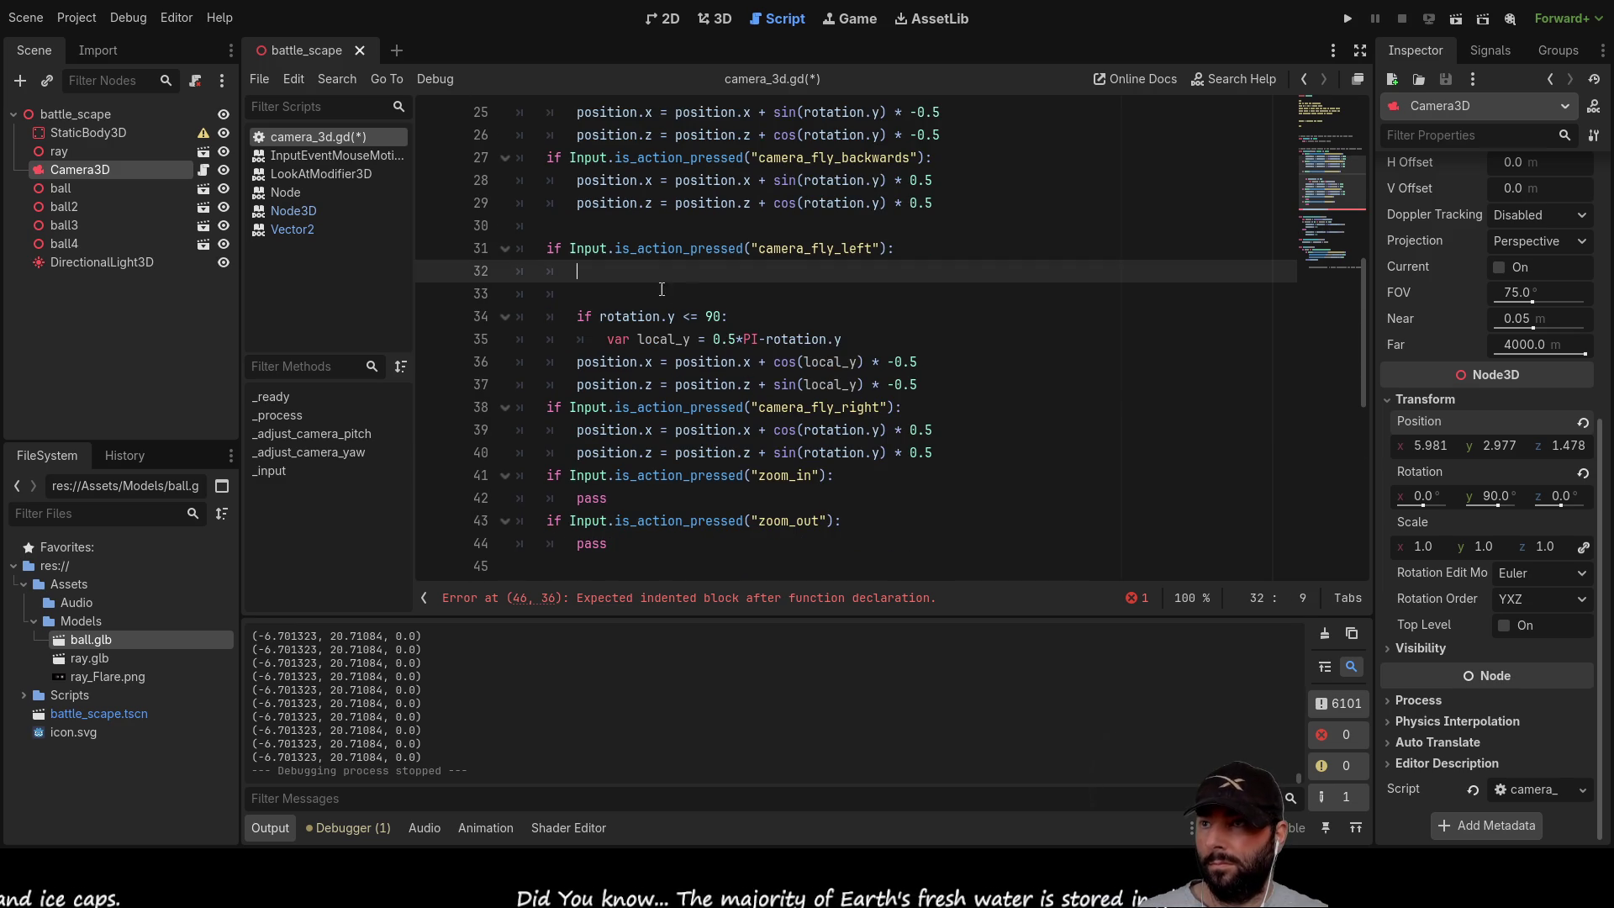
key(ctrl+v)
key(Left)
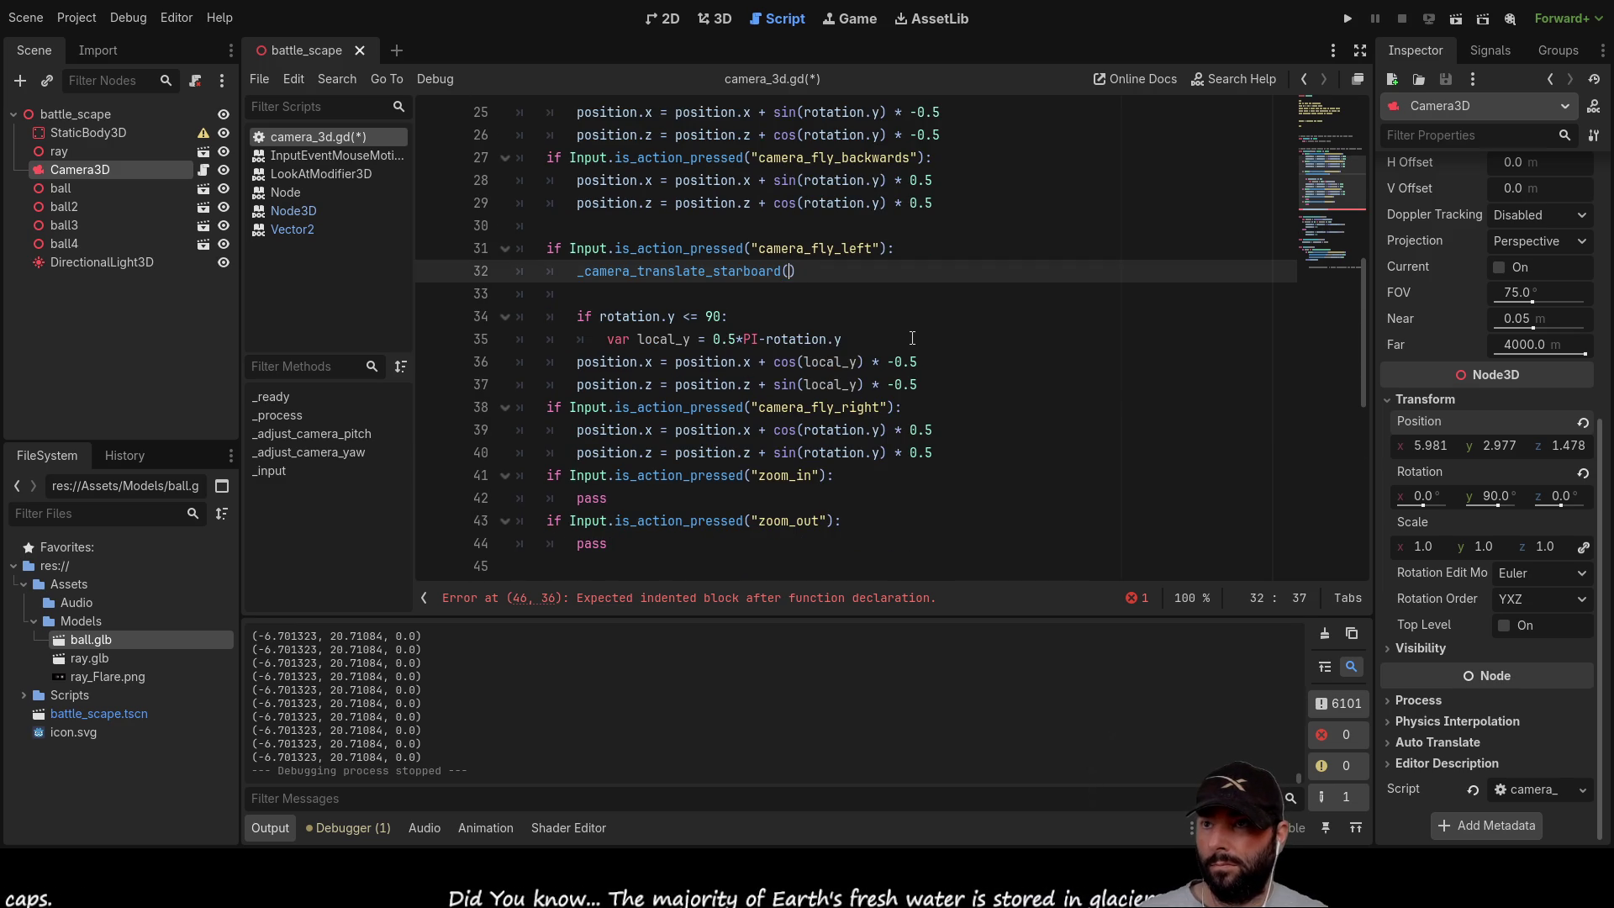
text(-0.5)
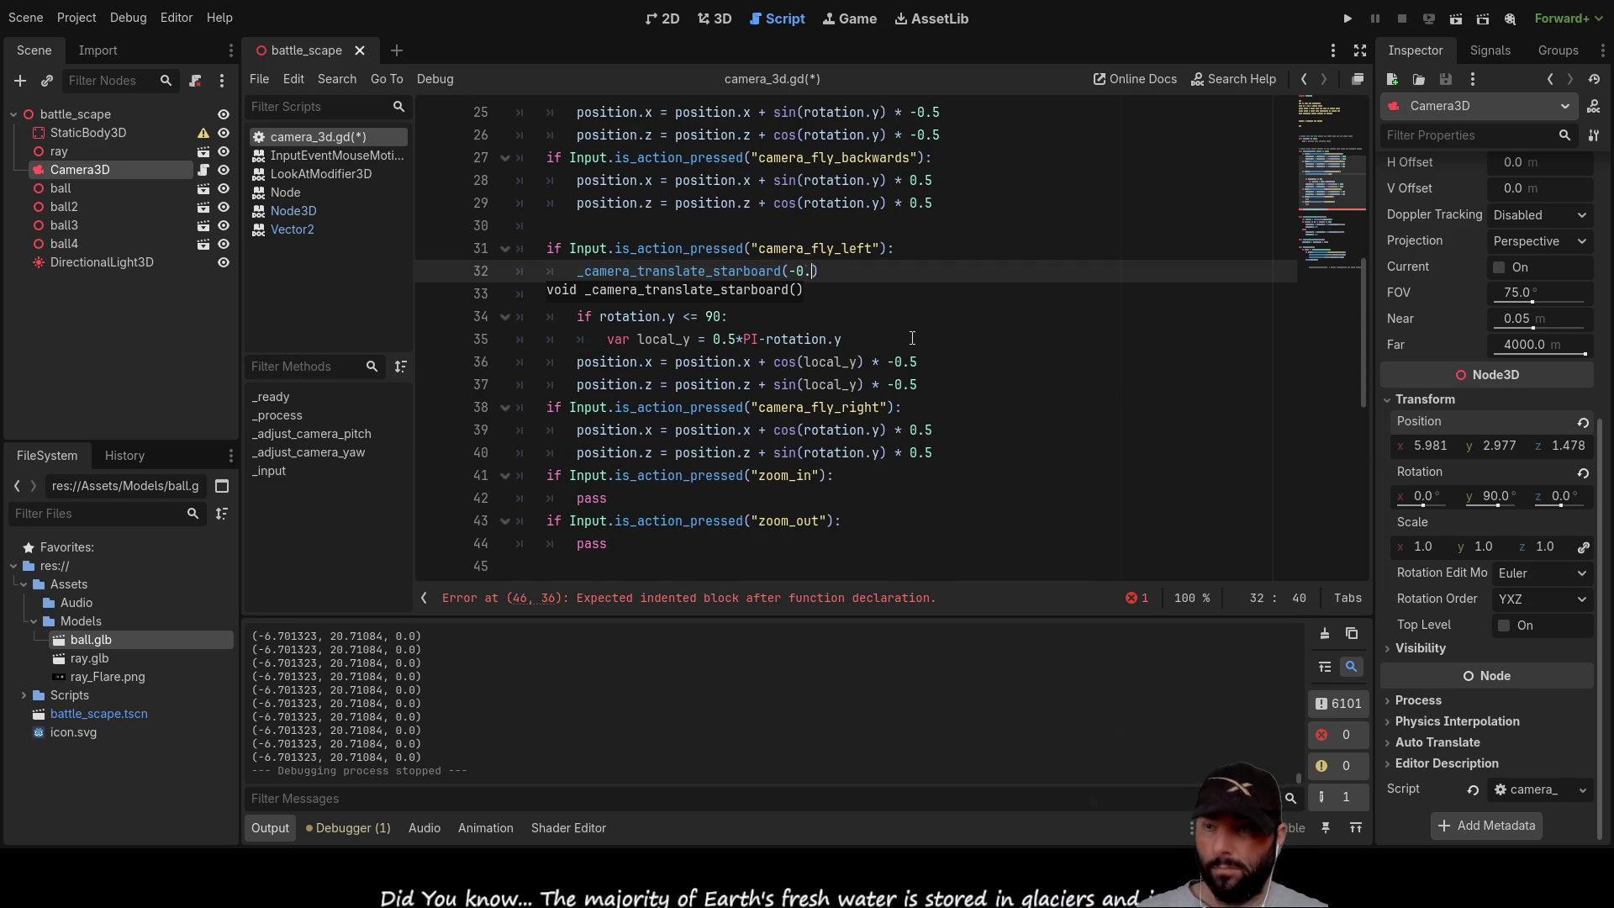
key(Return)
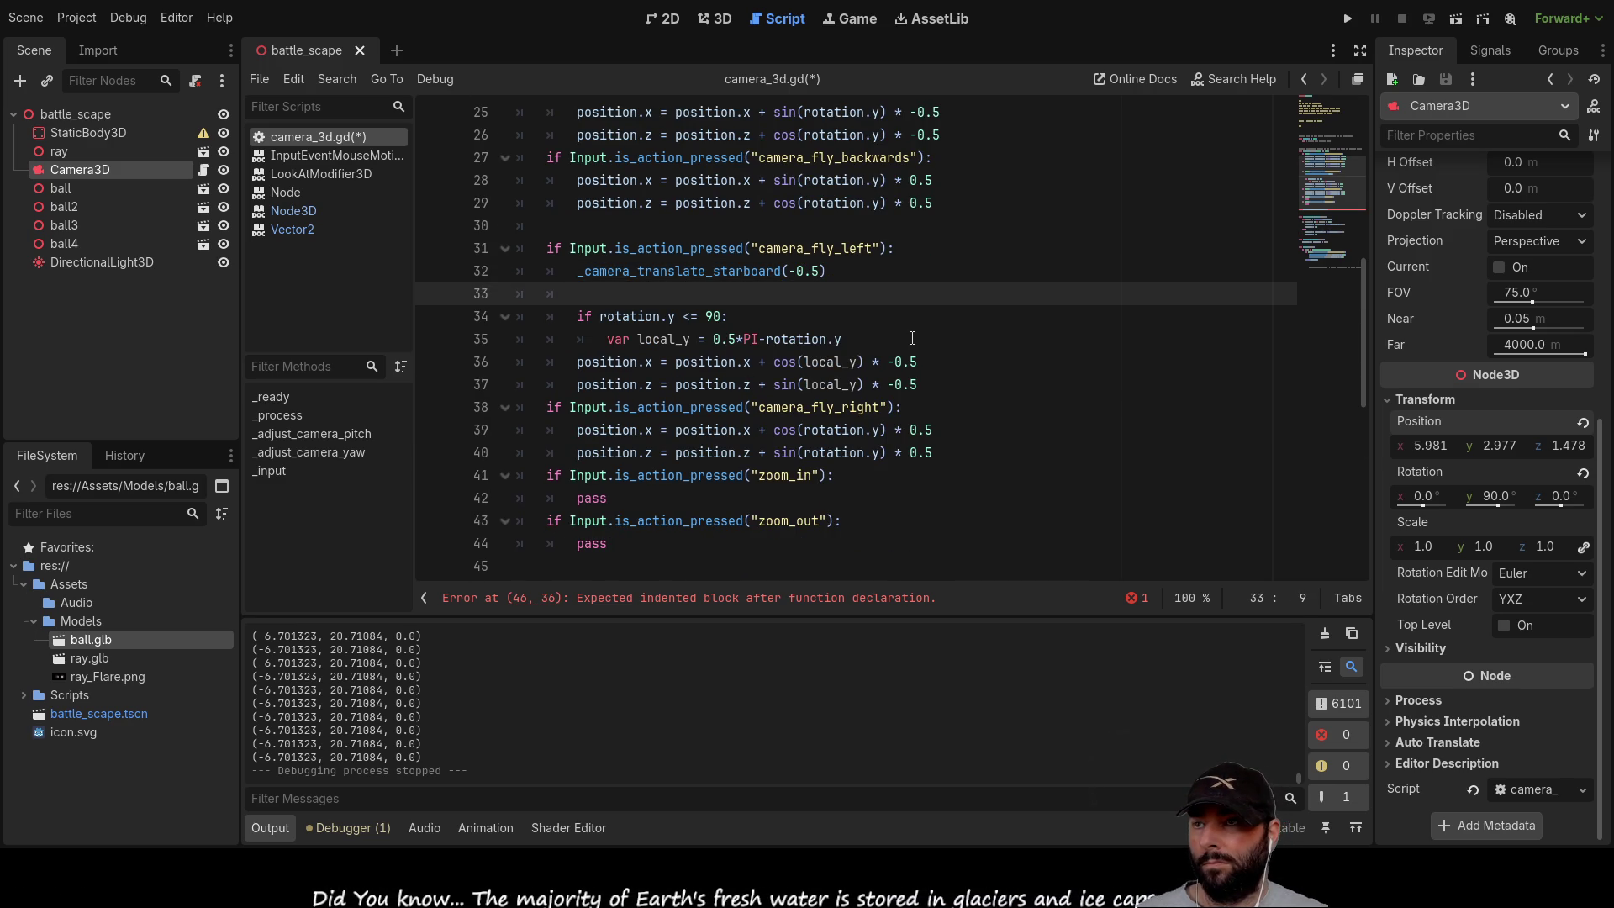
Step: Cut the rotation.y <= 90 block out of the fly-left branch
mouse_move(573, 315)
mouse_down()
mouse_move(728, 318)
mouse_move(960, 384)
mouse_up()
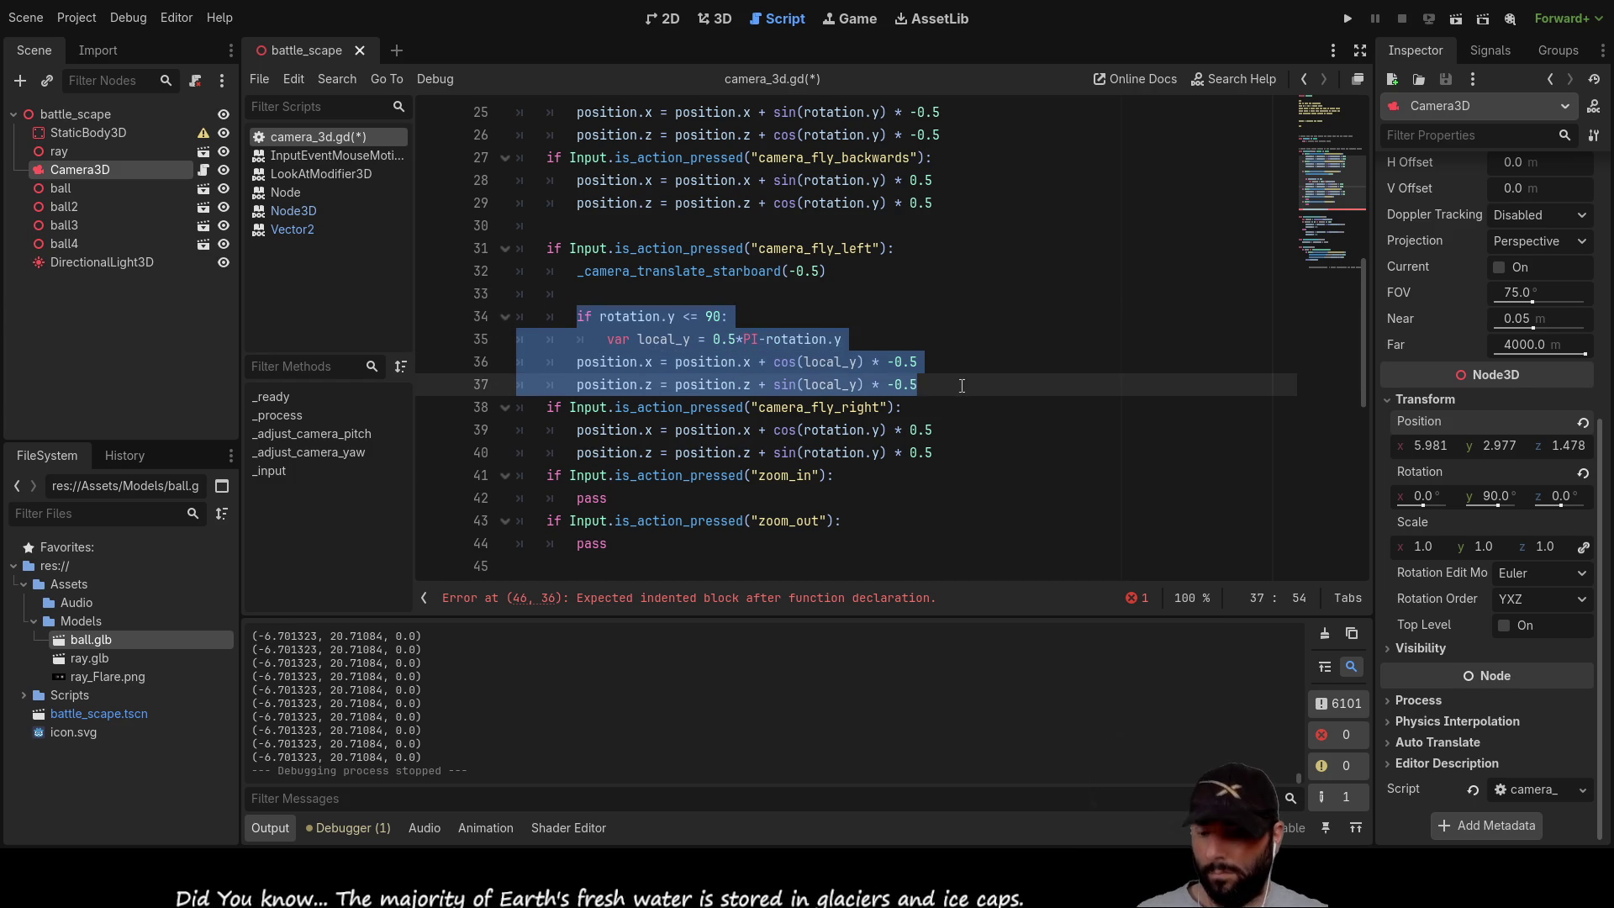
key(ctrl+x)
scroll(841, 420, down, 2)
click(740, 407)
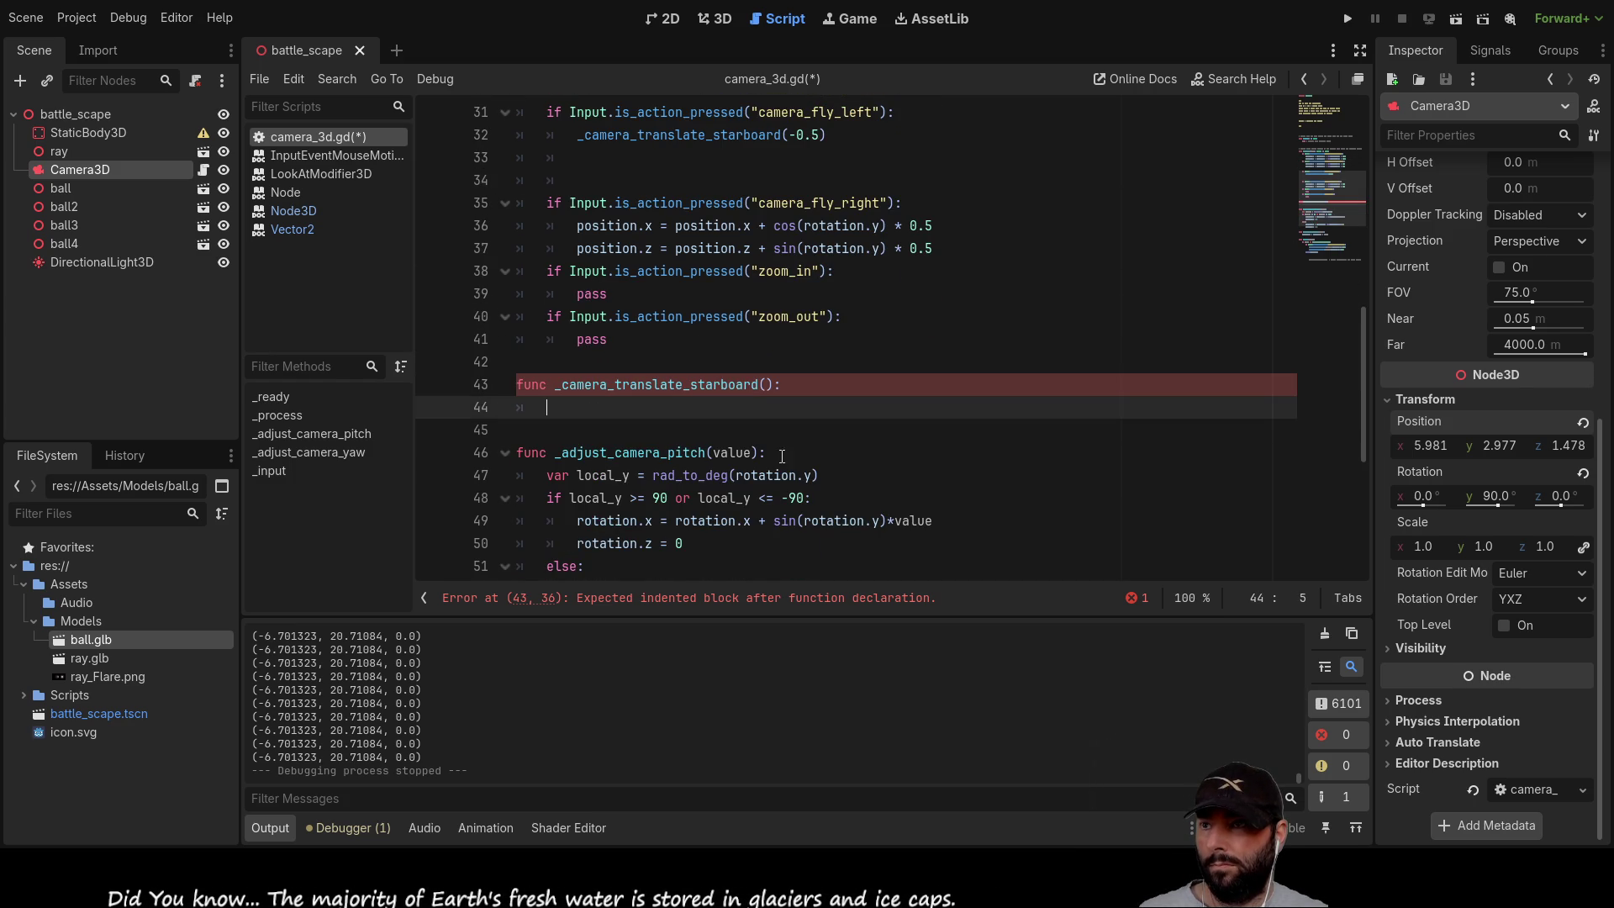
Step: Paste the rotation block into _camera_translate_starboard(value) and replace the -0.5 multipliers with value
key(ctrl+v)
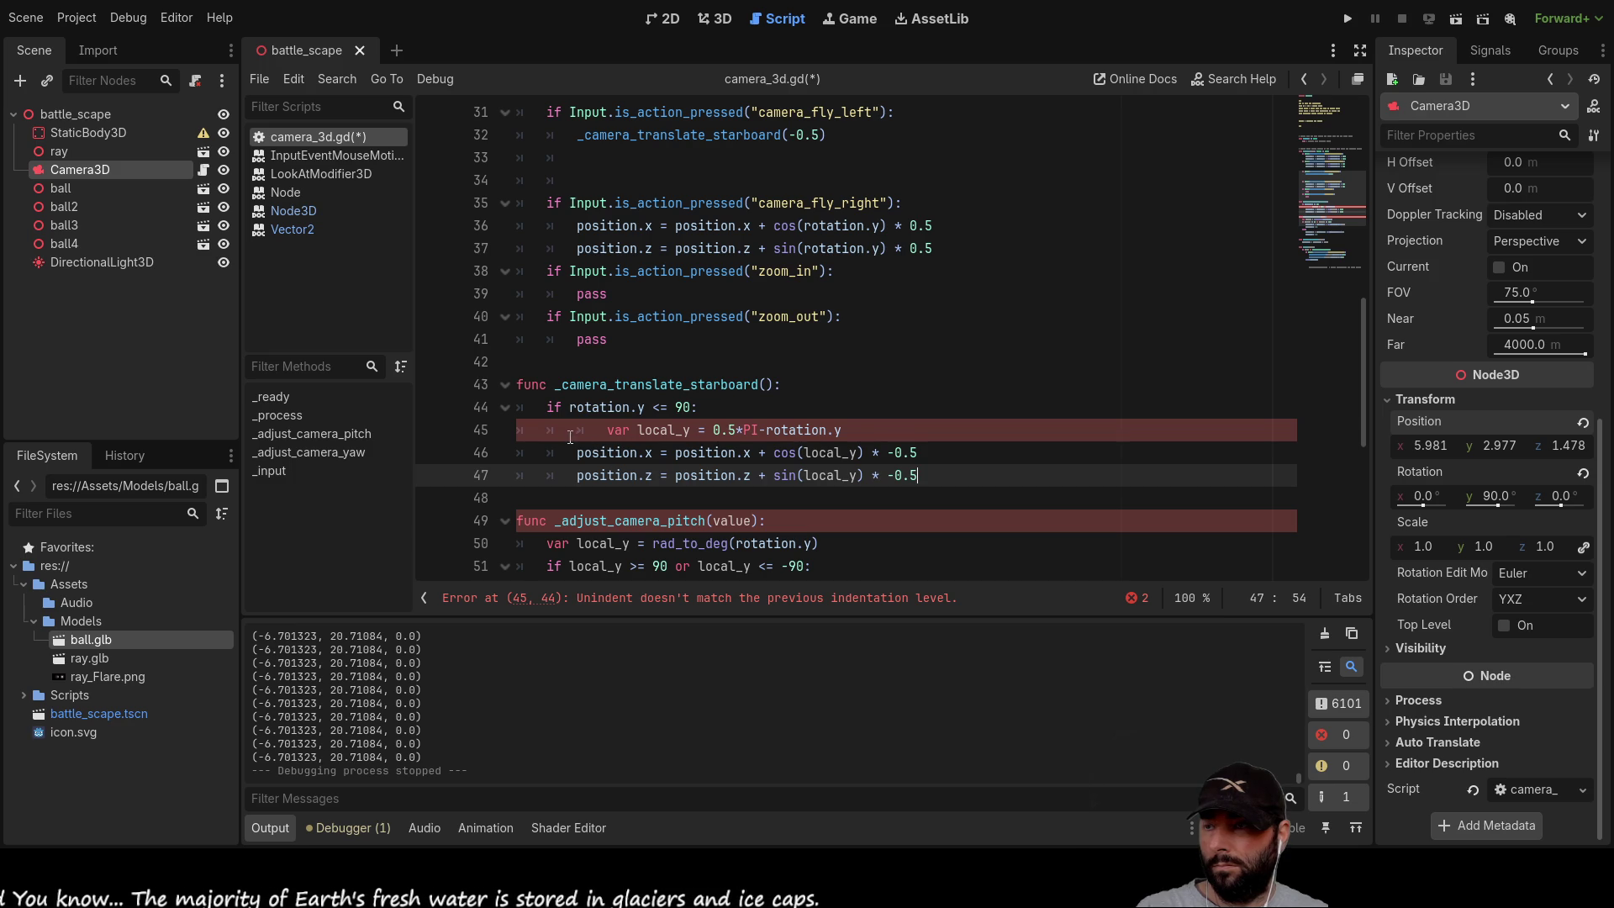
scroll(685, 441, down, 2)
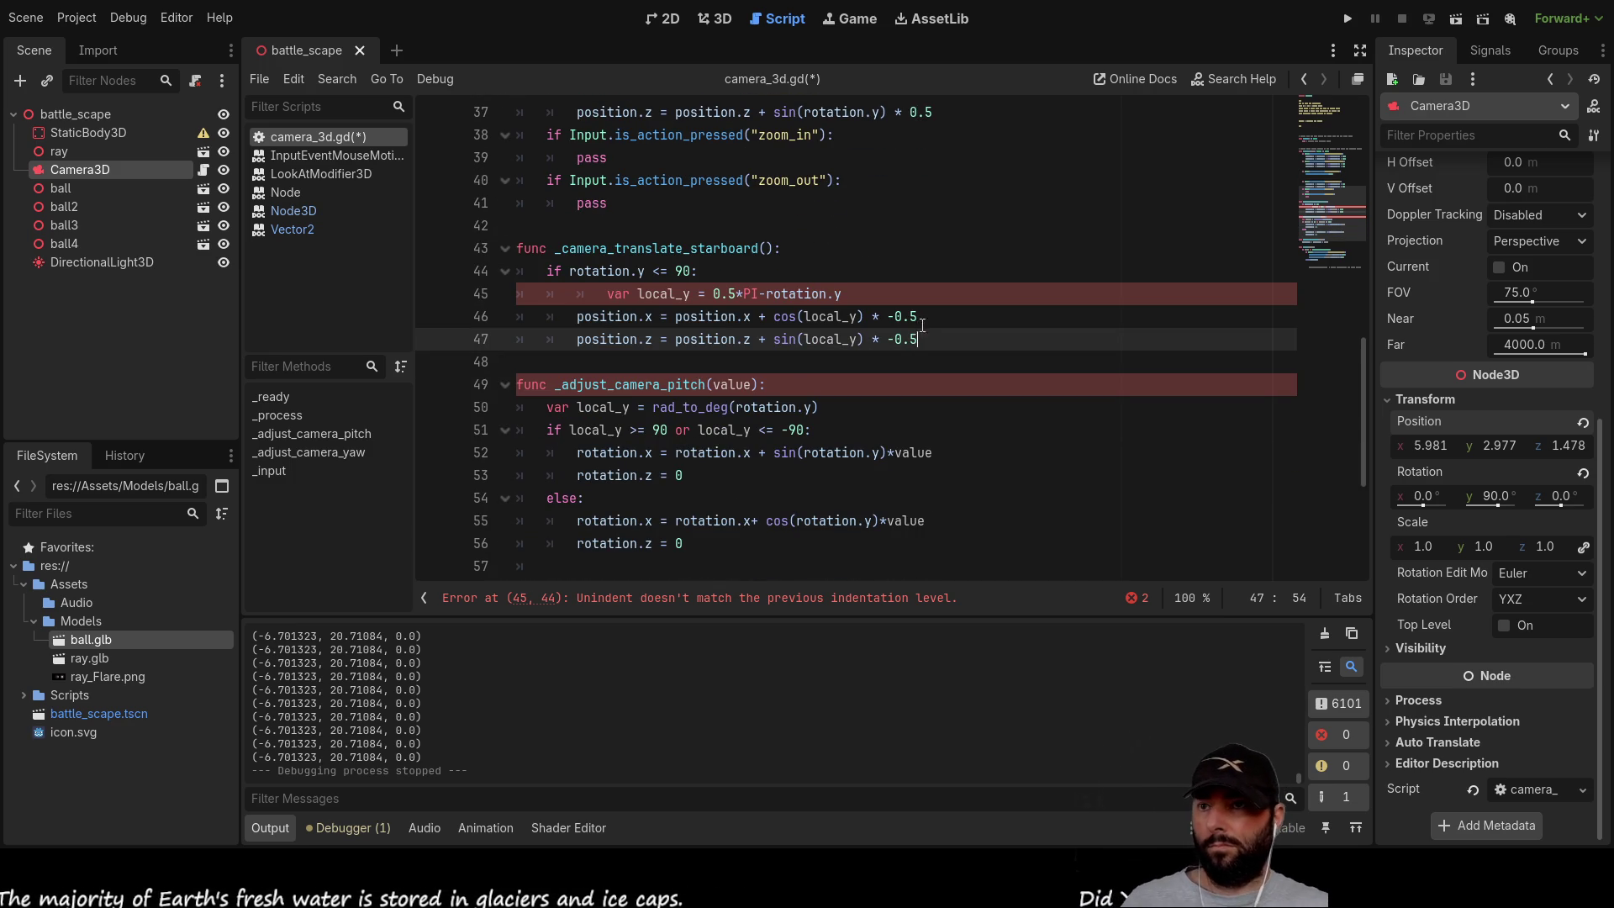
click(769, 249)
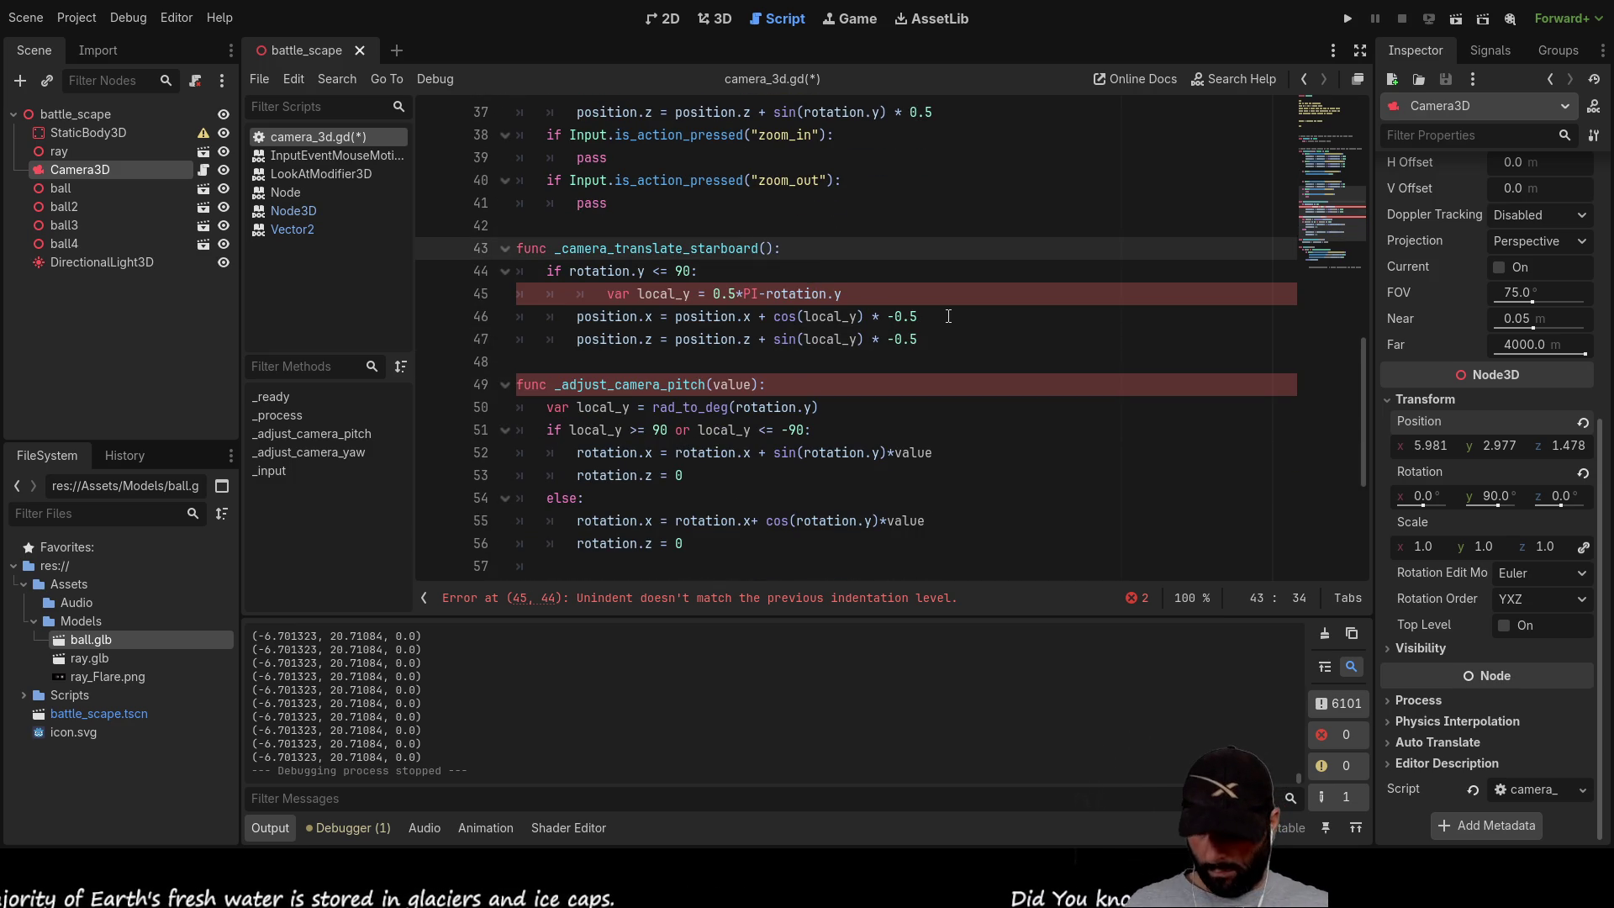
text(value)
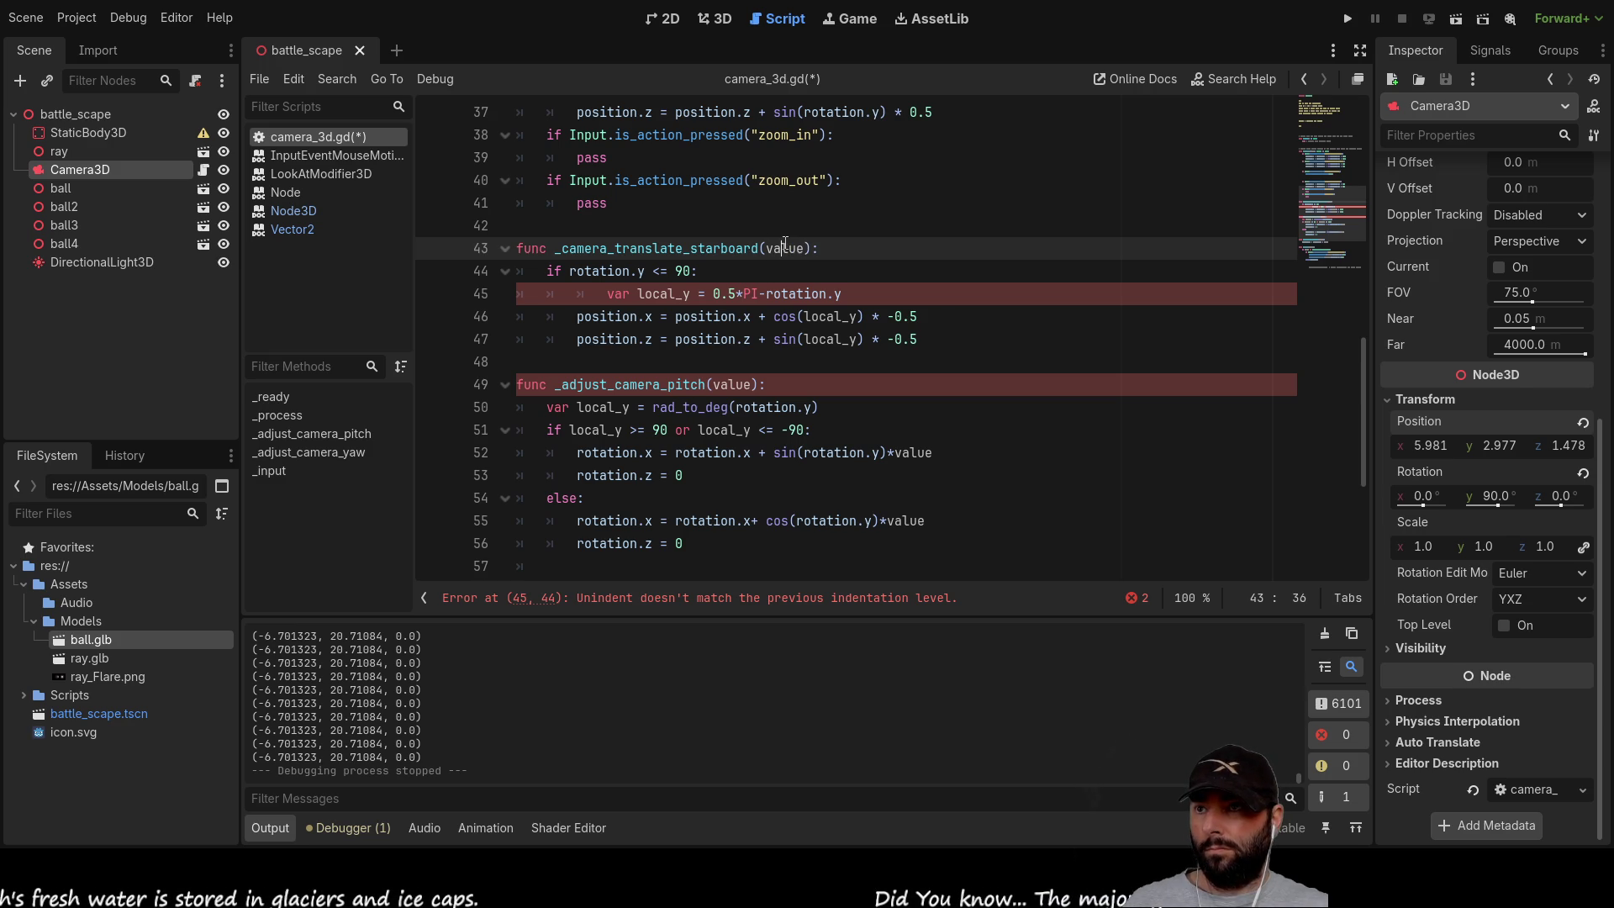
mouse_move(887, 317)
mouse_down()
mouse_move(919, 316)
mouse_move(882, 338)
mouse_move(921, 339)
mouse_up()
text(valuevalue)
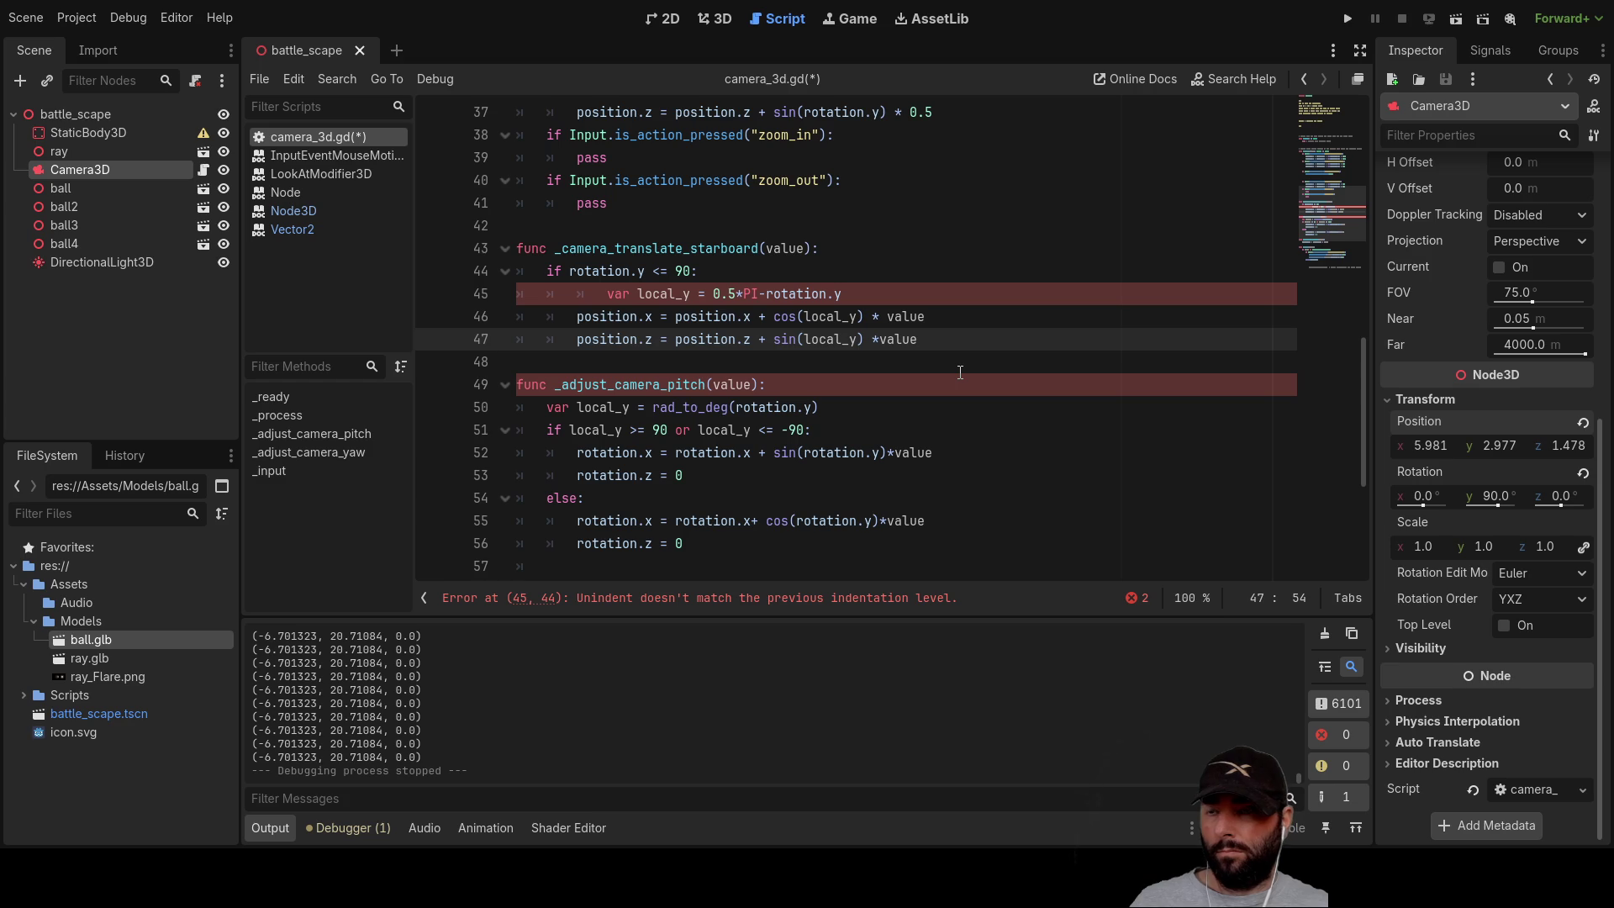
scroll(857, 374, up, 4)
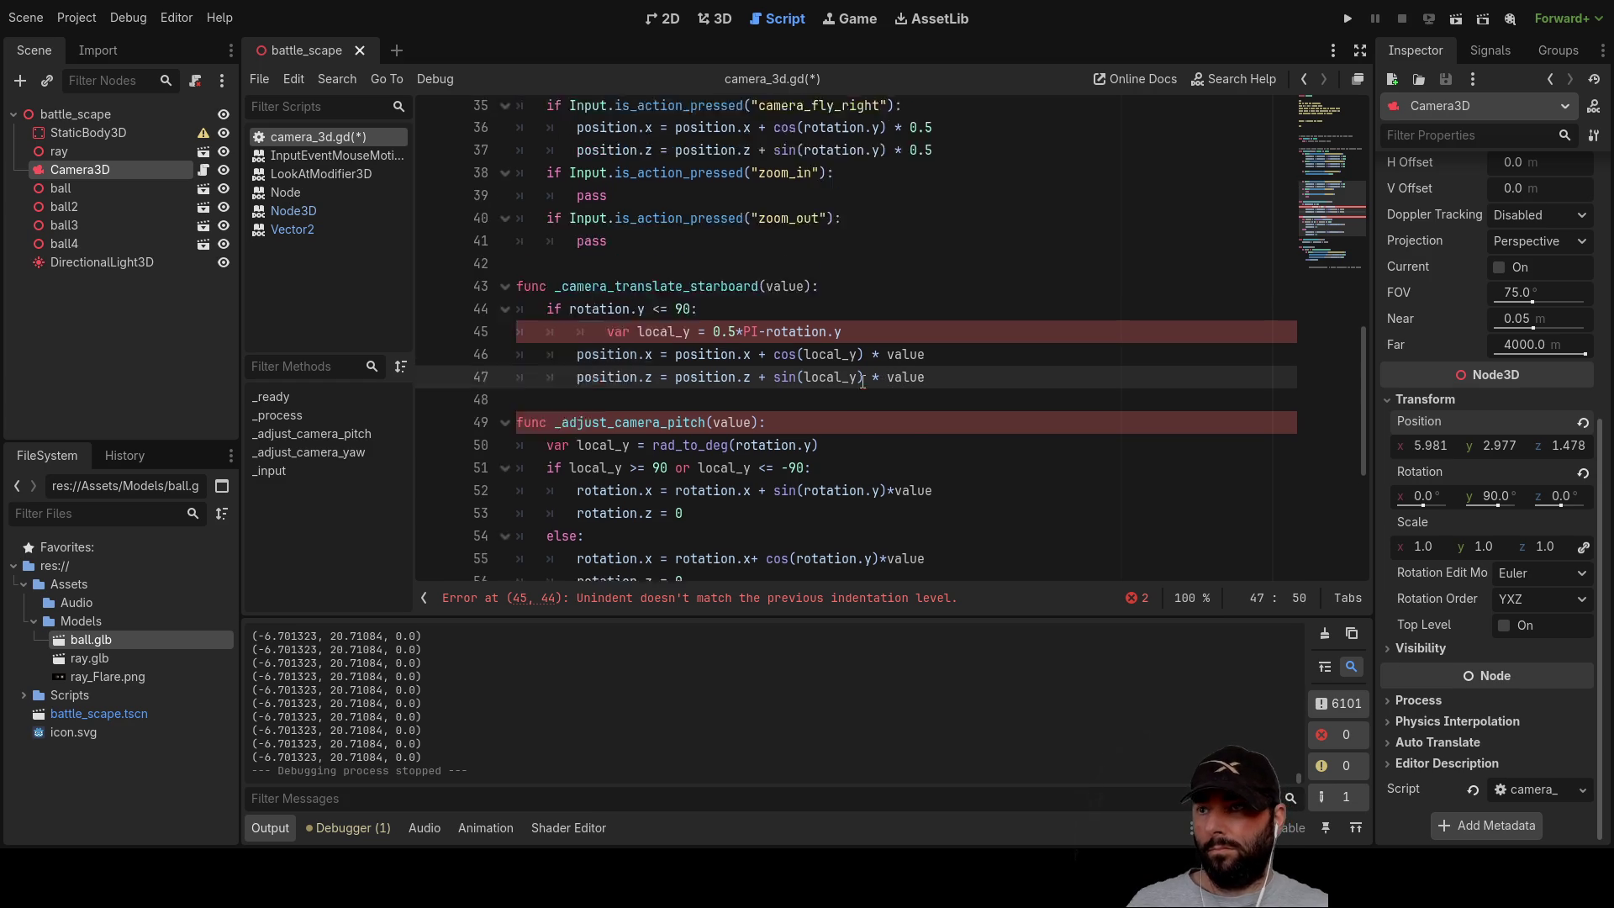
click(615, 295)
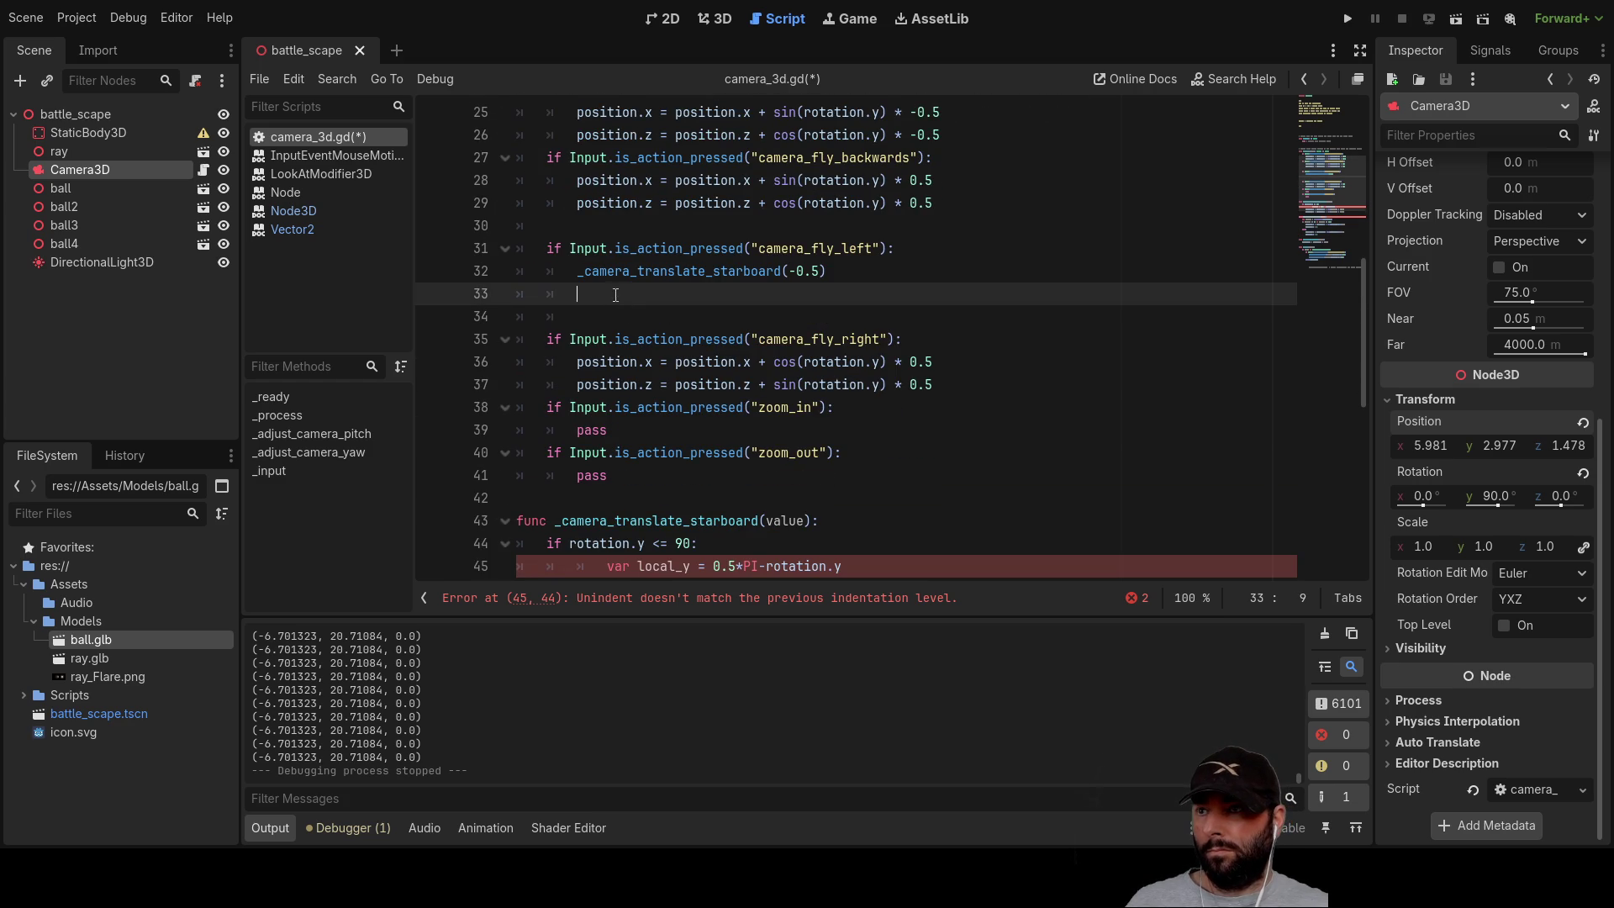
Step: Remove leftover blank lines and make camera_fly_right call _camera_translate_starboard(0.5)
key(BackSpace)
key(BackSpace)
key(BackSpace)
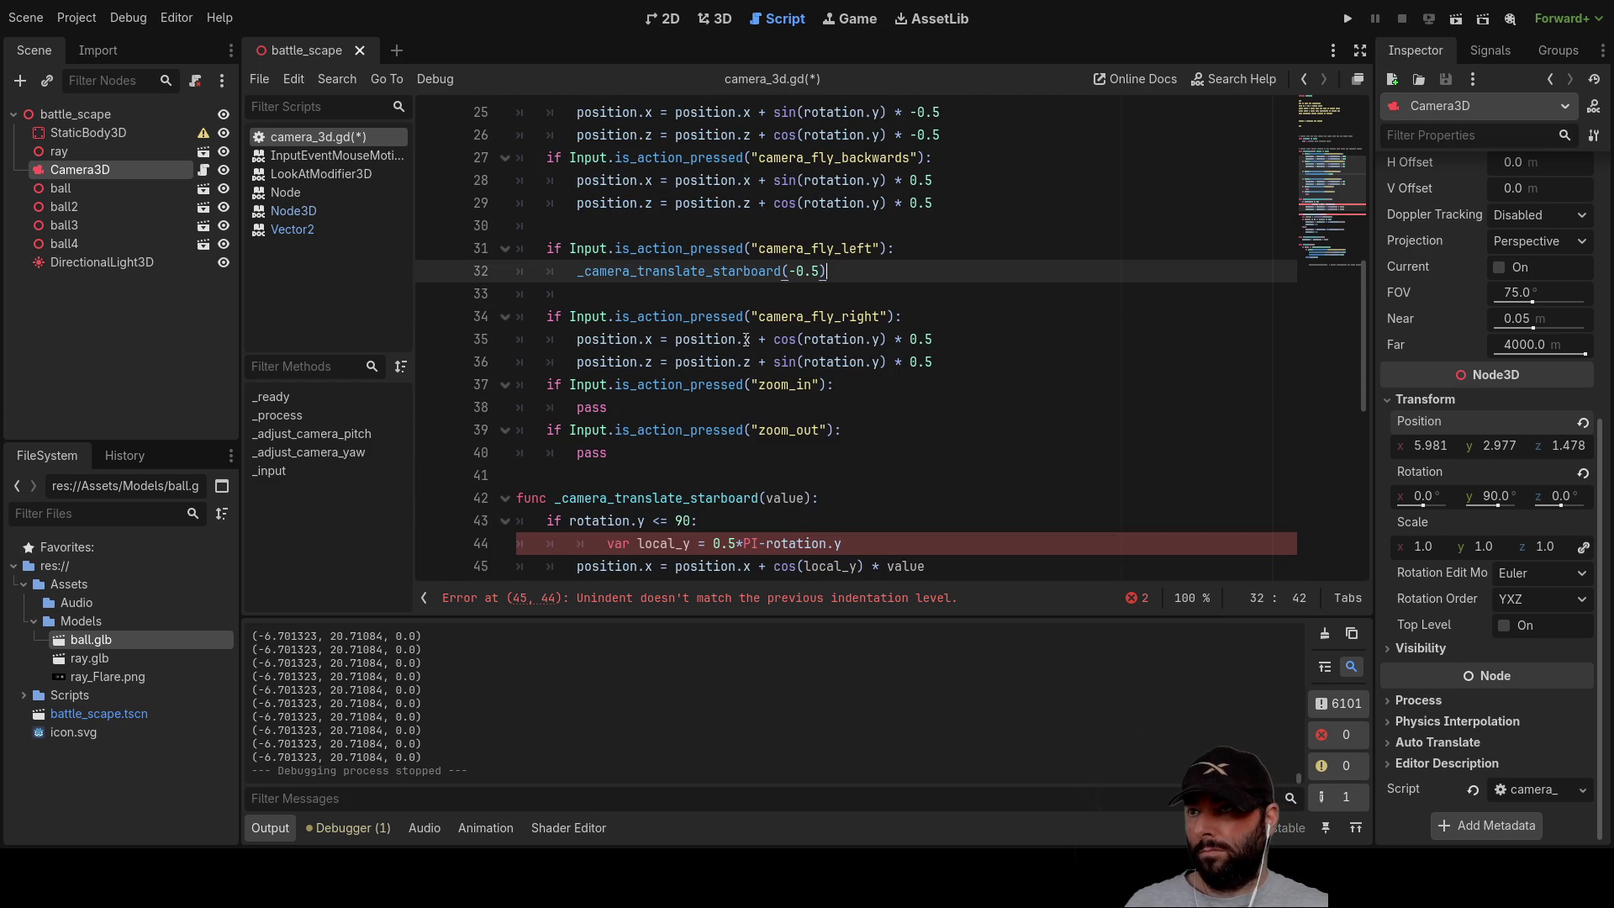
key(Delete)
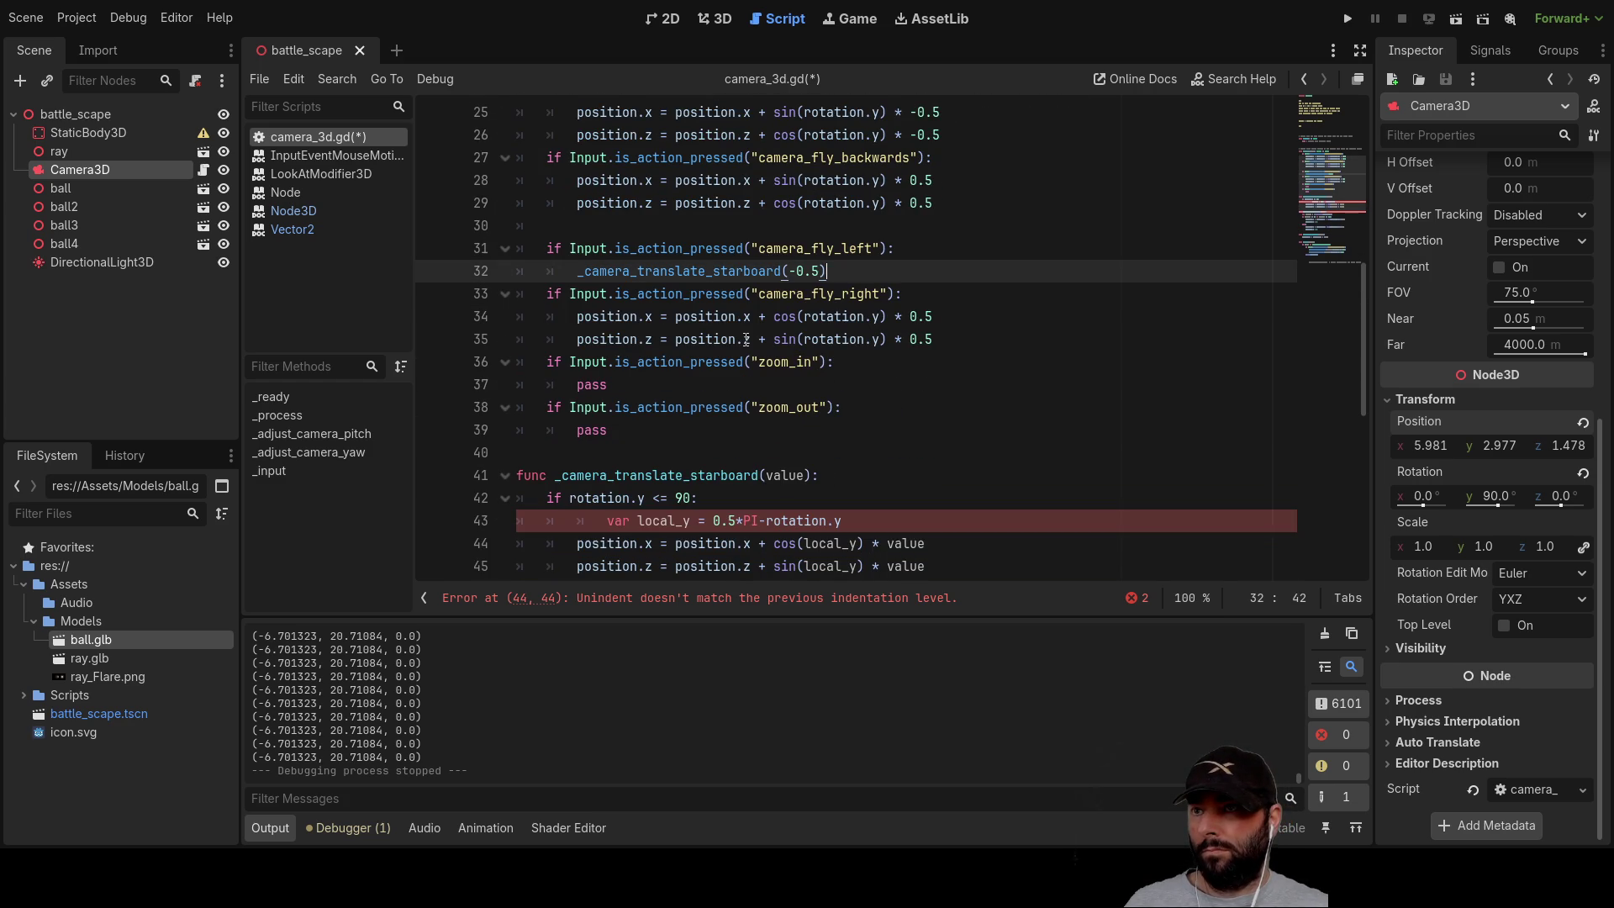
mouse_move(822, 270)
mouse_down()
mouse_move(580, 272)
mouse_move(580, 320)
mouse_move(924, 359)
mouse_move(940, 339)
mouse_up()
text(_camera_translate_starboard(-0.5))
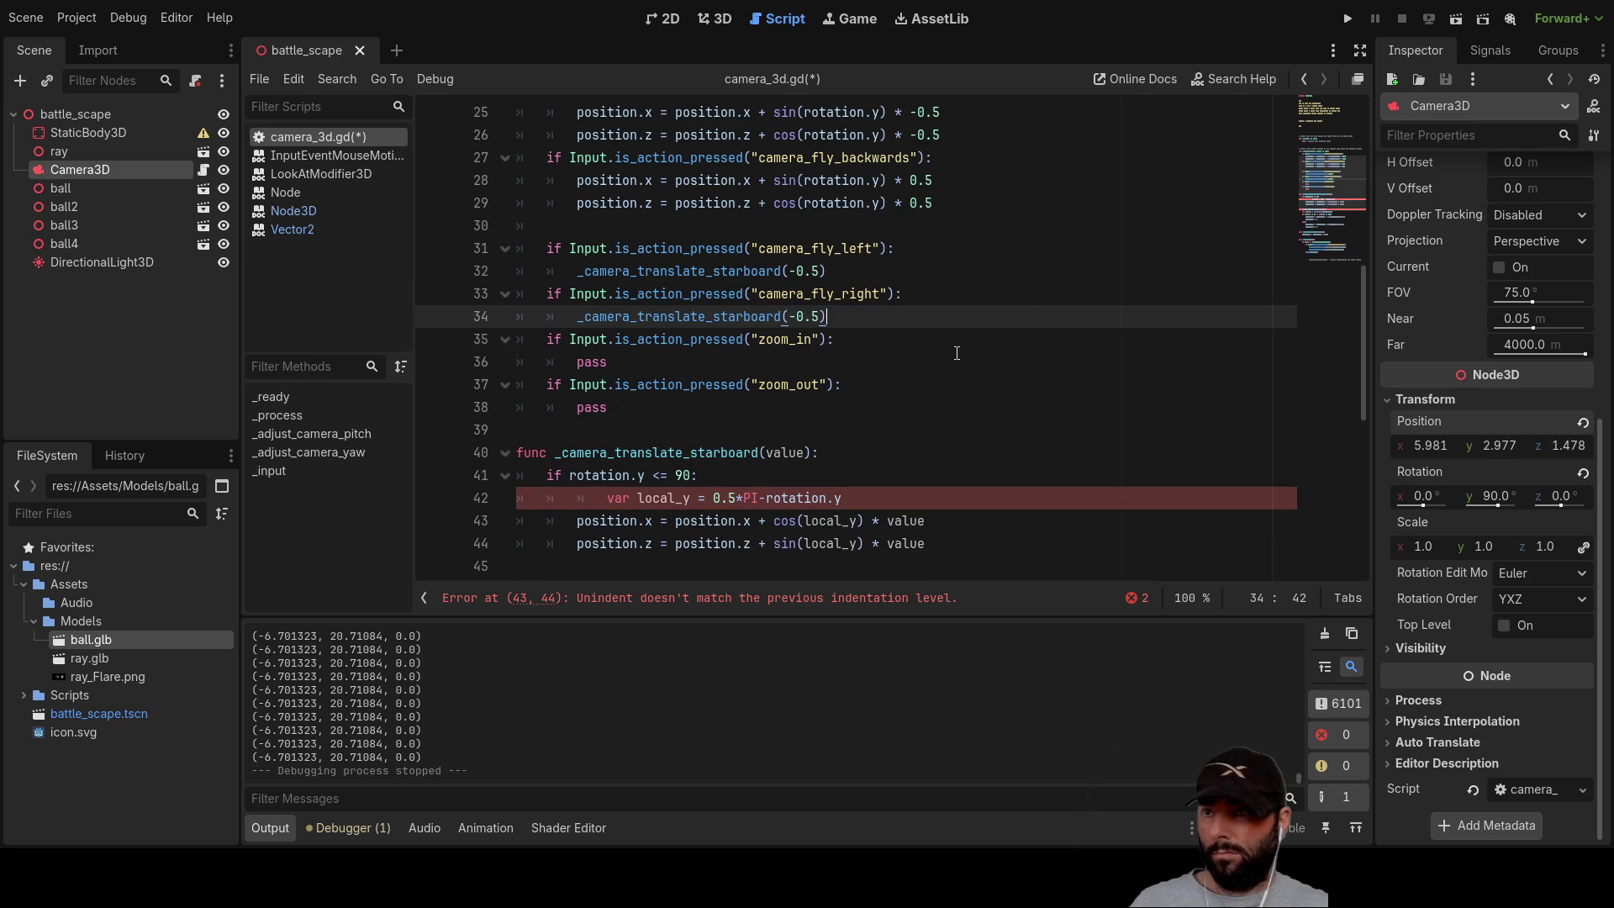
key(Left)
key(Left)
key(Left)
key(BackSpace)
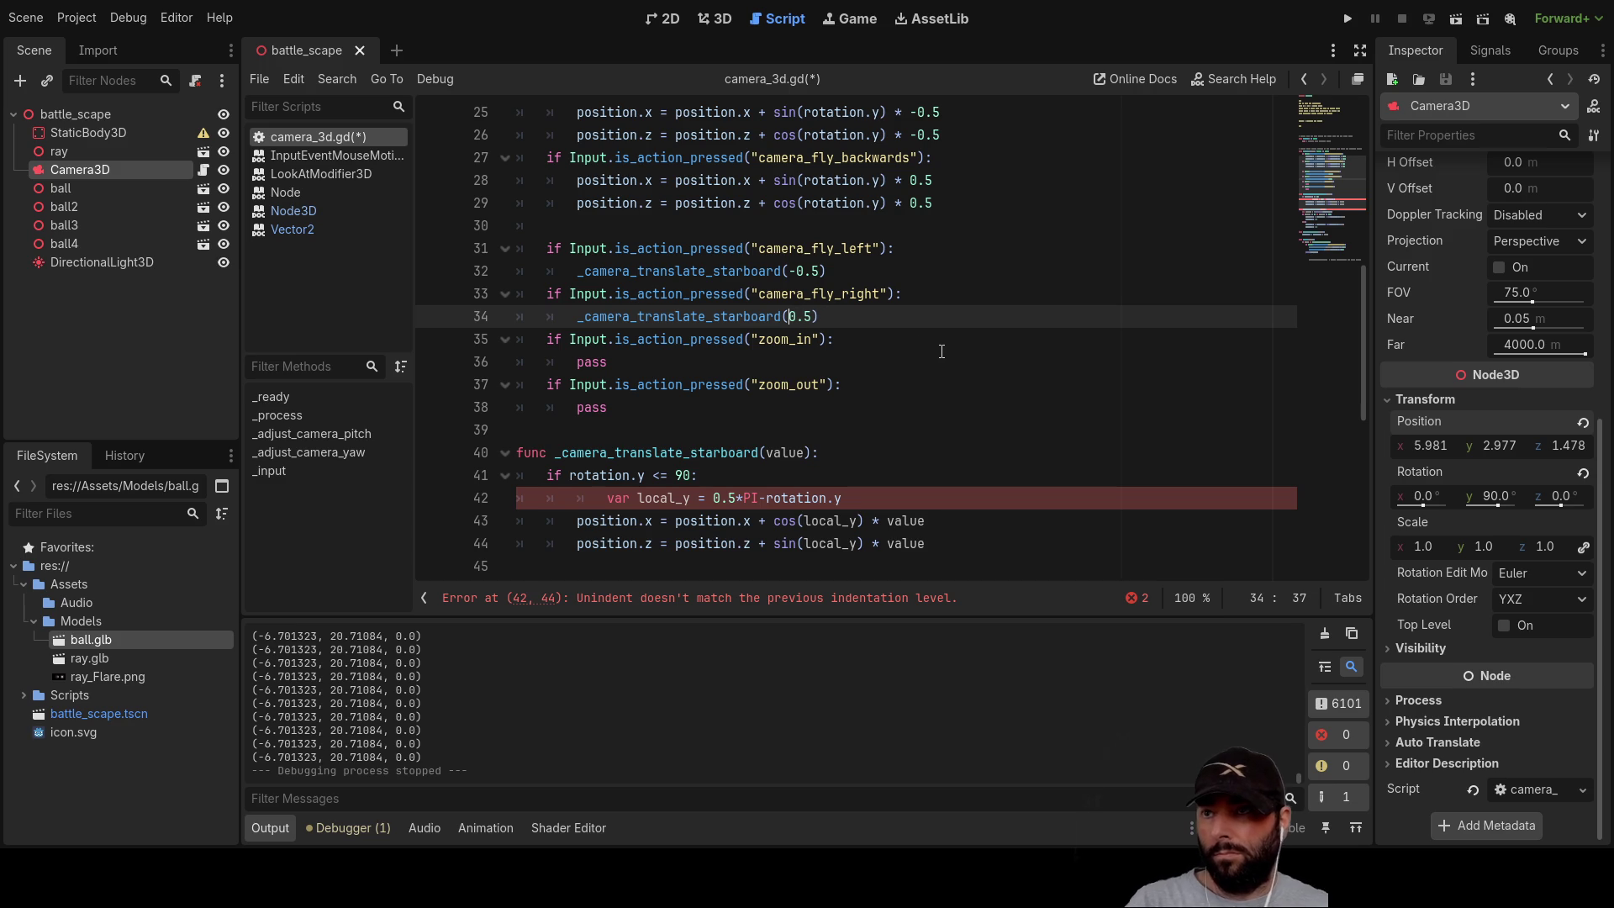
Step: Remove the extra indentation on the local_y line and add blank lines after the first branch
scroll(714, 353, down, 3)
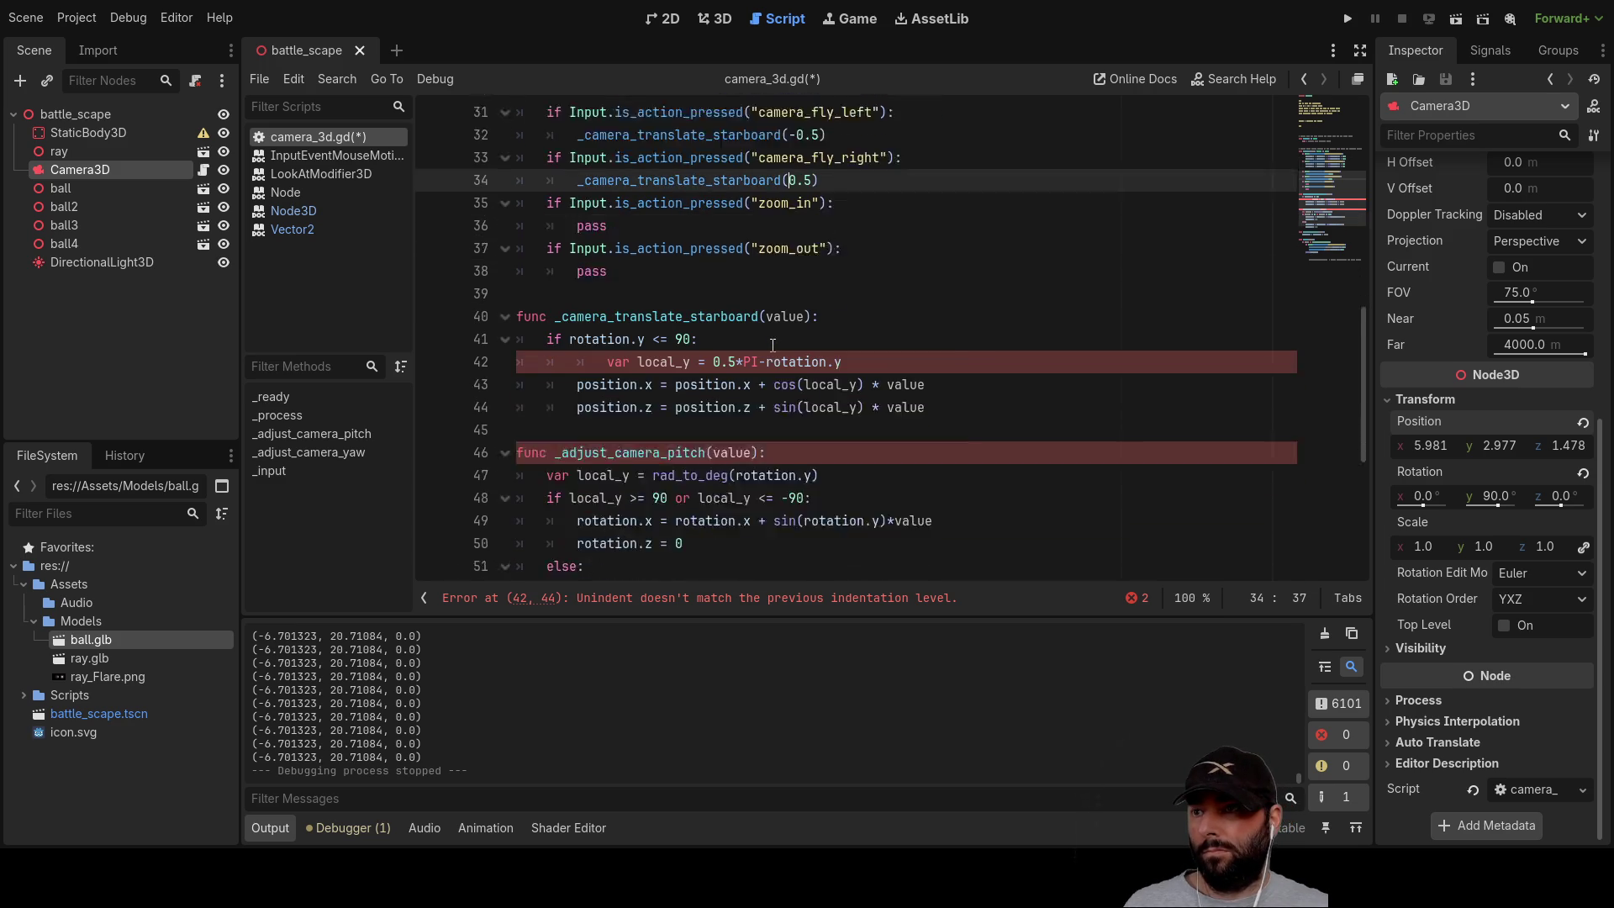
click(580, 293)
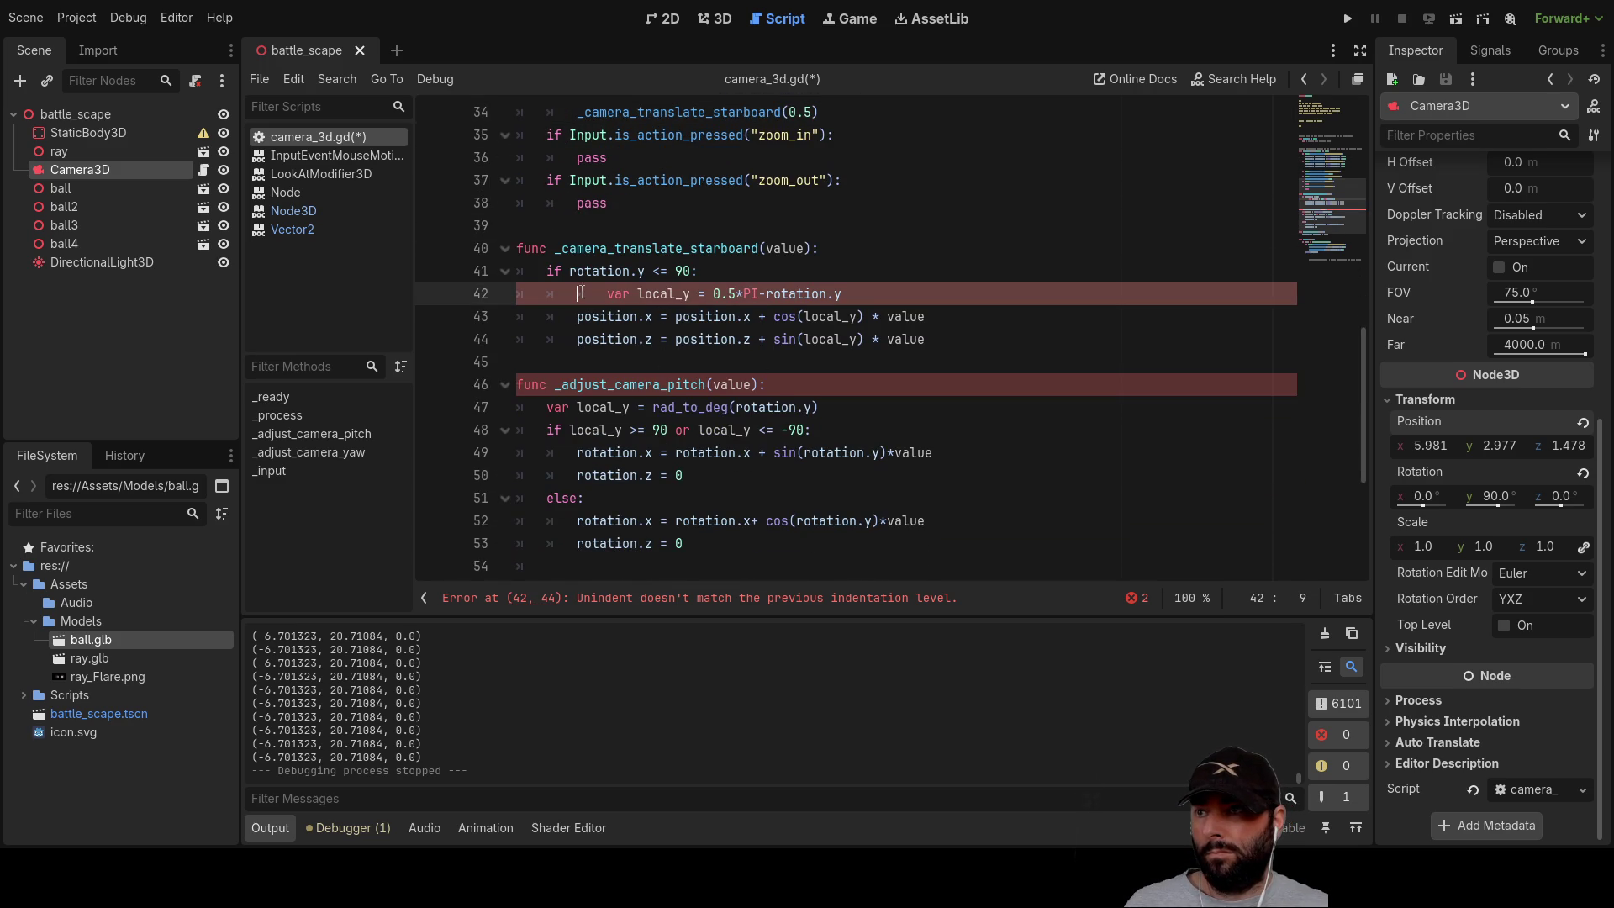
key(Delete)
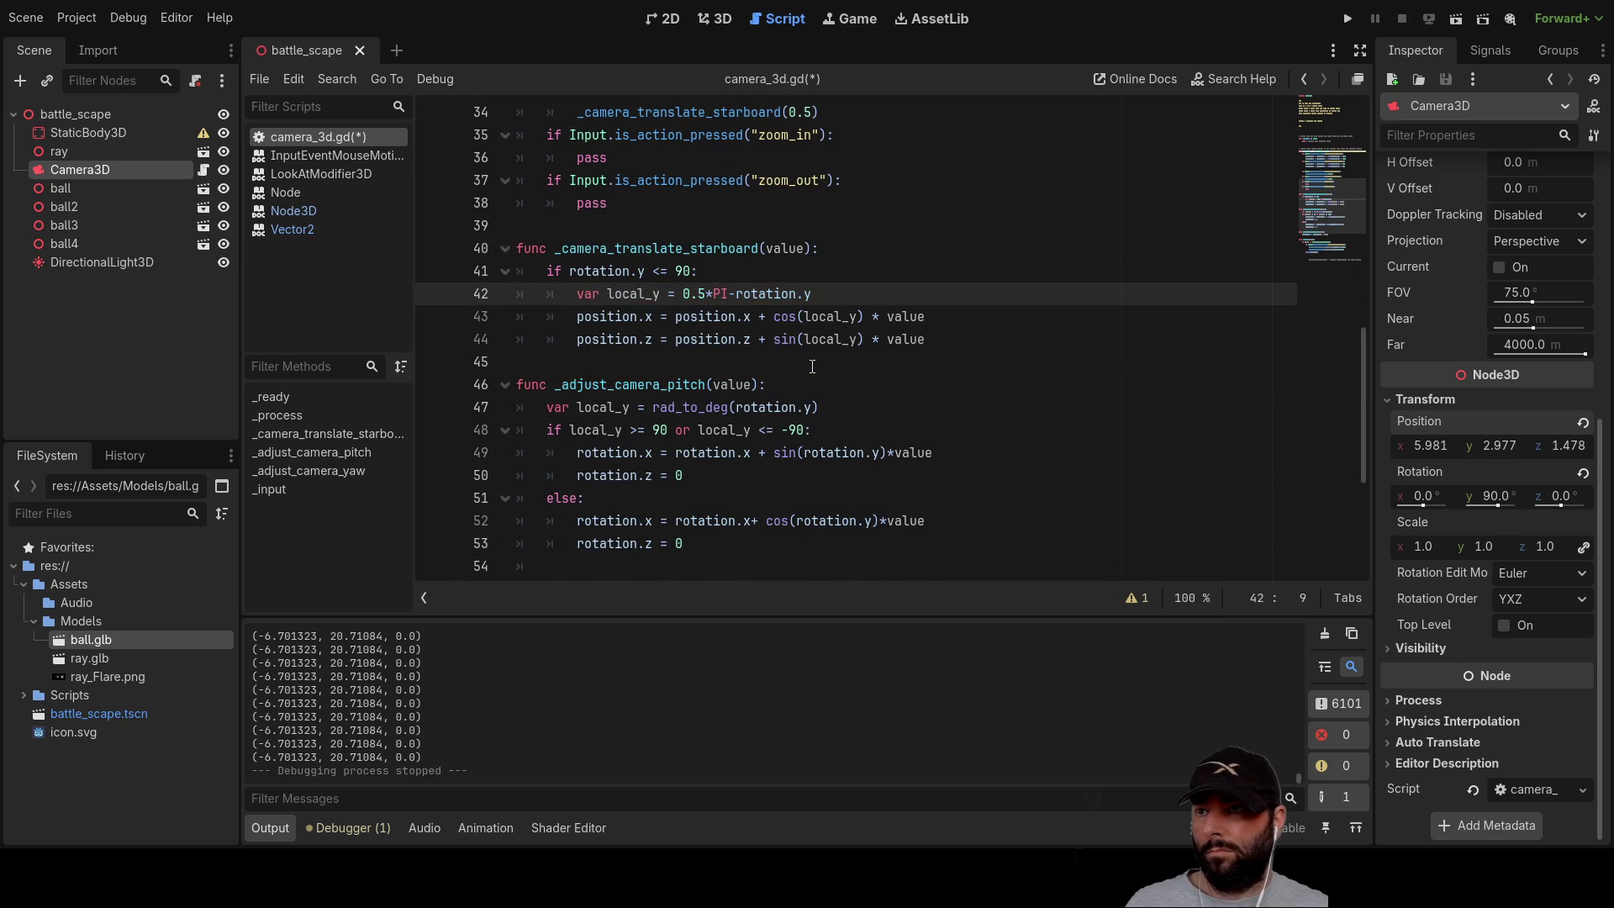
key(Down)
key(Down)
key(Down)
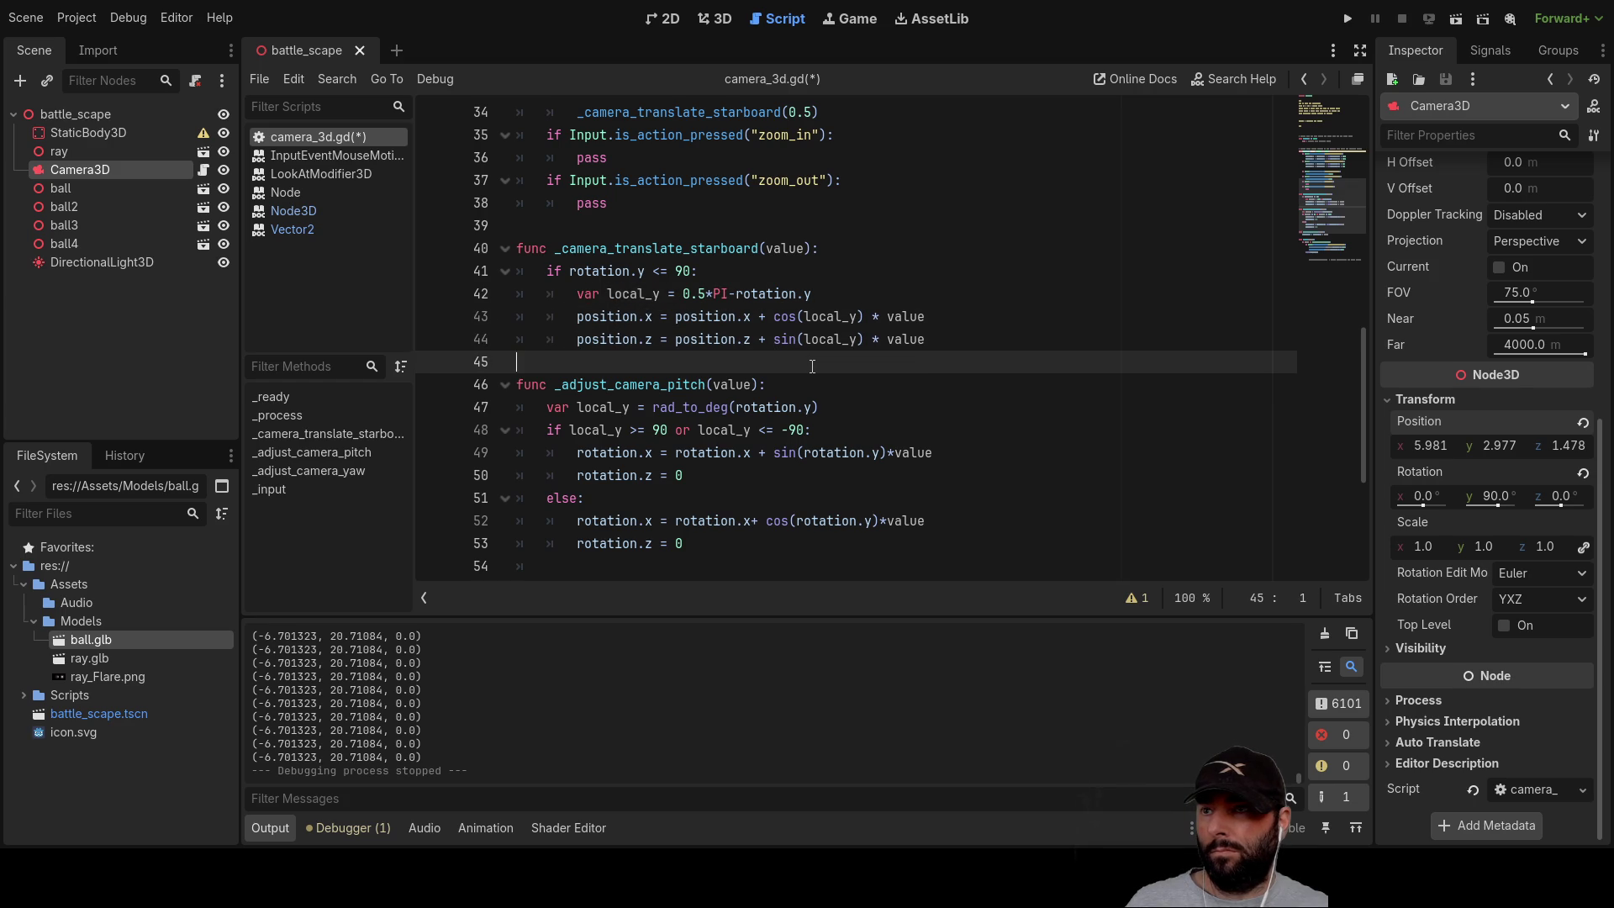
key(Up)
key(Up)
key(Up)
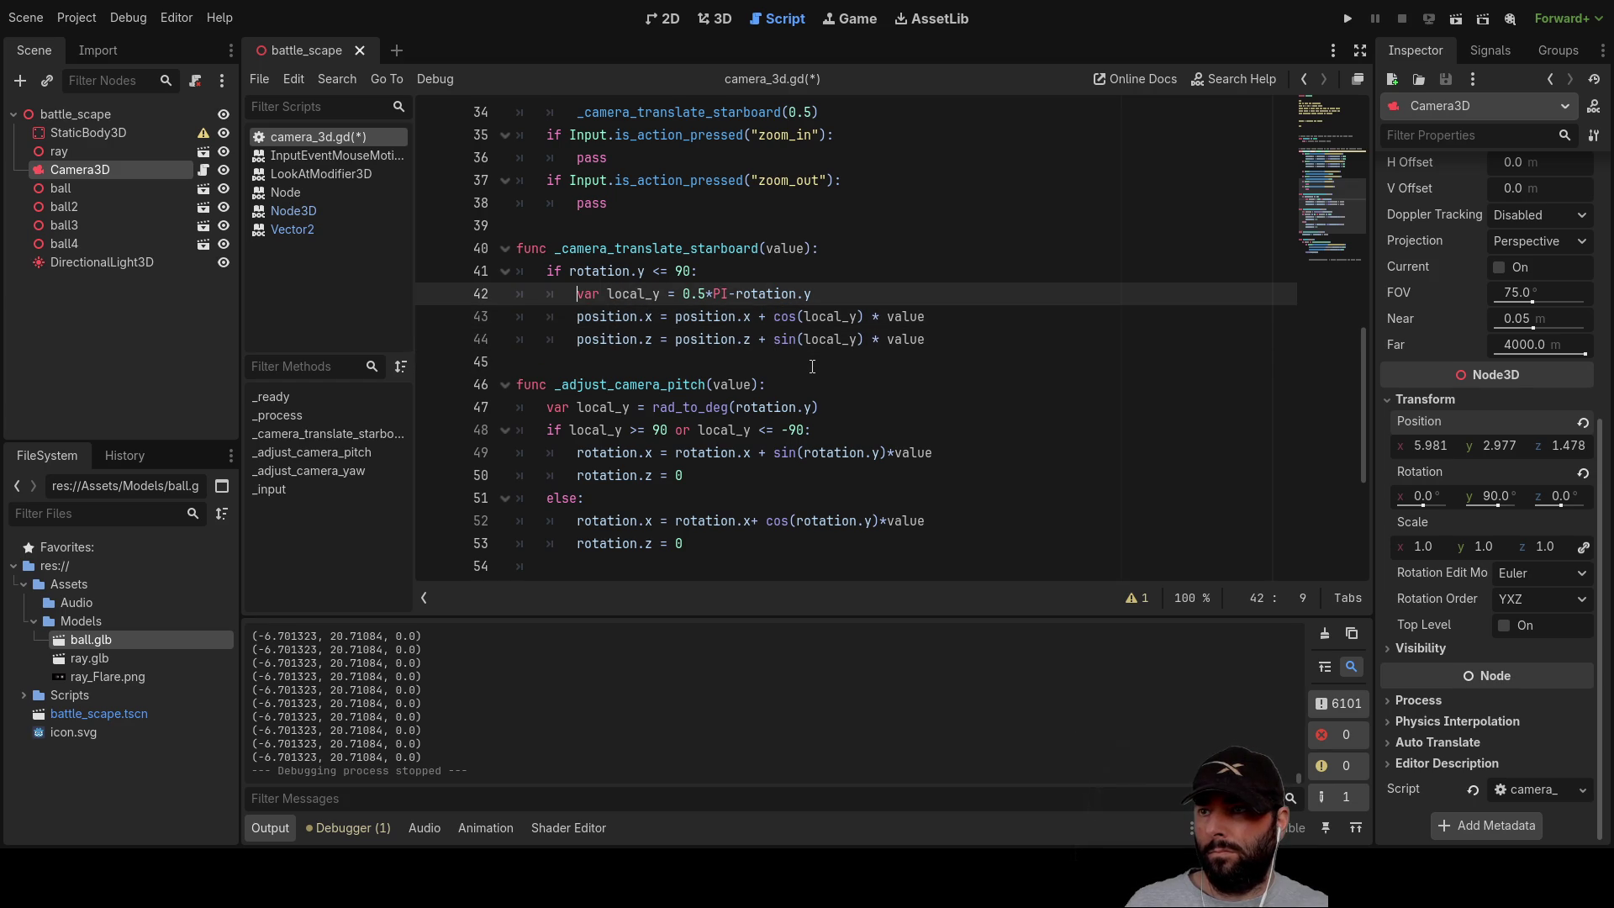
key(Down)
key(Down)
key(Down)
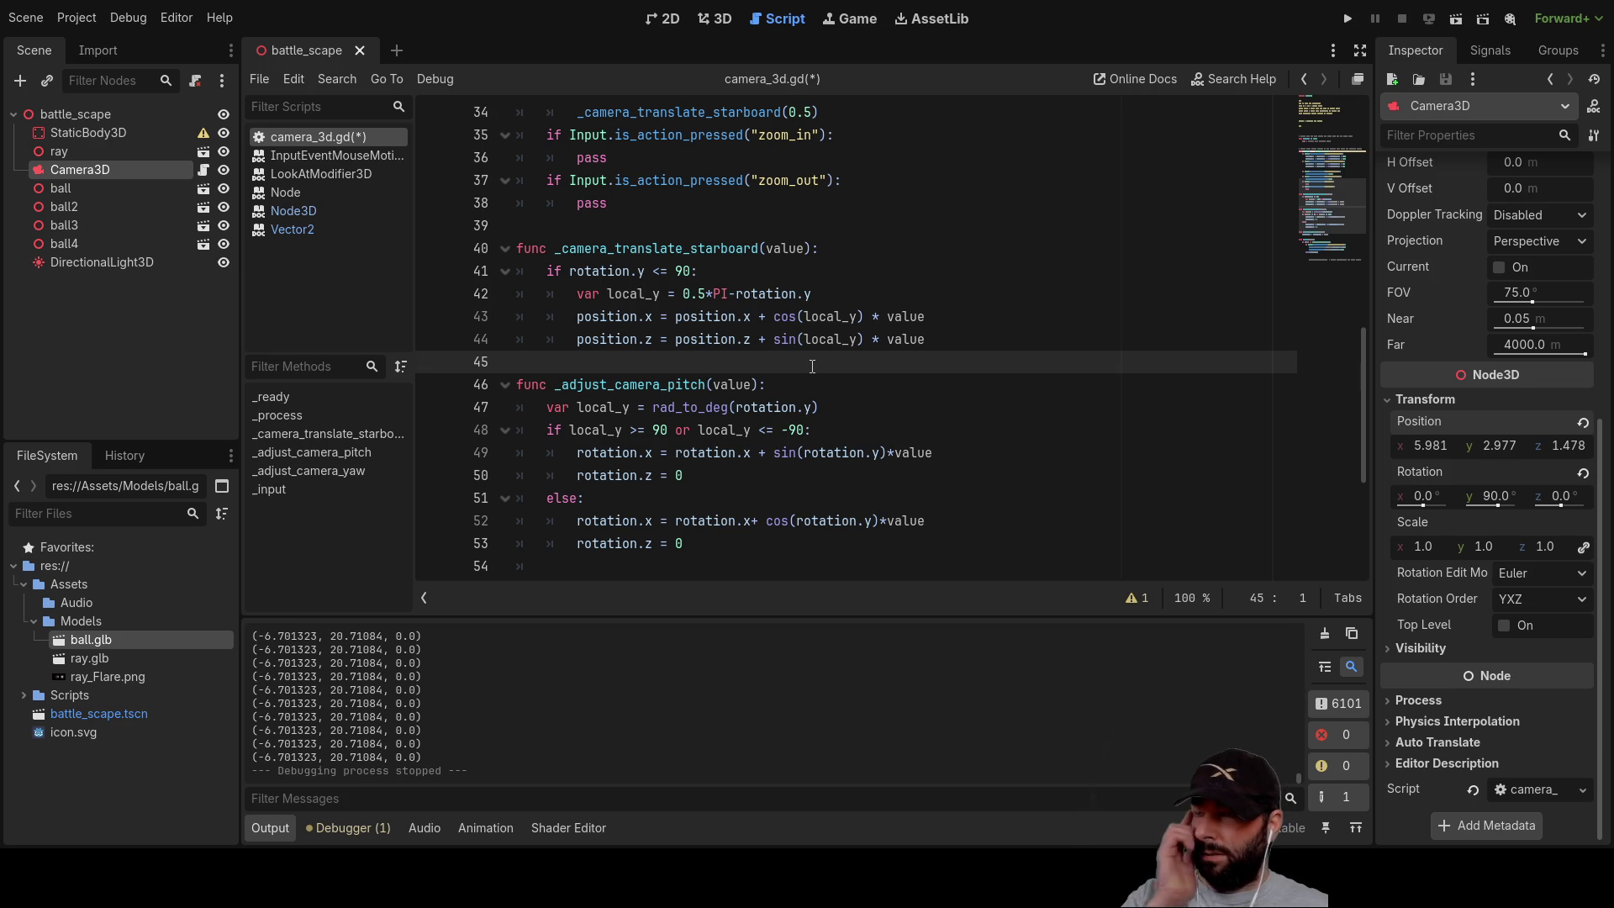
key(Return)
key(Return)
key(Return)
key(Up)
key(Up)
key(Up)
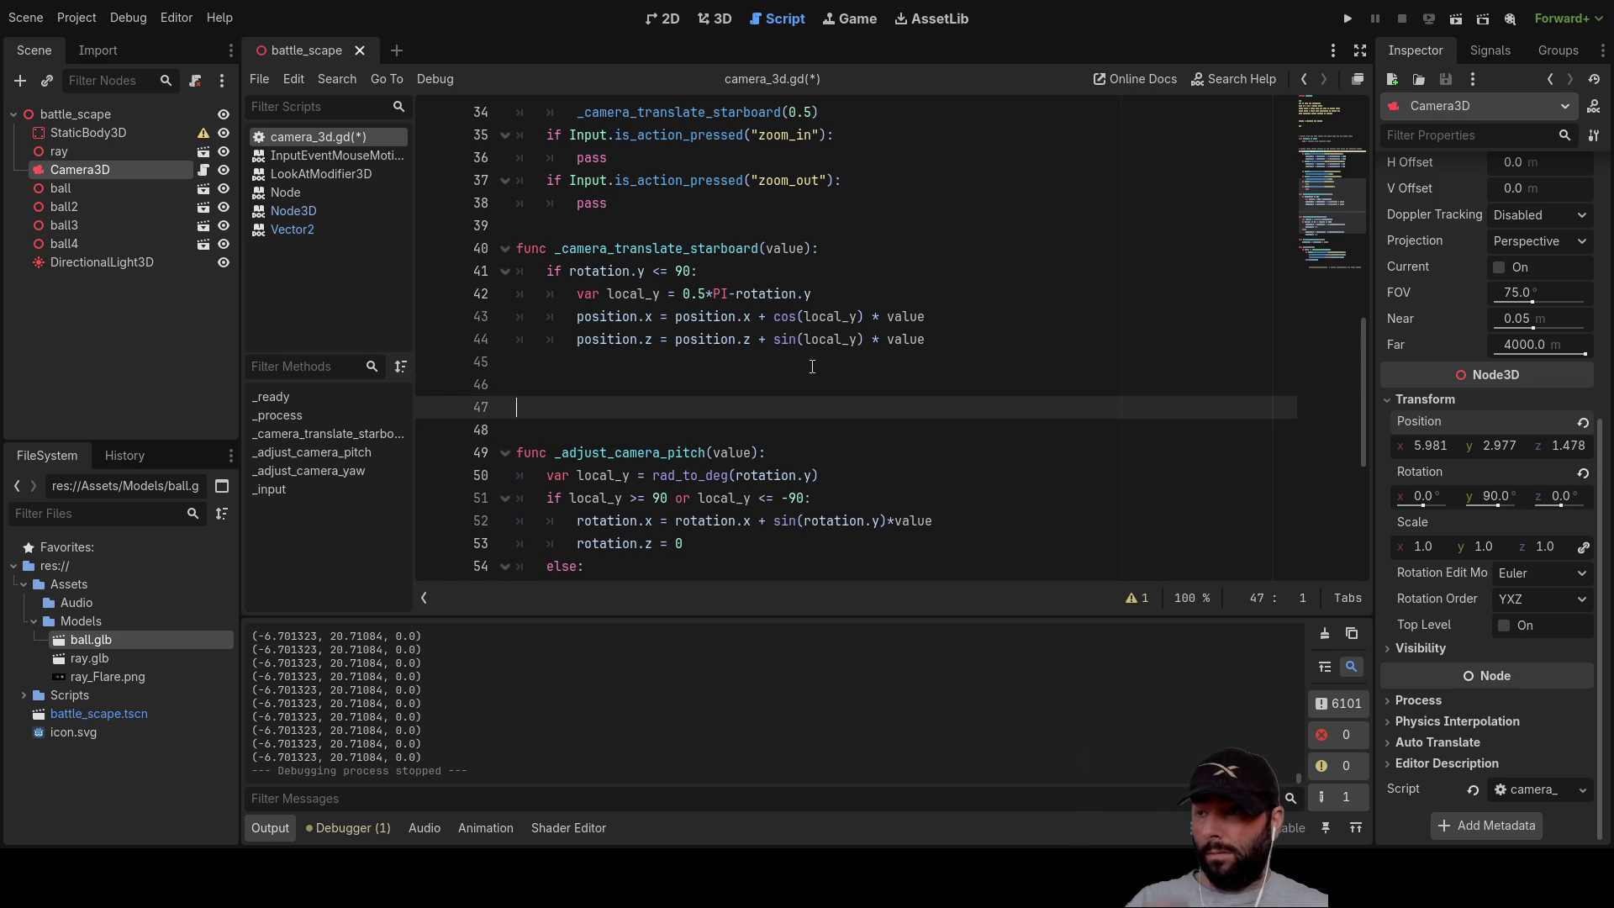
Step: Add an 'elif rotation.y > 90' branch below the first condition with an indented body line
text(e)
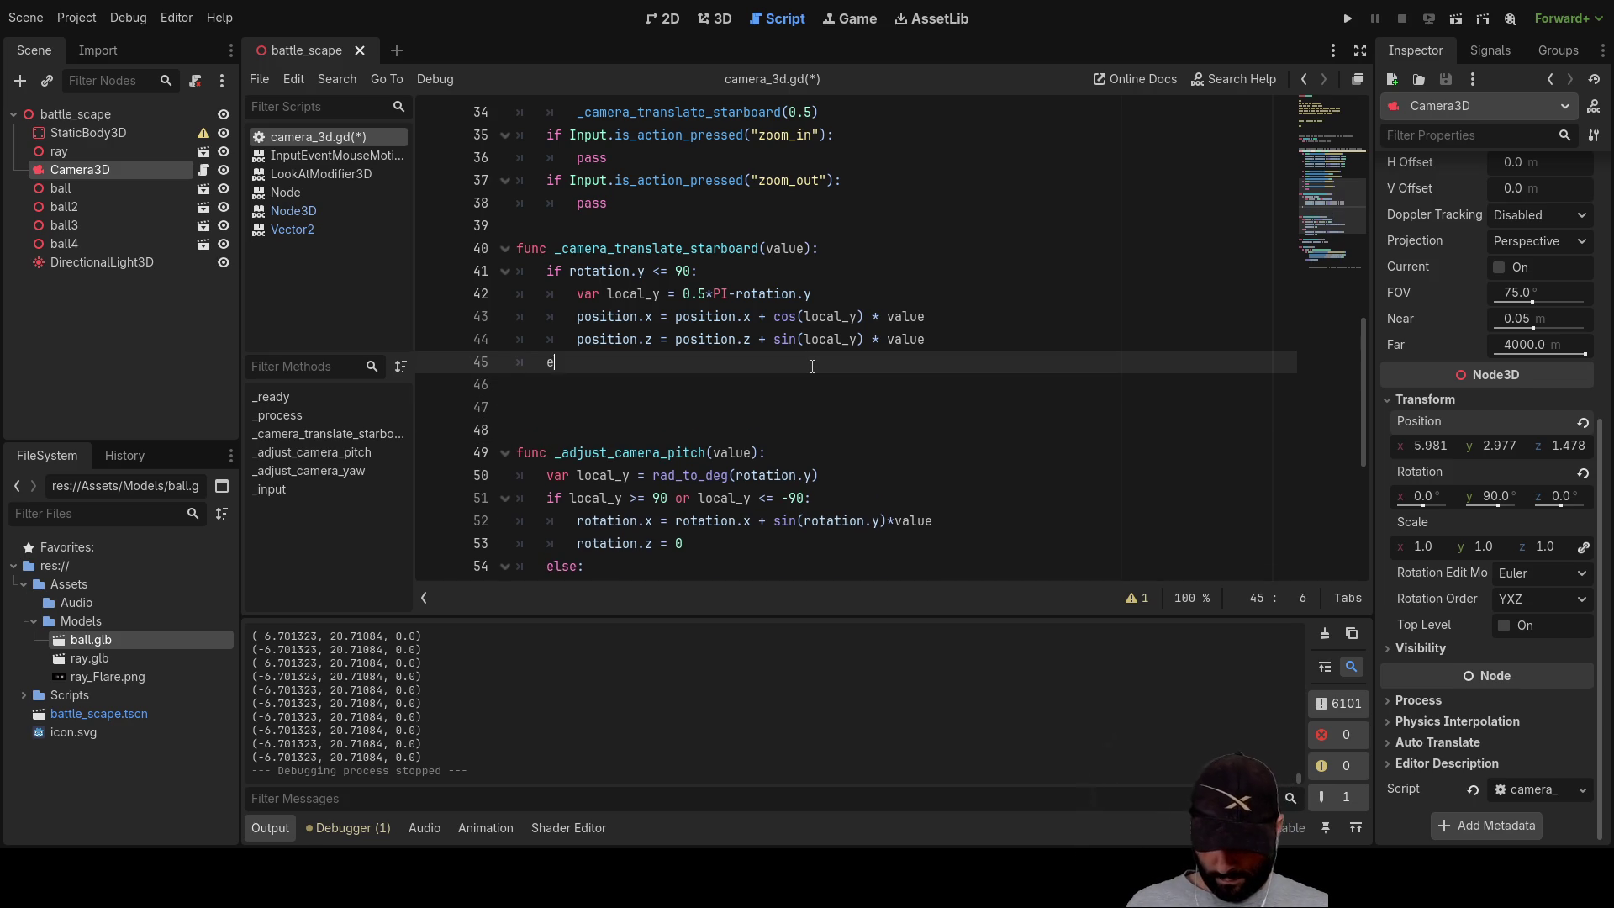
text(lif)
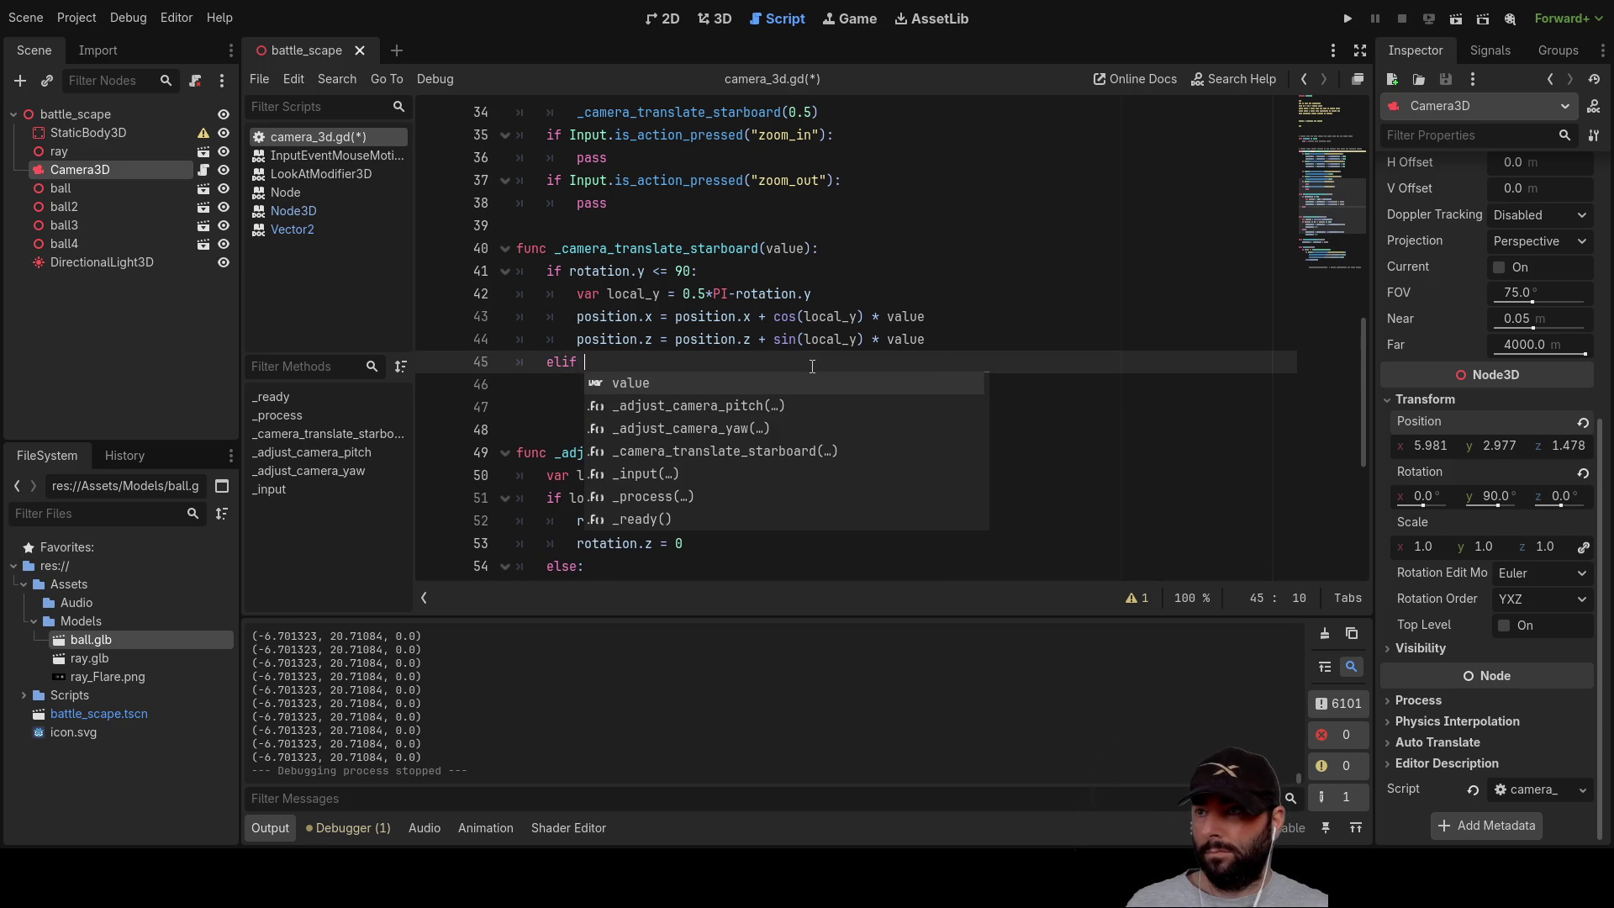
key(Up)
key(Up)
key(Up)
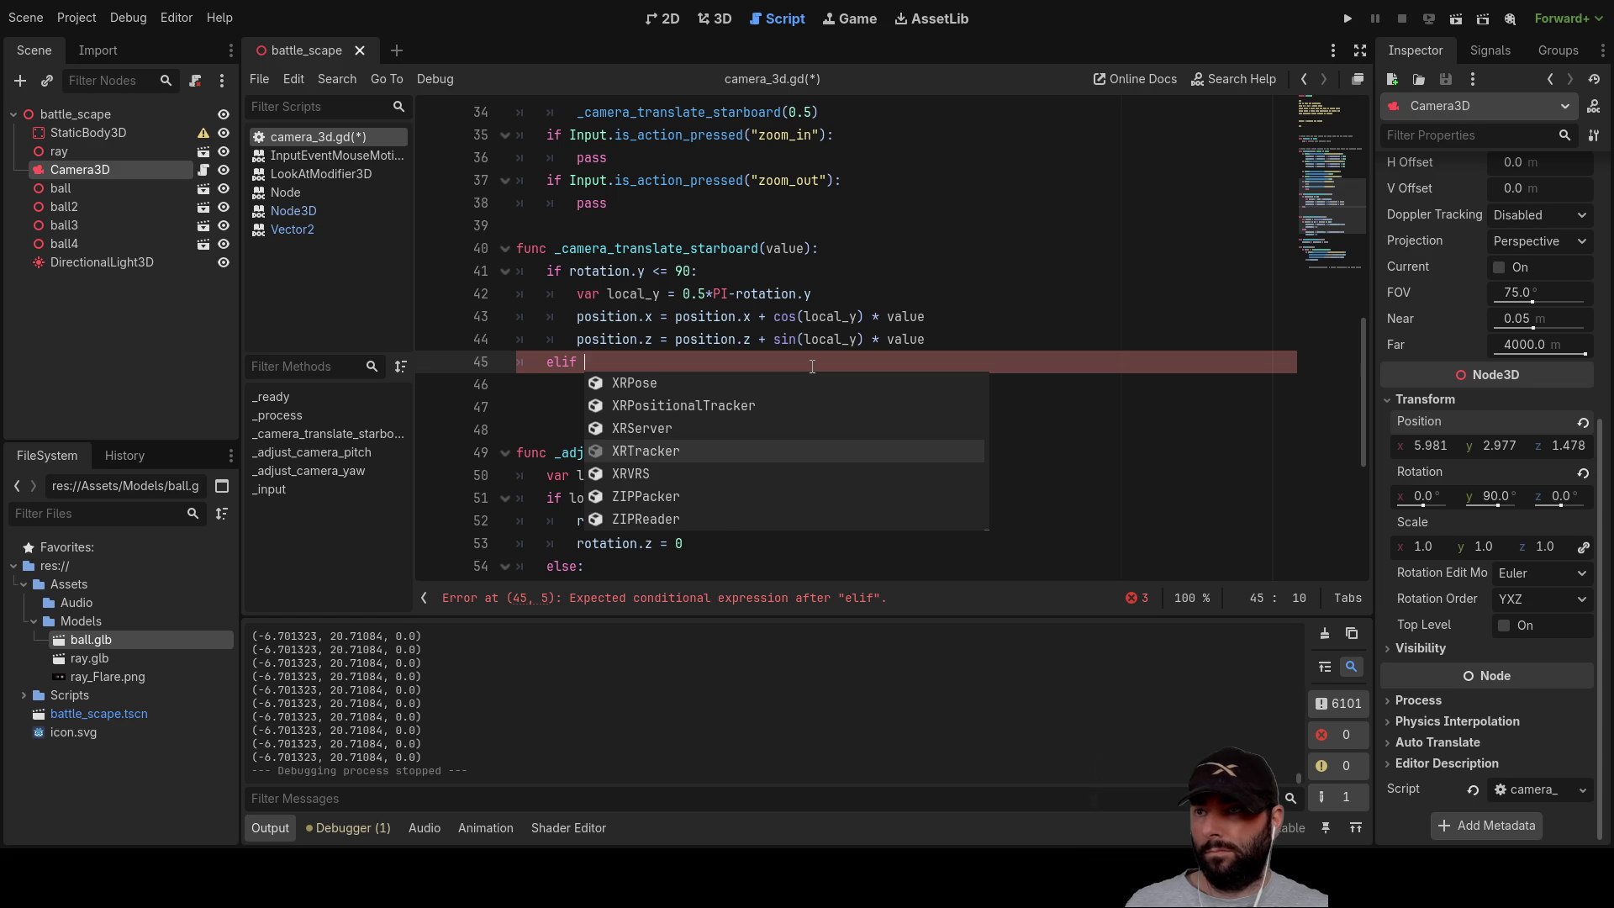
click(1004, 281)
drag(571, 270, 645, 270)
key(ctrl+c)
click(637, 361)
key(ctrl+v)
text(> 90 )
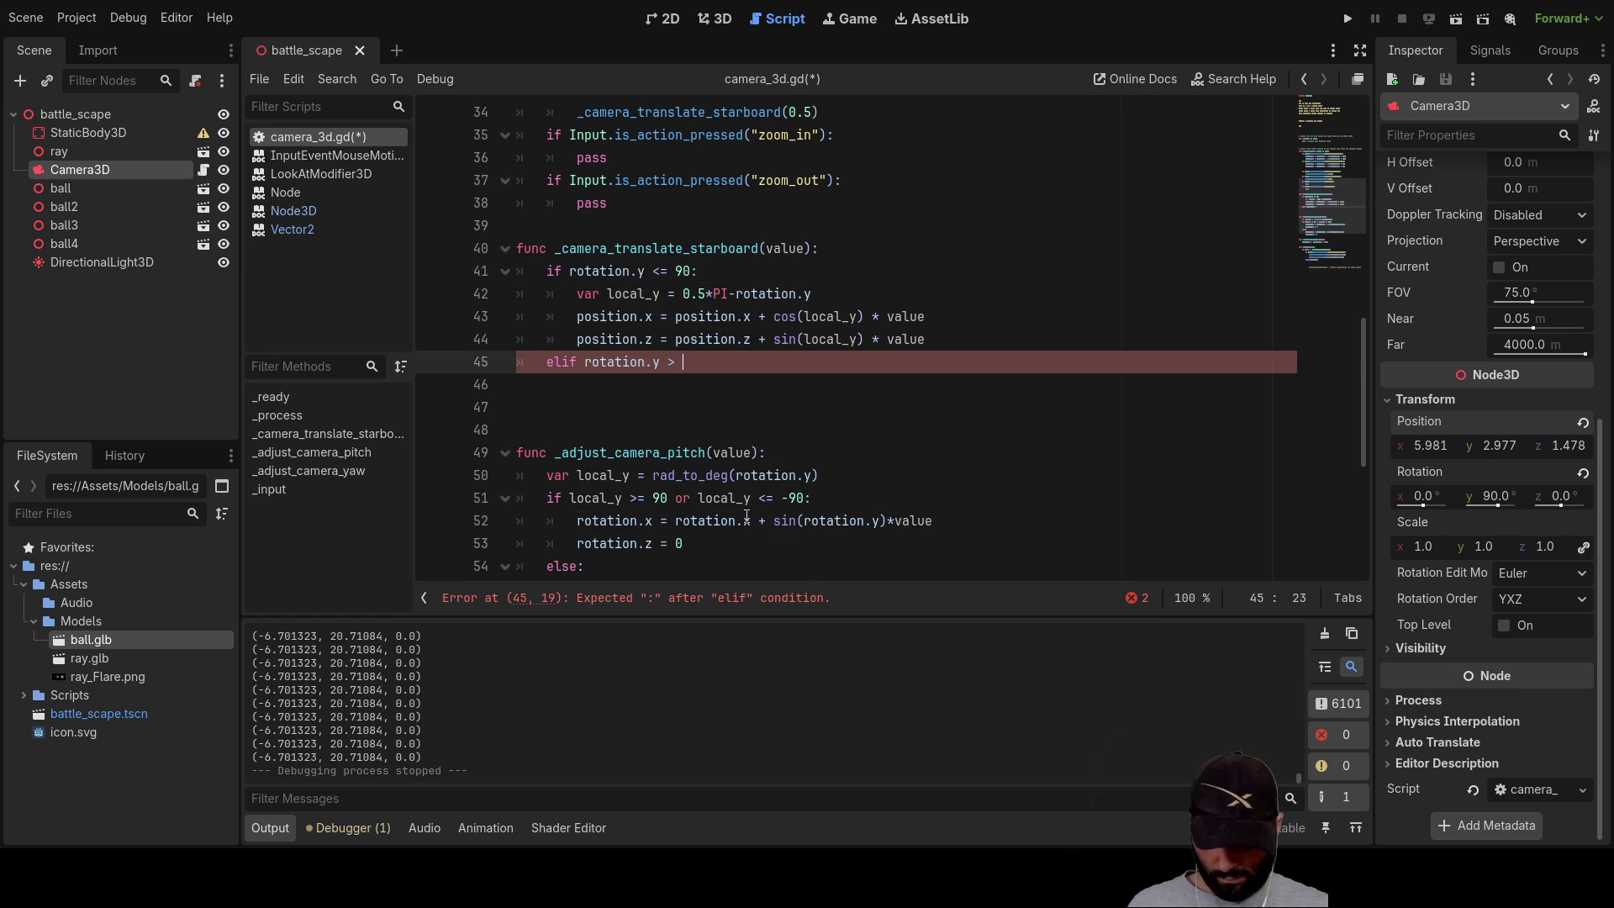
text(and)
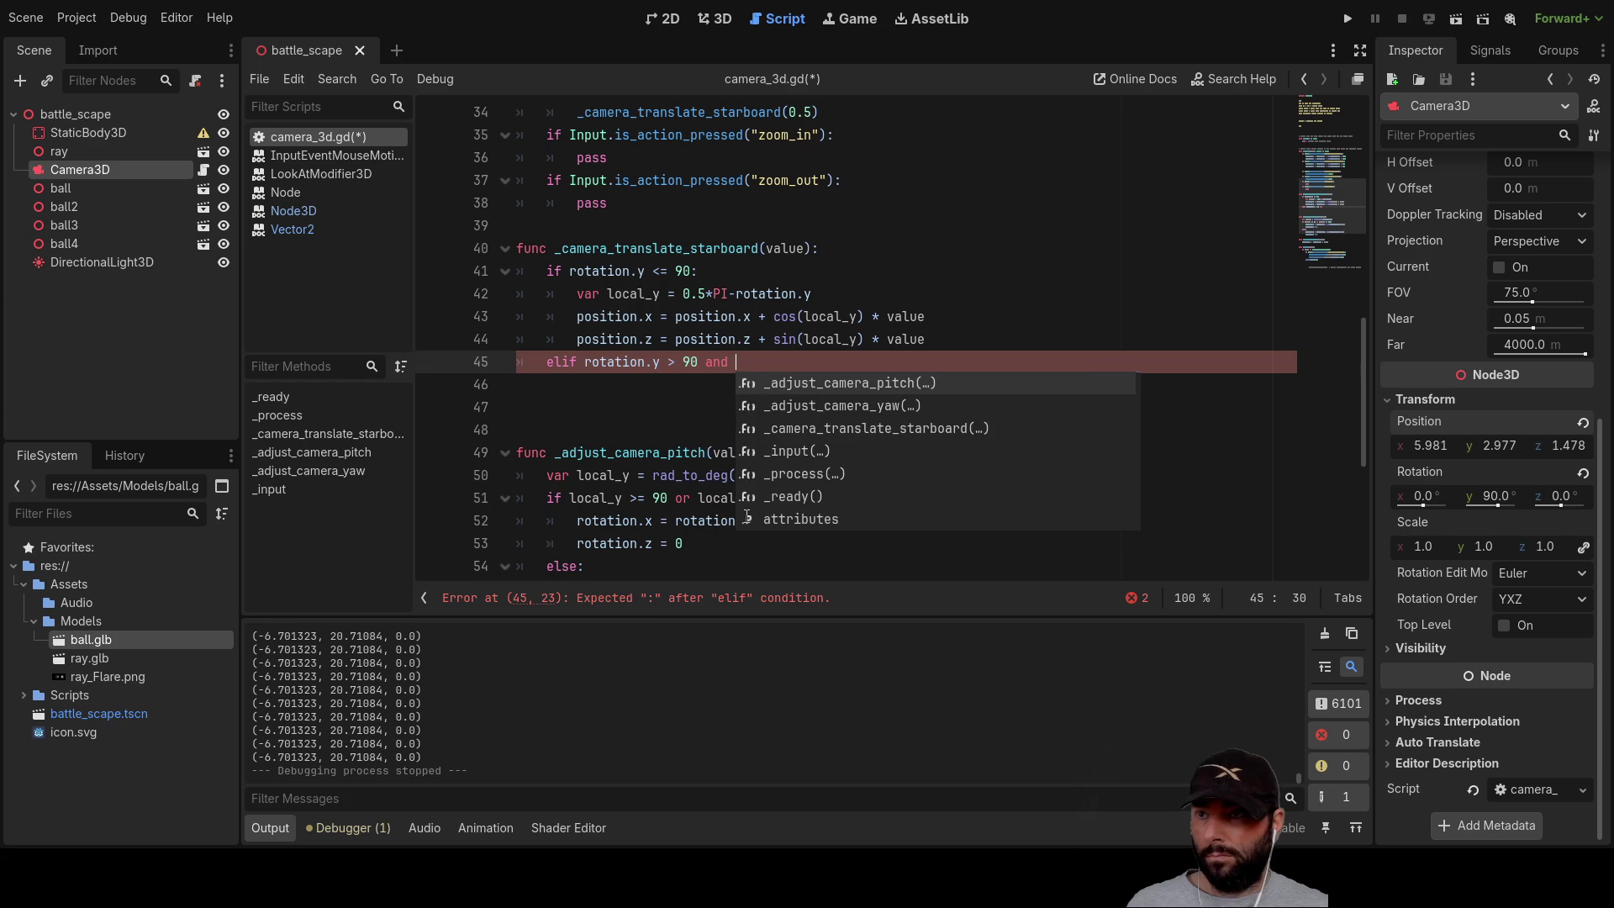
drag(584, 361, 661, 362)
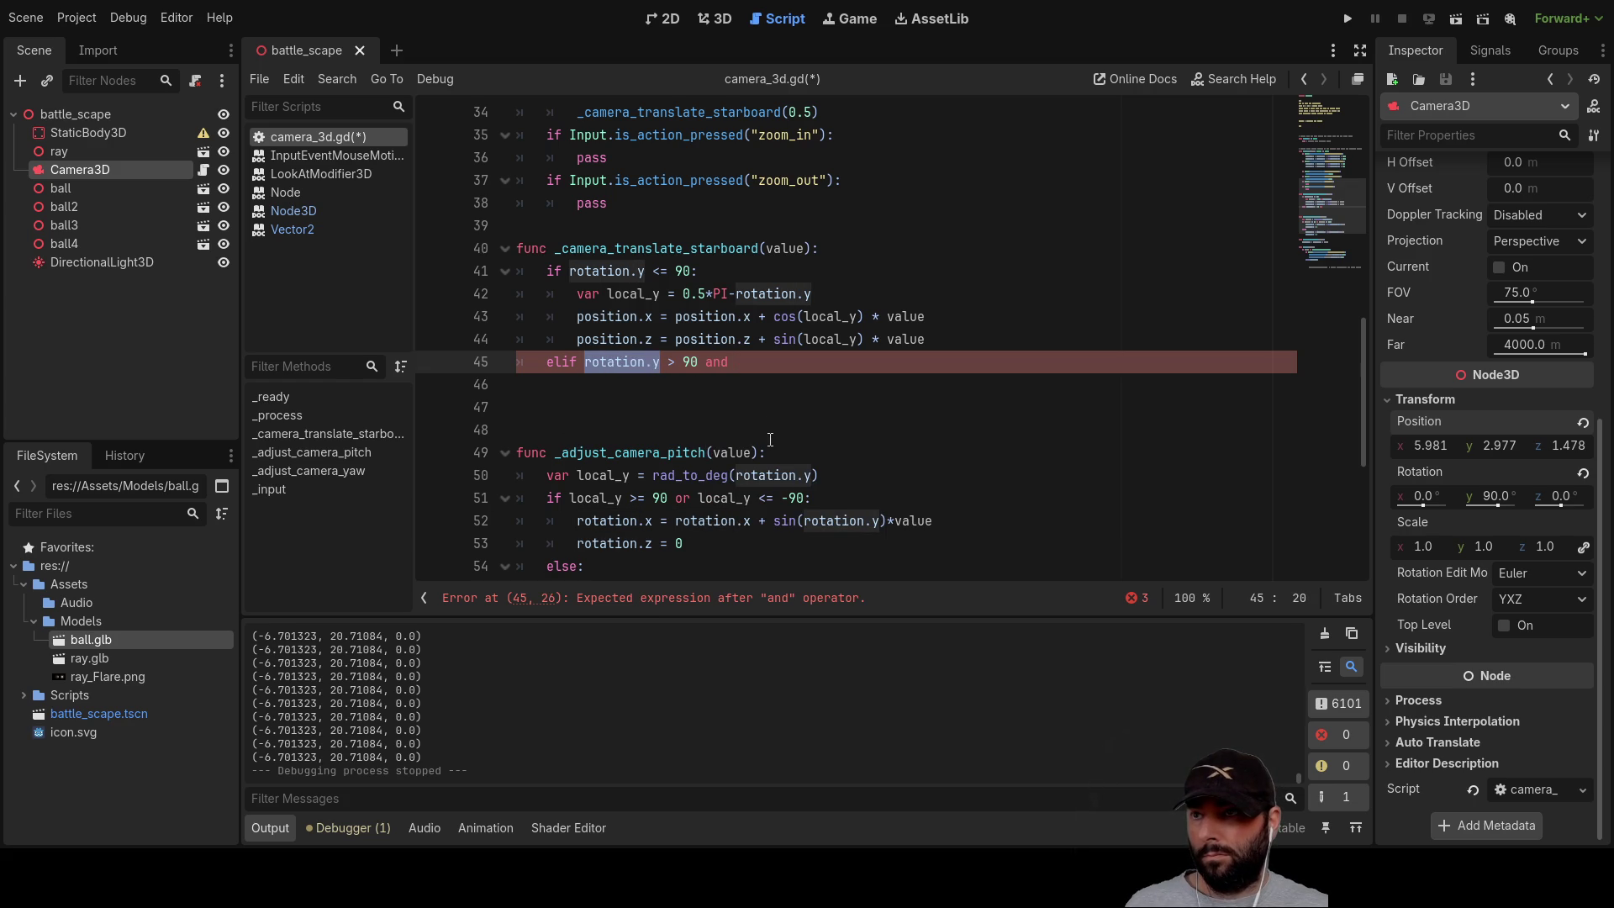
key(Down)
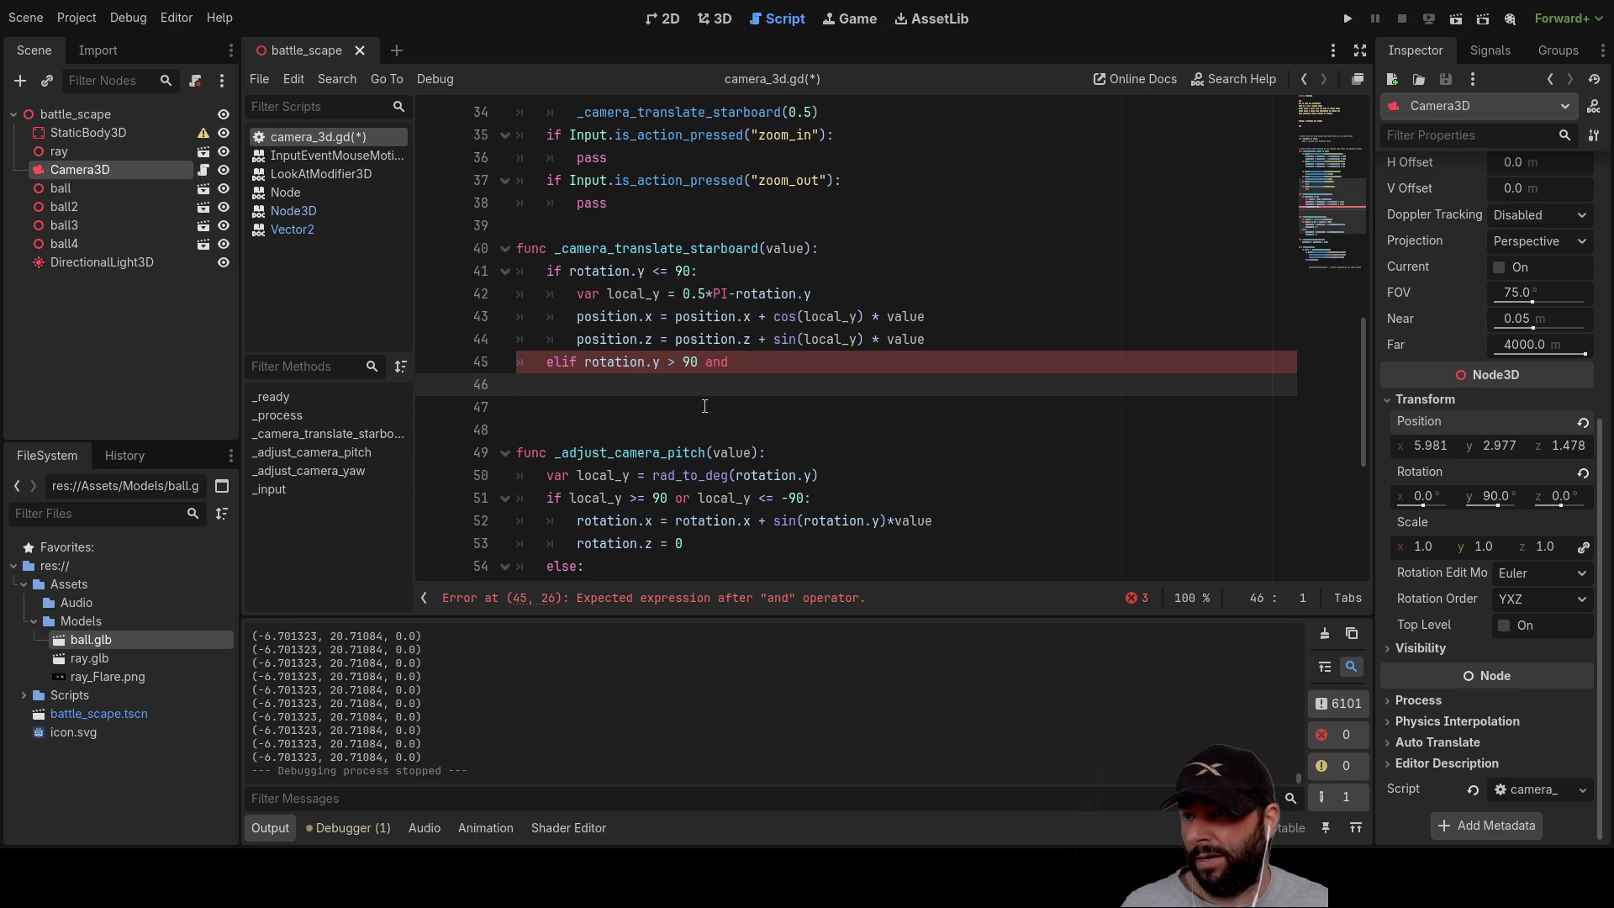
click(731, 361)
key(BackSpace)
key(BackSpace)
key(BackSpace)
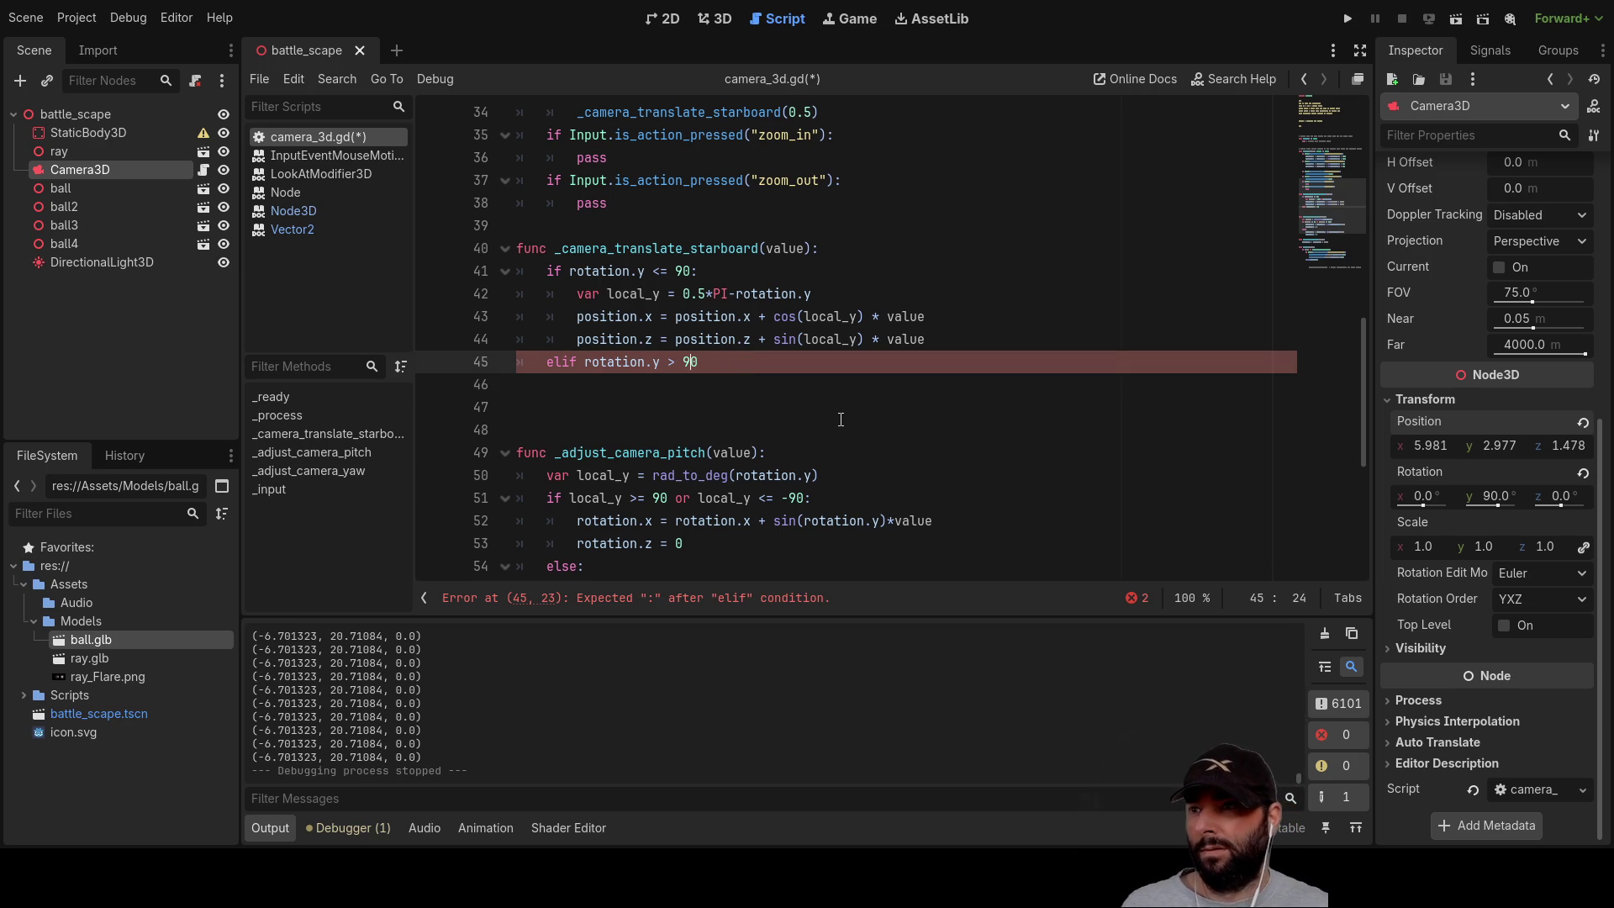
key(Down)
key(Tab)
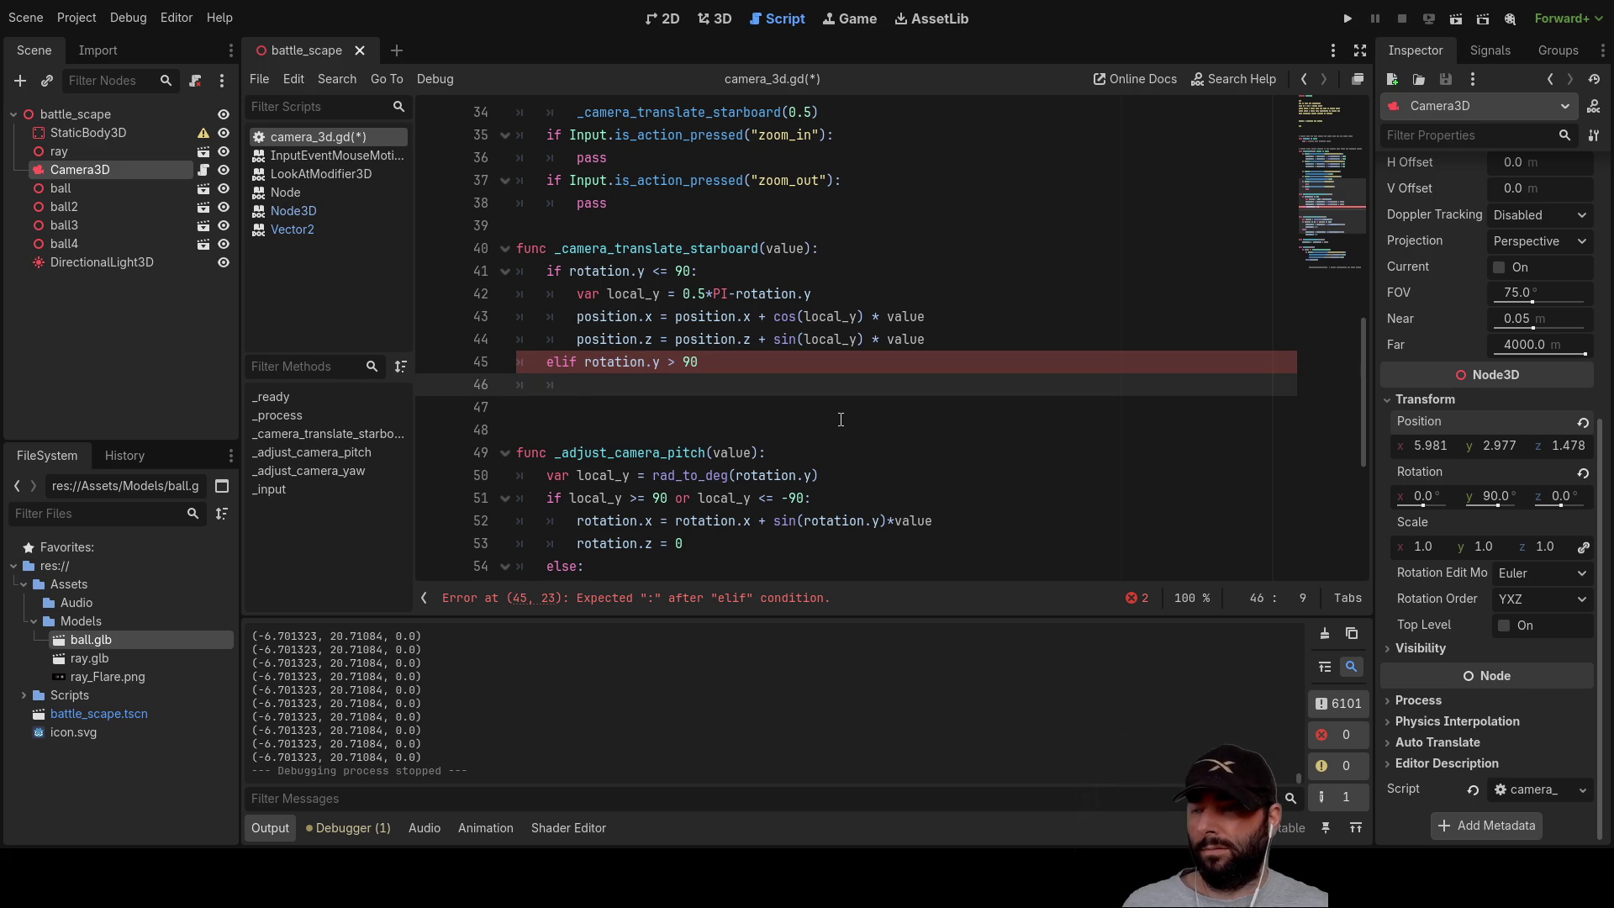
Step: Copy the local_y assignment into the elif branch
drag(577, 293, 819, 293)
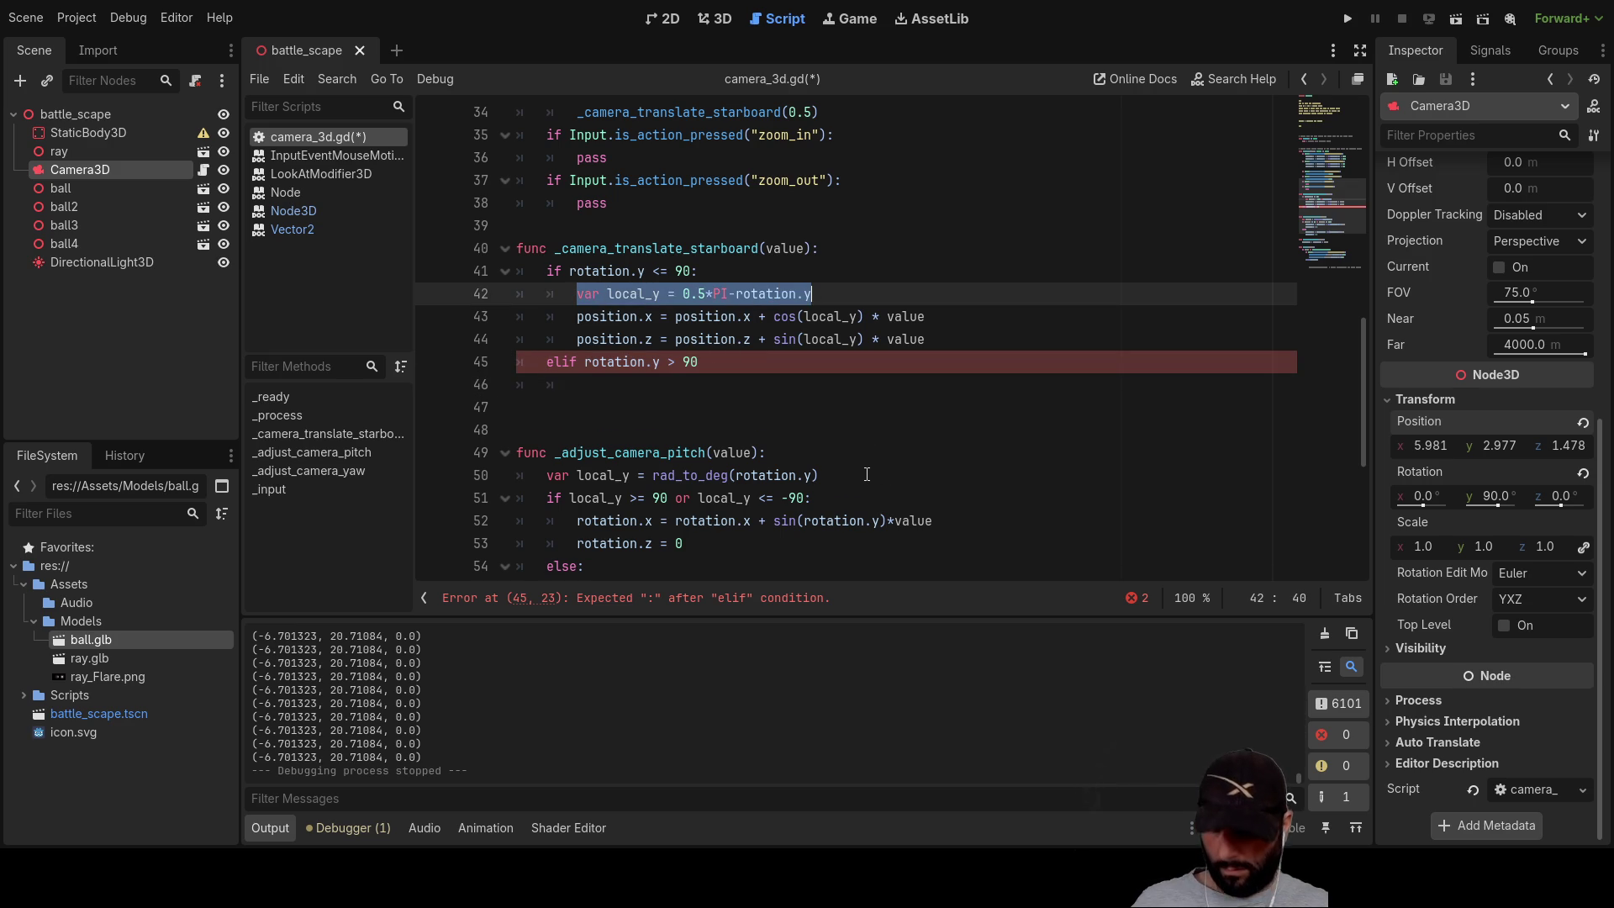
key(ctrl+c)
click(590, 389)
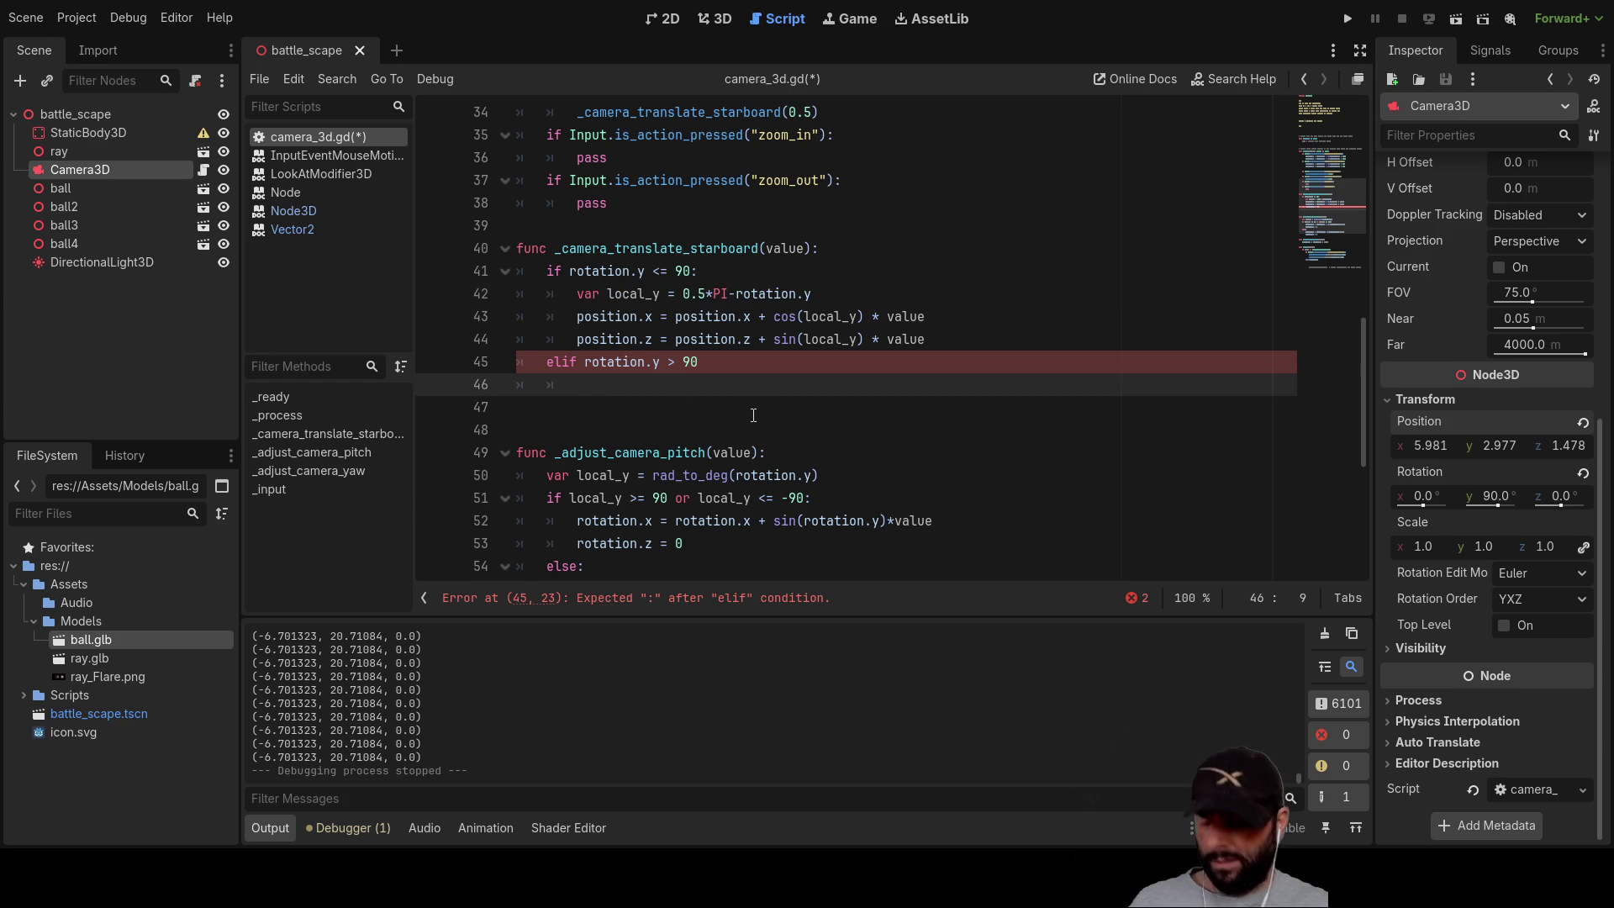
key(ctrl+v)
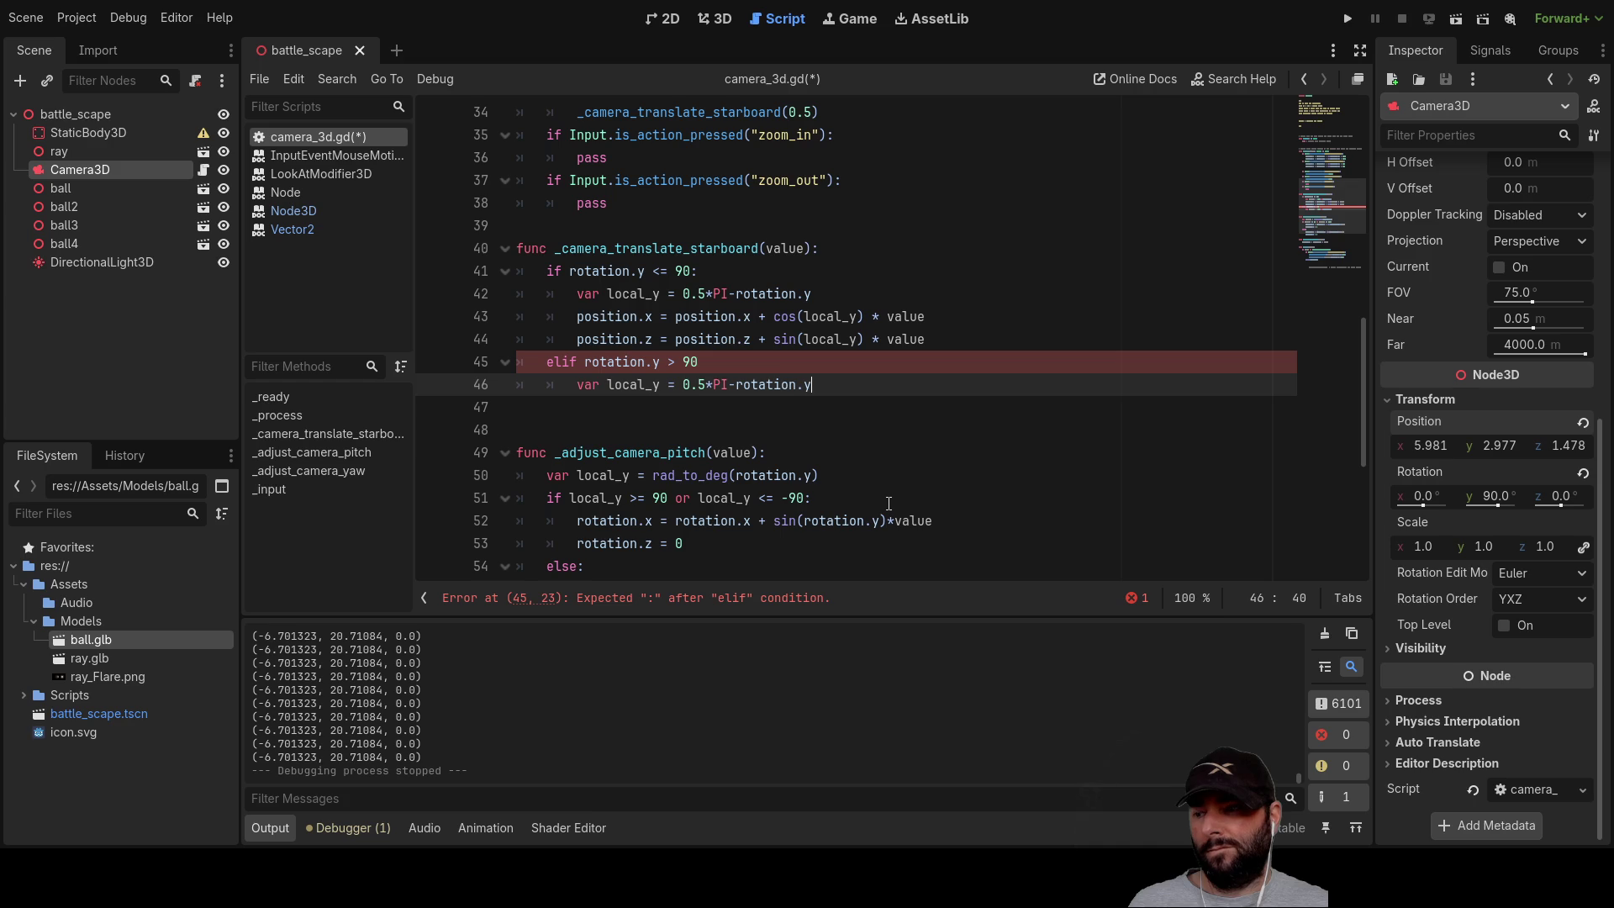
Step: Move the cos/sin position updates below both branches at function level
drag(929, 340, 522, 321)
key(BackSpace)
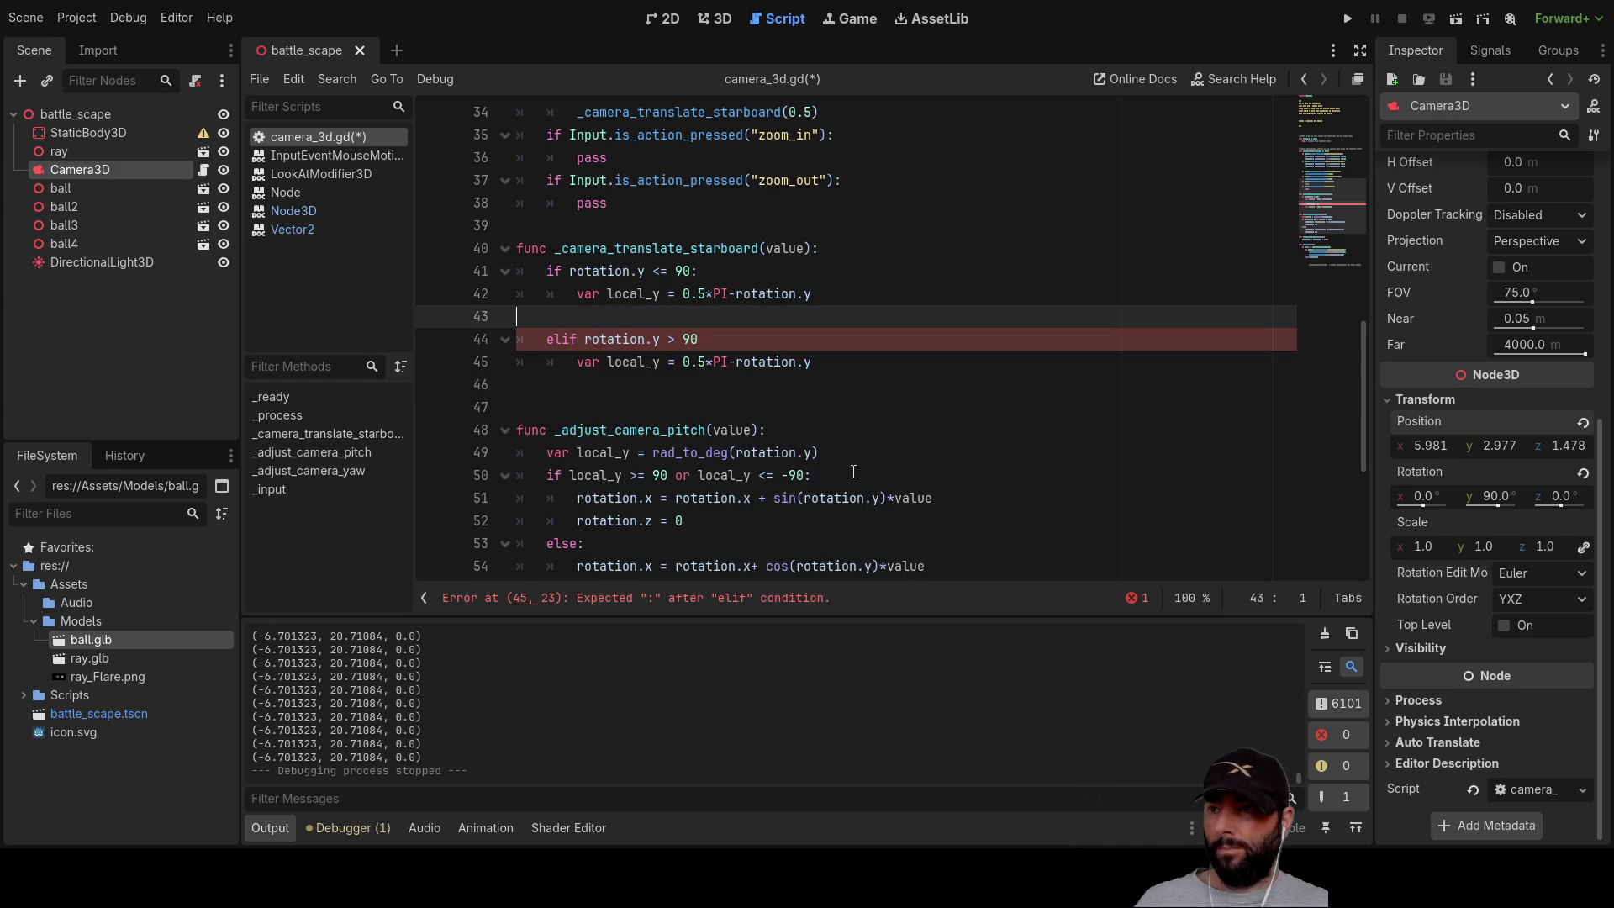
key(Delete)
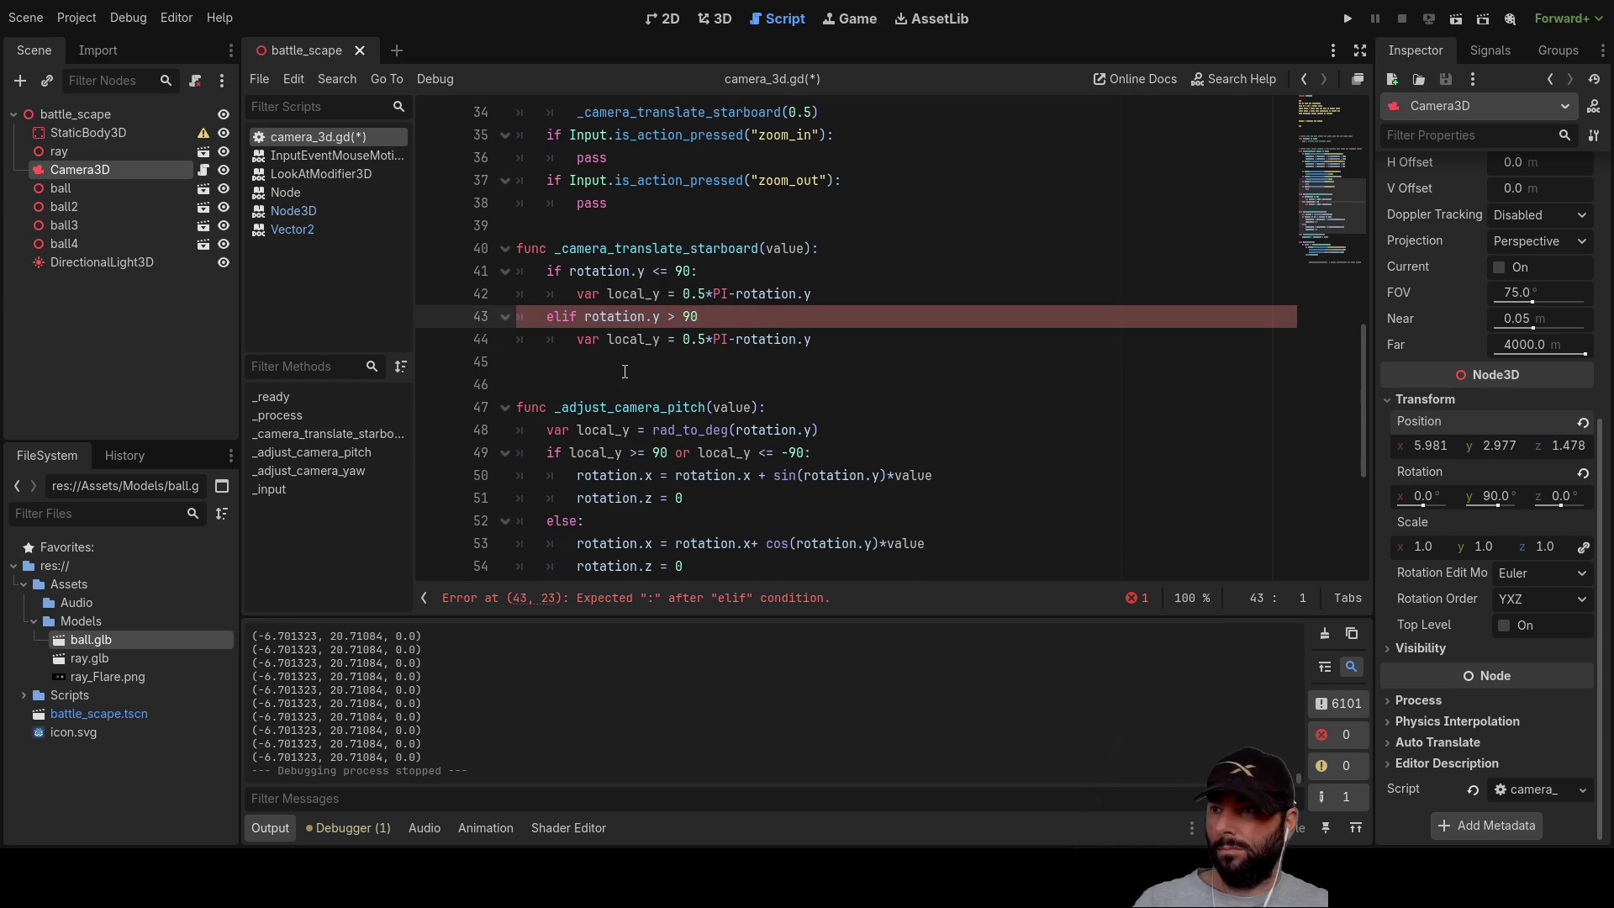
click(572, 371)
key(Return)
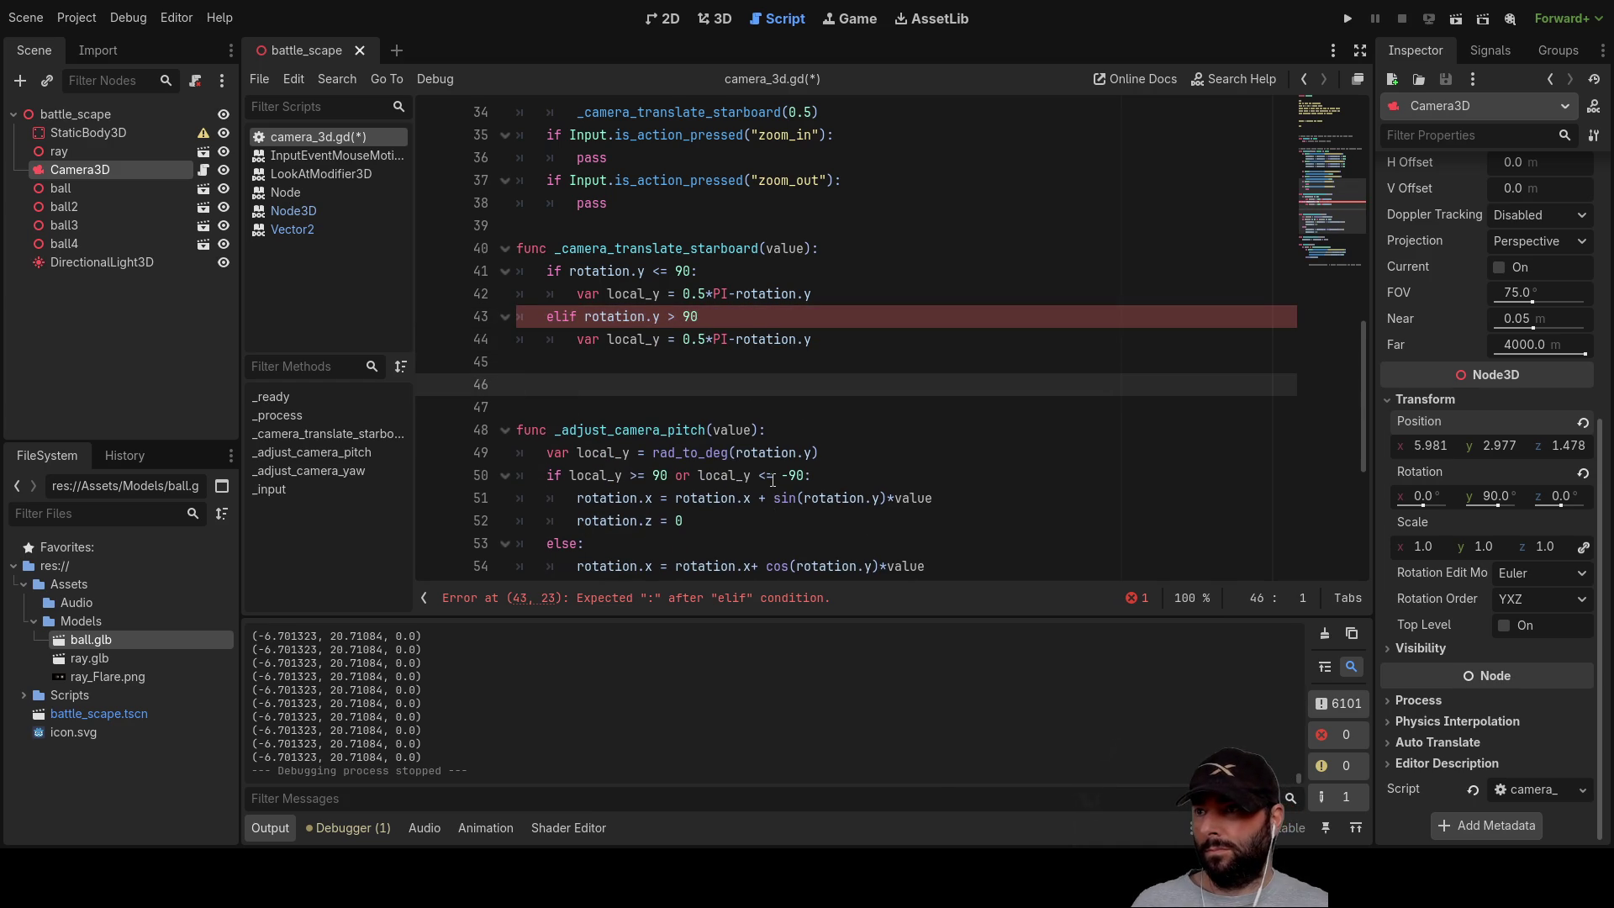
key(ctrl+v)
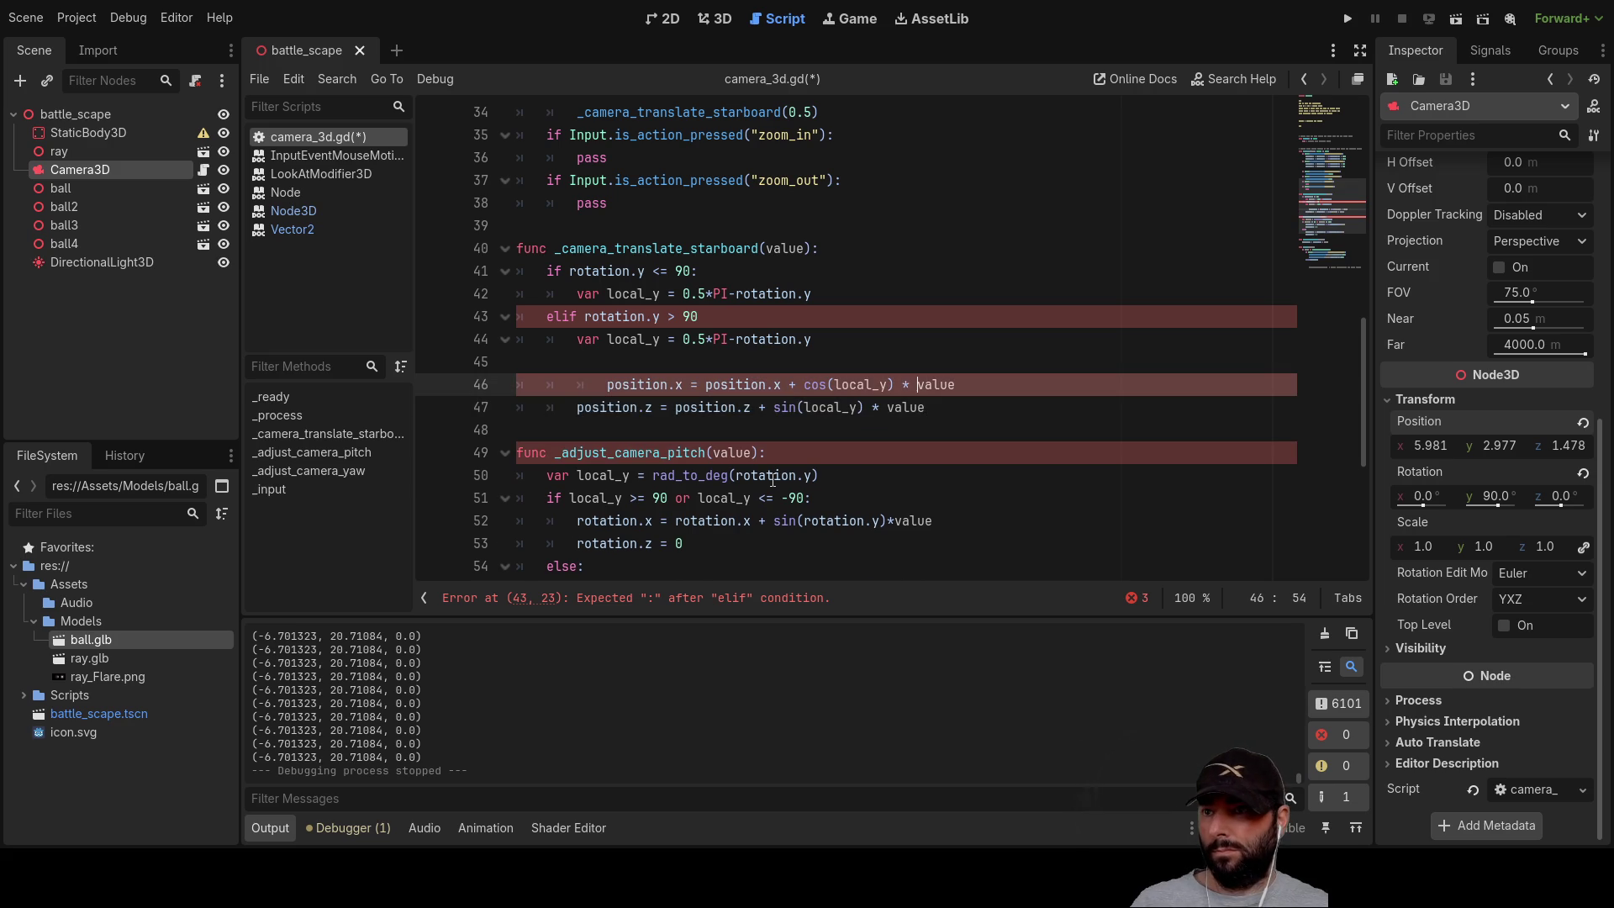
key(Left)
key(Left)
key(Left)
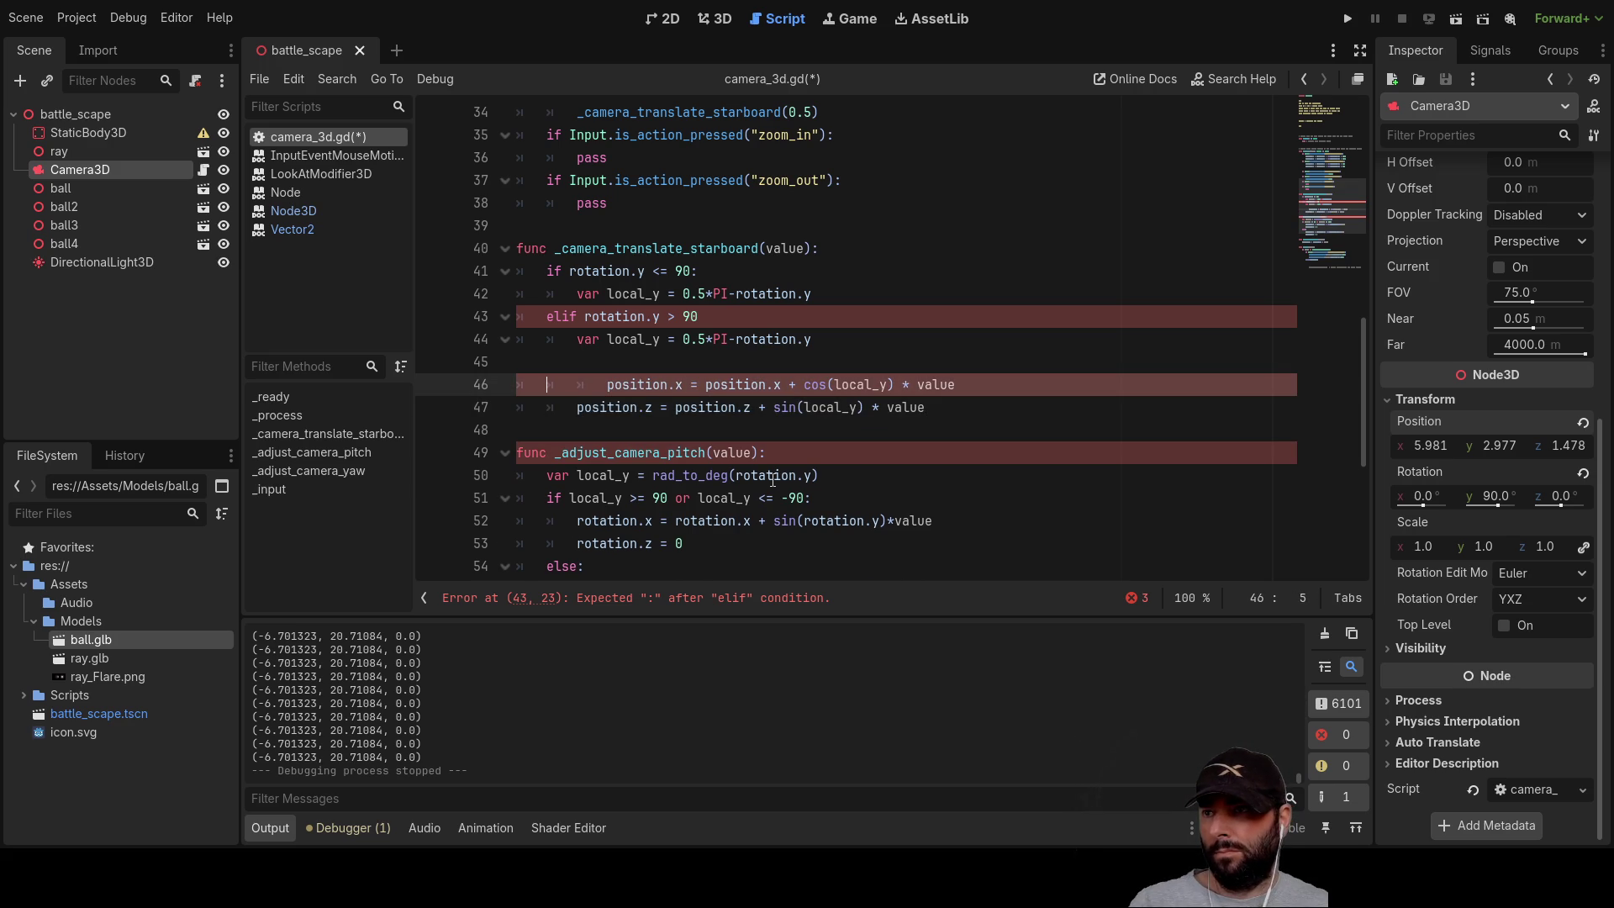
key(BackSpace)
key(Delete)
key(Down)
key(Delete)
key(Up)
key(Up)
key(Up)
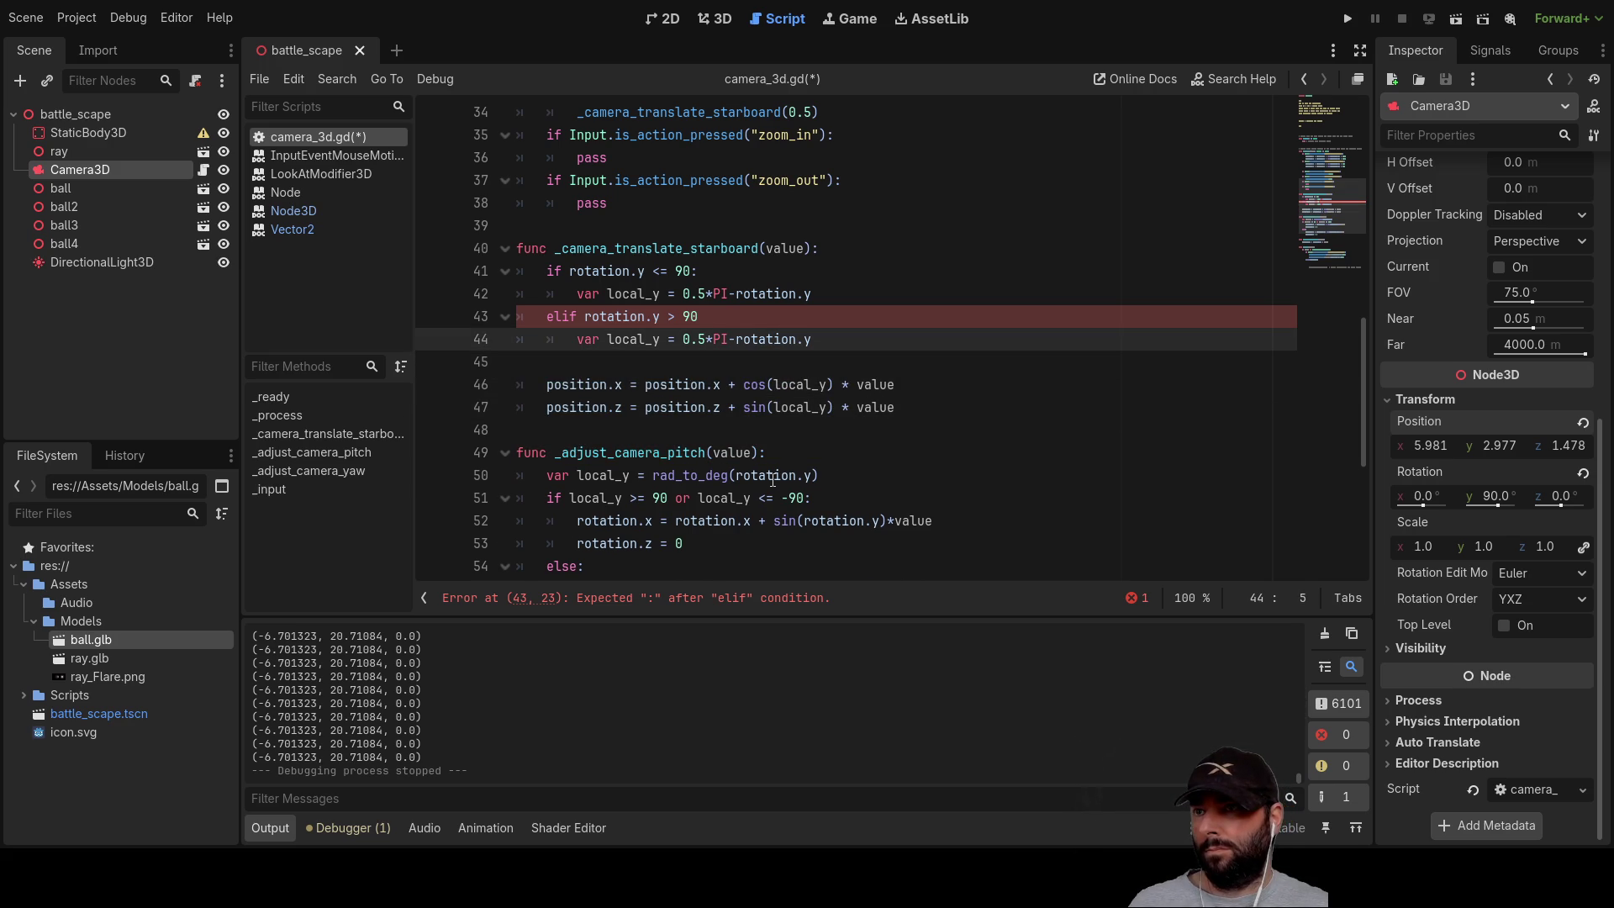
Step: Select rotation.y in the elif branch's local_y line
key(Up)
key(Right)
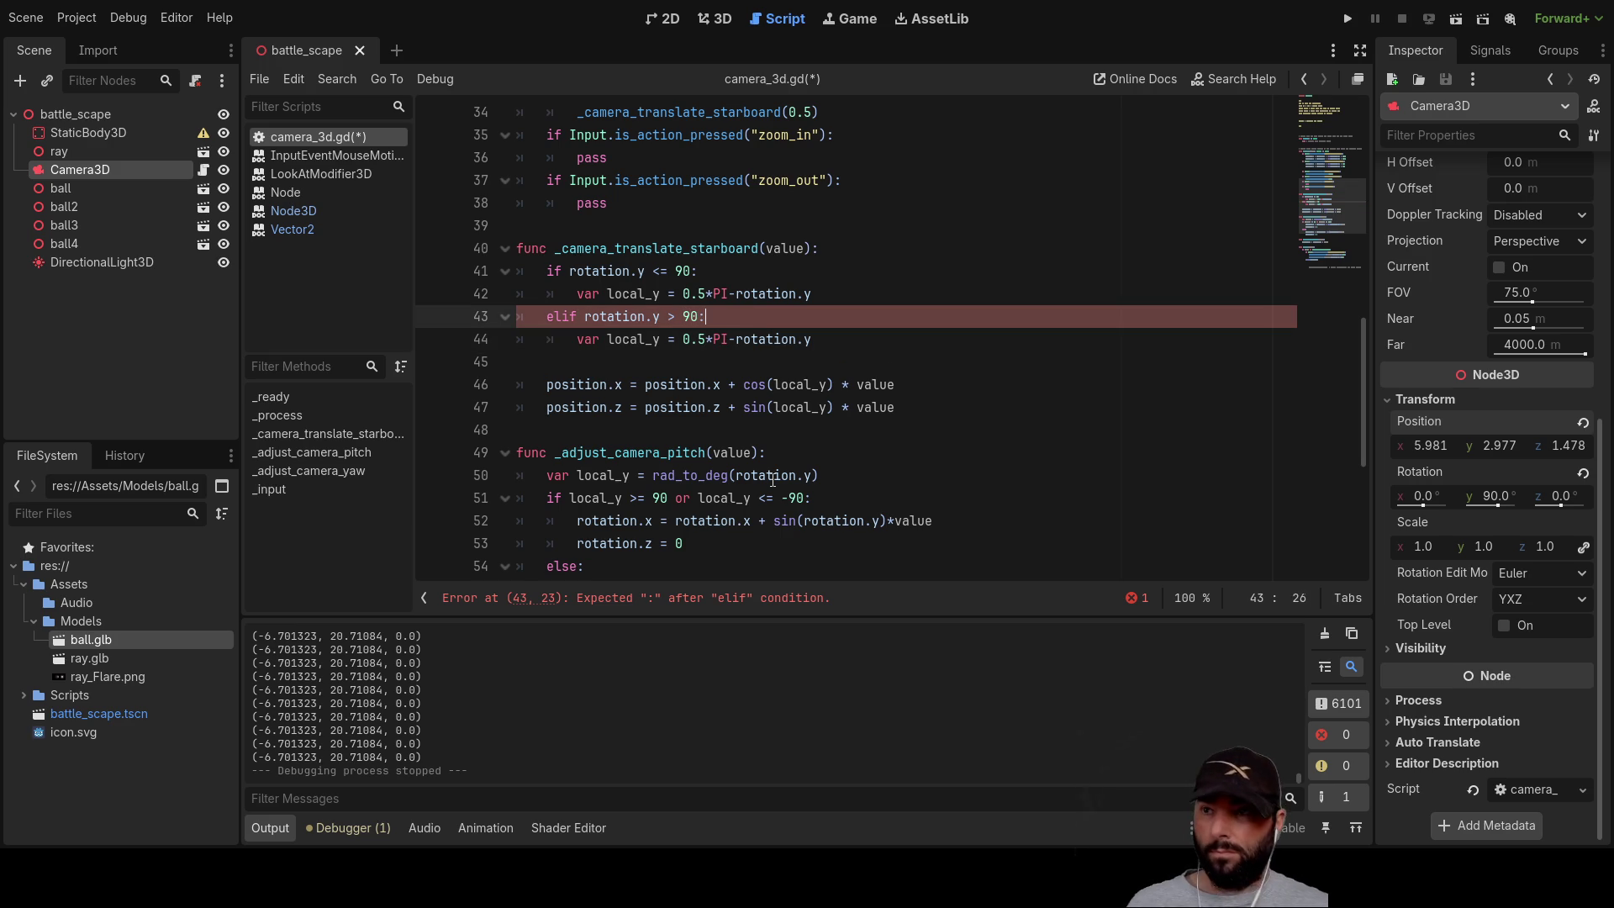
key(Down)
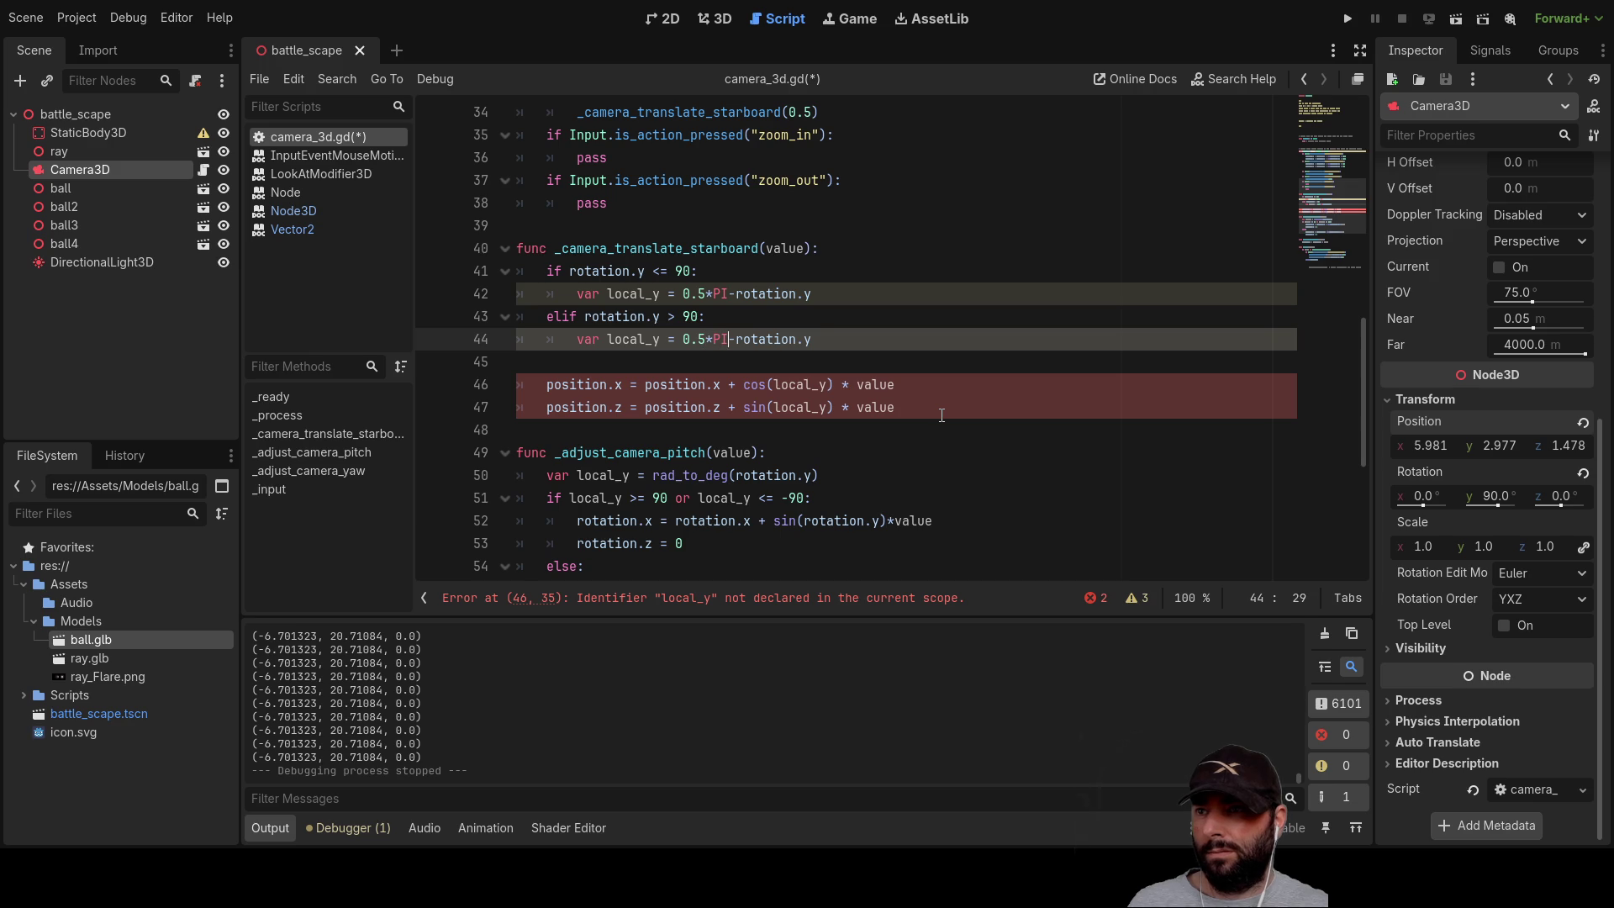
key(Right)
key(shift+Right)
key(shift+Right)
key(shift+Right)
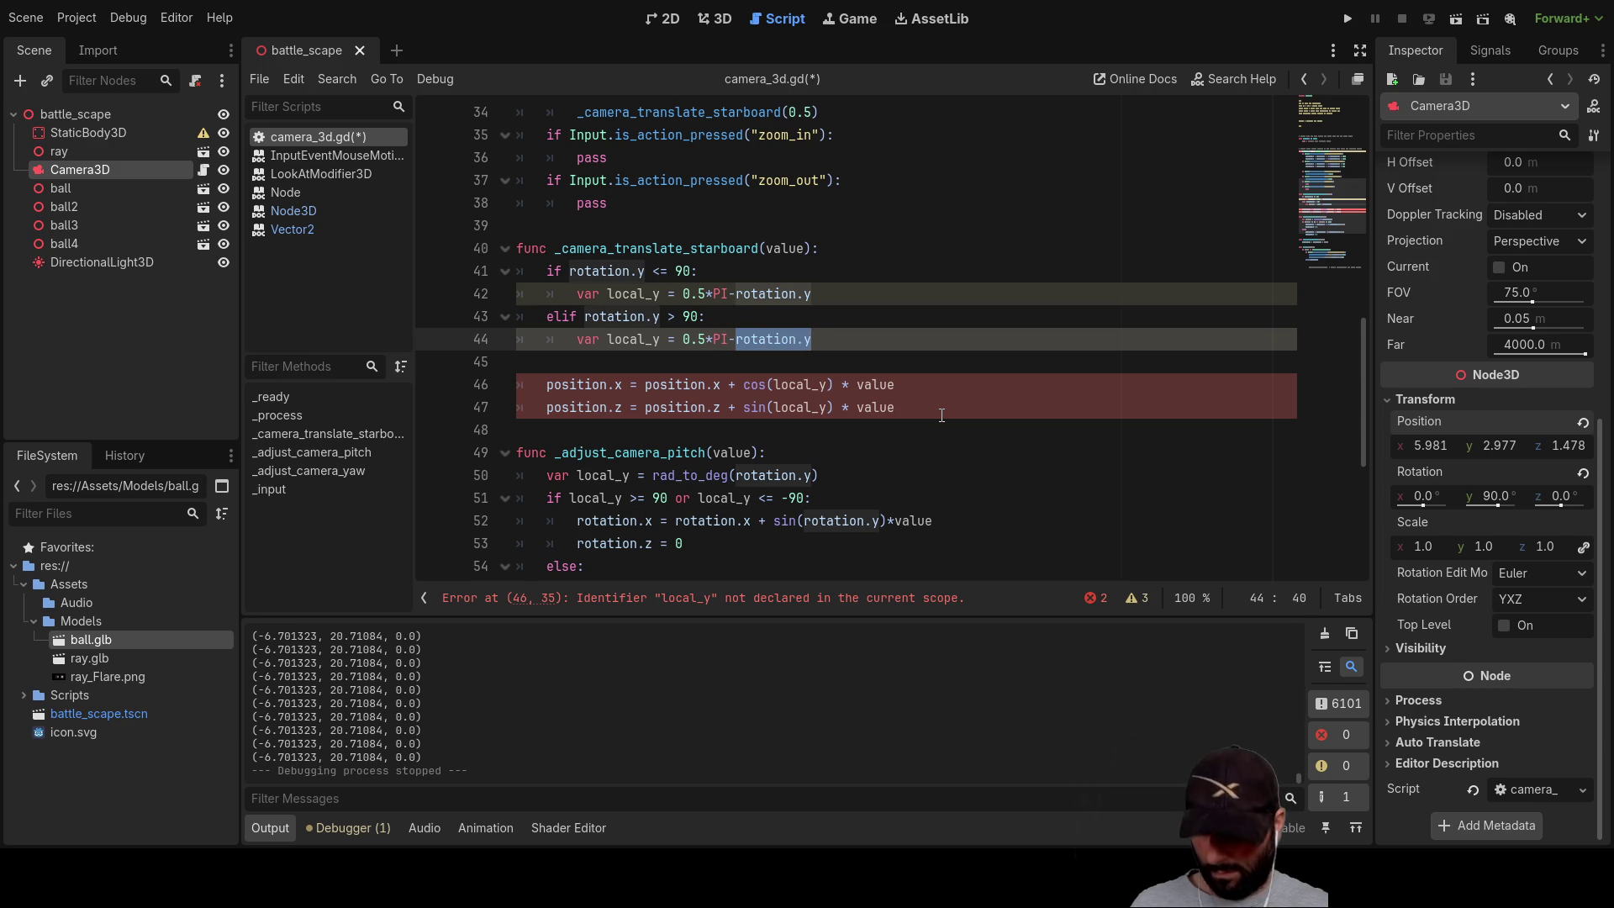
Step: Change line 44 so local_y is computed as rotation.y-(0.5*PI)
key(BackSpace)
key(Left)
key(Left)
key(Left)
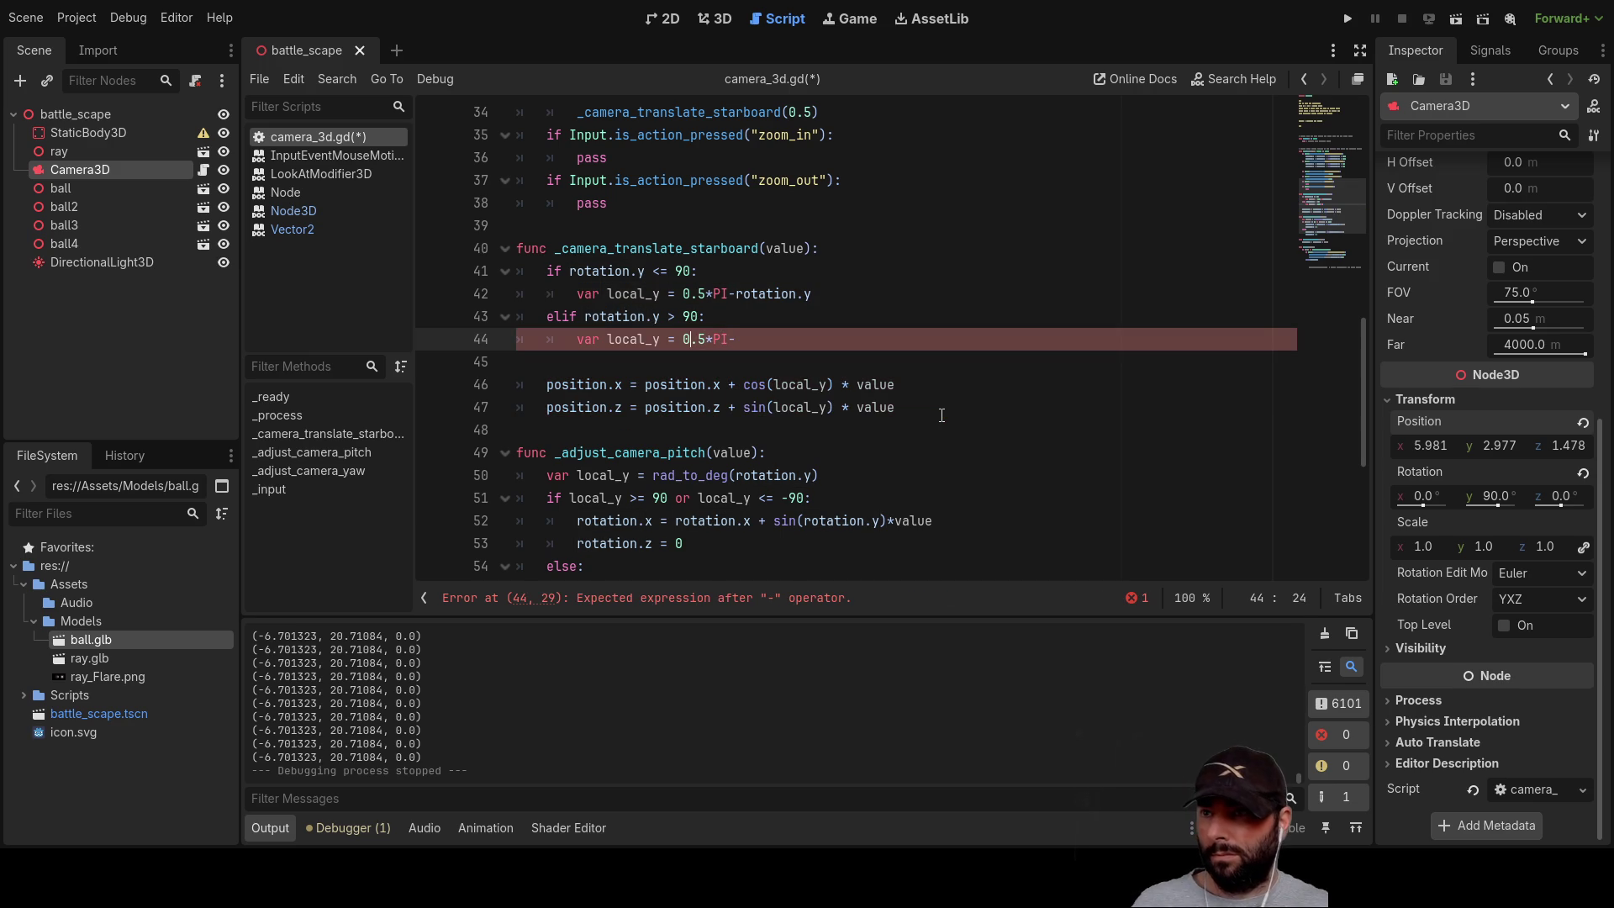
text(rotation.y-)
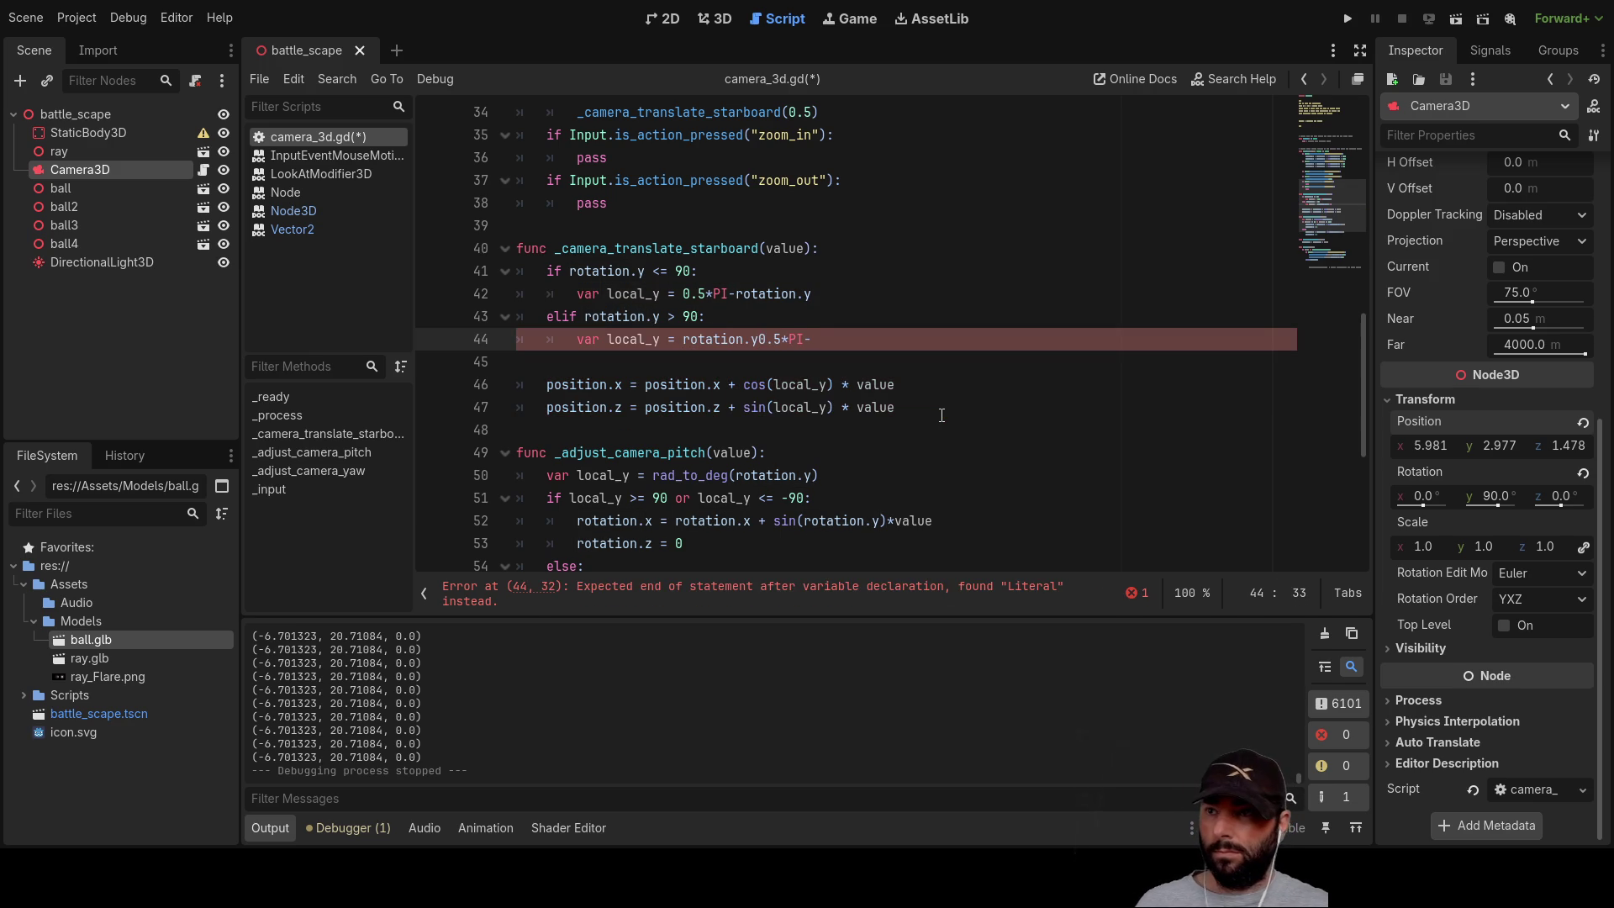
text(()
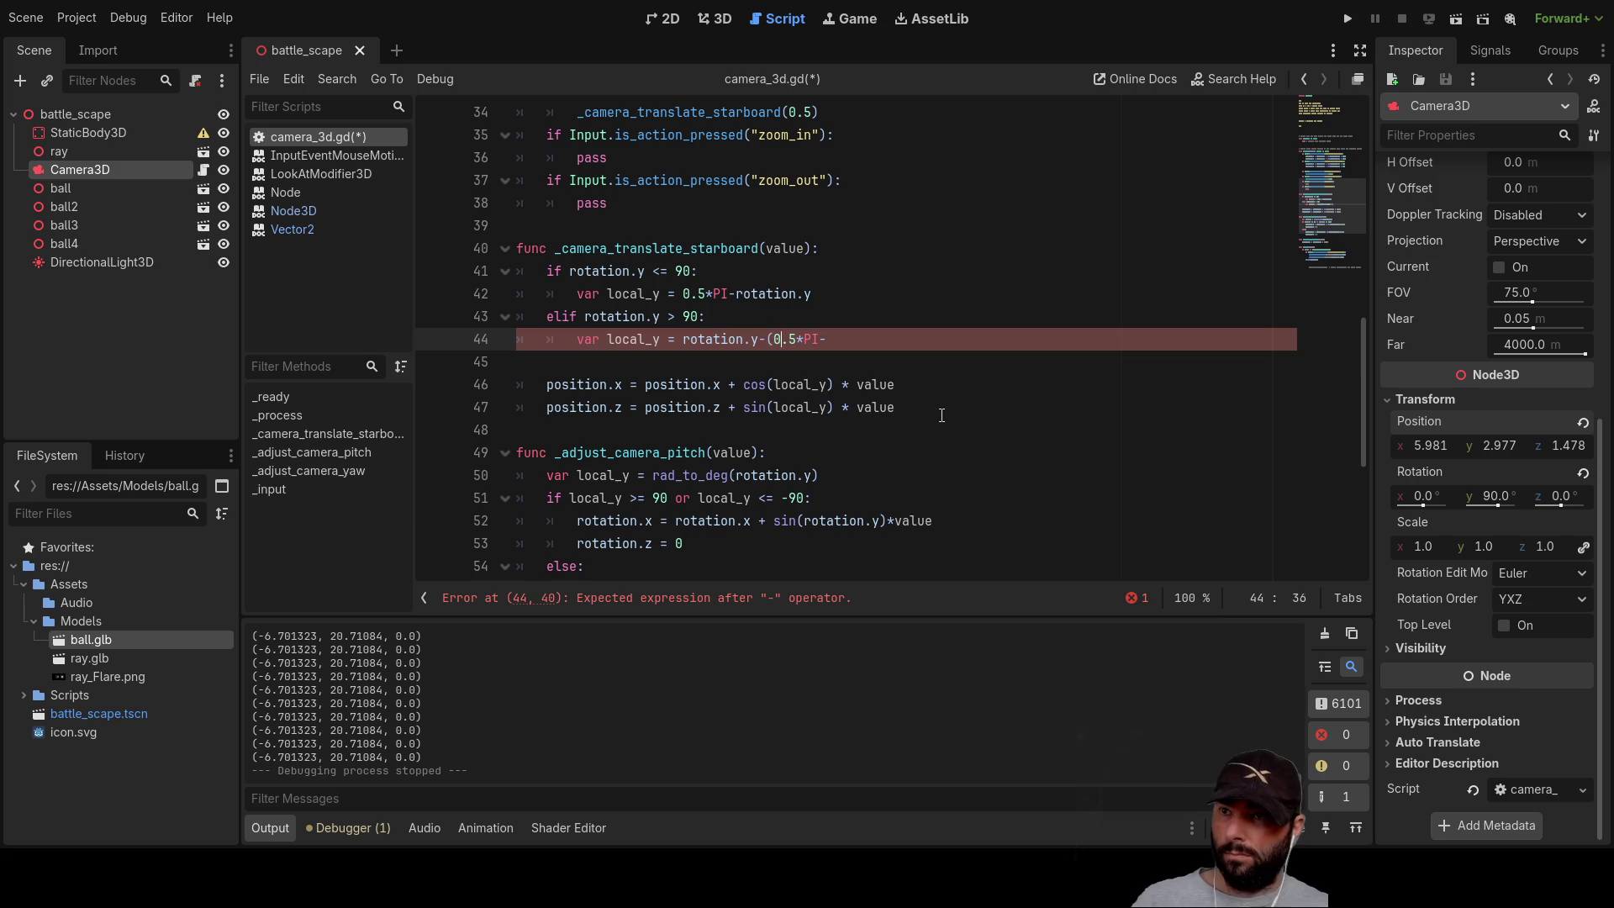
key(Right)
key(Right)
key(Right)
text())
key(End)
key(BackSpace)
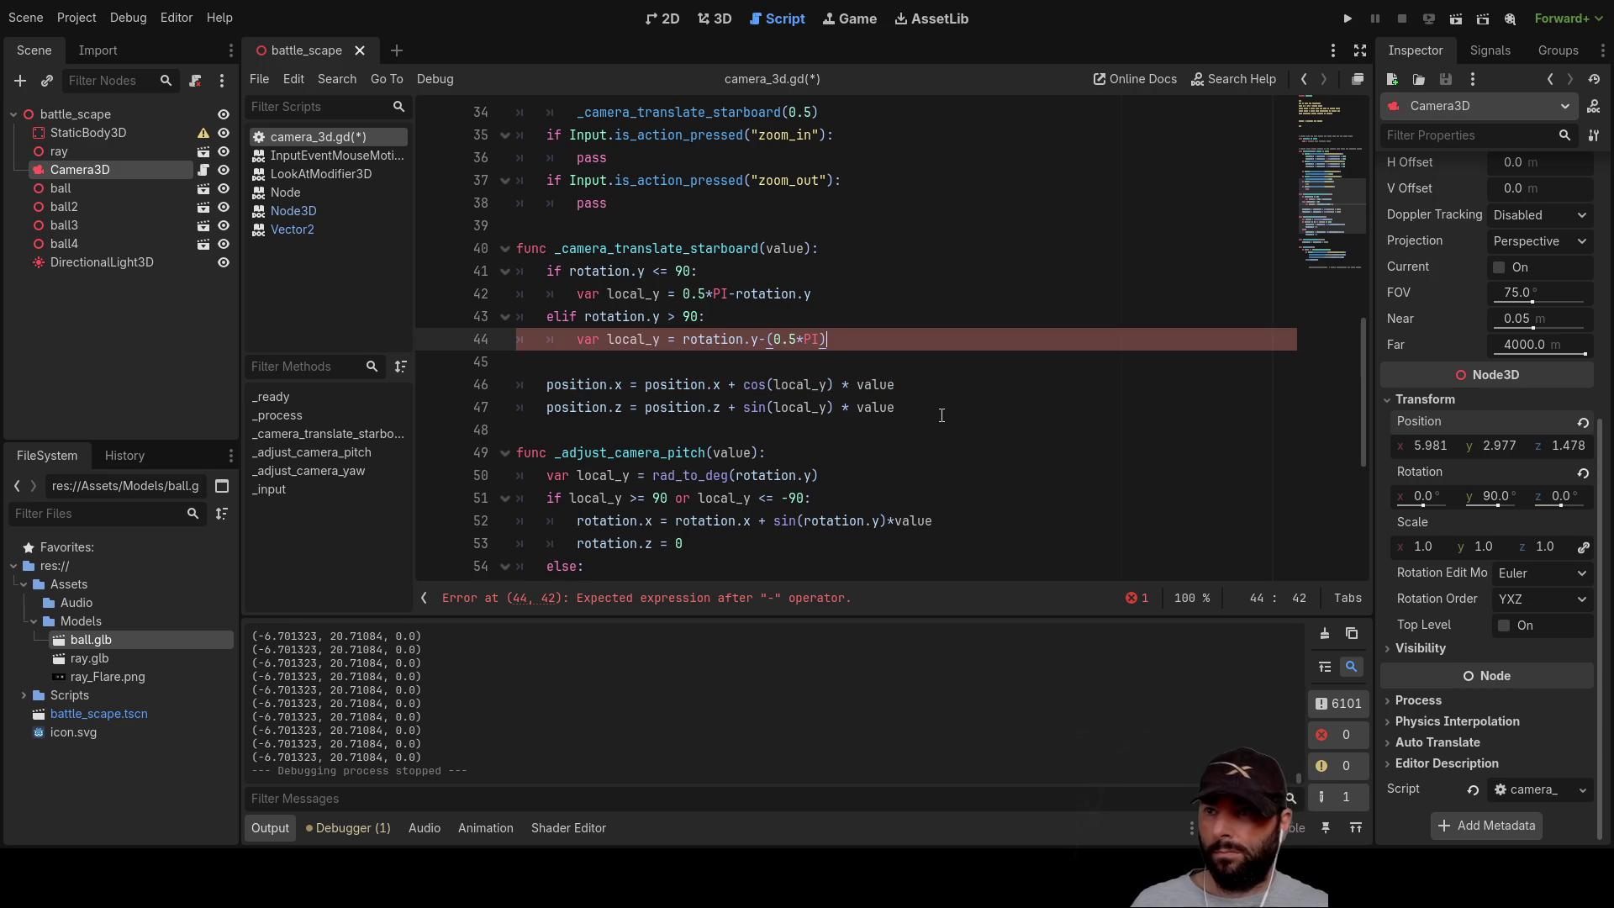
Step: Insert a new indented elif line below the second branch
key(Down)
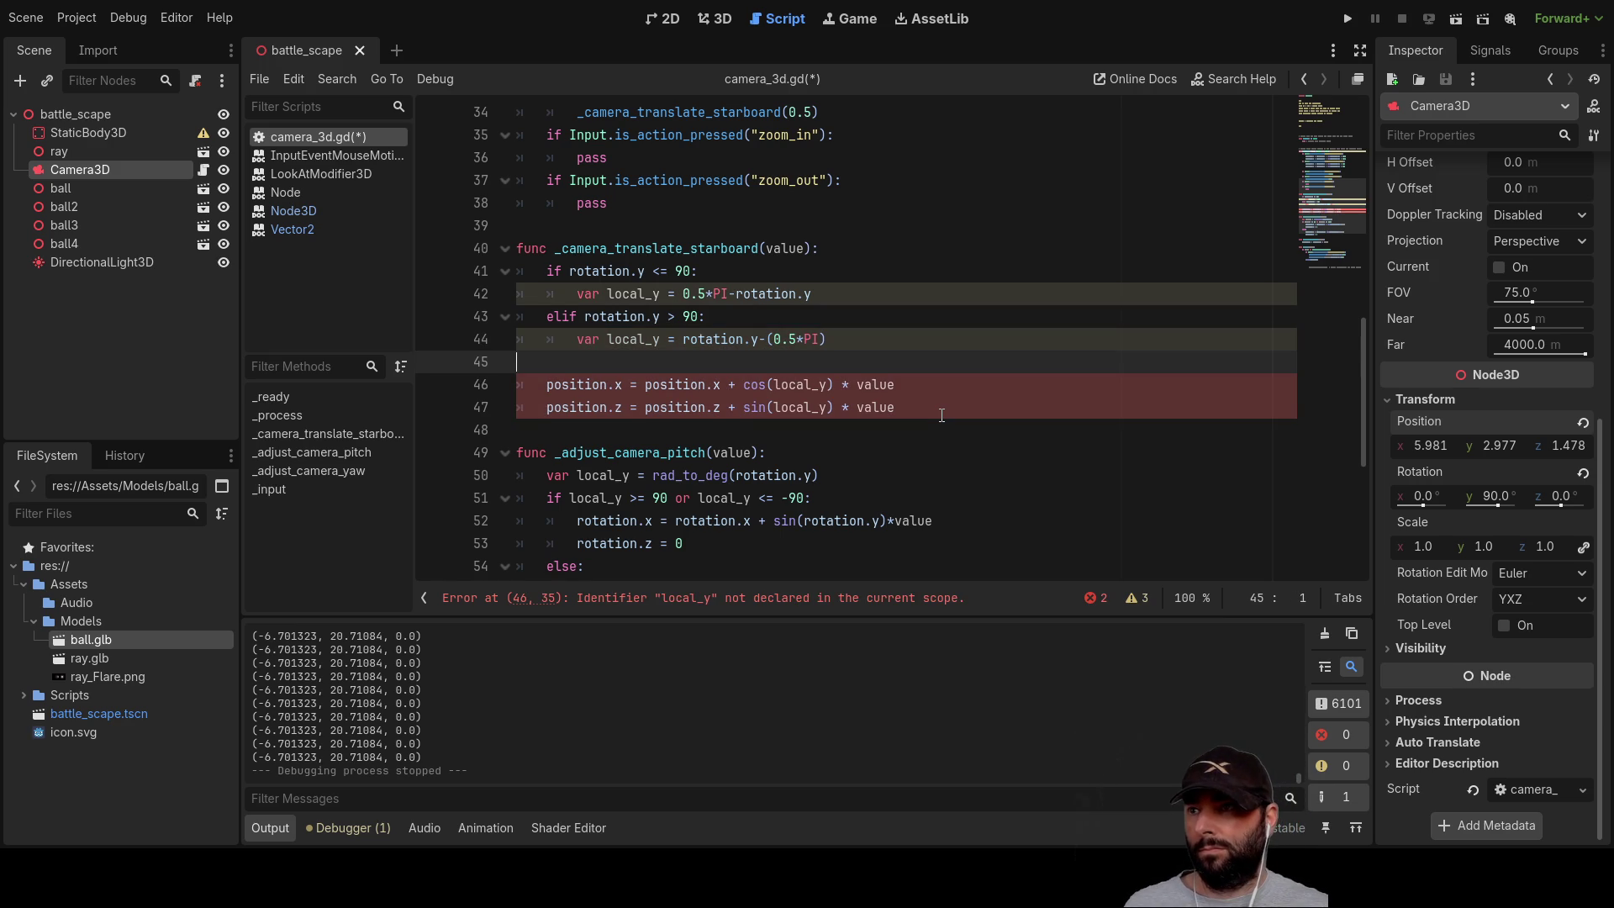
key(Return)
key(Up)
key(Tab)
text(elif)
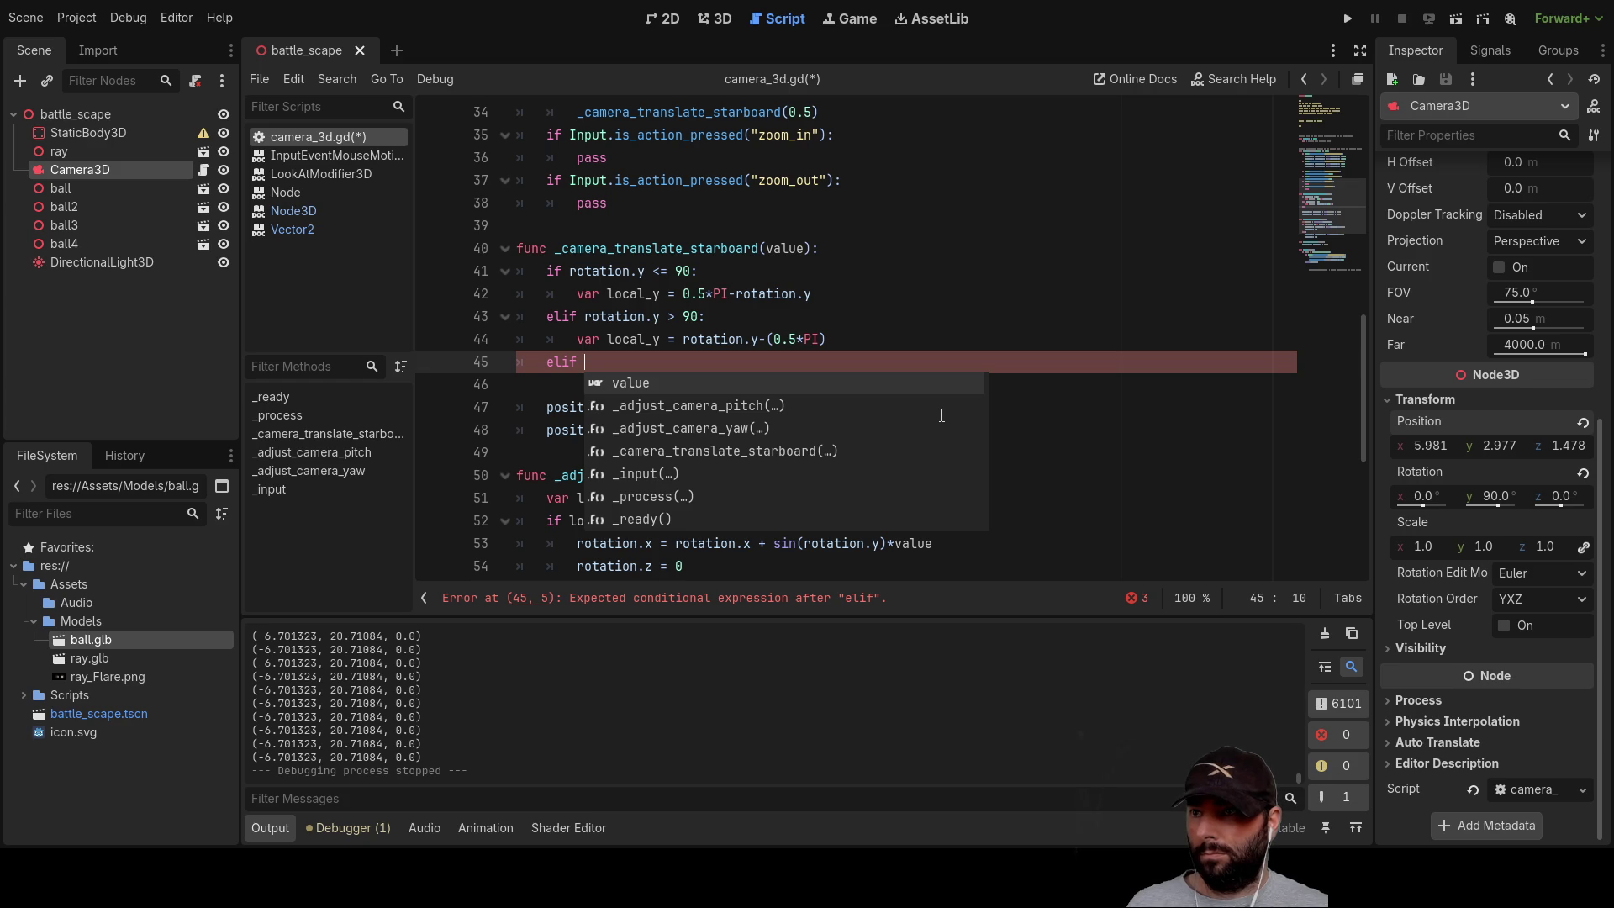
key(Up)
key(Up)
key(Up)
key(Escape)
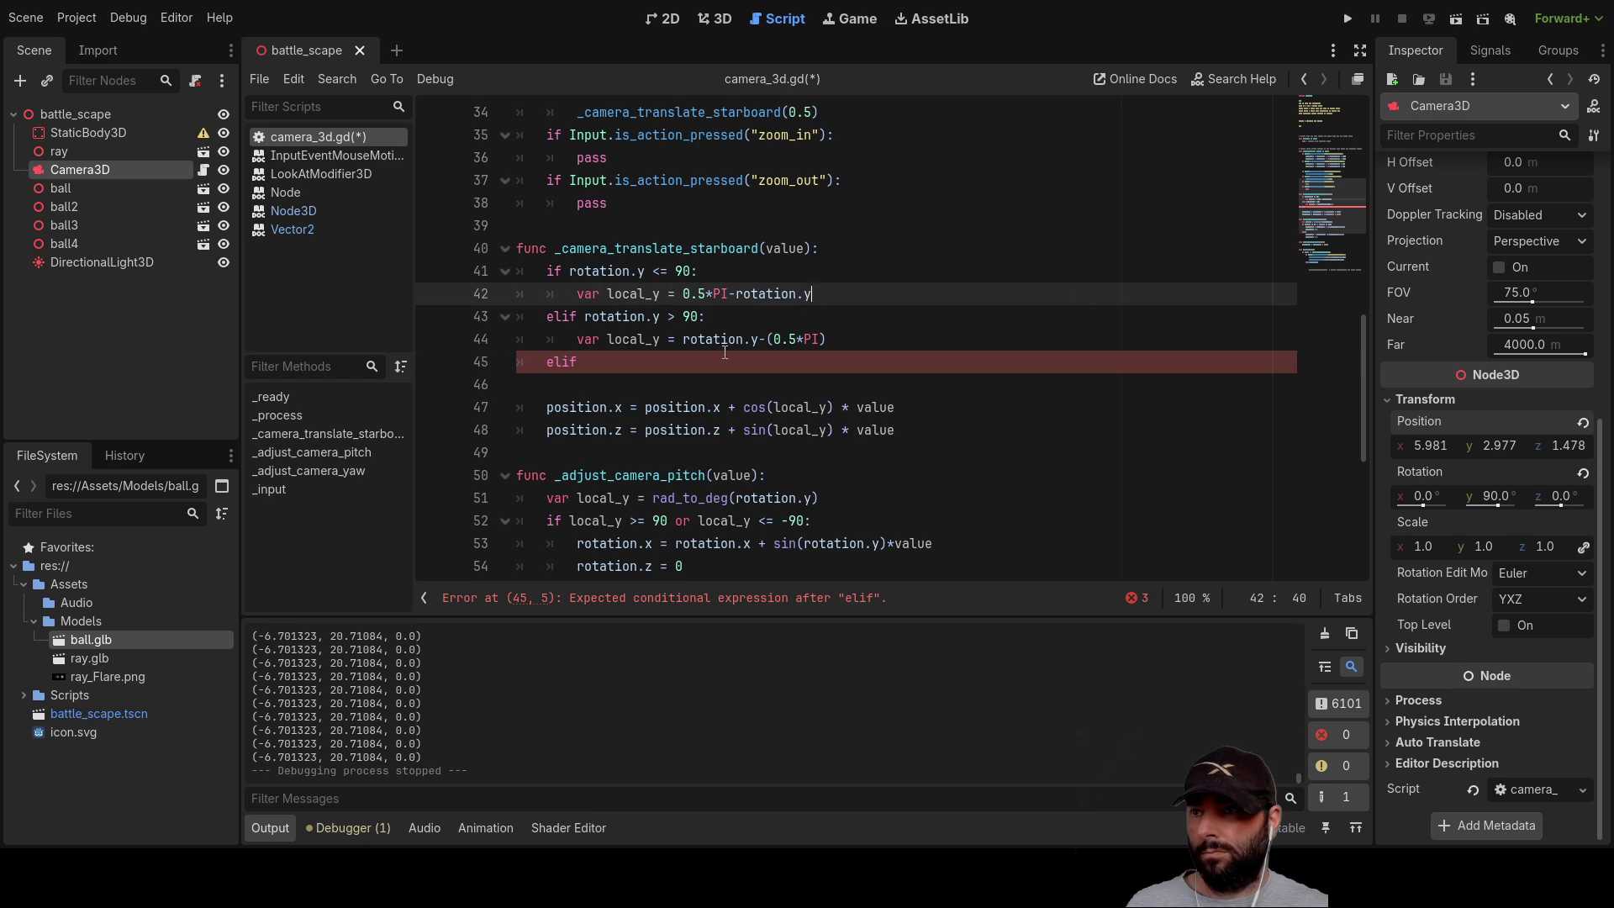
Step: Complete it as 'elif rotation.y > -90:' and start appending 'and >0' to the first condition
drag(706, 316, 585, 317)
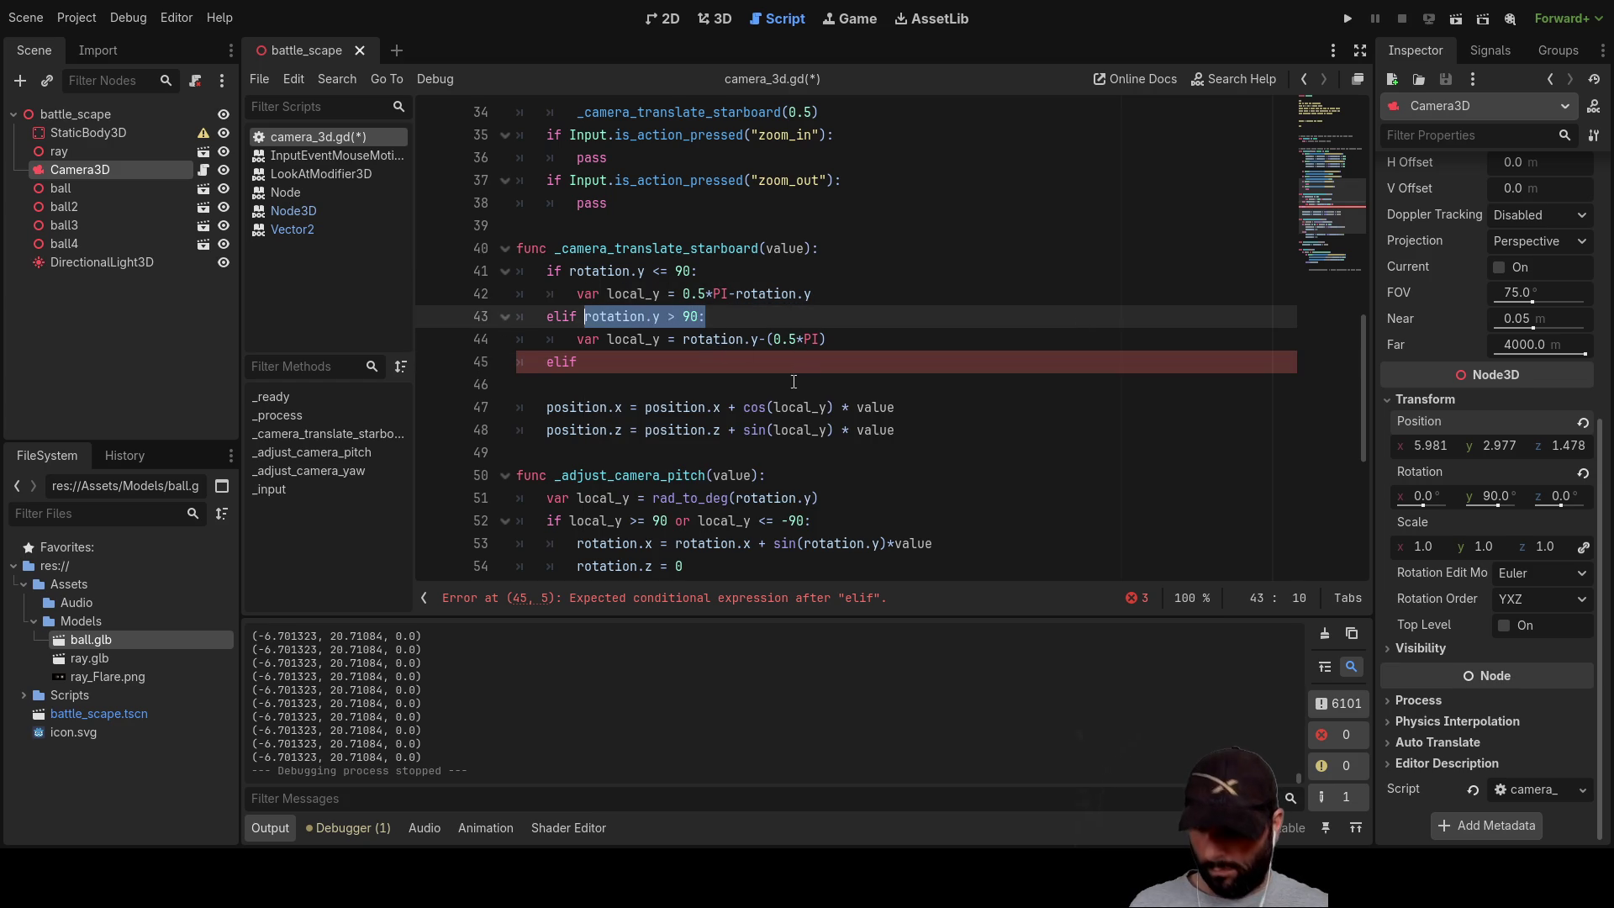
key(ctrl+c)
click(591, 372)
key(ctrl+v)
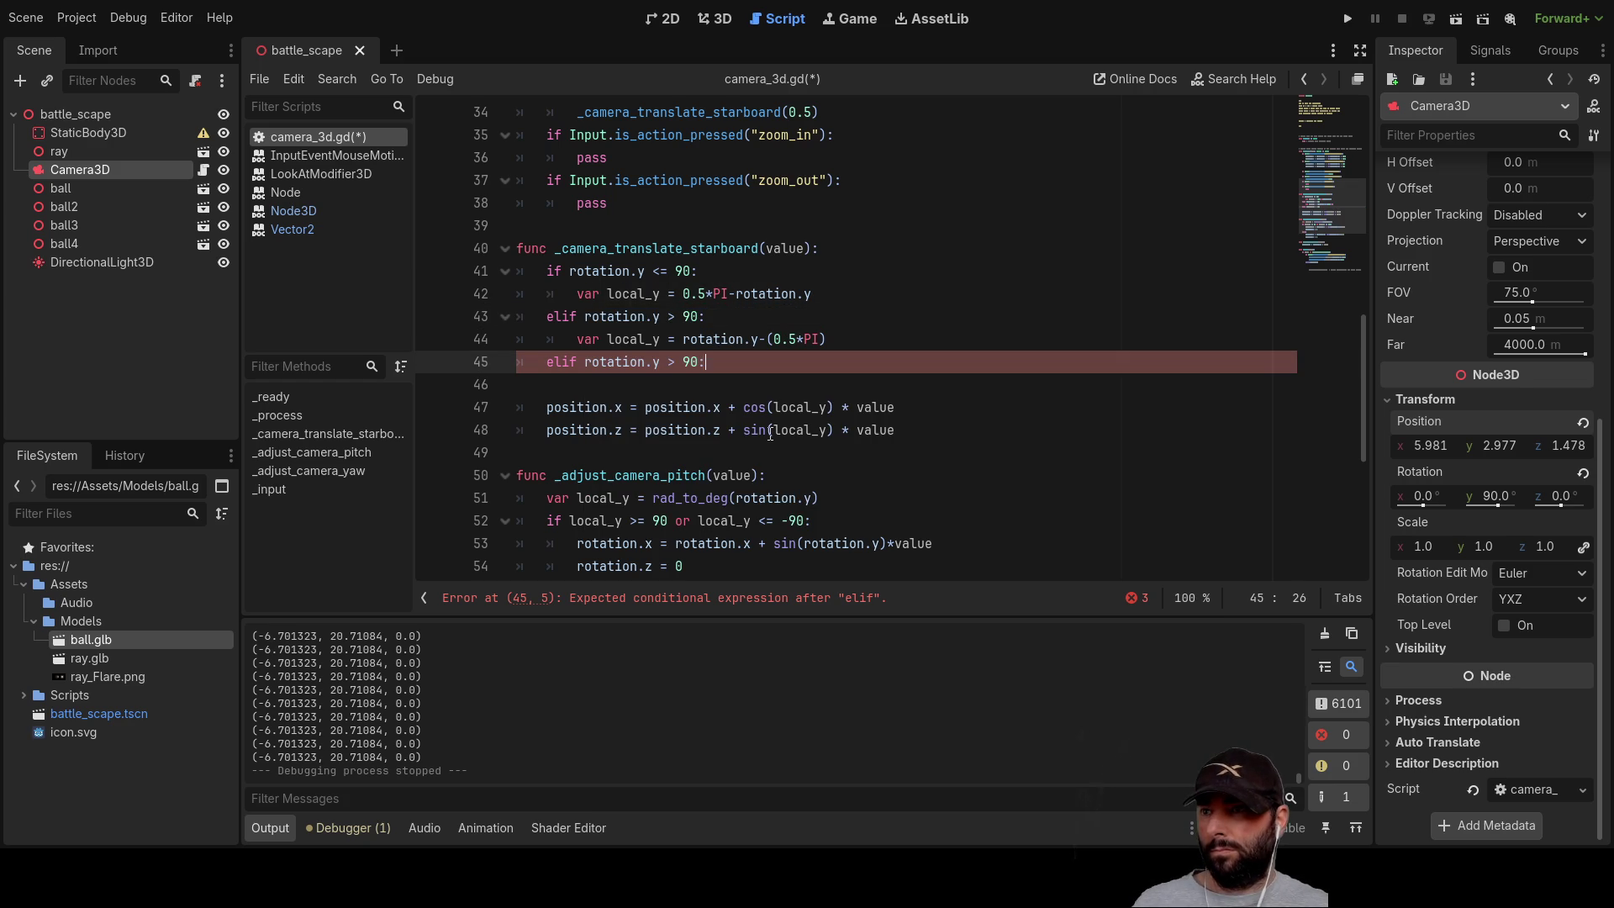
key(Right)
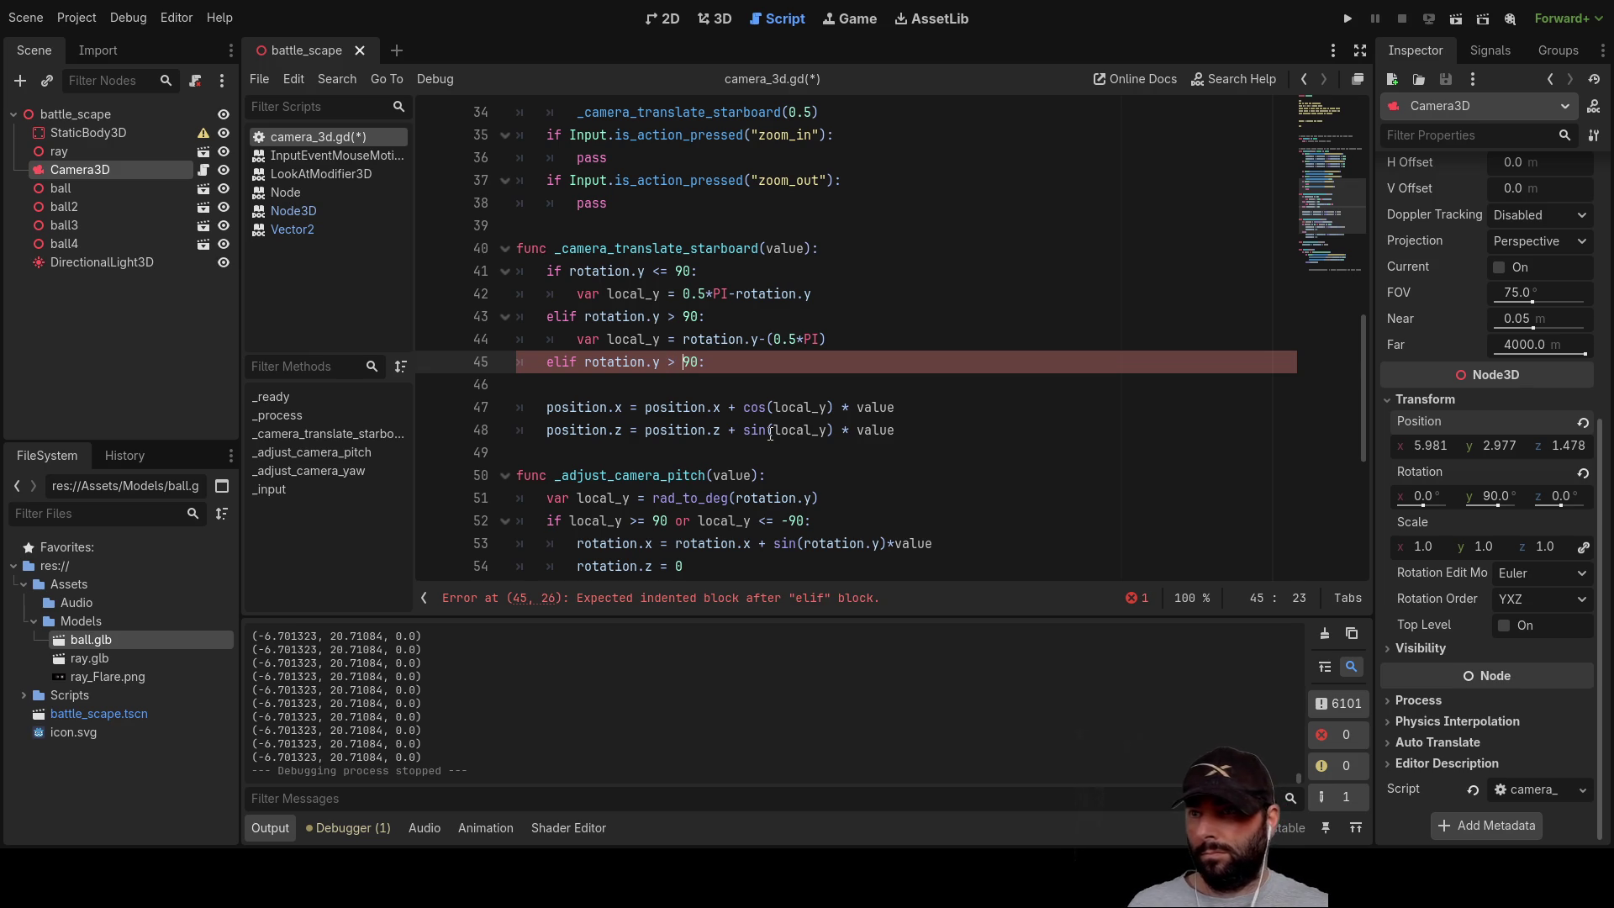
text(-)
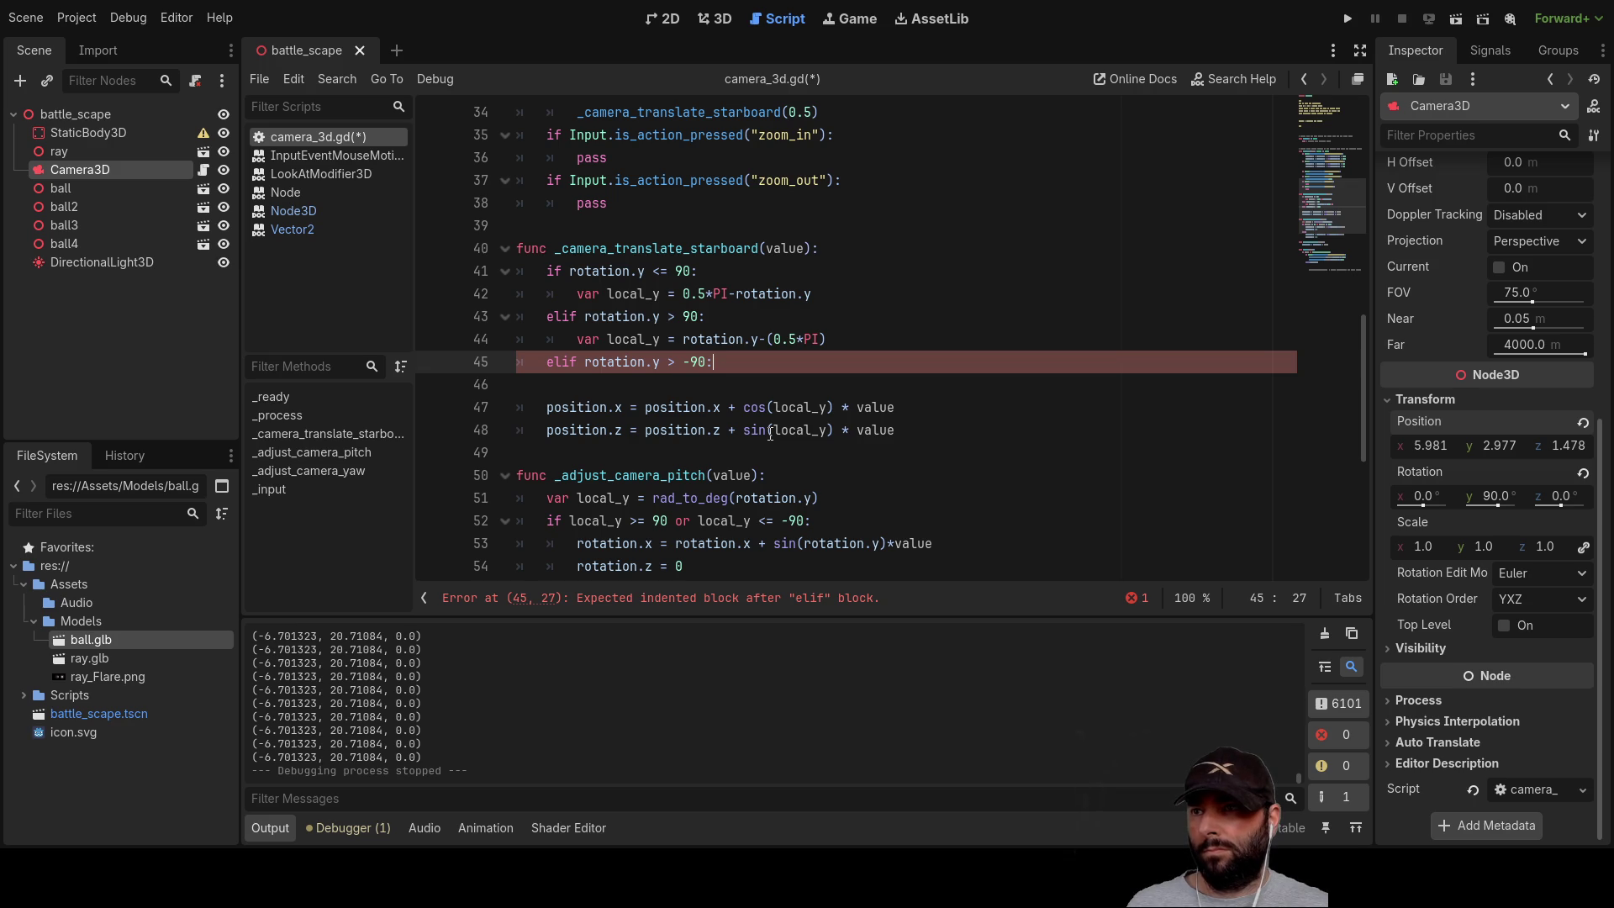
key(Up)
key(Up)
key(Up)
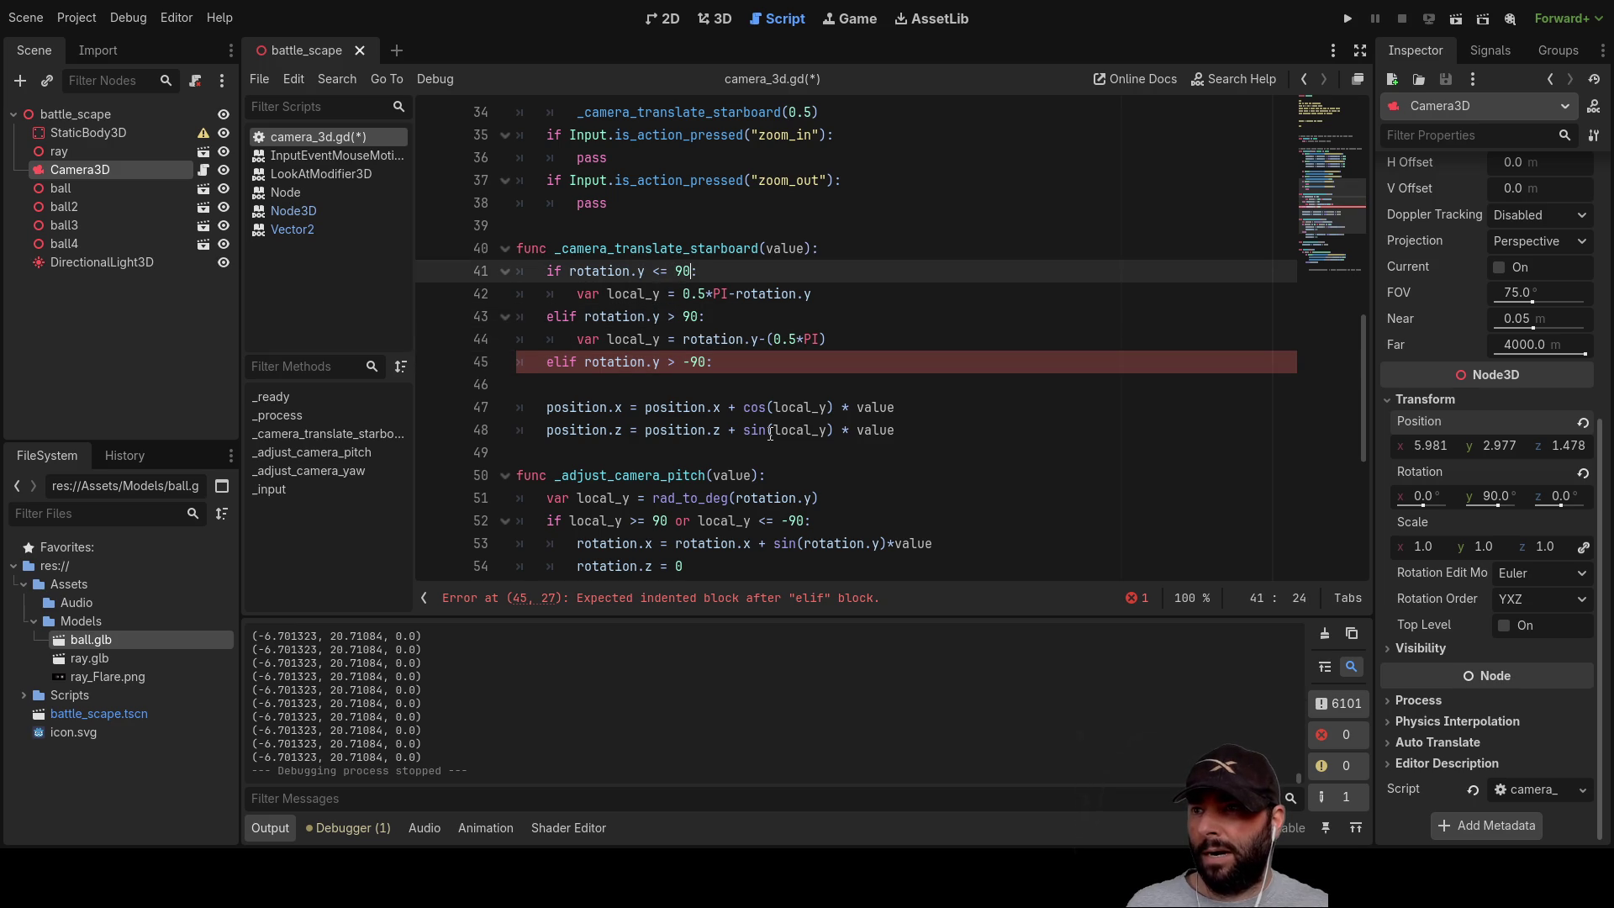
text( and )
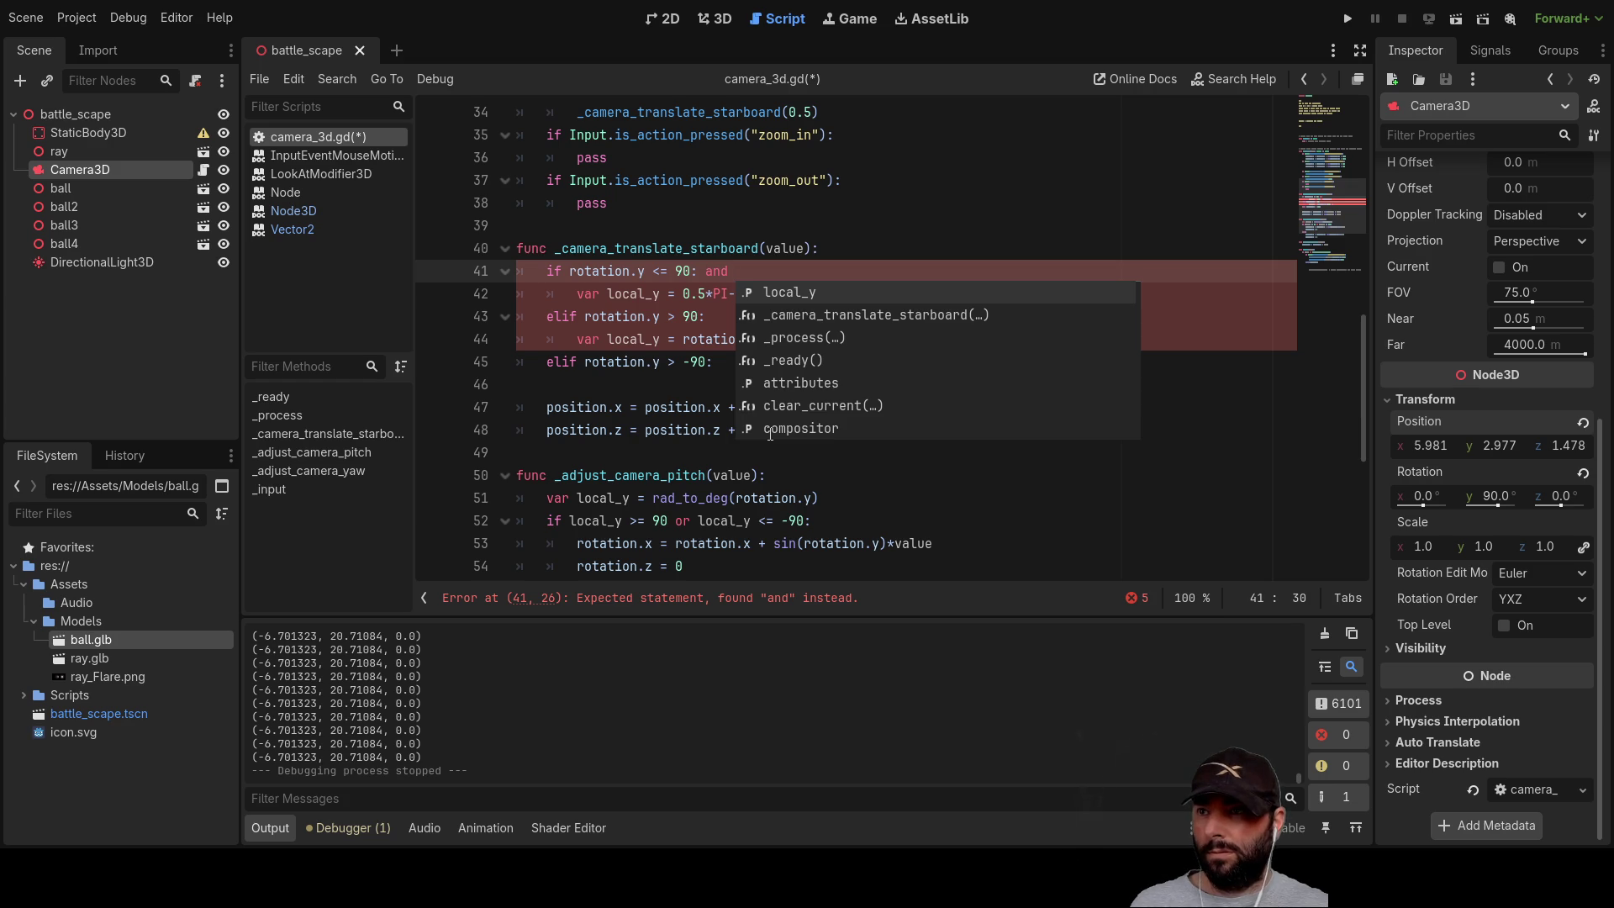
text(>)
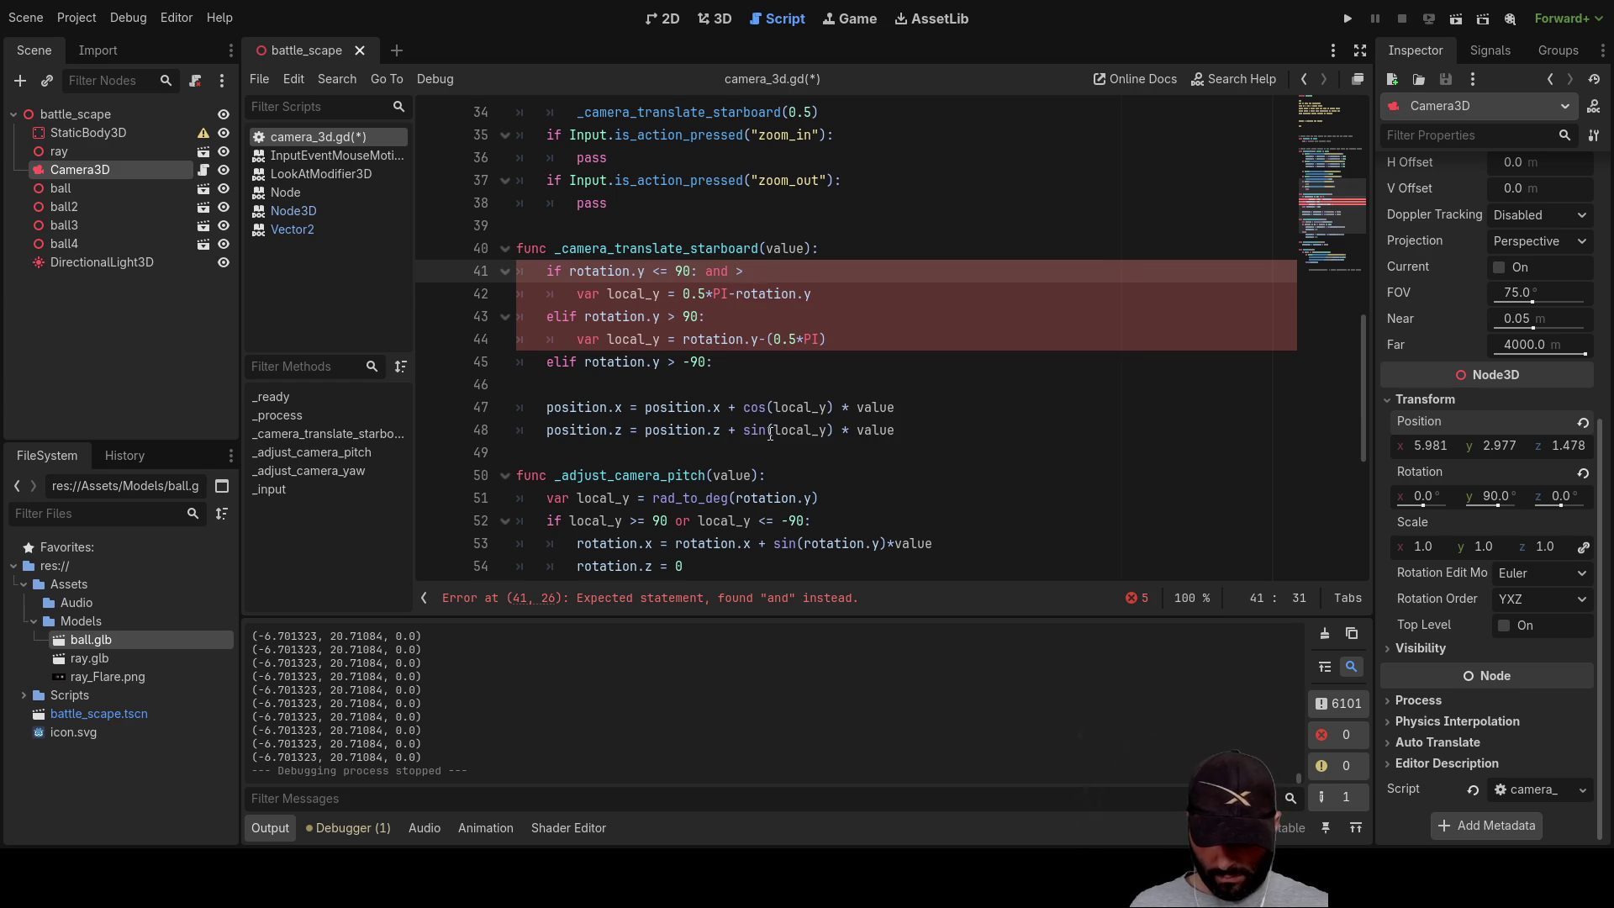
text(0)
Step: Make line 41 read 'if rotation.y <= 90 and rotation.y > 0:' and drop the stray colon after 90
key(Left)
key(Left)
key(Left)
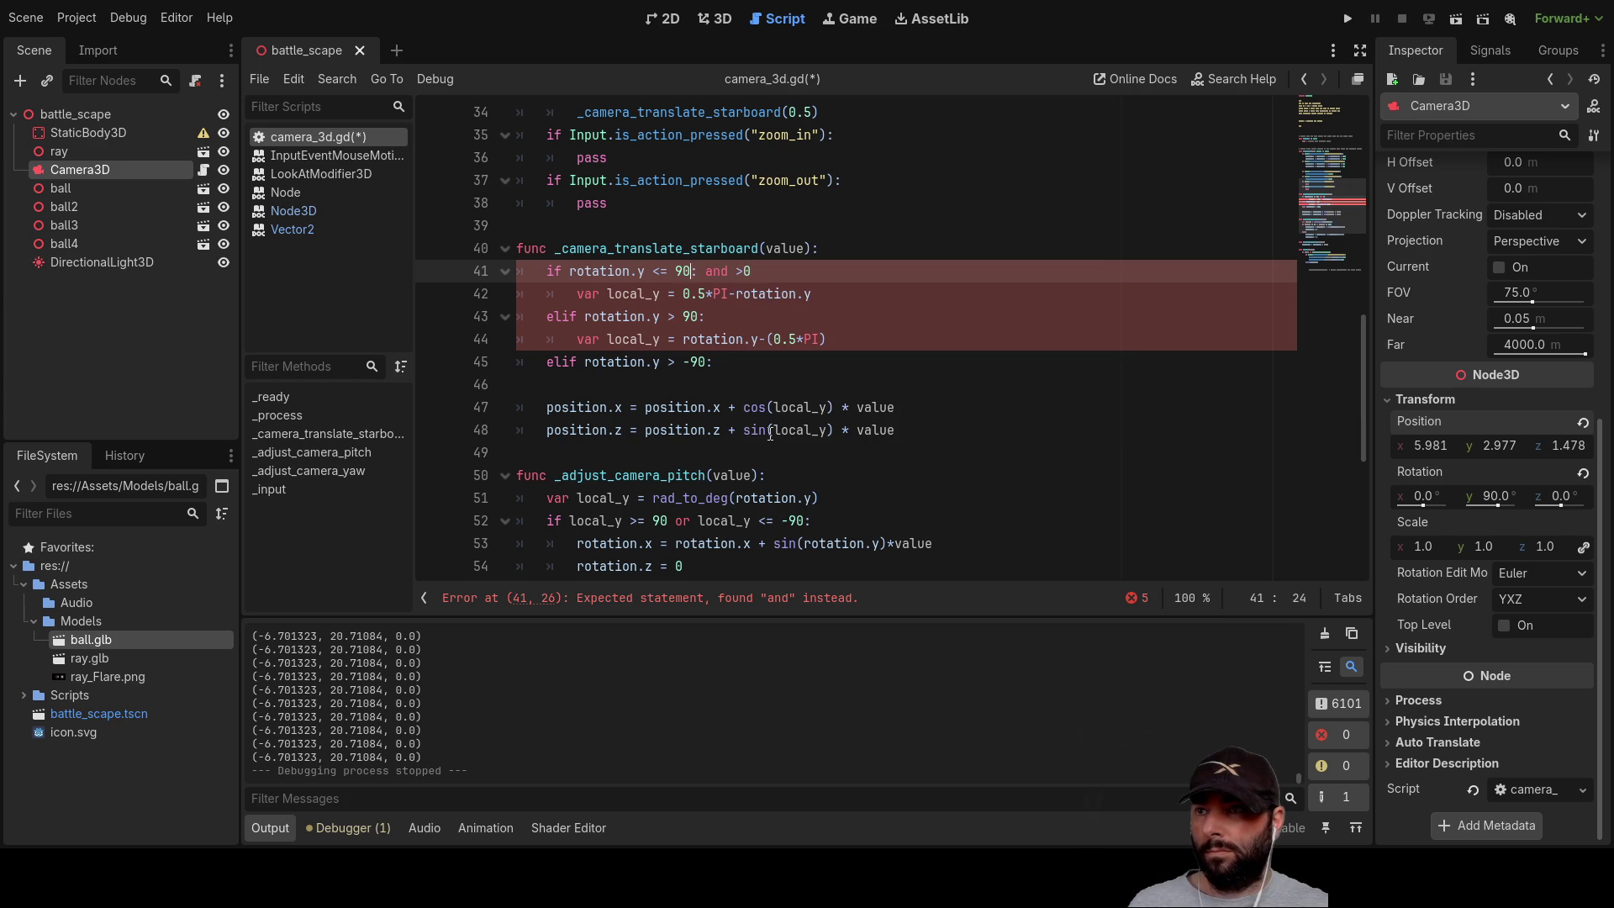
key(Left)
key(shift+Right)
key(shift+Right)
key(shift+Right)
key(ctrl+c)
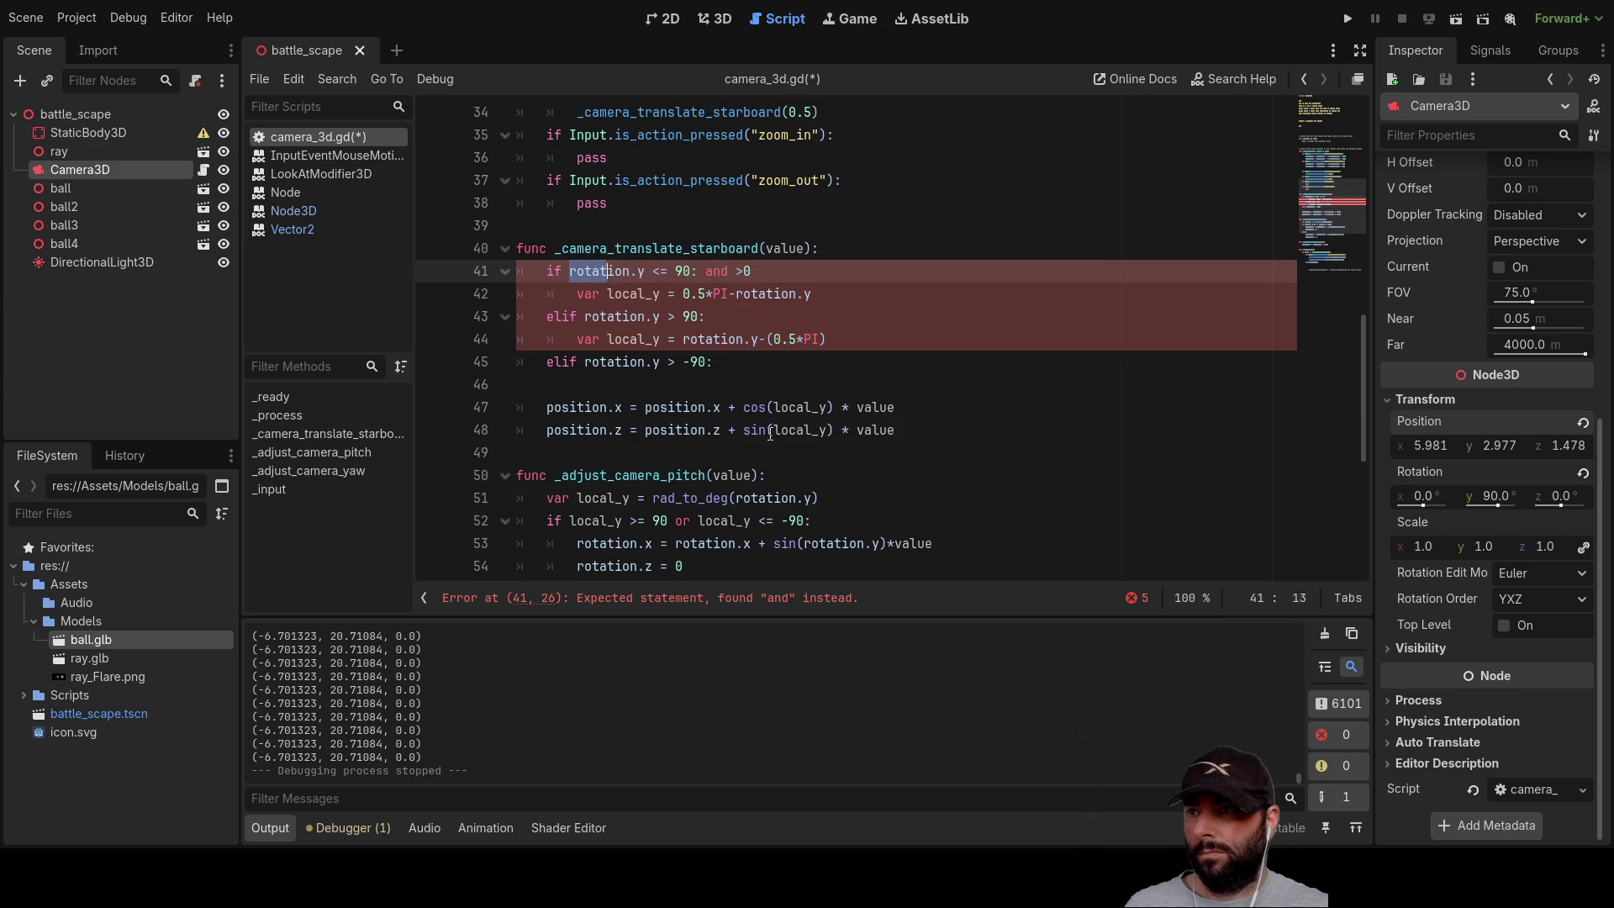
key(Right)
key(Right)
key(Right)
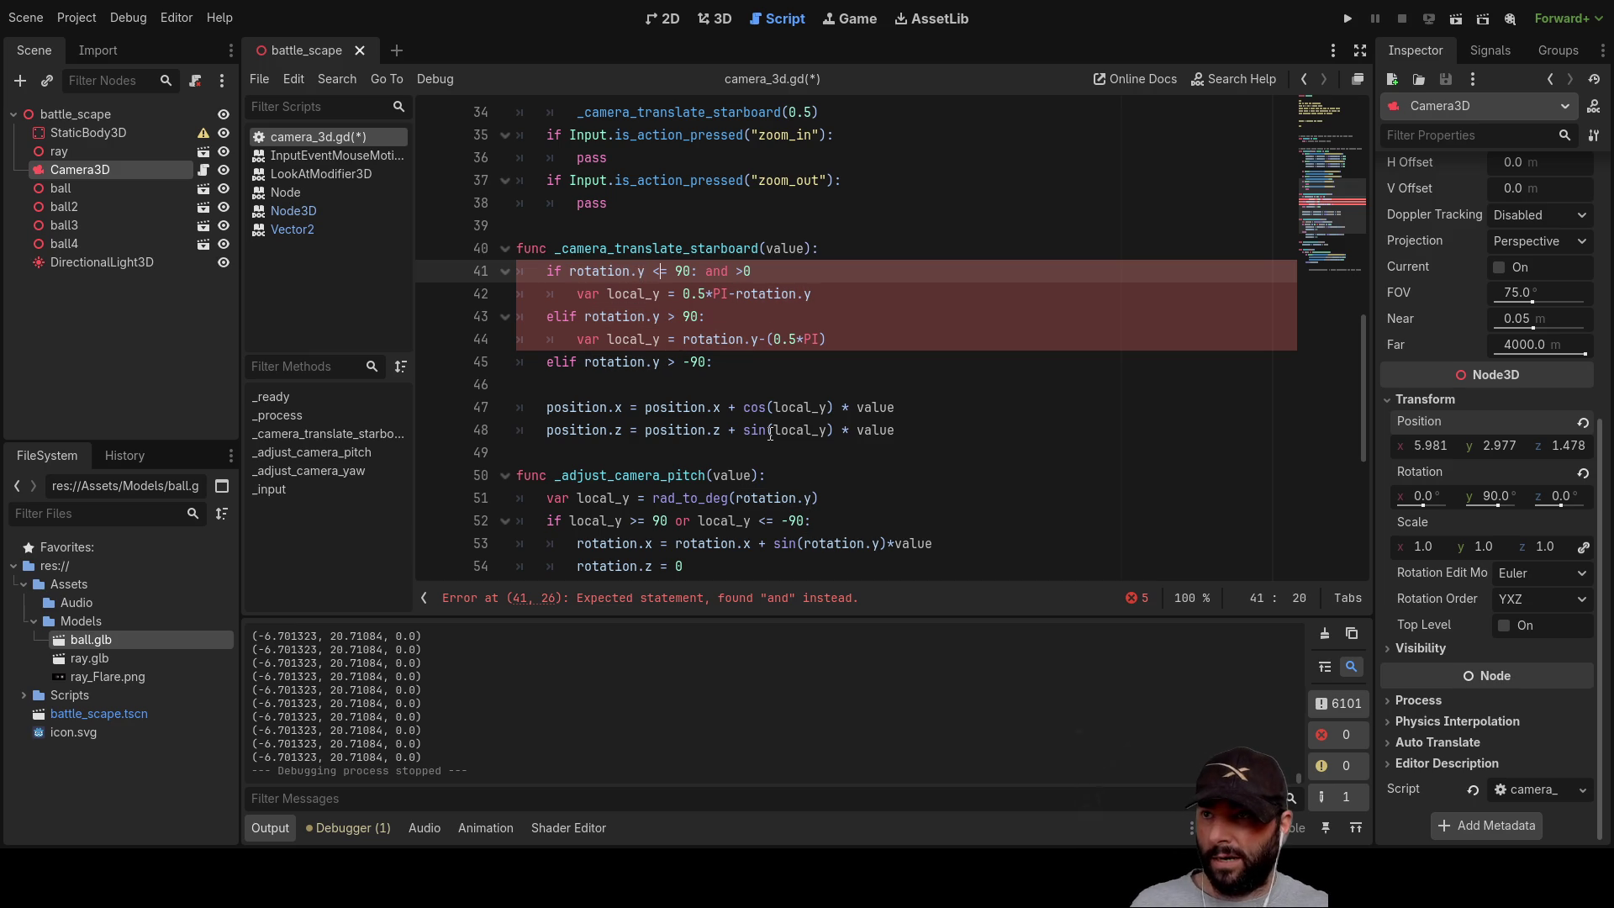
key(Right)
key(ctrl+v)
key(Down)
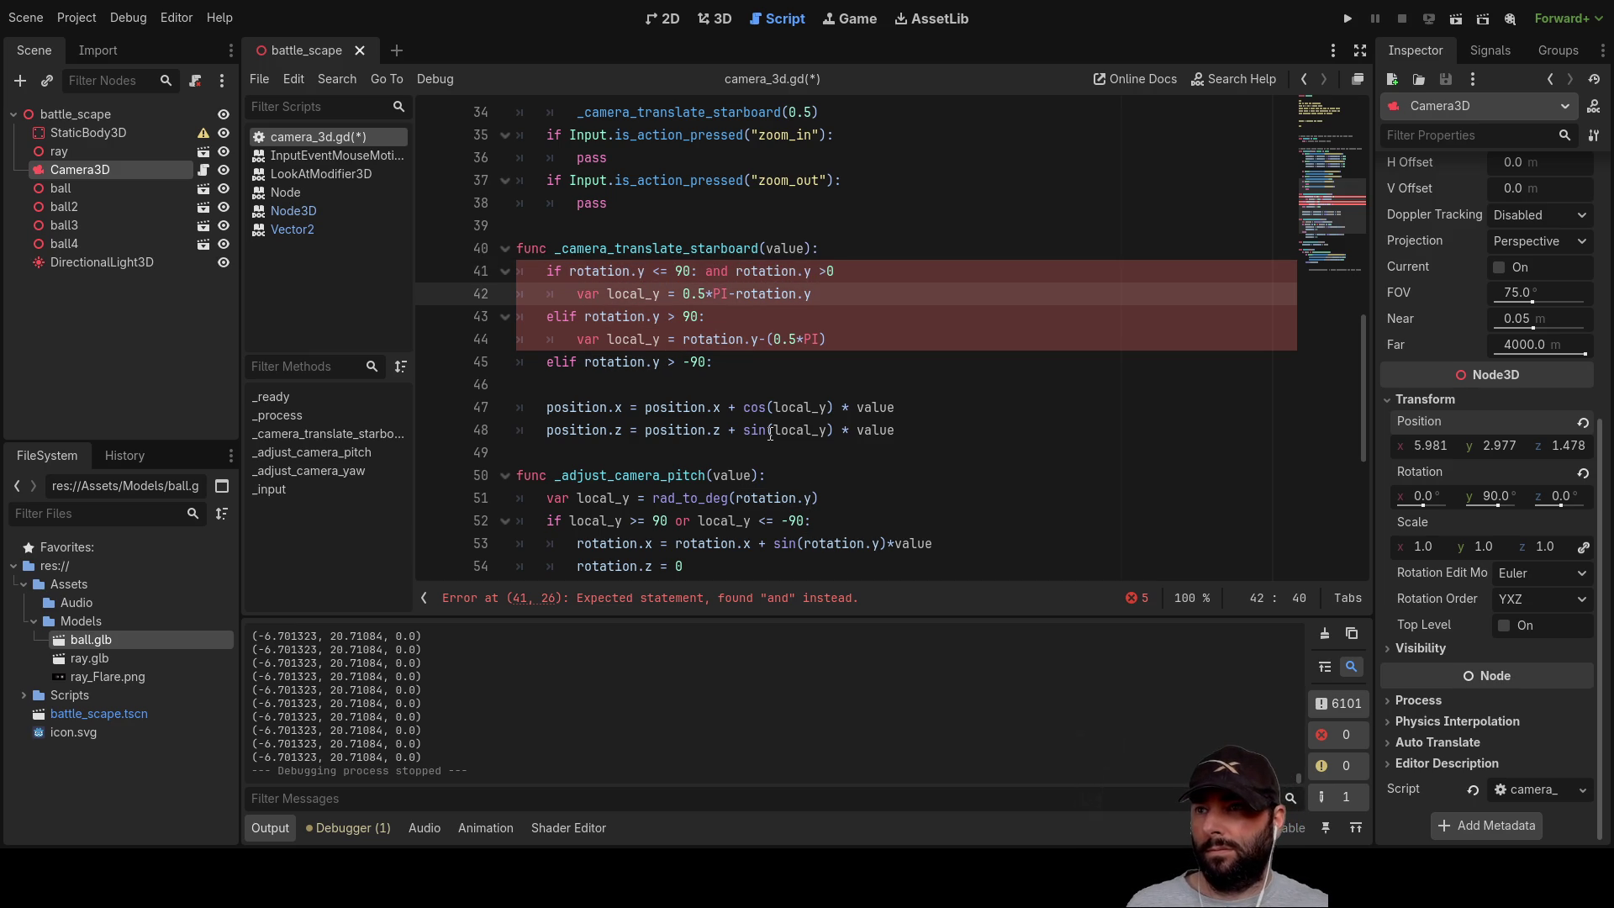
key(Up)
key(Left)
key(Left)
key(Left)
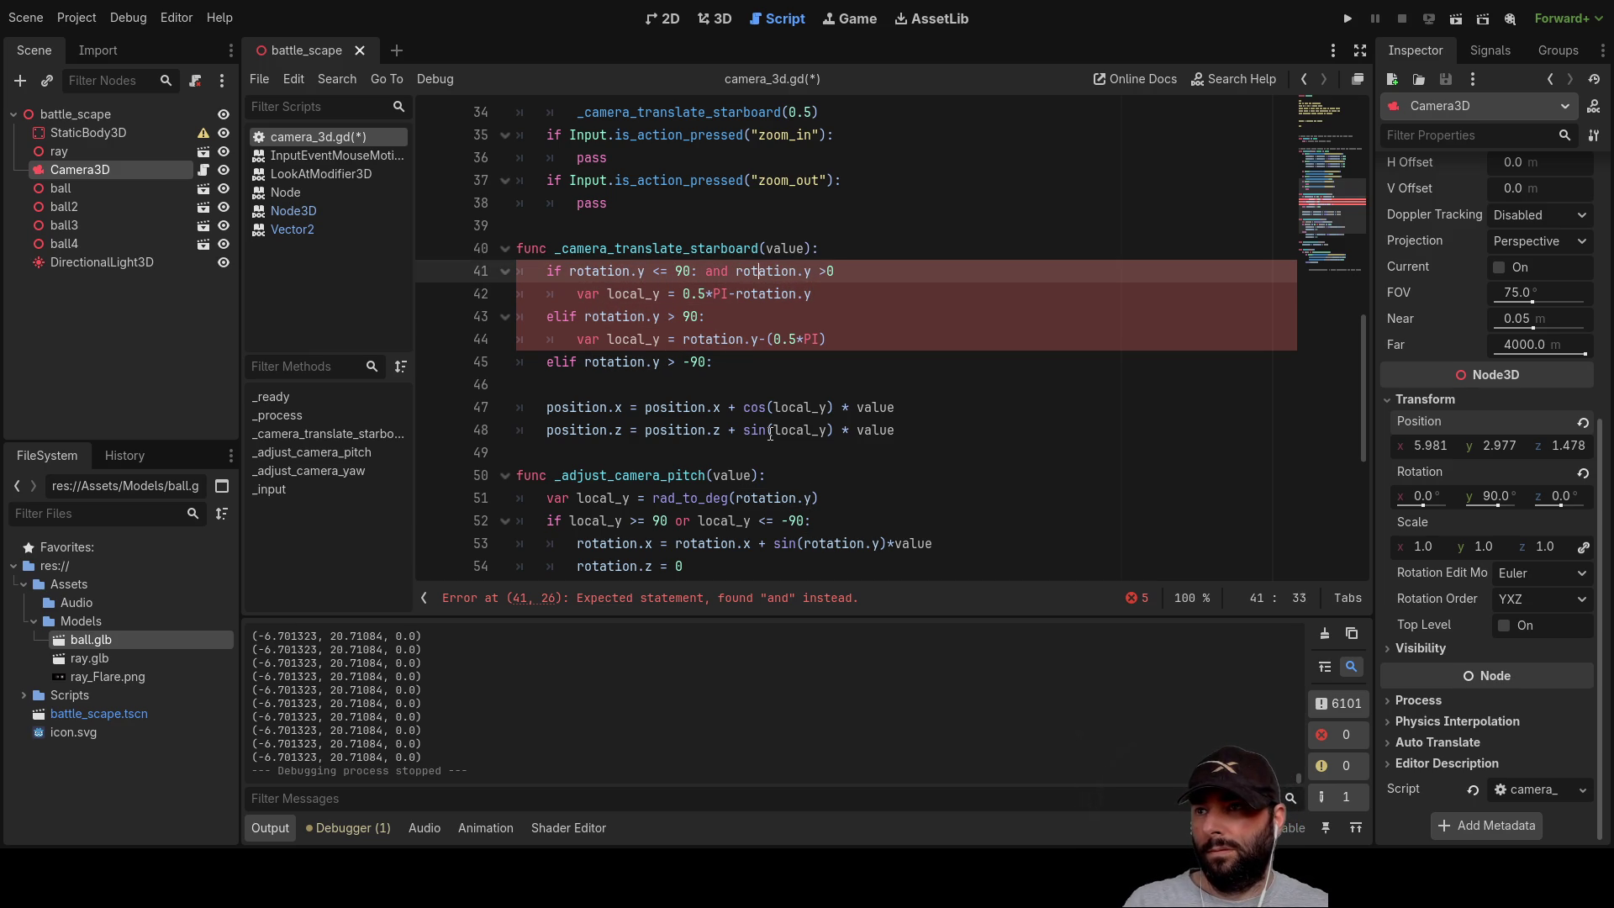
key(BackSpace)
key(End)
key(Left)
key(Left)
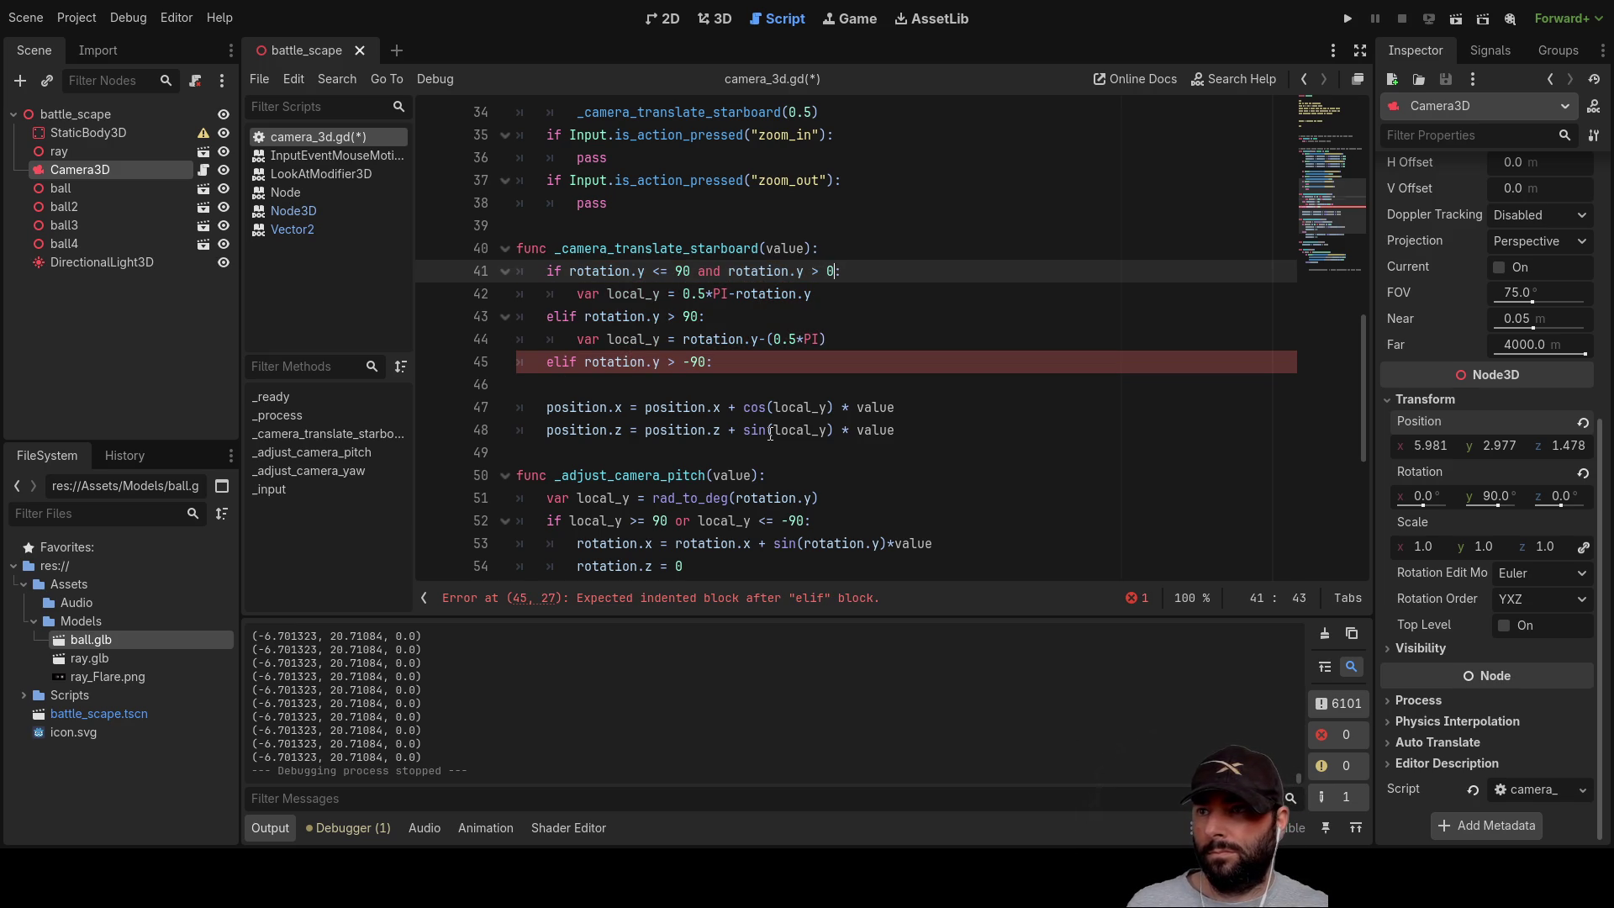
key(Down)
key(Down)
key(Down)
key(Down)
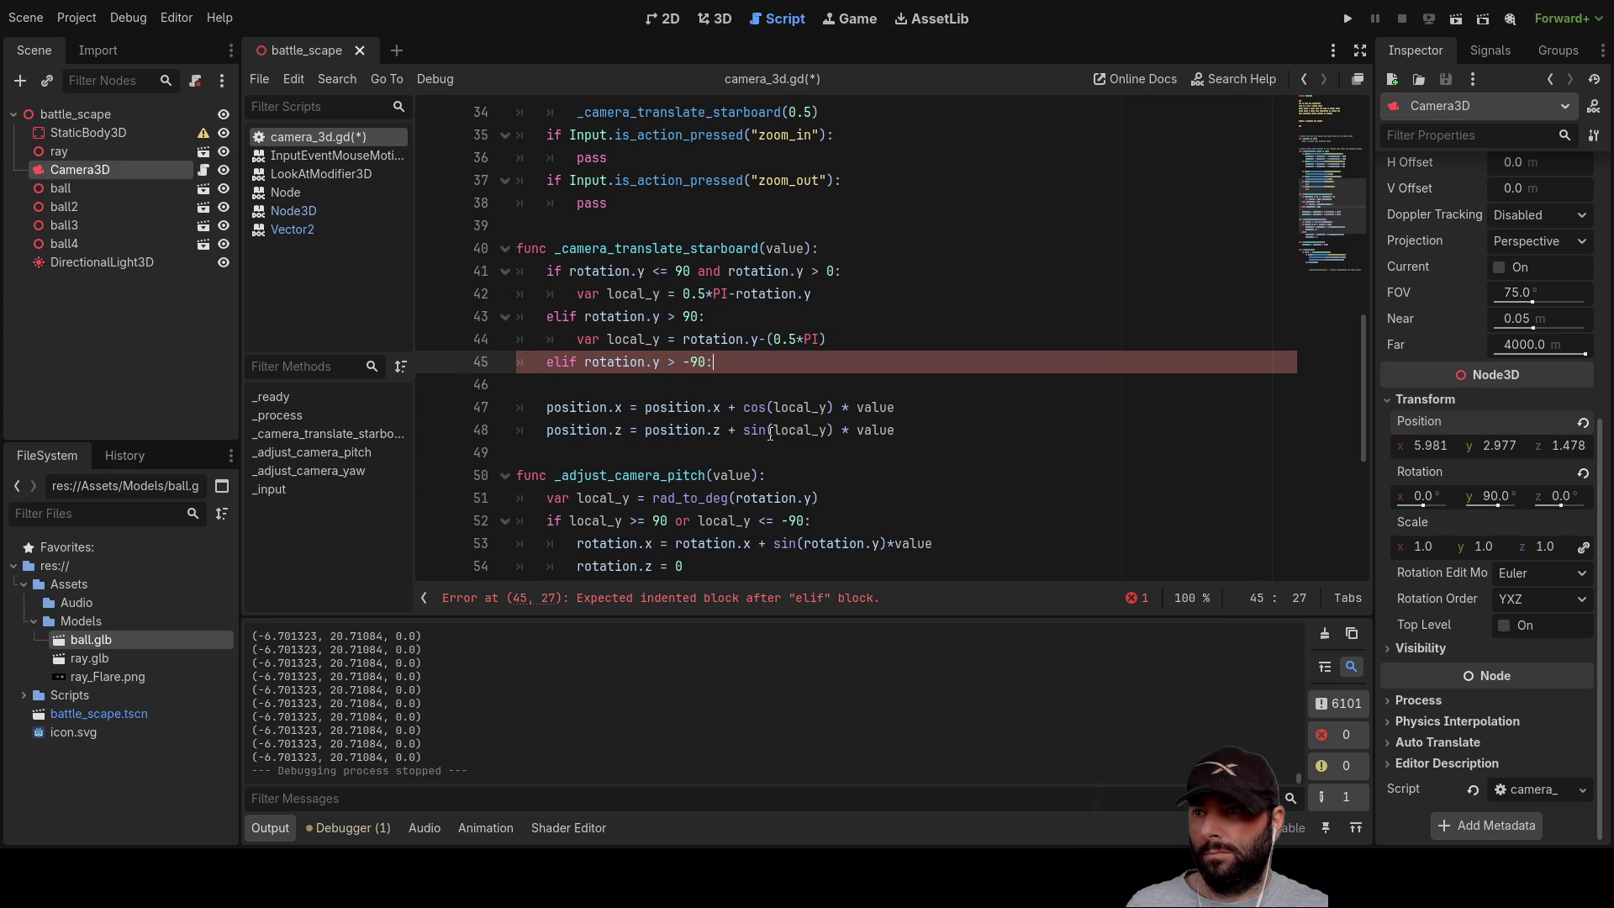
key(Down)
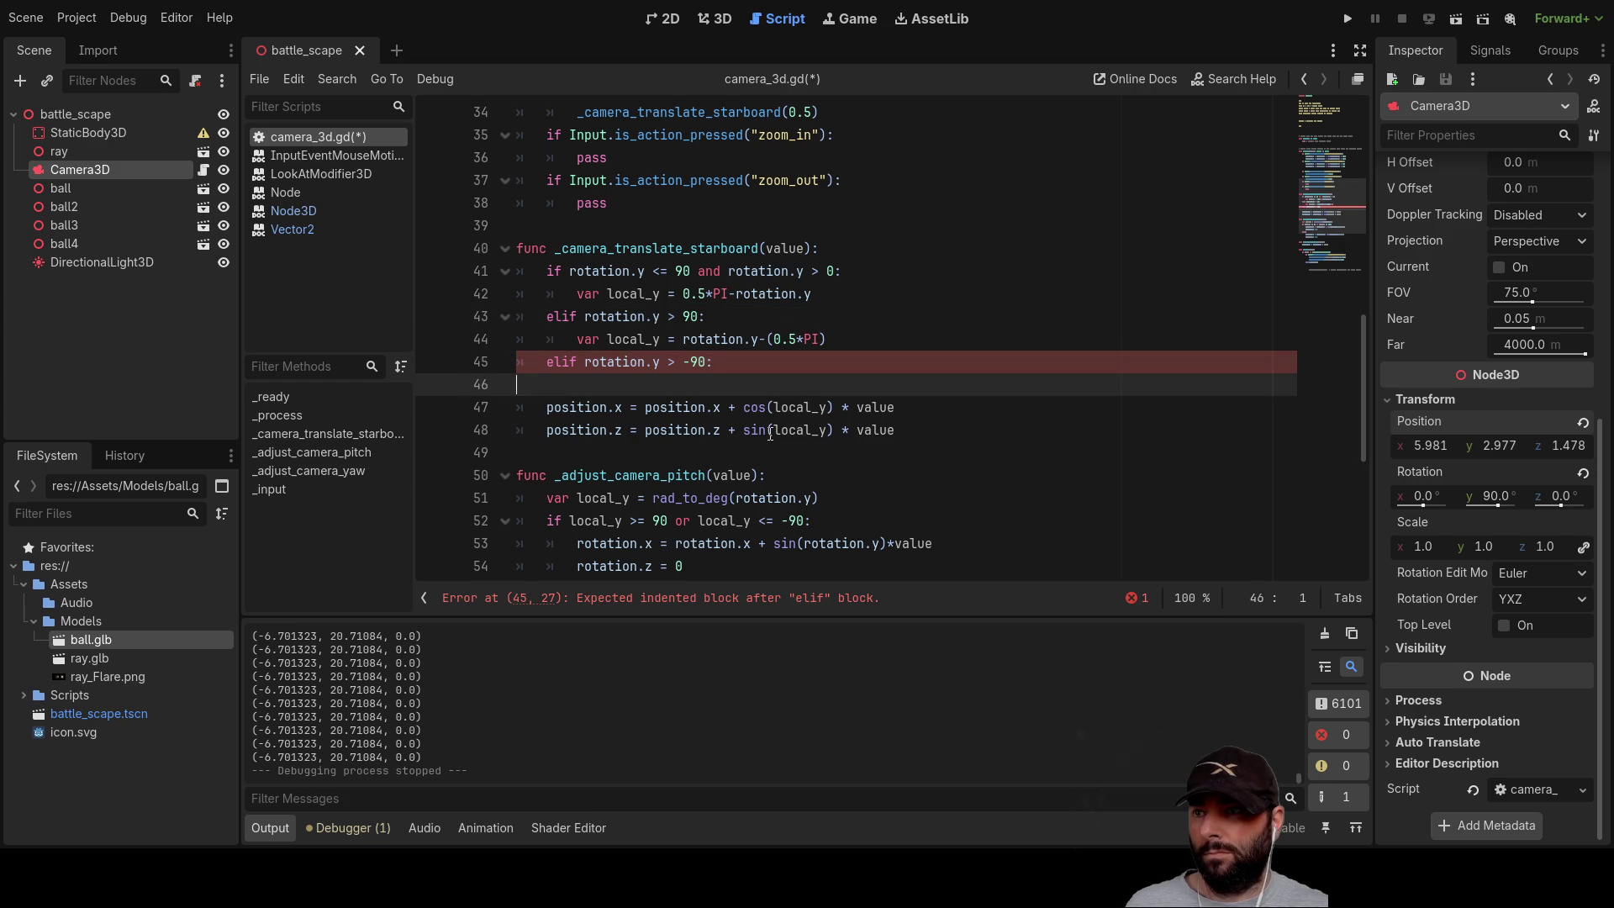
Step: Start an indented 'var local_y' line under the rotation.y > -90 branch, then bring up the Paint.NET sketch
key(Tab)
text(var)
key(Up)
key(Up)
key(shift+Right)
key(shift+Right)
key(shift+Right)
key(shift+Right)
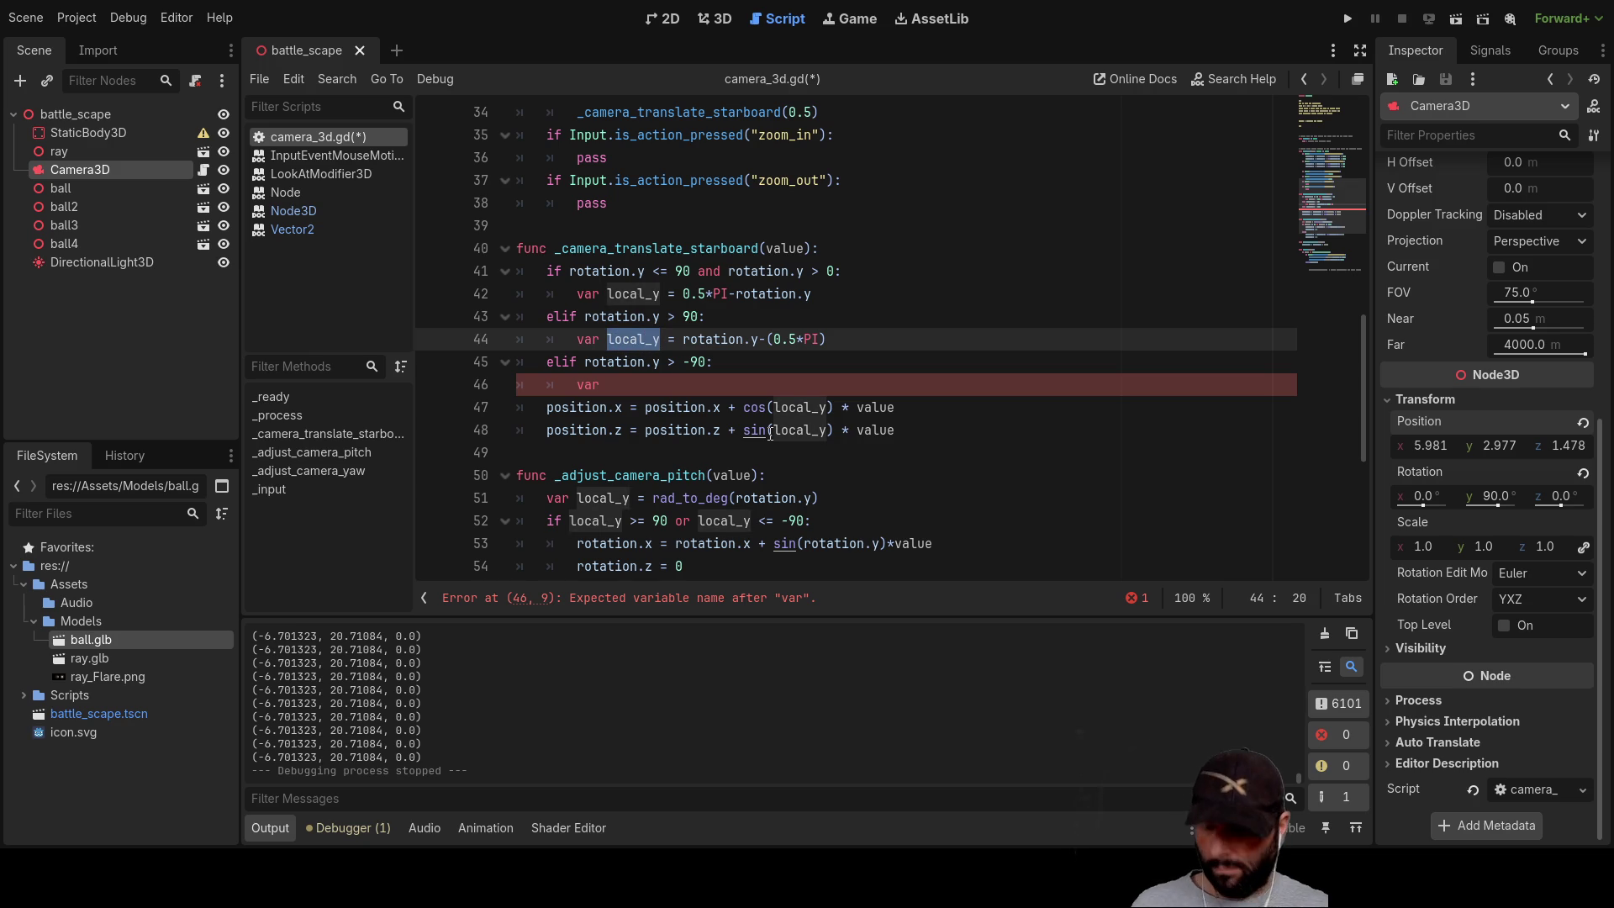
key(ctrl+c)
key(Down)
key(Down)
key(ctrl+v)
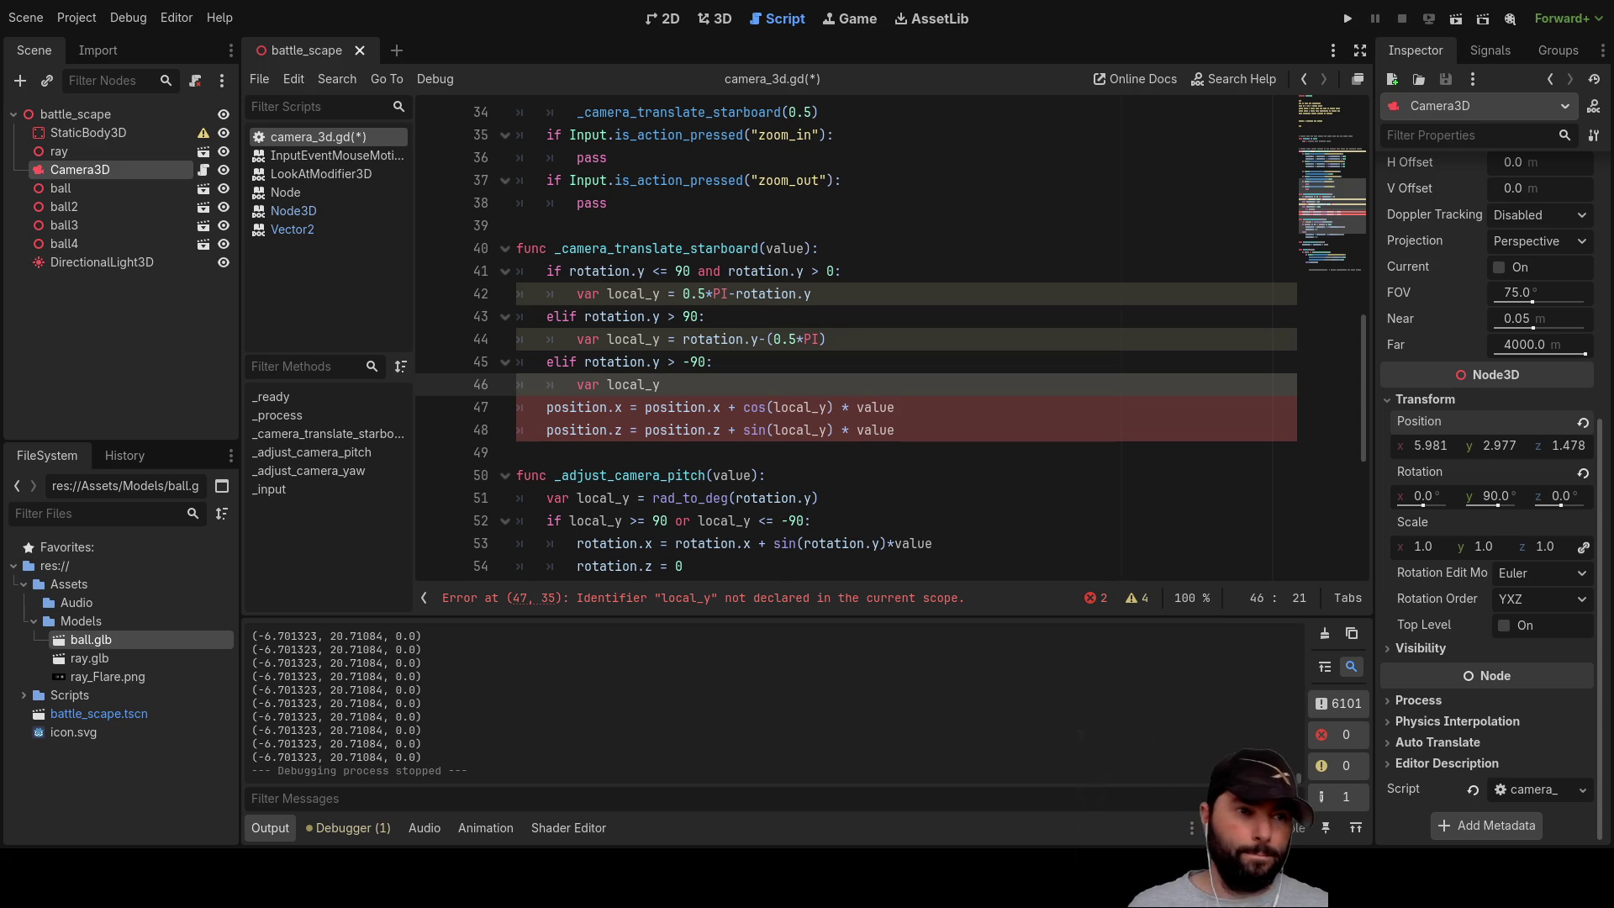
key(alt+Tab)
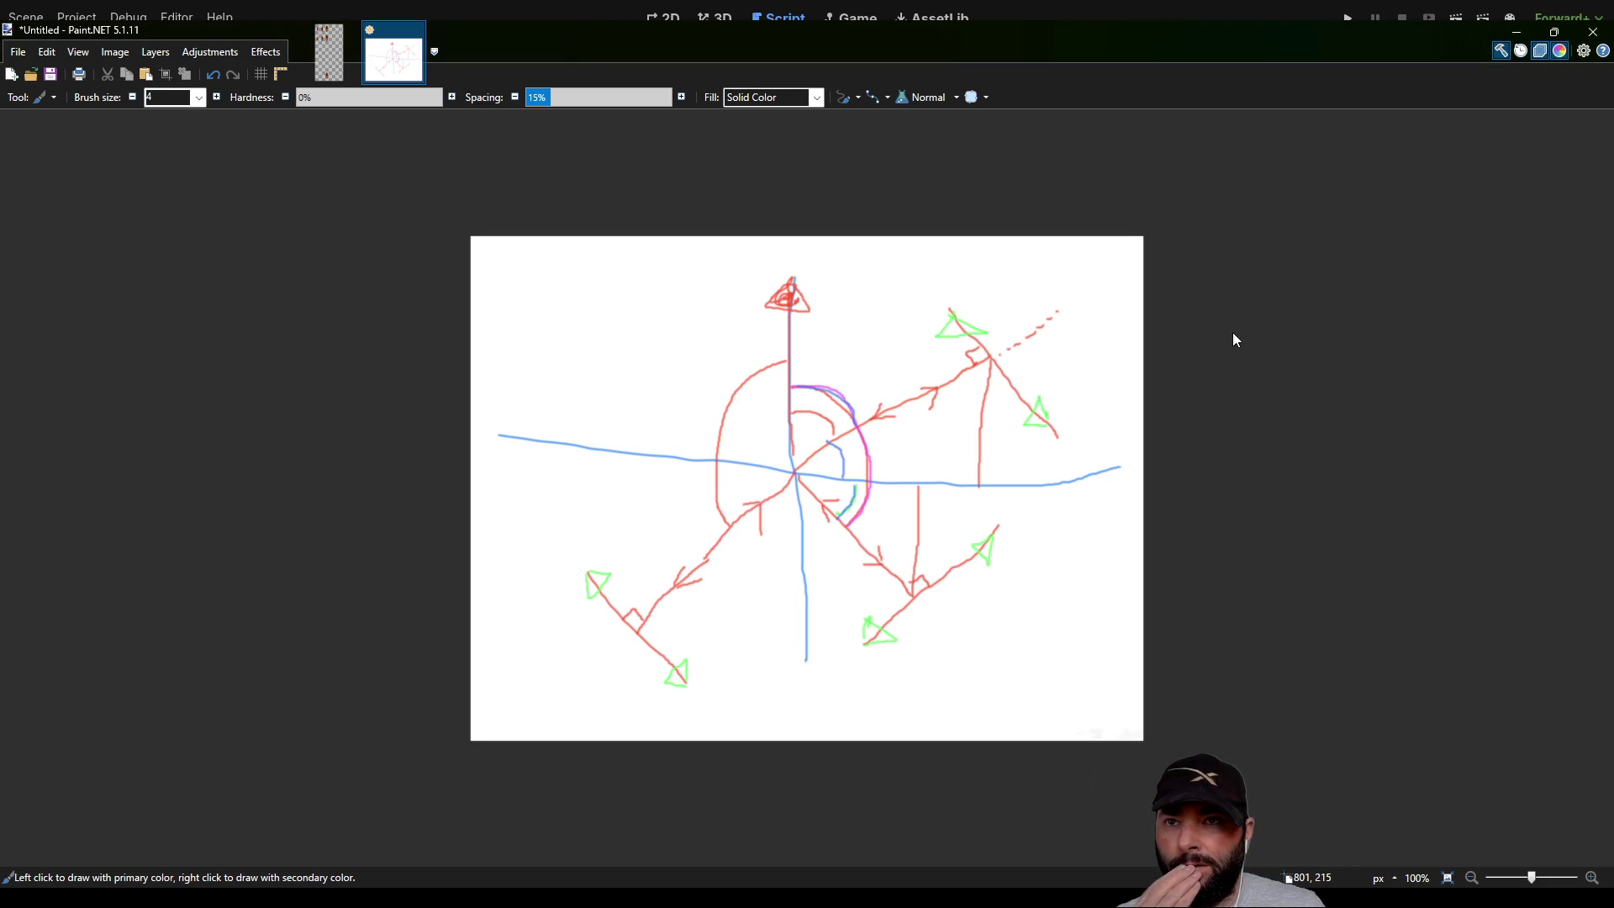
Step: Trace the left arc with a green line and add small green angle ticks, then return to Godot
mouse_move(784, 360)
mouse_down()
mouse_move(737, 384)
mouse_move(713, 447)
mouse_move(718, 517)
mouse_move(745, 504)
mouse_move(684, 460)
mouse_move(674, 568)
mouse_up()
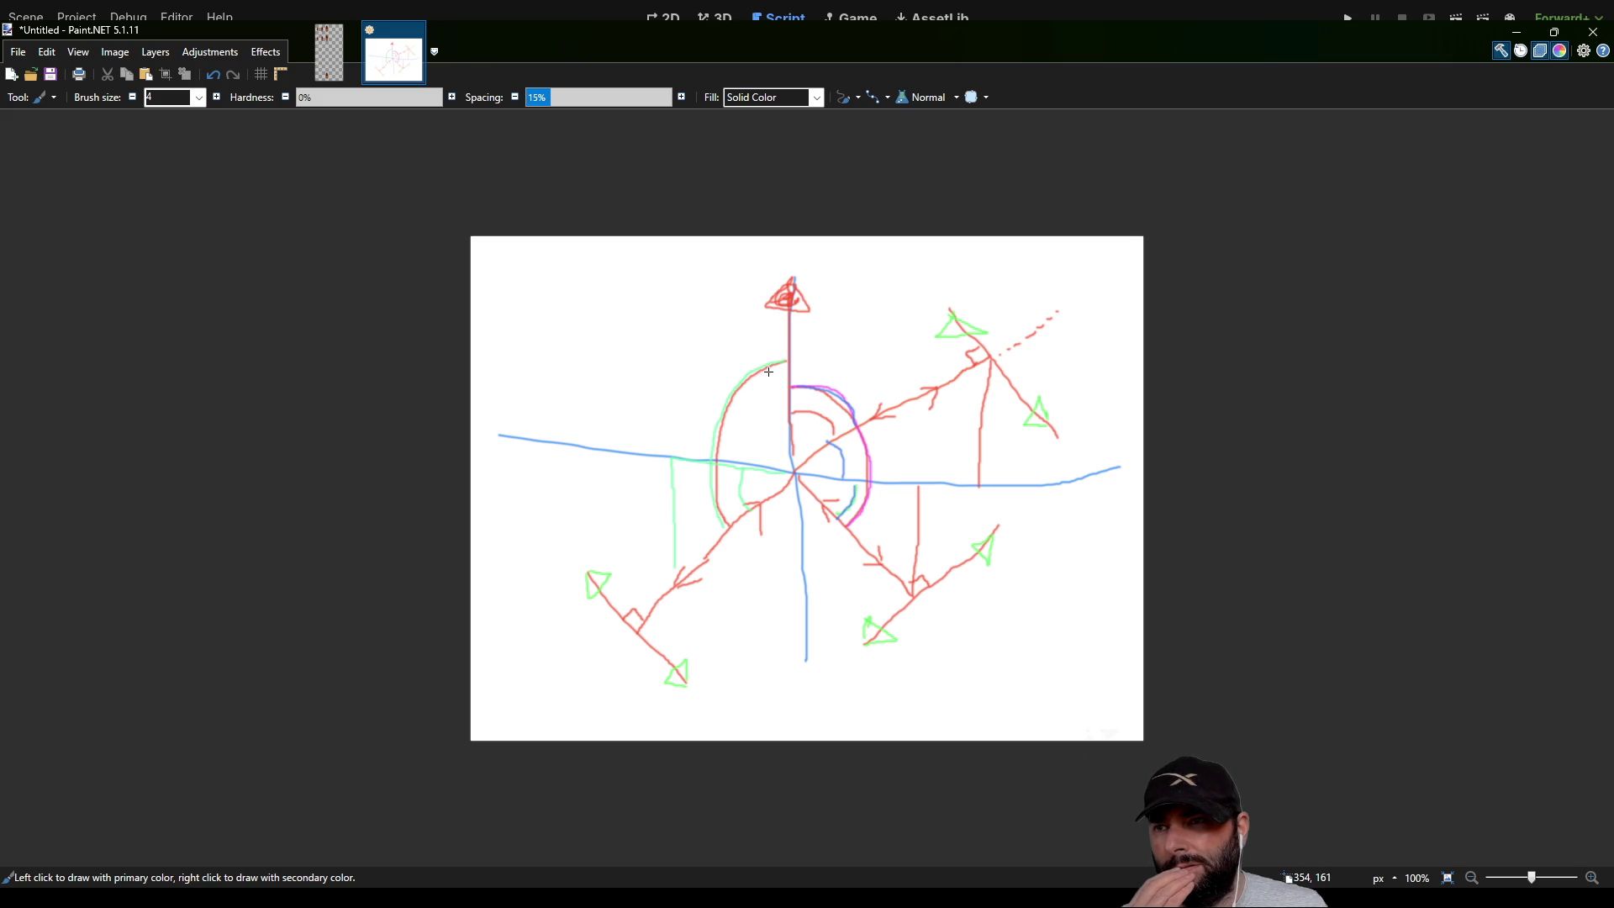
drag(681, 387, 721, 382)
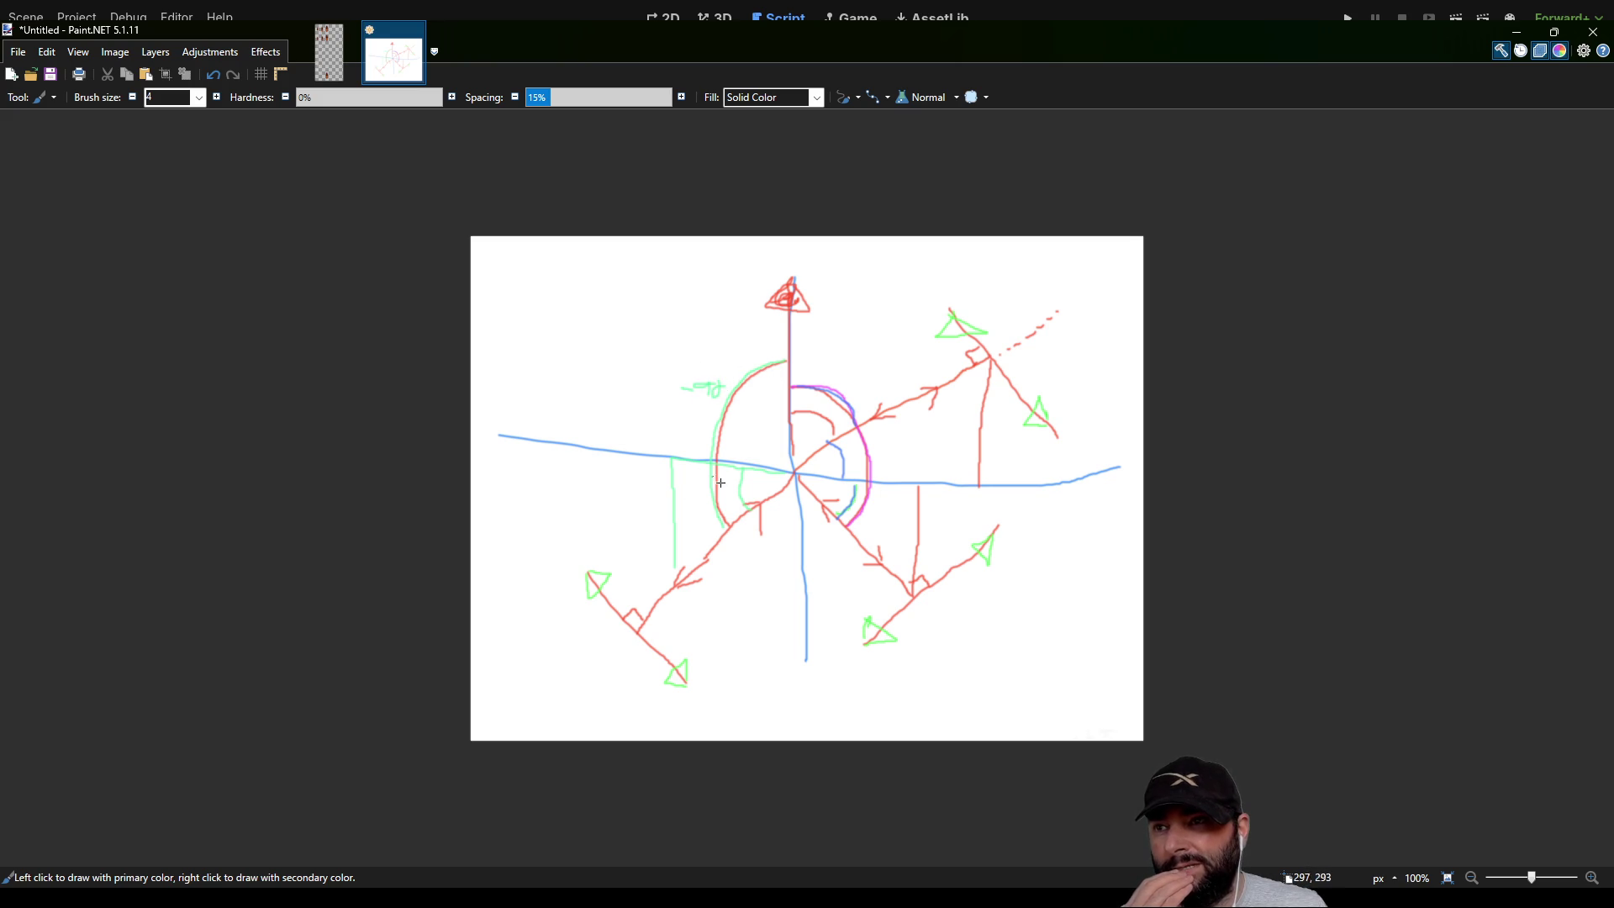
drag(676, 490, 695, 496)
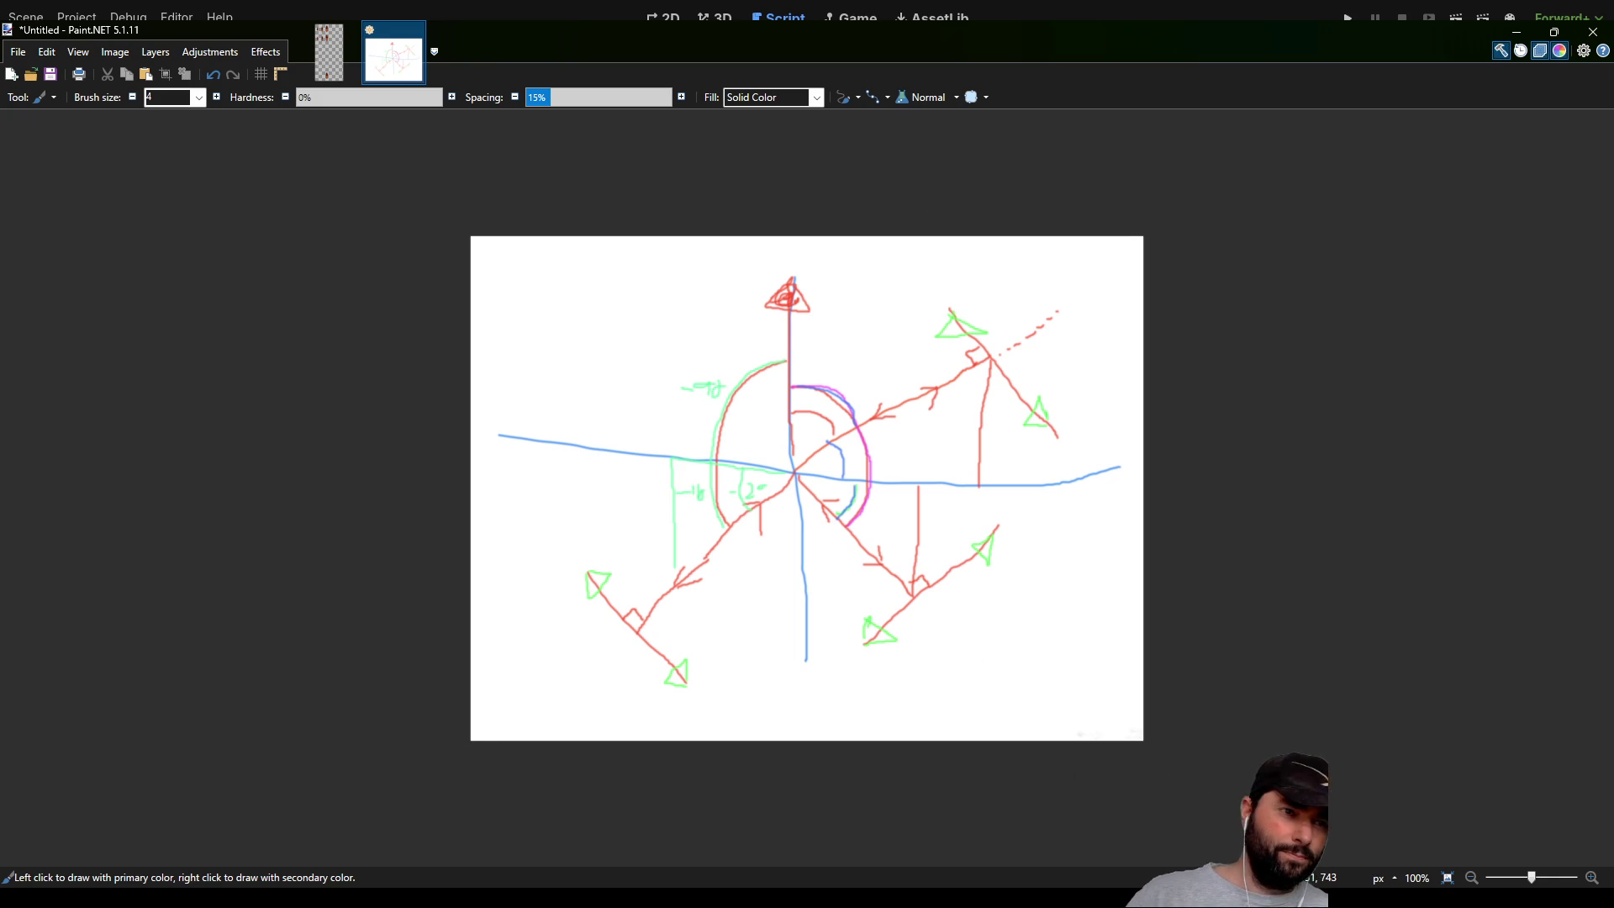
key(alt+Tab)
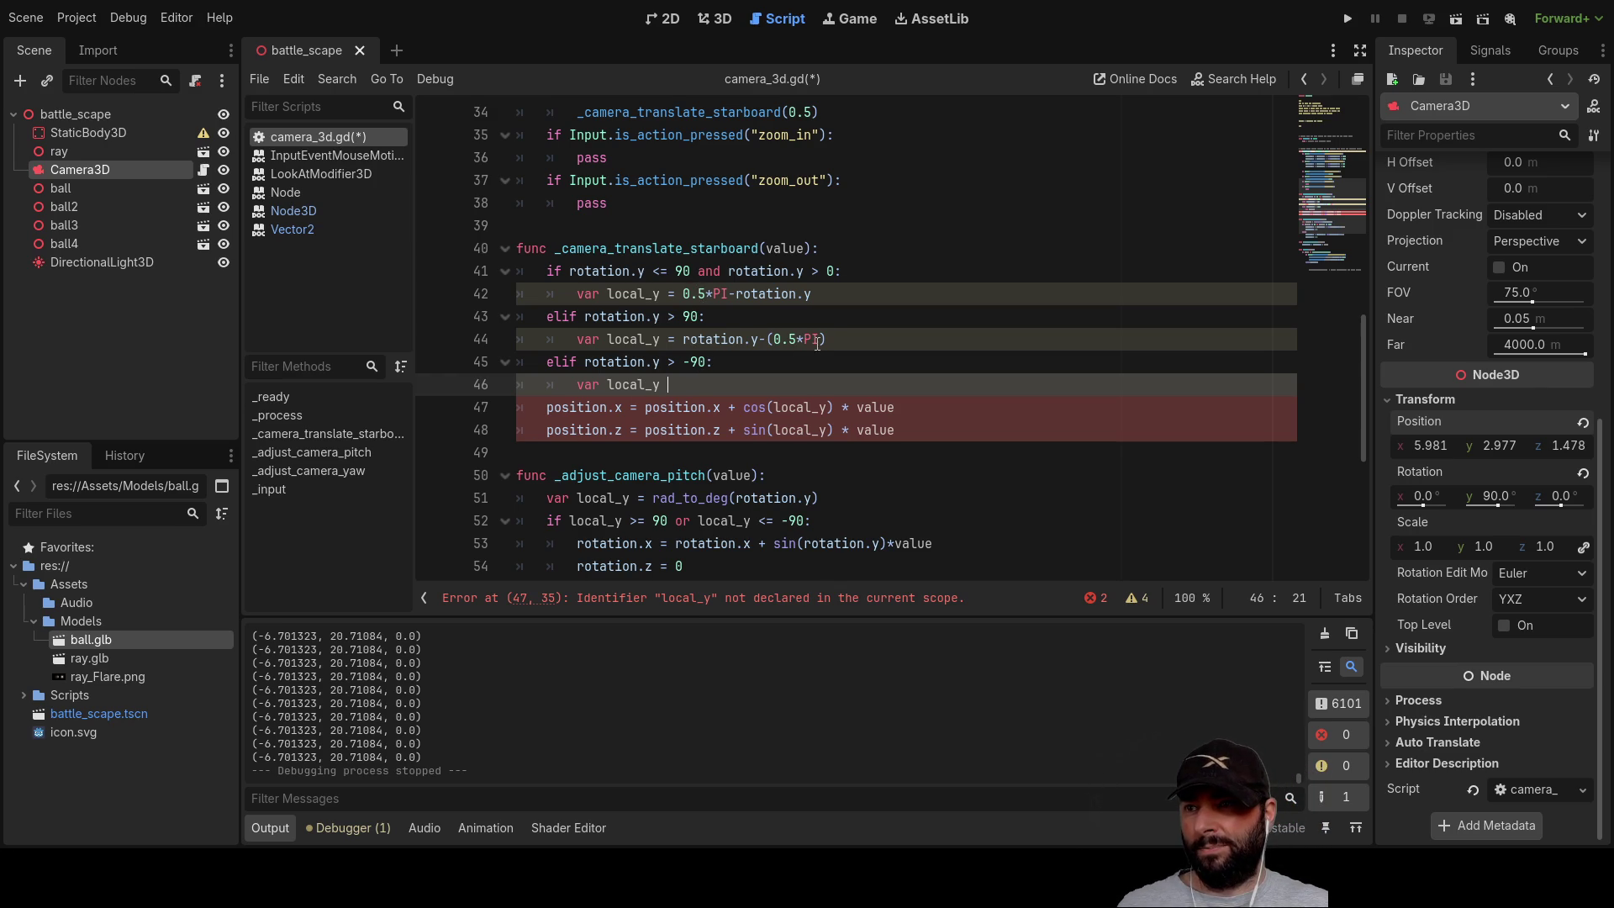
Step: Give line 46 the expression rotation.y-(-0.5*PI) after local_y
drag(683, 339, 828, 338)
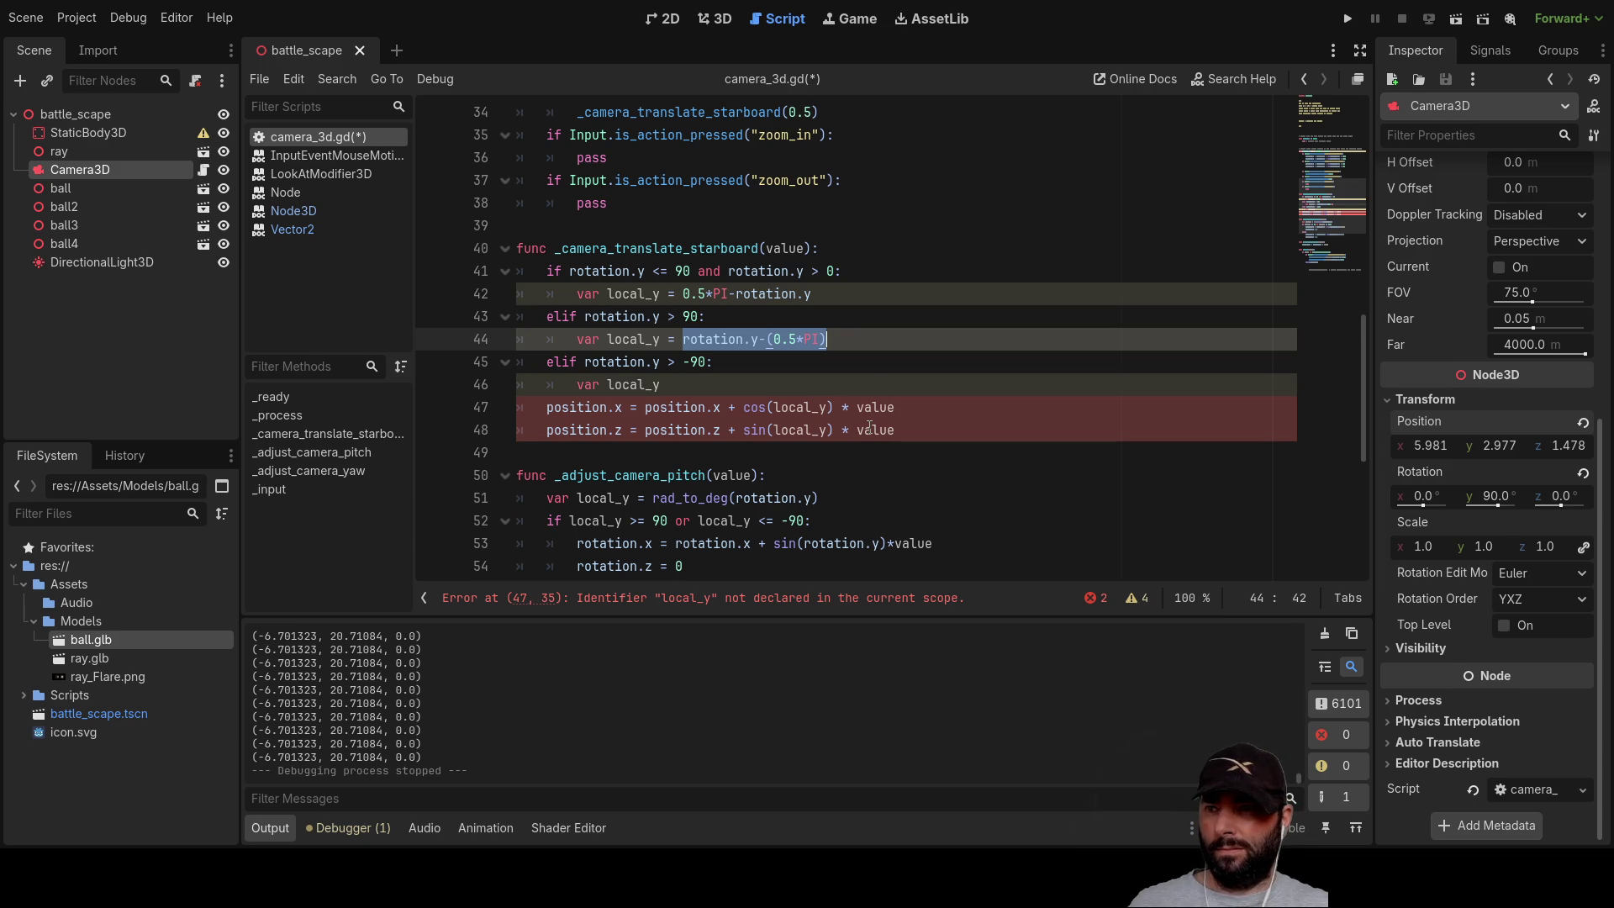
click(712, 376)
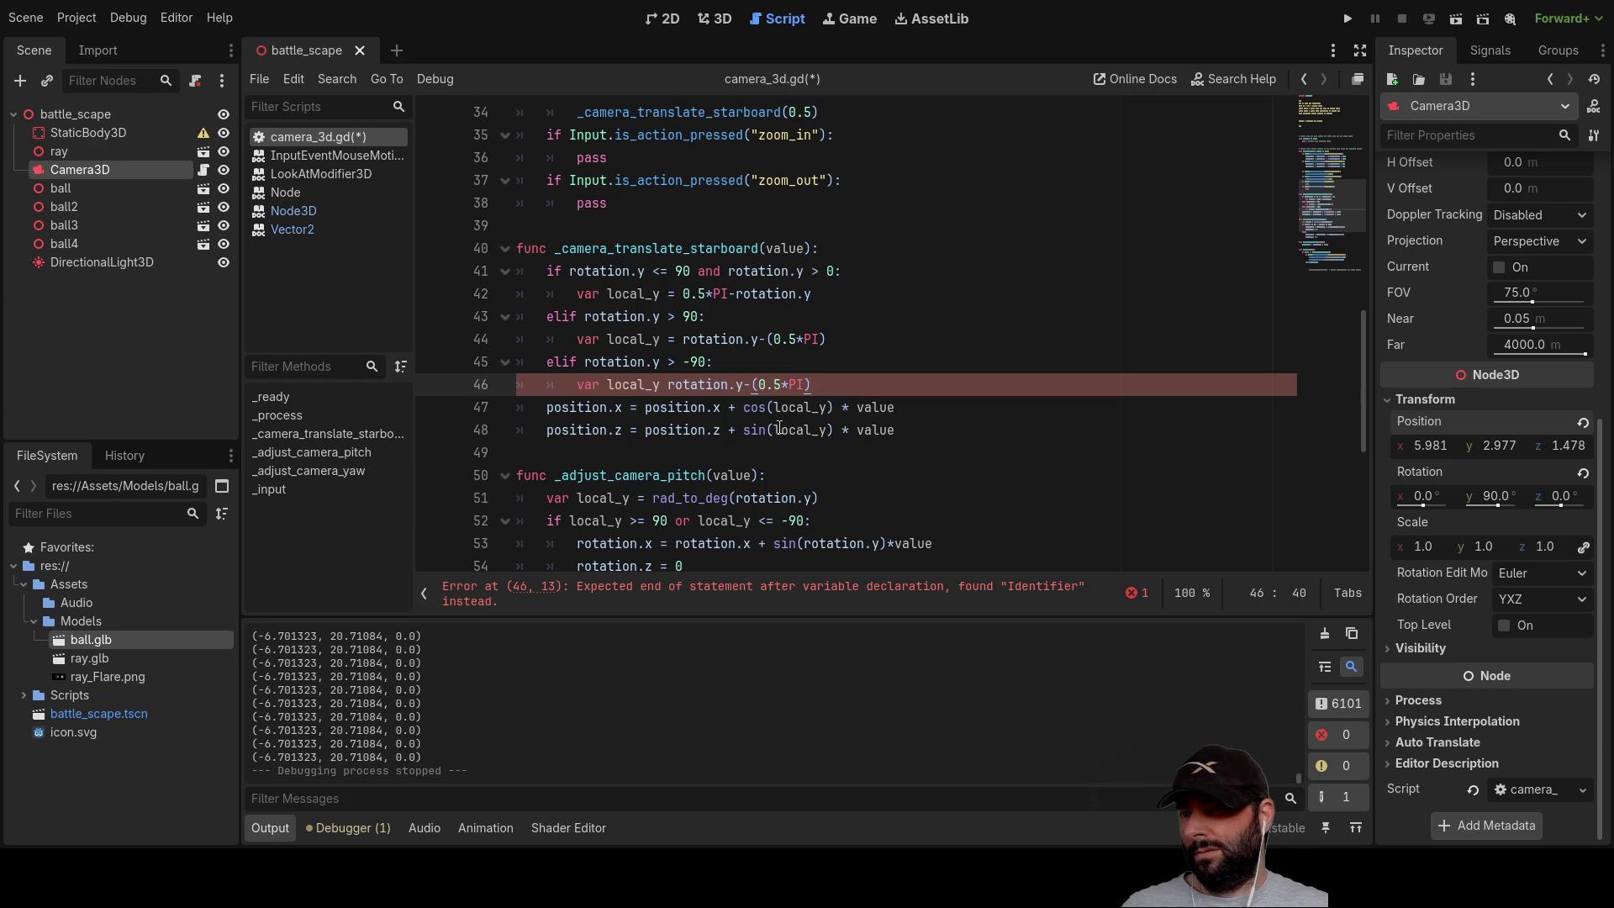
click(759, 384)
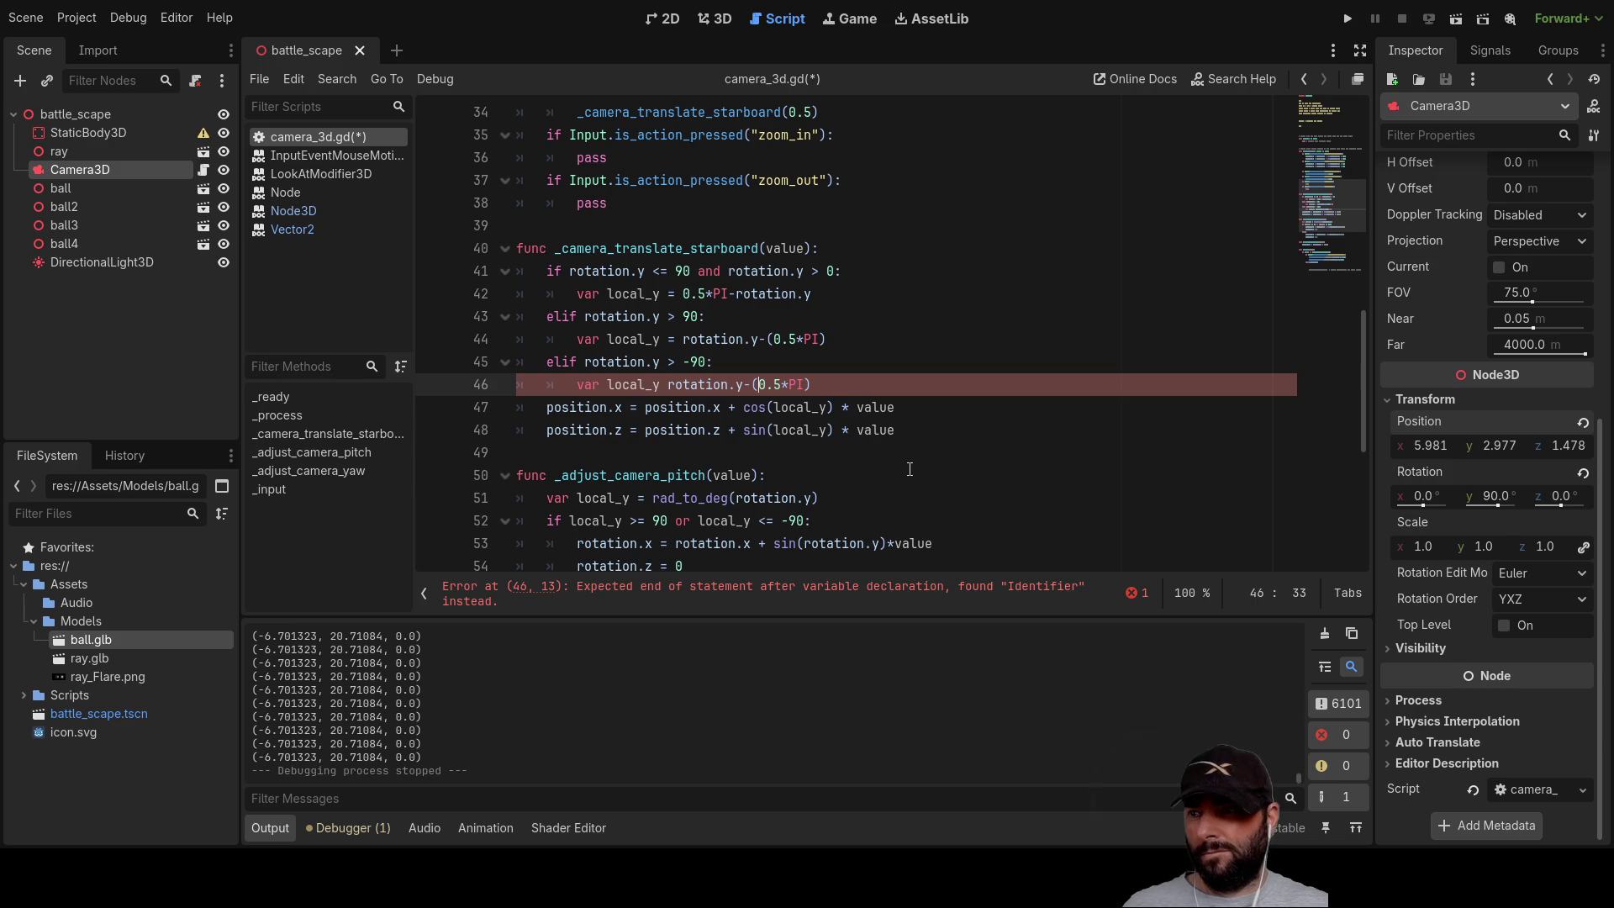
text(-)
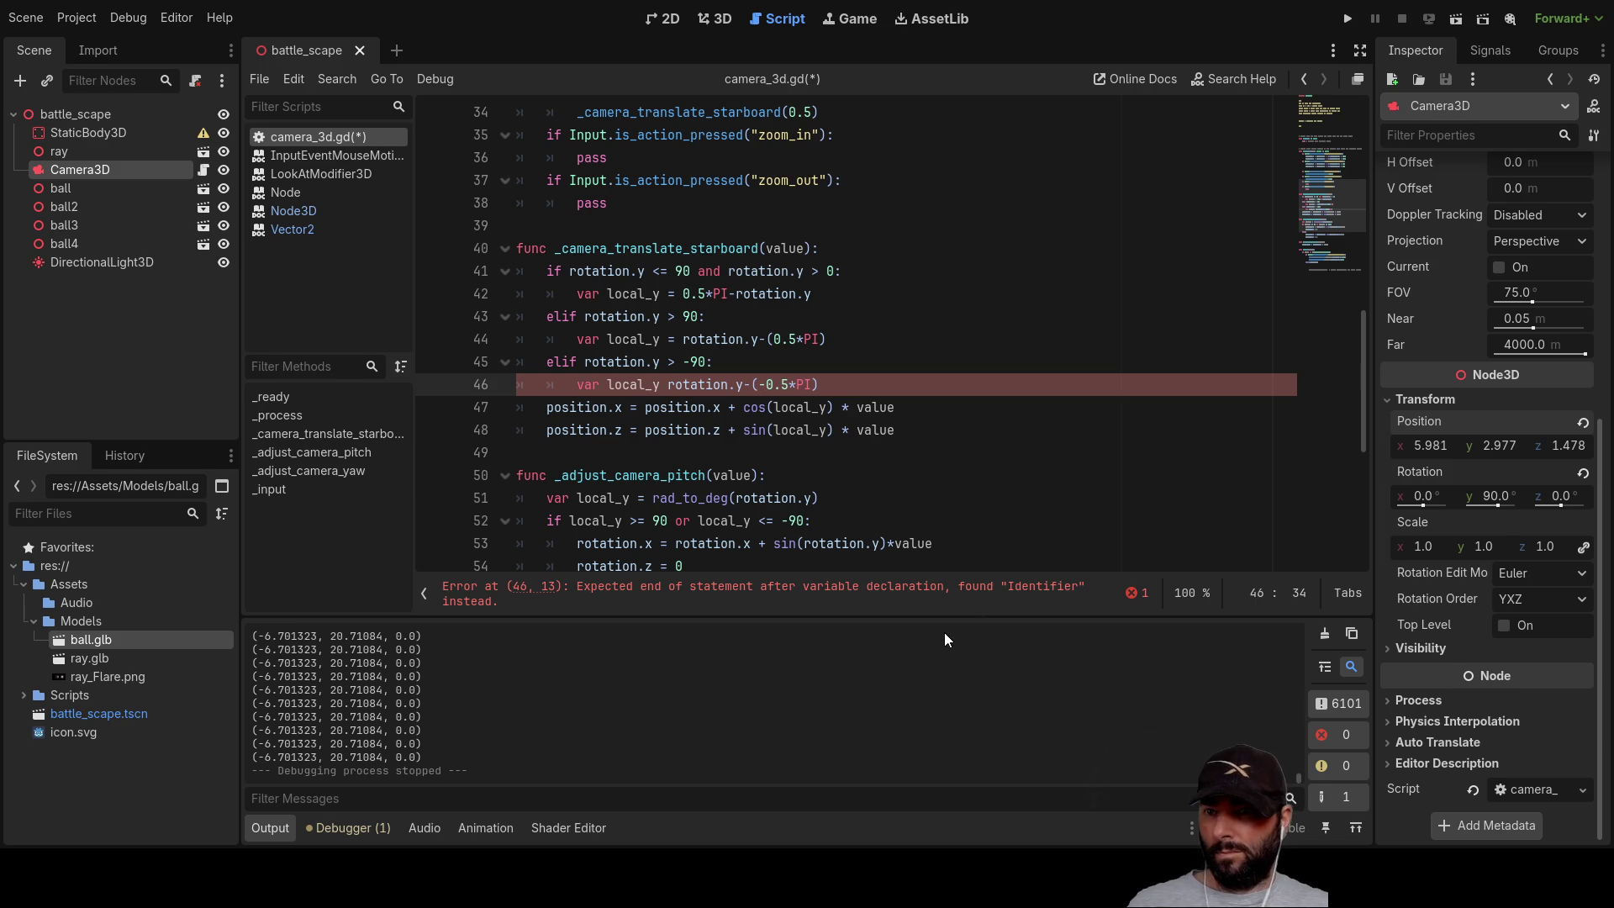
key(End)
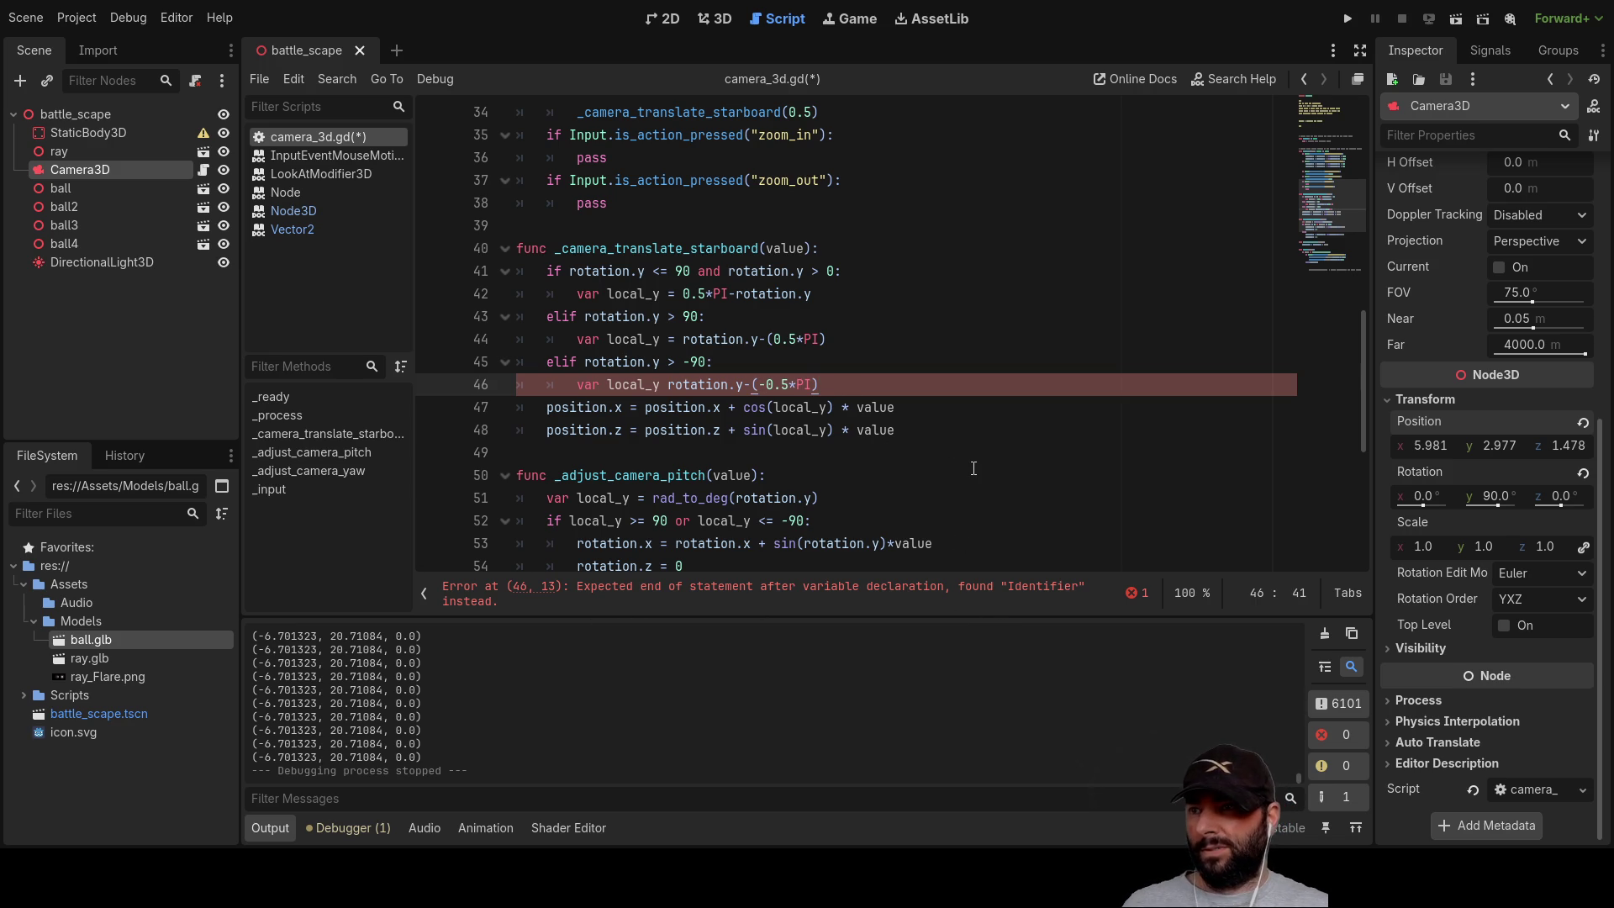
key(Left)
key(Left)
key(Left)
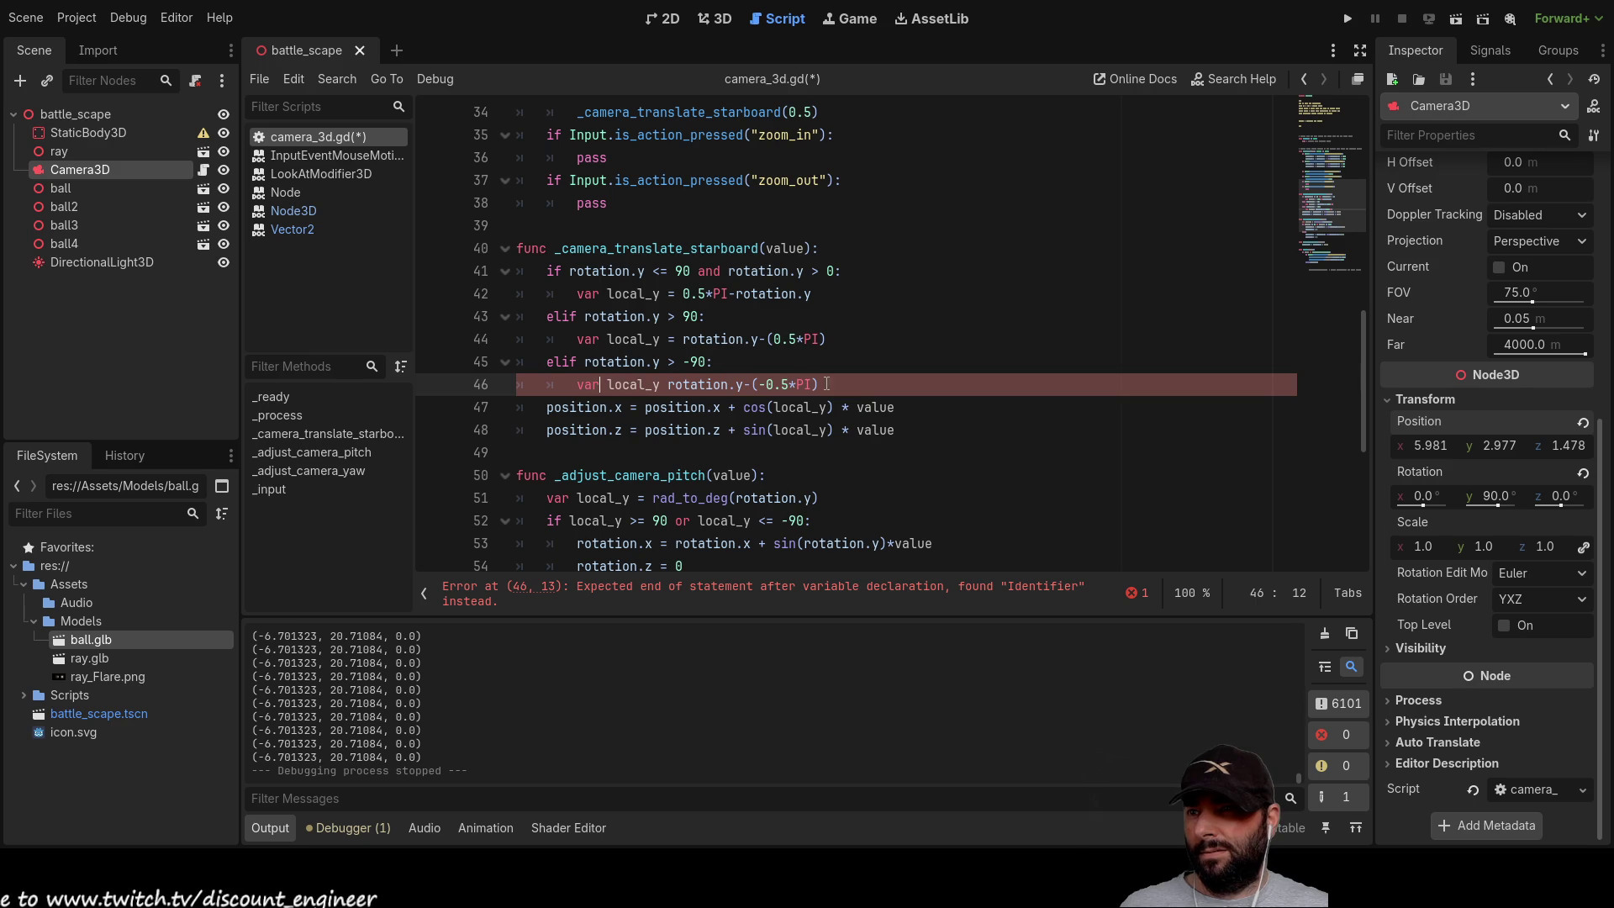
Step: Remove the var keyword from each branch's local_y assignment
key(Home)
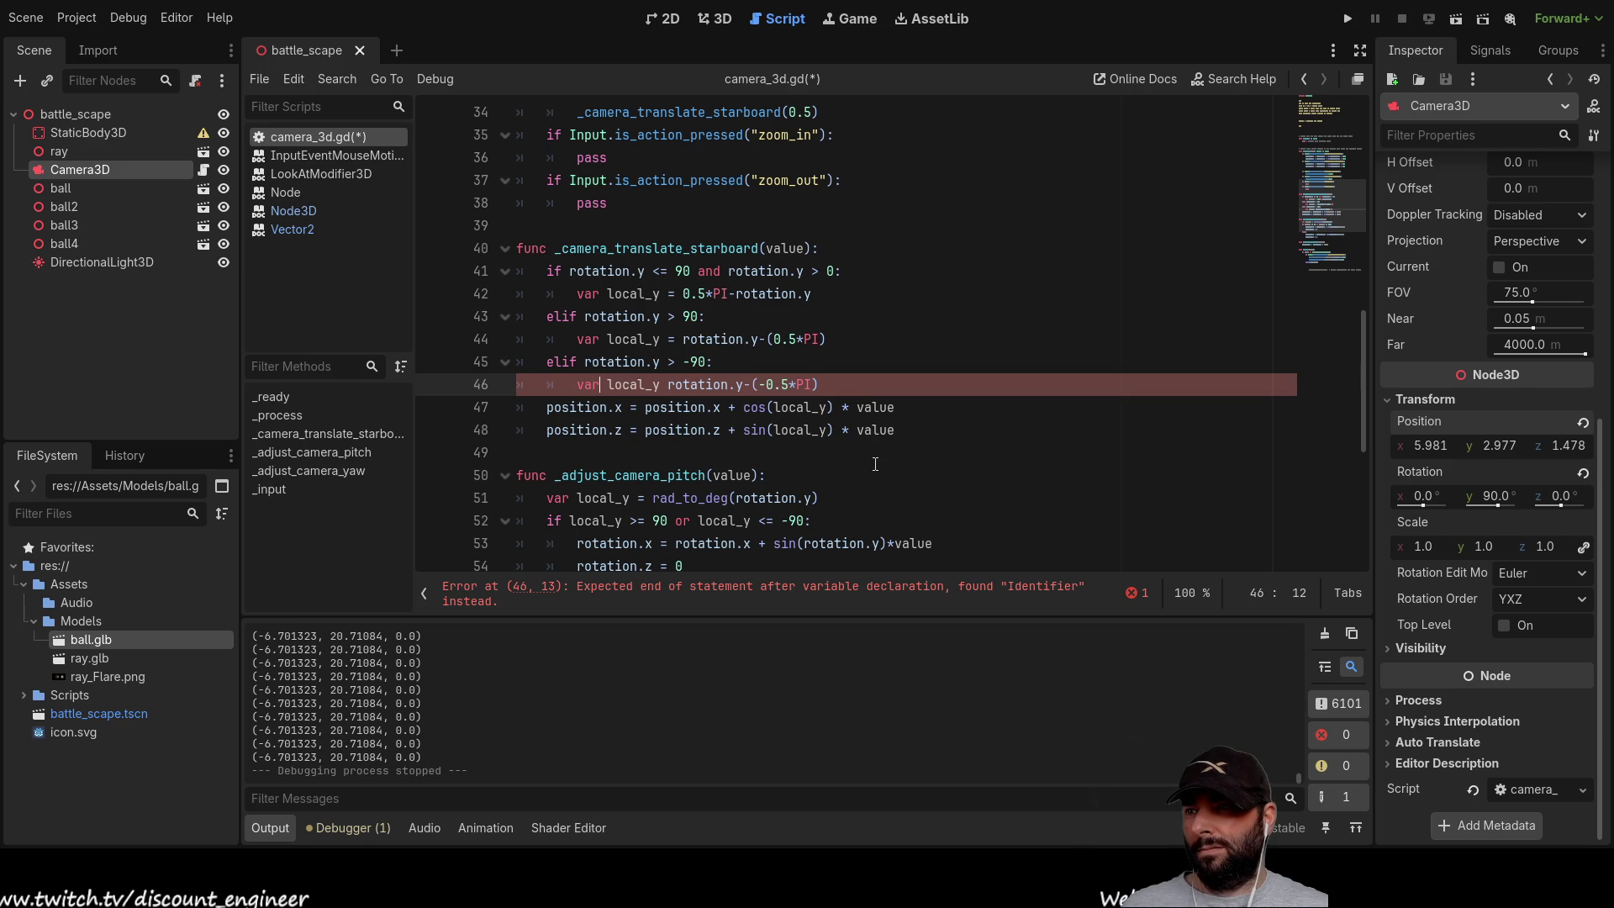
key(Delete)
key(Delete)
key(Delete)
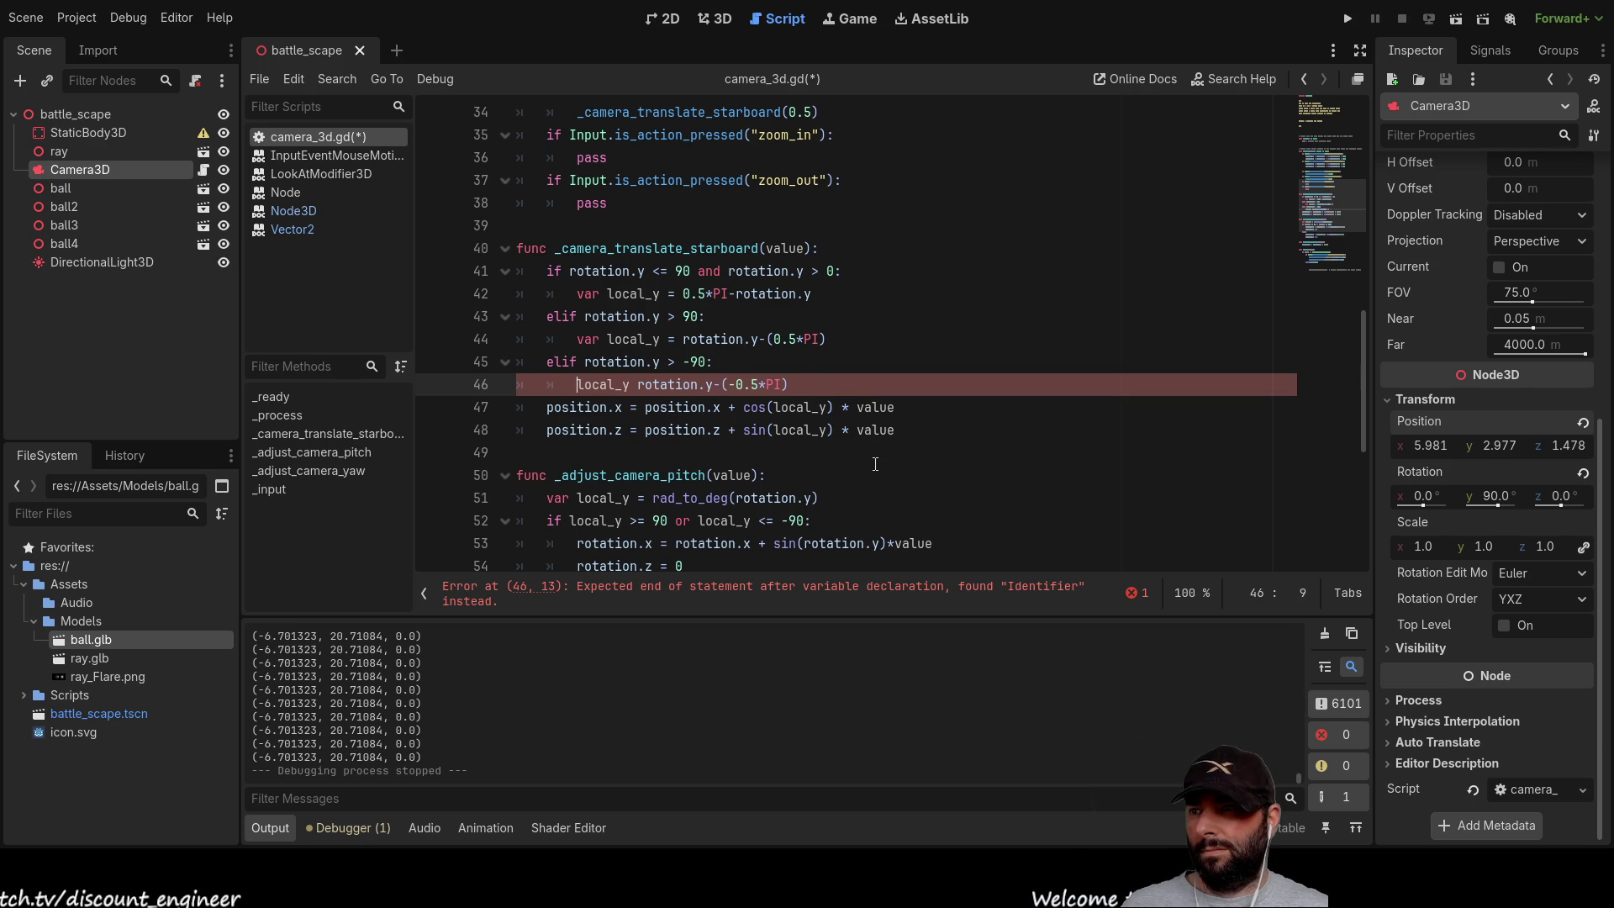
key(Up)
key(Up)
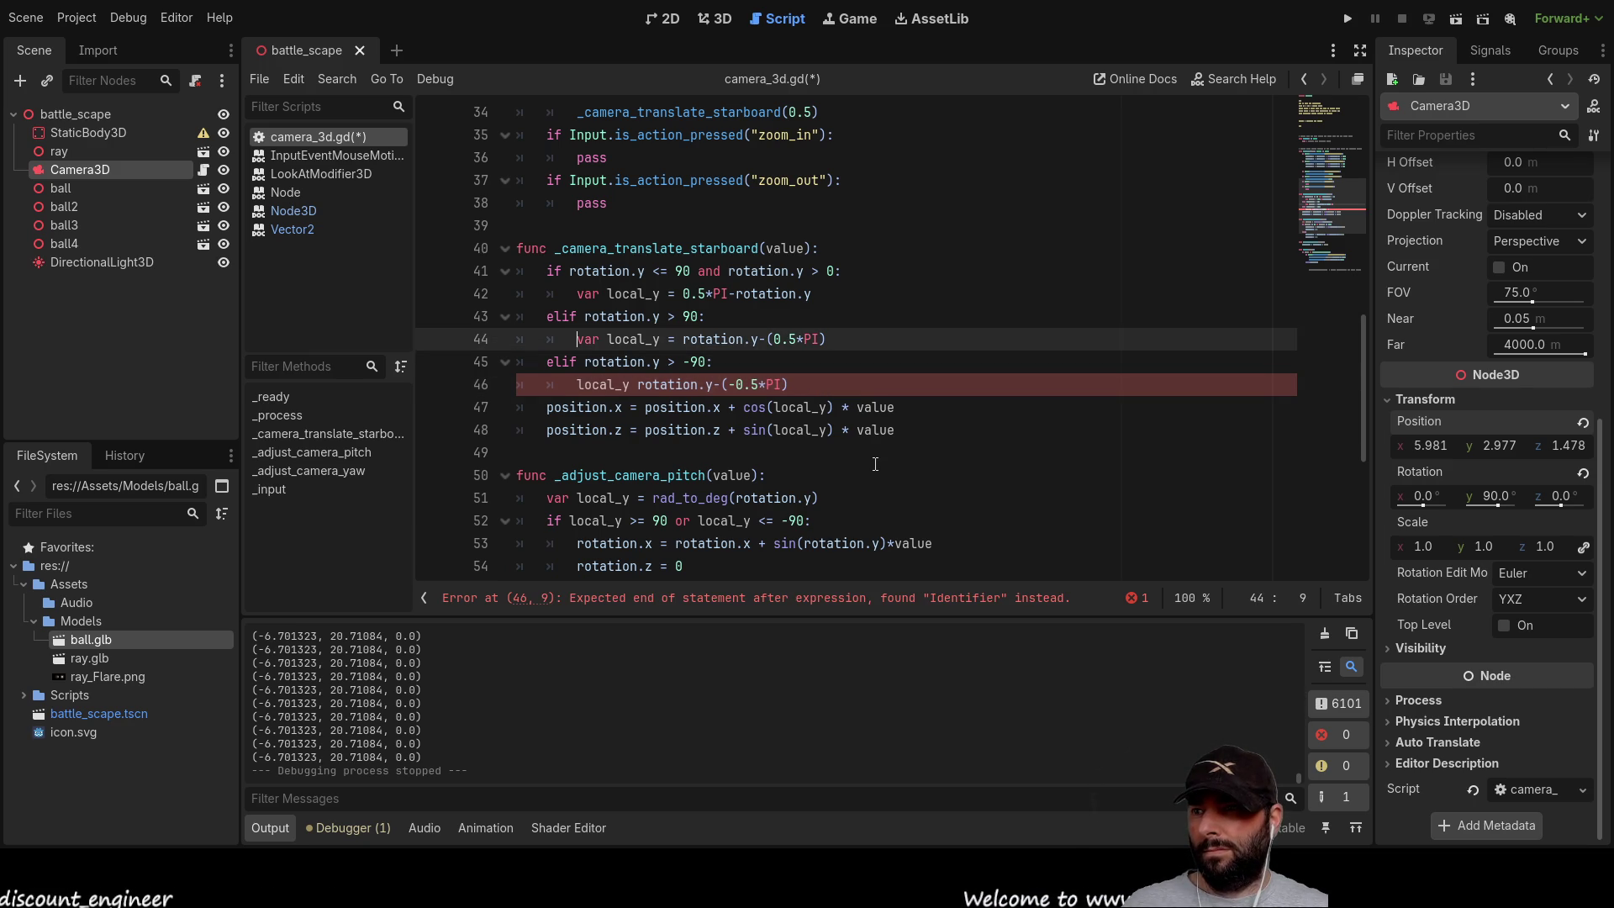
key(Delete)
key(Delete)
key(Delete)
key(Up)
key(Up)
key(Delete)
key(Delete)
key(Delete)
key(Delete)
key(Up)
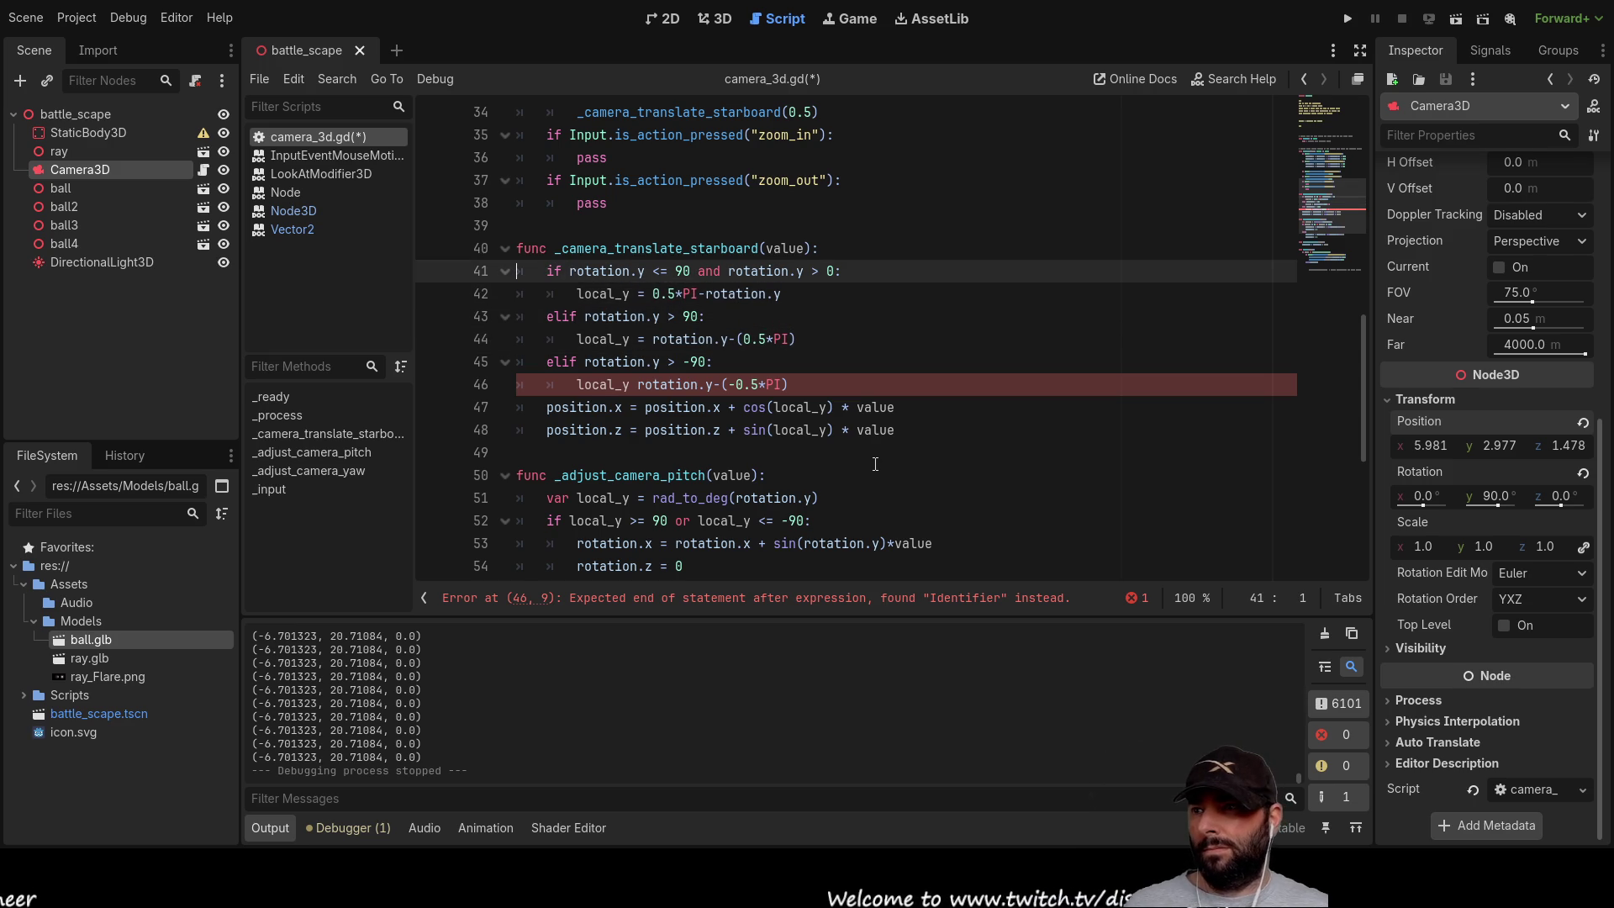
Step: Declare 'var local_y:float = 0' at the top of the function and add = to the third branch's assignment
key(Return)
key(Up)
text(var local)
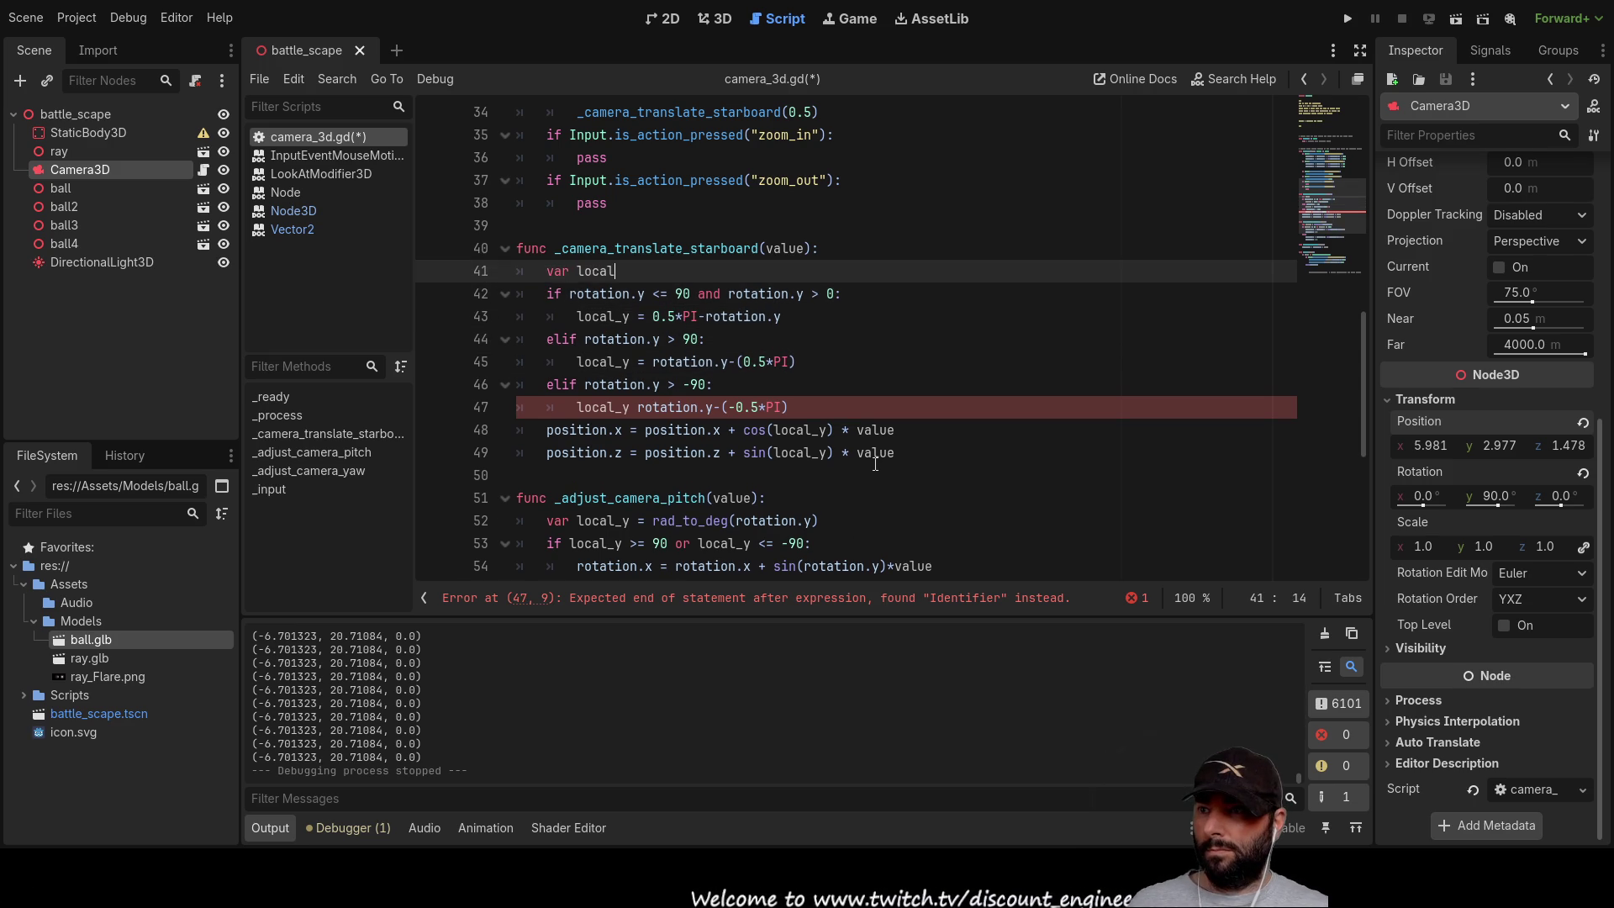
text(_y:float)
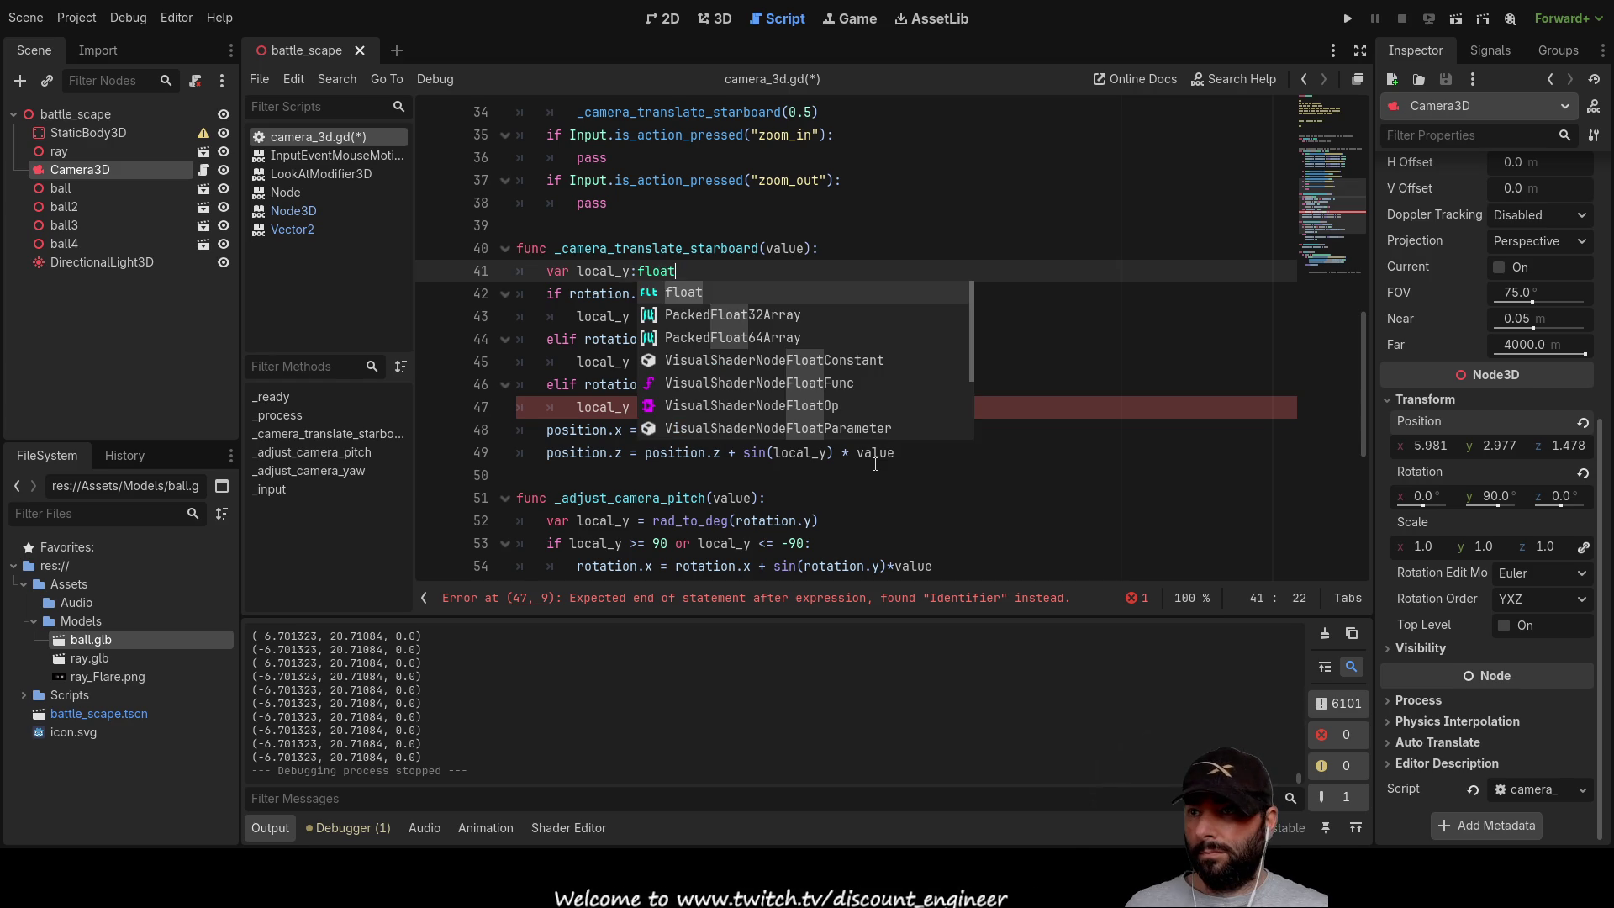
click(1100, 293)
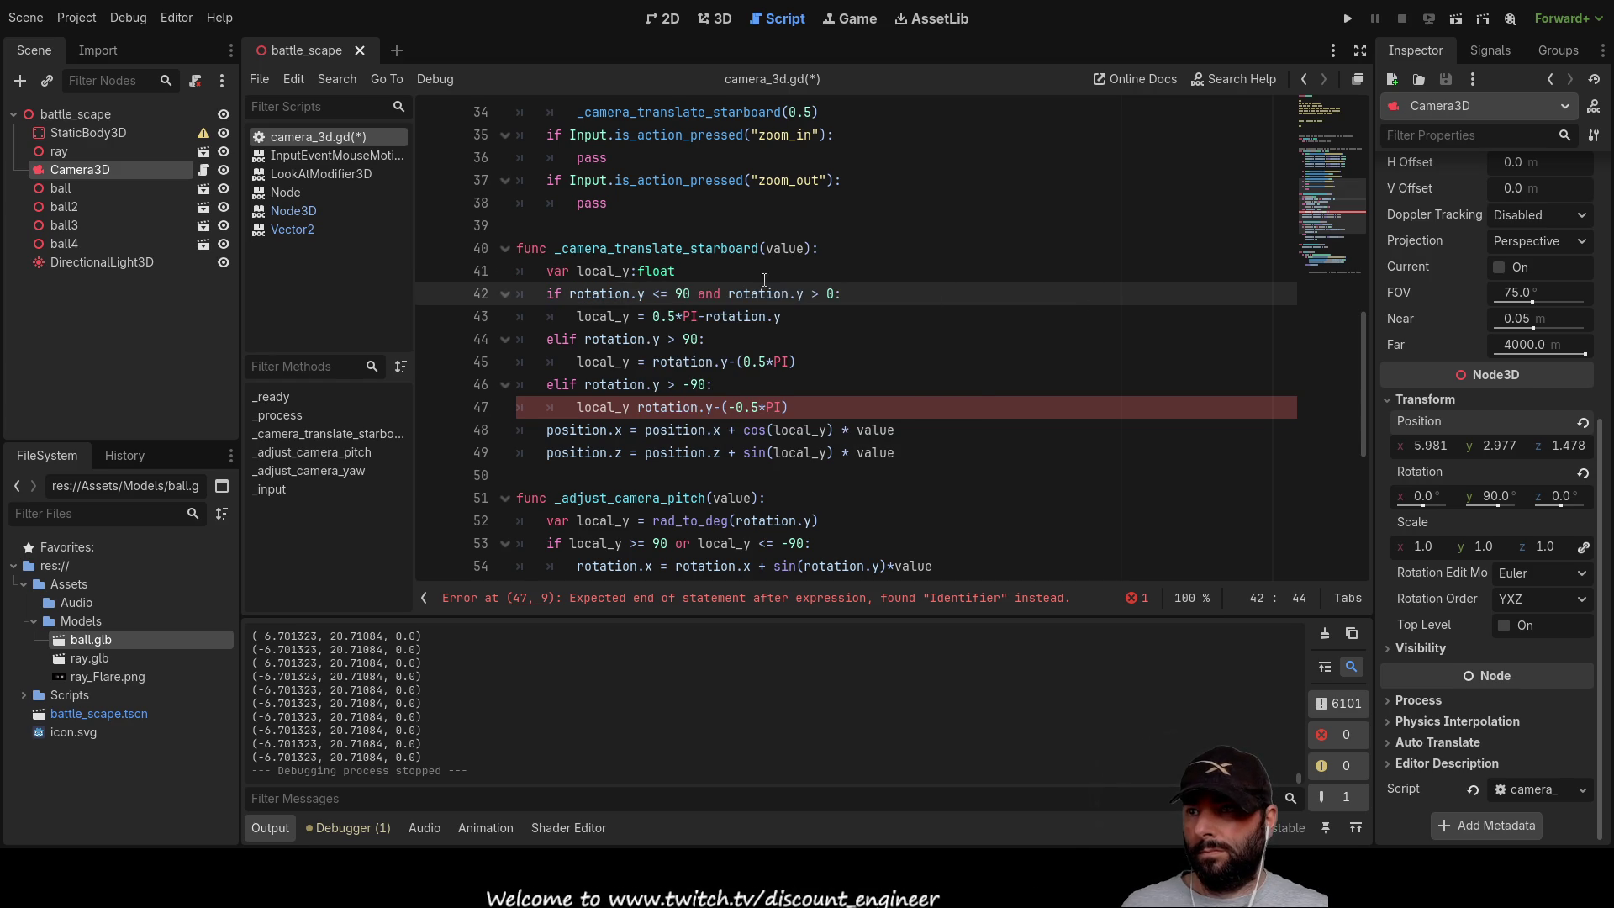
click(718, 268)
text(= 0)
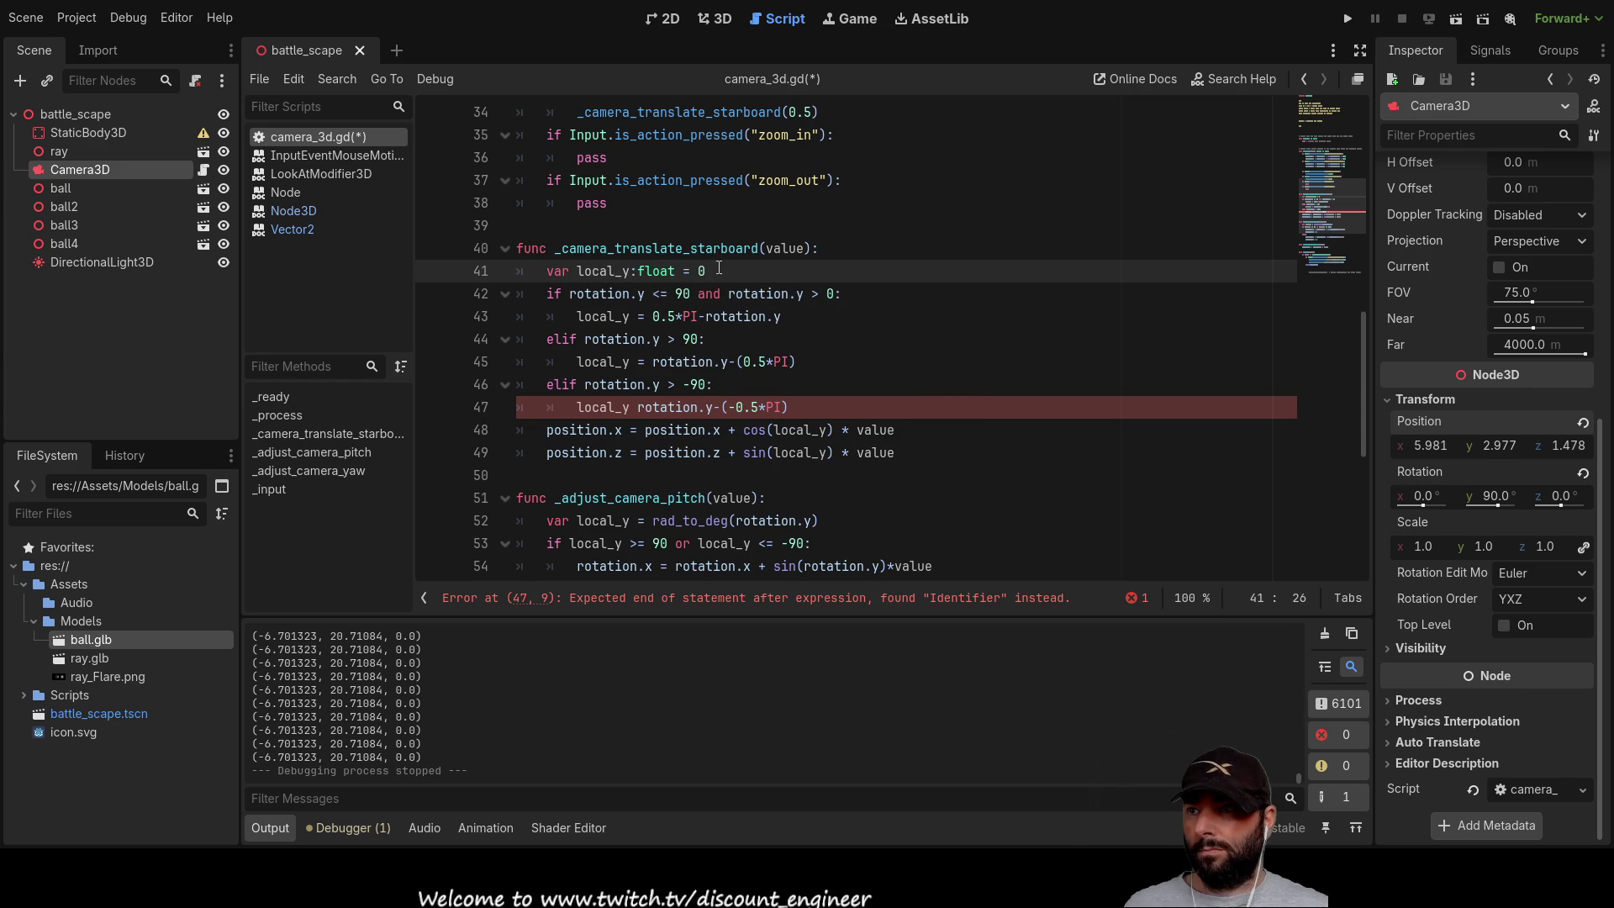
key(Down)
key(Down)
key(Down)
key(Down)
key(Down)
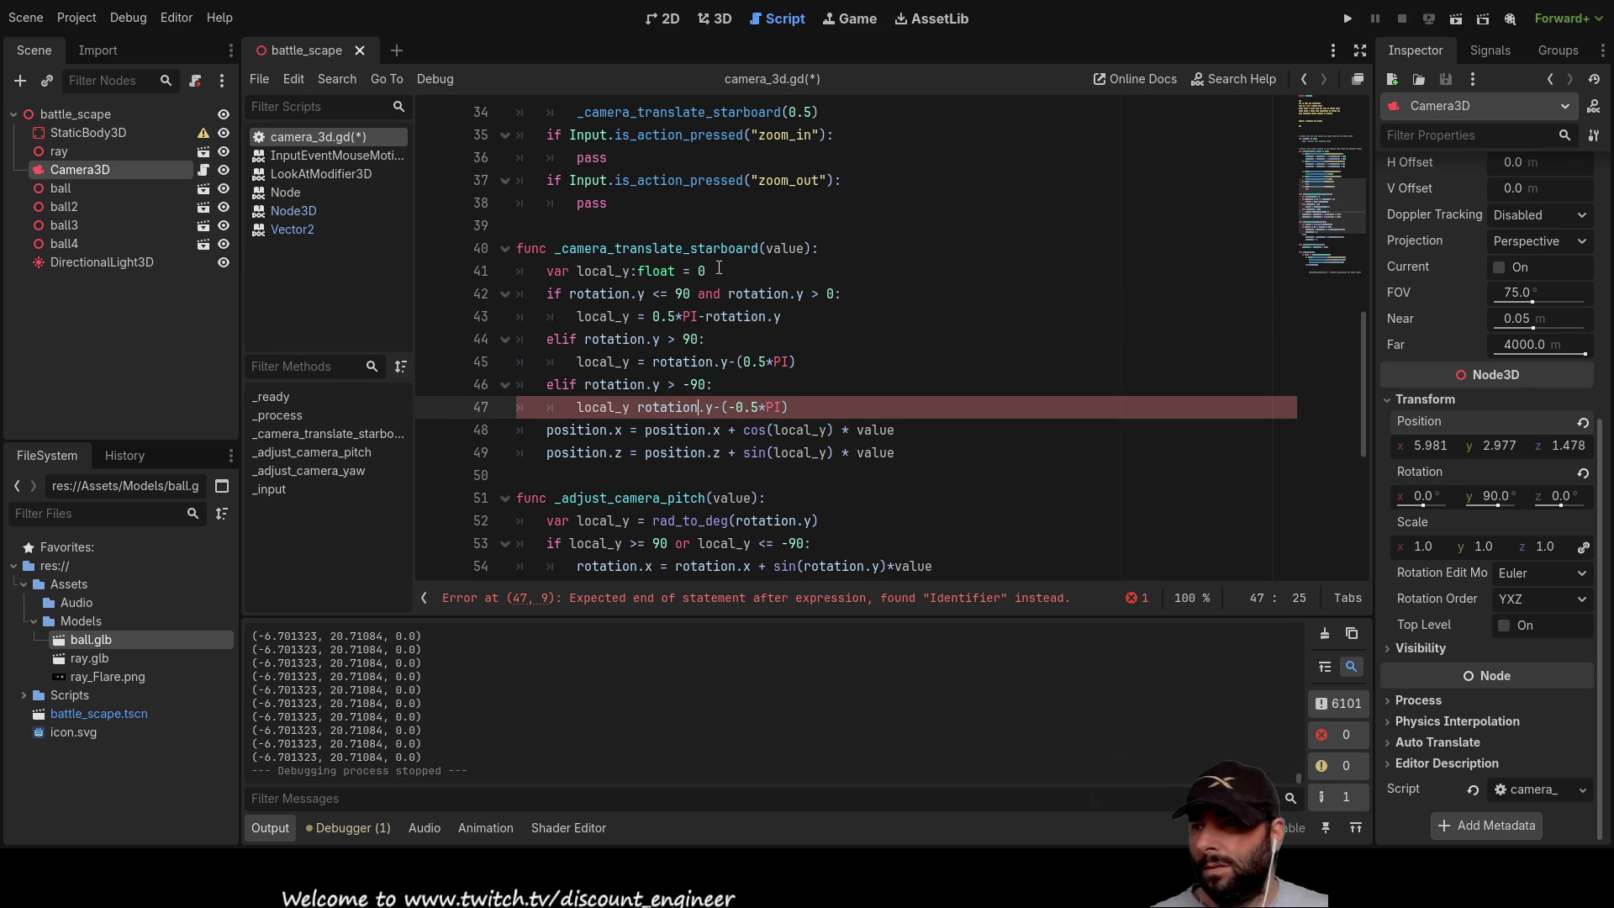
key(ctrl+Left)
text(=)
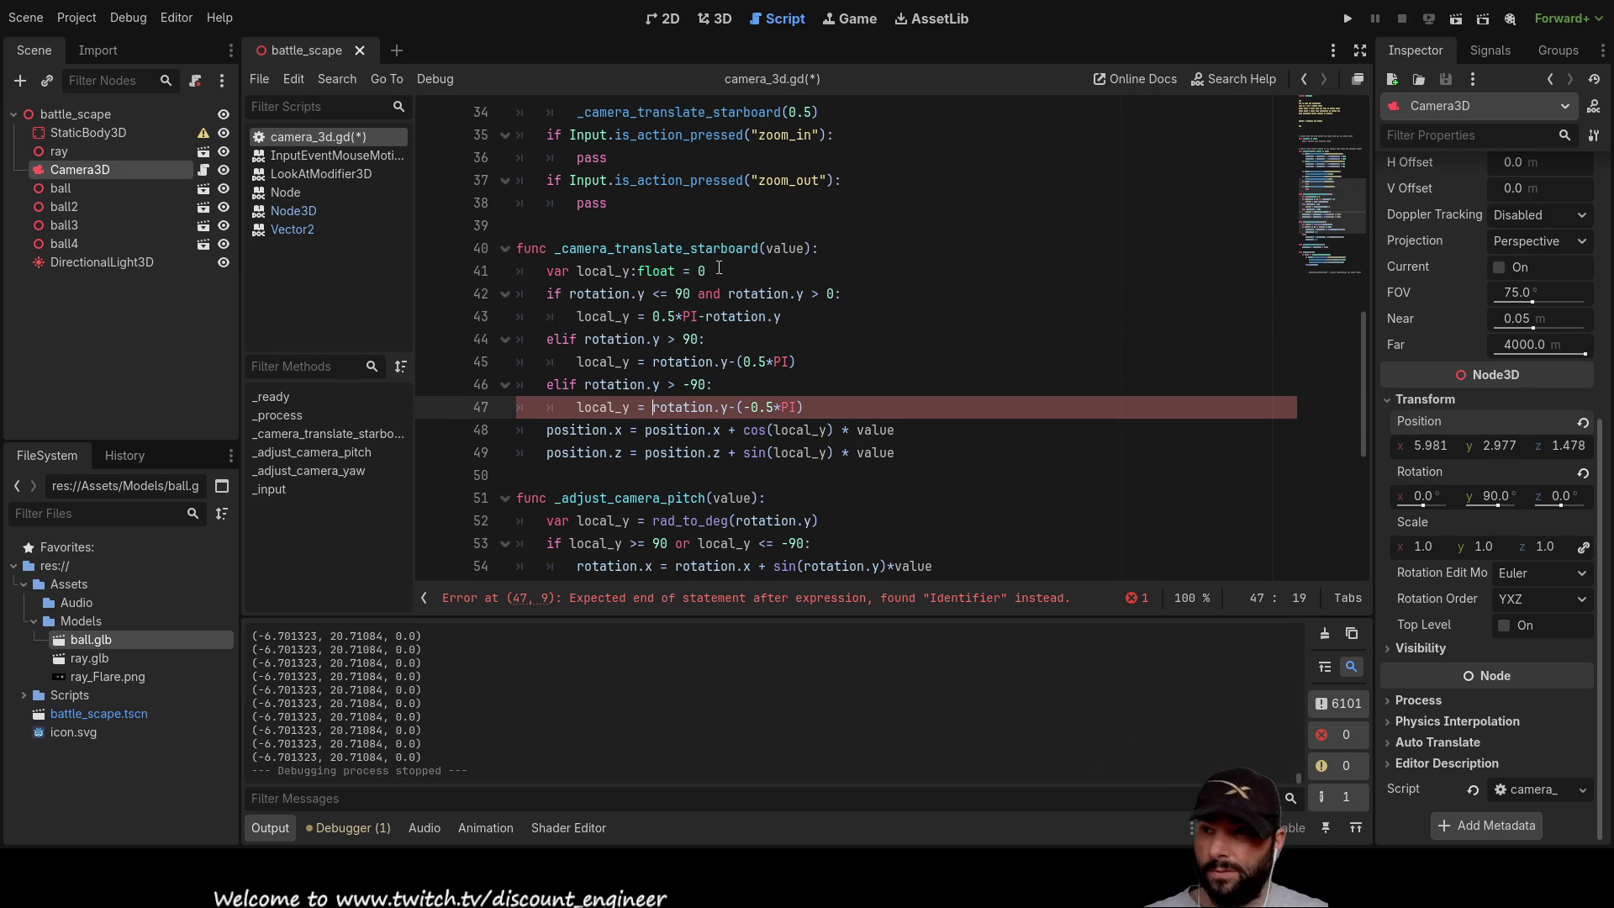
click(924, 502)
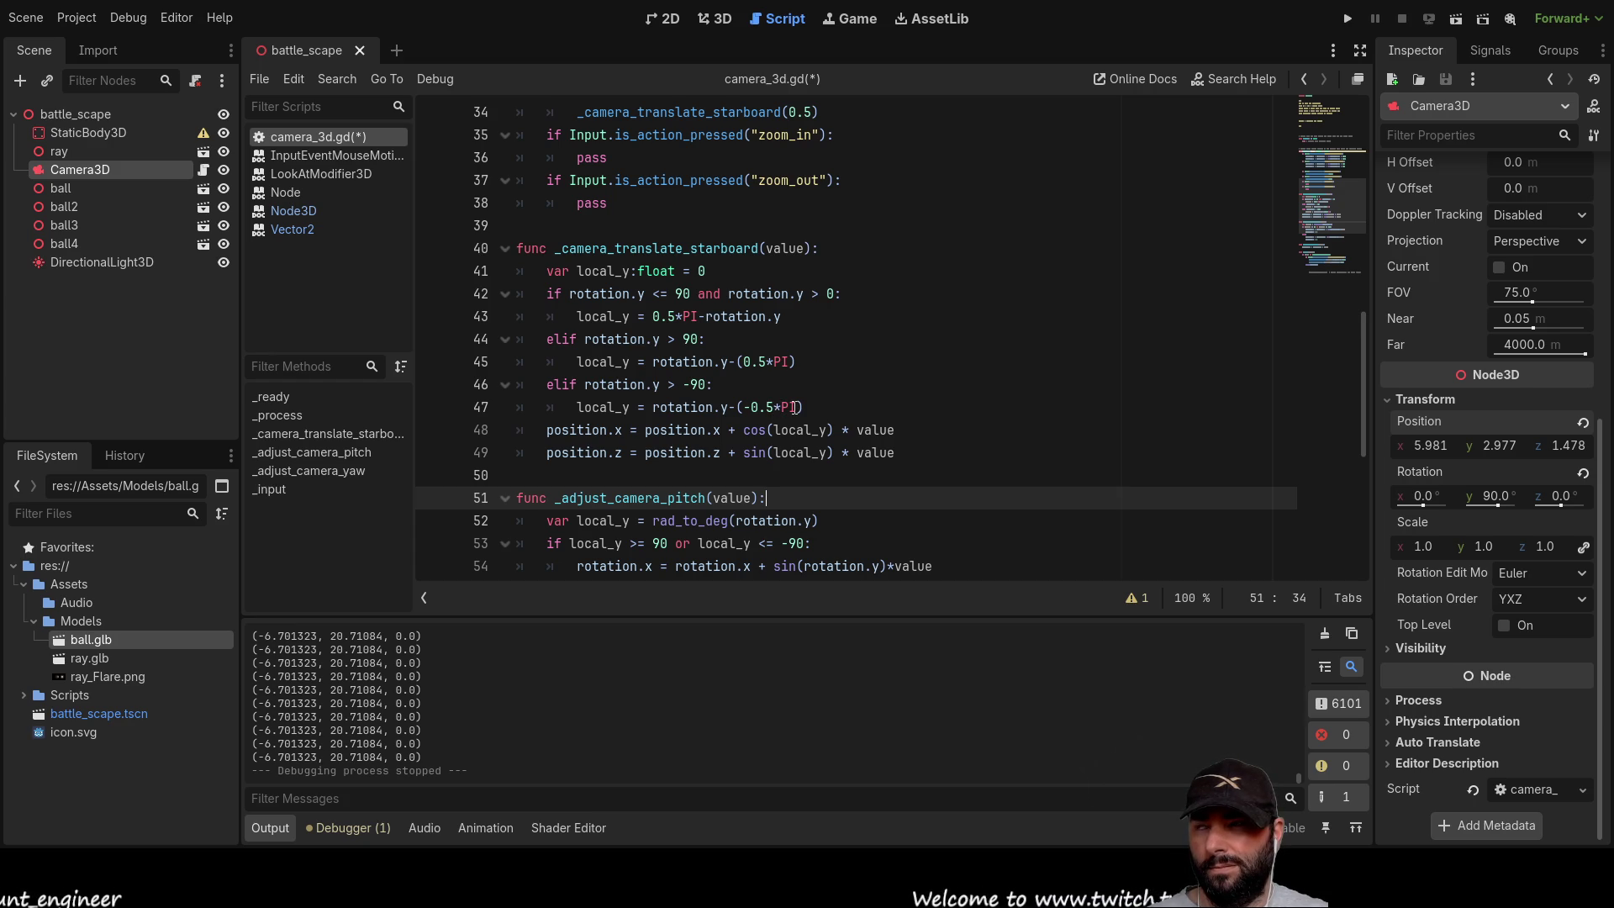
click(548, 432)
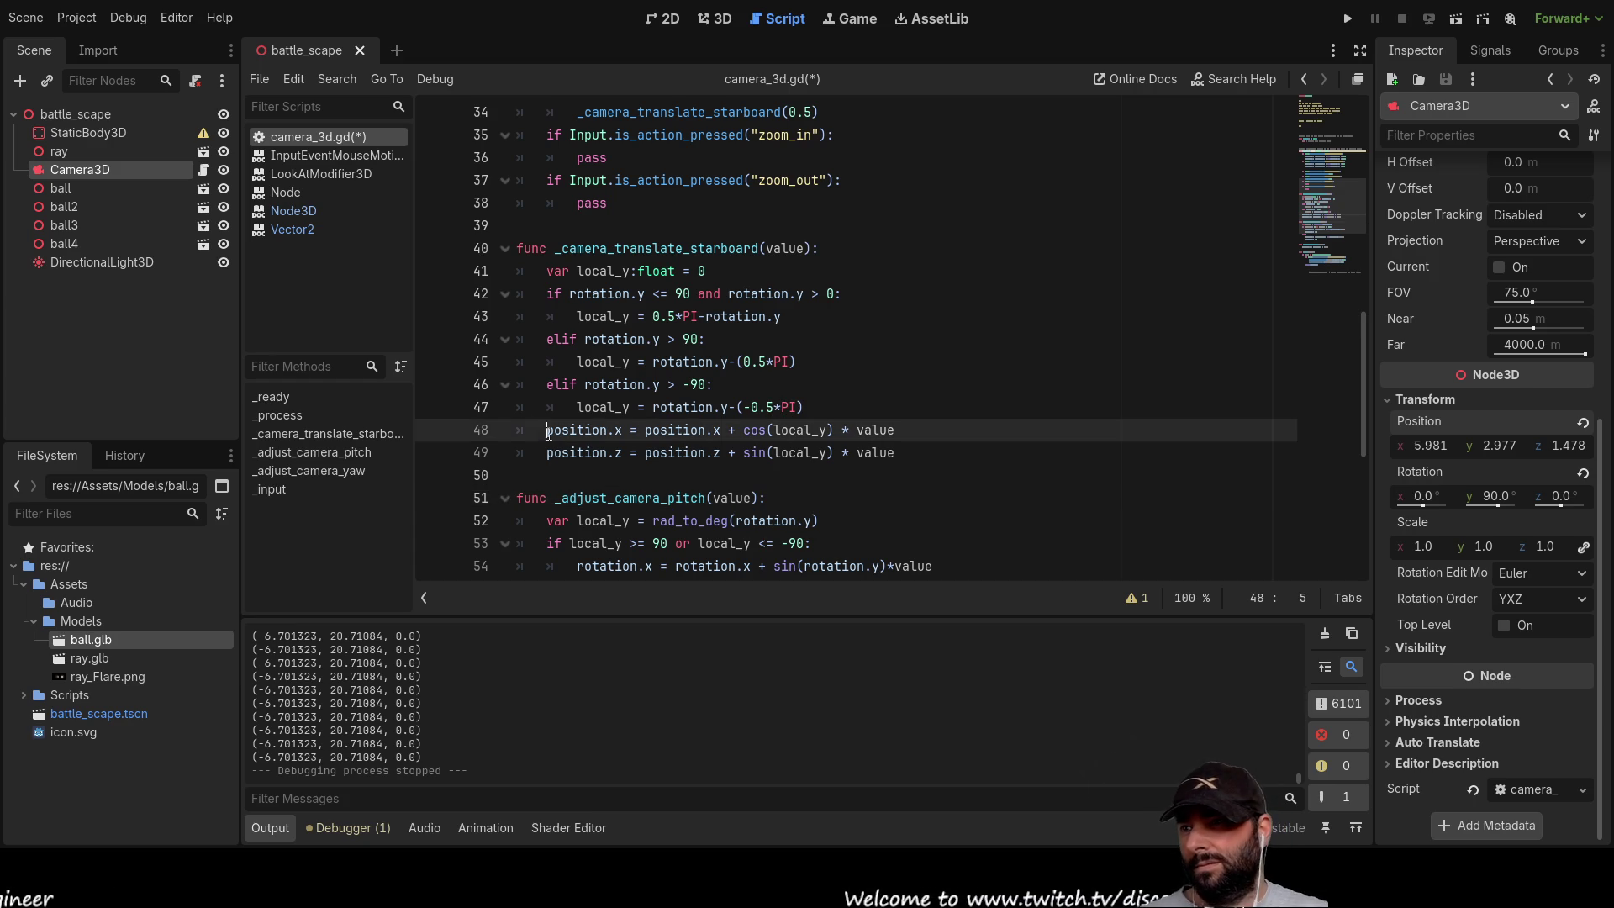
Step: Add a fourth elif line reusing the second branch's condition with the sign flipped to <
key(Return)
key(Up)
text(elif)
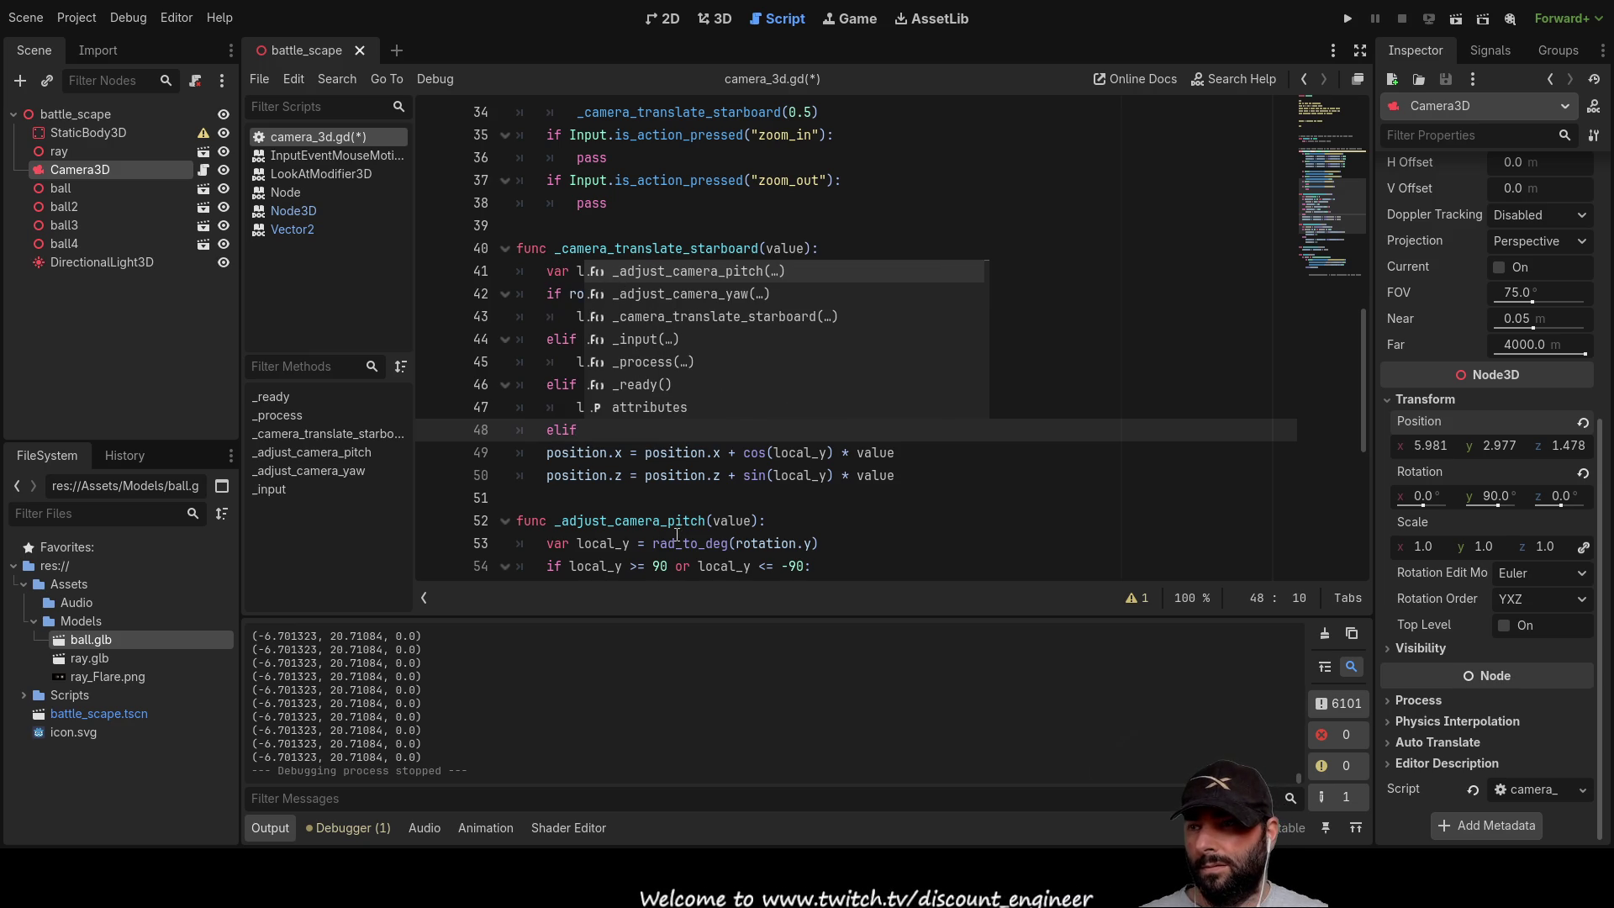
click(941, 475)
click(603, 431)
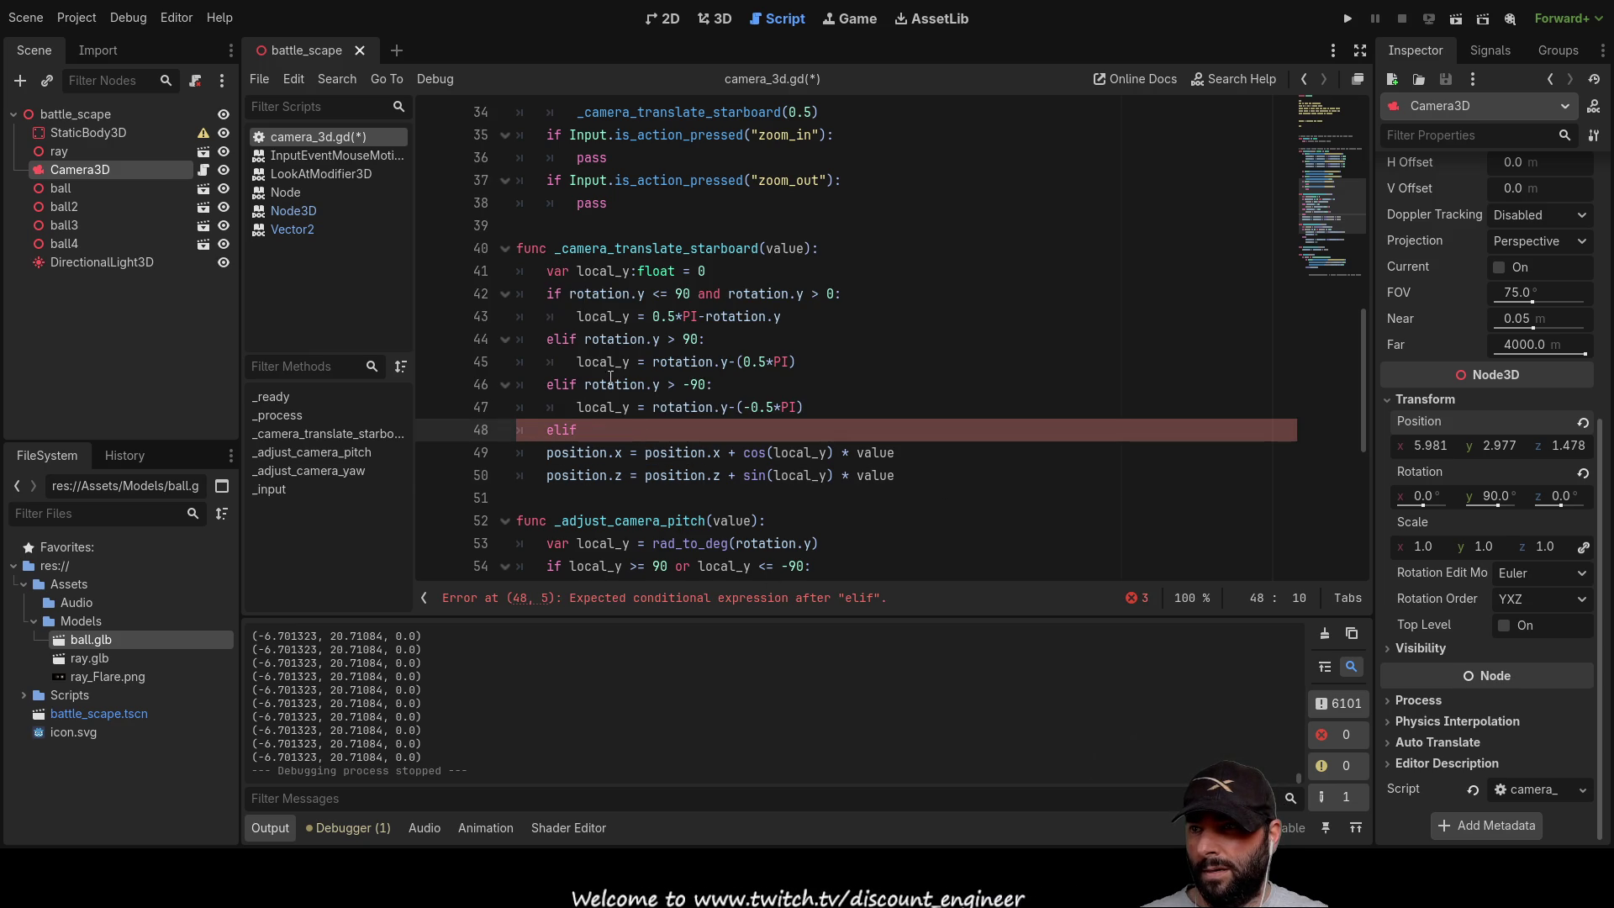
drag(585, 340, 706, 340)
key(ctrl+c)
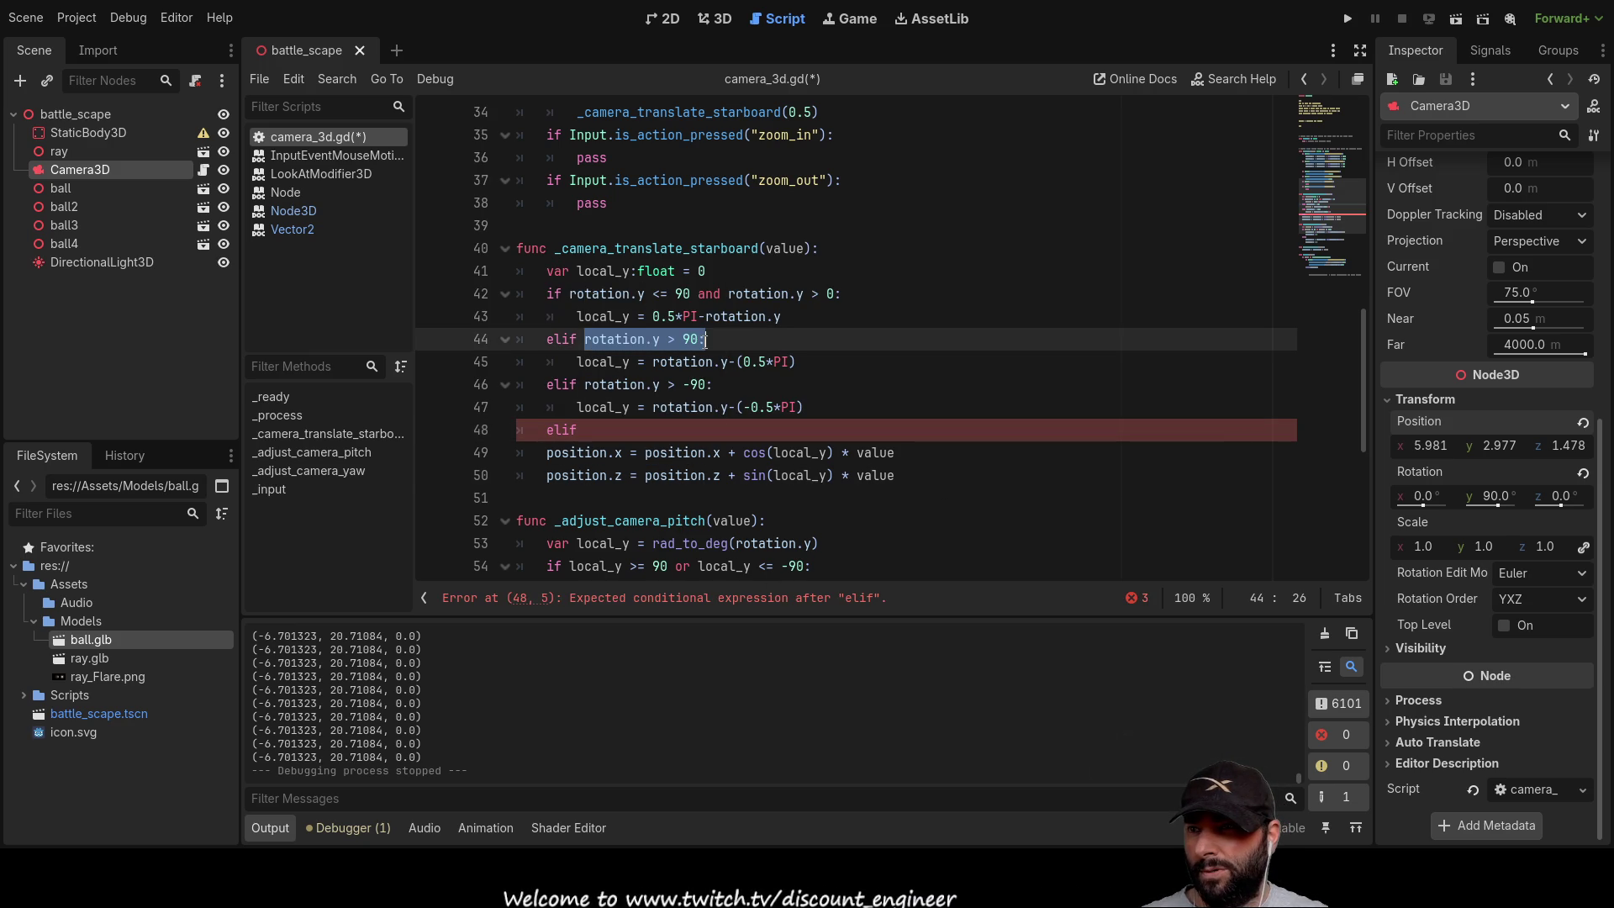
click(606, 429)
key(ctrl+v)
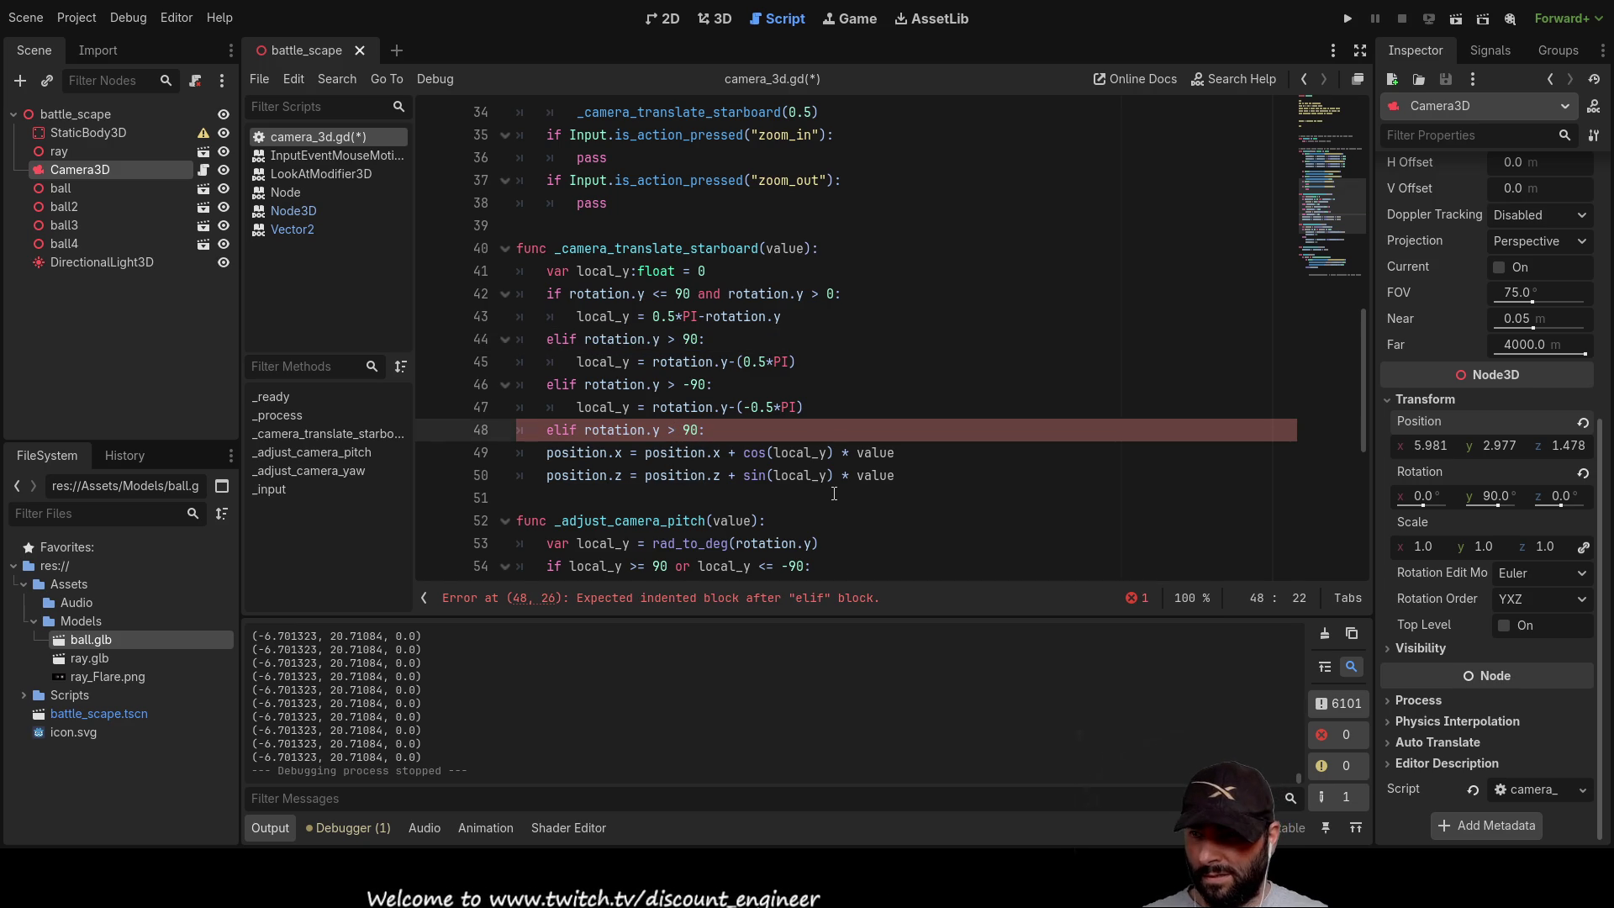
key(BackSpace)
text(<)
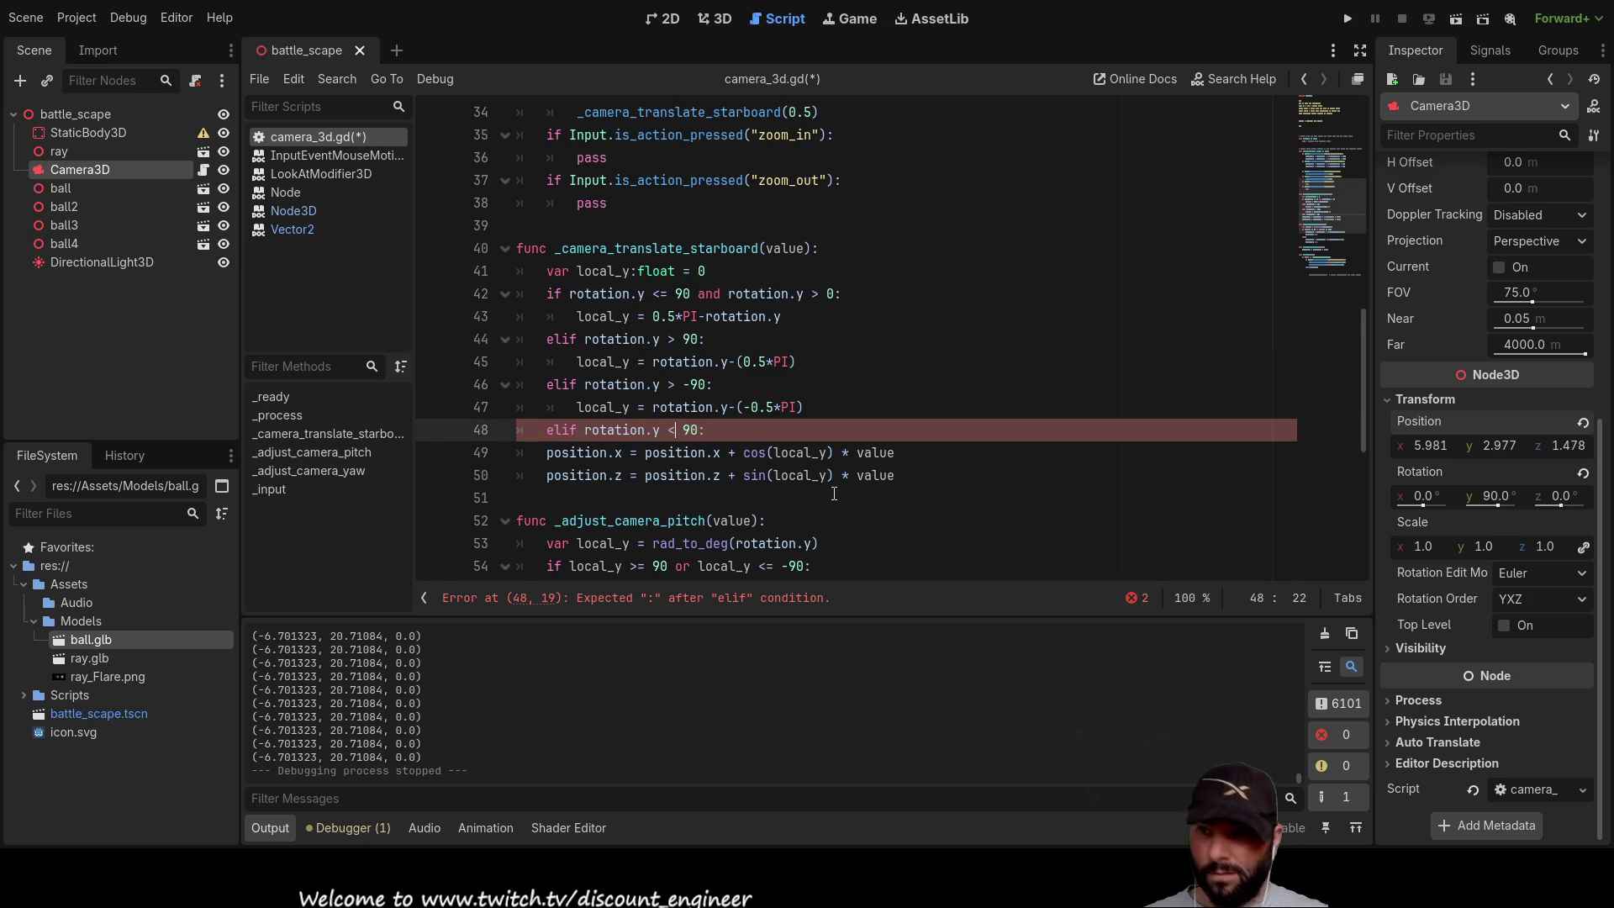
Step: Switch the third branch's comparison to <, and bound the fourth at 0 with 'and > -90'
key(Up)
key(Up)
key(BackSpace)
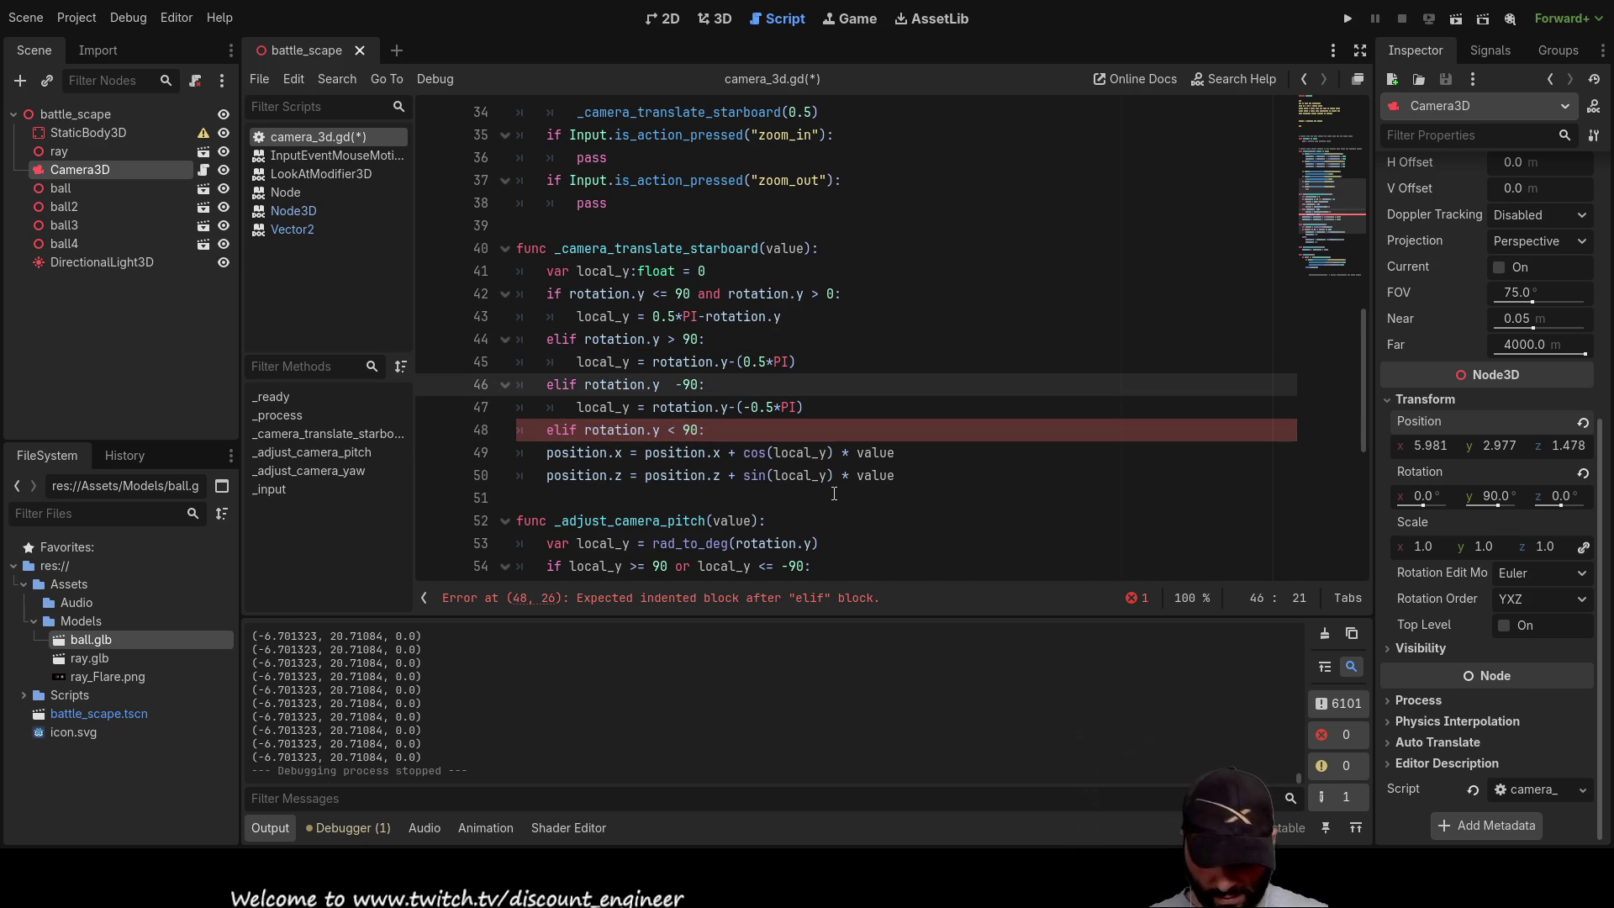
text(<)
key(Down)
key(Down)
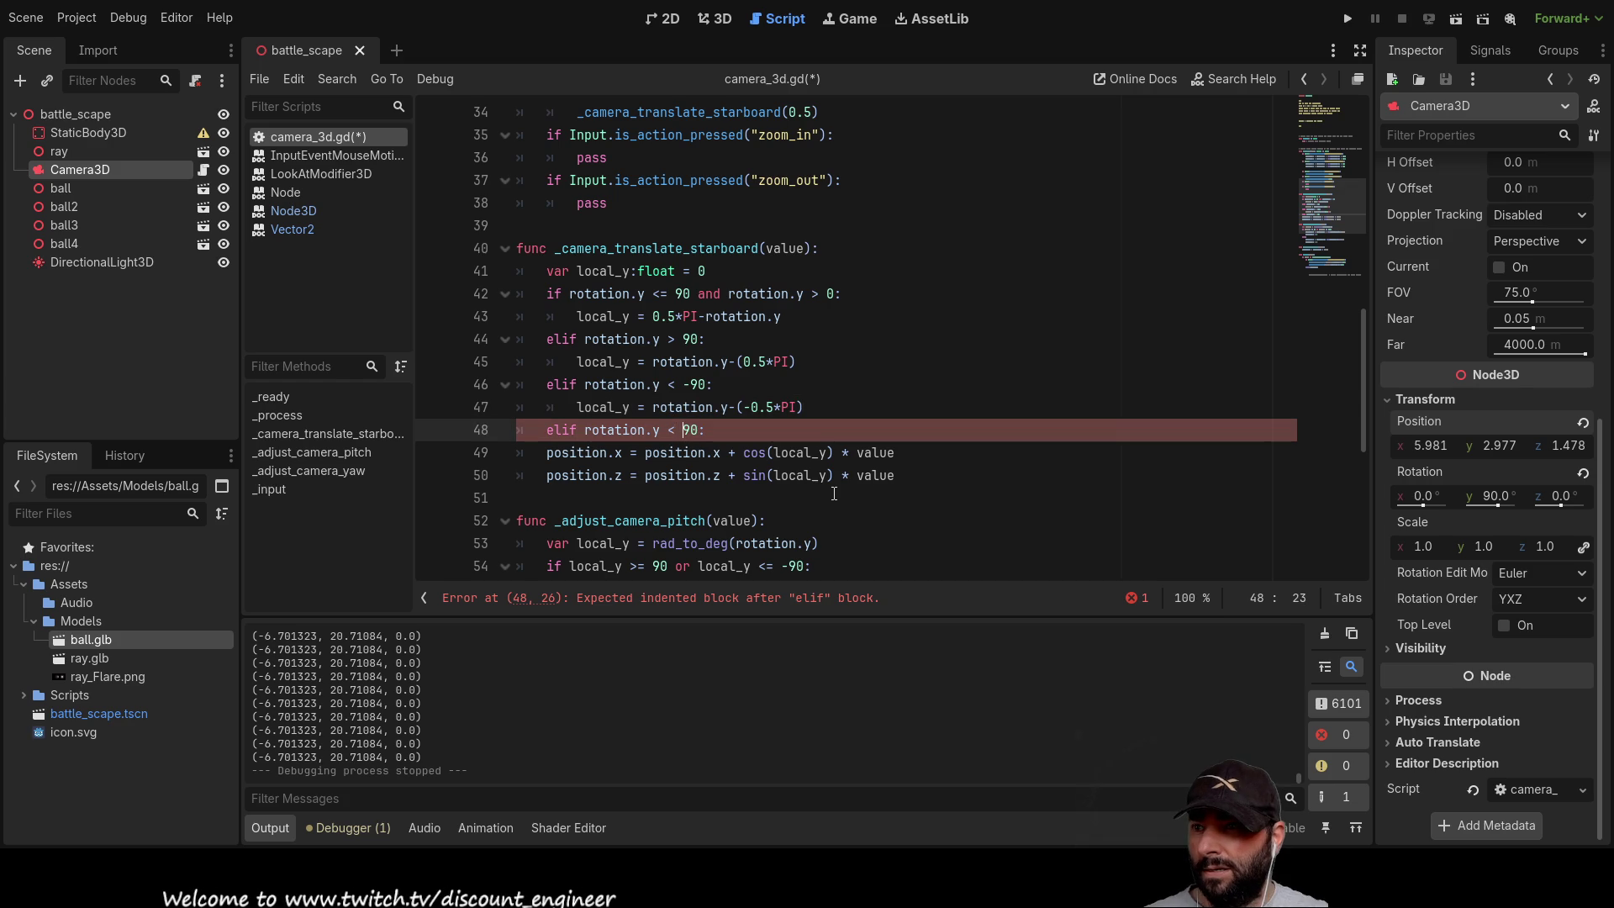
key(Left)
key(BackSpace)
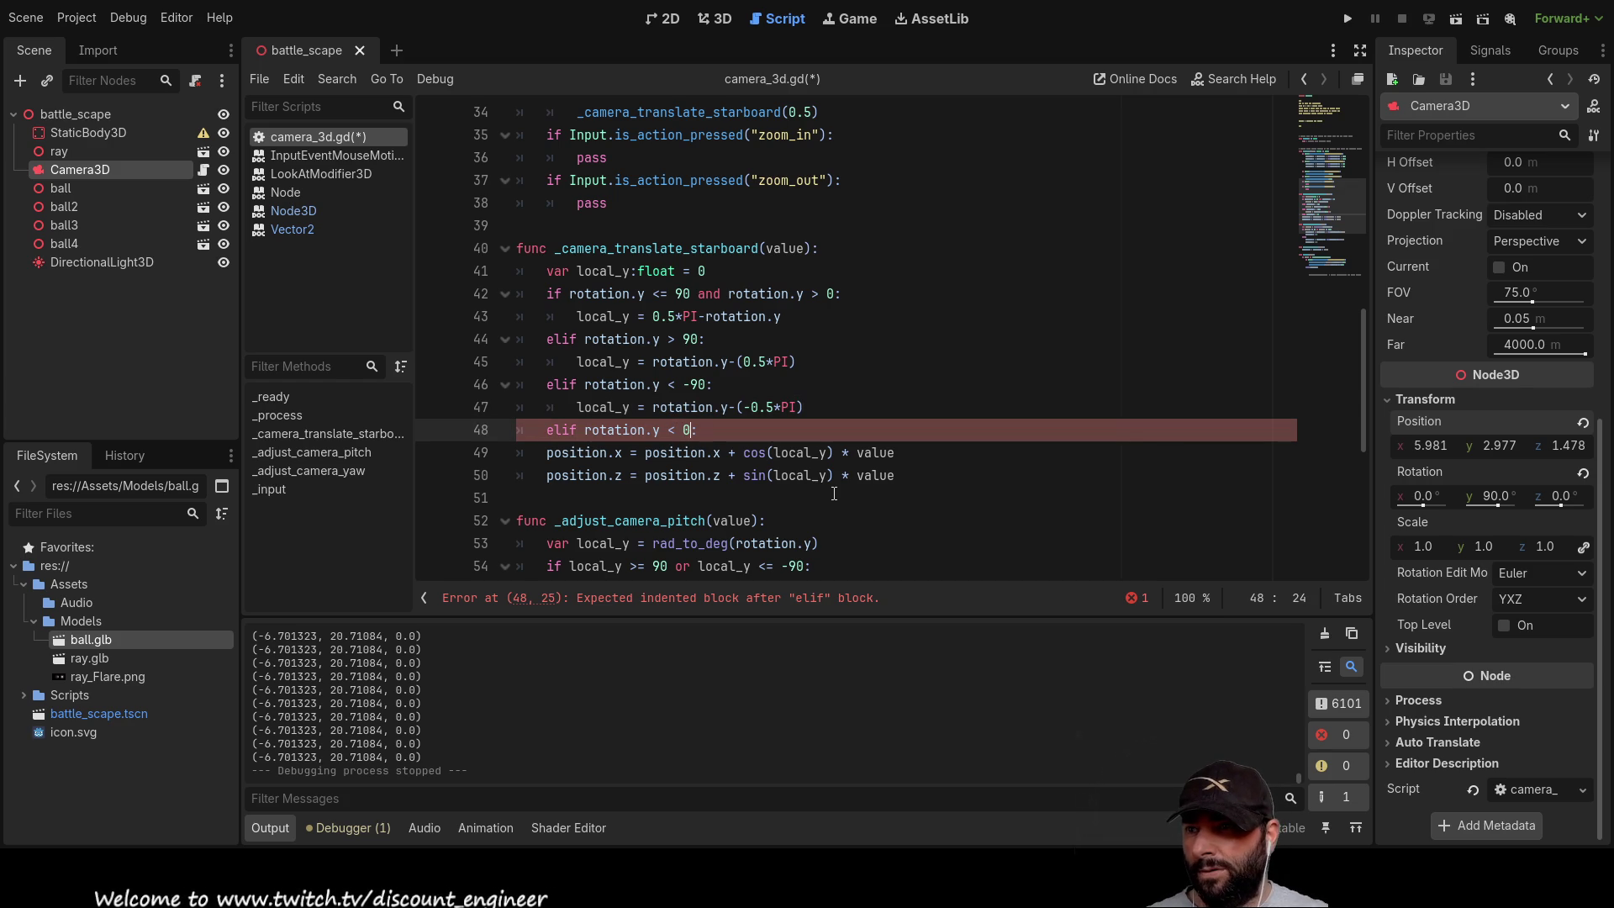
text(and )
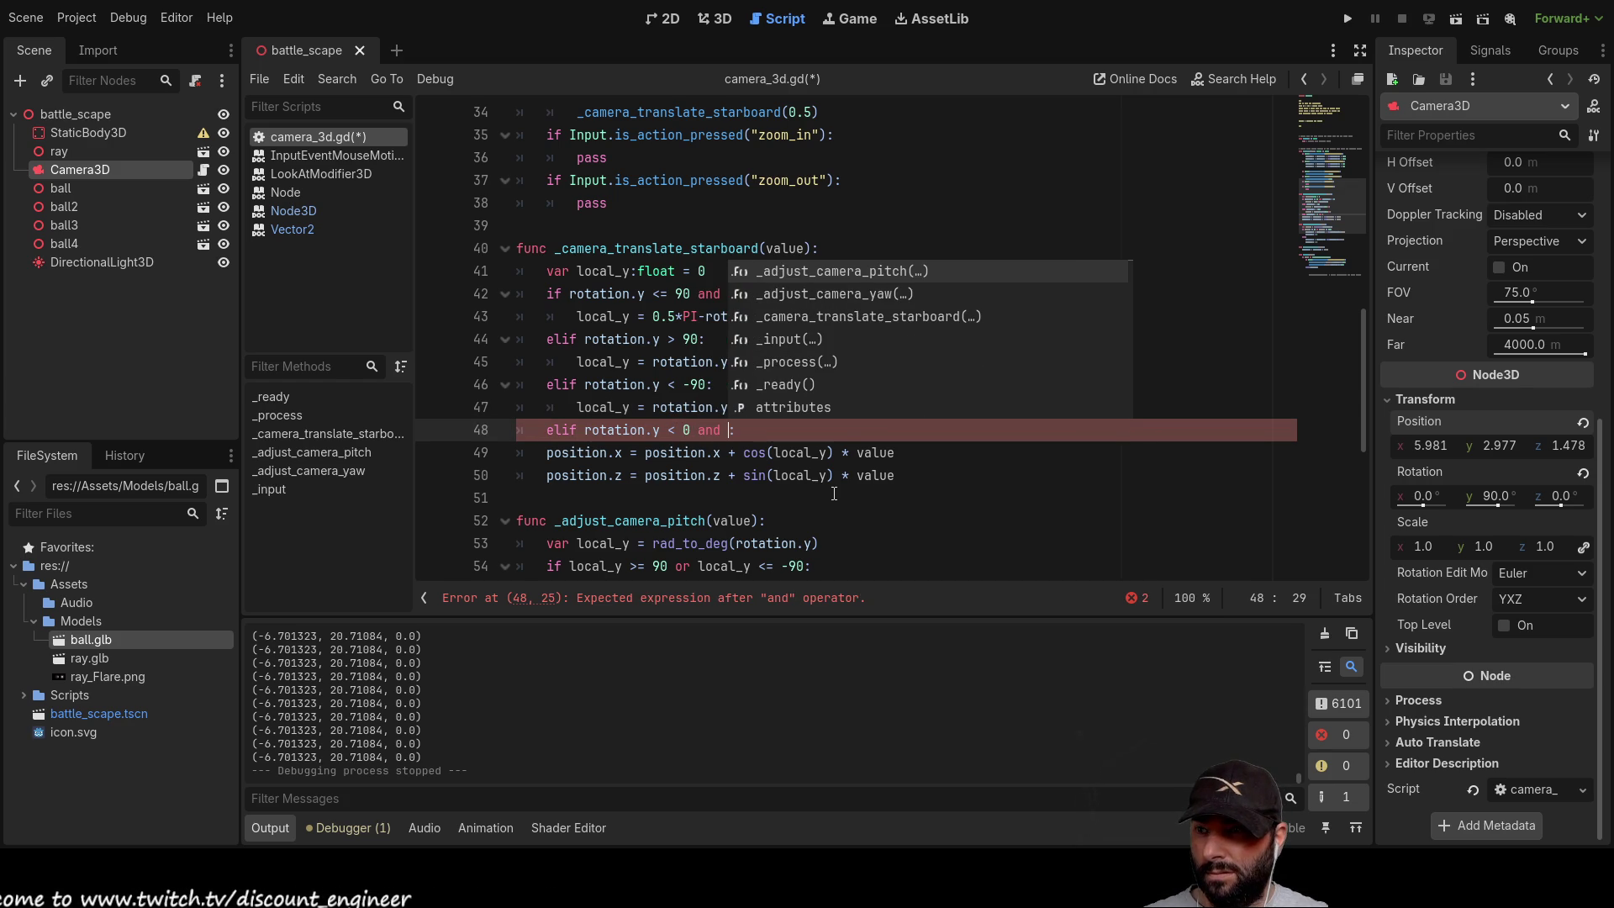
text(>)
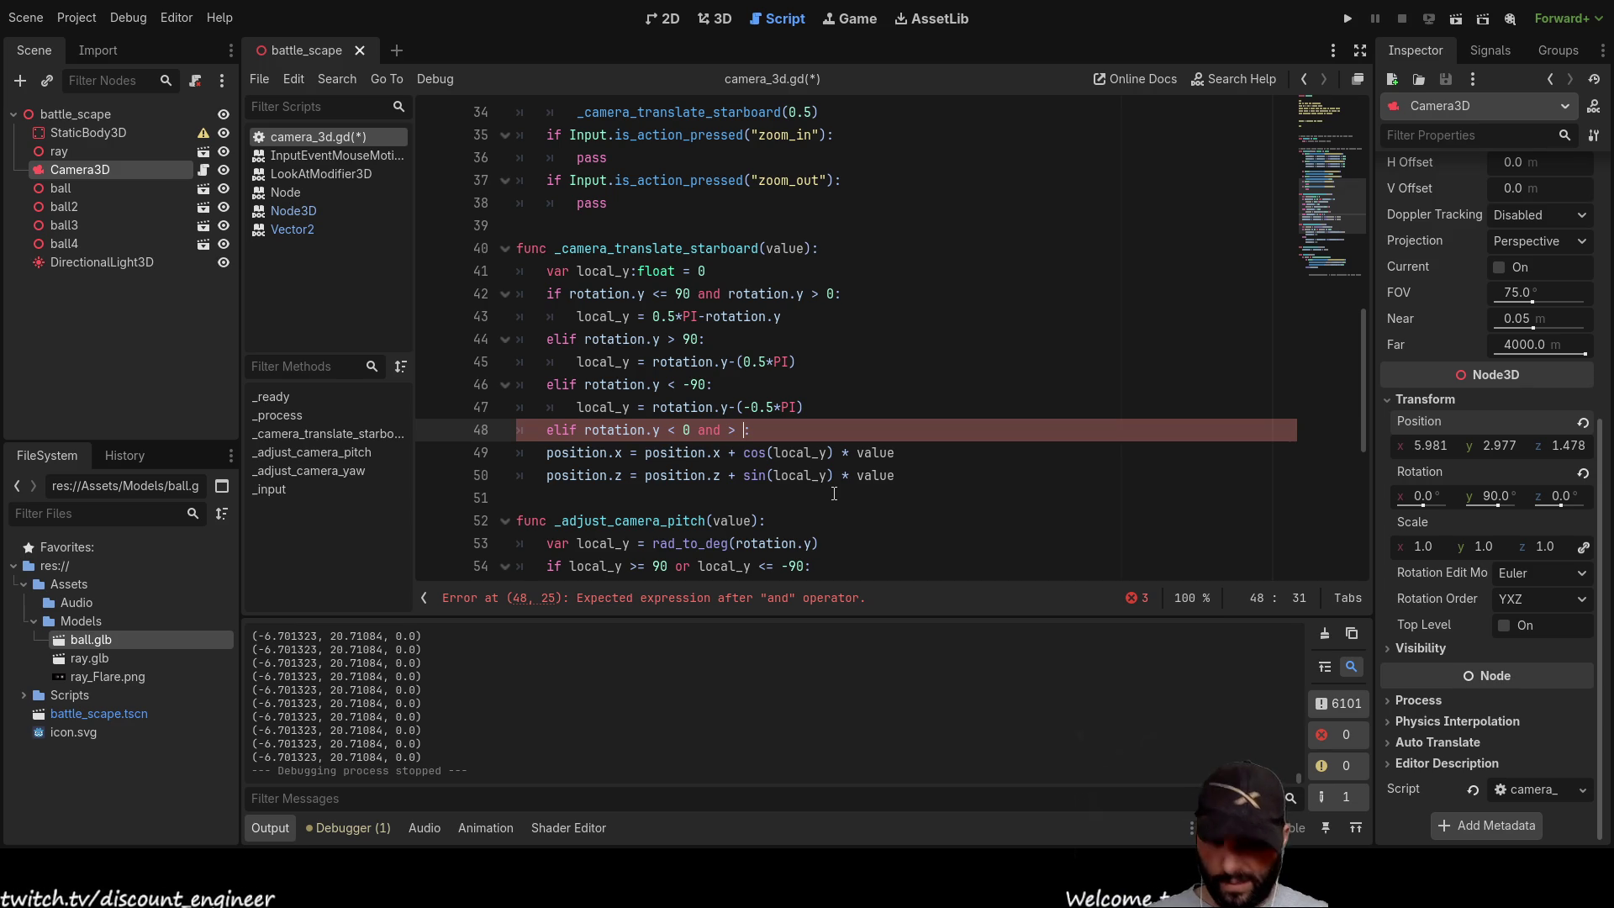
text( -90)
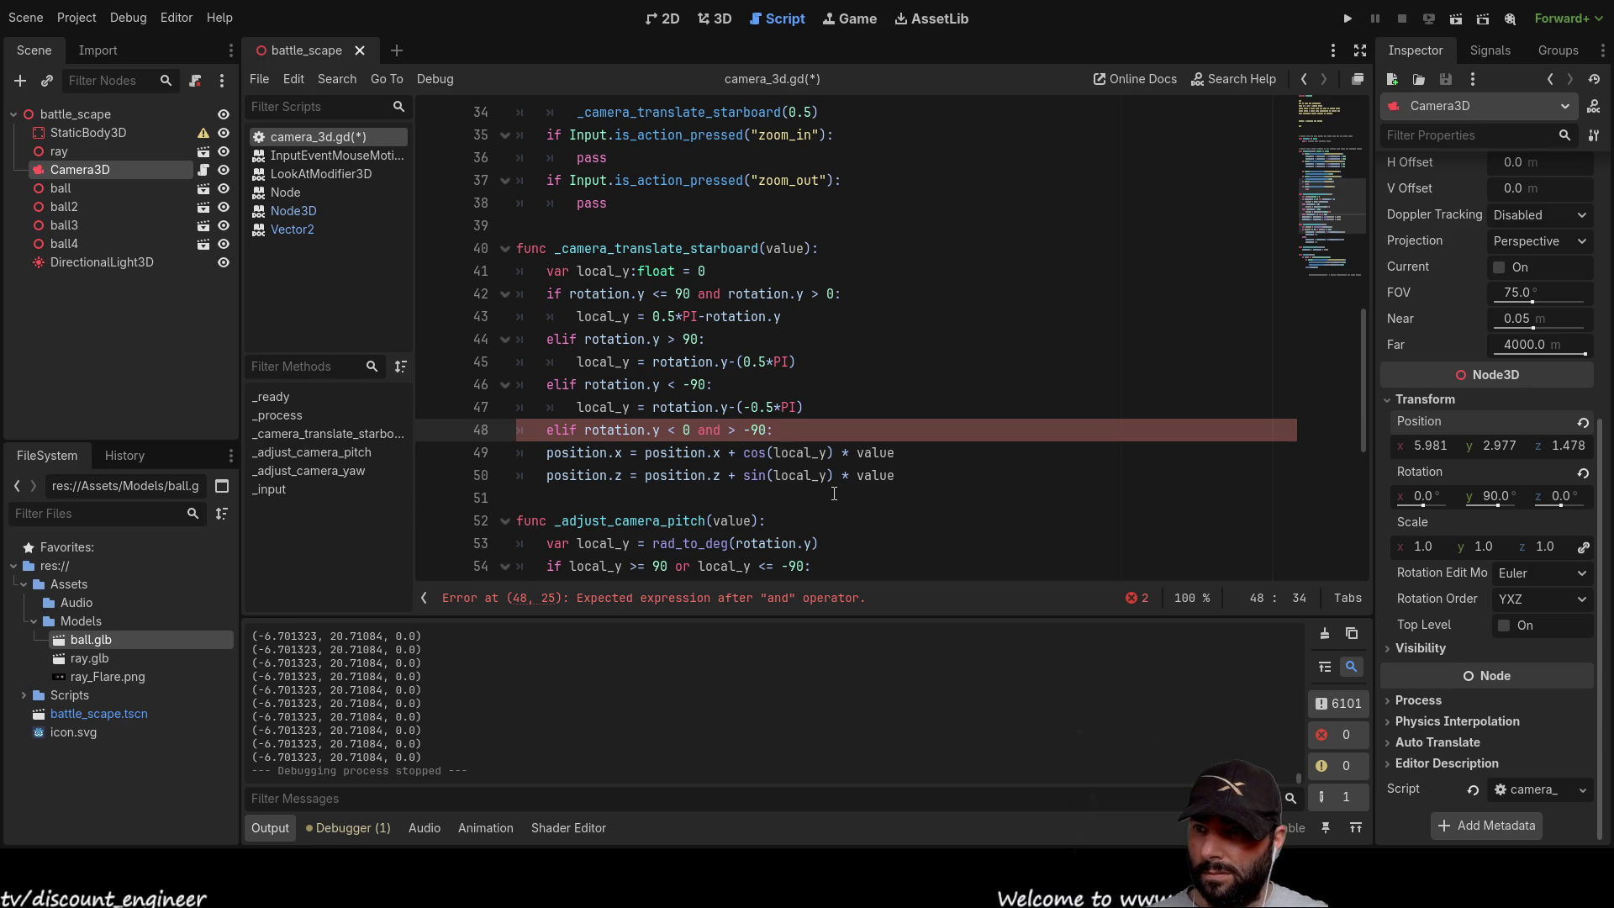
Step: Insert rotation.y before -90 in the fourth condition and check it against the other branches
key(ctrl+Left)
key(ctrl+Left)
key(ctrl+Left)
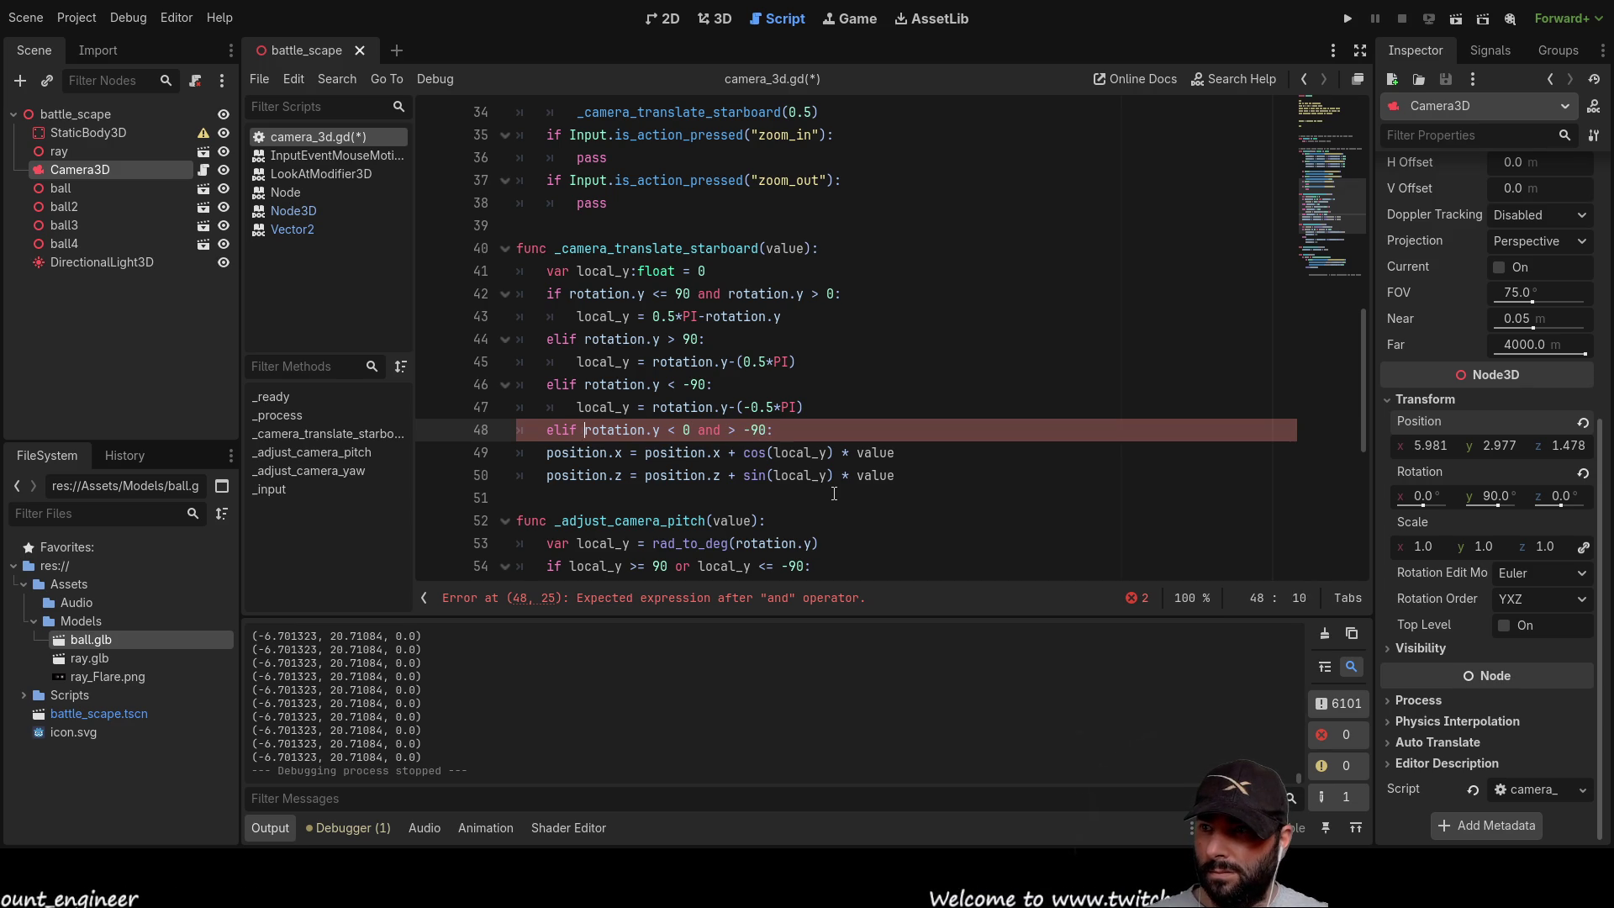
key(shift+Right)
key(shift+Right)
key(shift+Right)
key(shift+Right)
key(shift+Right)
key(shift+Right)
key(ctrl+c)
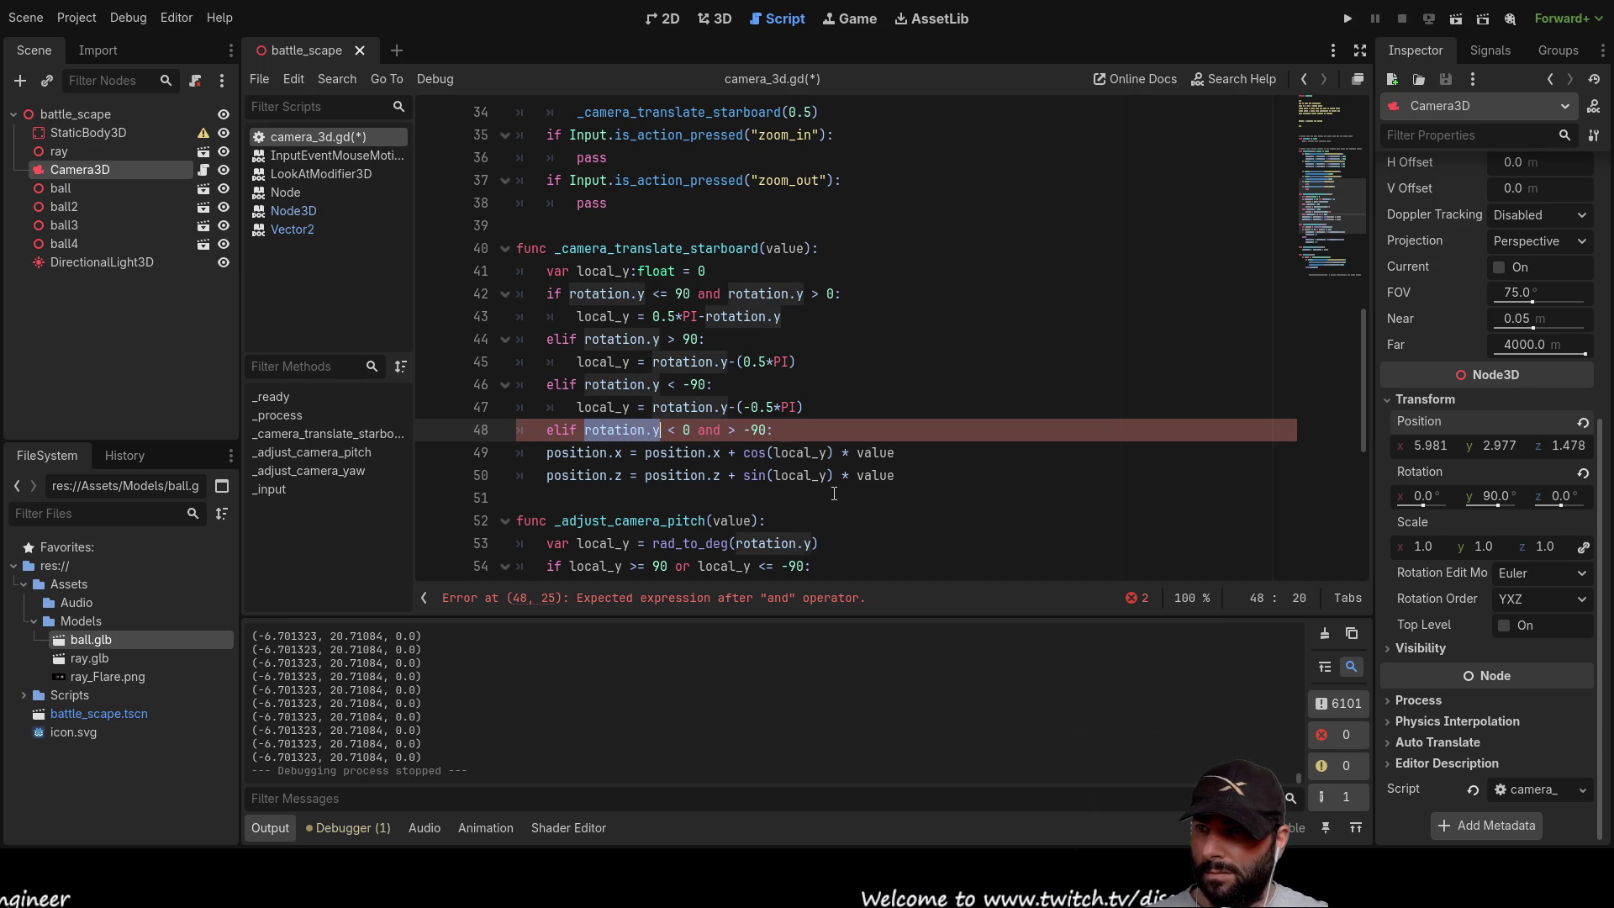
key(Right)
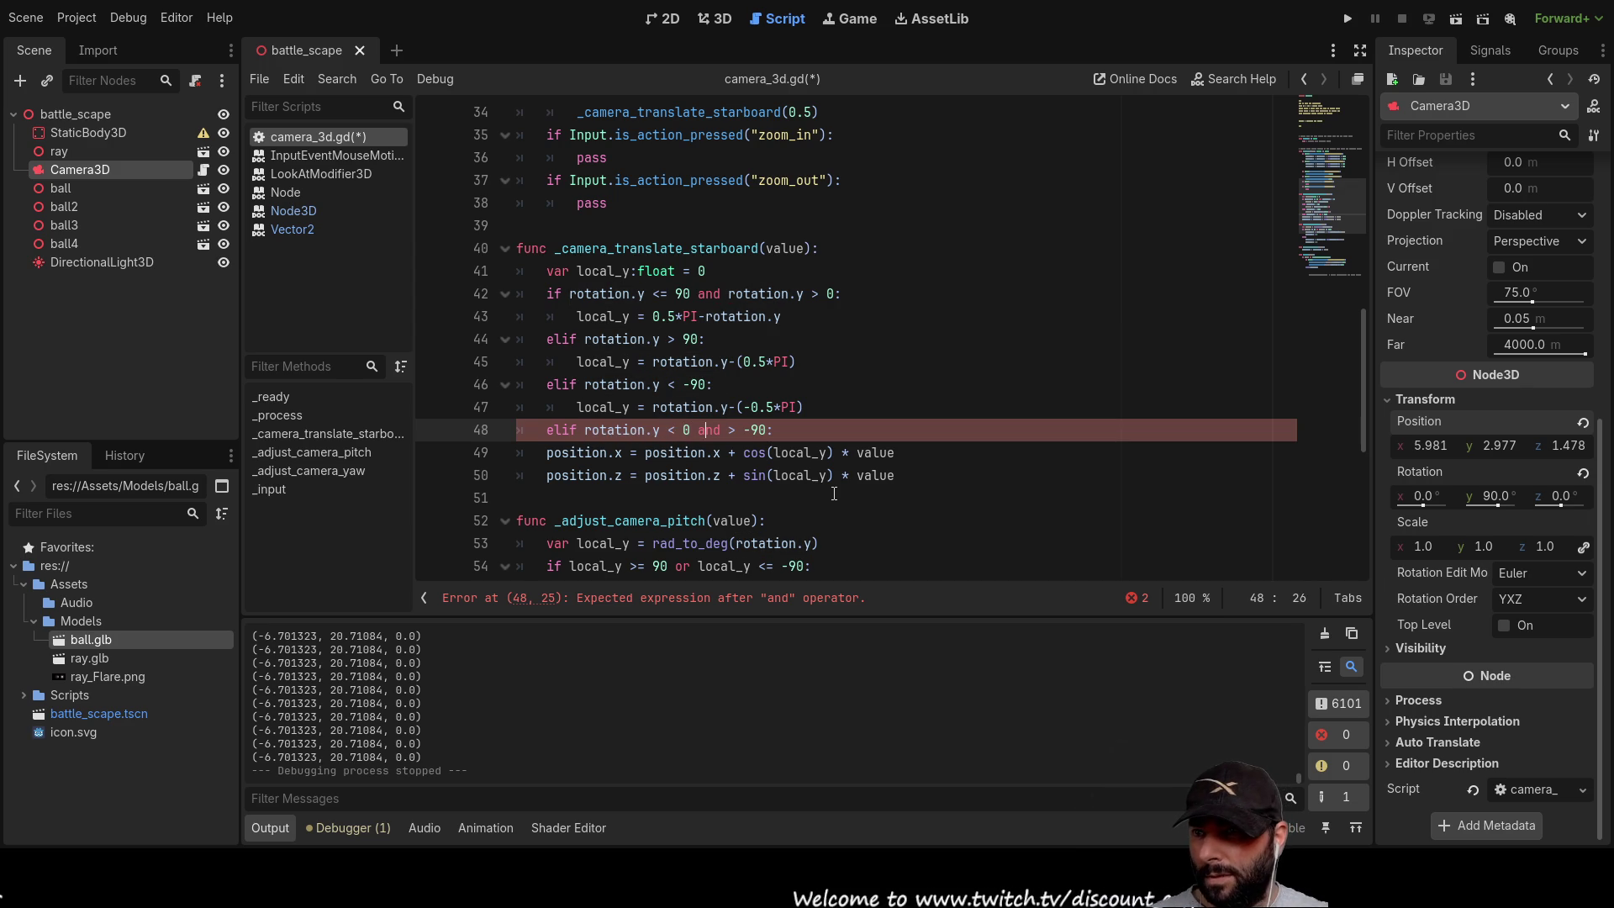
key(Right)
key(ctrl+v)
key(Left)
key(Left)
key(Left)
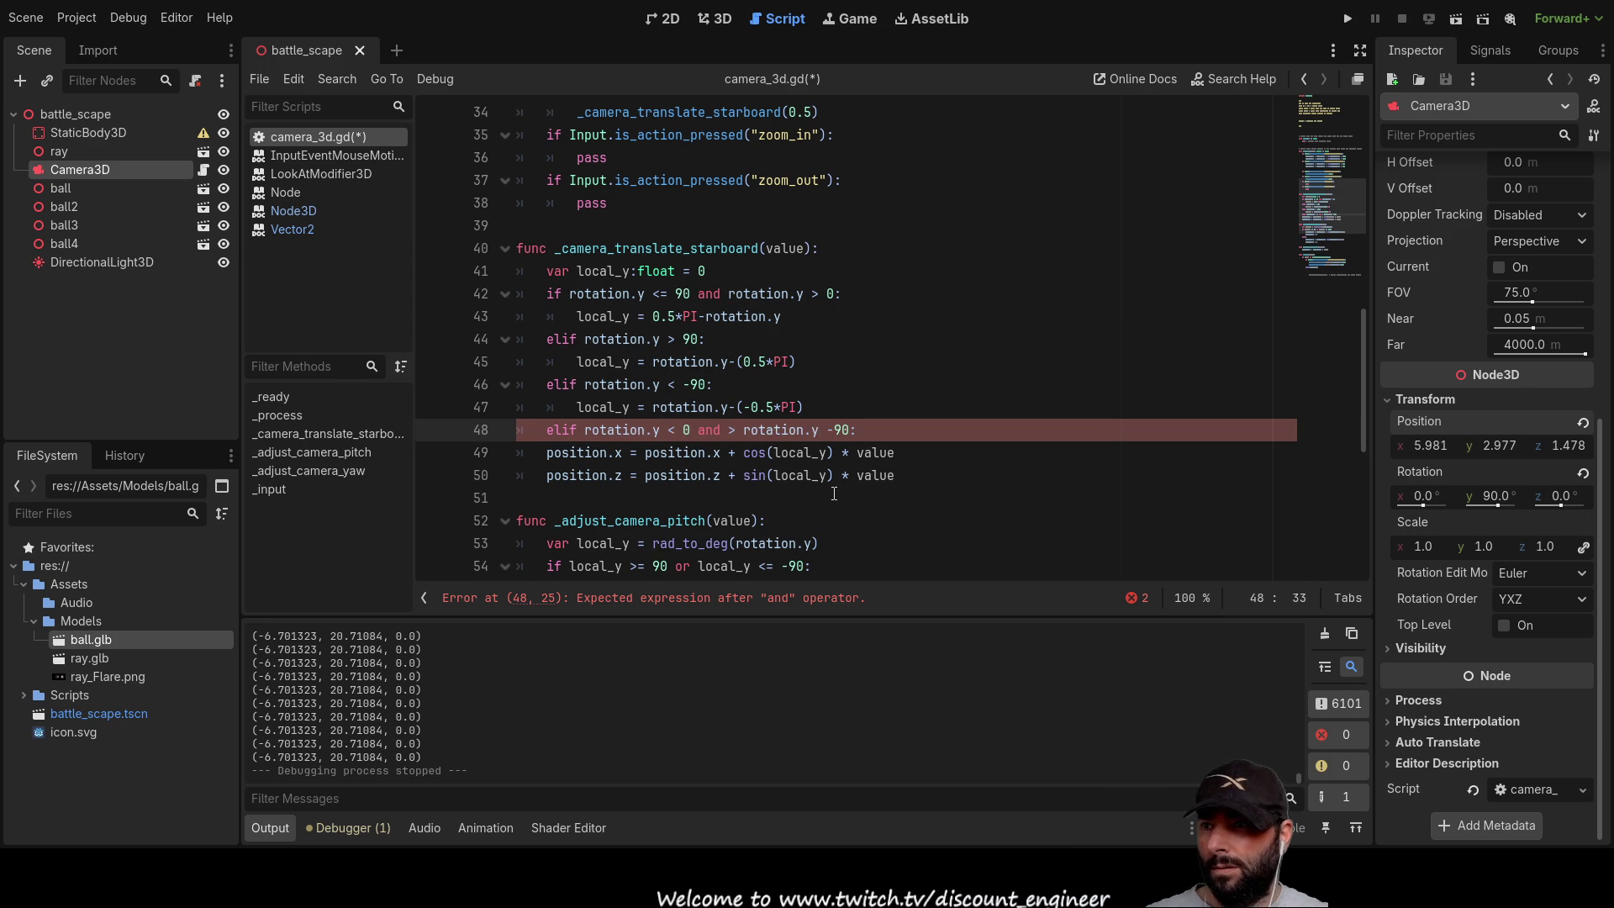
key(Up)
key(Up)
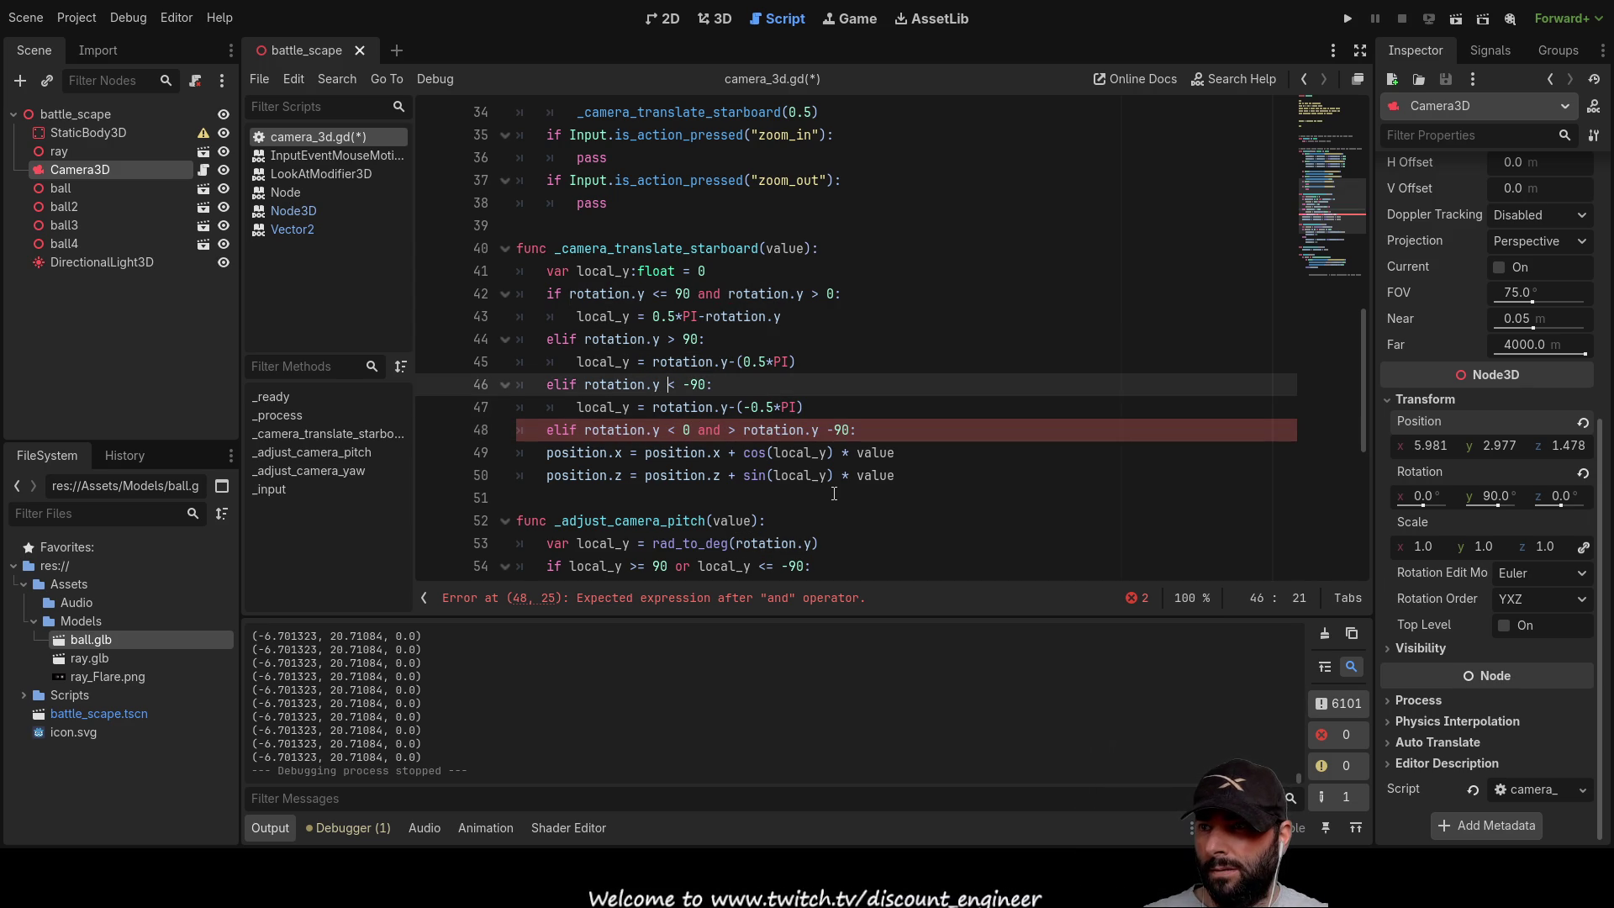
key(Up)
key(Up)
key(Up)
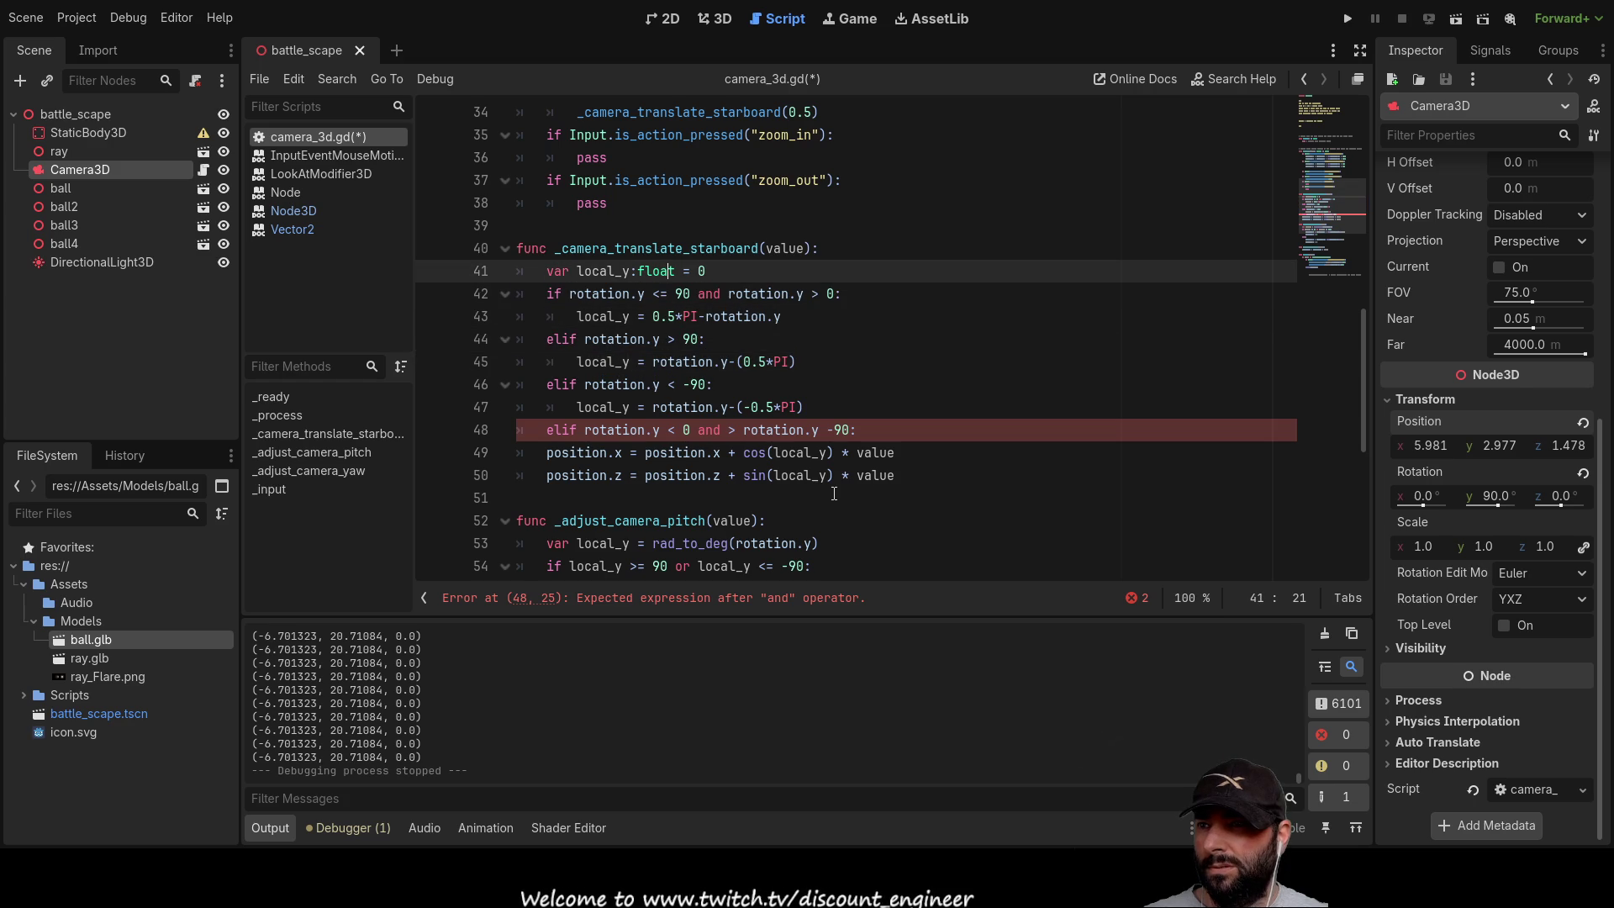
key(Down)
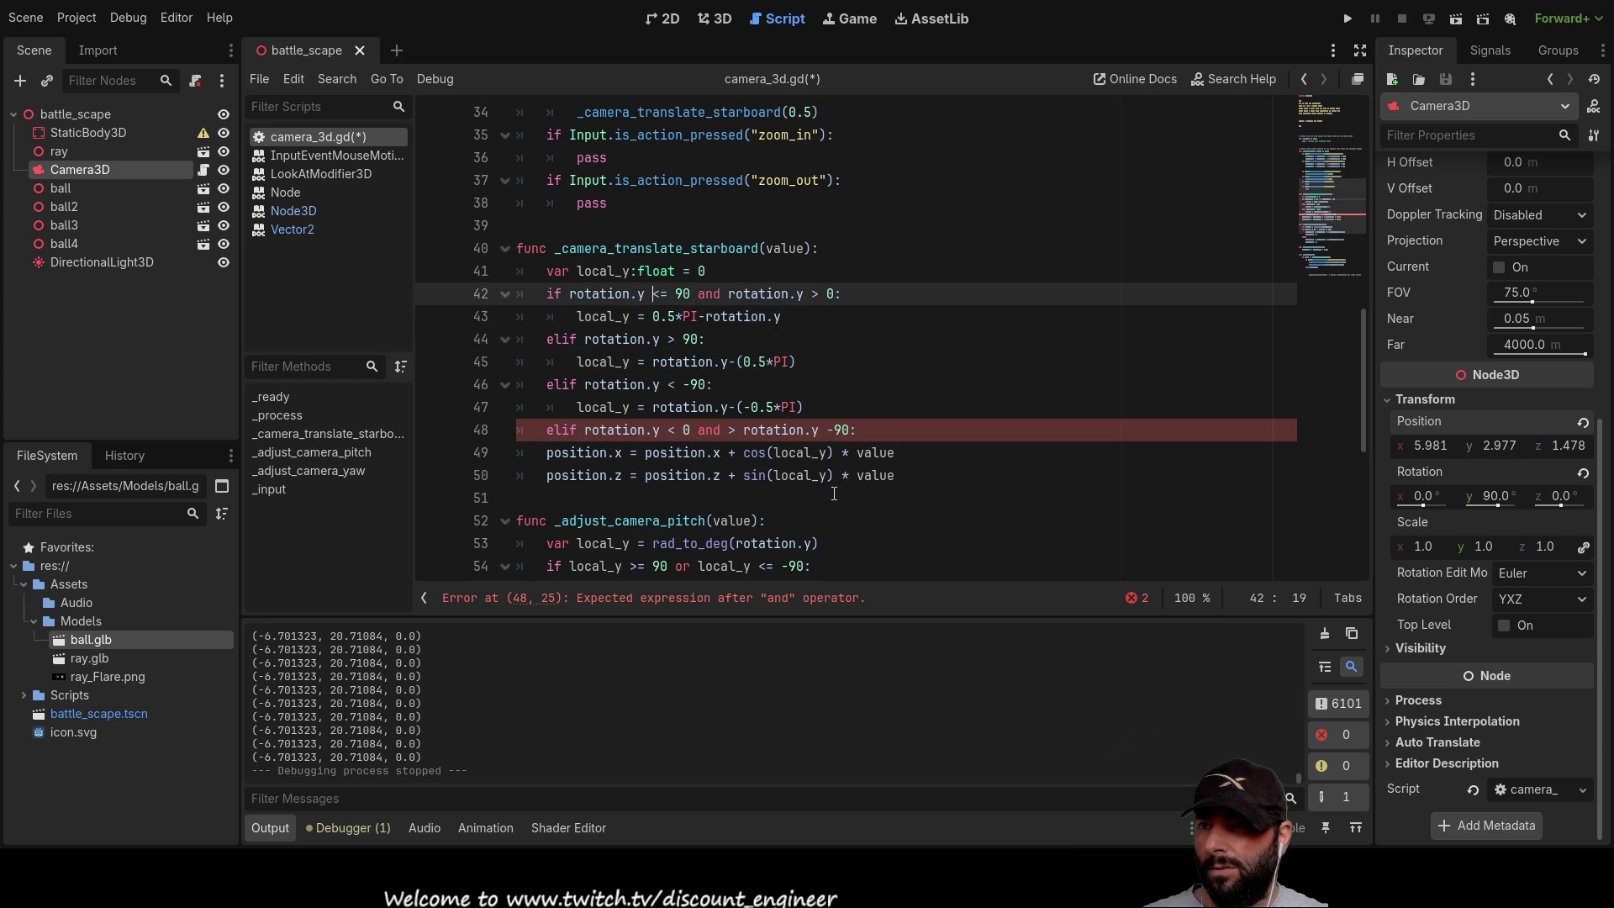
key(Down)
key(Down)
key(Down)
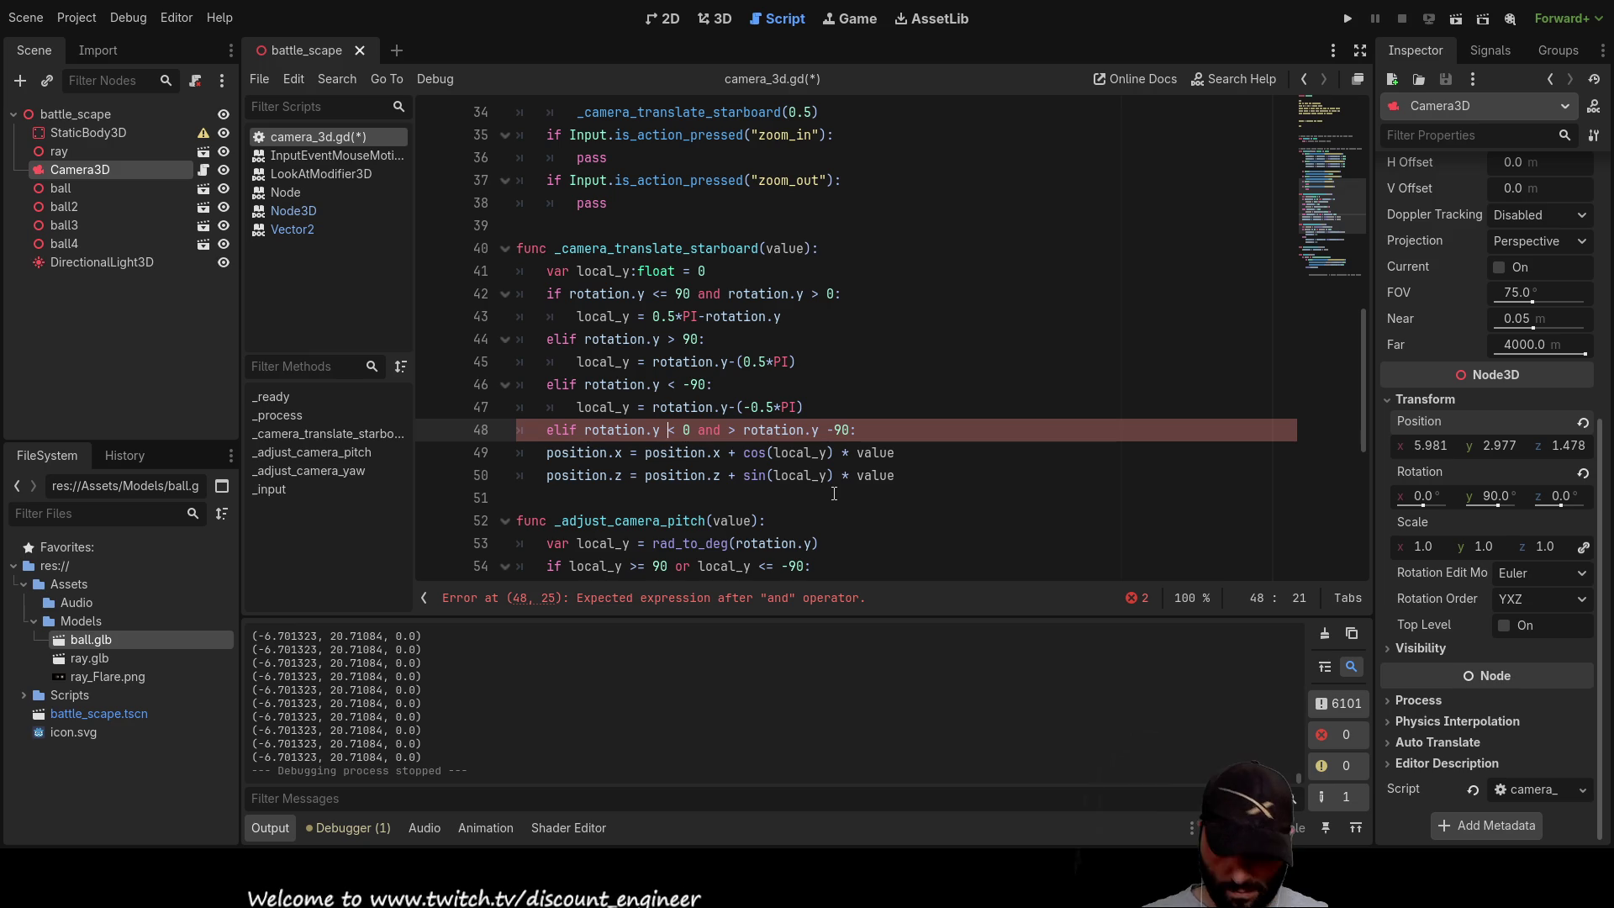
Step: Make the fourth condition 'rotation.y <= 0 and rotation.y >= -90', also adding = to the third, single-spaced after and
text(=)
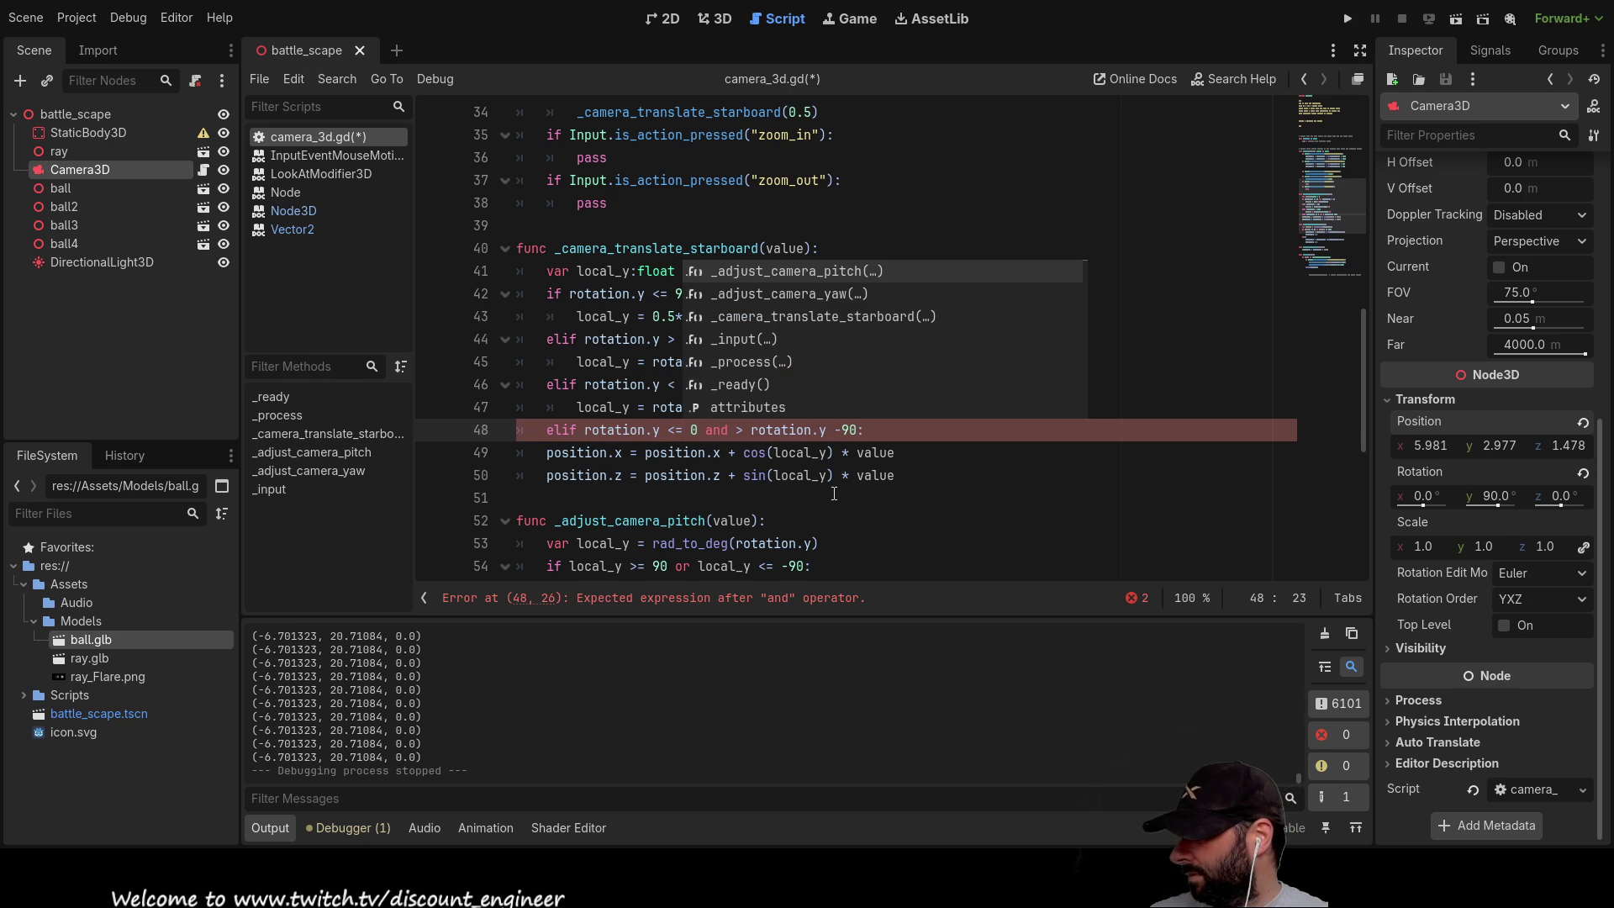
key(Right)
key(Right)
key(Right)
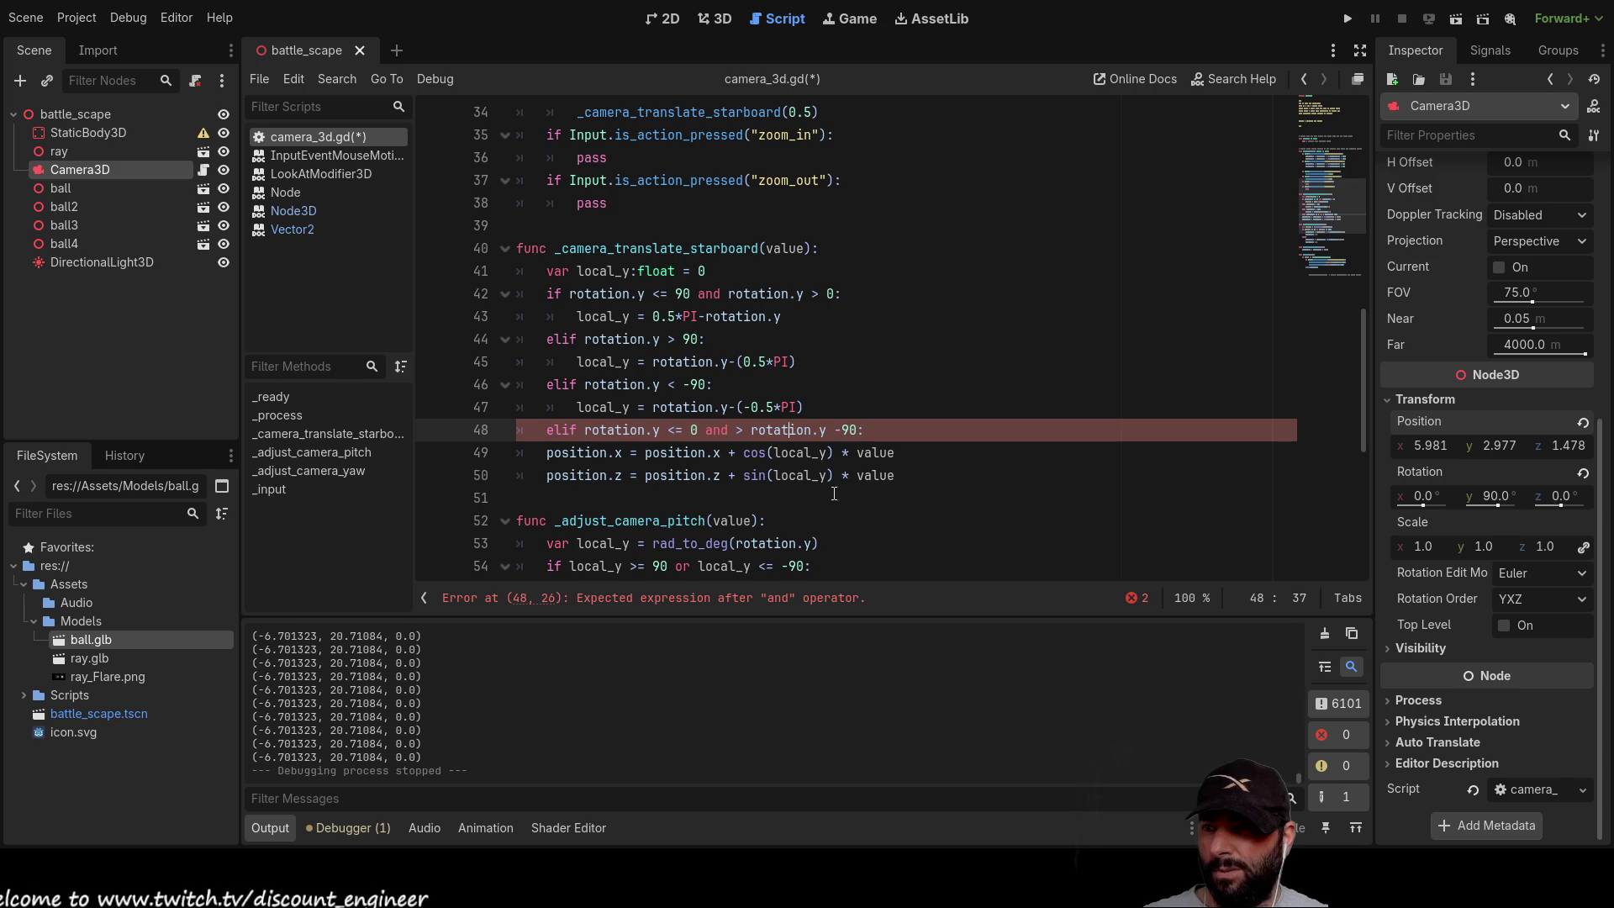
key(Up)
key(Up)
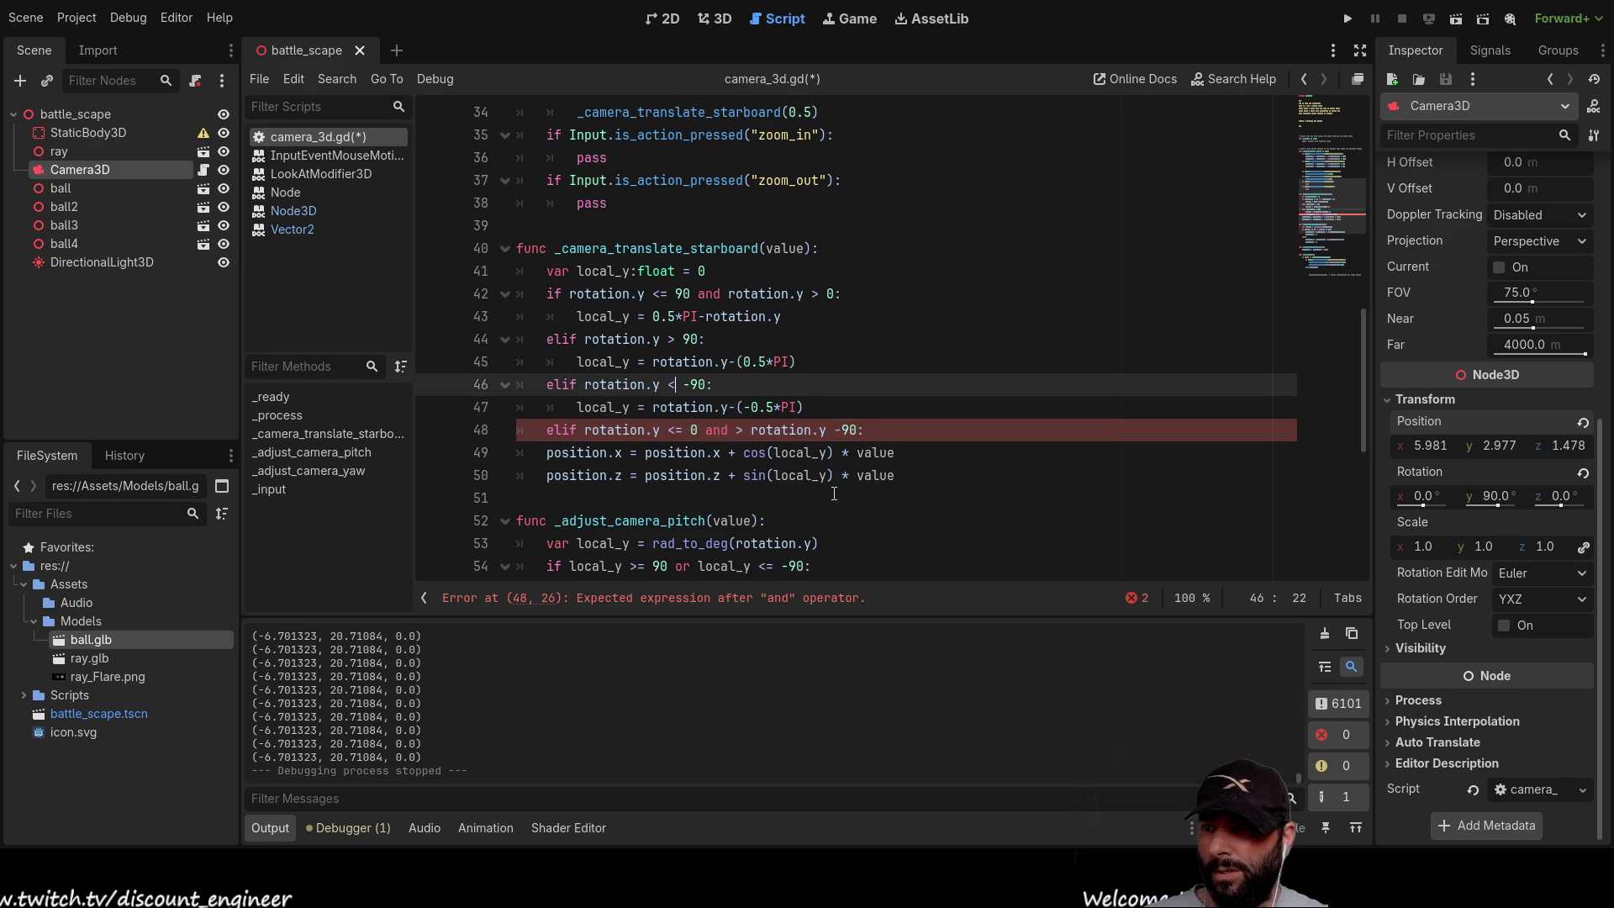
text(=)
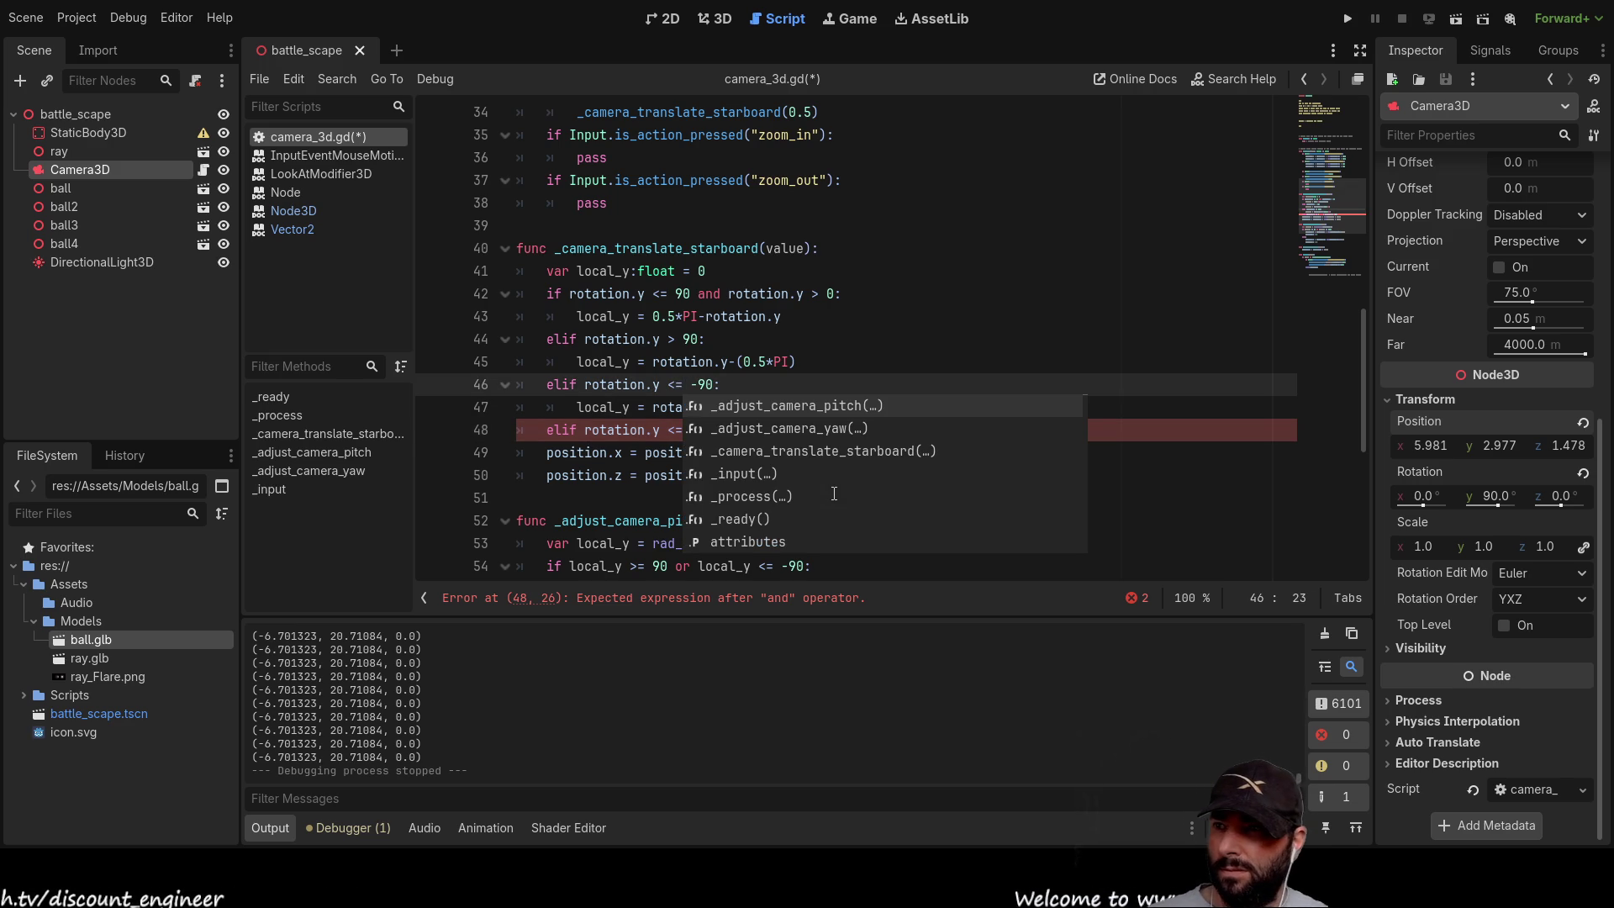
click(616, 475)
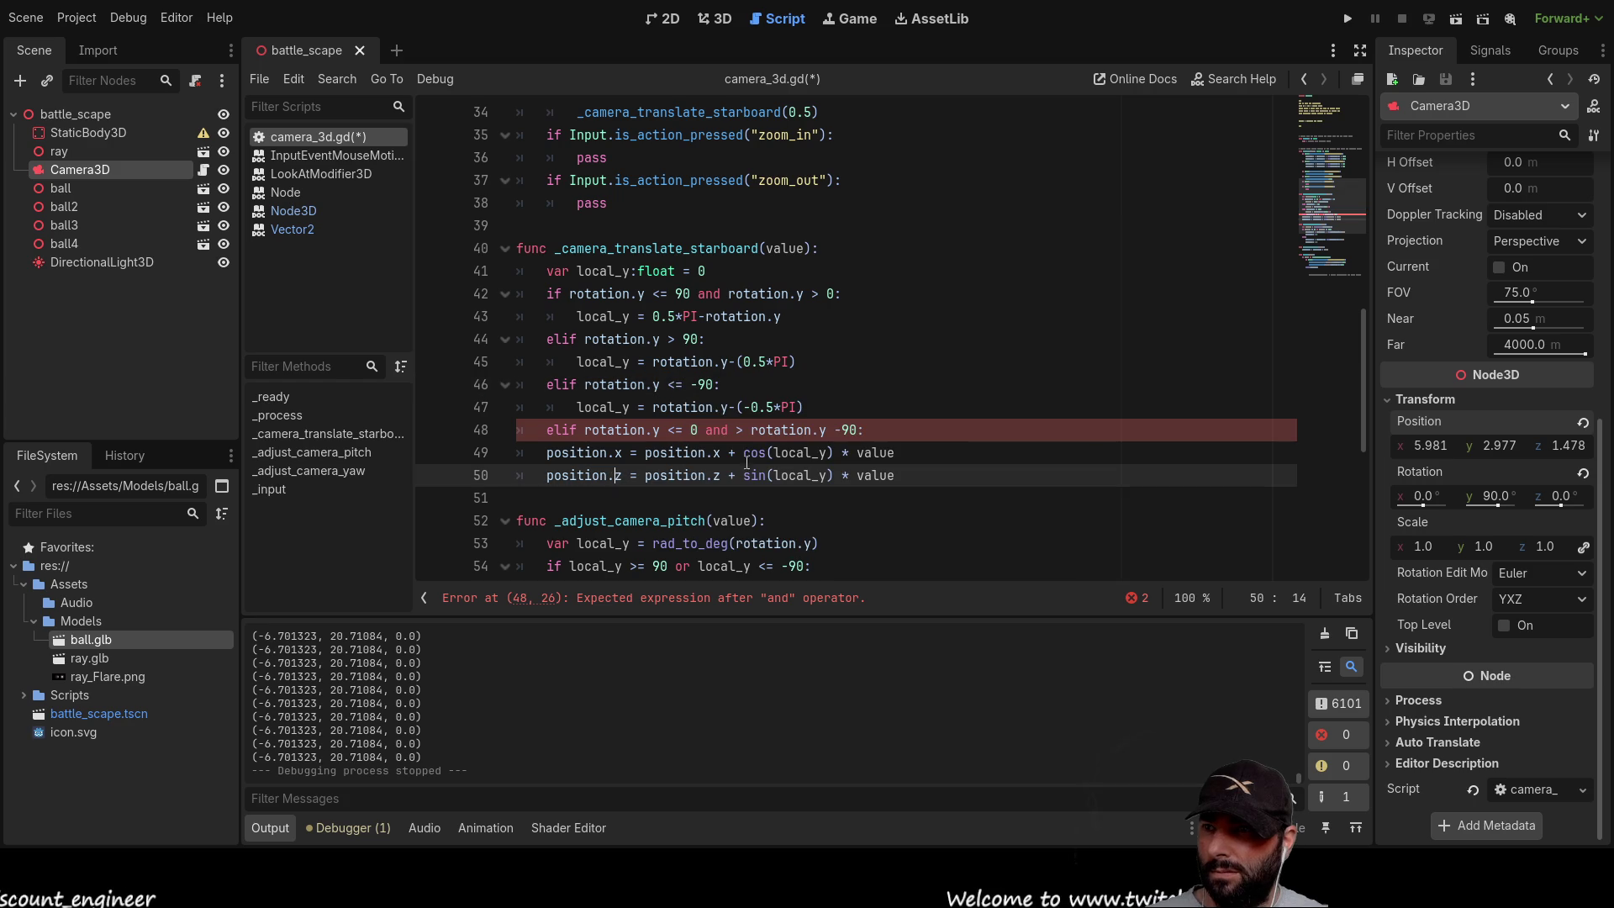
click(873, 431)
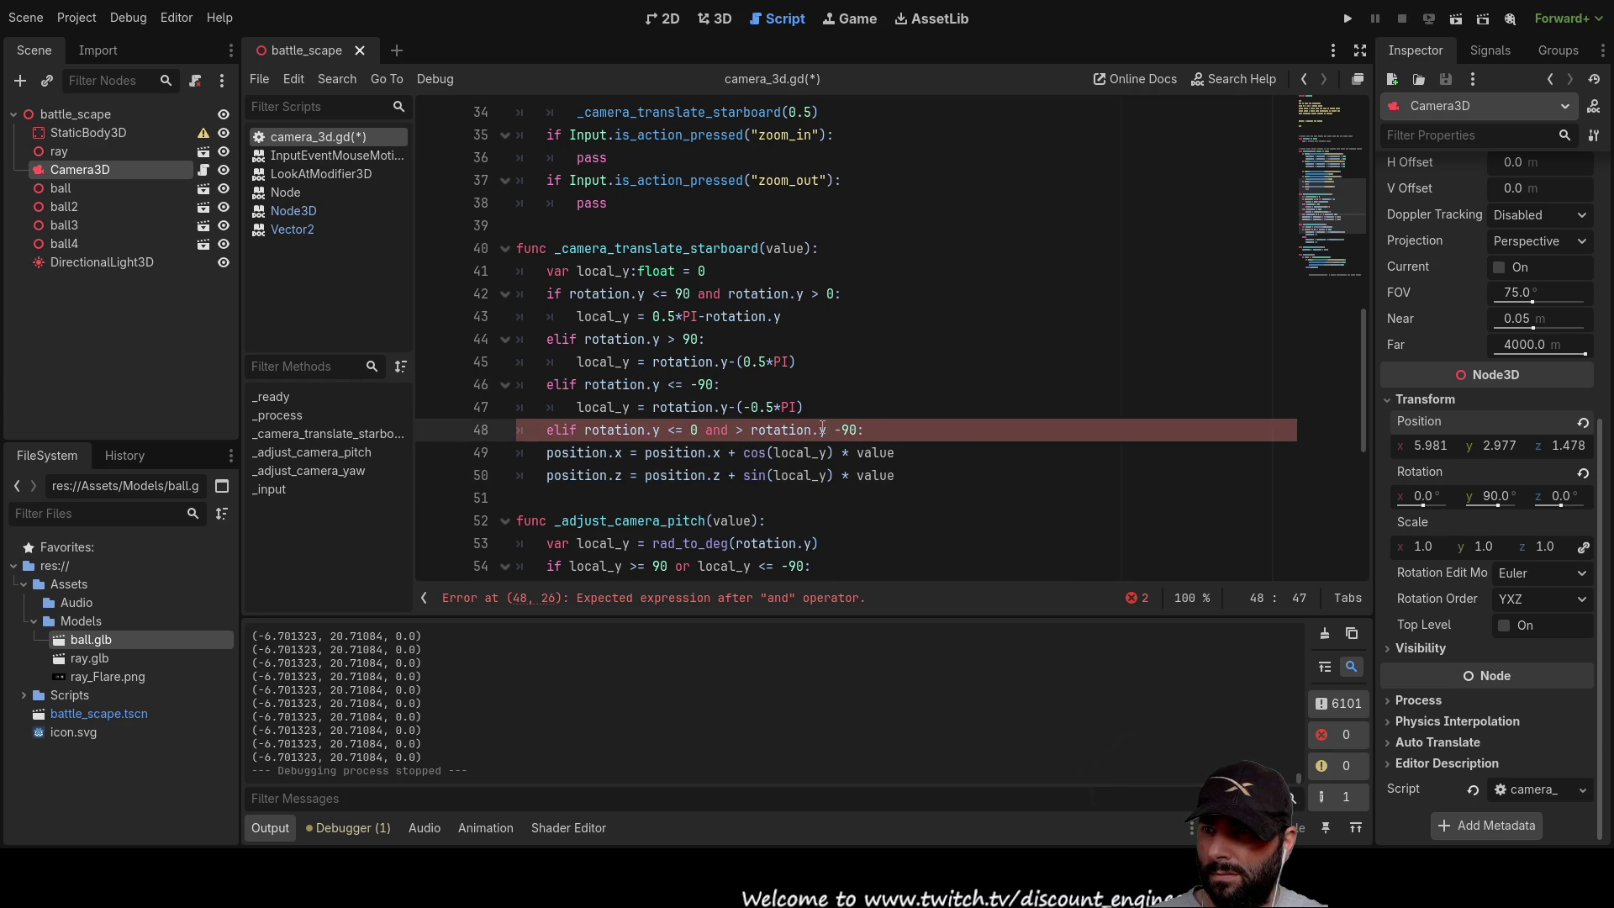
click(746, 430)
key(BackSpace)
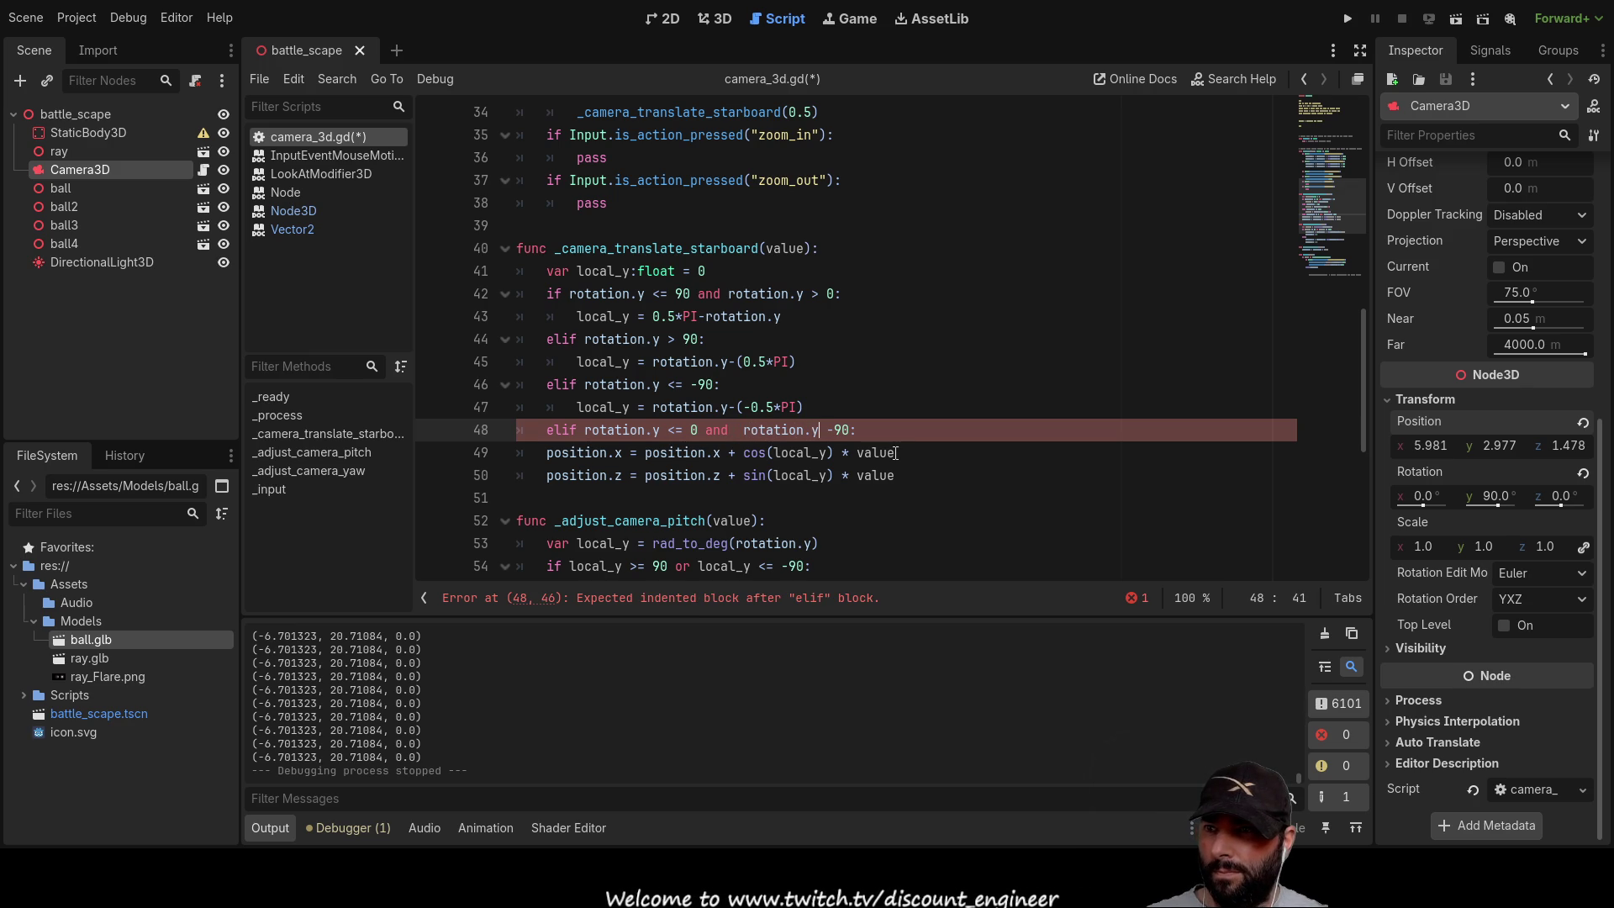
text(>=)
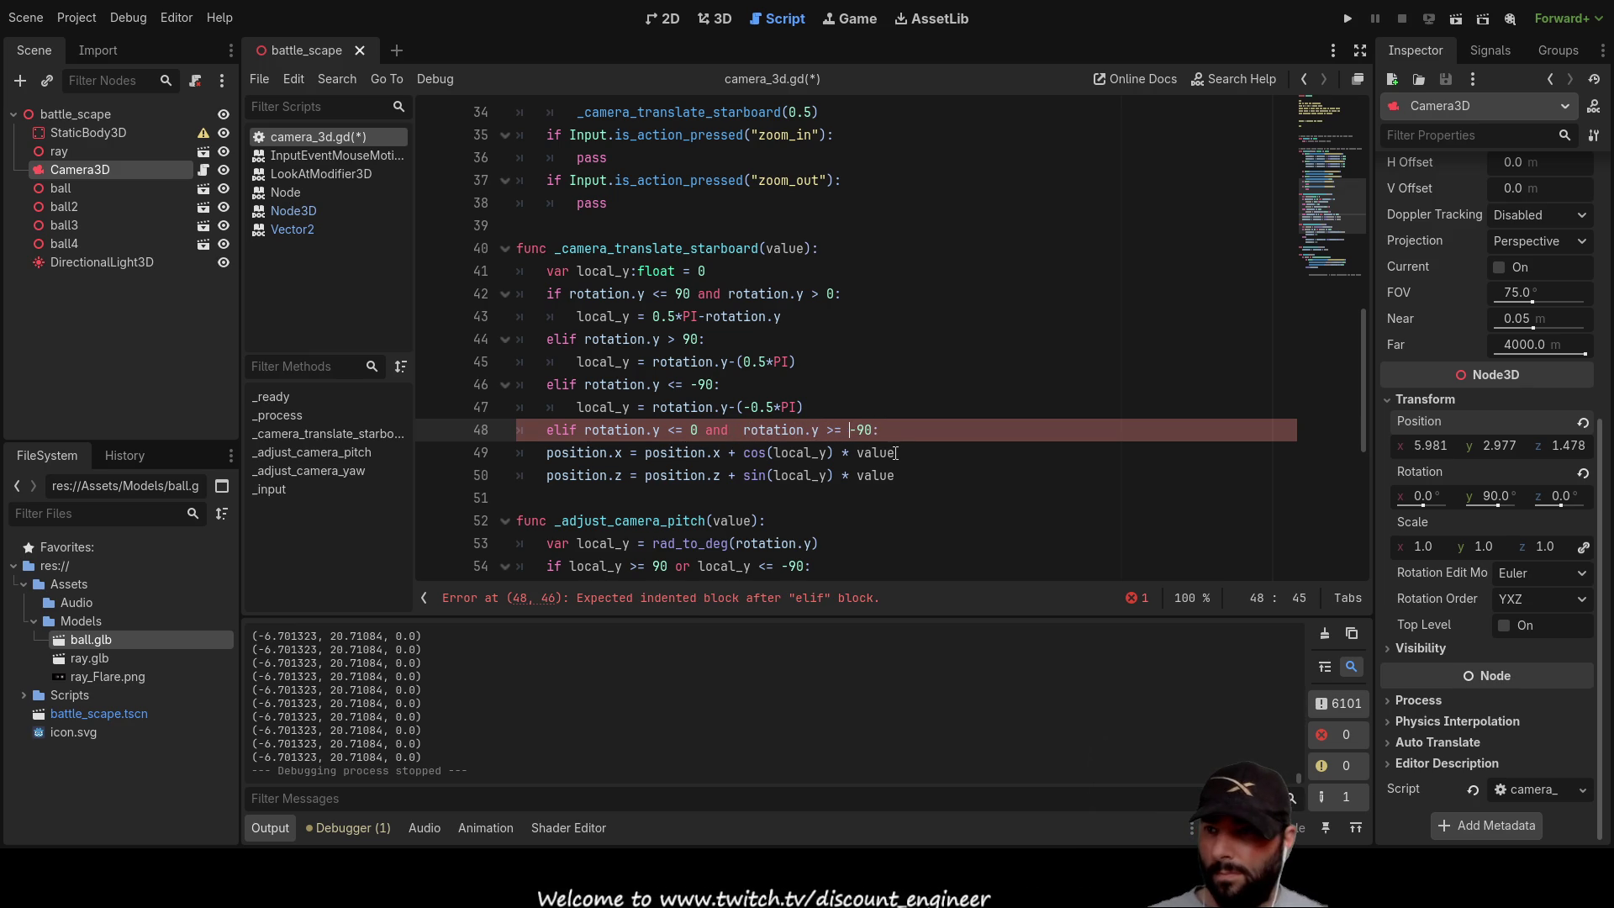
key(Left)
key(Left)
key(Left)
key(Left)
key(Left)
key(Left)
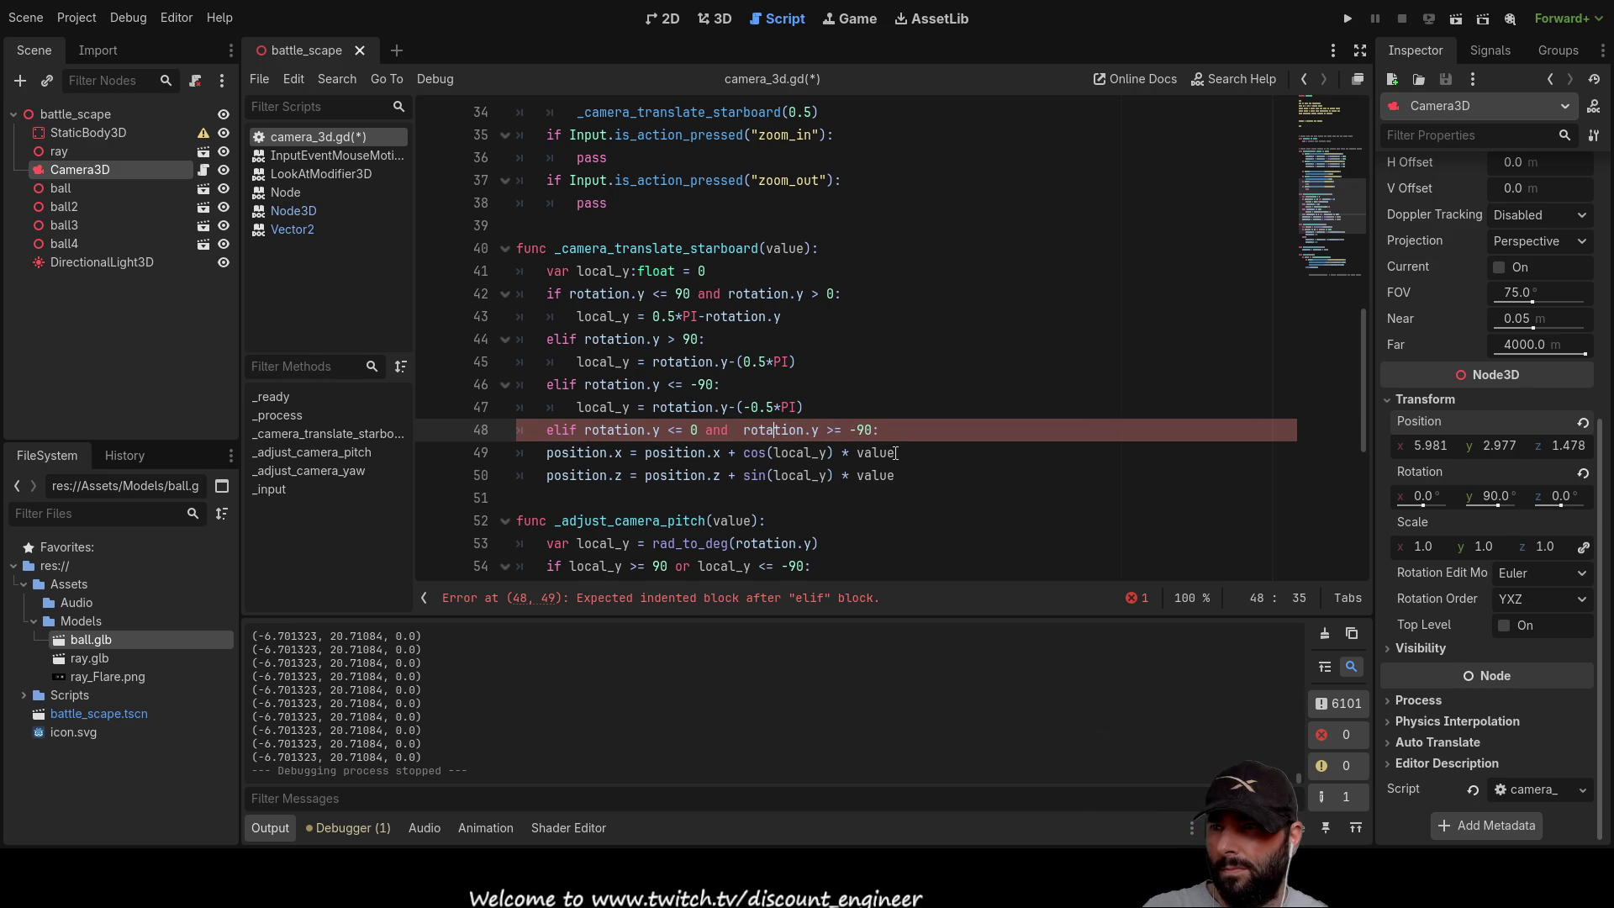
key(Left)
key(BackSpace)
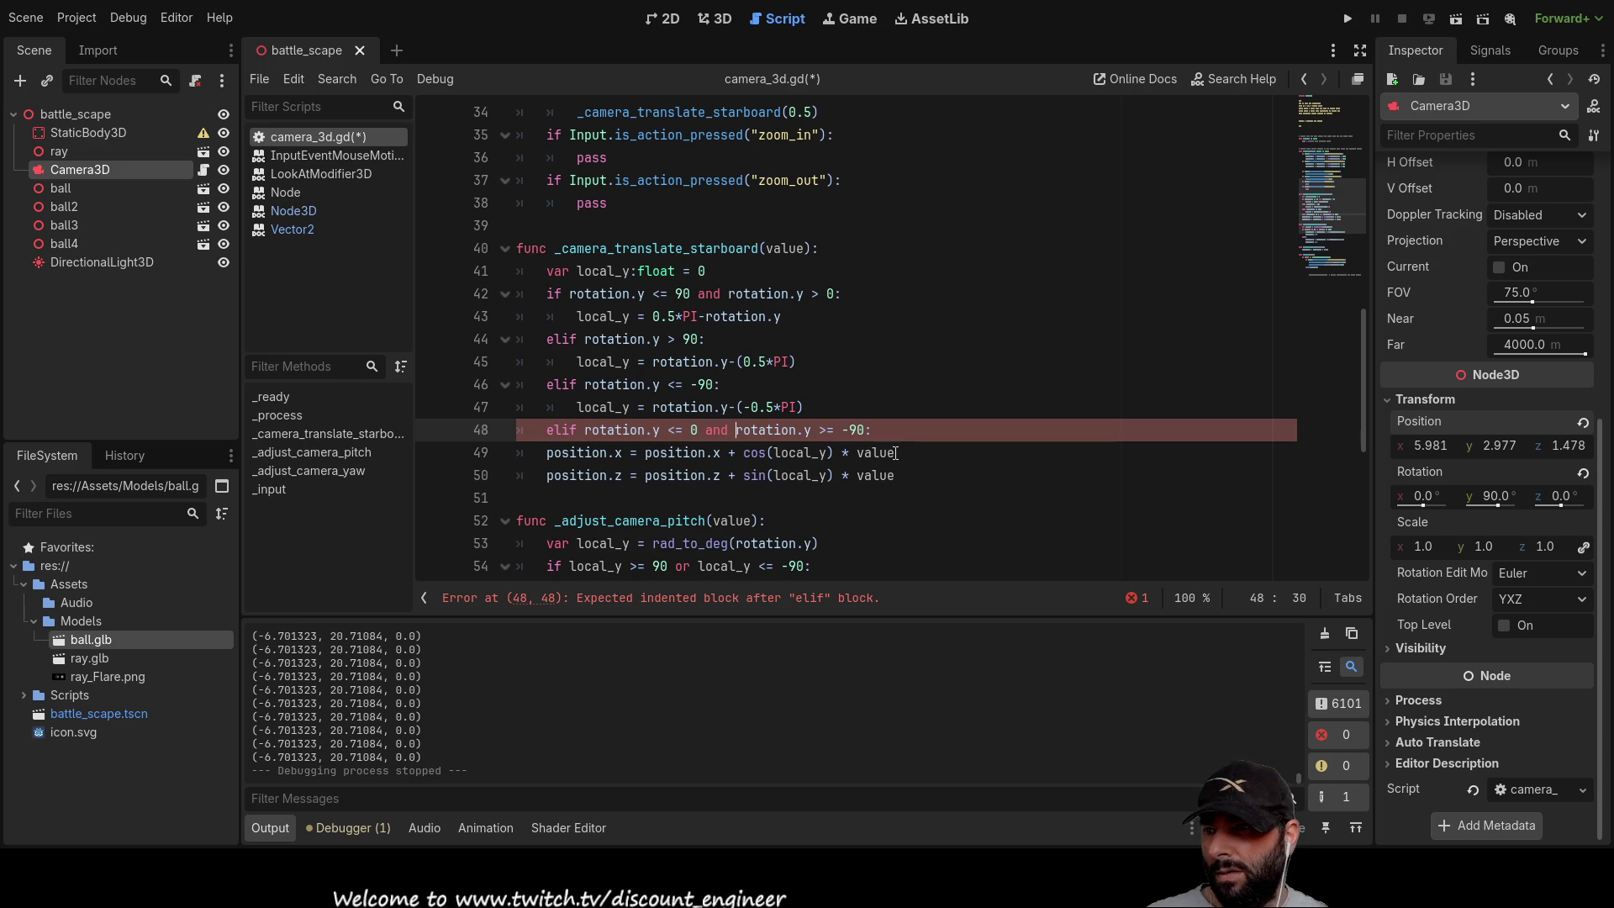
key(Down)
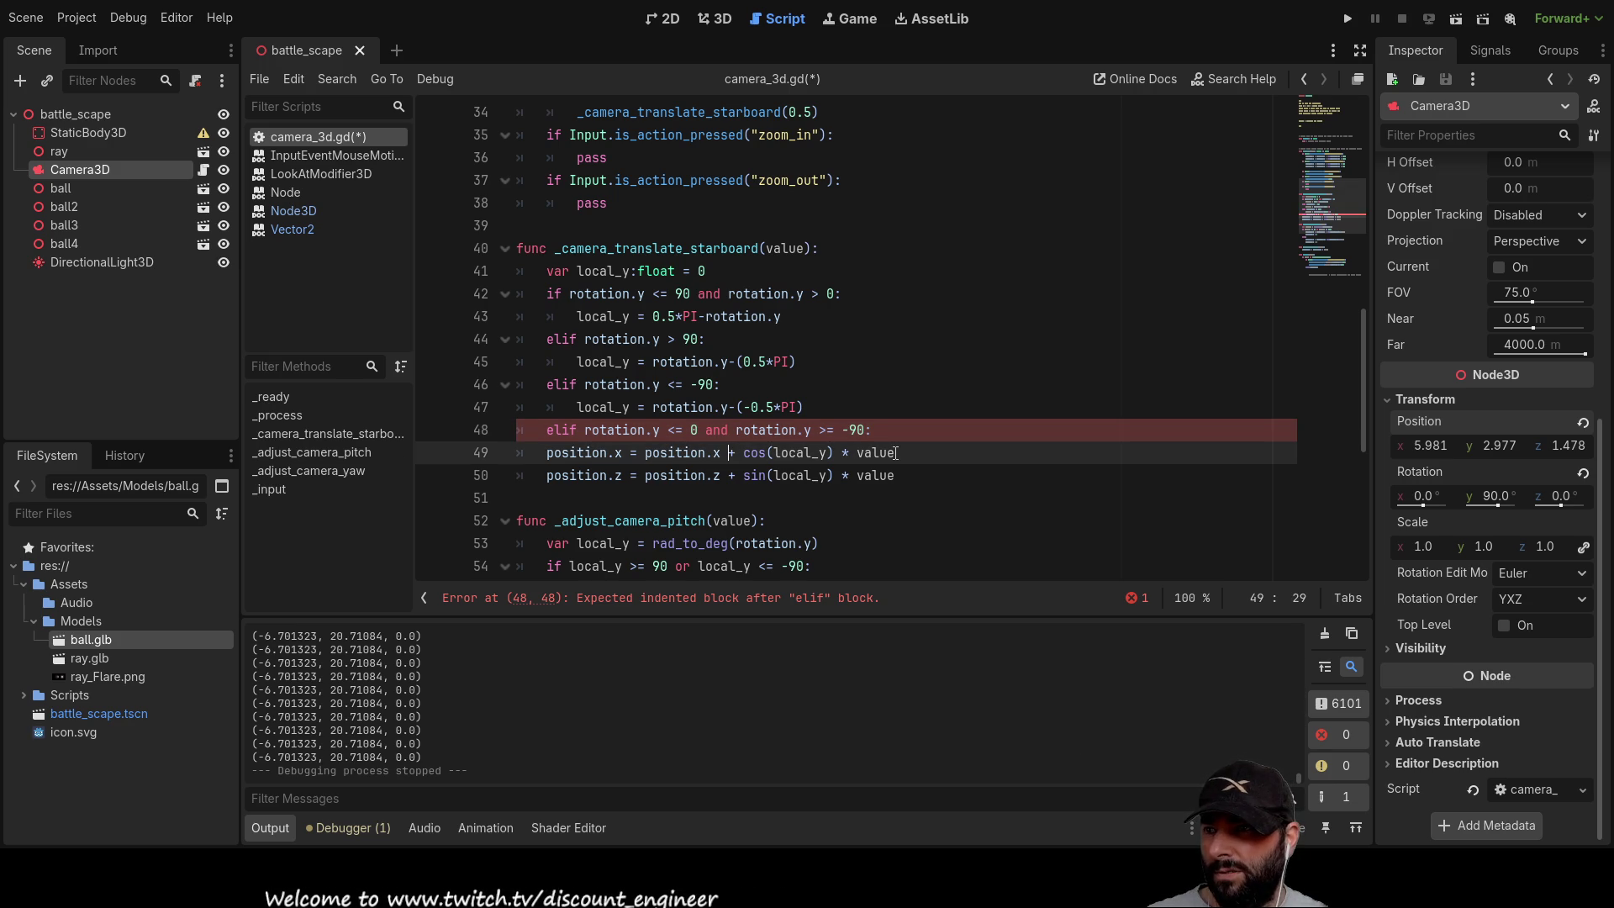
Step: Open an indented line 49 under the fourth elif with local_y pasted in, then switch to Paint.NET
key(Left)
key(Left)
key(Left)
key(Up)
key(End)
key(Return)
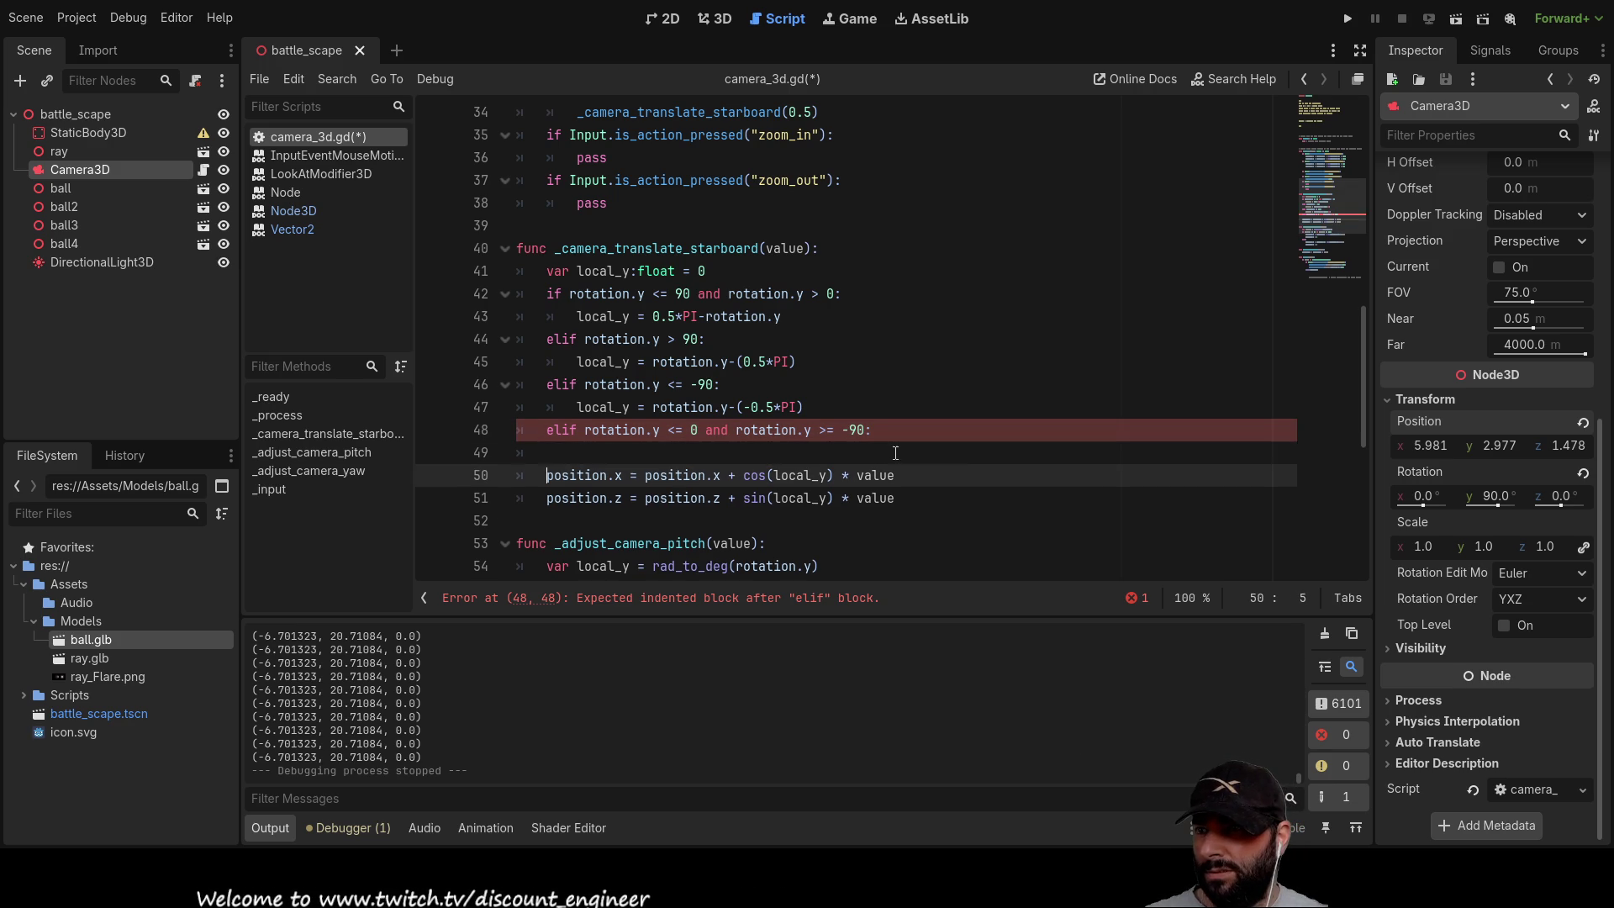
key(Up)
key(Up)
key(shift+Right)
key(shift+Right)
key(shift+Right)
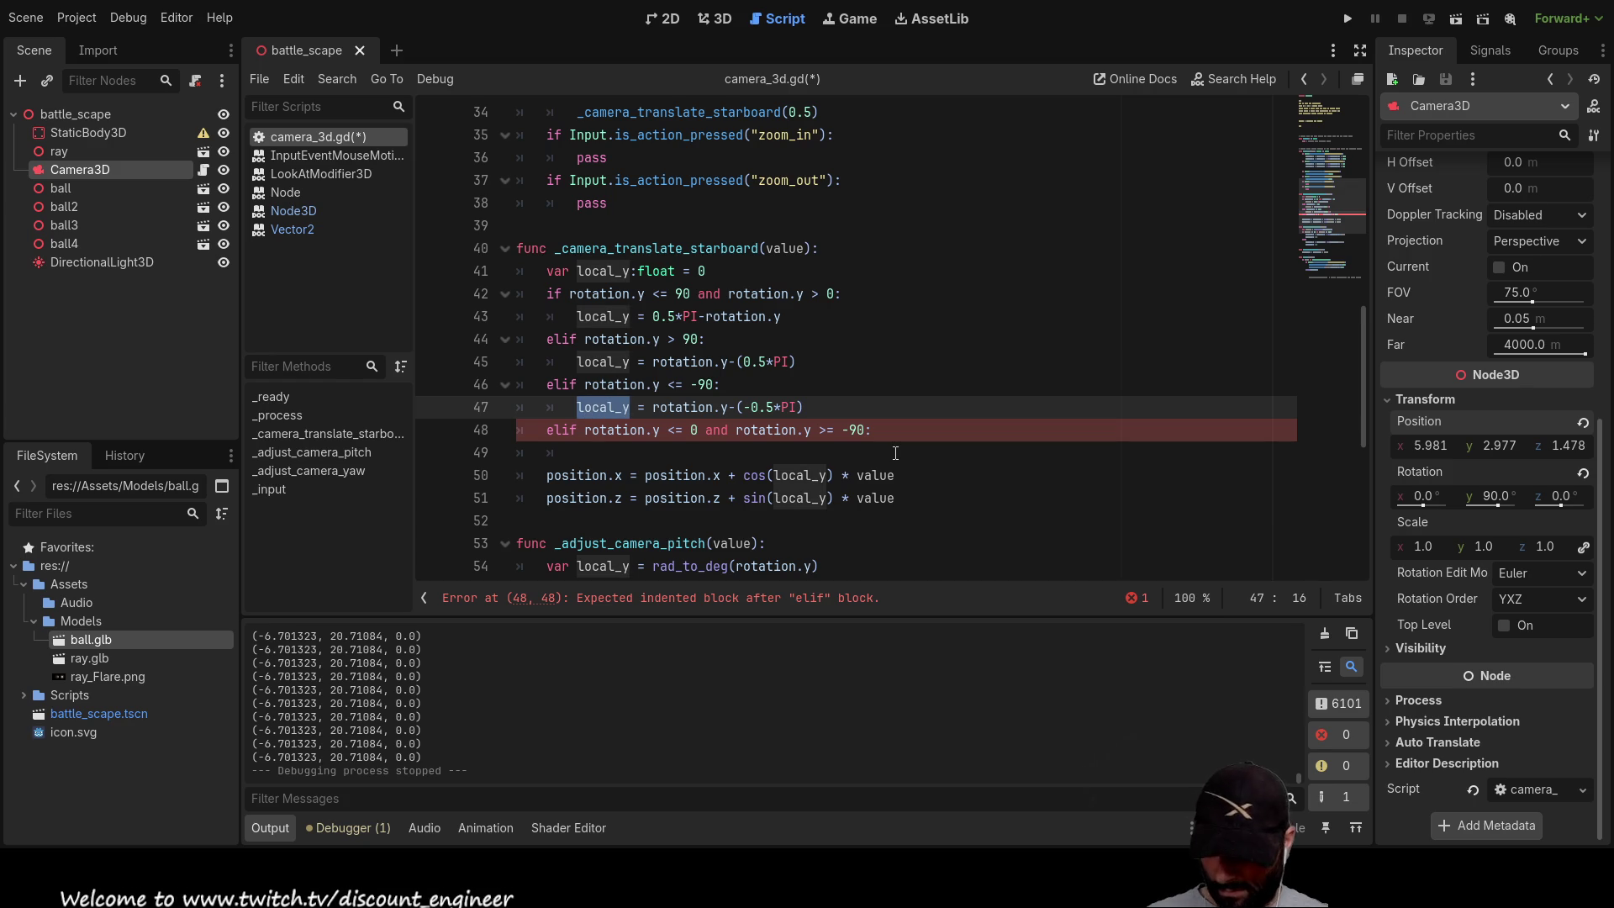
key(ctrl+c)
key(Down)
key(Down)
key(ctrl+v)
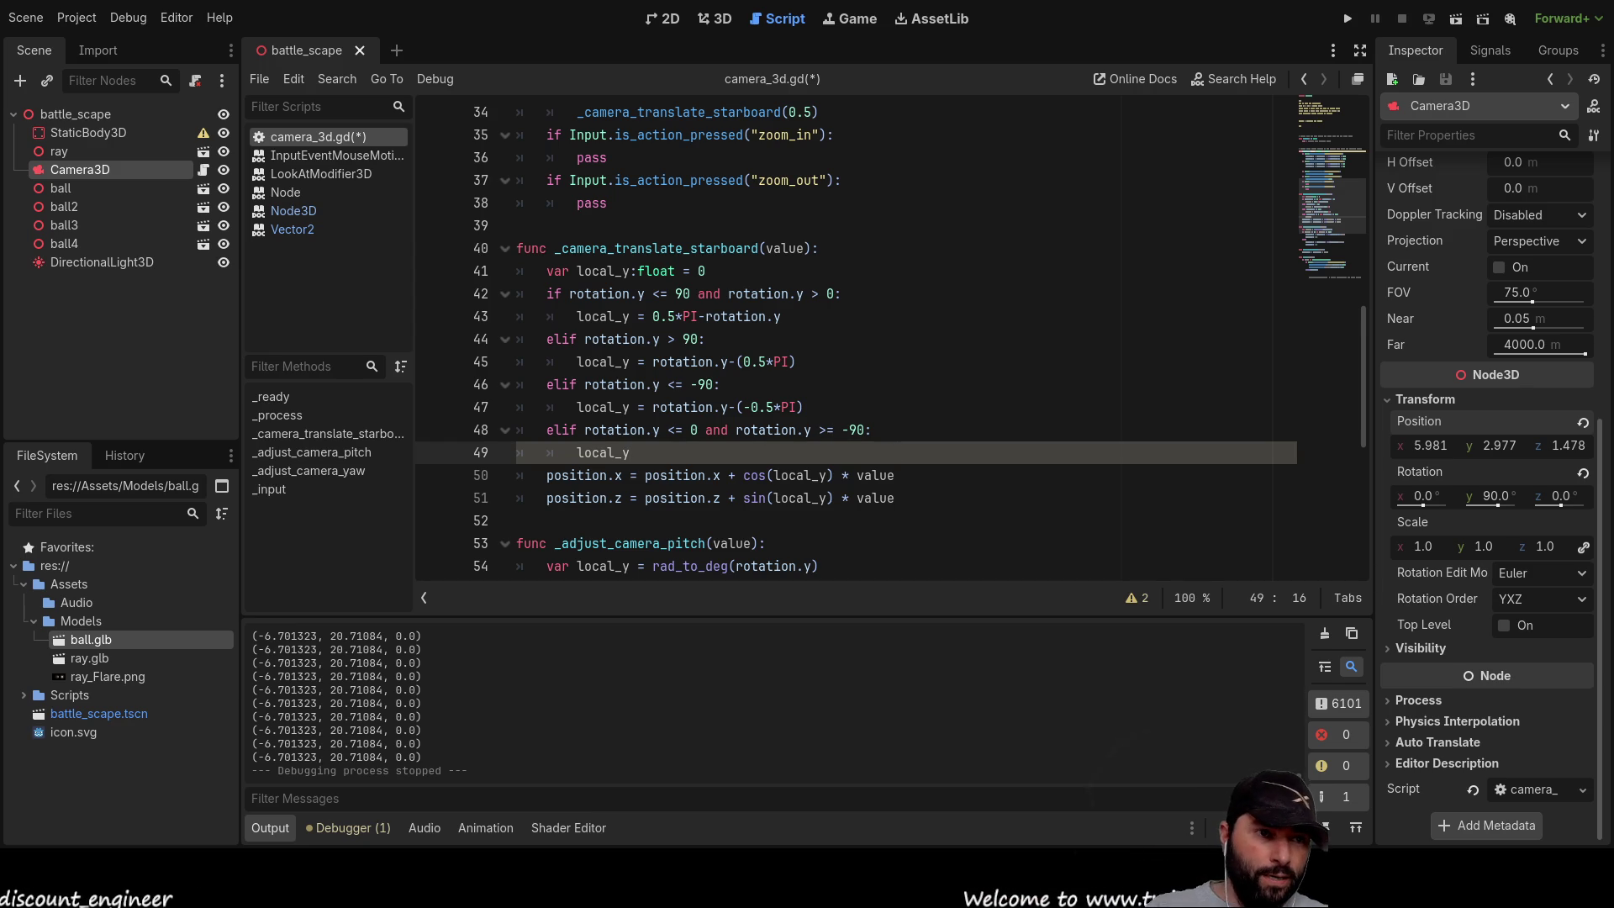
key(alt+Tab)
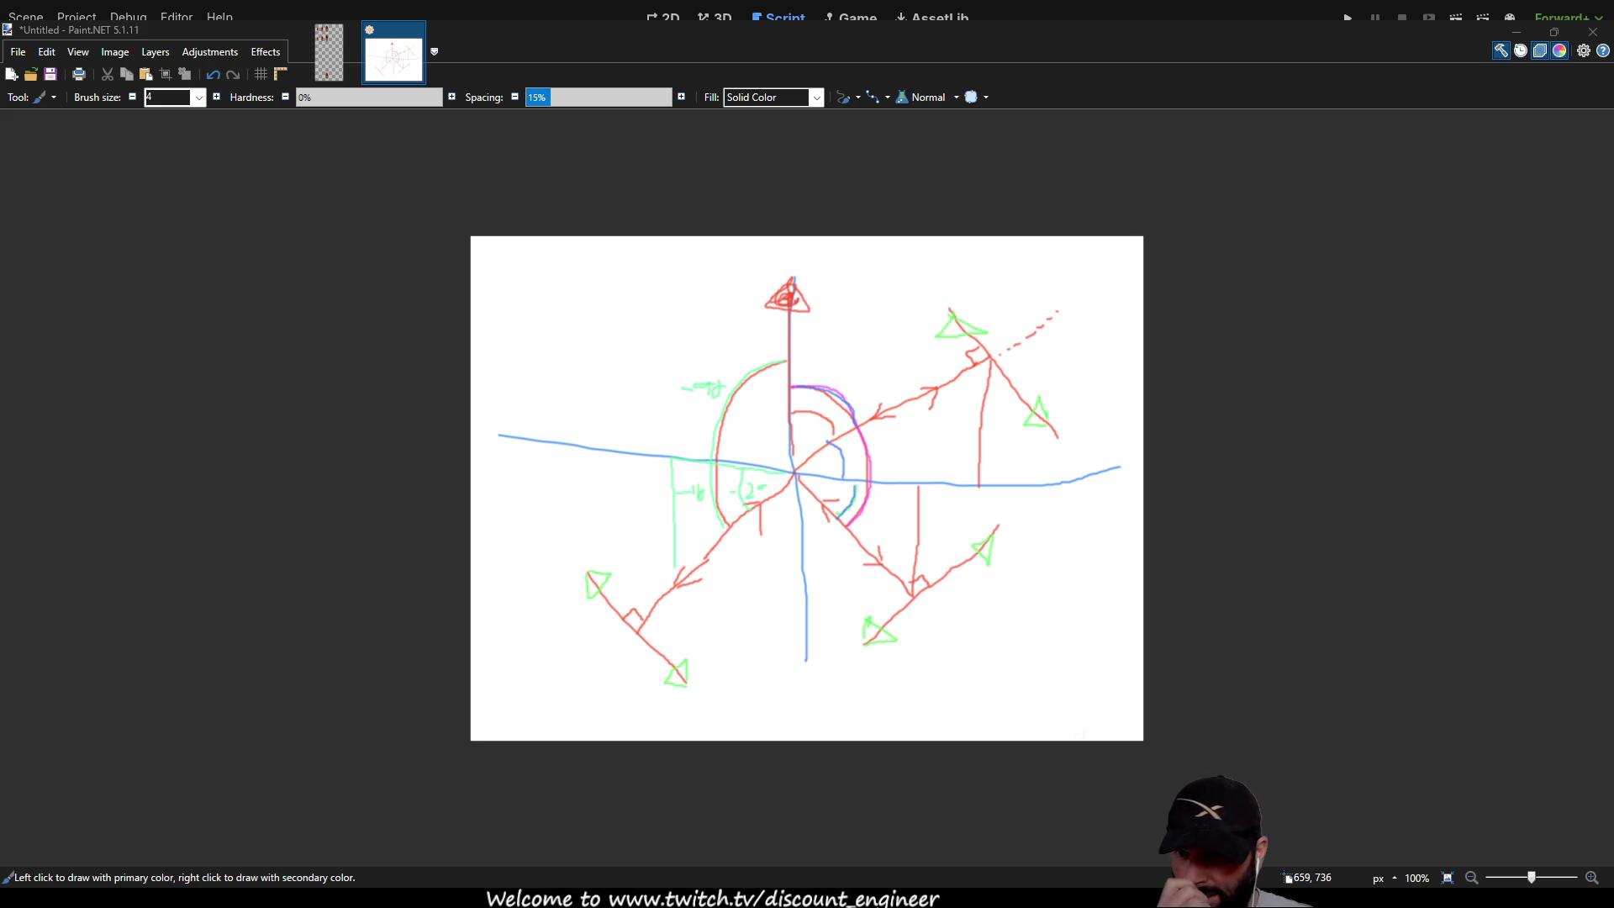
Step: Draw red strokes from the centre up-left and down toward the horizontal axis, then return to Godot
click(826, 447)
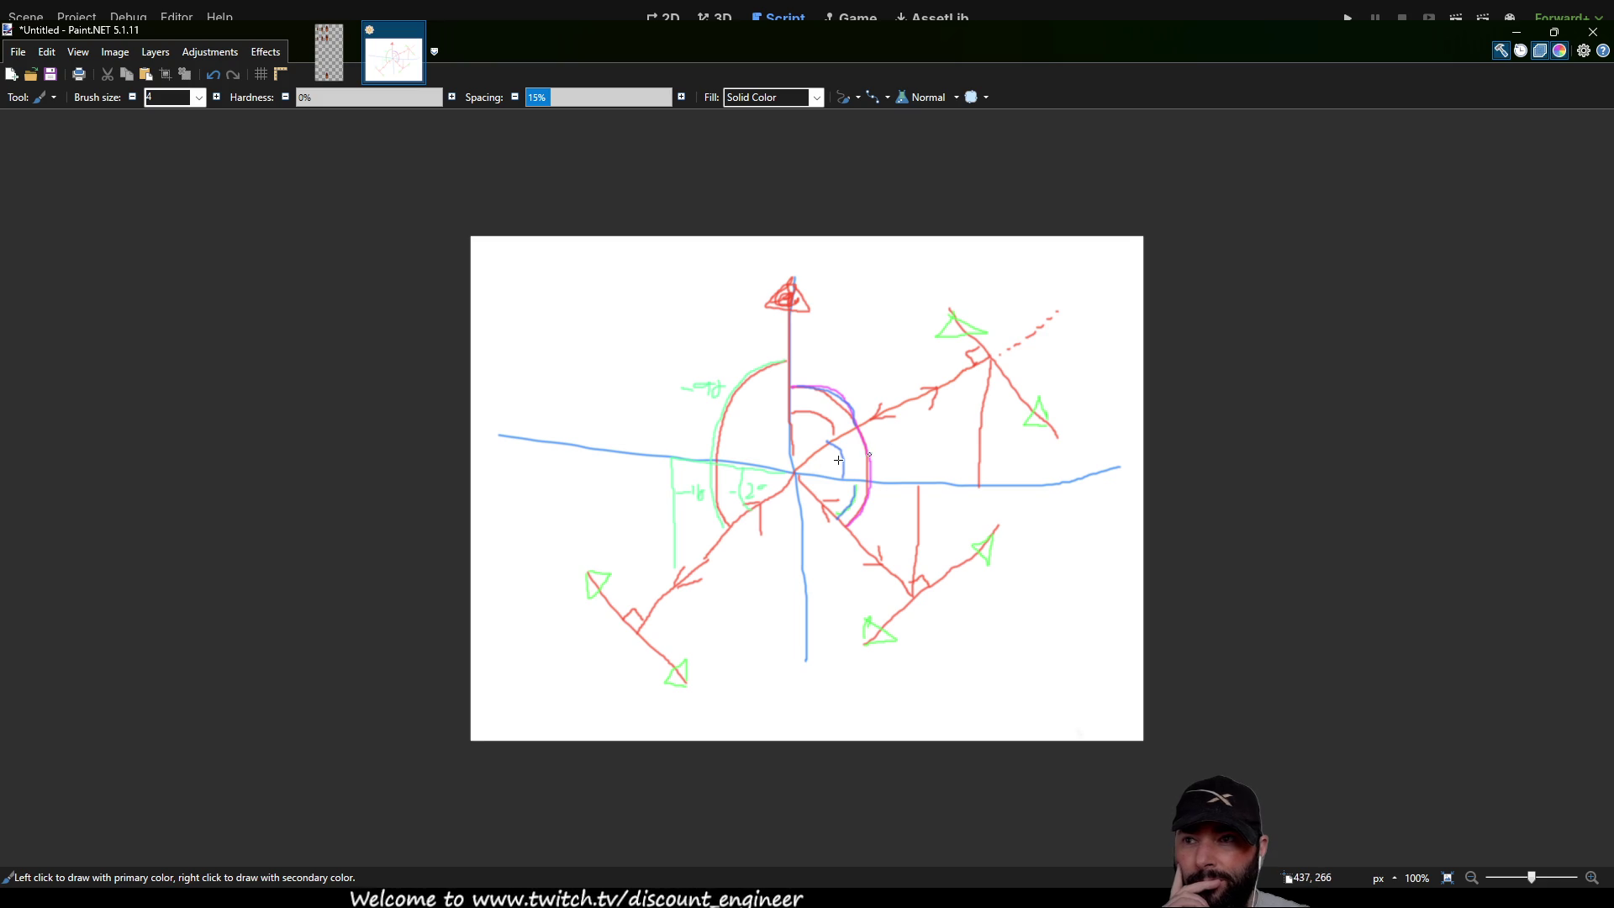
mouse_move(793, 471)
mouse_down()
mouse_move(603, 263)
mouse_move(647, 237)
mouse_up()
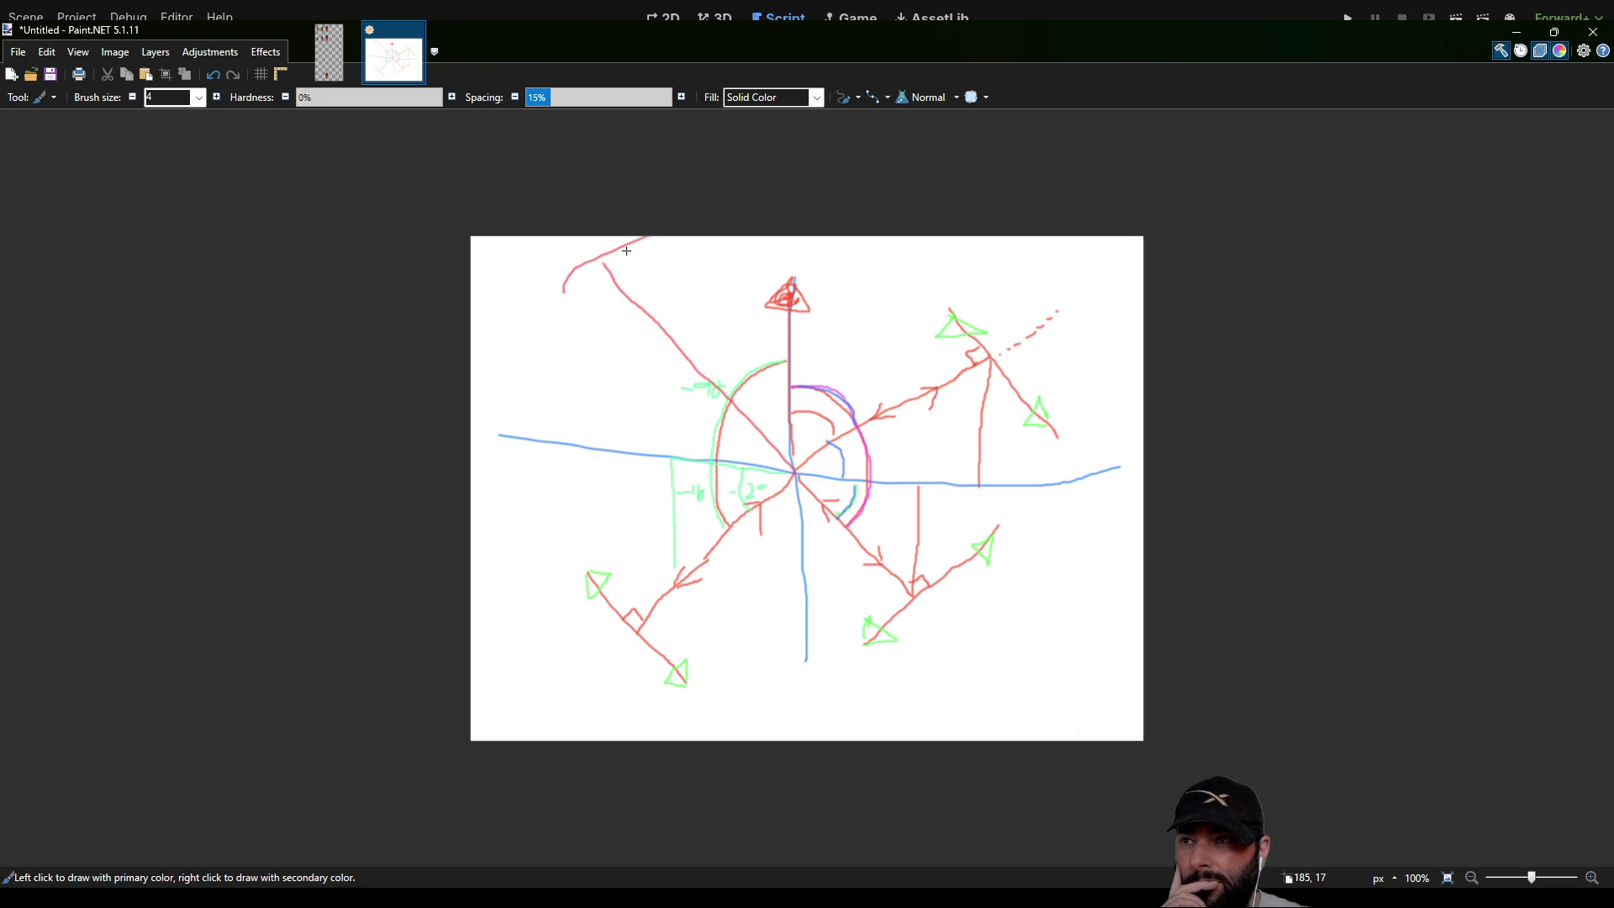
drag(600, 270, 574, 443)
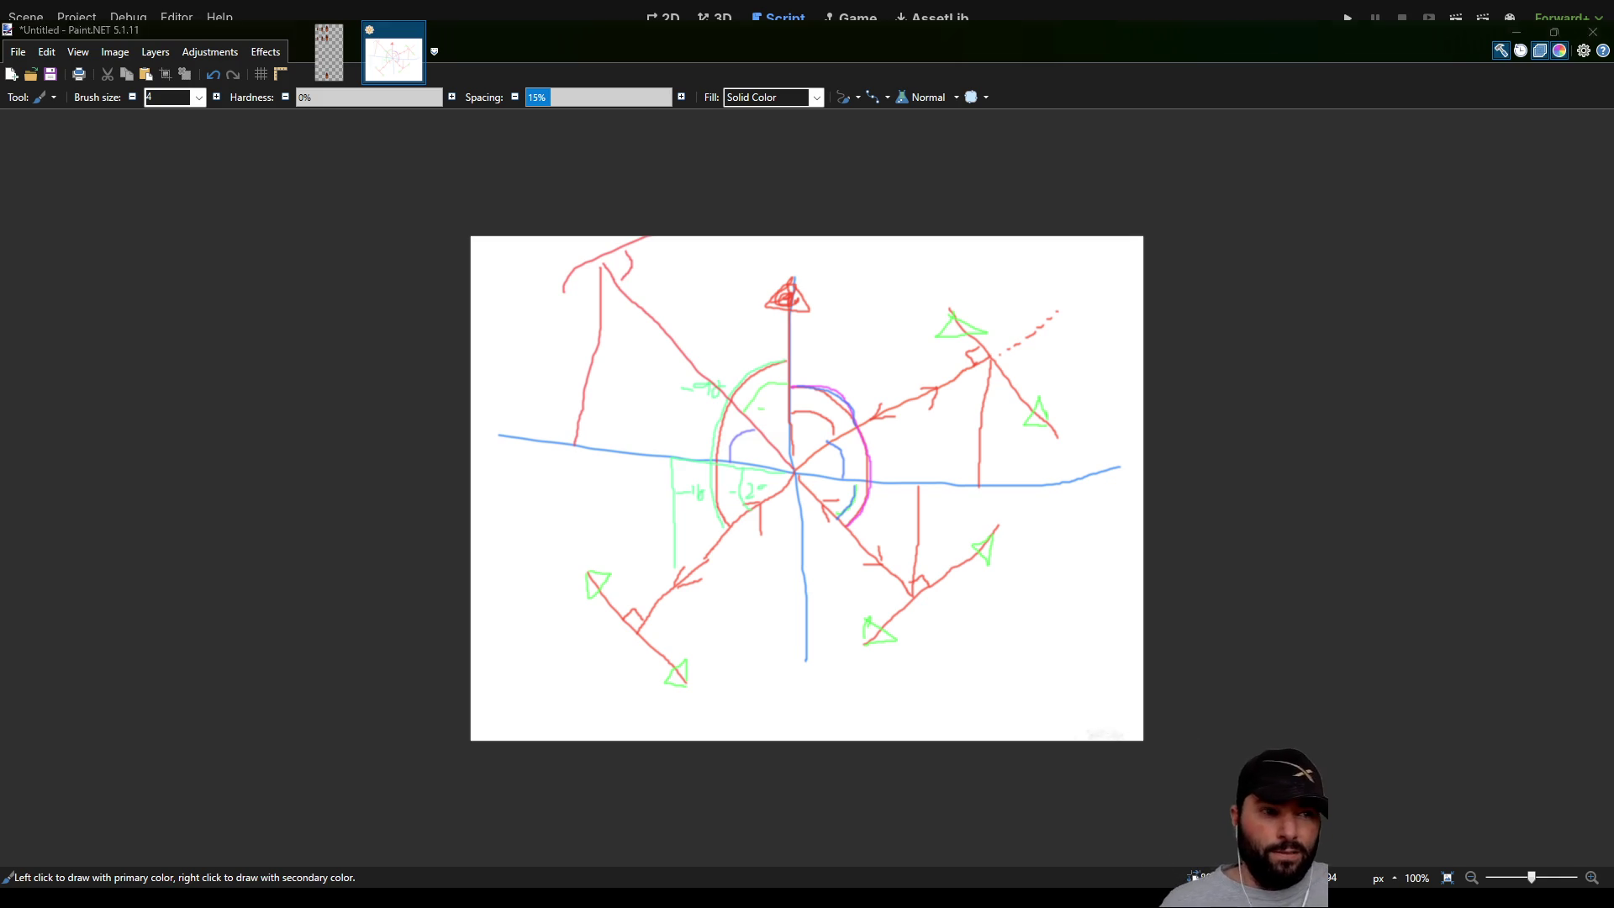
key(alt+Tab)
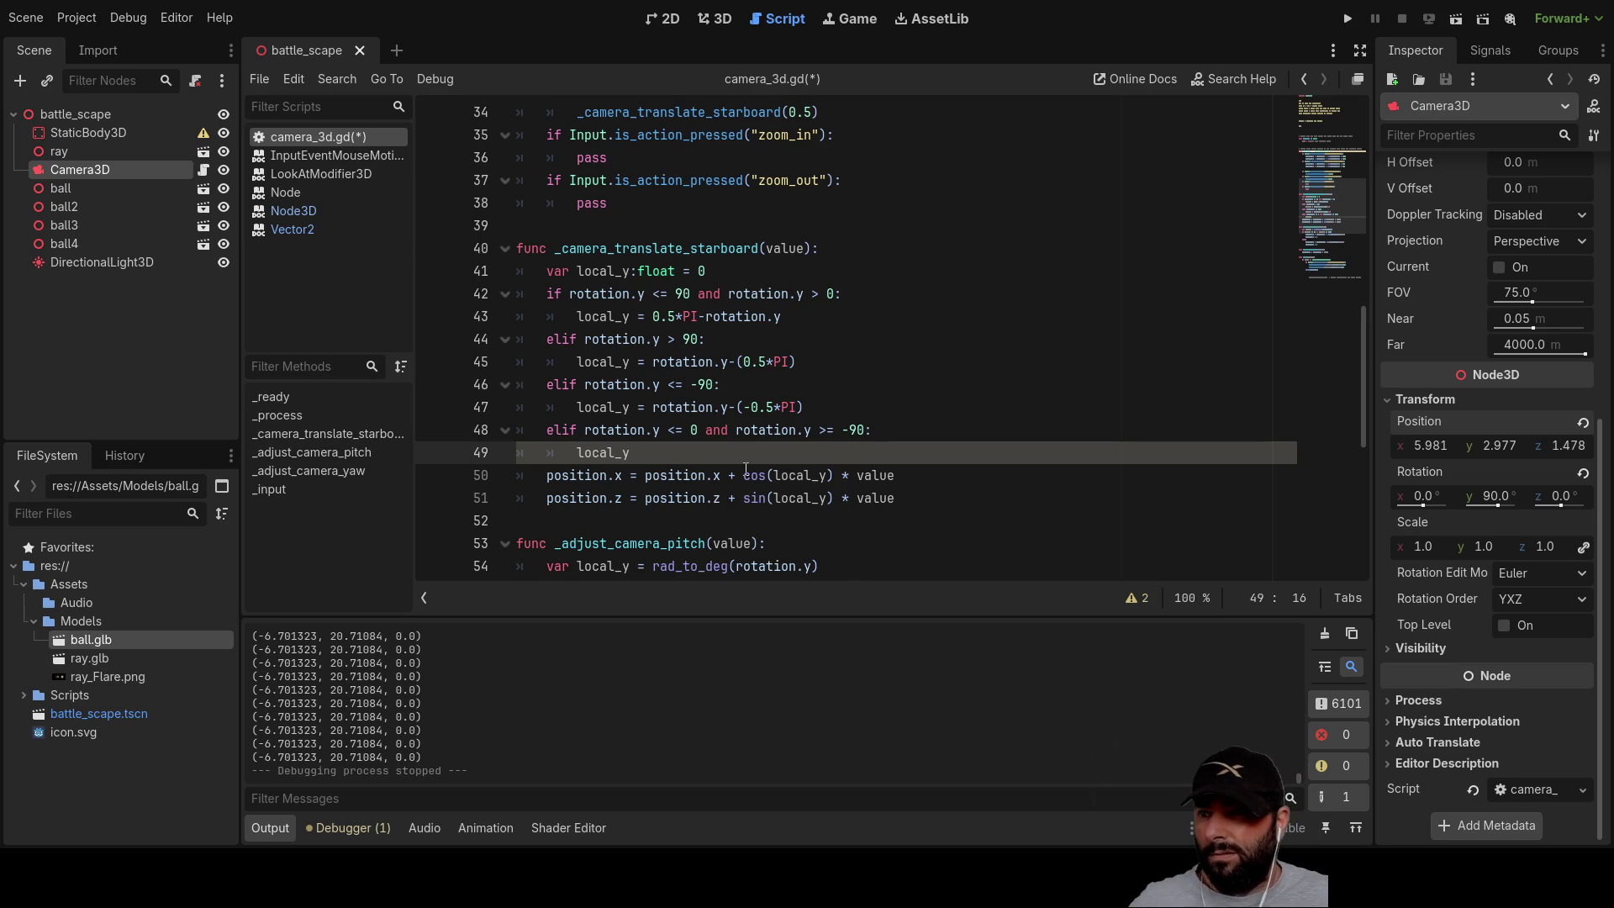
Step: Complete line 49 as 'local_y = (-0.5*PI)-rotation.y' and run the game to test the camera
drag(812, 407, 745, 407)
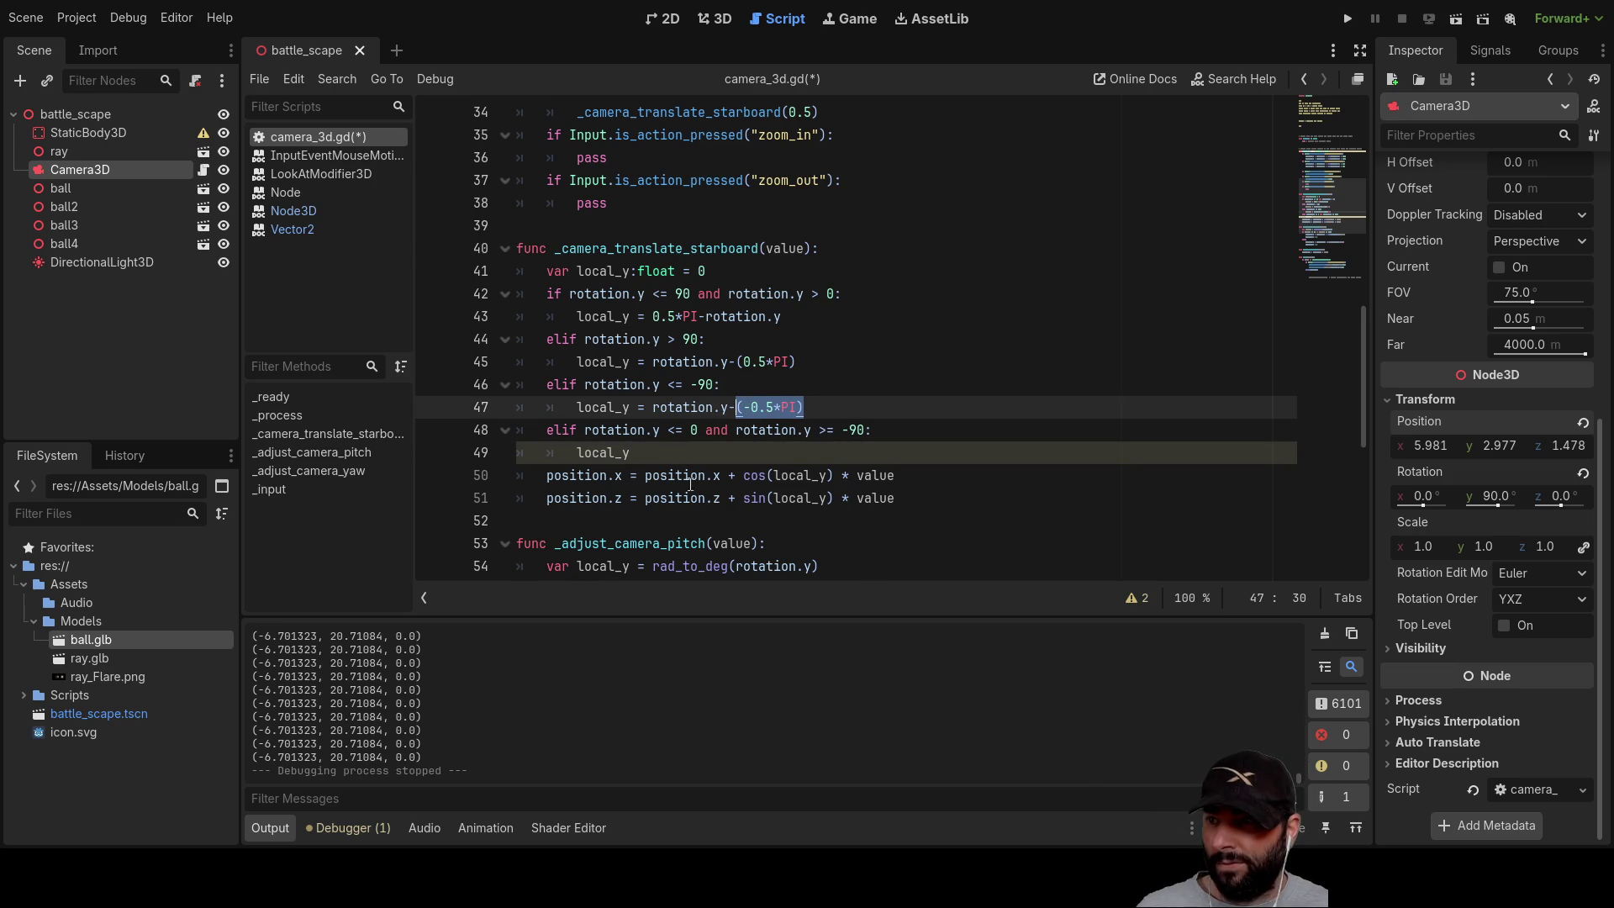
click(668, 458)
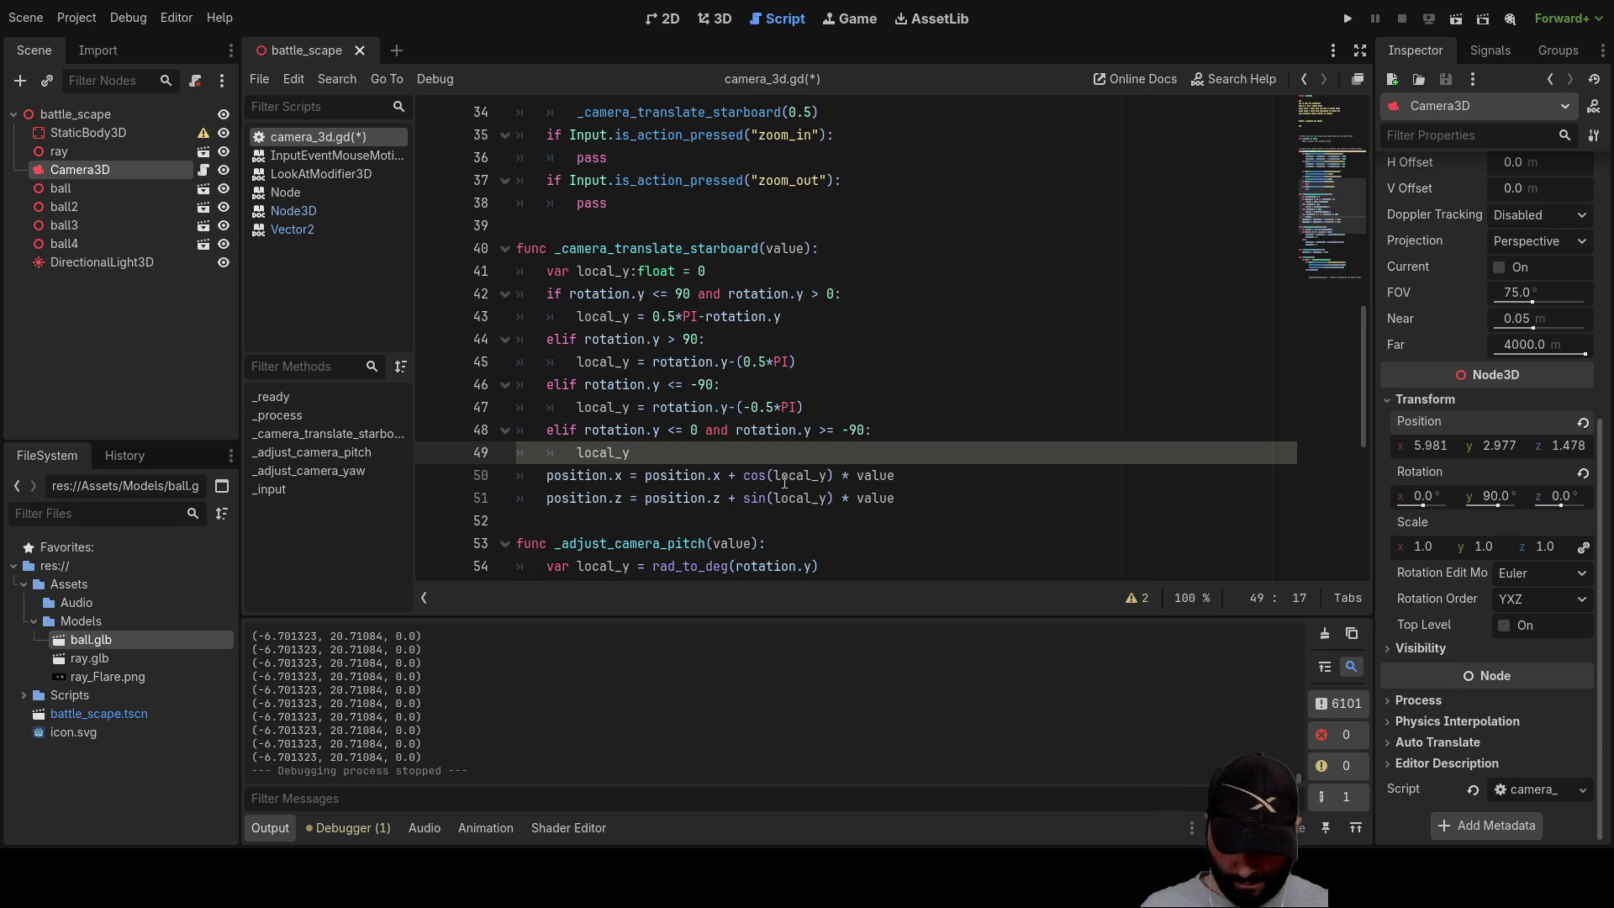
text(=(-0.5*PI))
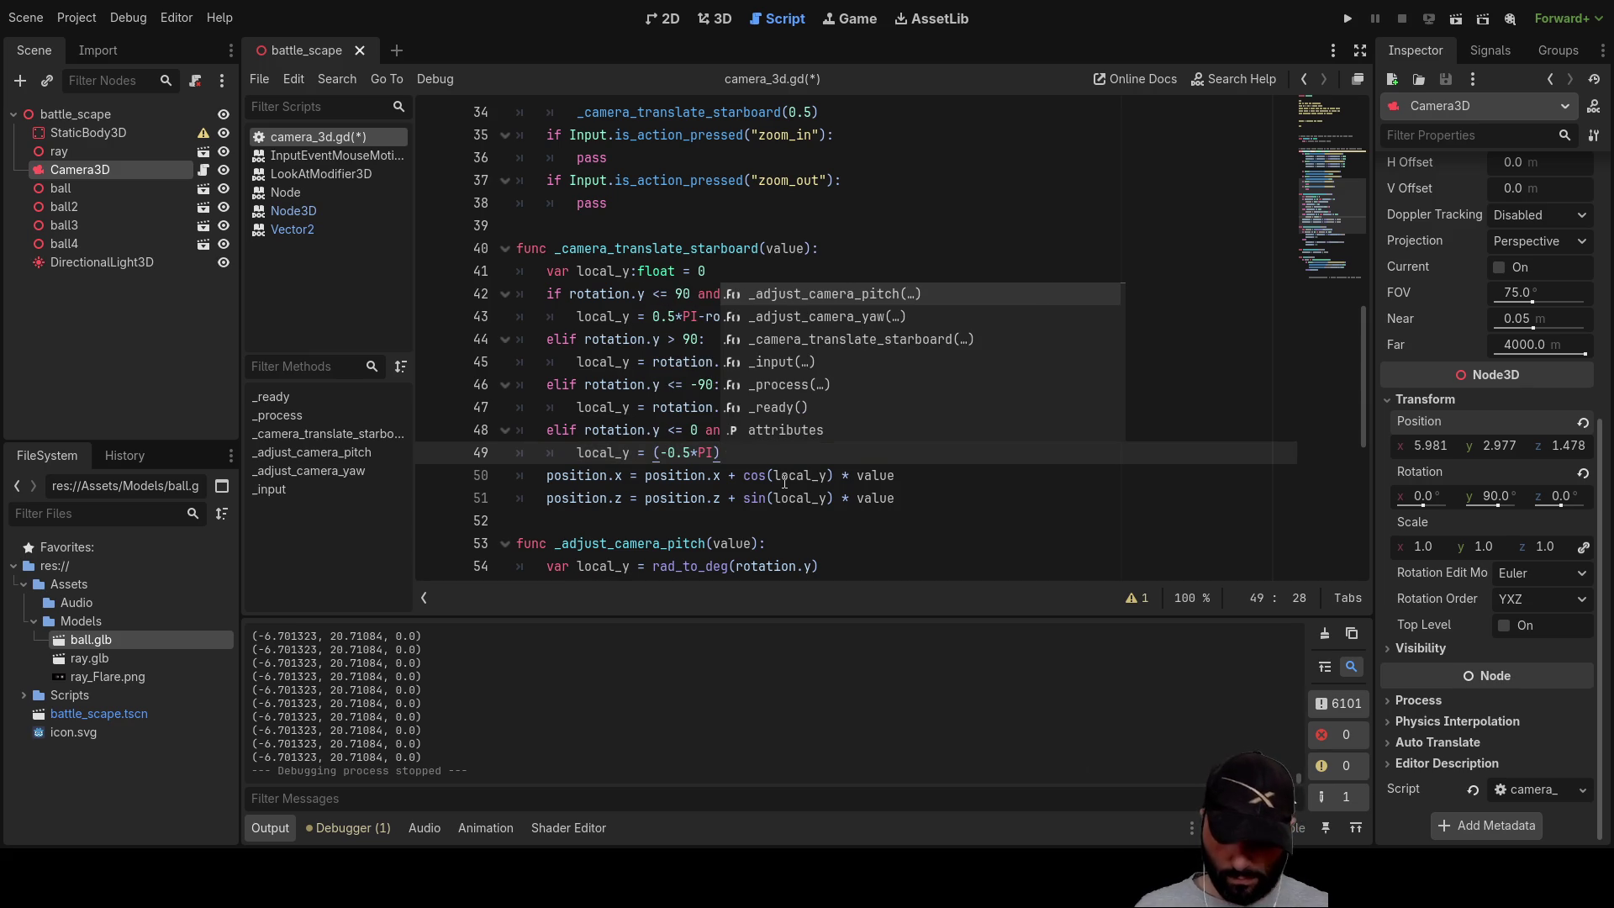
text(-)
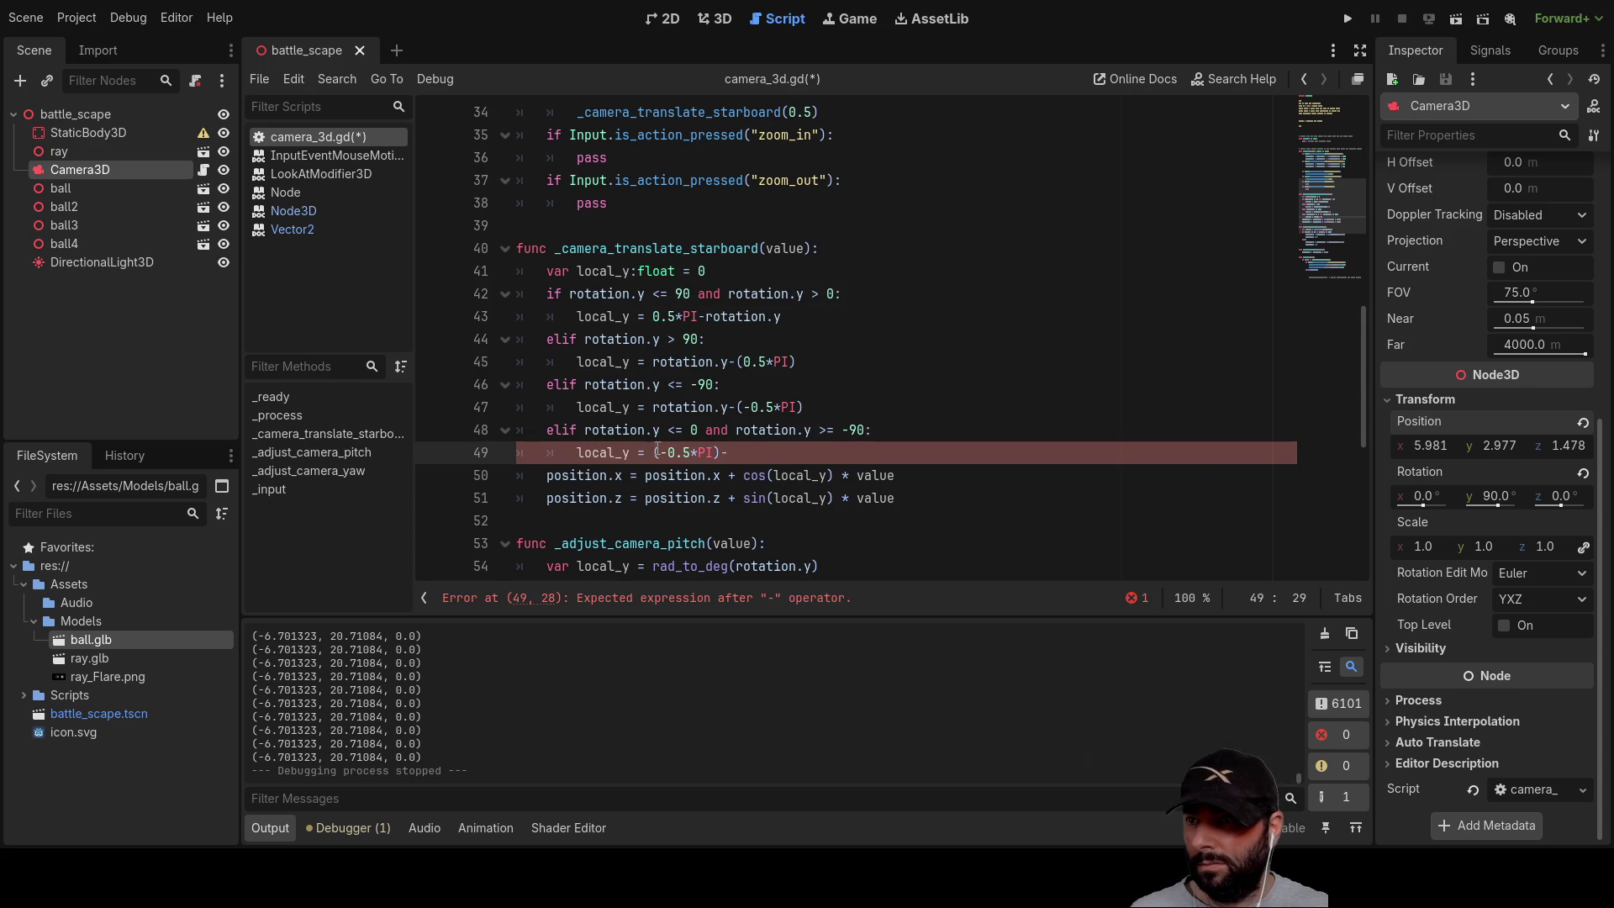
drag(662, 429, 588, 430)
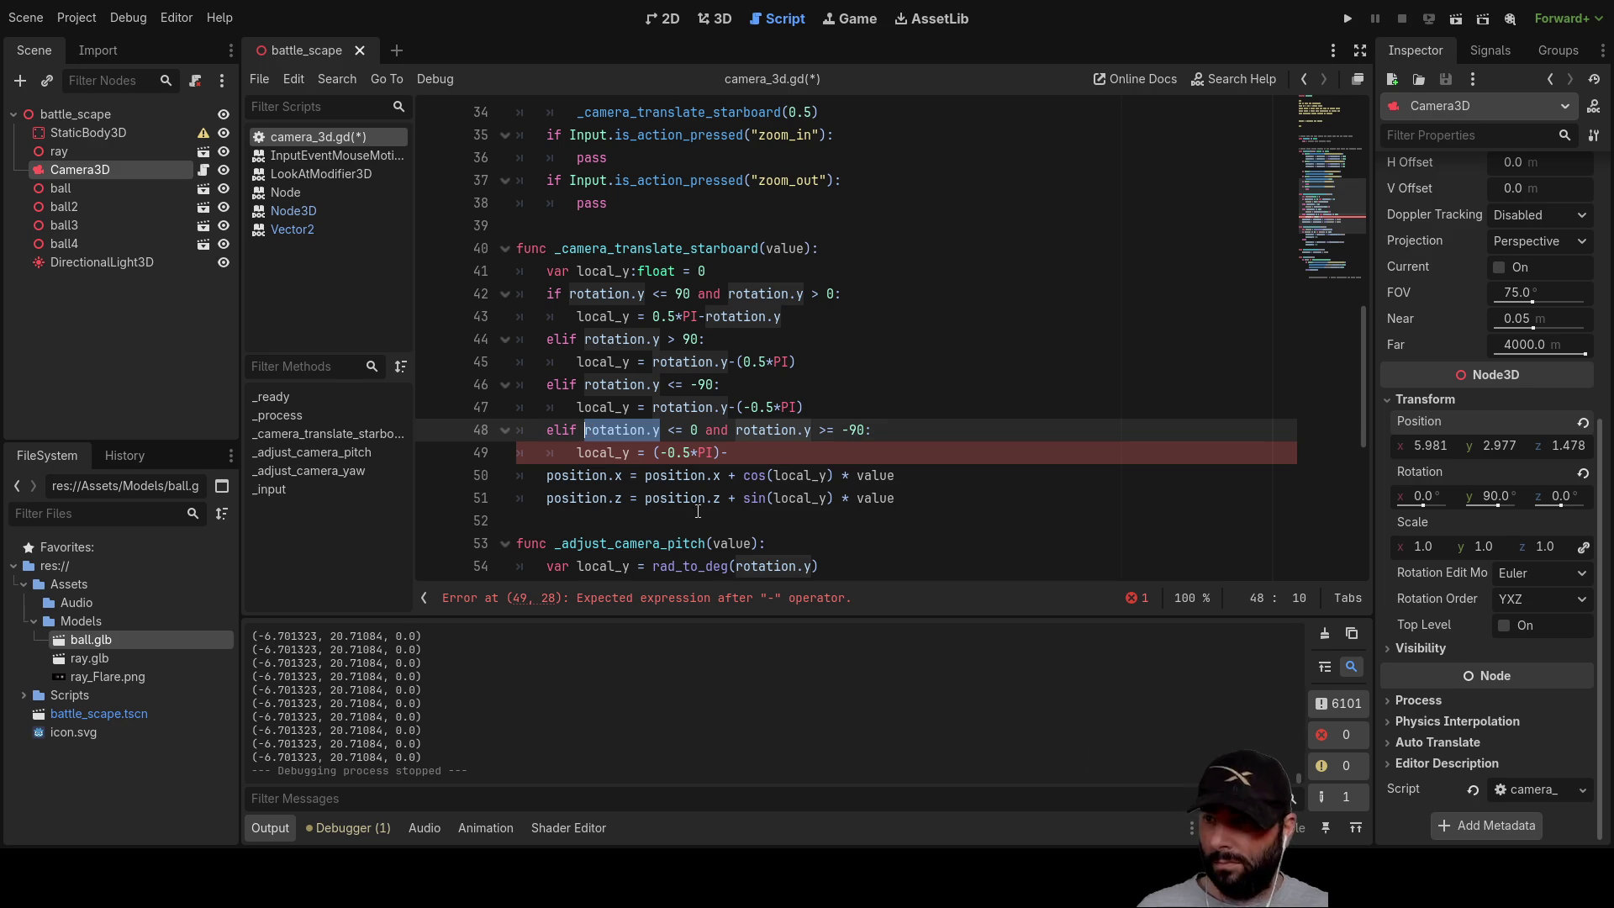
key(ctrl+c)
key(Down)
key(End)
key(ctrl+v)
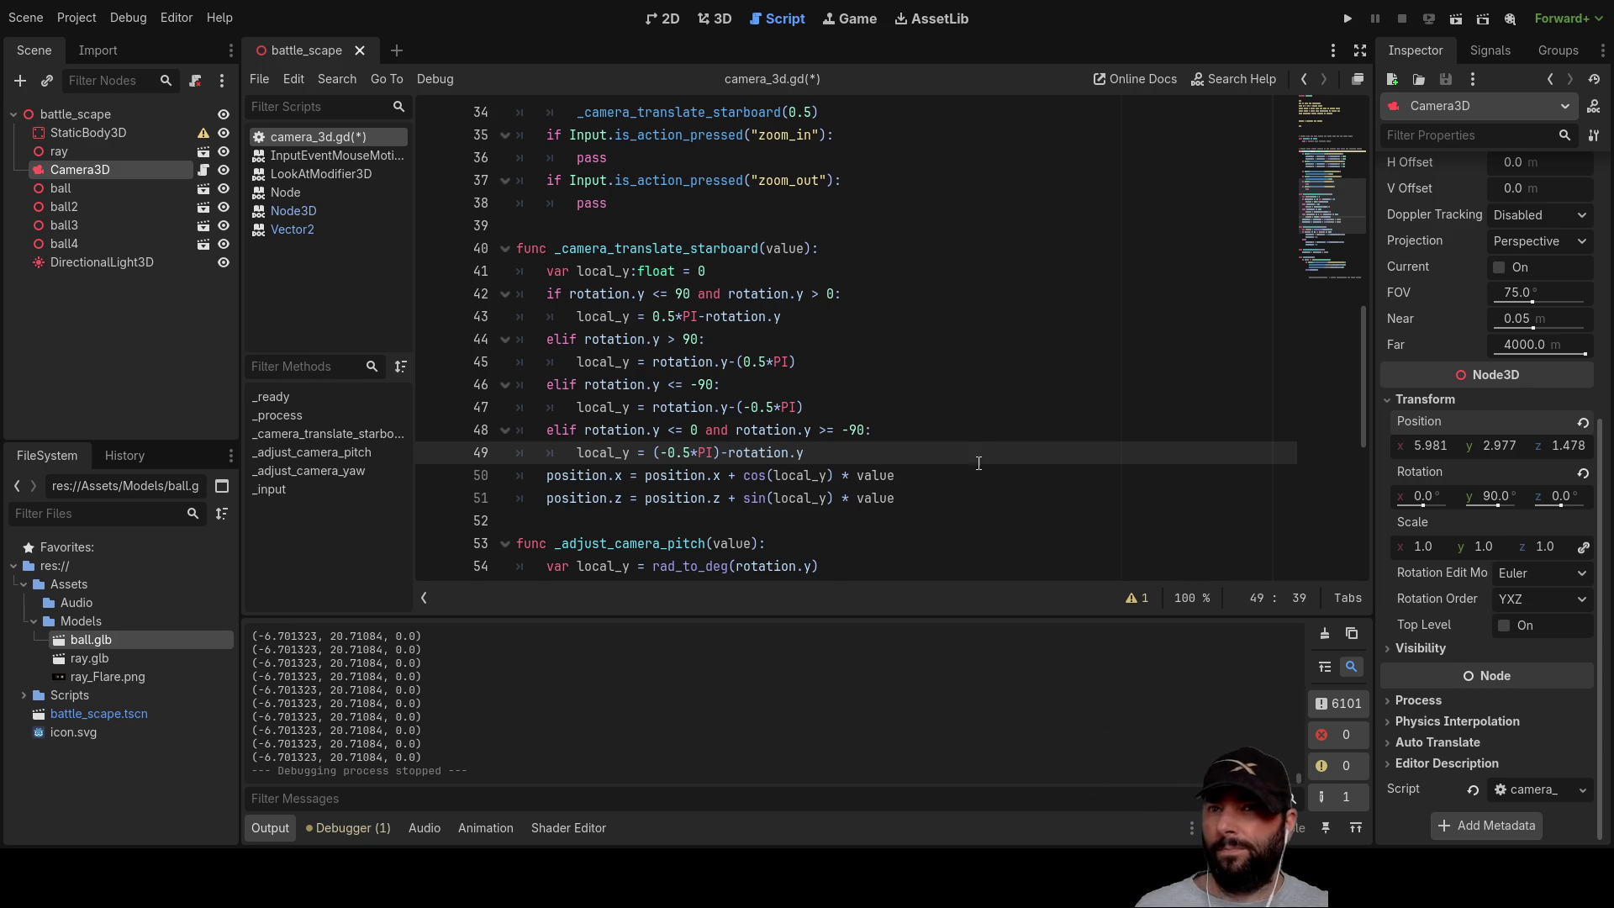
scroll(977, 475, up, 2)
click(1347, 18)
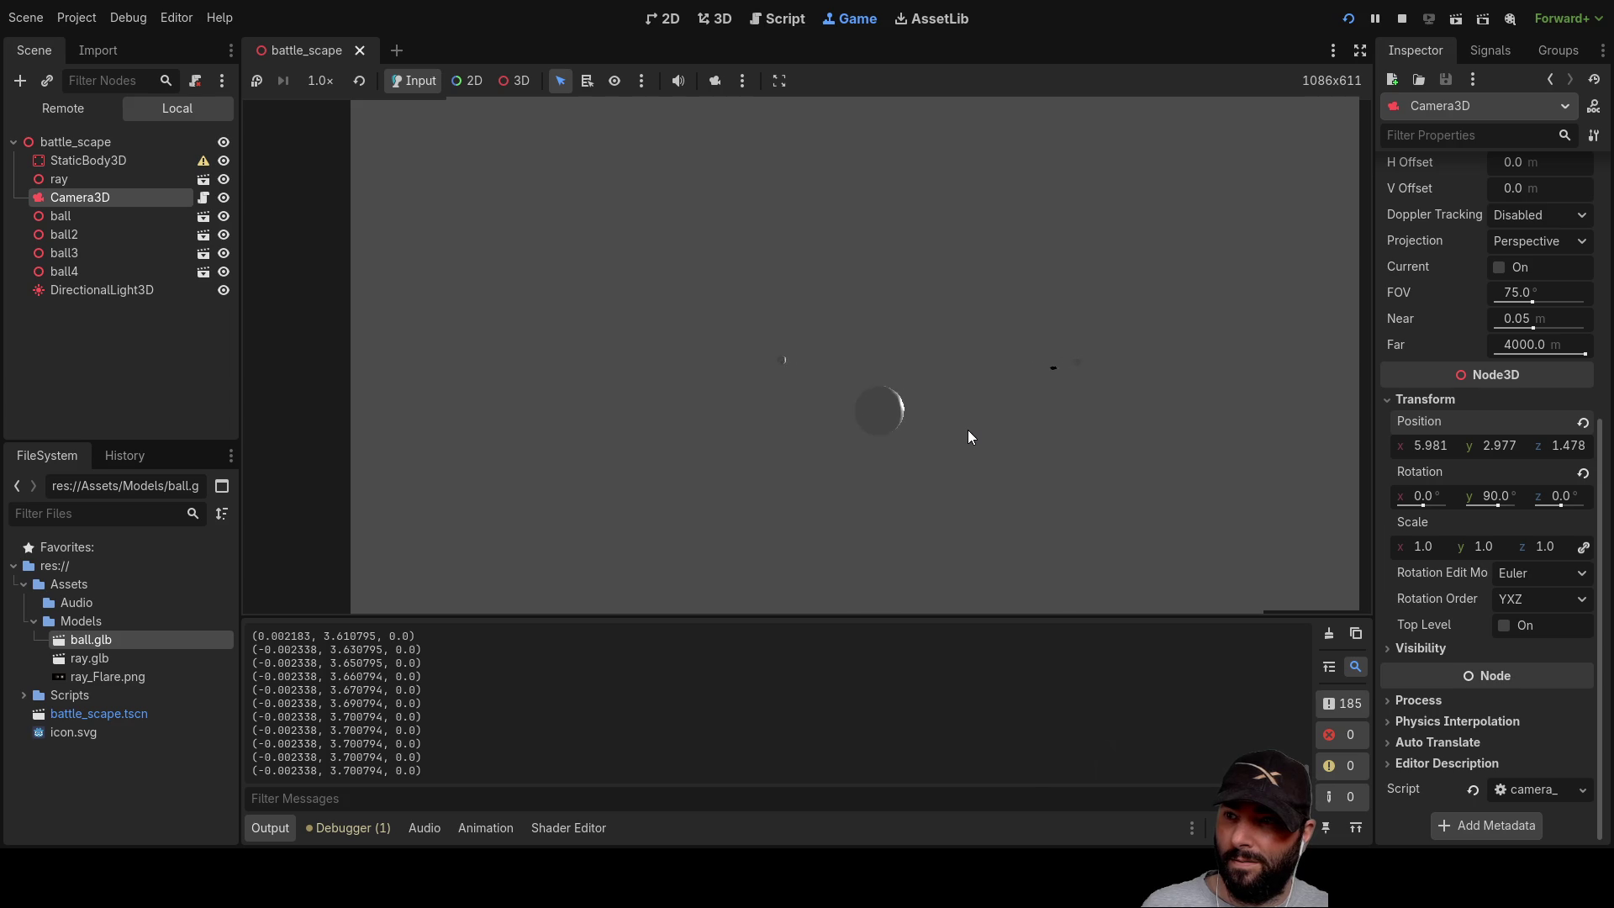
Step: Stop the running game and bring the four-branch _camera_translate_starboard function back into view
click(1401, 18)
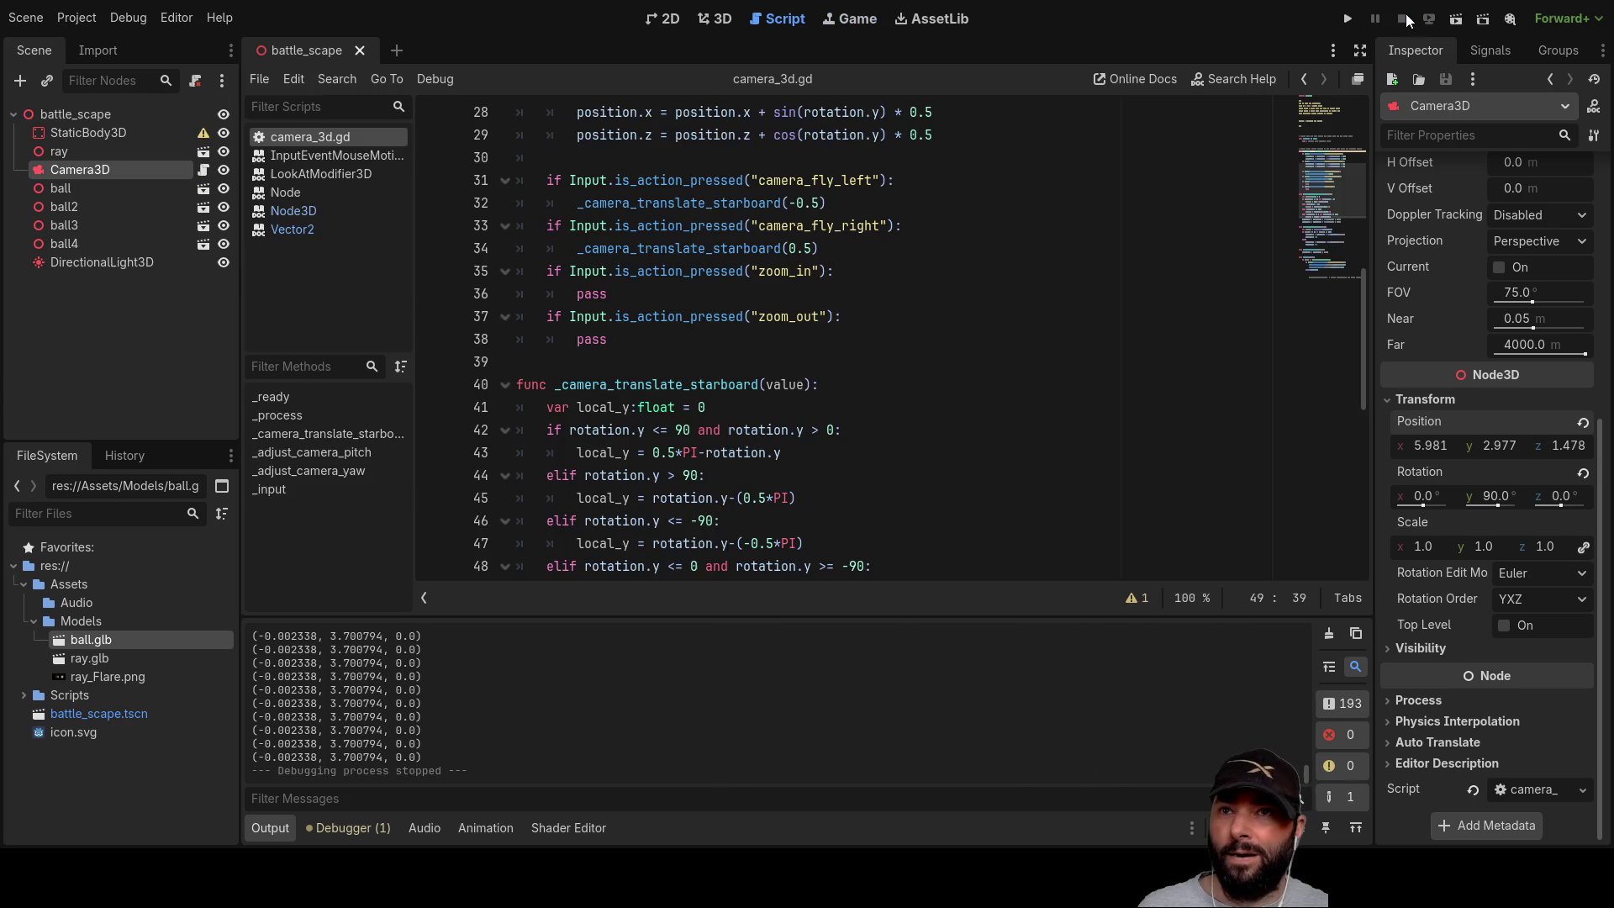
scroll(858, 413, down, 4)
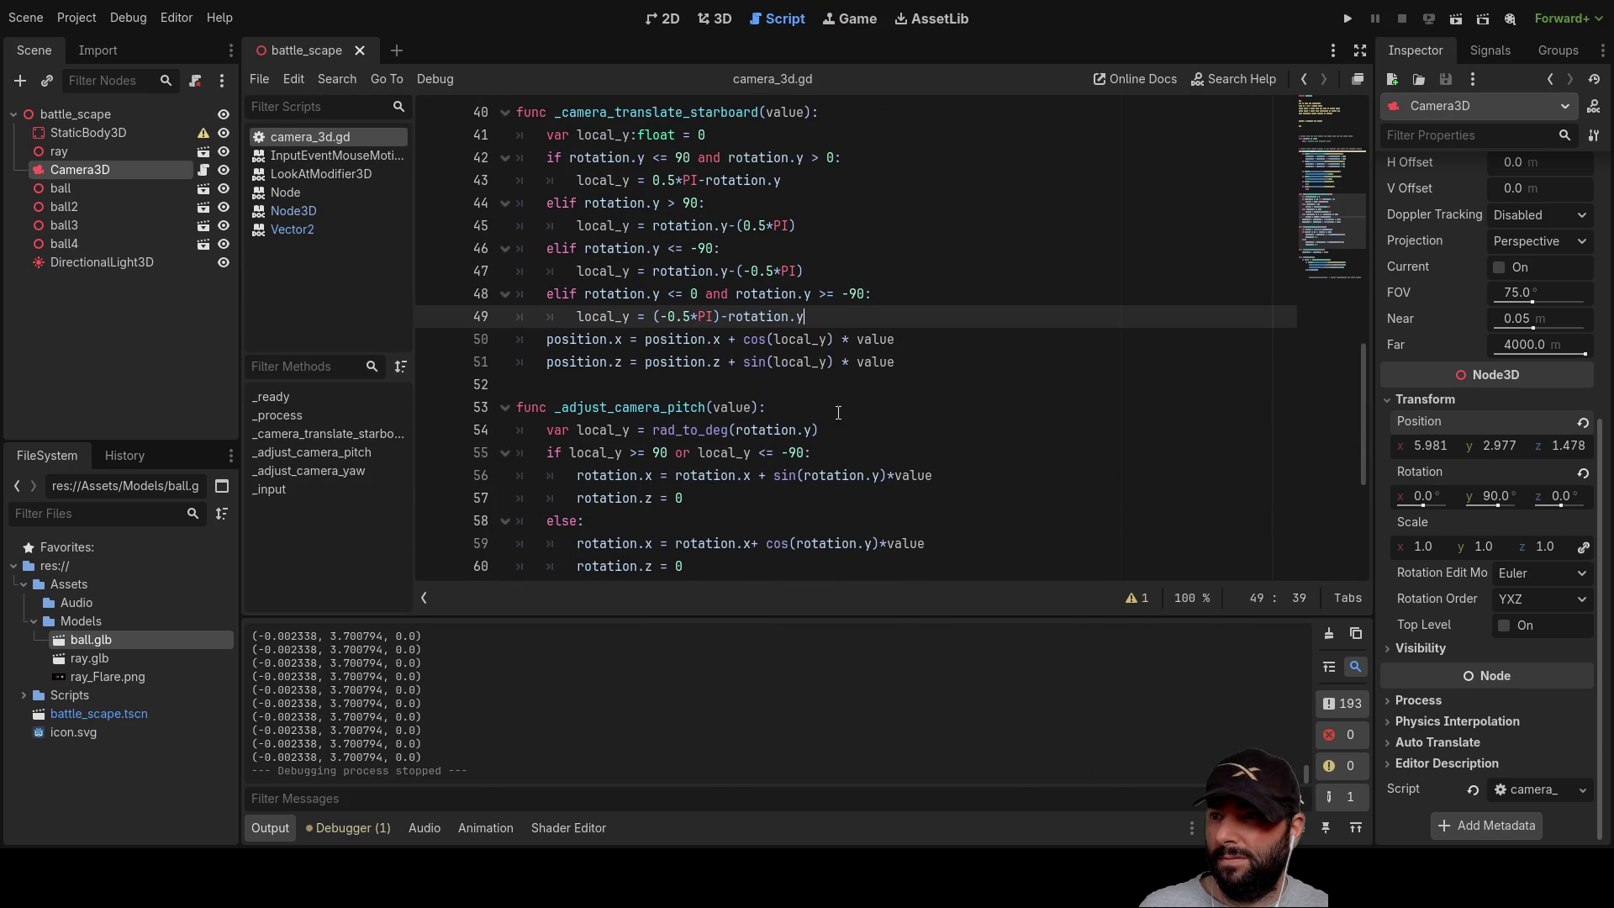
scroll(838, 412, up, 6)
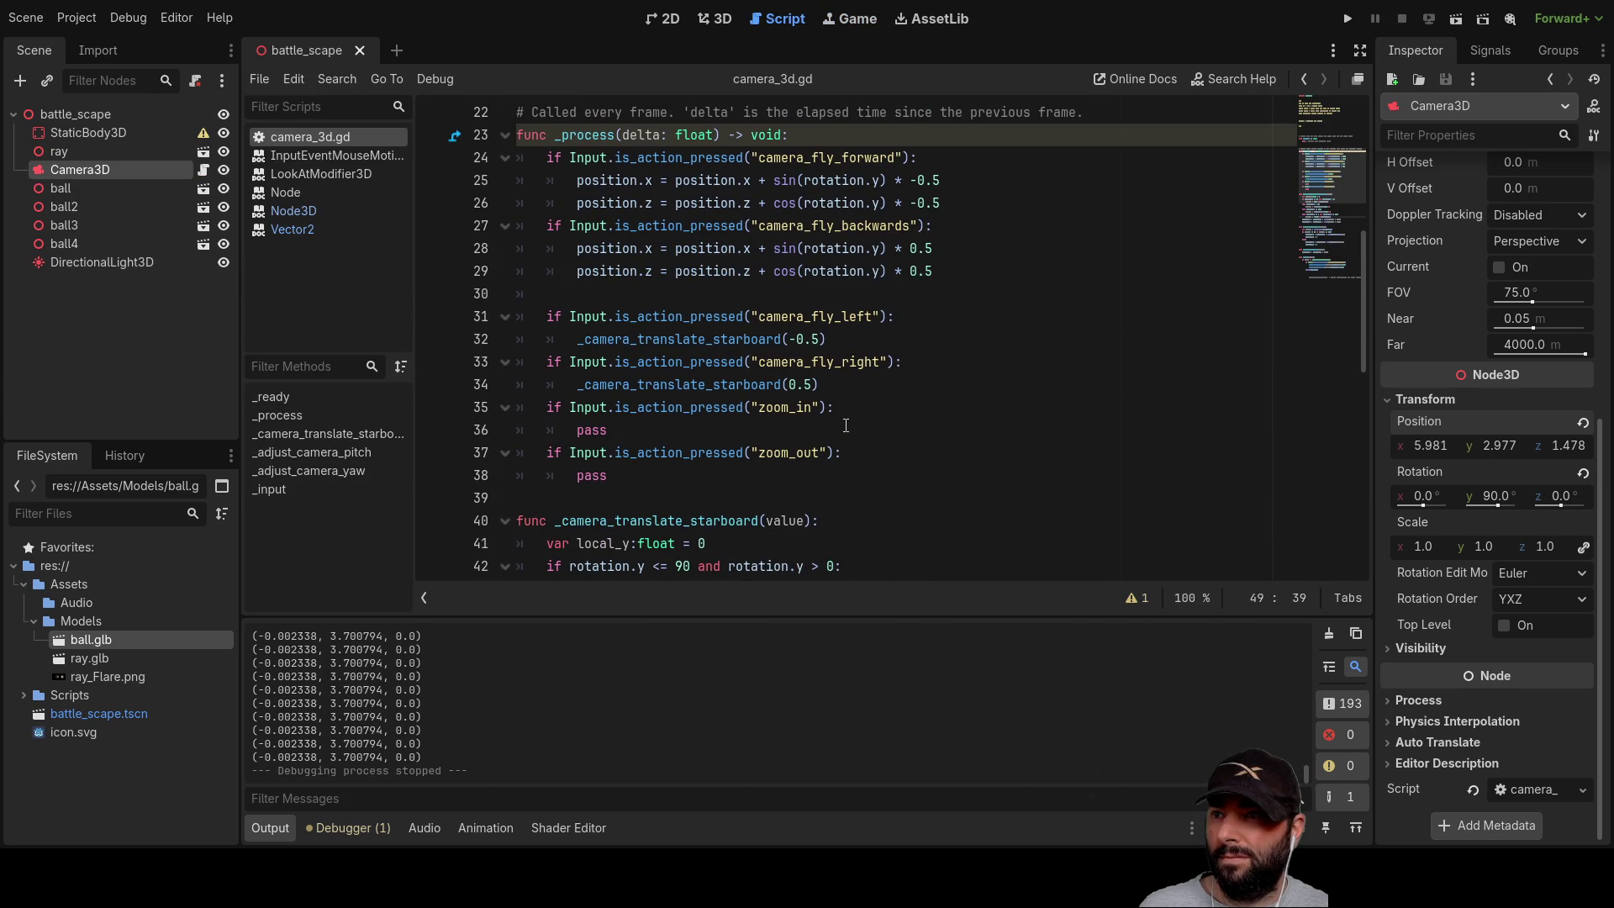
Step: Change line 50 to sin(local_y) and line 51 to cos(local_y), then run the game
scroll(846, 426, down, 6)
double_click(761, 339)
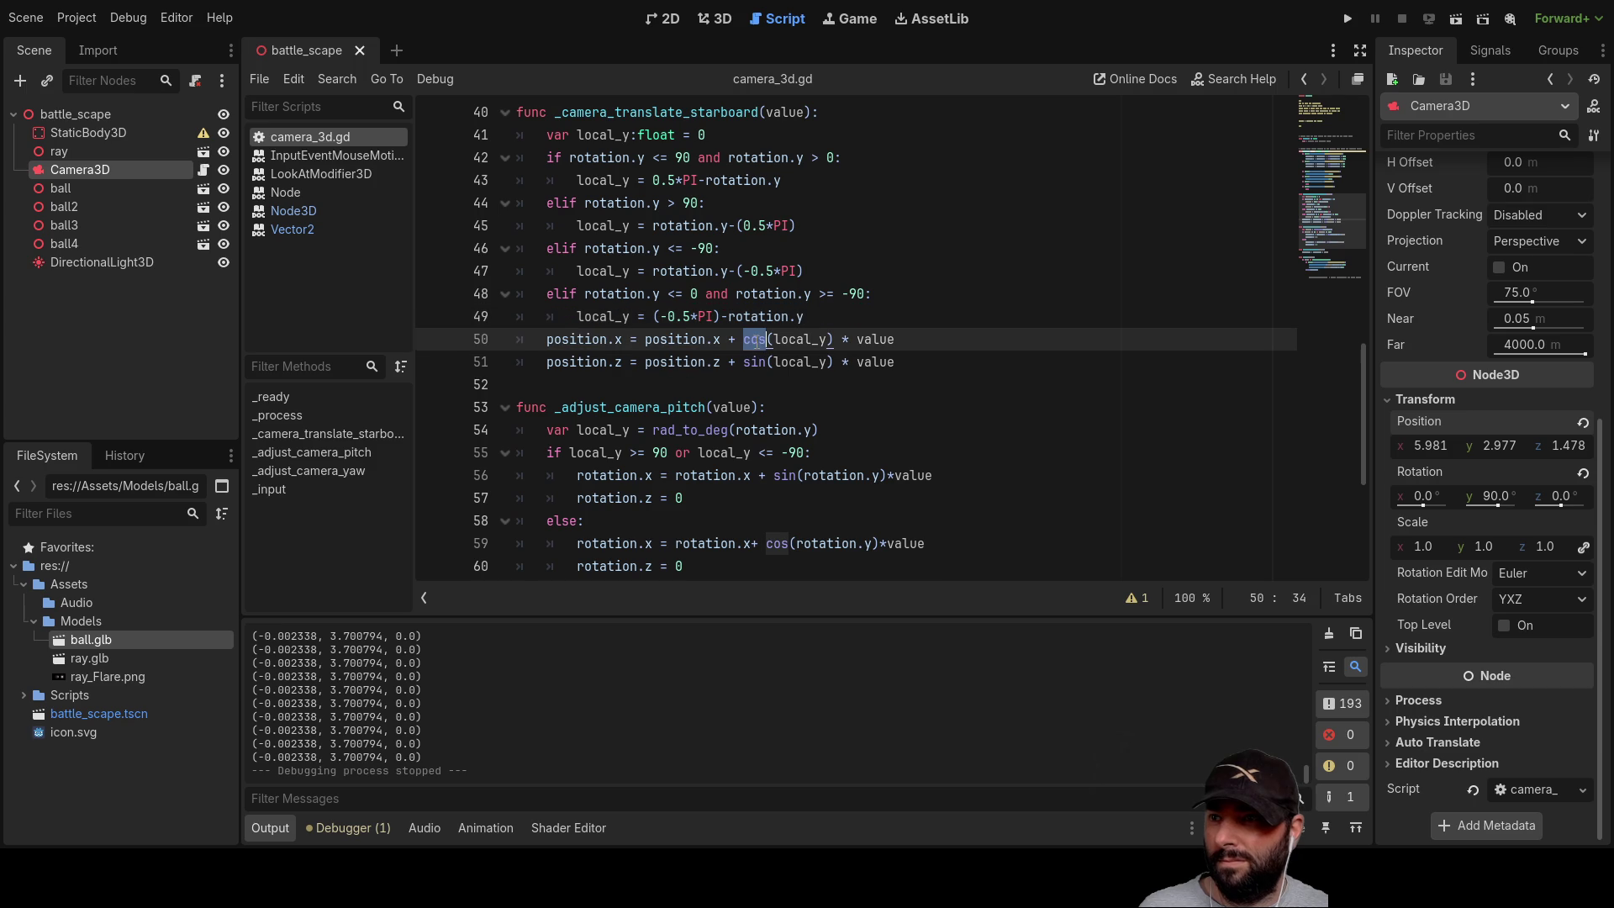
text(sin)
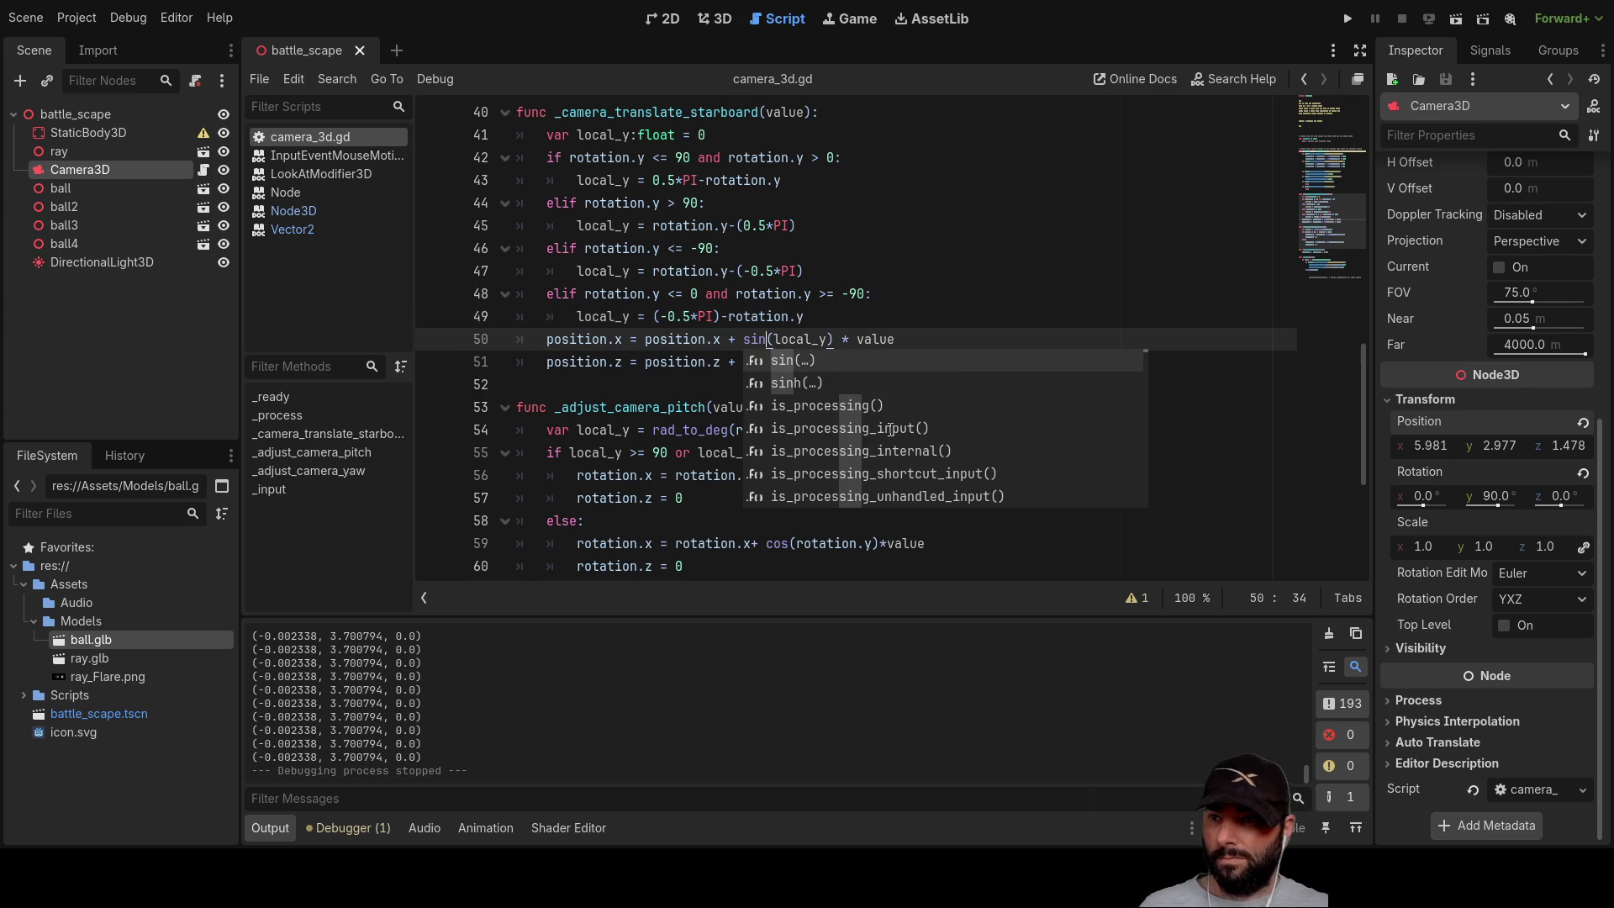
click(954, 301)
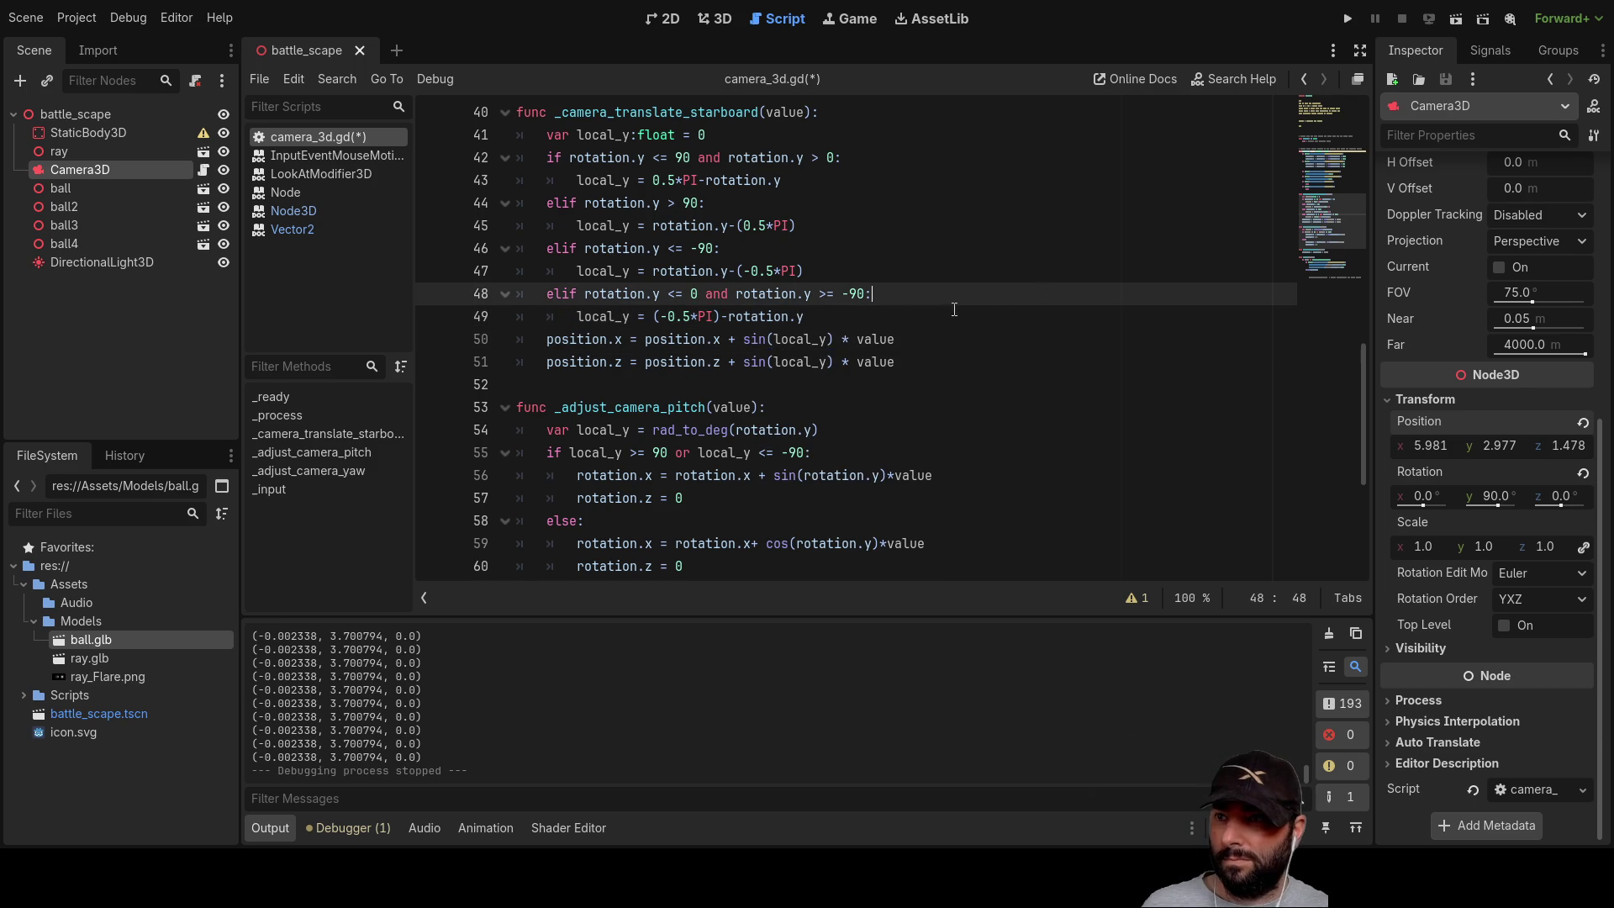
double_click(748, 362)
text(cos)
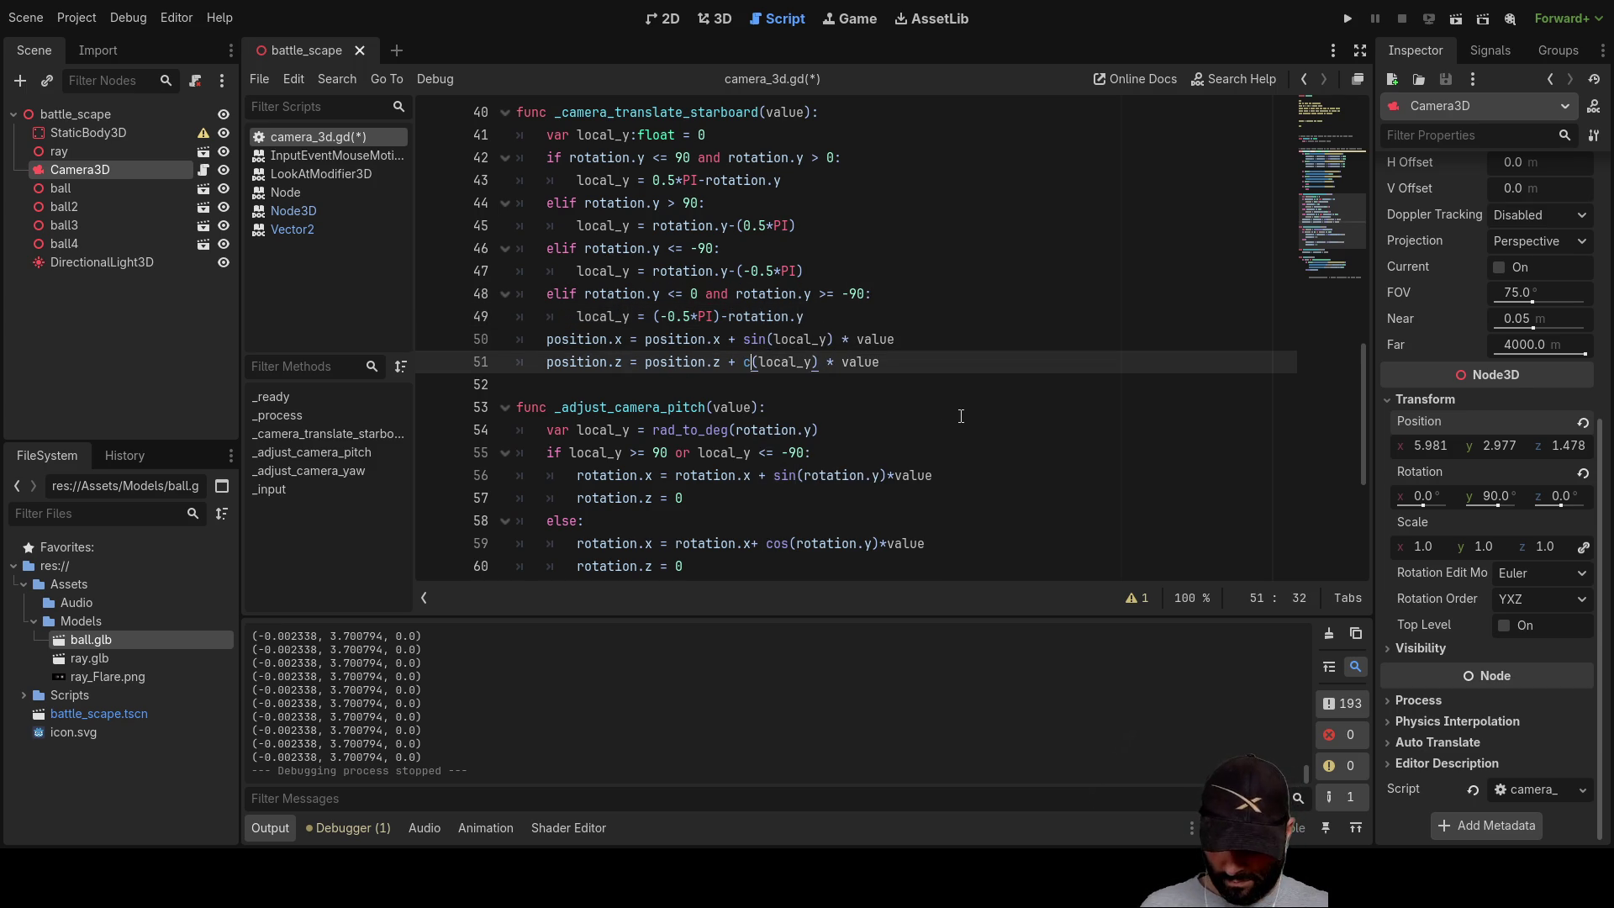
click(955, 292)
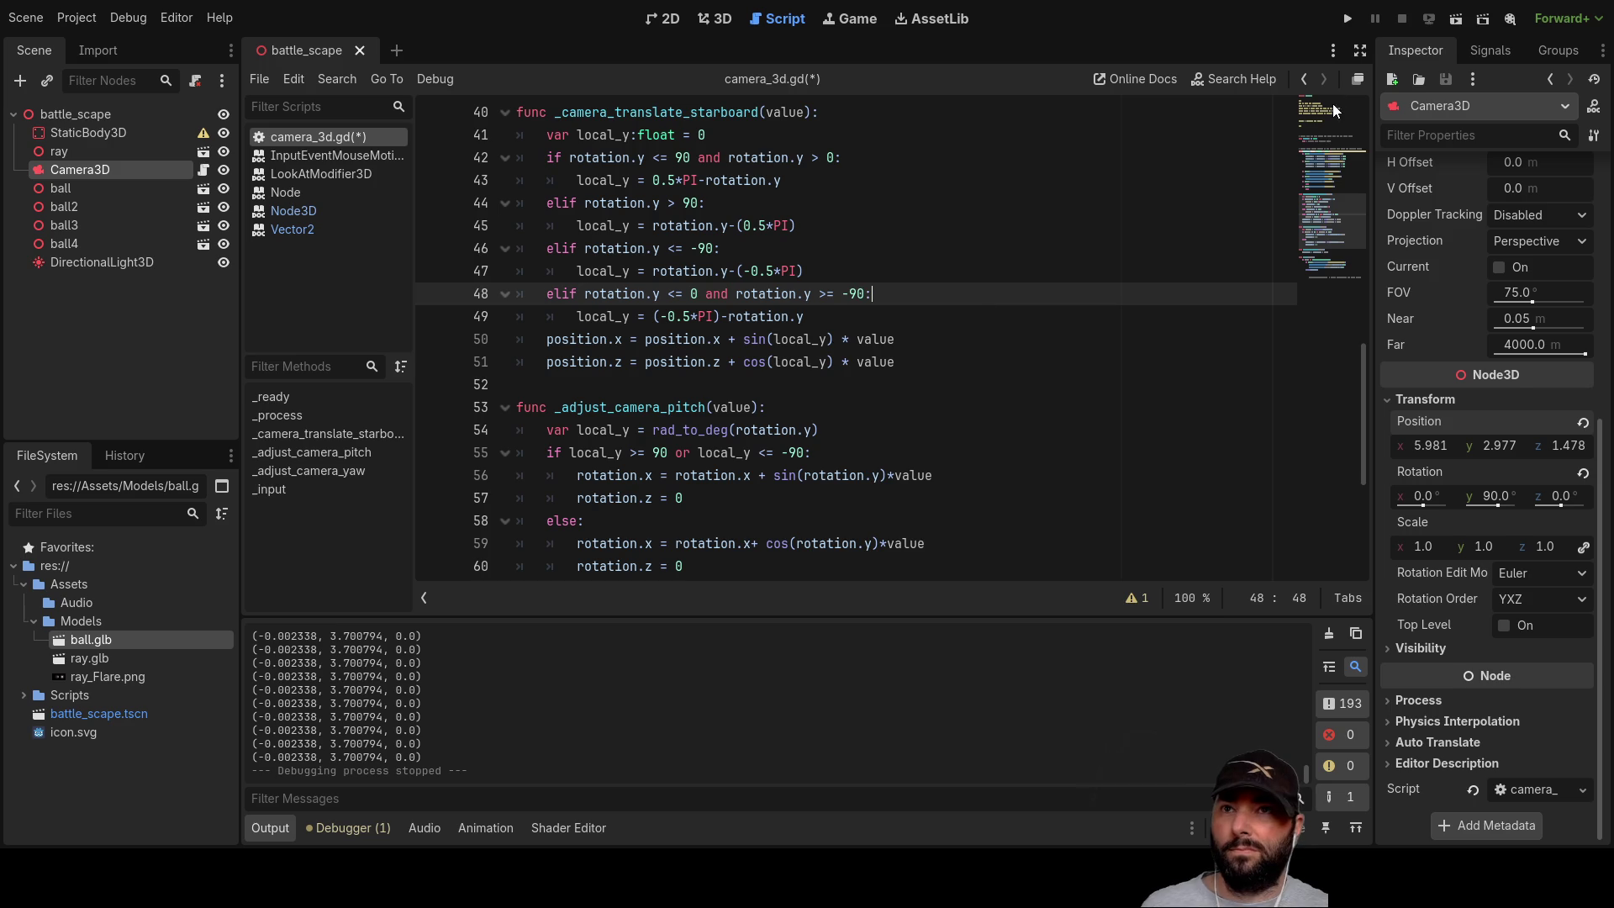
click(1345, 18)
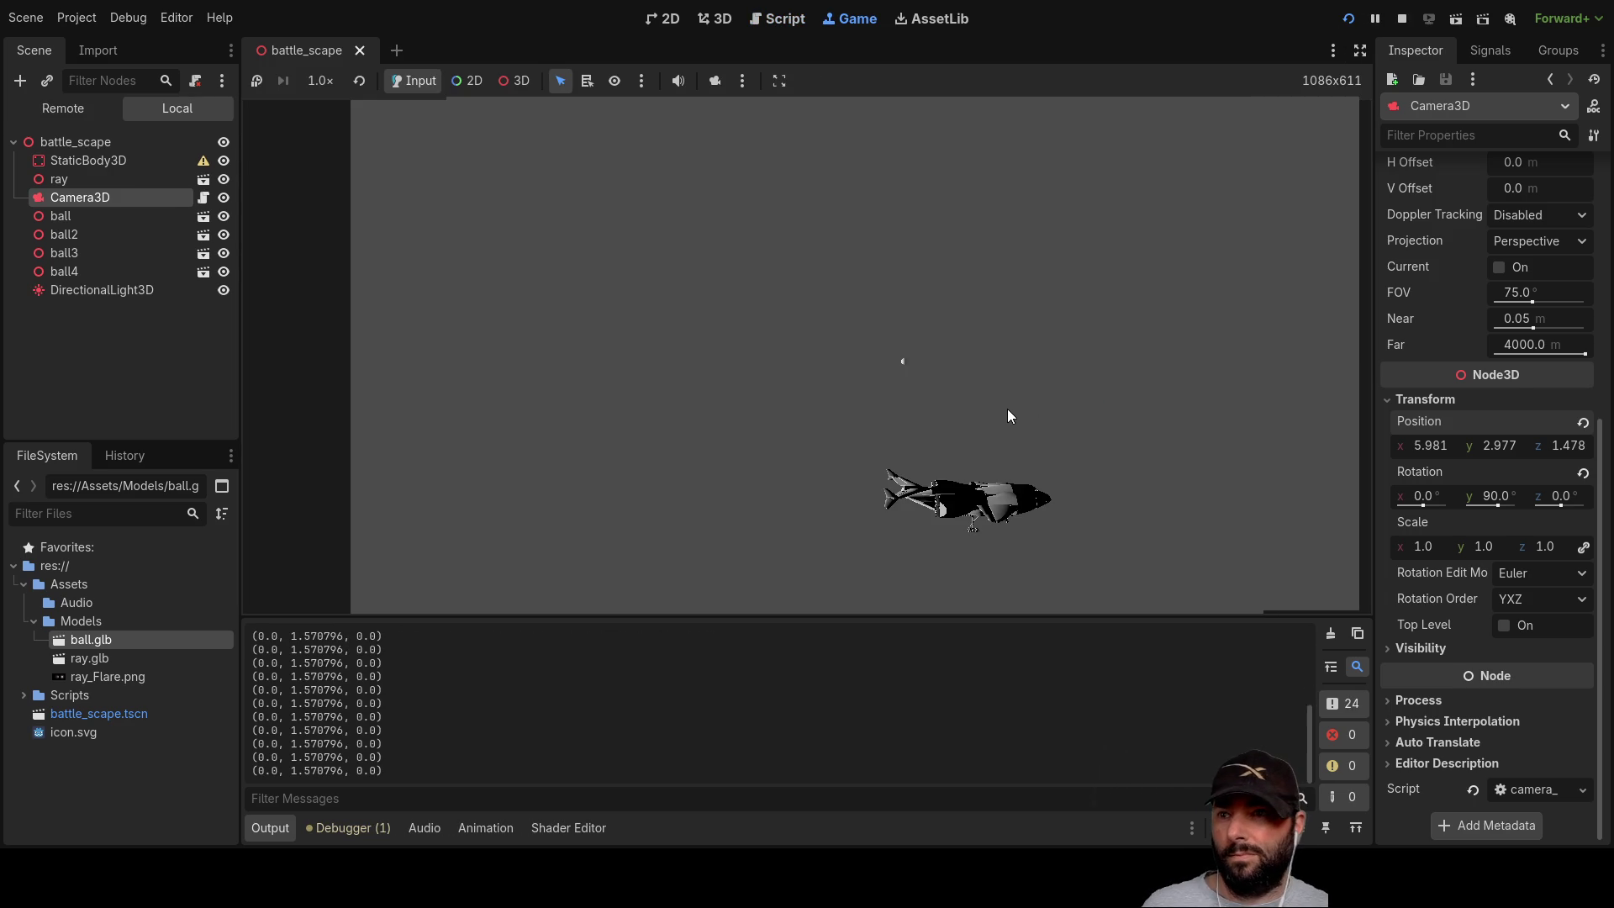
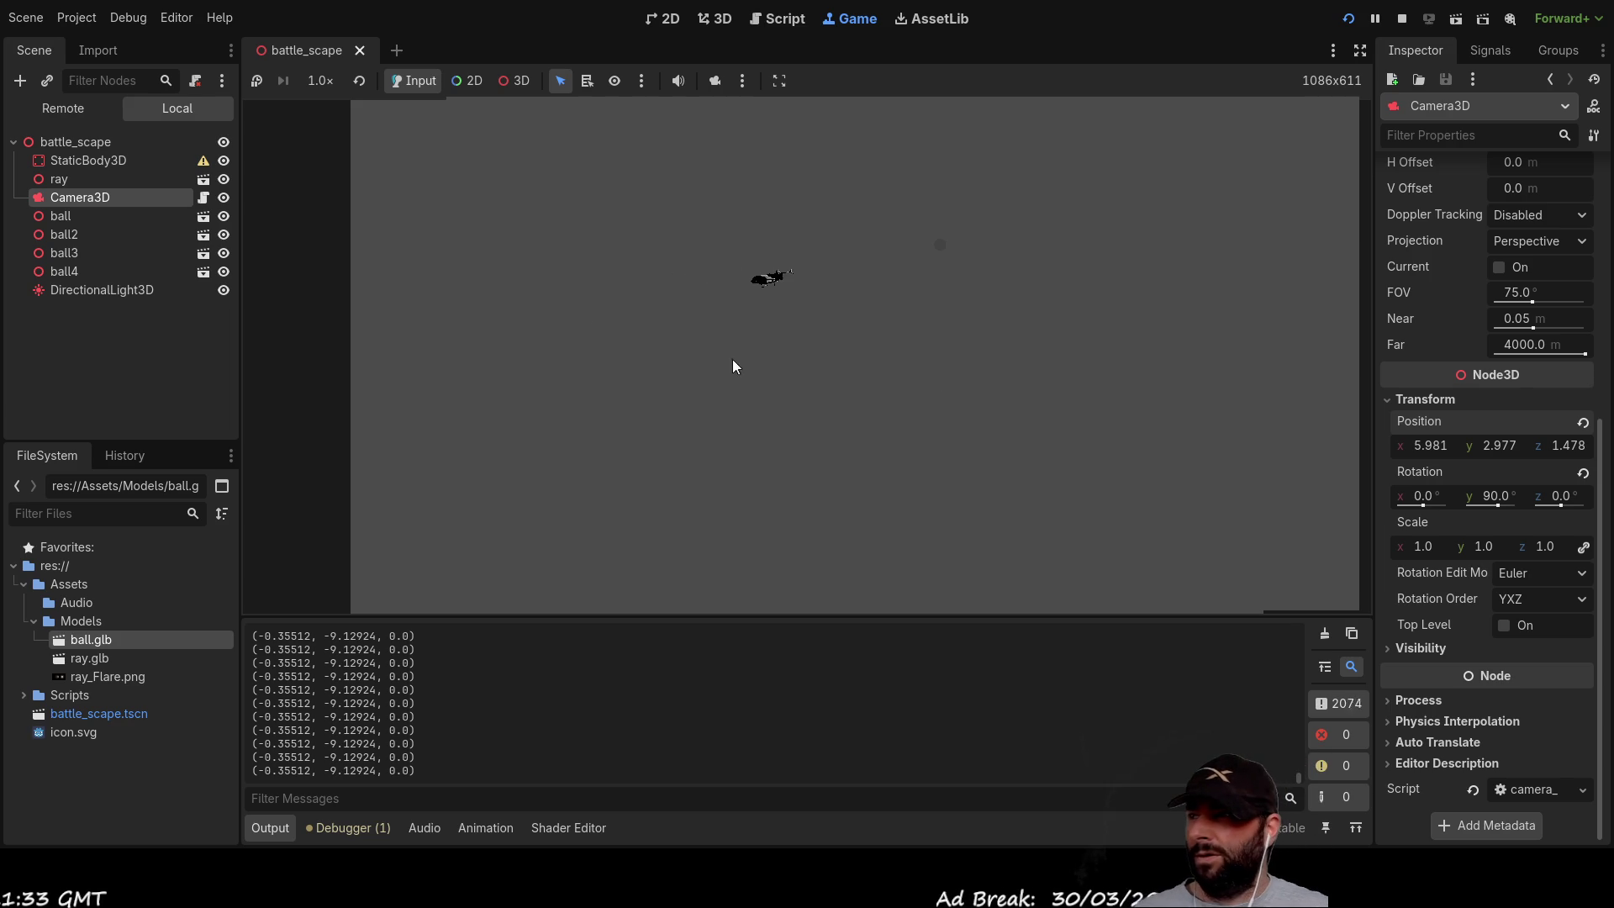
Step: Inspect battle_scape, Camera3D and Camera3D2 in the Remote tree, then stop the game
click(95, 148)
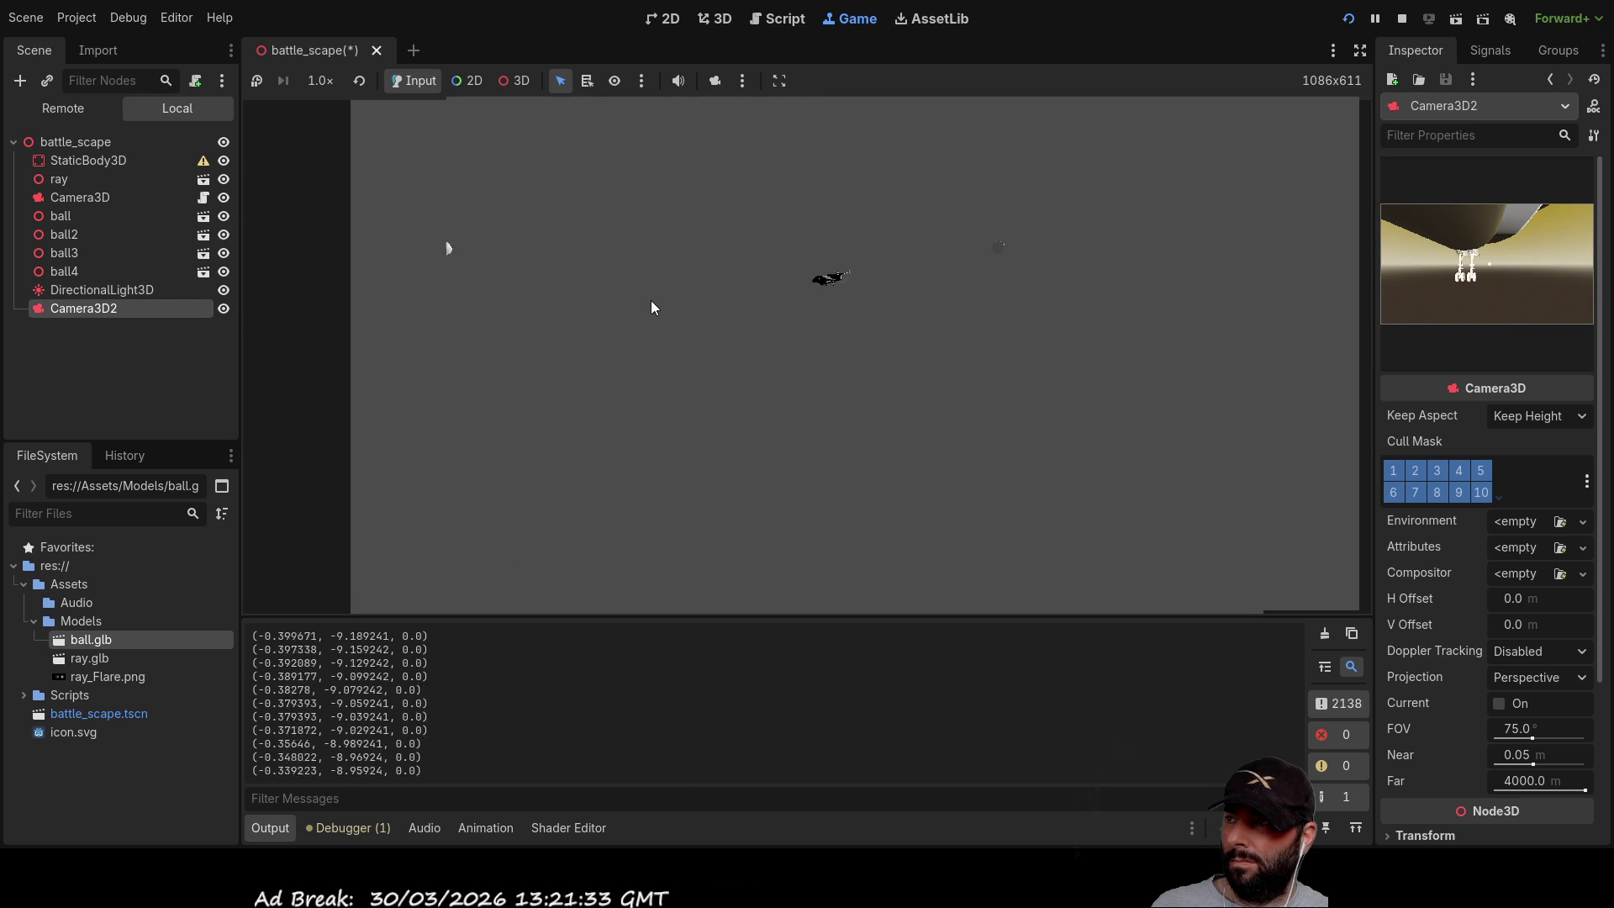
click(122, 202)
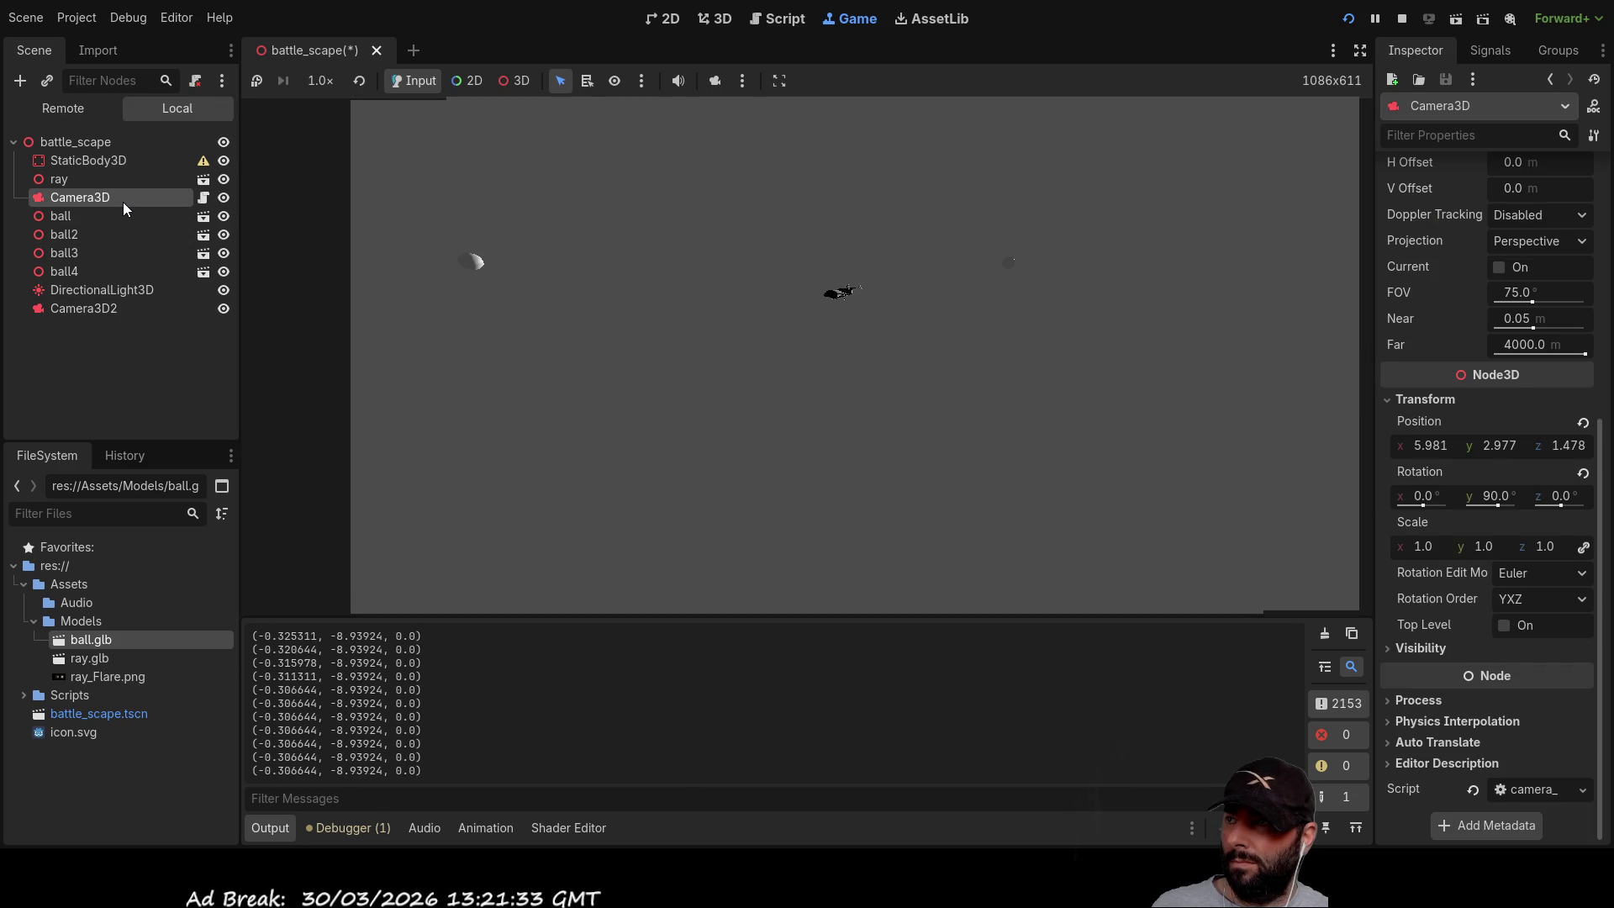
click(82, 307)
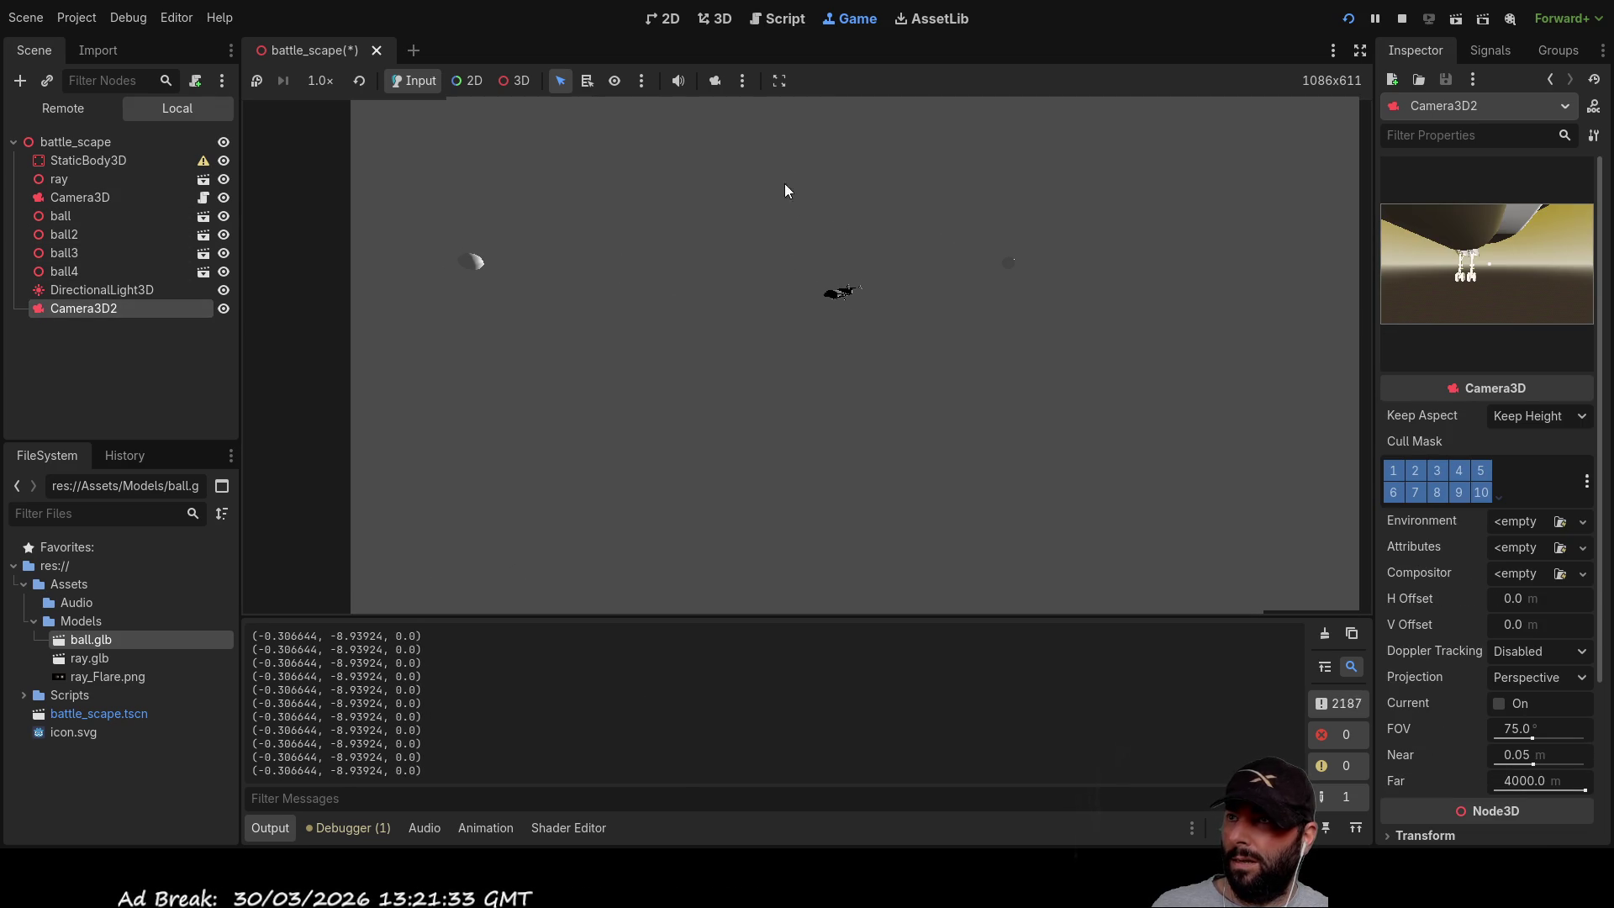
key(F8)
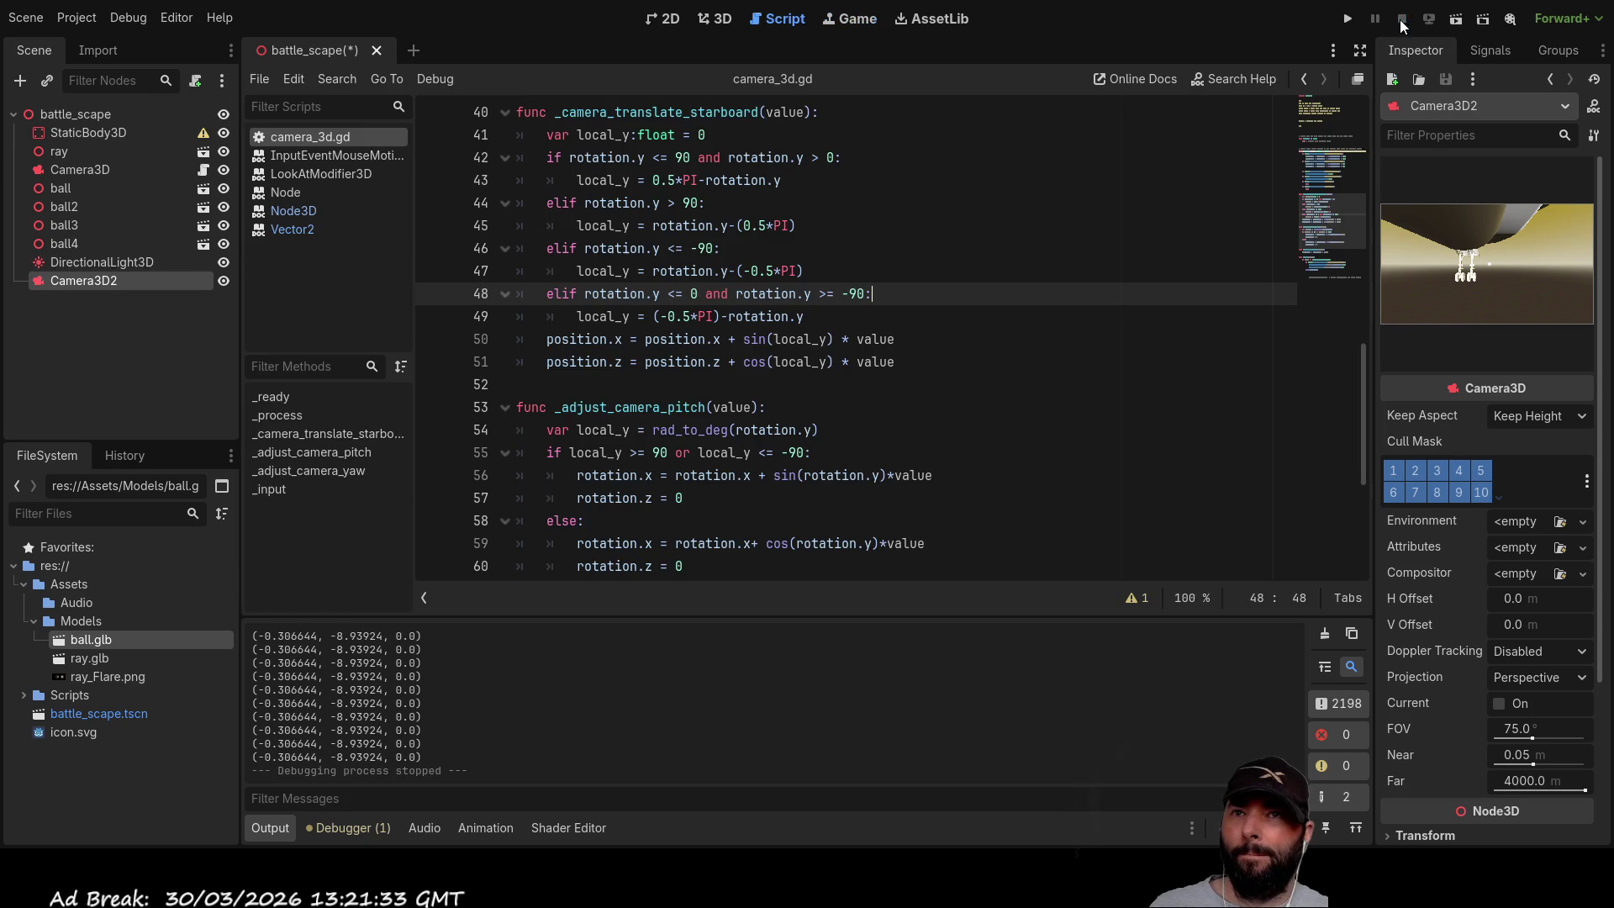
Step: In the 3D view, drag Camera3D2 upward along its green Y axis
click(714, 19)
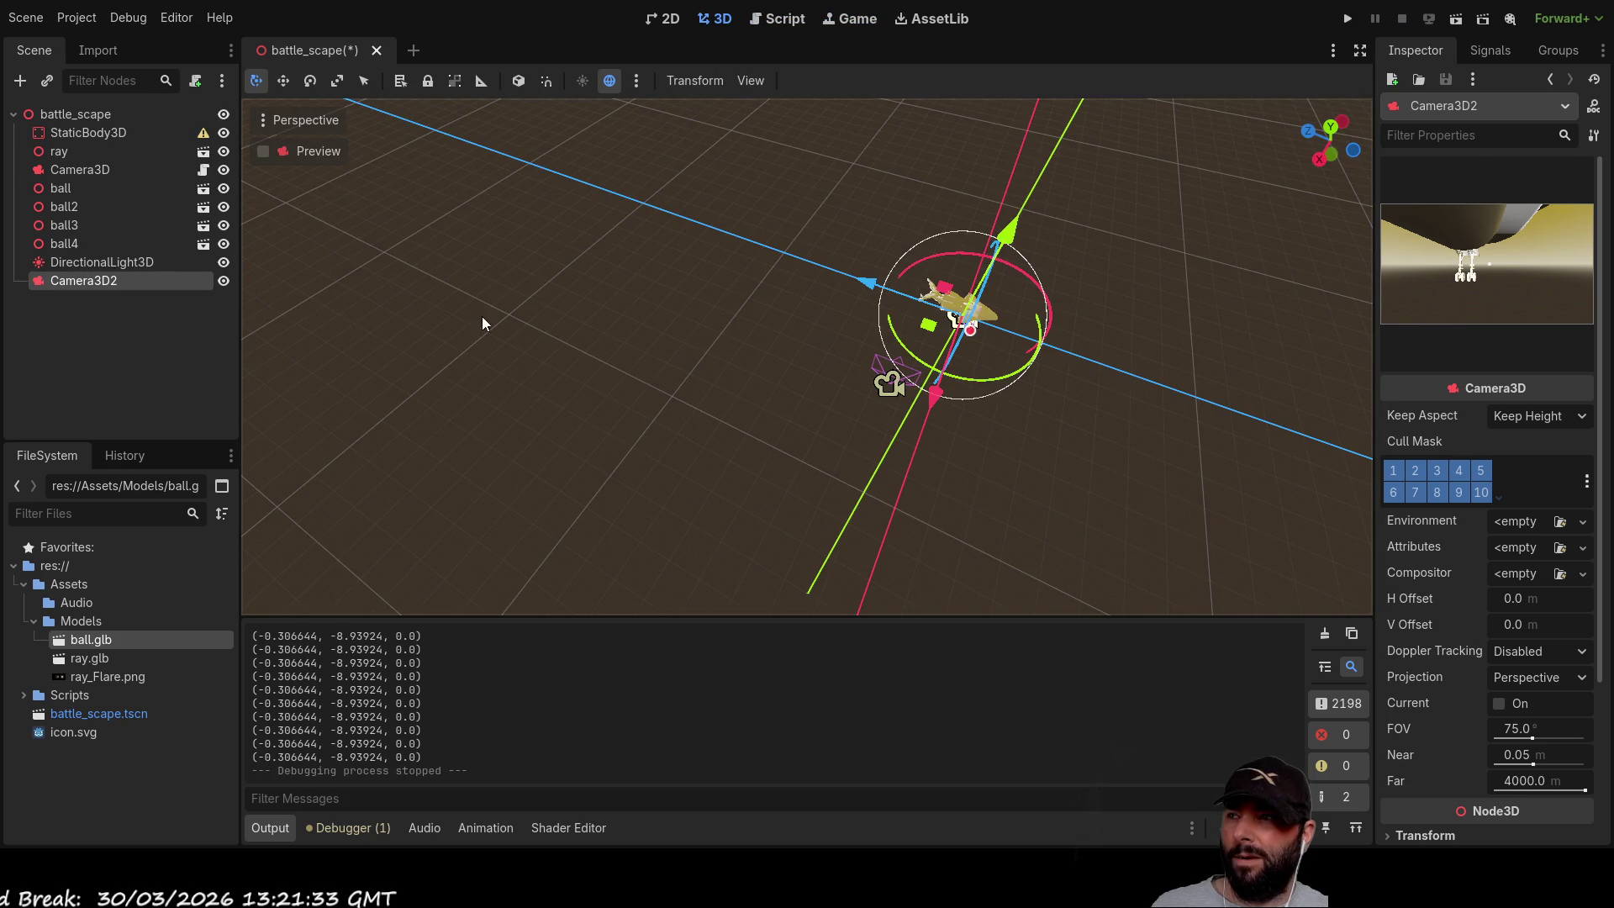
mouse_move(739, 361)
mouse_down()
mouse_move(748, 321)
mouse_move(684, 211)
mouse_move(686, 270)
mouse_up()
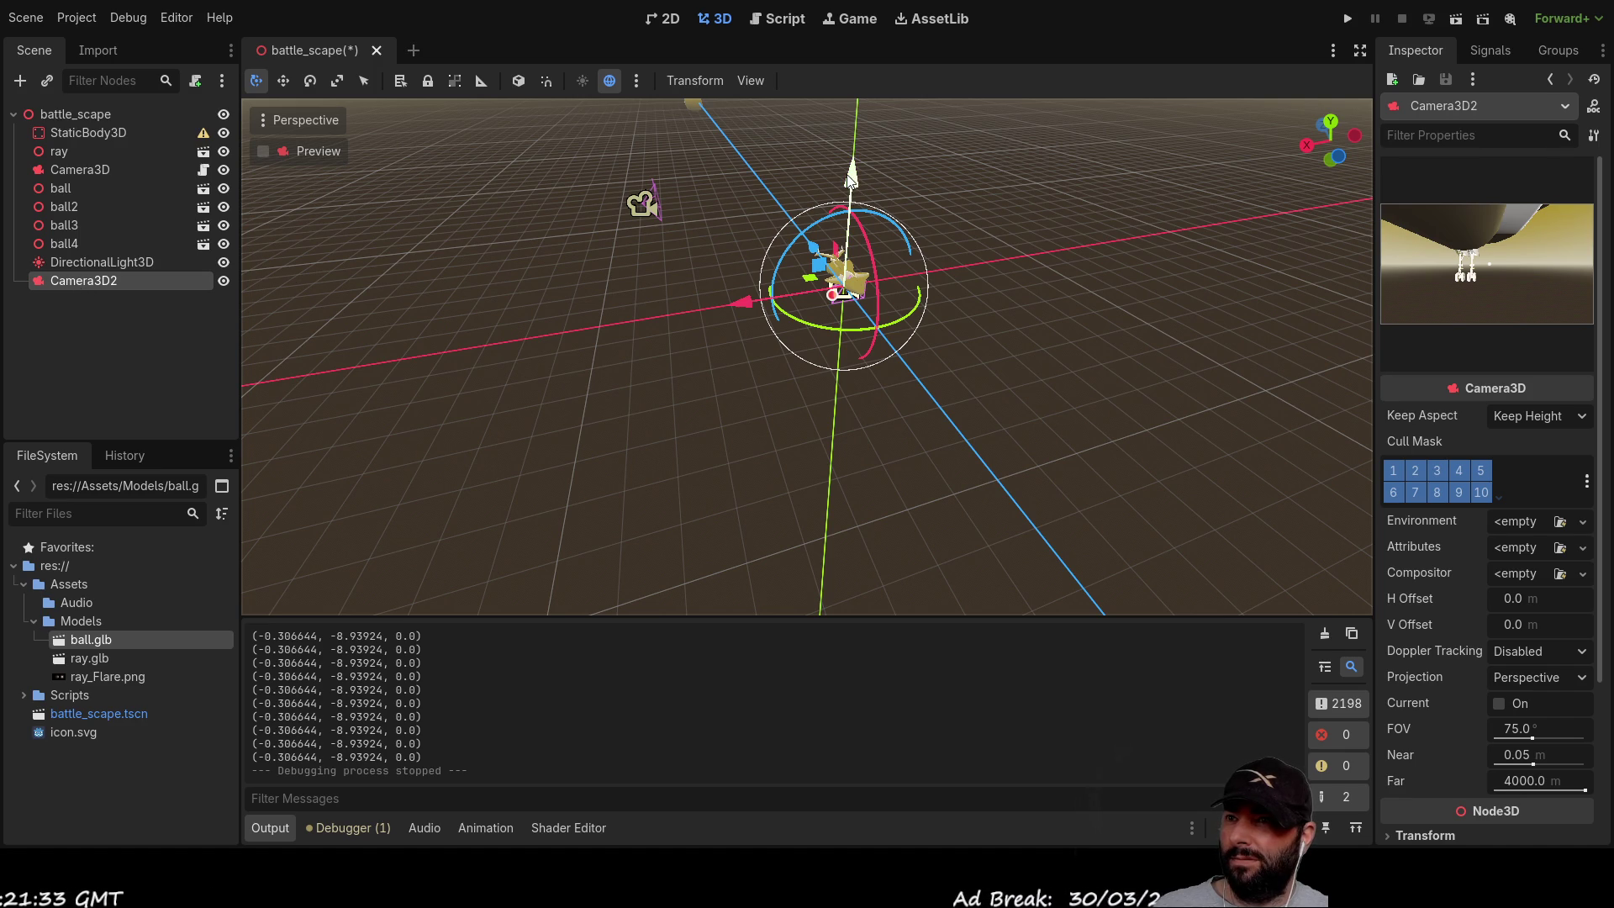
drag(850, 178, 840, 94)
scroll(836, 92, down, 2)
drag(821, 160, 819, 92)
scroll(815, 286, down, 4)
mouse_move(811, 277)
mouse_down()
mouse_move(799, 244)
mouse_move(838, 175)
mouse_move(812, 179)
mouse_move(810, 45)
mouse_up()
scroll(799, 241, down, 4)
Step: Lift Camera3D2 further until it sits well above the original Camera3D
drag(830, 248, 998, 434)
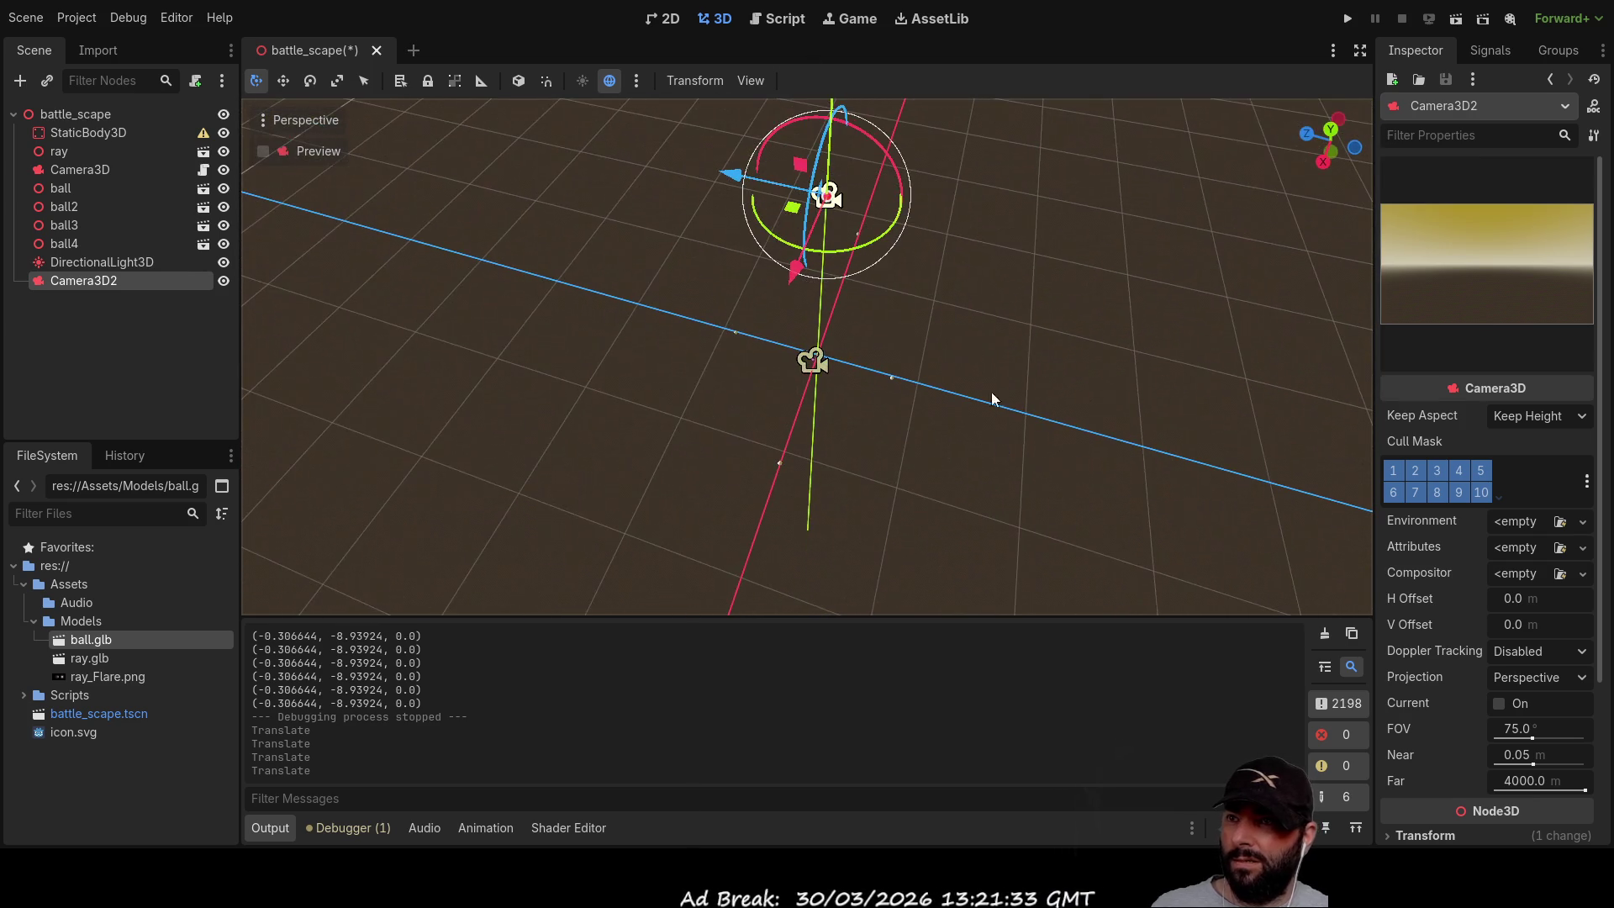
scroll(986, 366, down, 4)
mouse_move(987, 366)
mouse_down()
mouse_move(805, 150)
mouse_move(809, 74)
mouse_up()
scroll(841, 252, up, 4)
mouse_move(840, 252)
mouse_down()
mouse_move(943, 361)
mouse_move(913, 295)
mouse_move(919, 353)
mouse_up()
mouse_move(897, 296)
mouse_down()
mouse_move(888, 517)
mouse_move(935, 432)
mouse_move(627, 476)
mouse_up()
mouse_move(720, 459)
mouse_down()
mouse_move(689, 471)
mouse_move(795, 331)
mouse_move(627, 316)
mouse_move(477, 383)
mouse_move(645, 364)
mouse_move(997, 281)
mouse_move(943, 333)
mouse_move(304, 114)
mouse_up()
key(w)
scroll(997, 281, down, 5)
scroll(943, 333, down, 2)
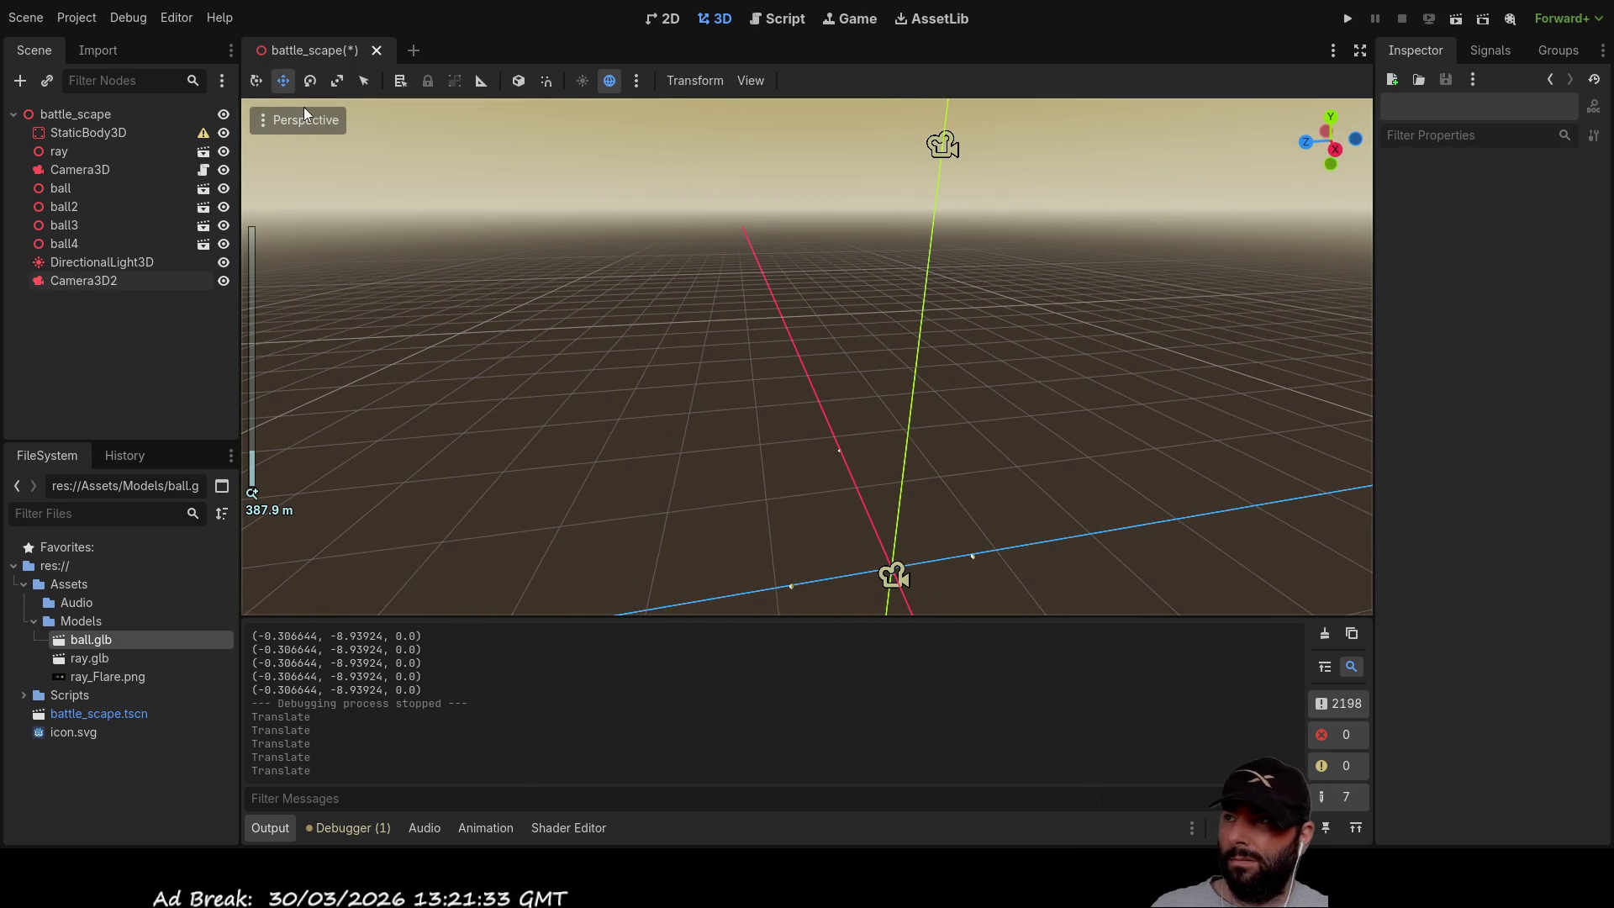
Step: Select Camera3D2 and pitch it down about 79 degrees toward the ground
click(256, 81)
mouse_move(983, 324)
mouse_down()
mouse_move(888, 363)
mouse_move(799, 358)
mouse_move(723, 325)
mouse_move(672, 269)
mouse_move(796, 213)
mouse_move(889, 277)
mouse_move(863, 308)
mouse_up()
scroll(829, 281, down, 5)
scroll(804, 267, up, 2)
mouse_move(851, 261)
mouse_down()
mouse_move(1062, 218)
mouse_move(1071, 239)
mouse_up()
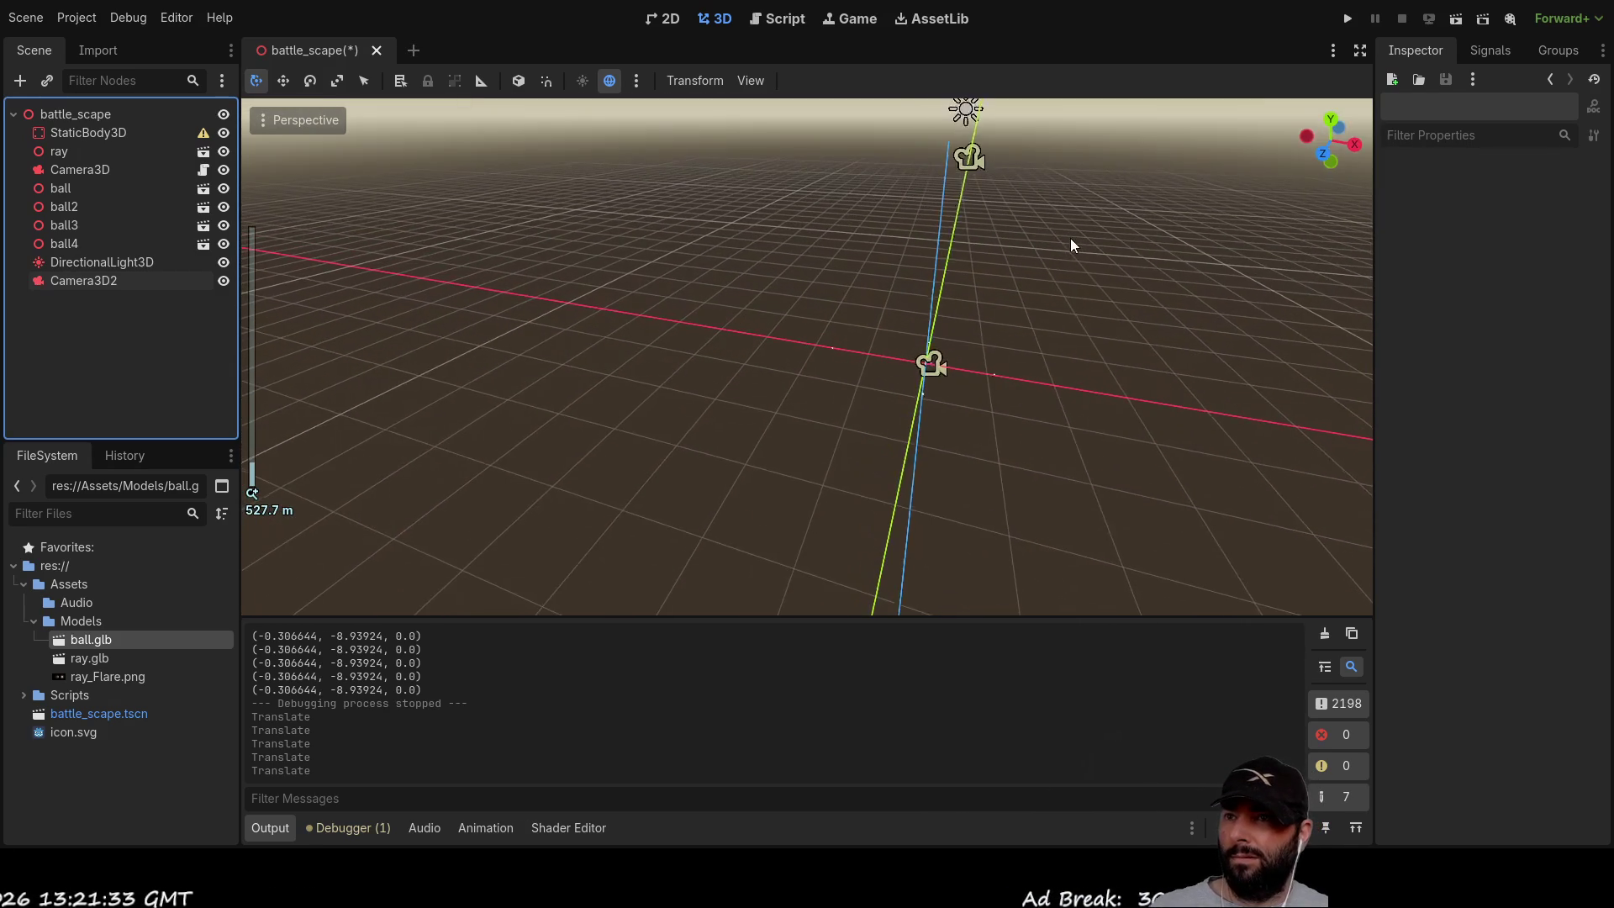
click(971, 155)
drag(1070, 239, 977, 278)
drag(974, 178, 1006, 284)
Step: Focus the view on Camera3D2 and tilt it about 10 more degrees
drag(1081, 392, 935, 375)
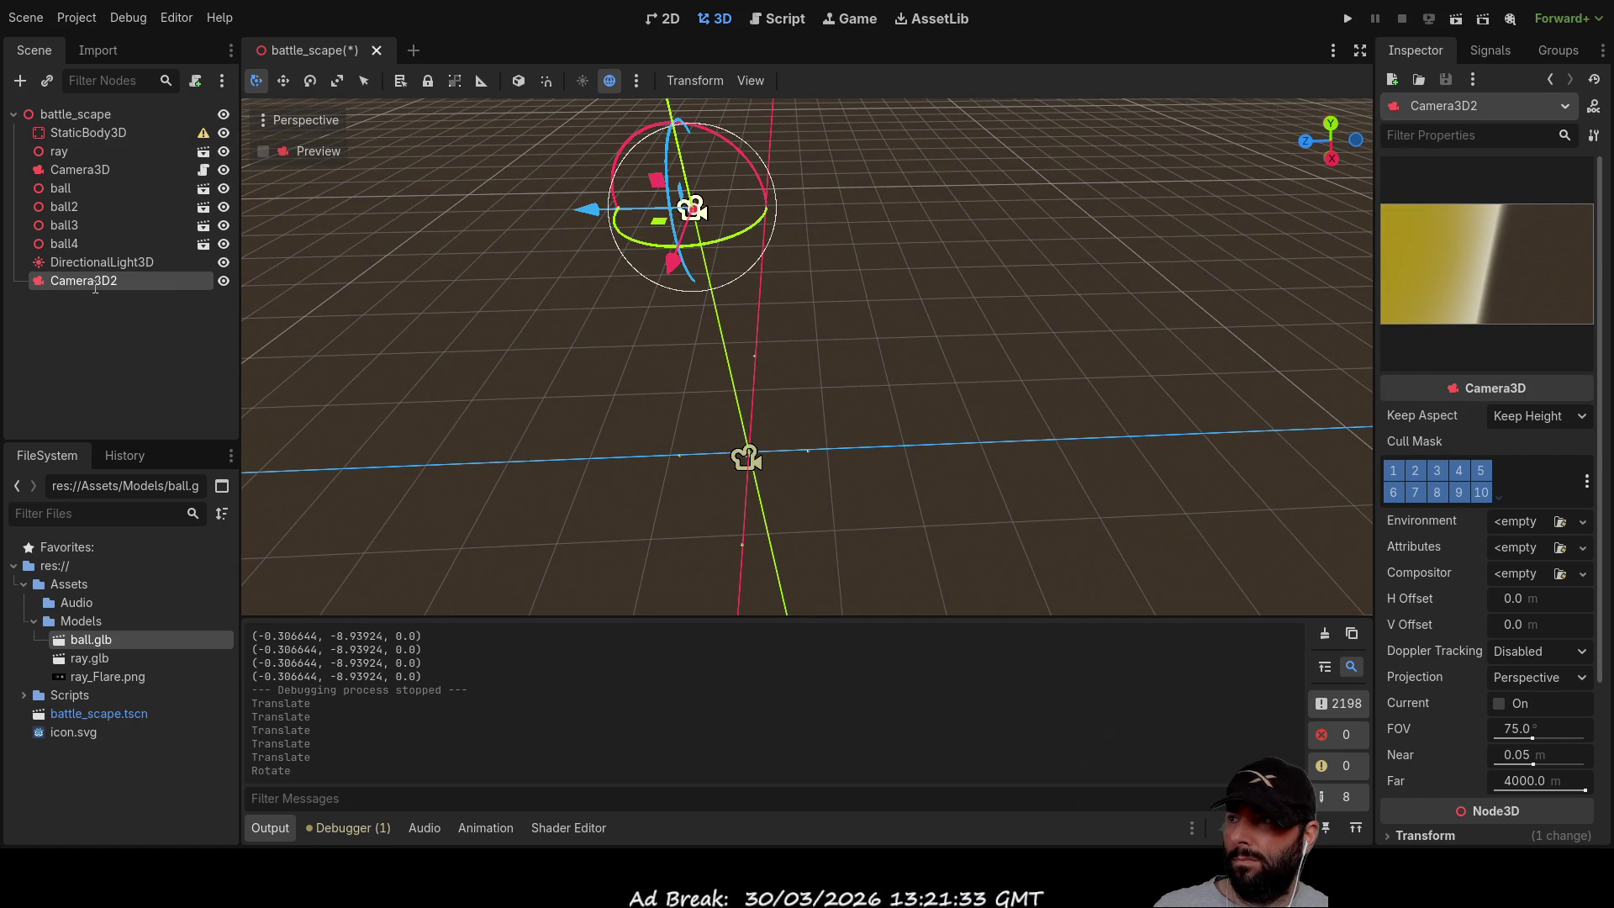
double_click(42, 279)
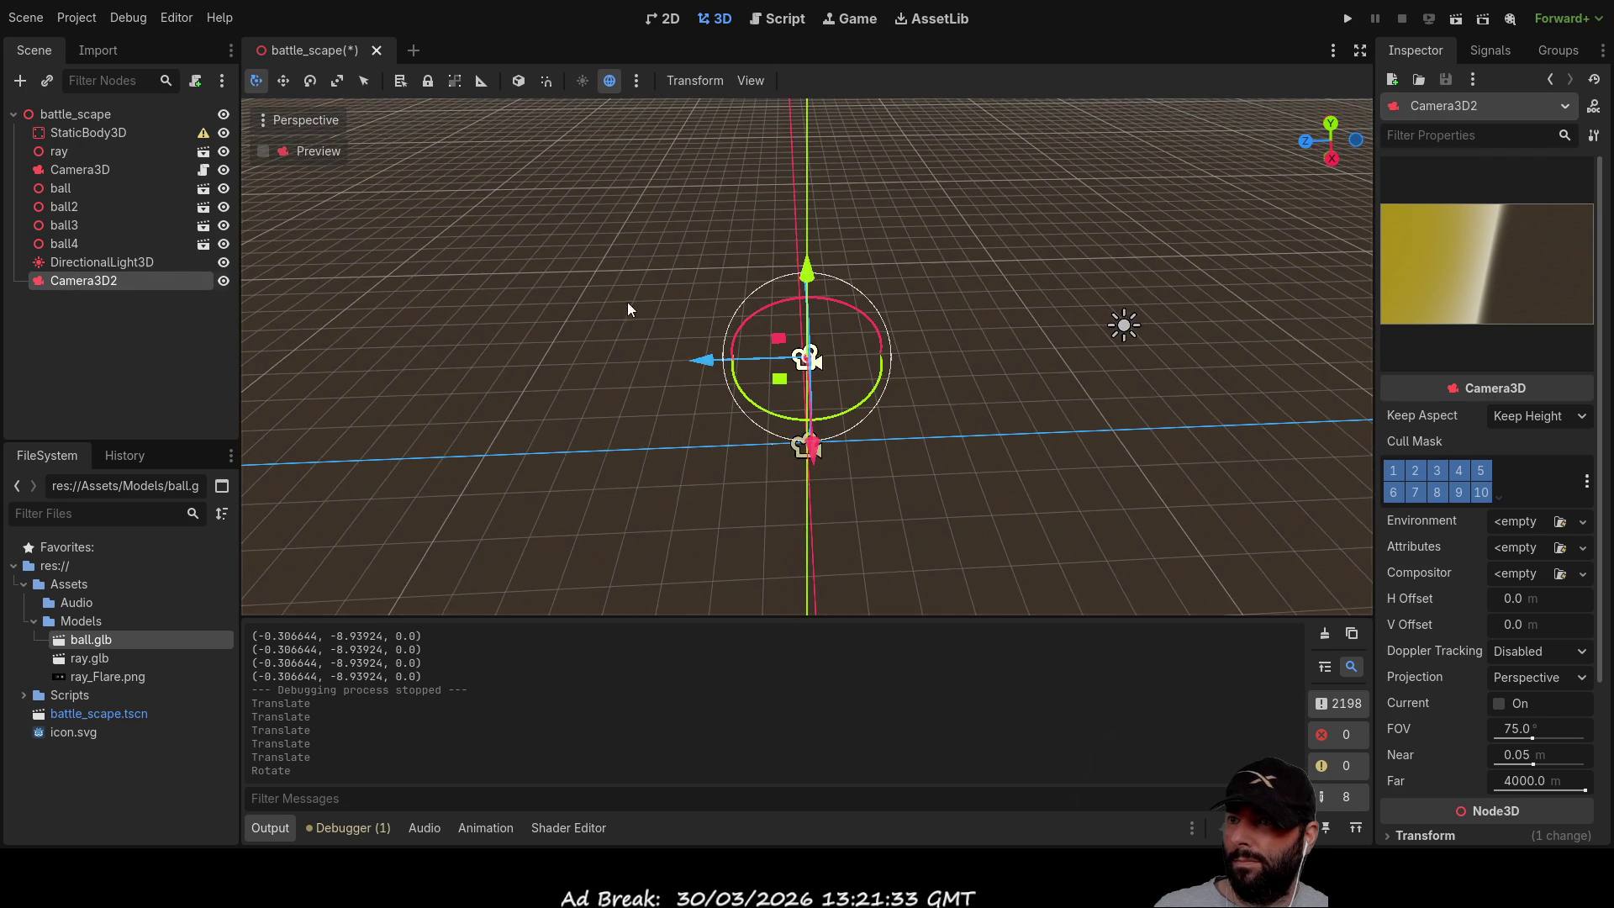
mouse_move(768, 391)
mouse_down()
mouse_move(945, 383)
mouse_move(900, 416)
mouse_up()
scroll(899, 416, up, 3)
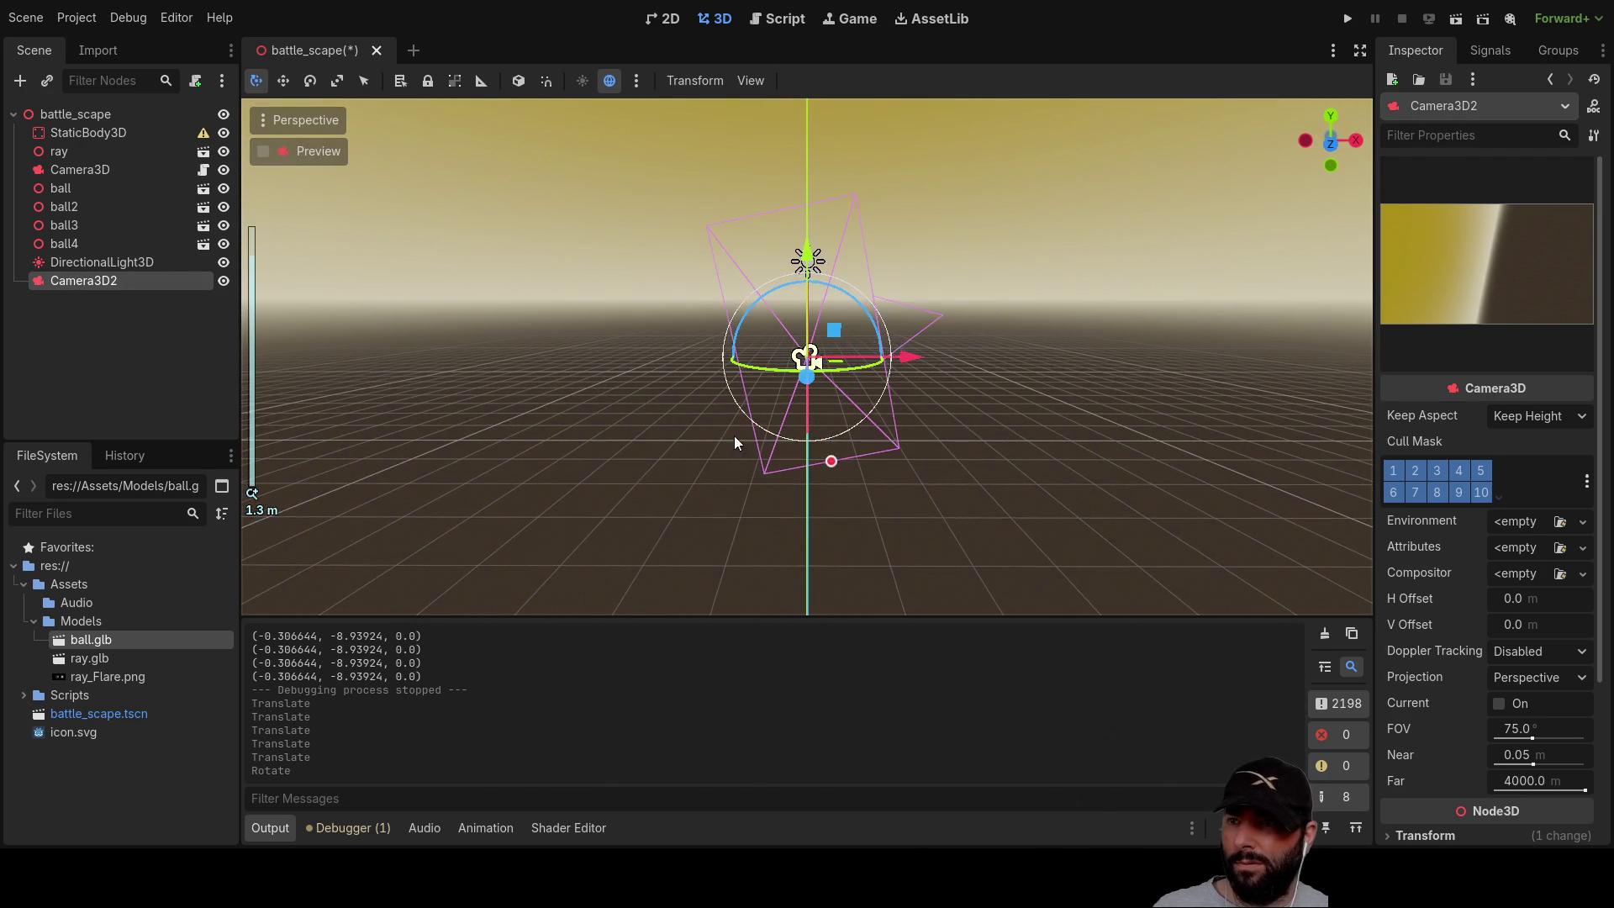
drag(733, 436, 1021, 411)
mouse_move(859, 414)
mouse_down()
mouse_move(900, 281)
mouse_move(1016, 432)
mouse_move(874, 485)
mouse_move(953, 507)
mouse_move(941, 366)
mouse_move(962, 412)
mouse_move(924, 425)
mouse_move(975, 389)
mouse_move(850, 317)
mouse_move(805, 228)
mouse_move(824, 112)
mouse_move(896, 259)
mouse_move(825, 255)
mouse_move(812, 162)
mouse_up()
Step: Raise Camera3D2 slightly along its Y axis, then select the original Camera3D
scroll(954, 439, down, 3)
scroll(937, 409, up, 3)
scroll(961, 412, up, 5)
scroll(857, 185, down, 2)
mouse_move(1006, 216)
mouse_down()
mouse_move(1005, 572)
mouse_move(870, 486)
mouse_move(1280, 231)
mouse_up()
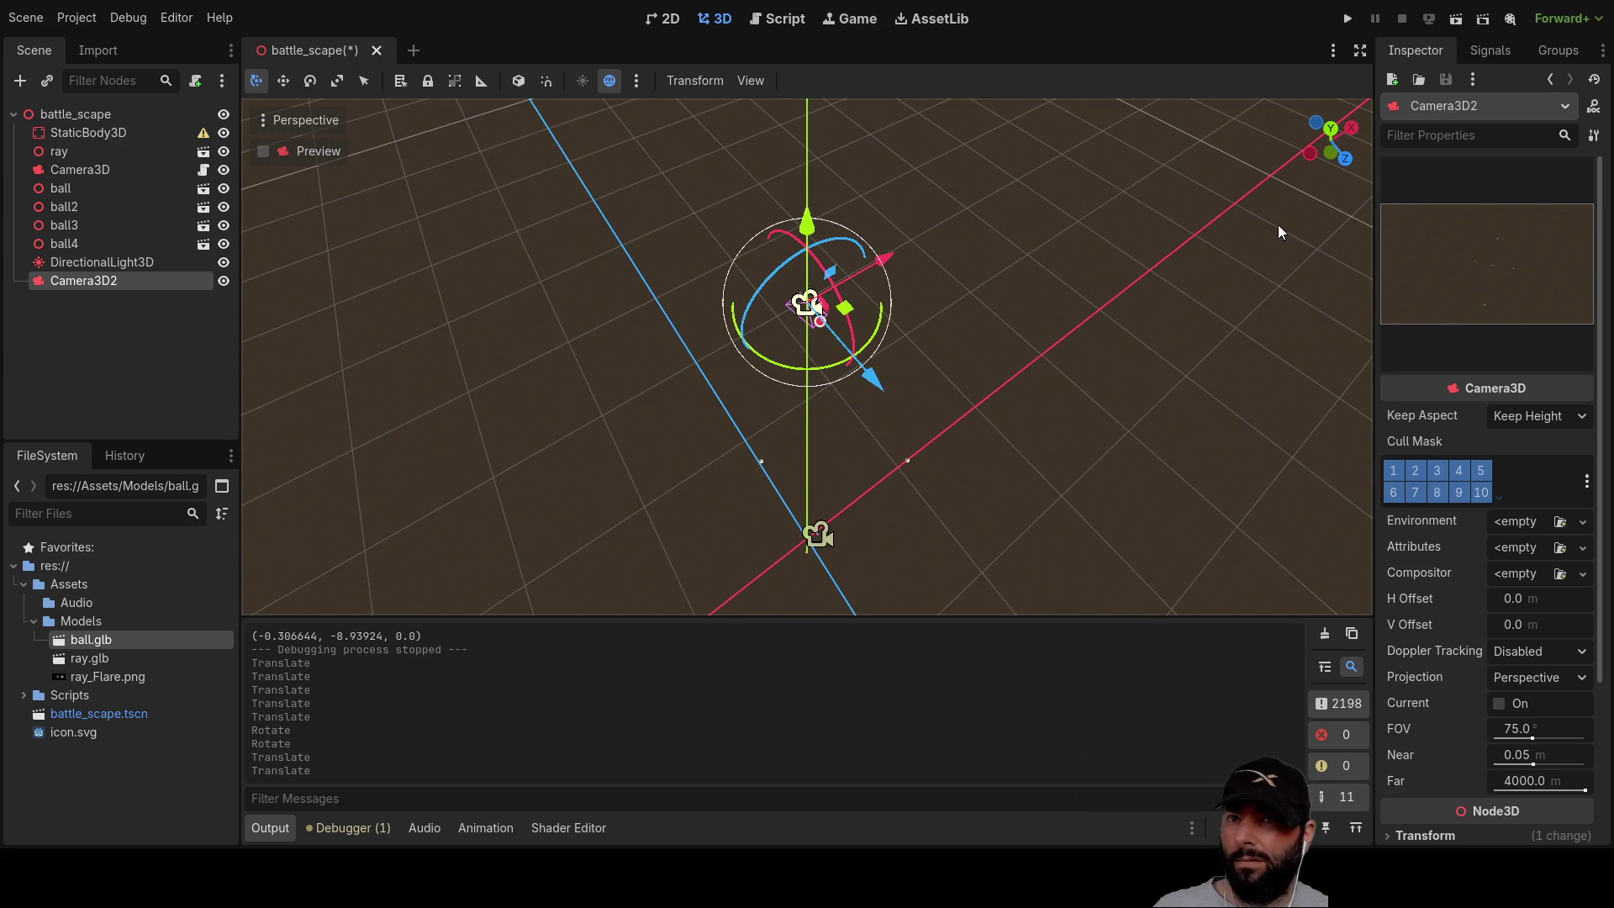
click(84, 174)
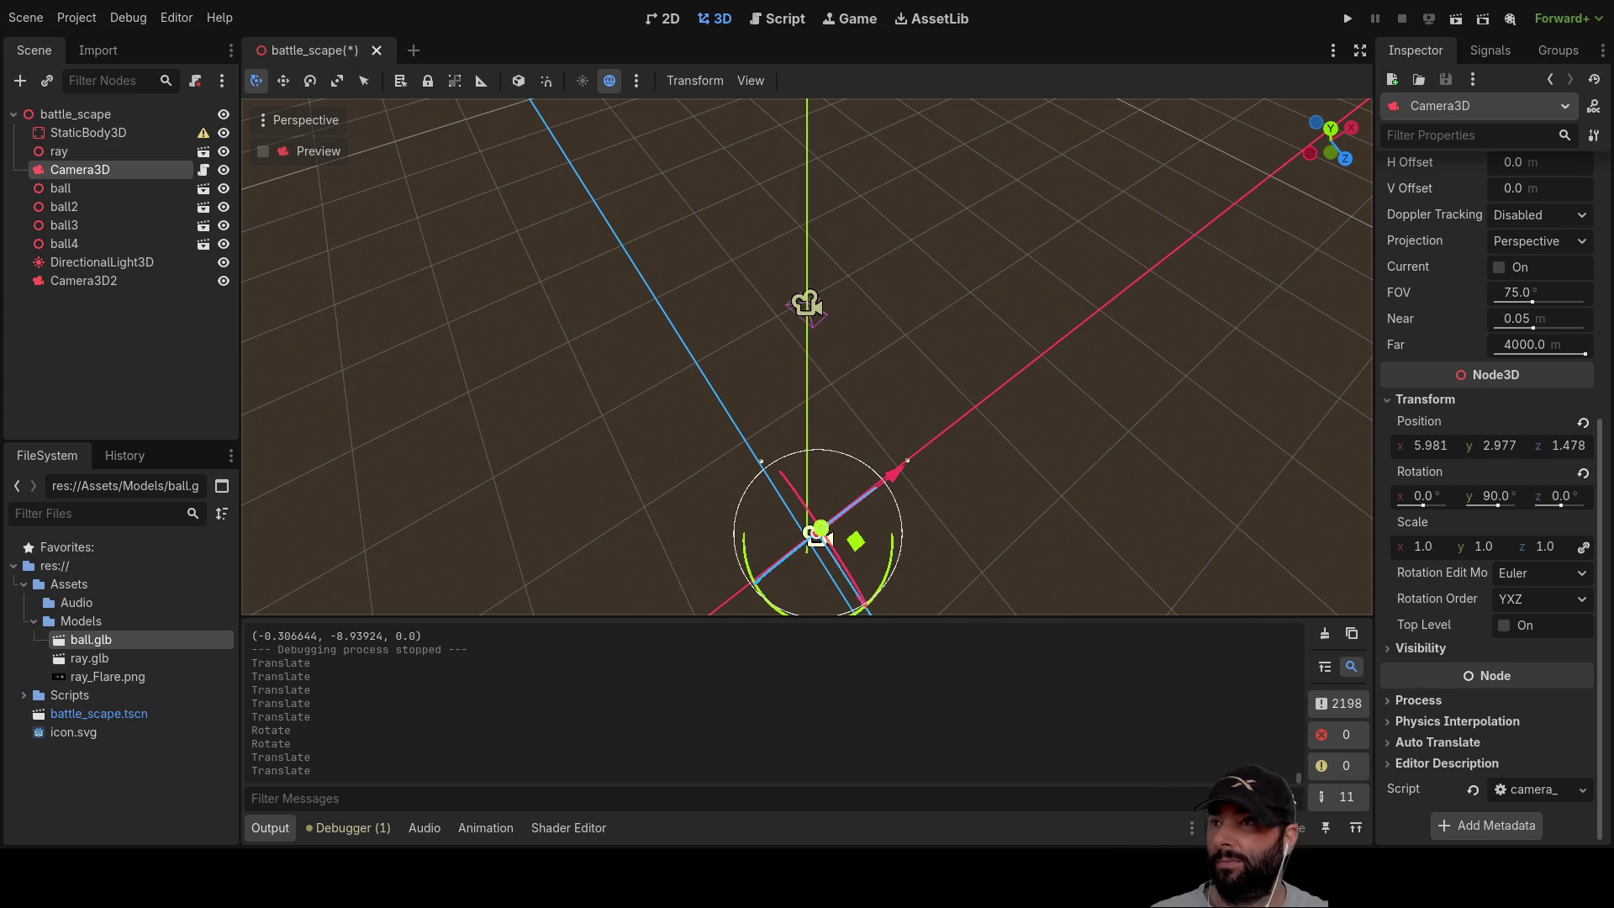
click(778, 19)
Step: Add blank lines after the _camera_translate_starboard function and paste the example movement code at line 53
scroll(716, 454, down, 4)
scroll(715, 454, up, 5)
scroll(605, 420, up, 1)
scroll(605, 419, down, 1)
click(605, 409)
key(Return)
key(Return)
key(Return)
key(Return)
key(Up)
key(Up)
key(Up)
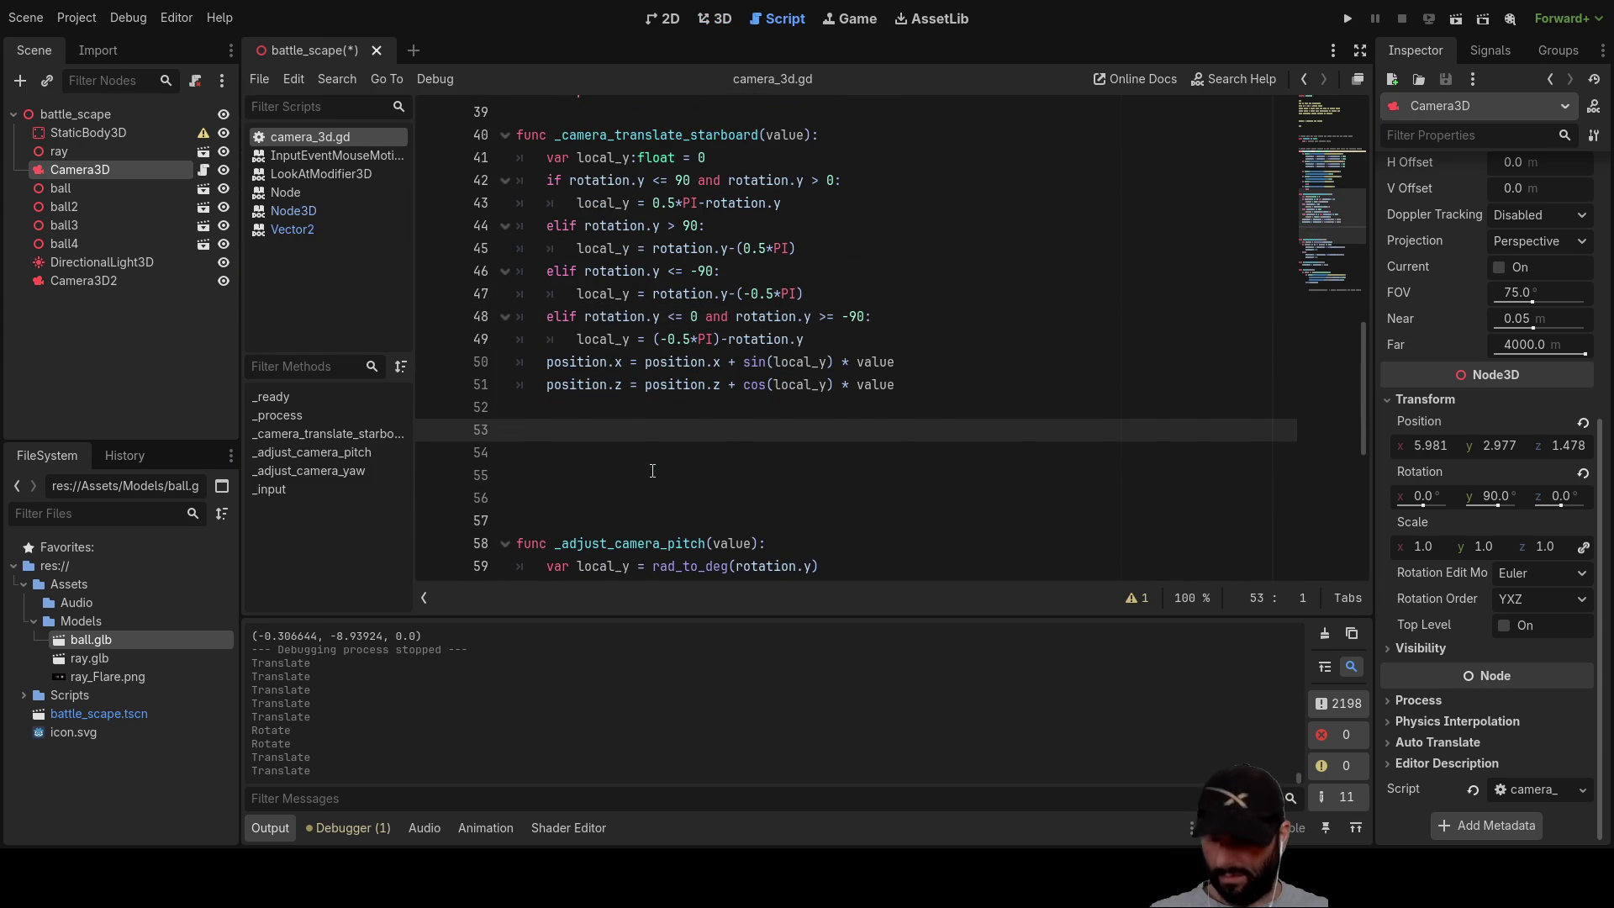
key(ctrl+v)
mouse_move(1111, 574)
mouse_down()
mouse_move(638, 583)
mouse_move(570, 600)
mouse_up()
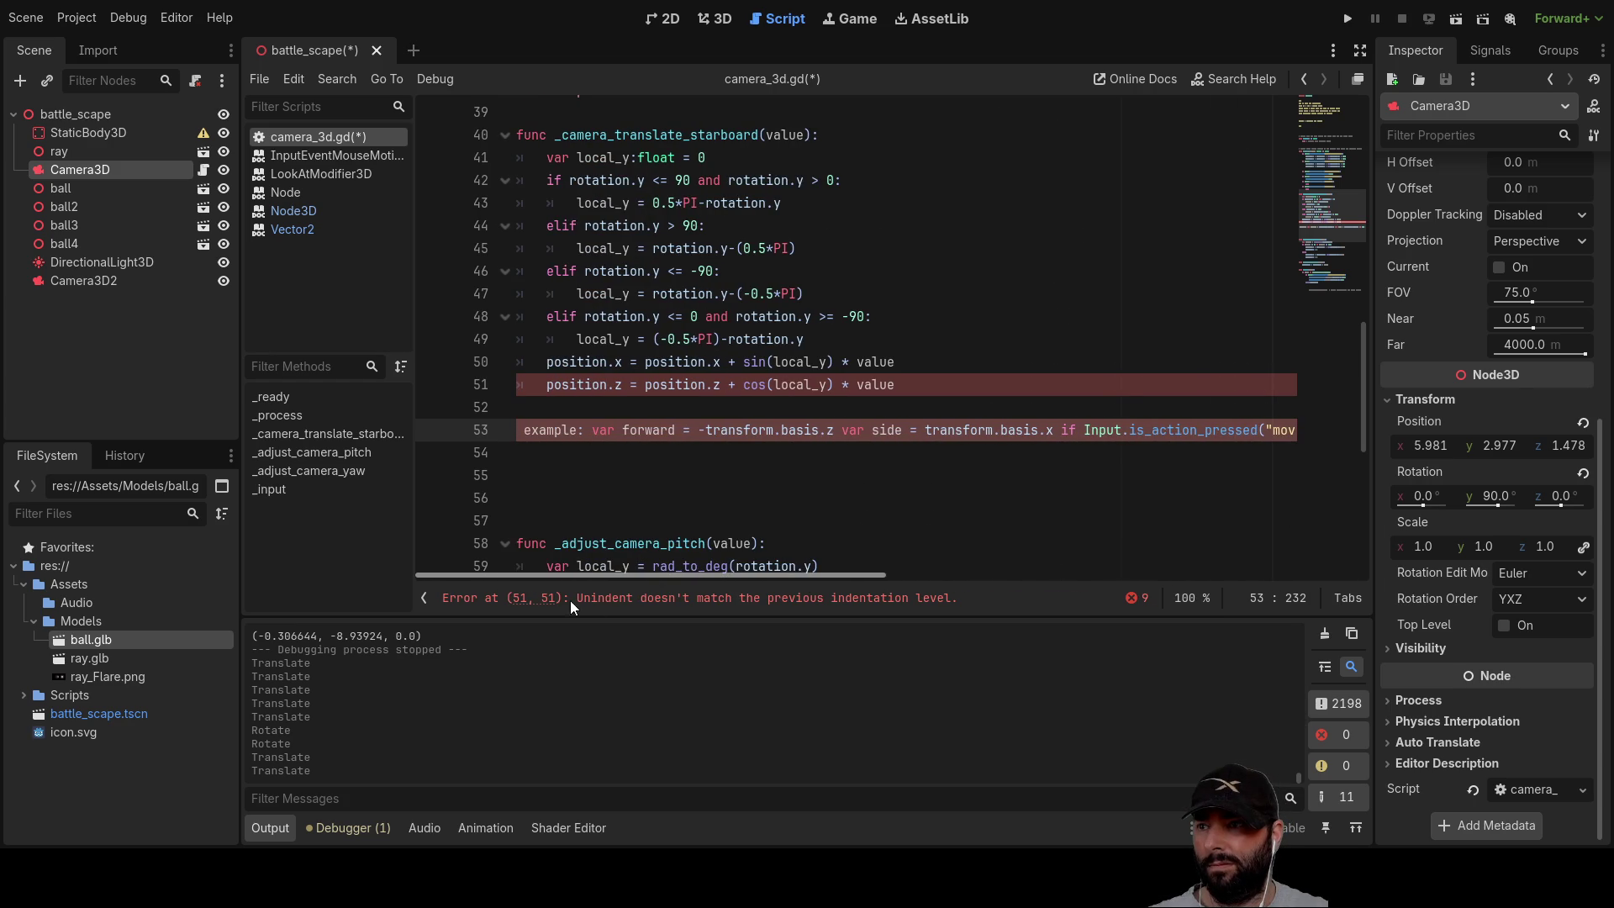
Step: Delete the leading 'example:' prefix from the pasted code on line 53
click(528, 430)
key(Delete)
key(Delete)
key(Delete)
key(BackSpace)
key(Delete)
key(Delete)
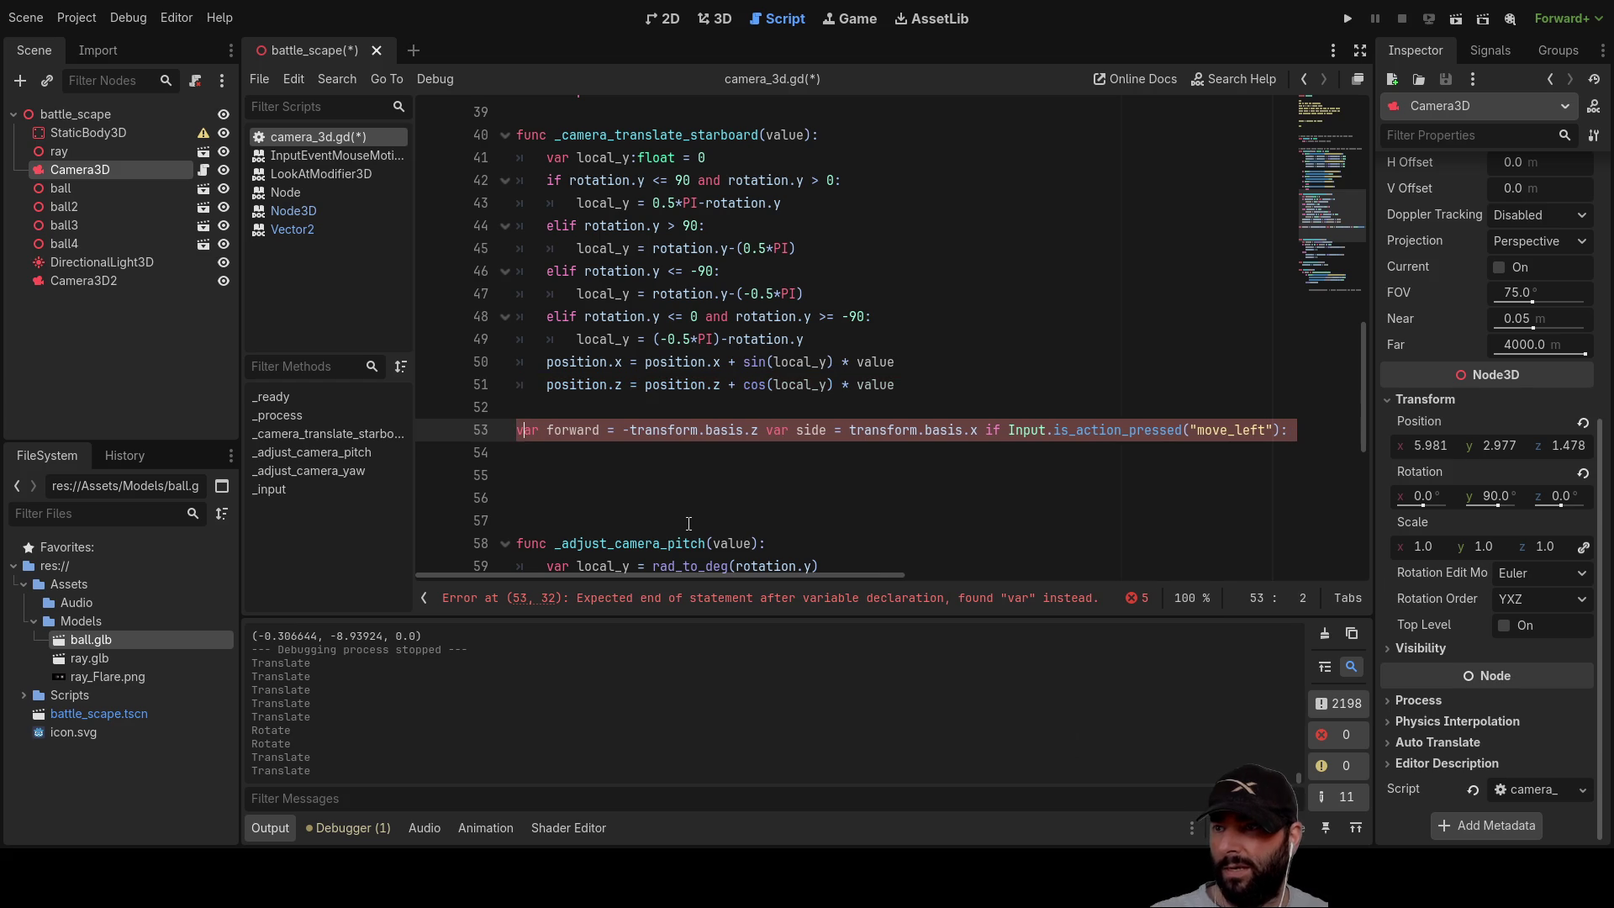
key(Right)
key(Right)
key(Right)
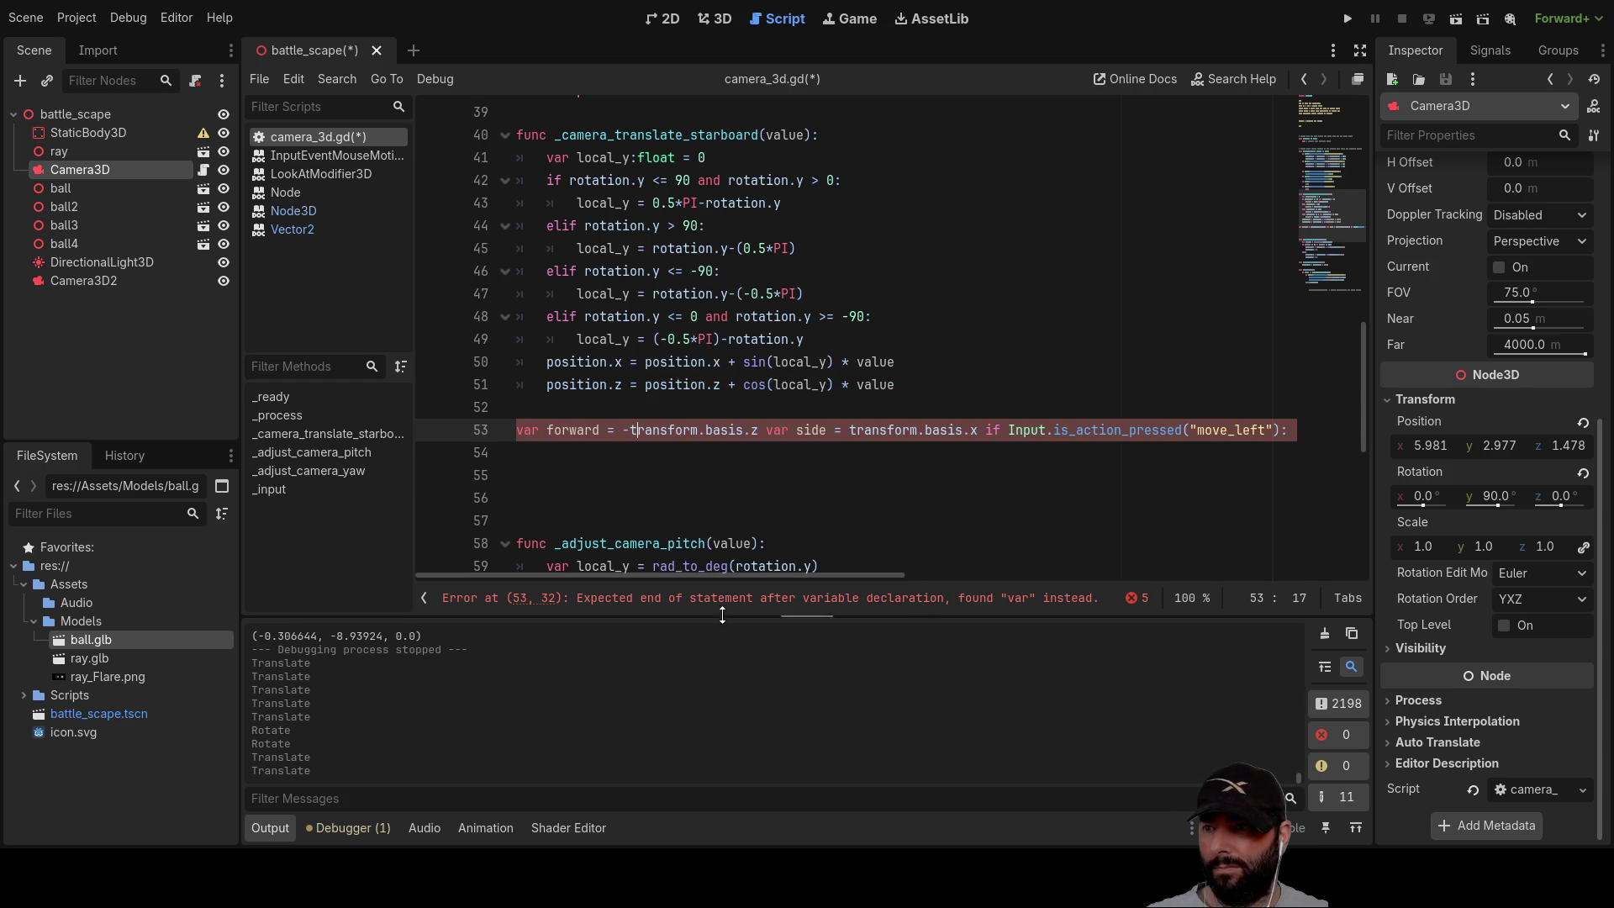
scroll(655, 501, up, 3)
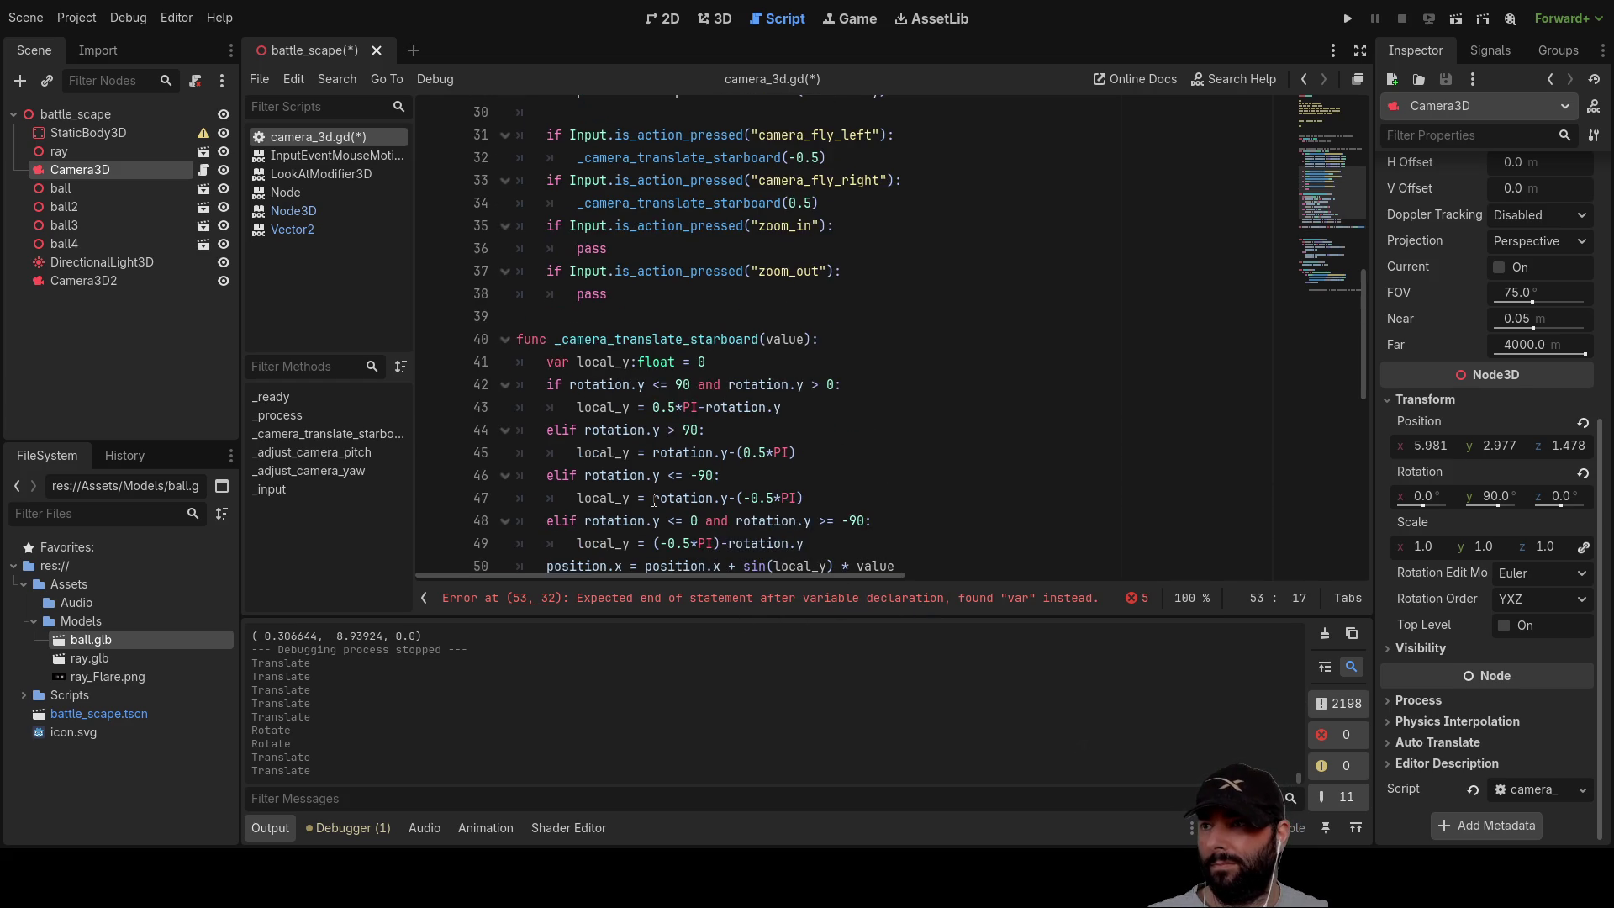
scroll(655, 501, down, 1)
scroll(654, 501, down, 2)
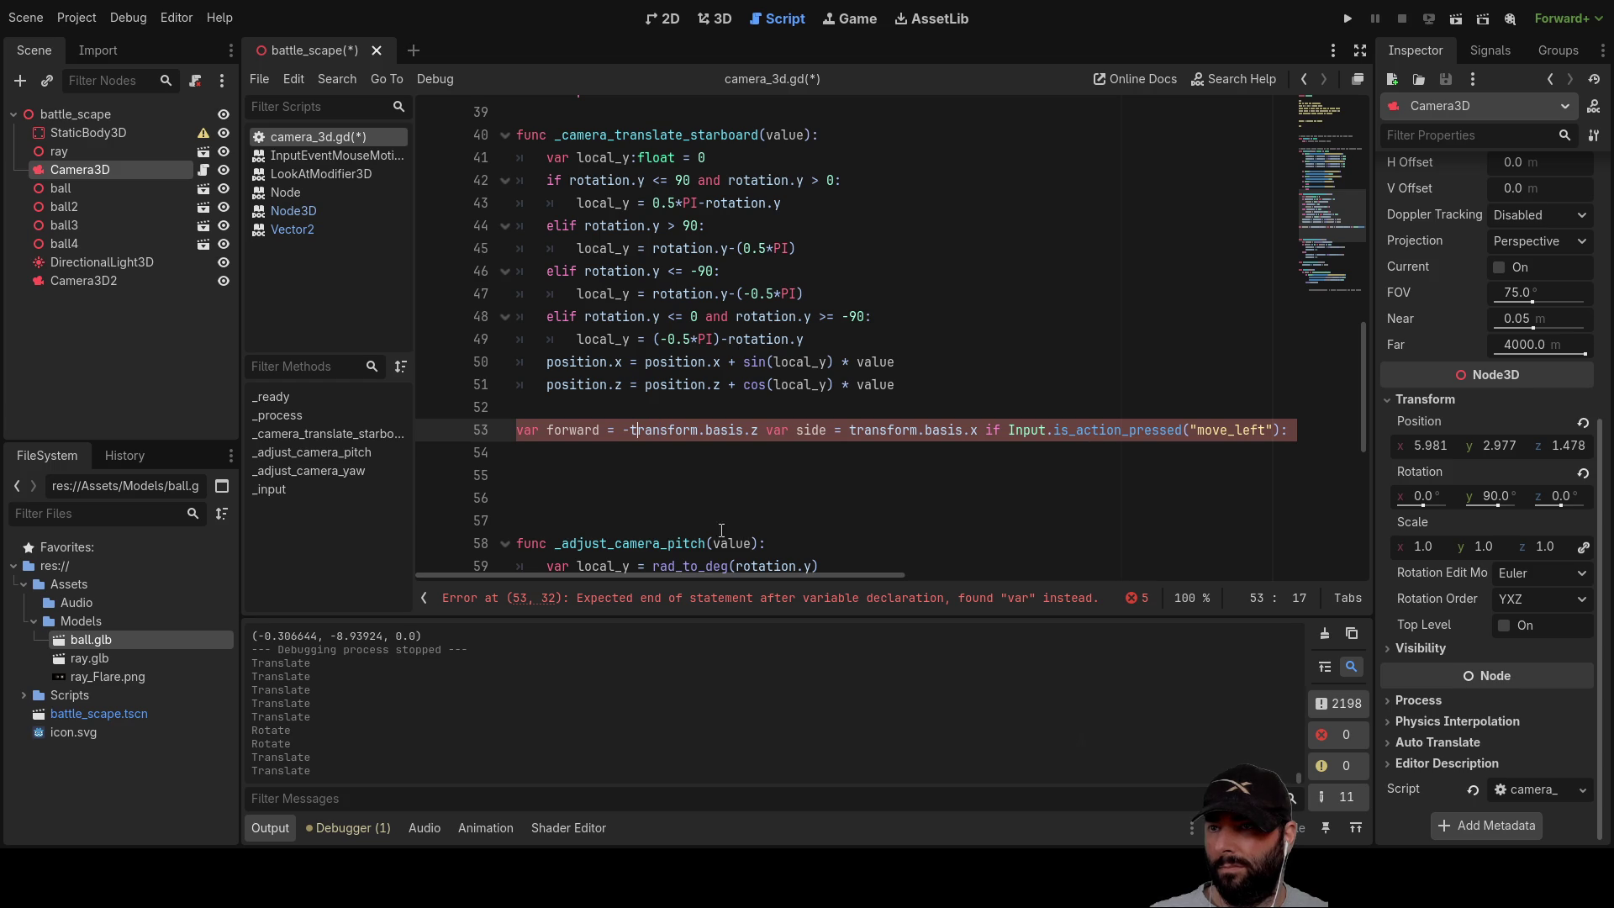
mouse_move(872, 575)
mouse_down()
mouse_move(1285, 595)
mouse_move(870, 590)
mouse_up()
click(991, 431)
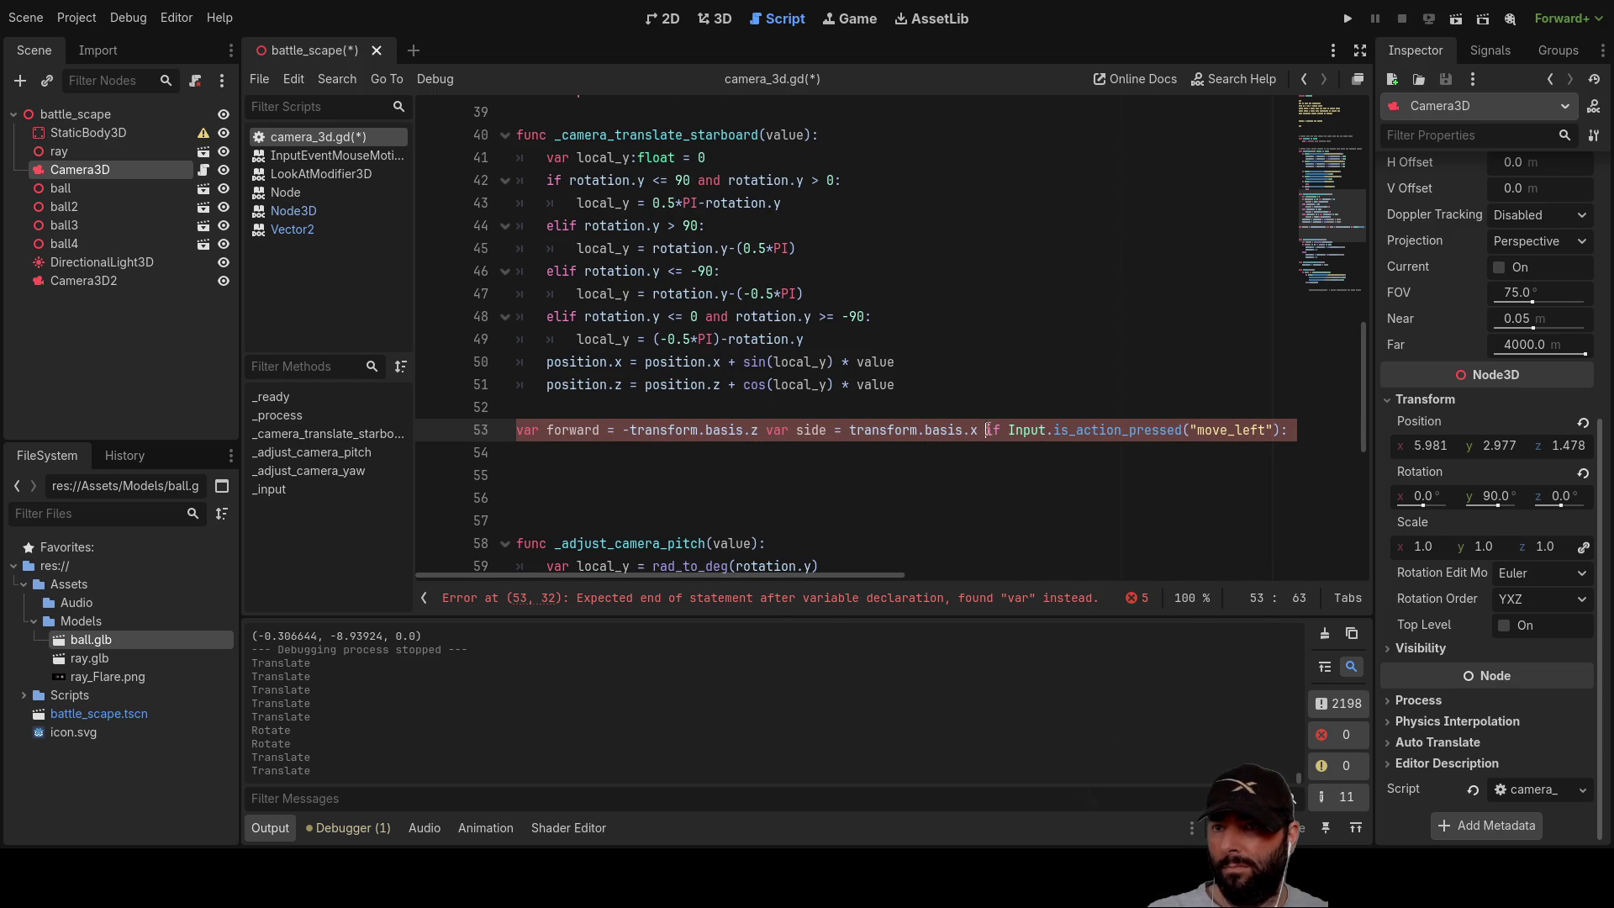
Step: Put the move_left check and its movement statement on separate indented lines
key(Return)
key(Tab)
key(ctrl+Right)
key(ctrl+Right)
key(ctrl+Right)
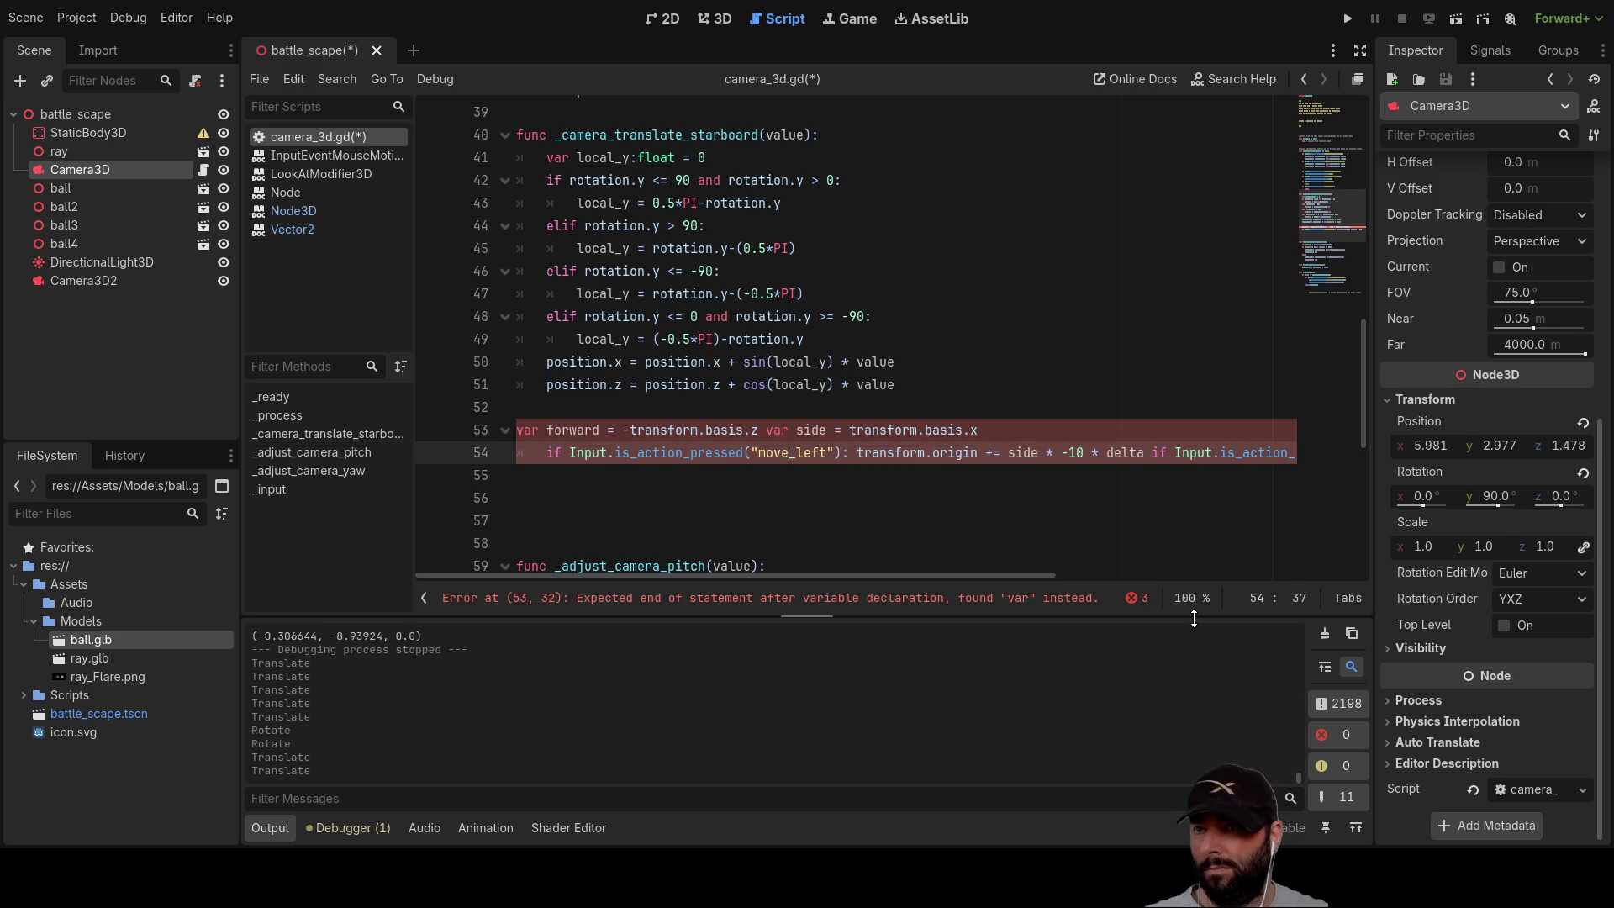
key(Return)
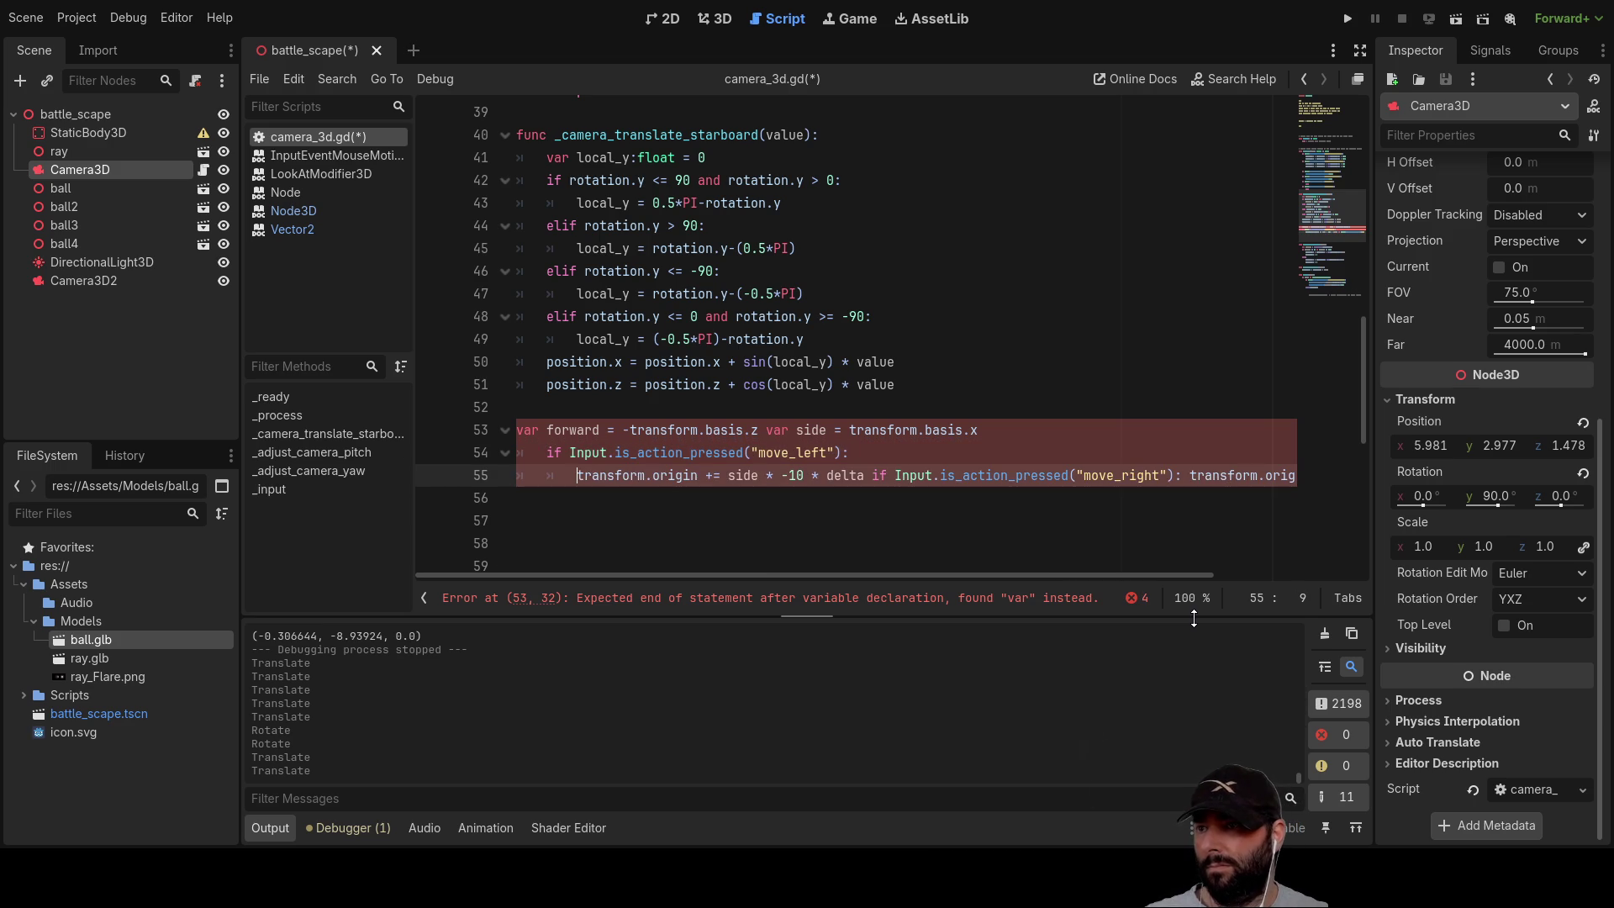
key(Right)
key(Right)
key(Right)
key(Right)
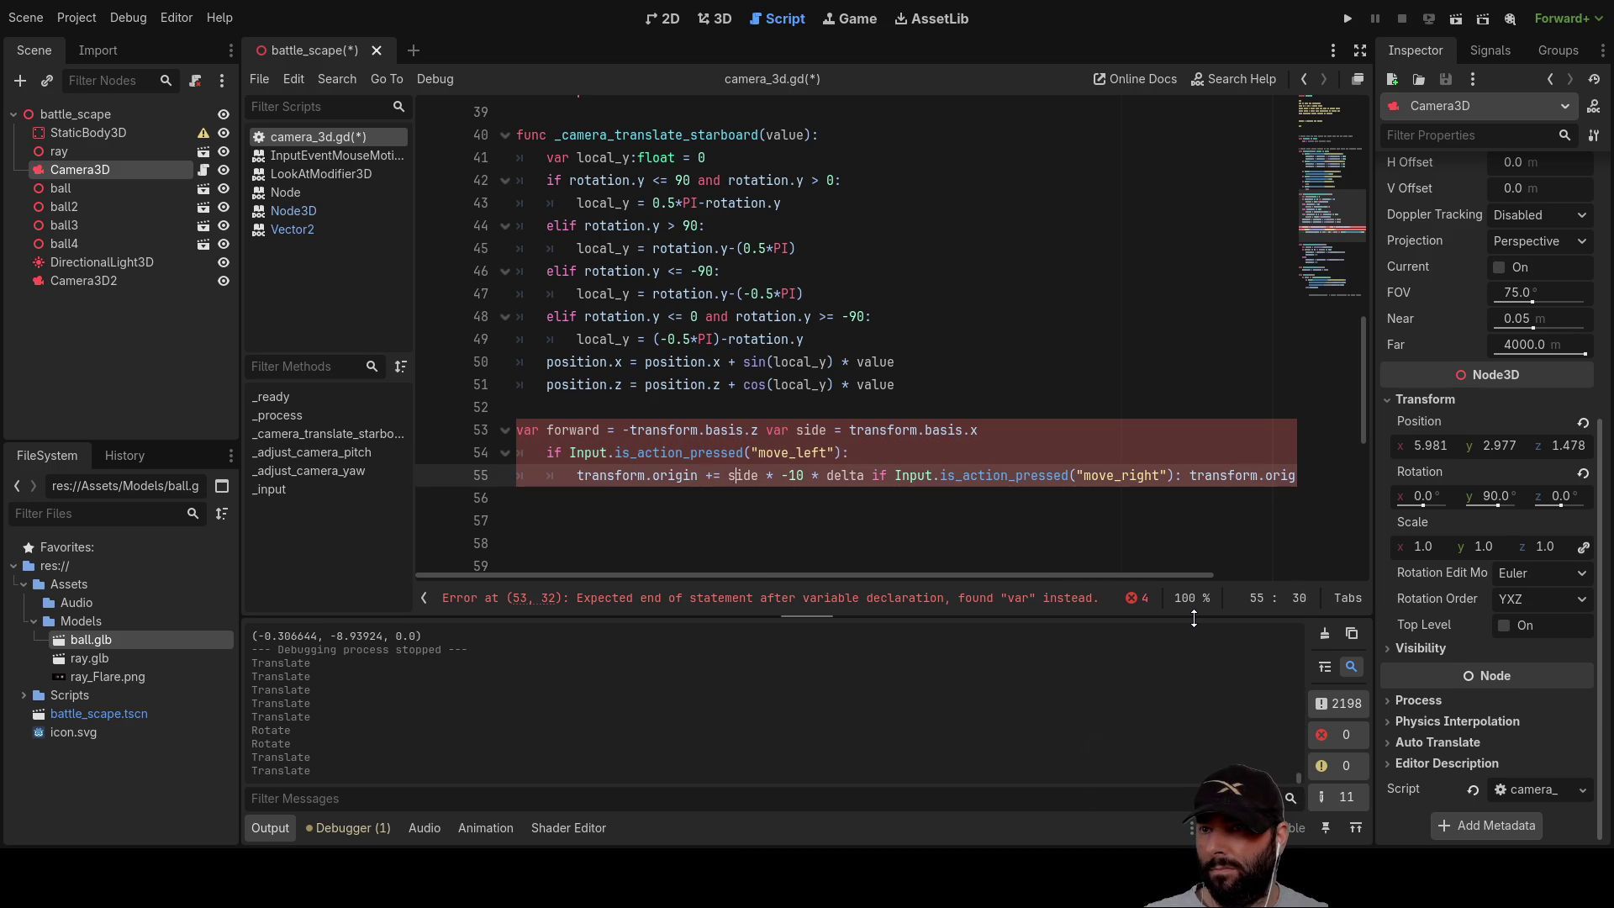
Step: Put the move_right check on its own outdented line, with its statement below it
key(Return)
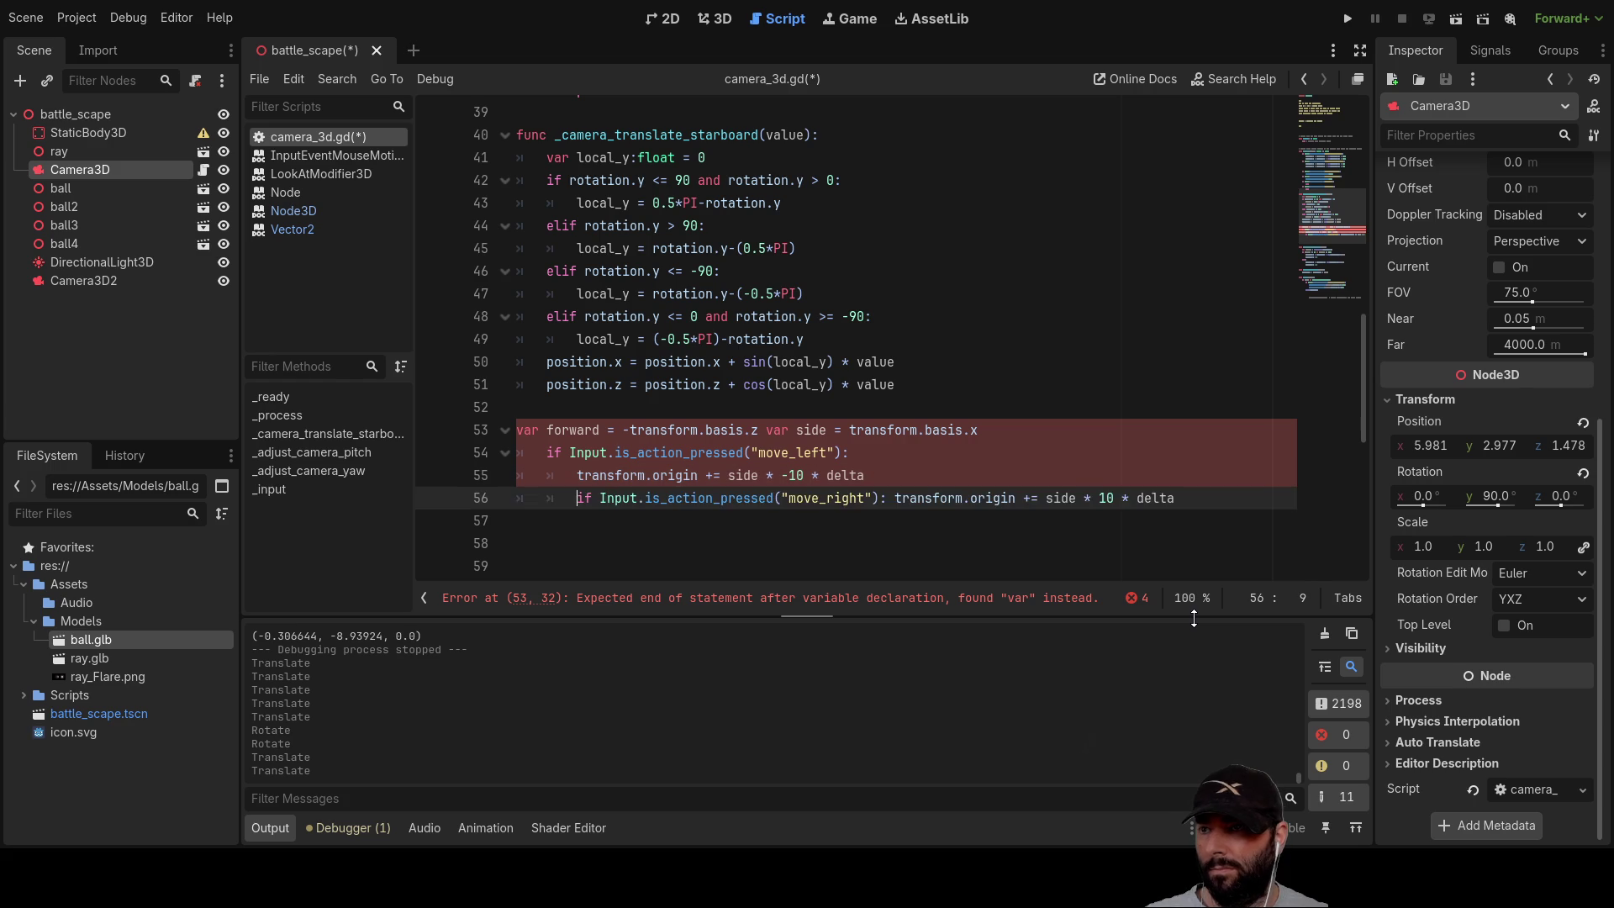
key(BackSpace)
key(Right)
key(Right)
key(Right)
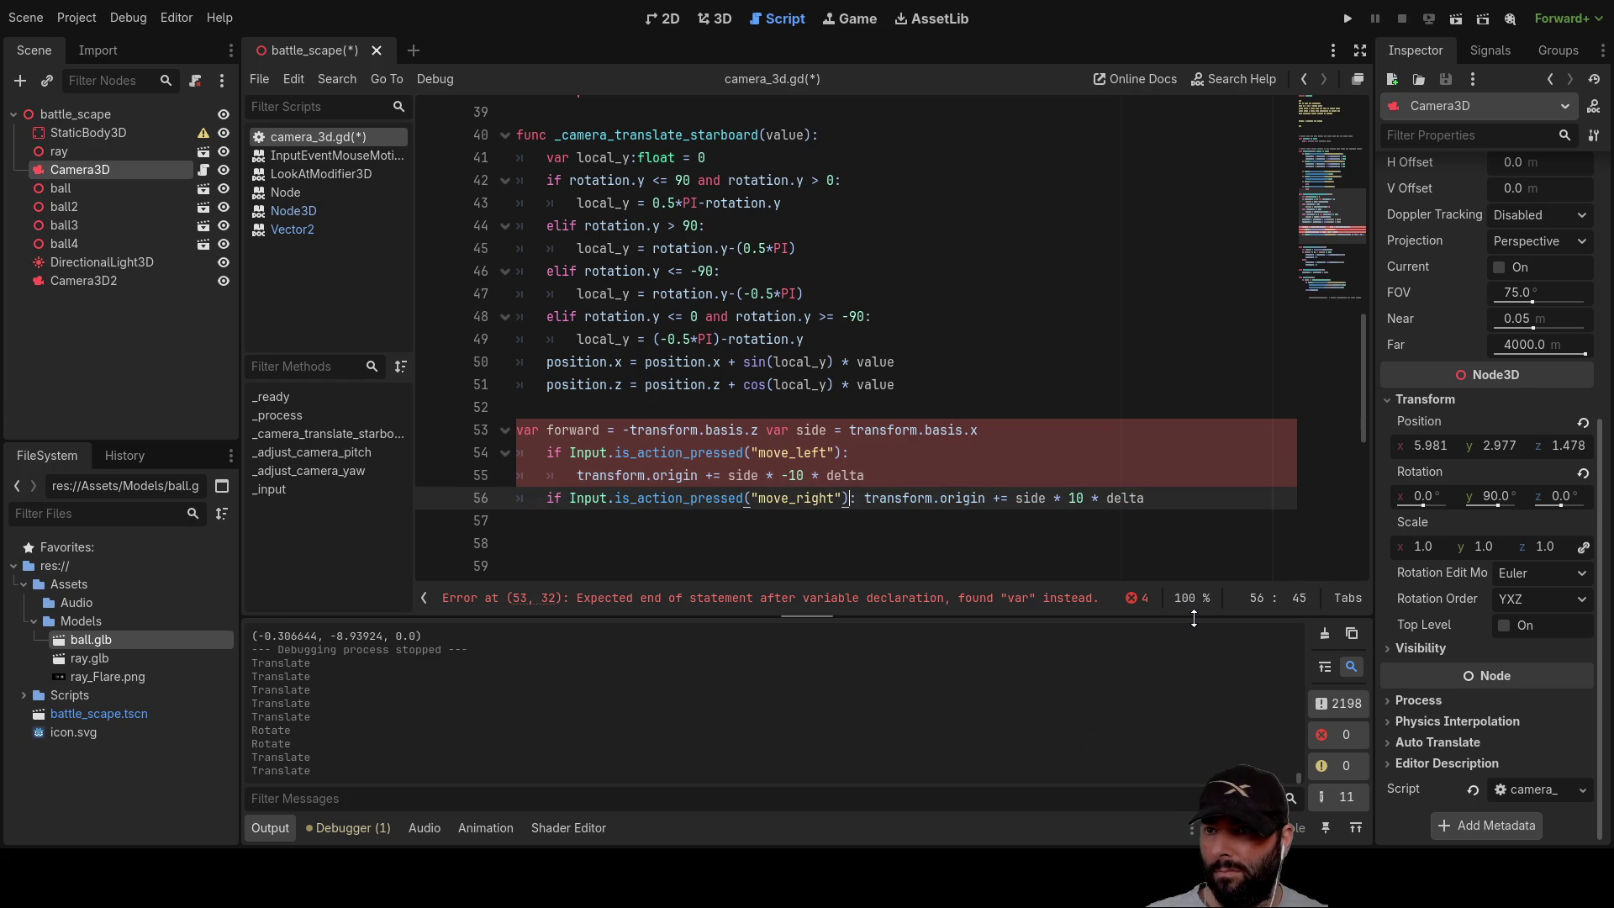
key(Return)
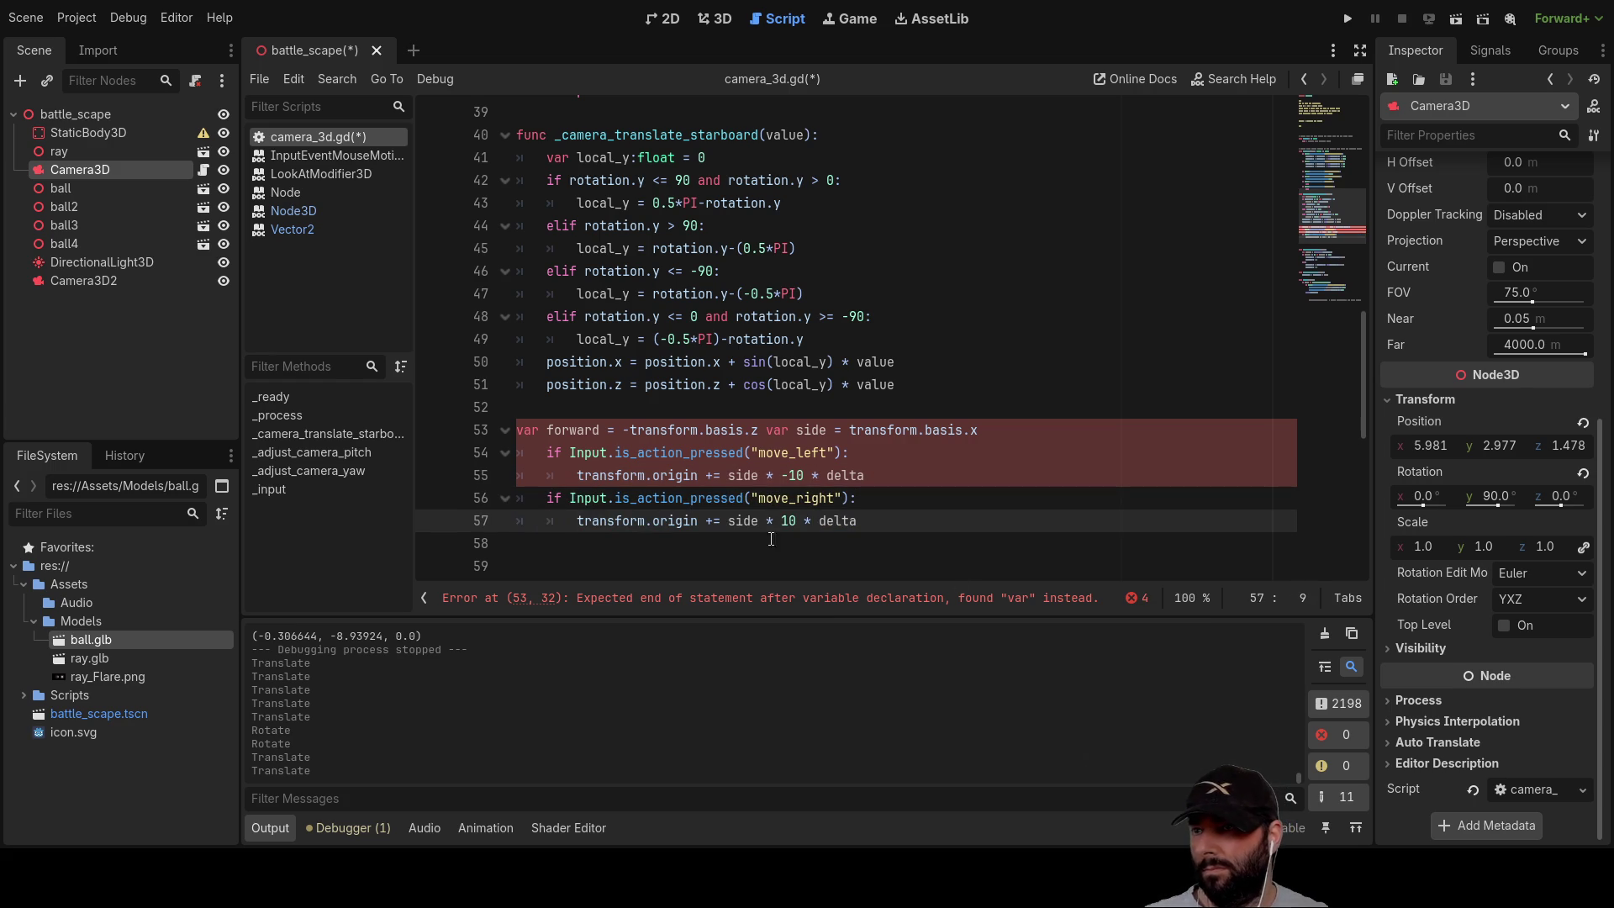
scroll(543, 440, down, 1)
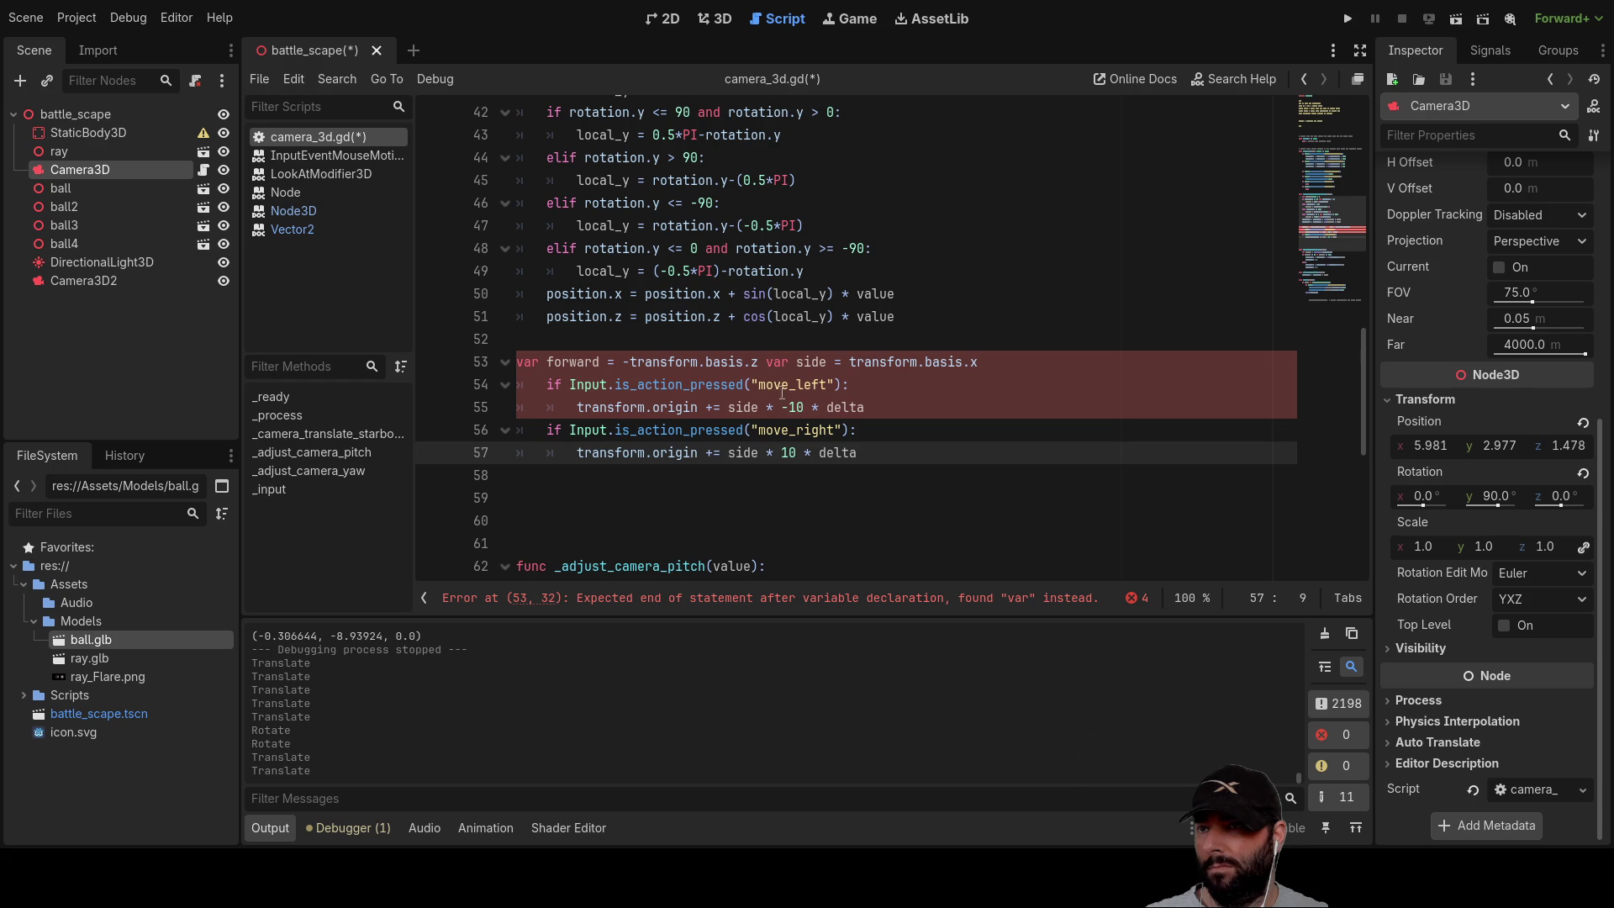
scroll(889, 479, up, 4)
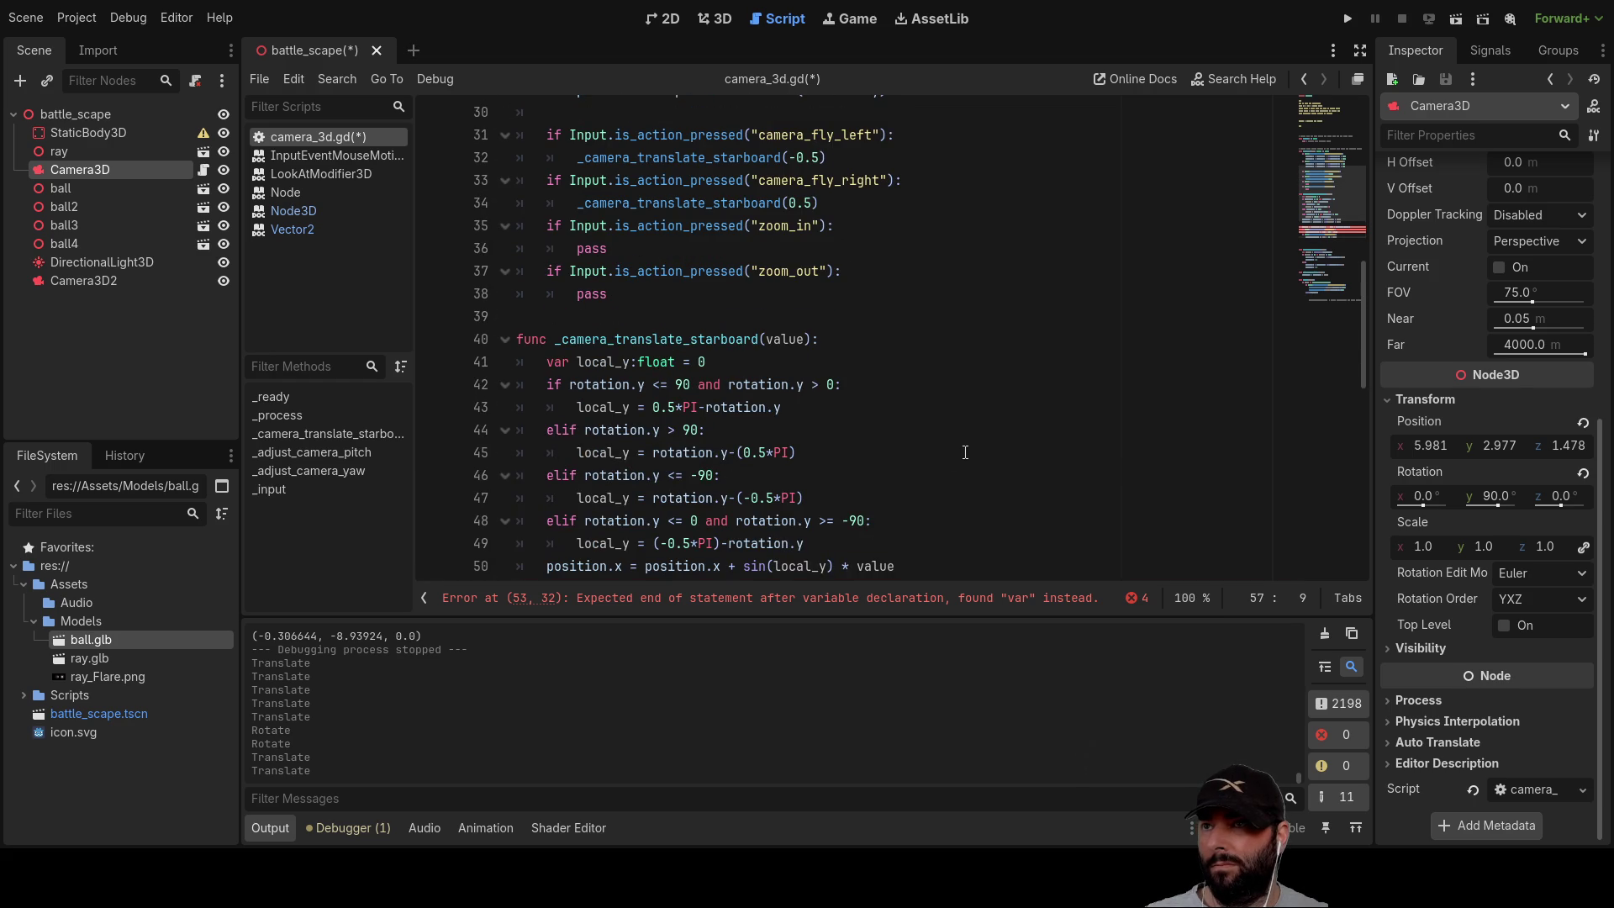
scroll(965, 452, up, 6)
scroll(965, 452, down, 4)
Step: Replace move_left on line 54 with the camera_fly_left action name
double_click(814, 271)
key(ctrl+c)
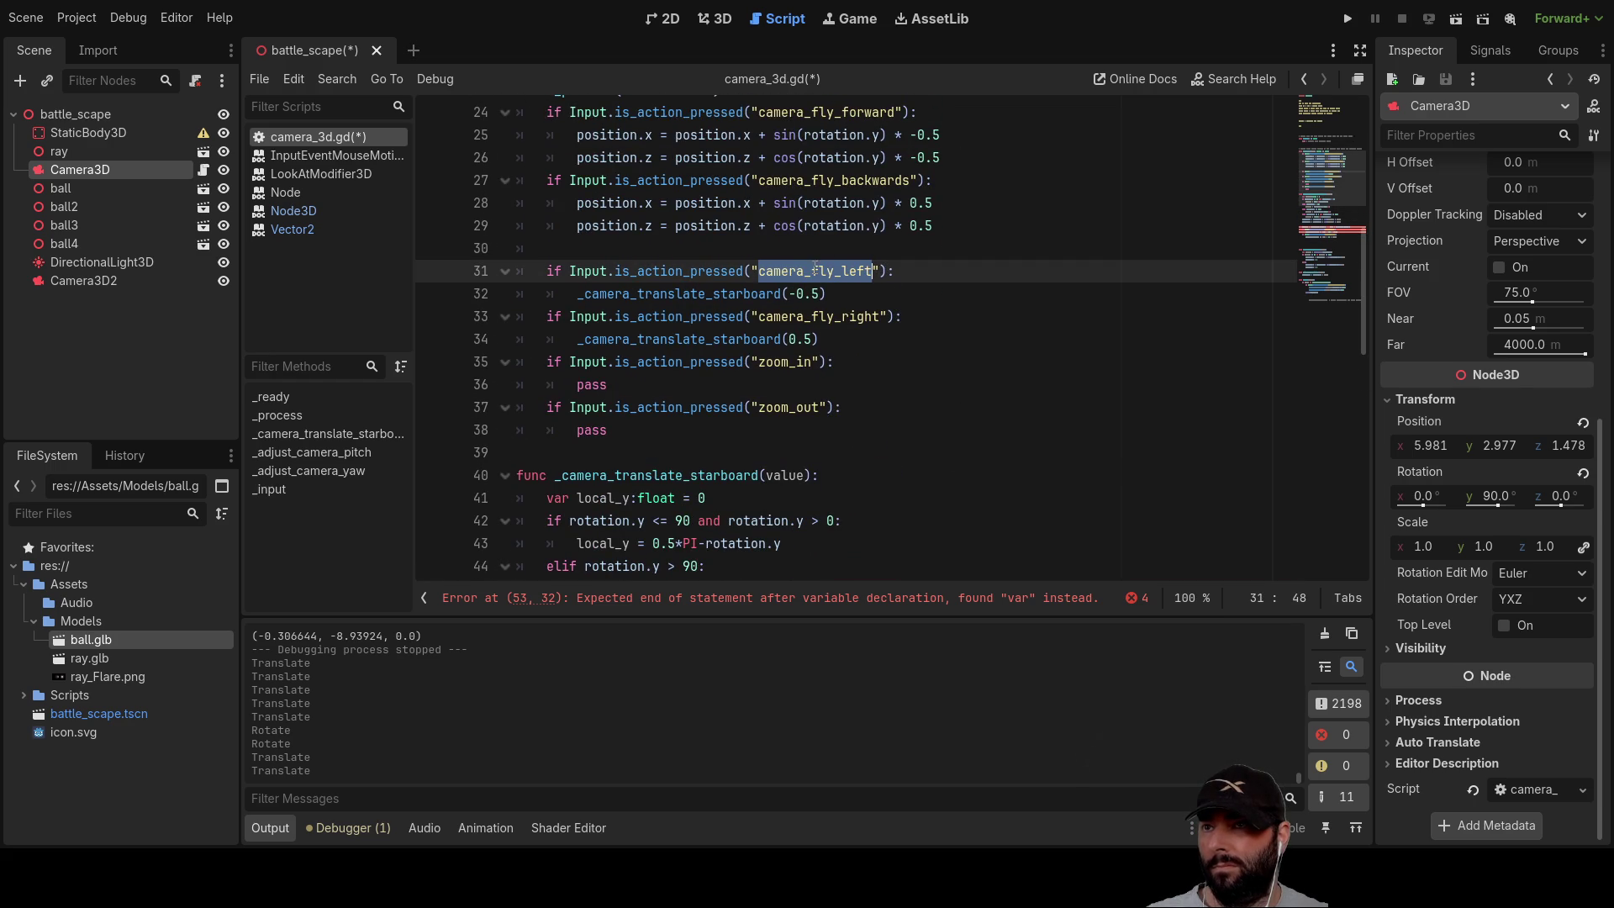
scroll(909, 381, down, 5)
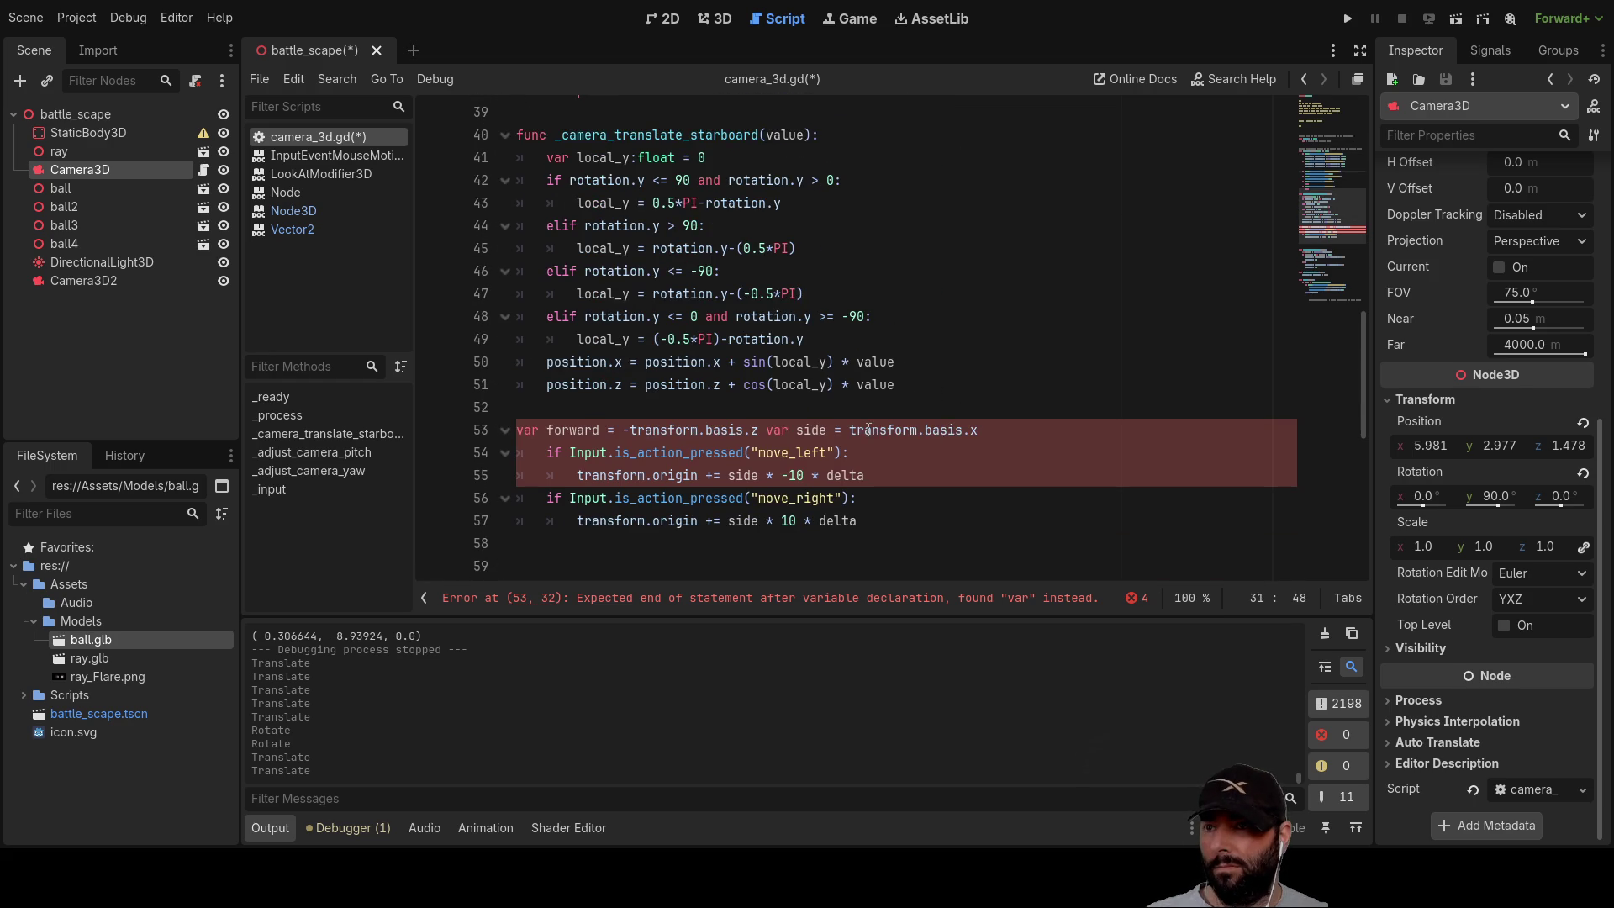
double_click(791, 453)
key(ctrl+v)
Step: Copy camera_fly_right and paste it over move_right on line 56
scroll(838, 409, up, 7)
double_click(826, 451)
key(ctrl+c)
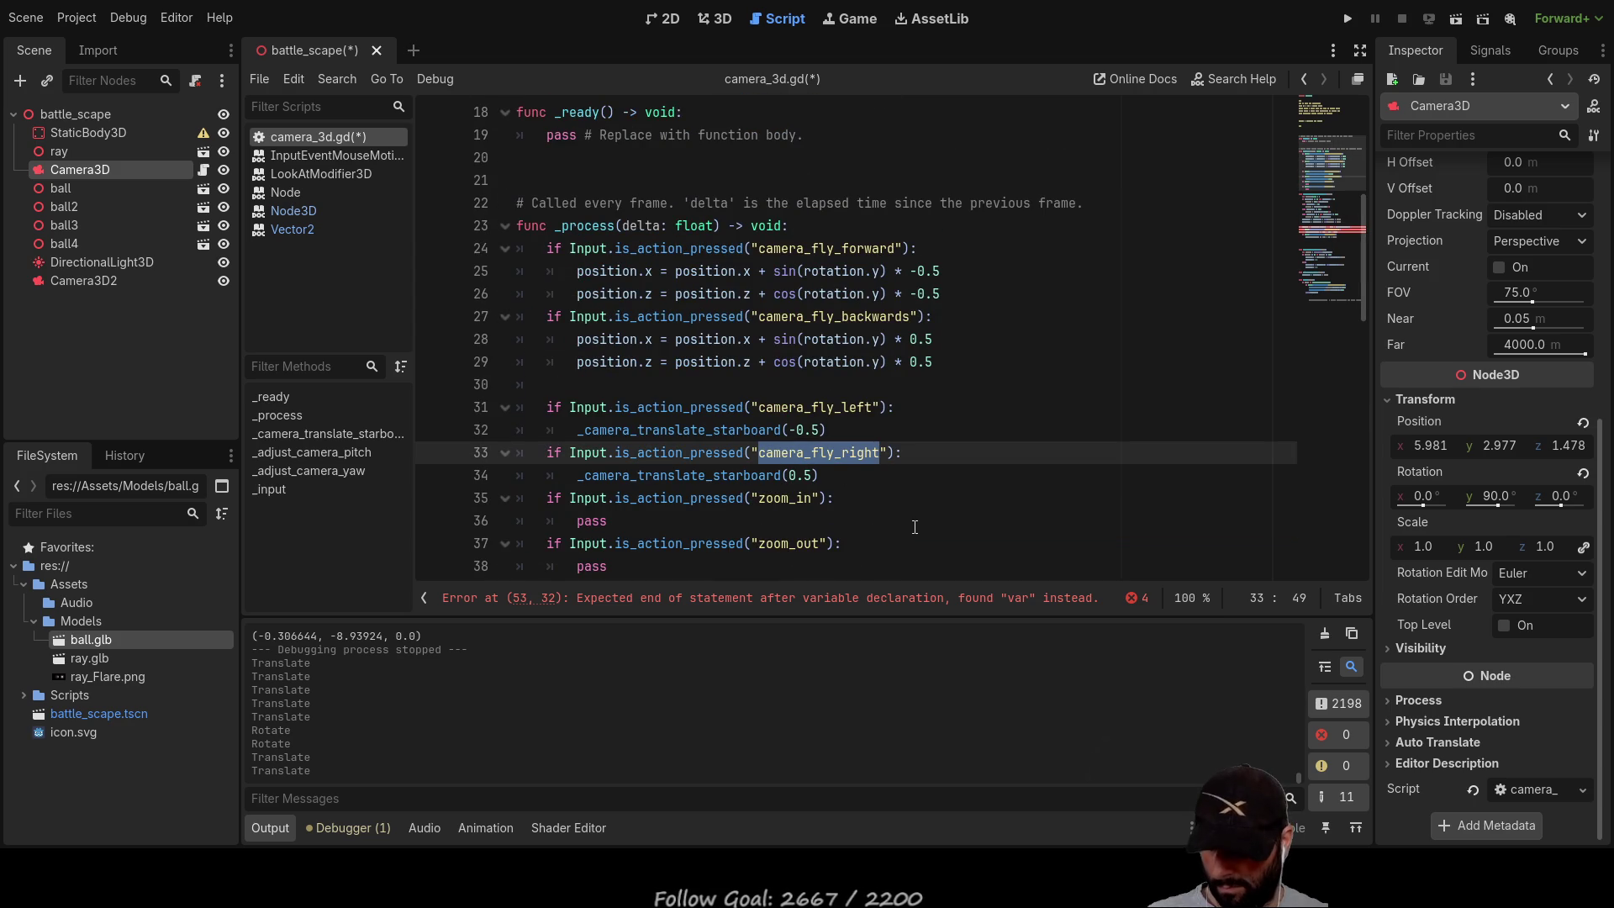
scroll(903, 479, down, 3)
scroll(903, 479, down, 4)
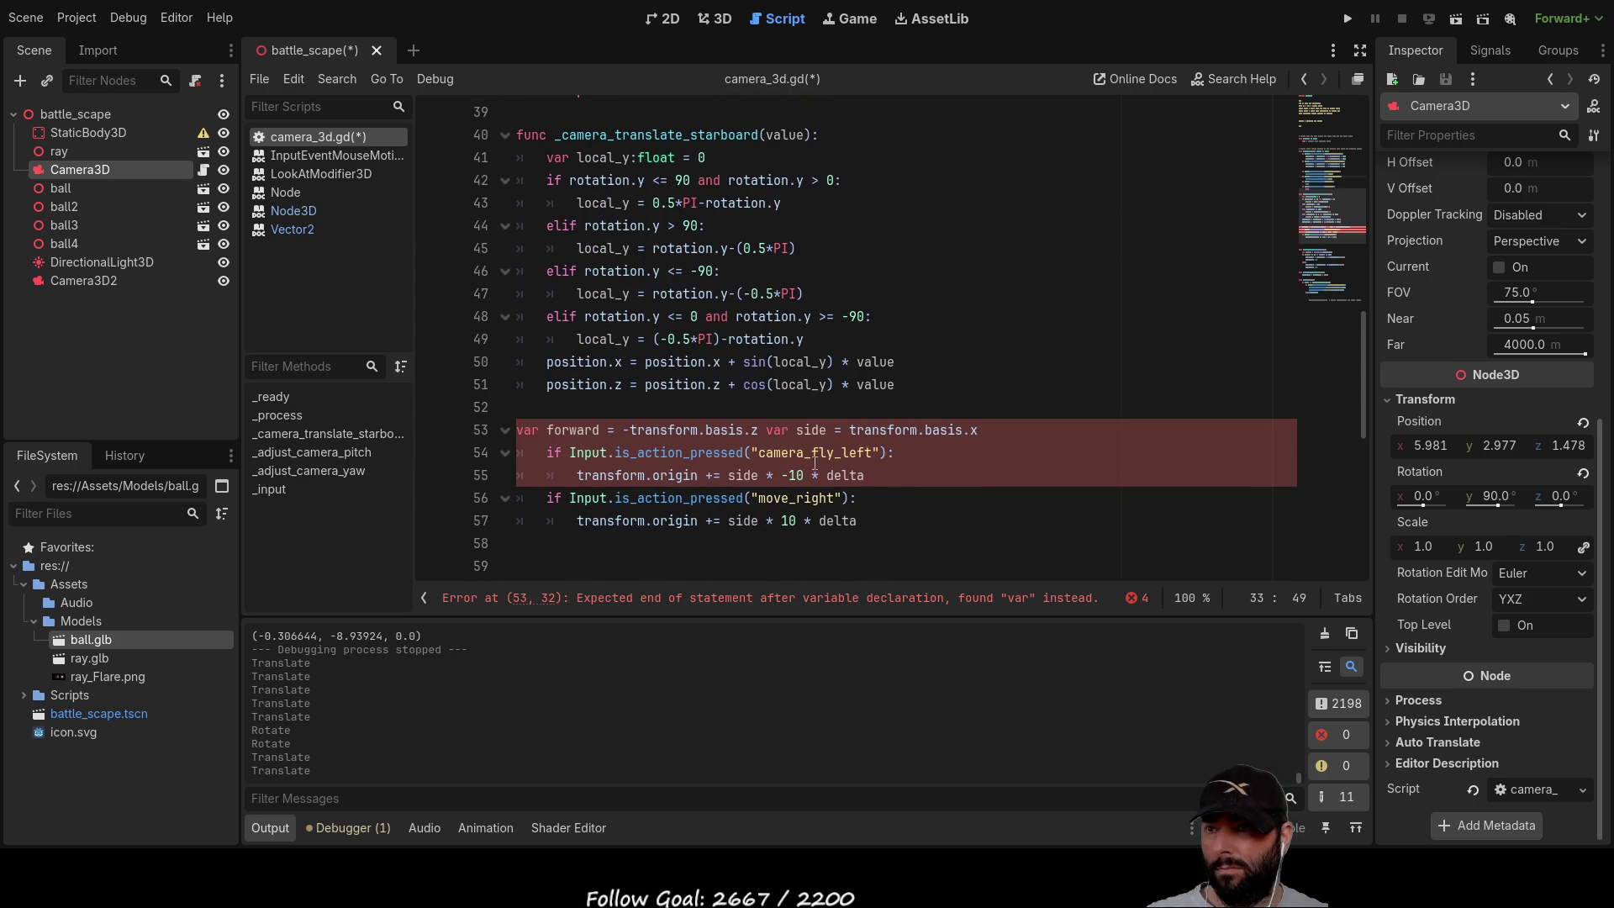
click(800, 497)
double_click(799, 497)
key(ctrl+v)
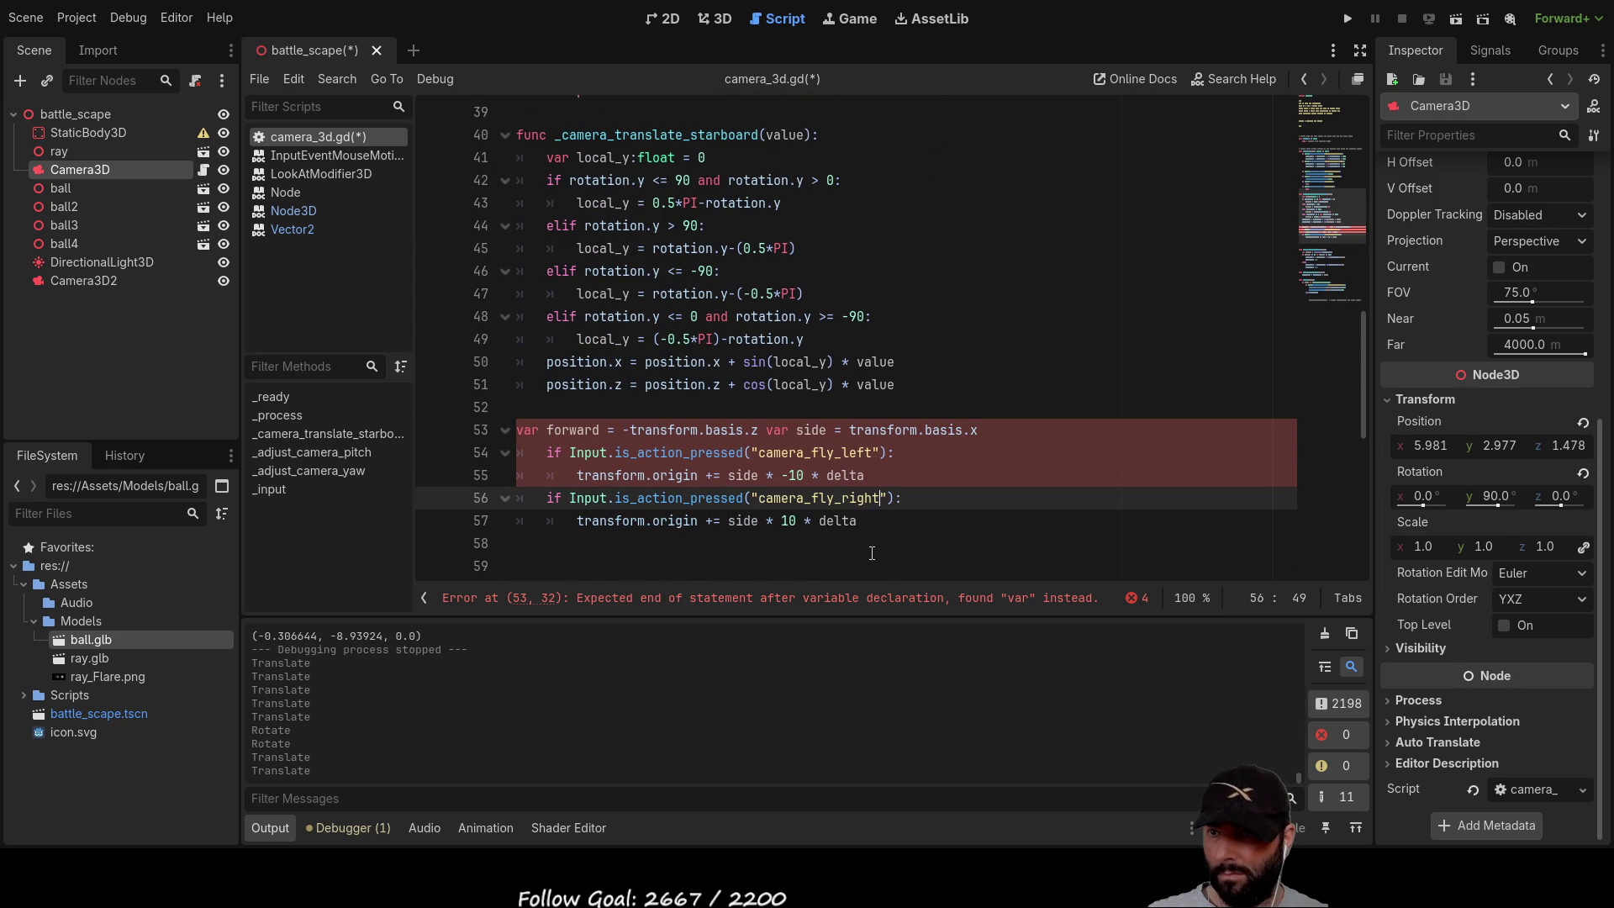
scroll(889, 499, down, 3)
scroll(889, 499, up, 2)
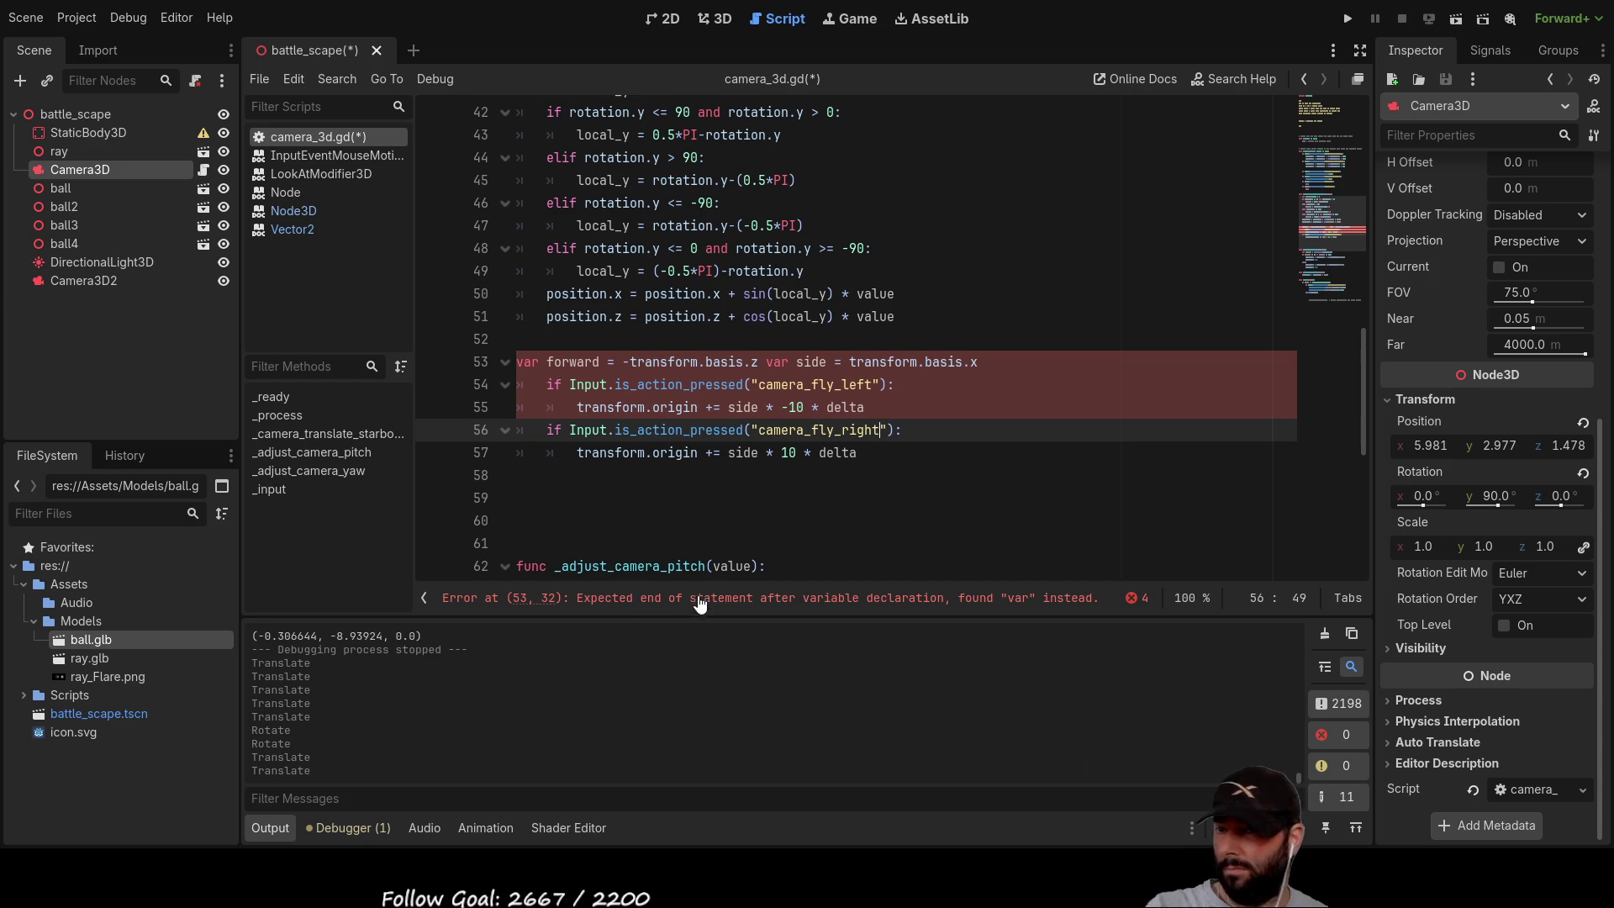
click(519, 363)
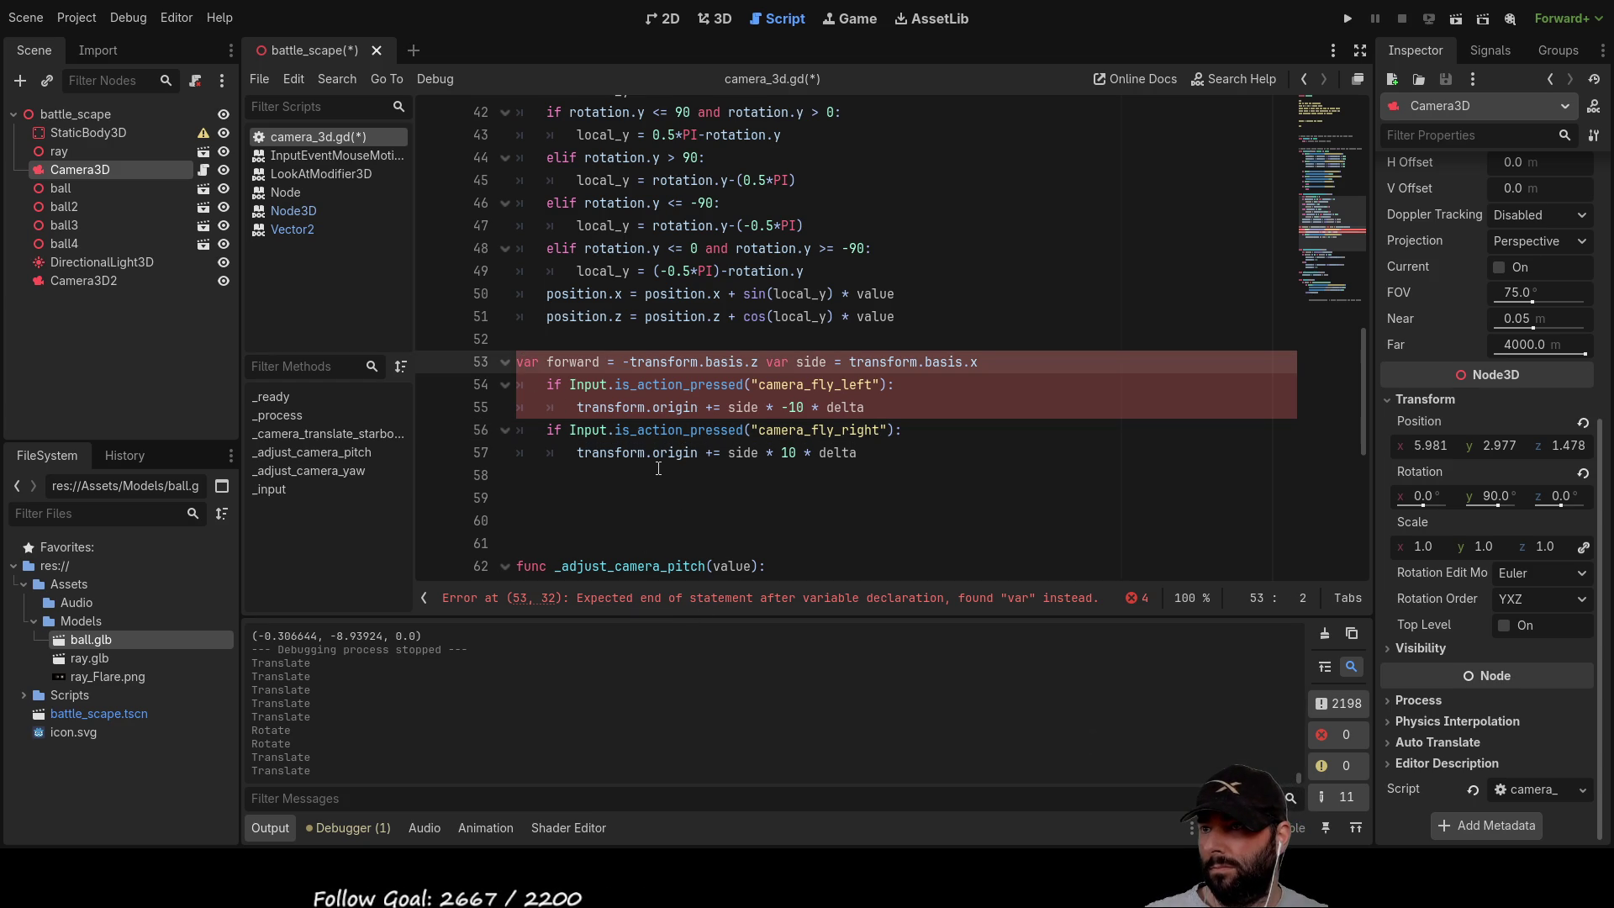
Step: Indent line 53 and split the forward and side var declarations onto lines 53 and 54
key(Tab)
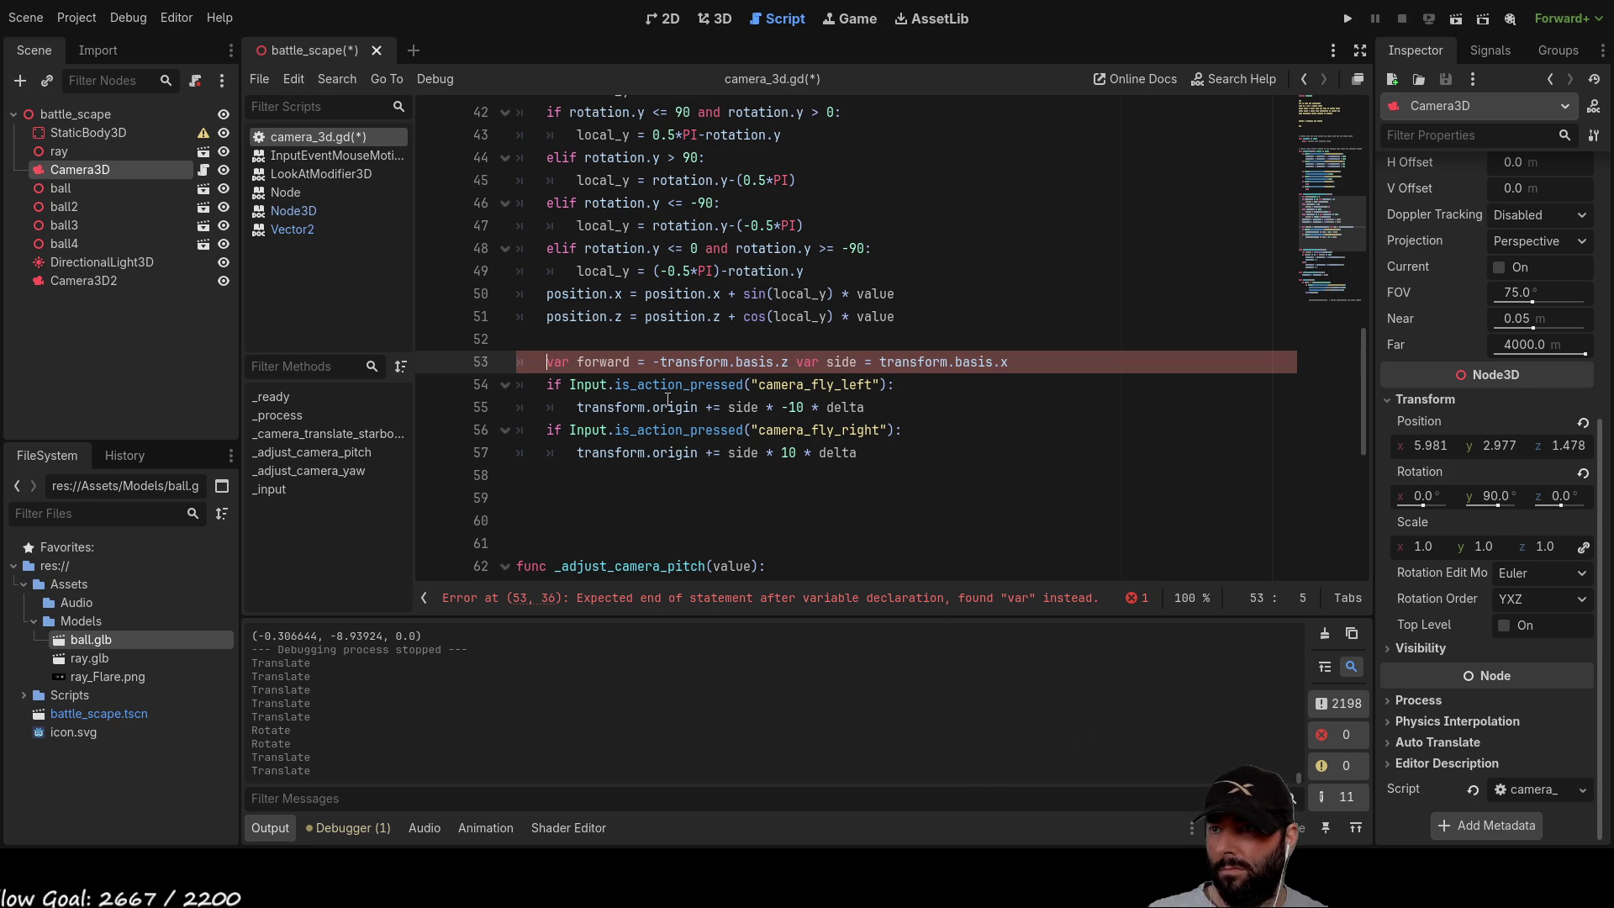
scroll(608, 369, up, 1)
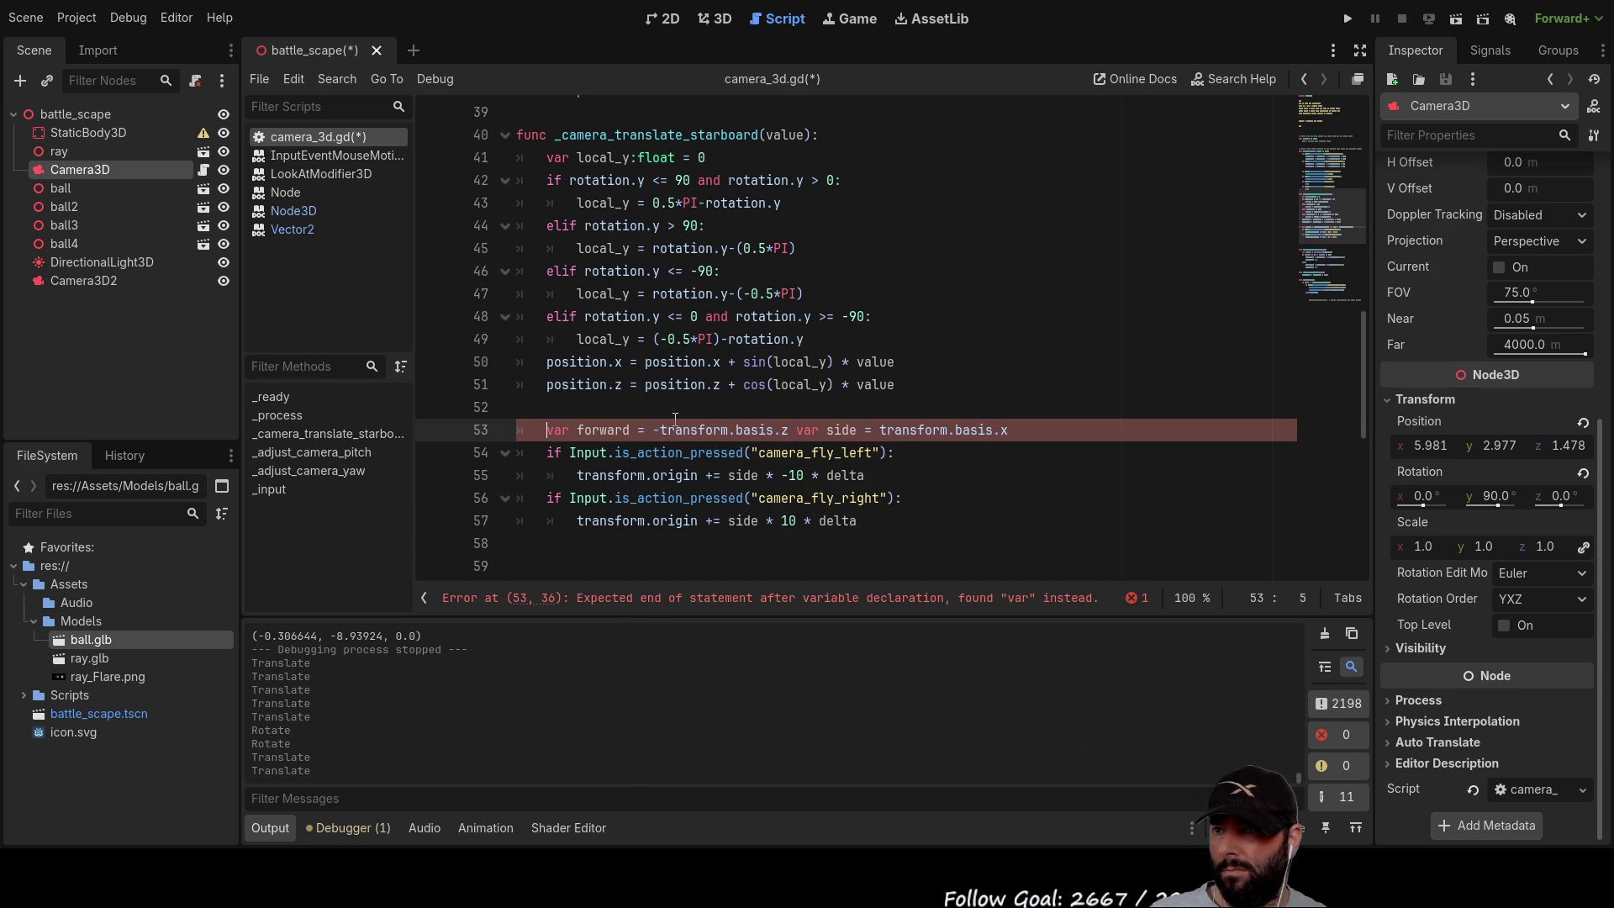
click(796, 430)
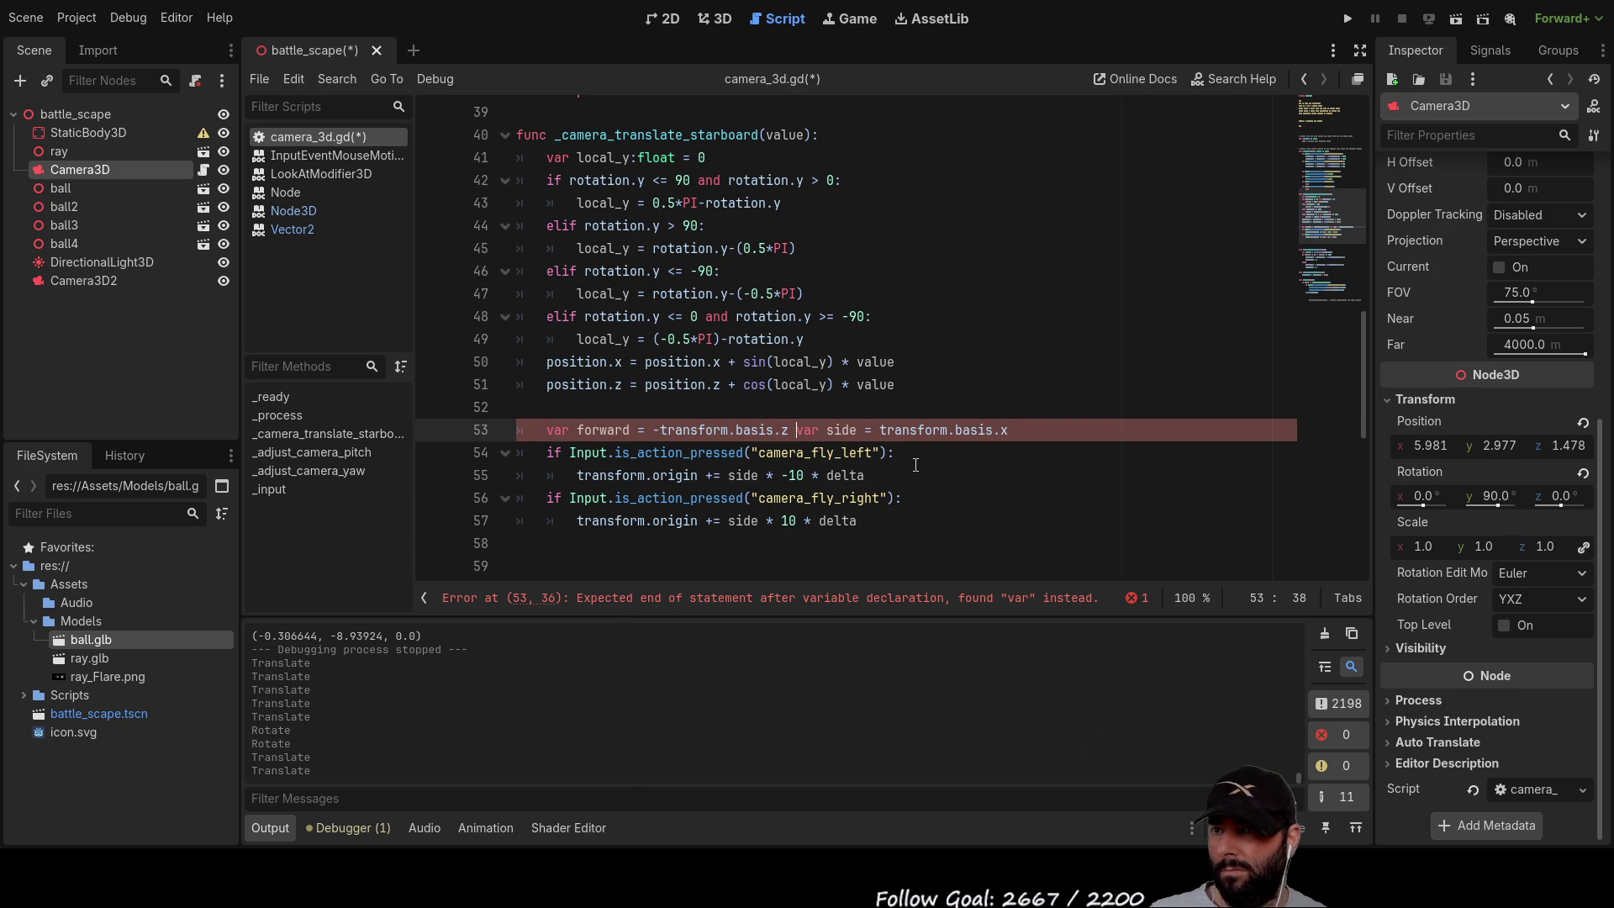
key(BackSpace)
key(Return)
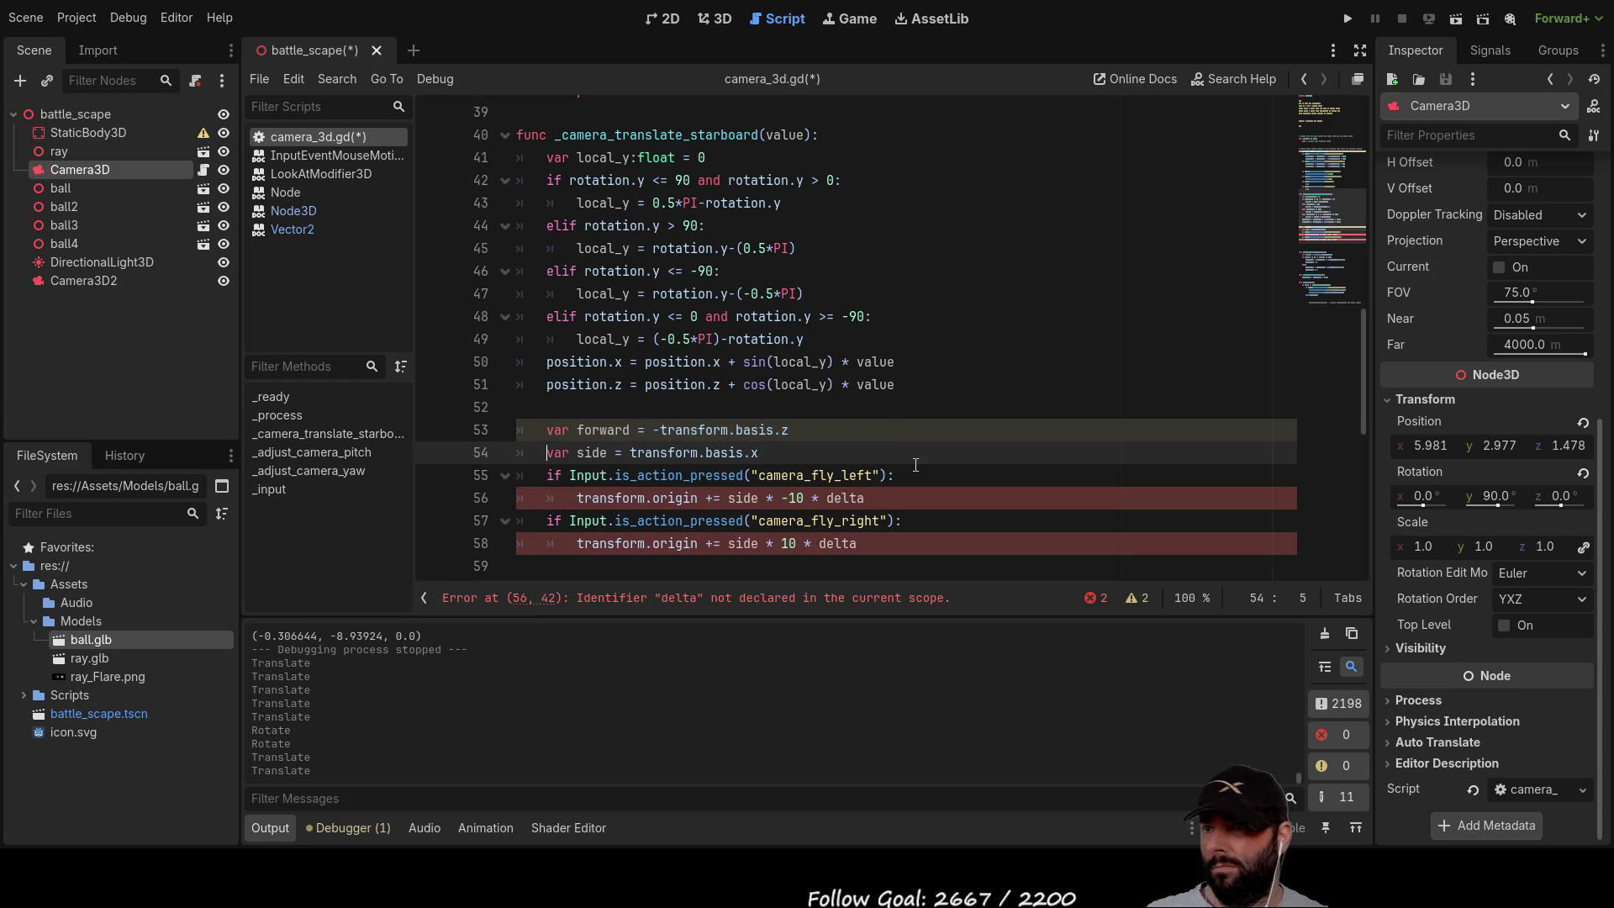
scroll(873, 452, down, 2)
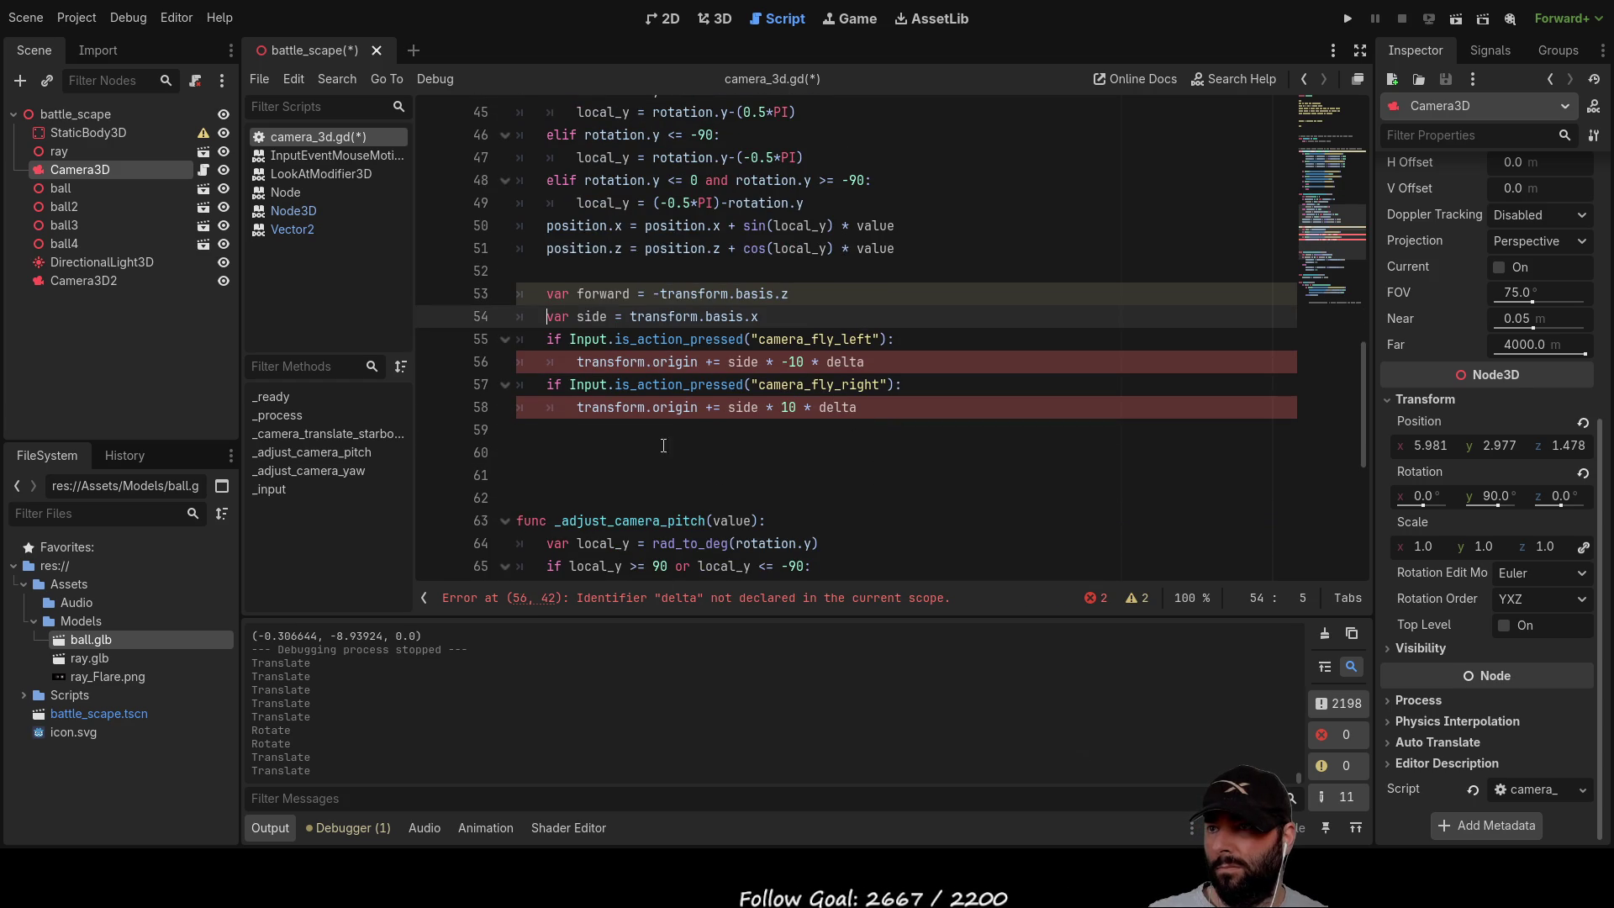
scroll(797, 504, up, 1)
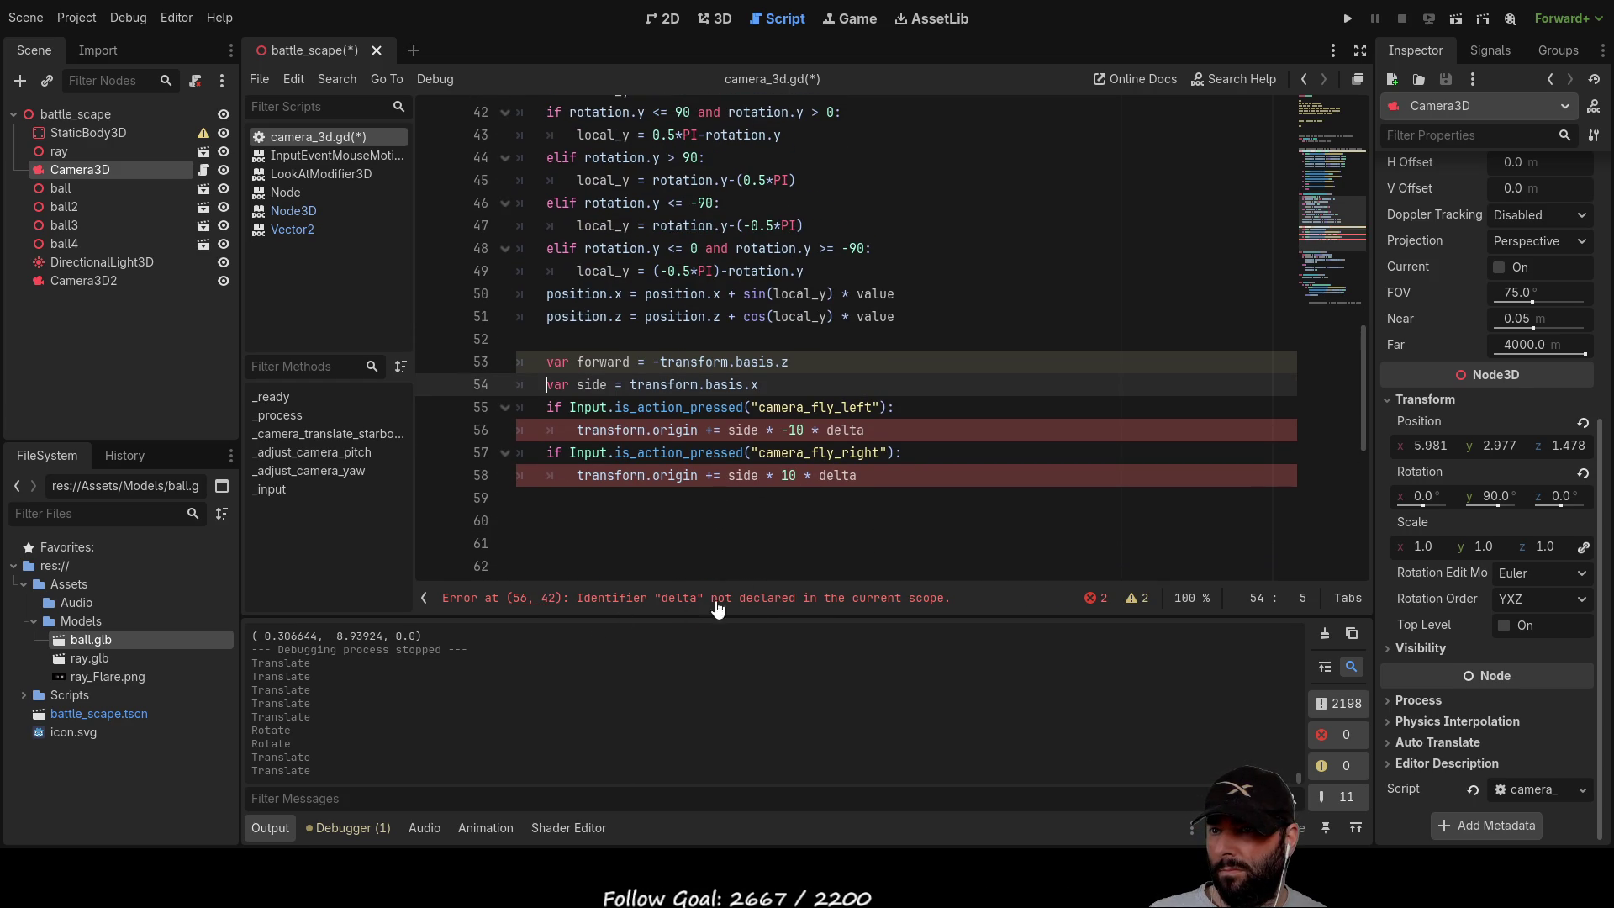
Step: Replace delta with 1 on lines 56 and 58
double_click(852, 430)
text(1)
key(Down)
key(Down)
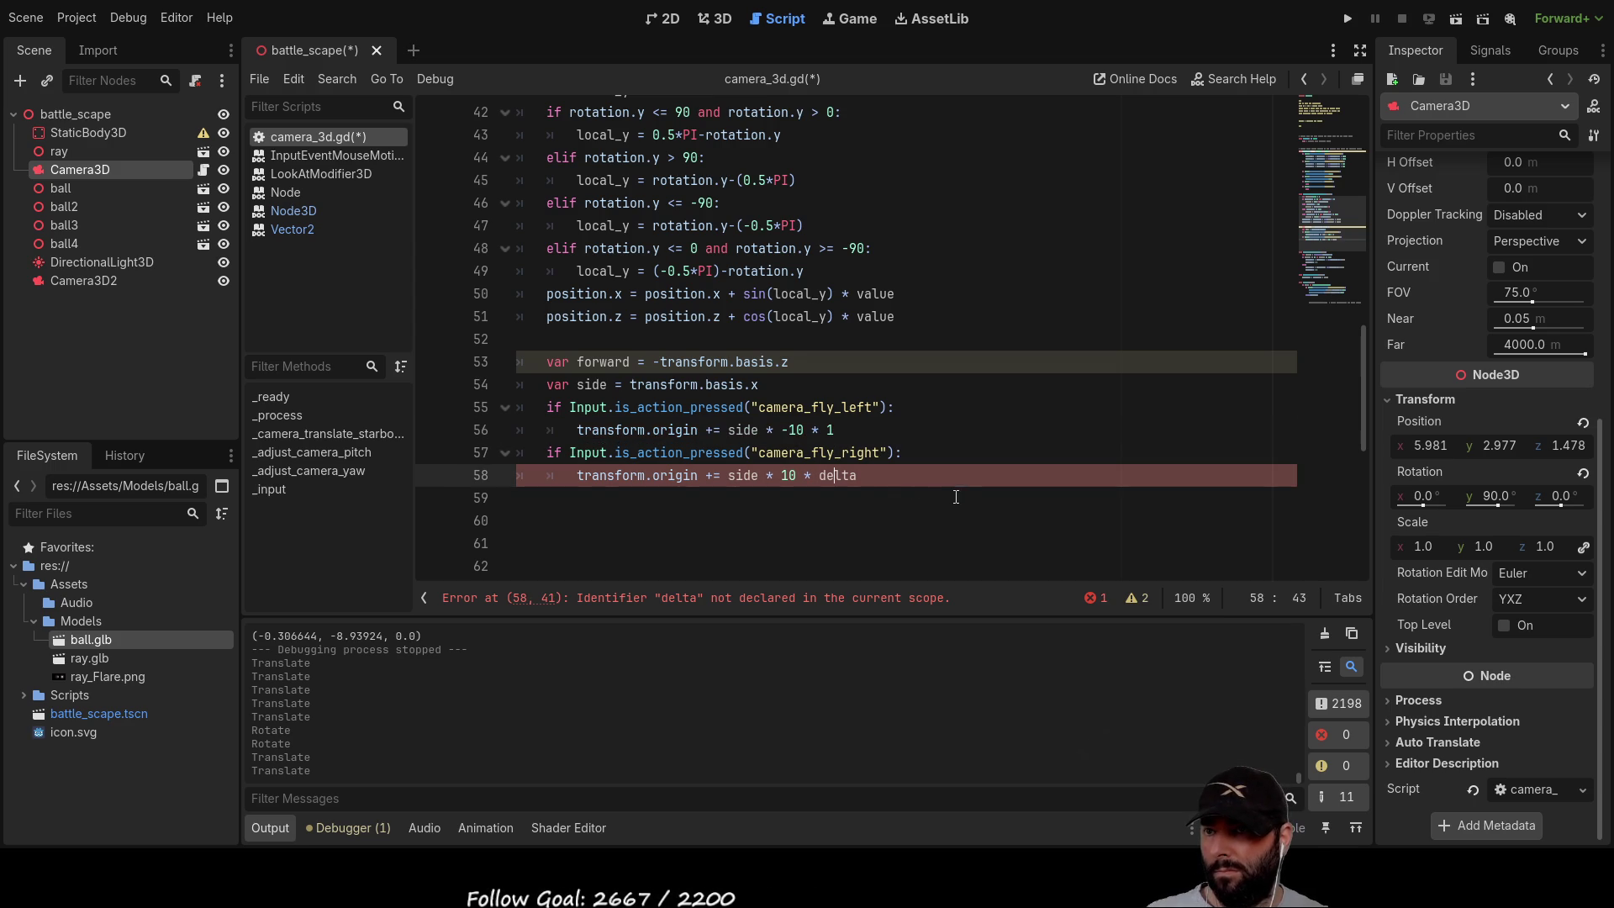
click(840, 476)
double_click(839, 477)
text(1)
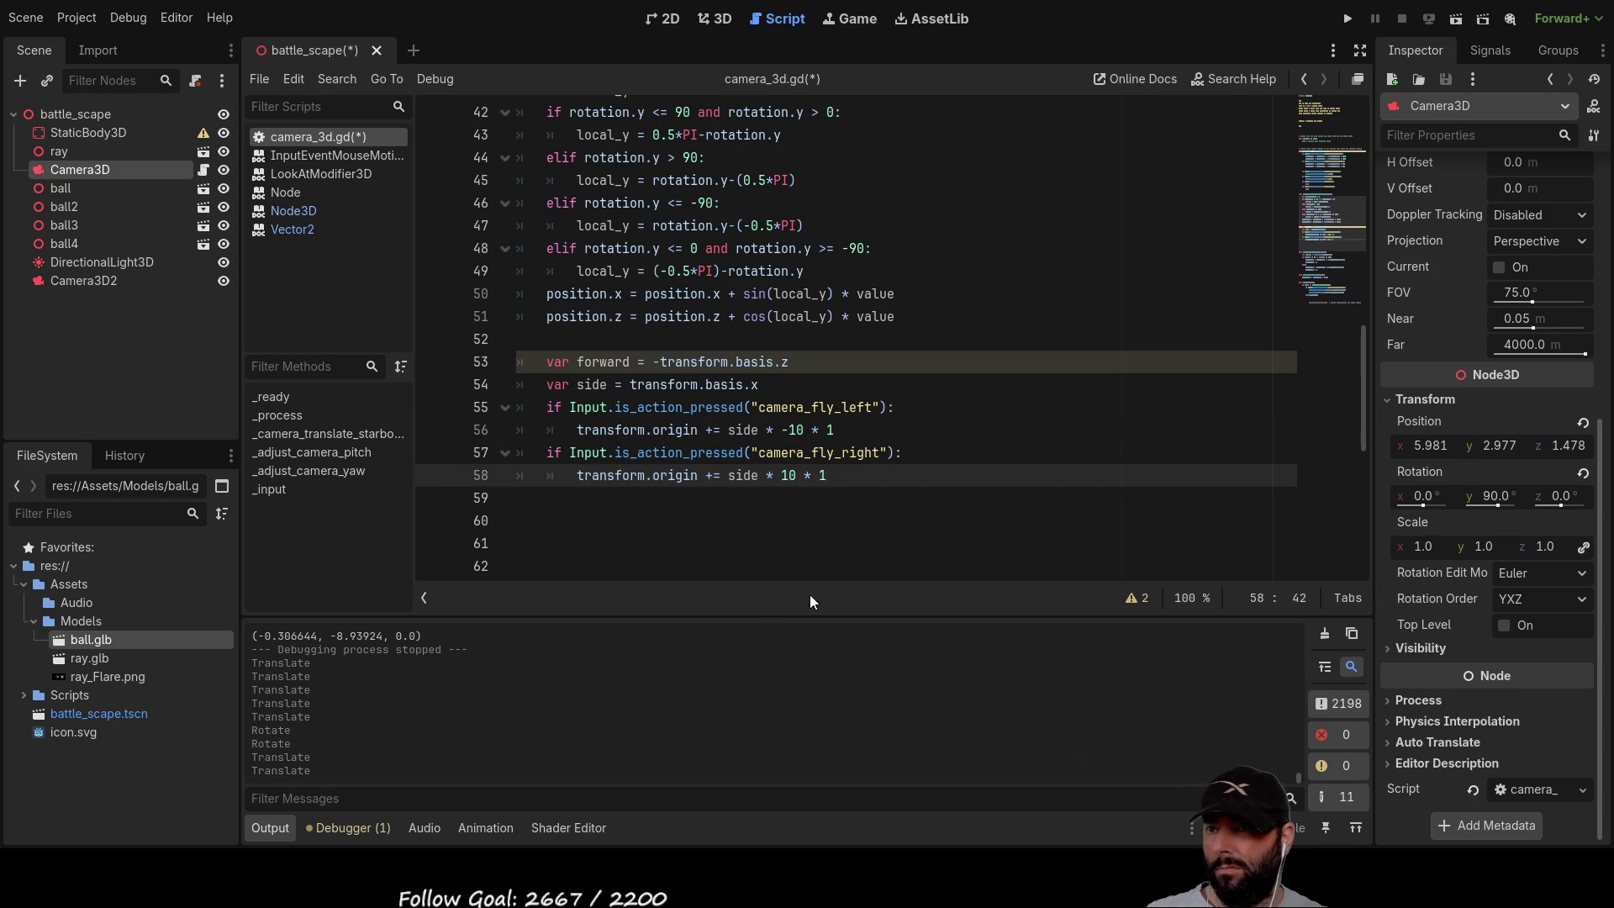
Step: Cut the strafe code on lines 53–58 and paste it into _process after zoom_out
scroll(933, 554, up, 2)
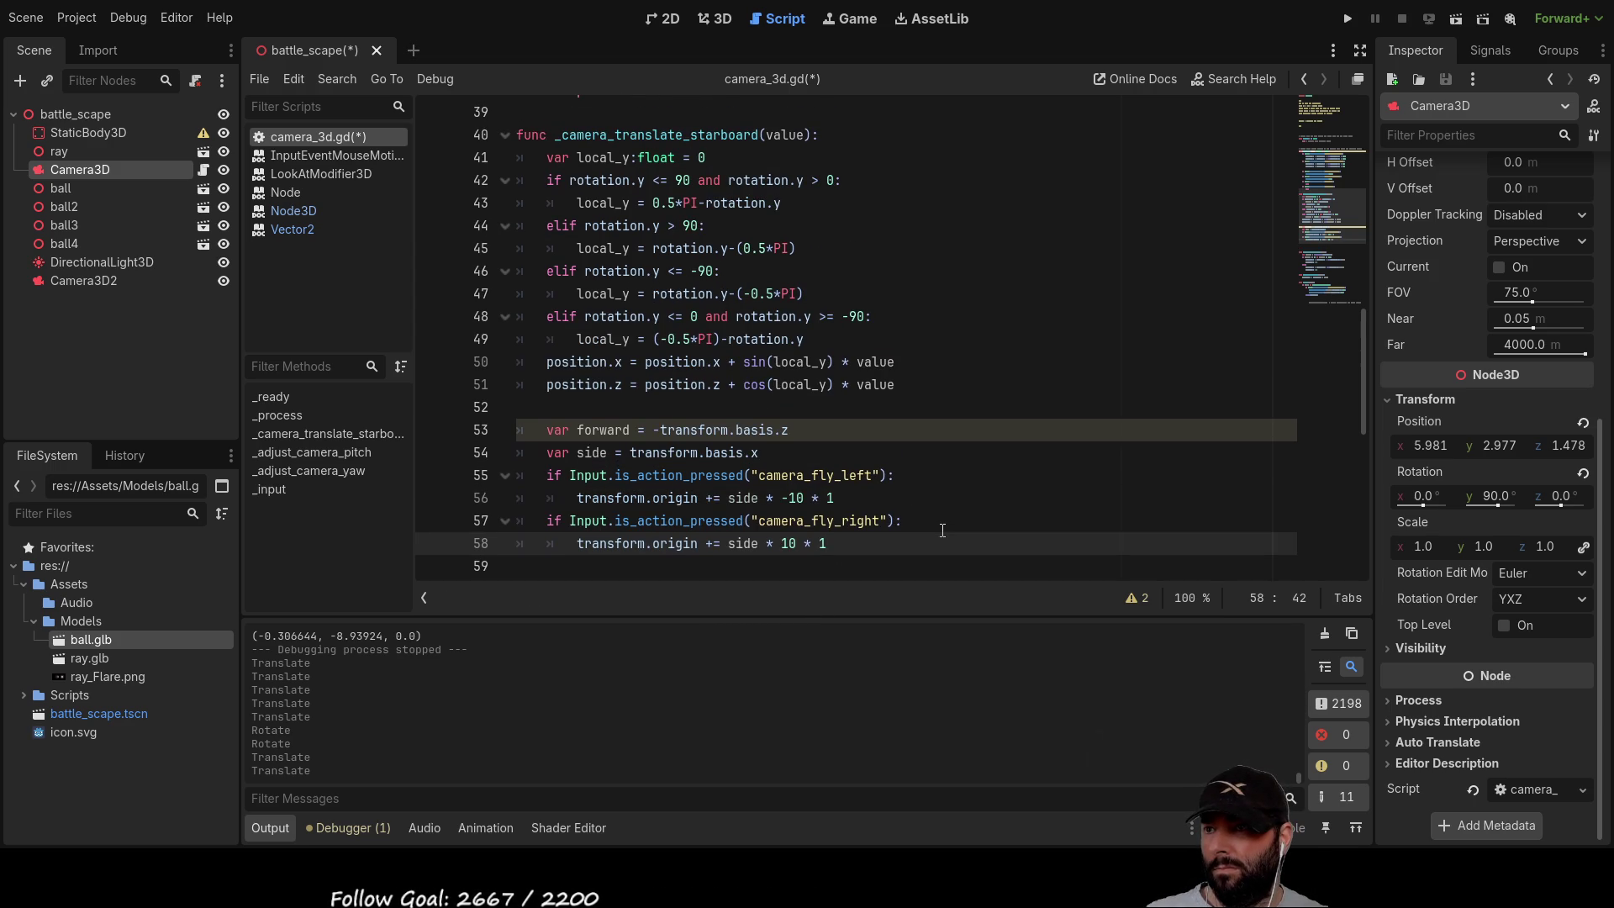
scroll(930, 515, up, 1)
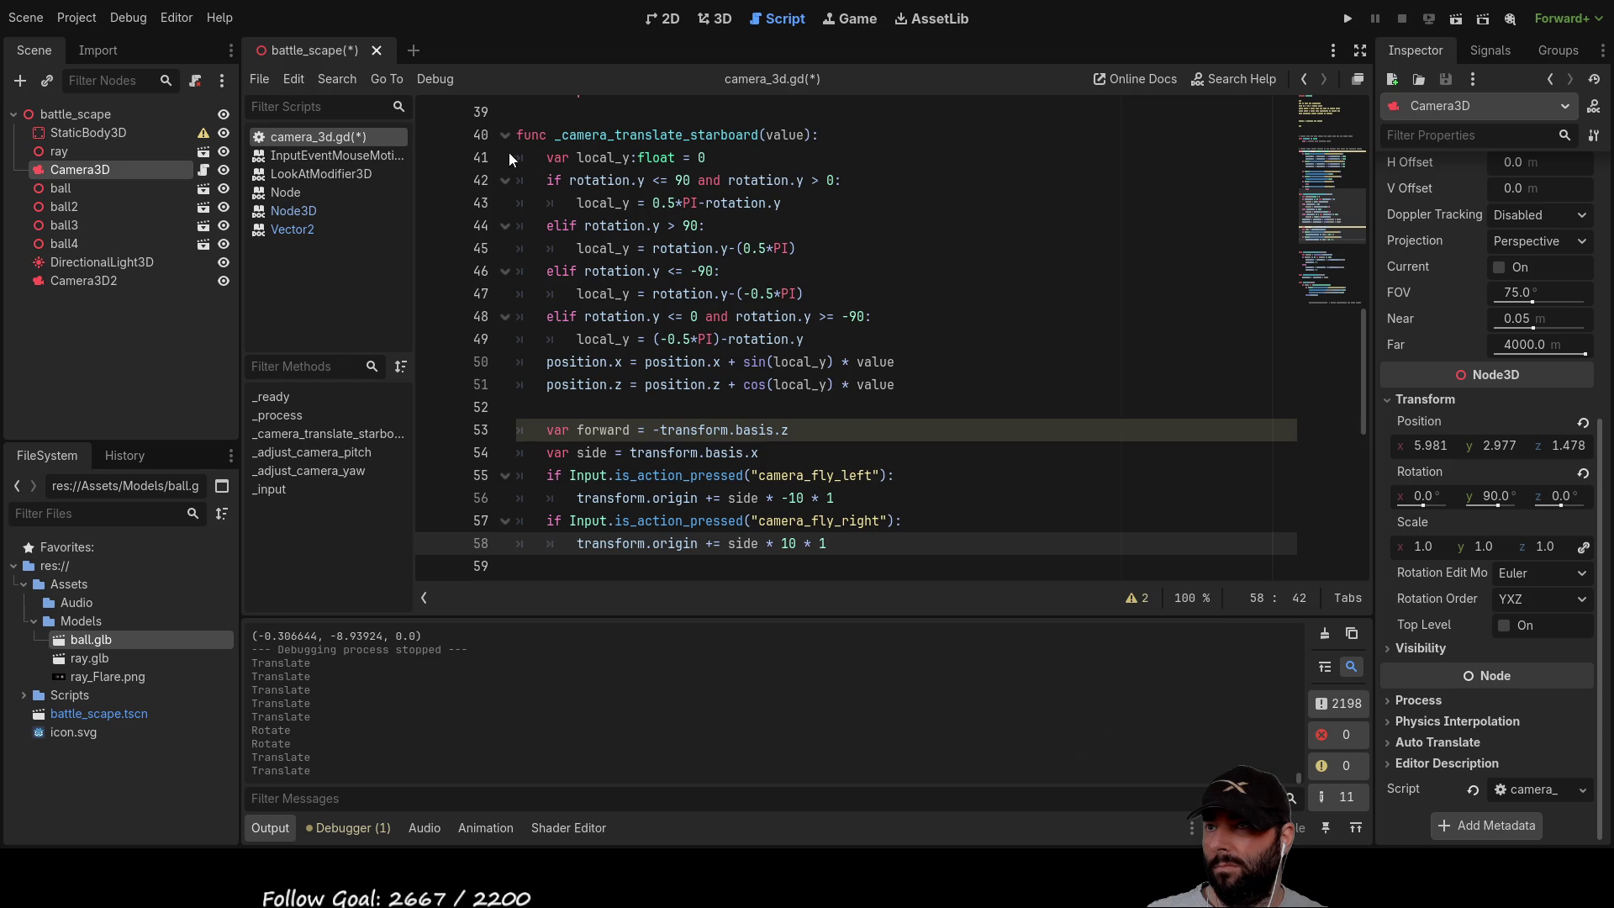
scroll(611, 261, up, 3)
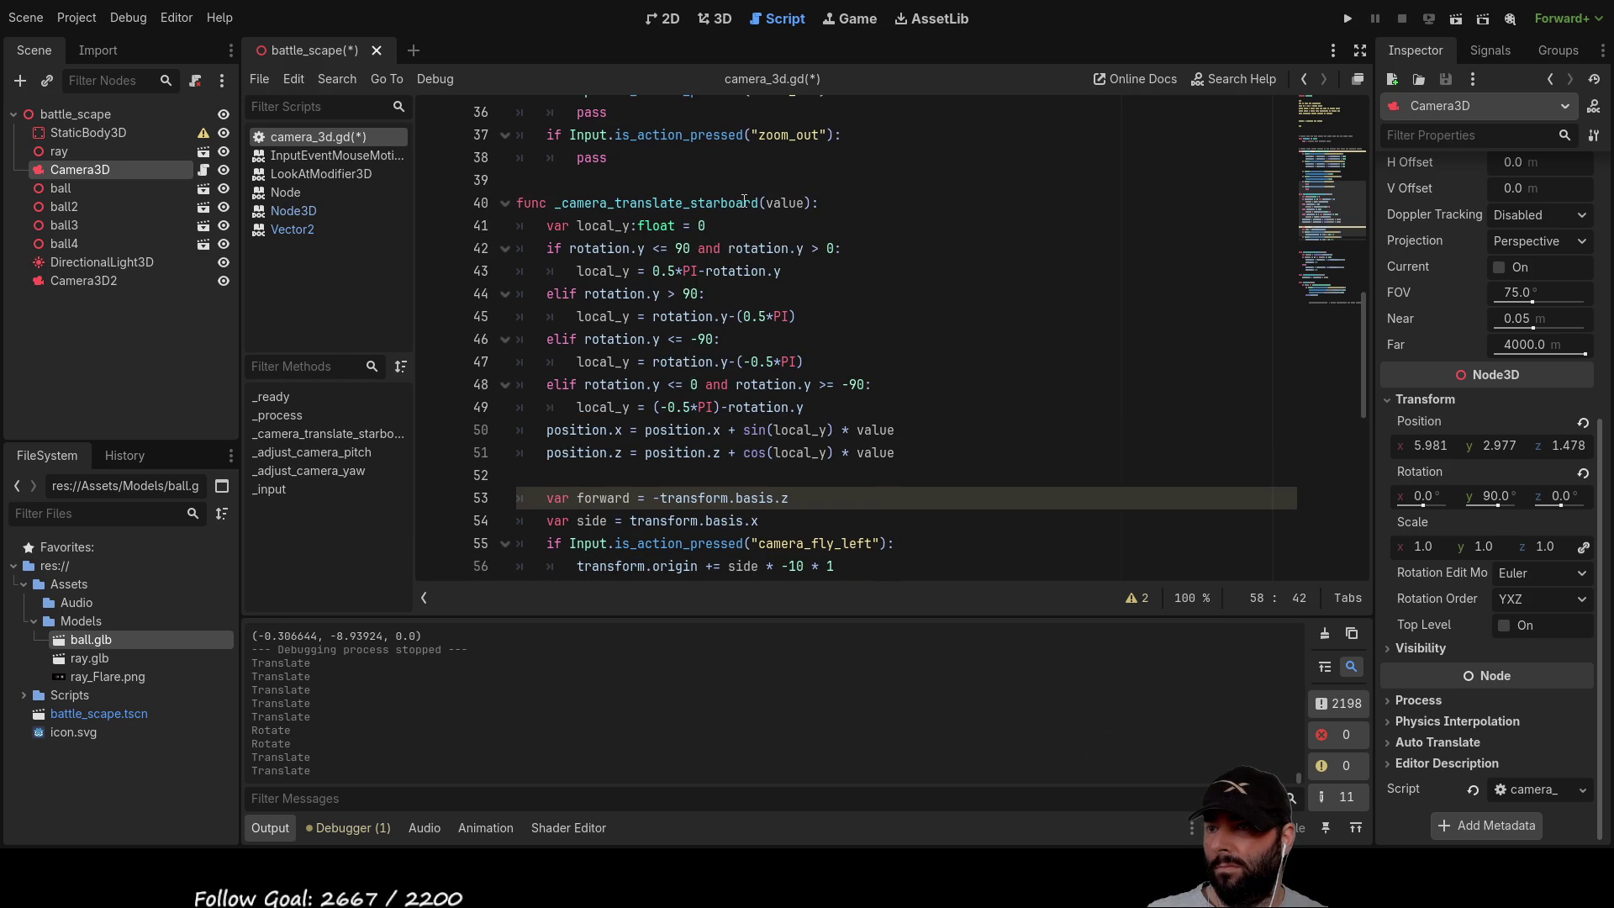
scroll(757, 355, down, 2)
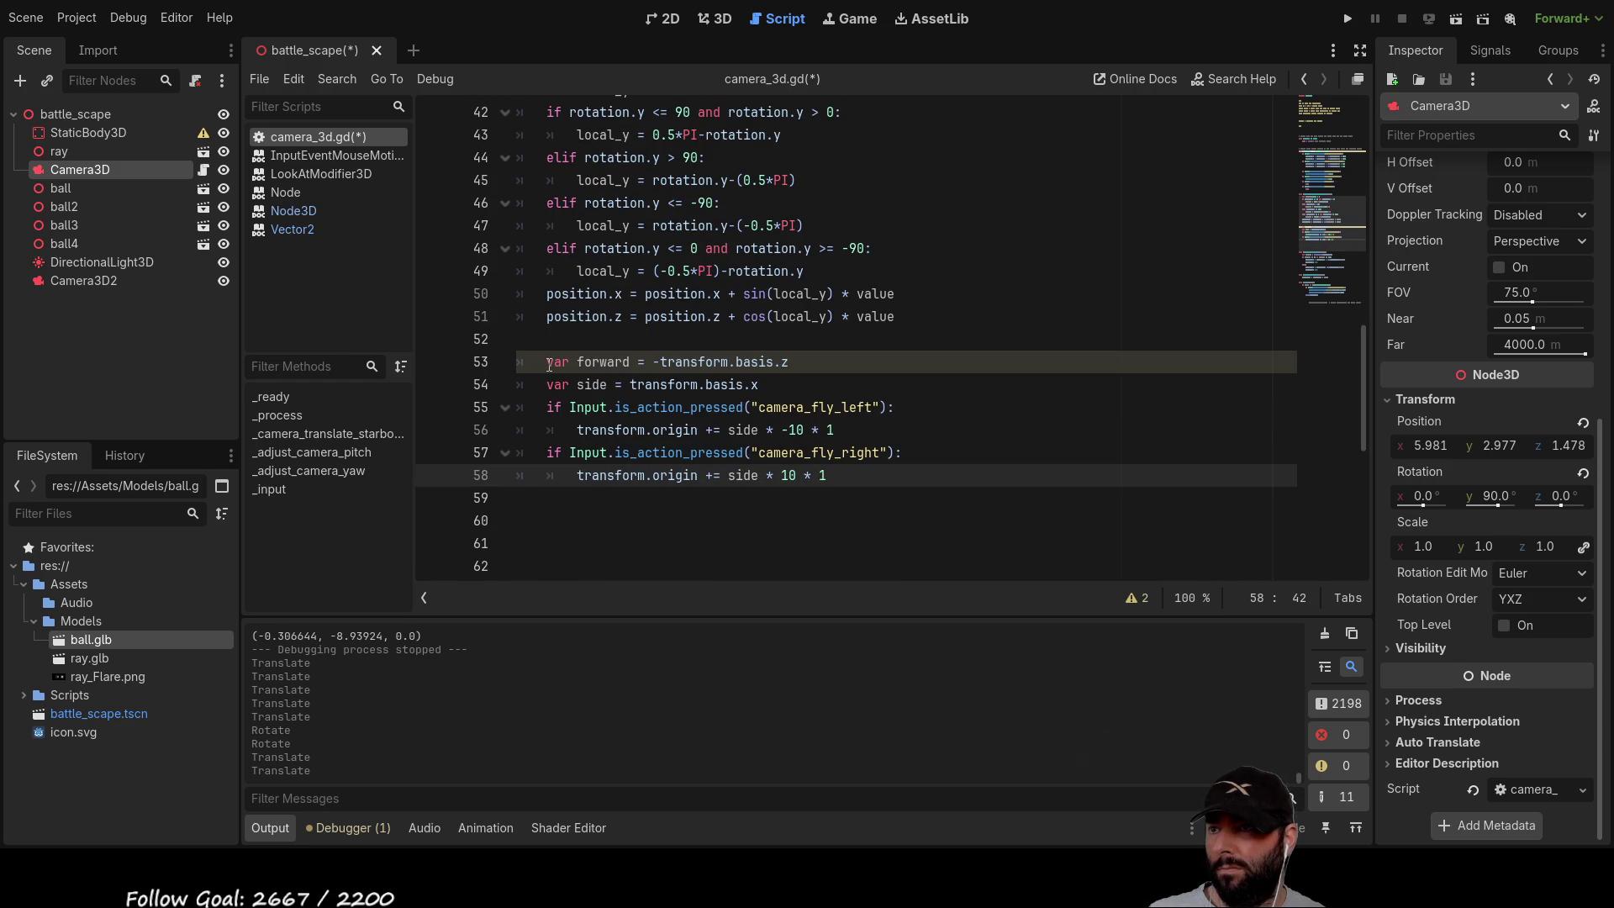
drag(548, 361, 830, 476)
key(ctrl+c)
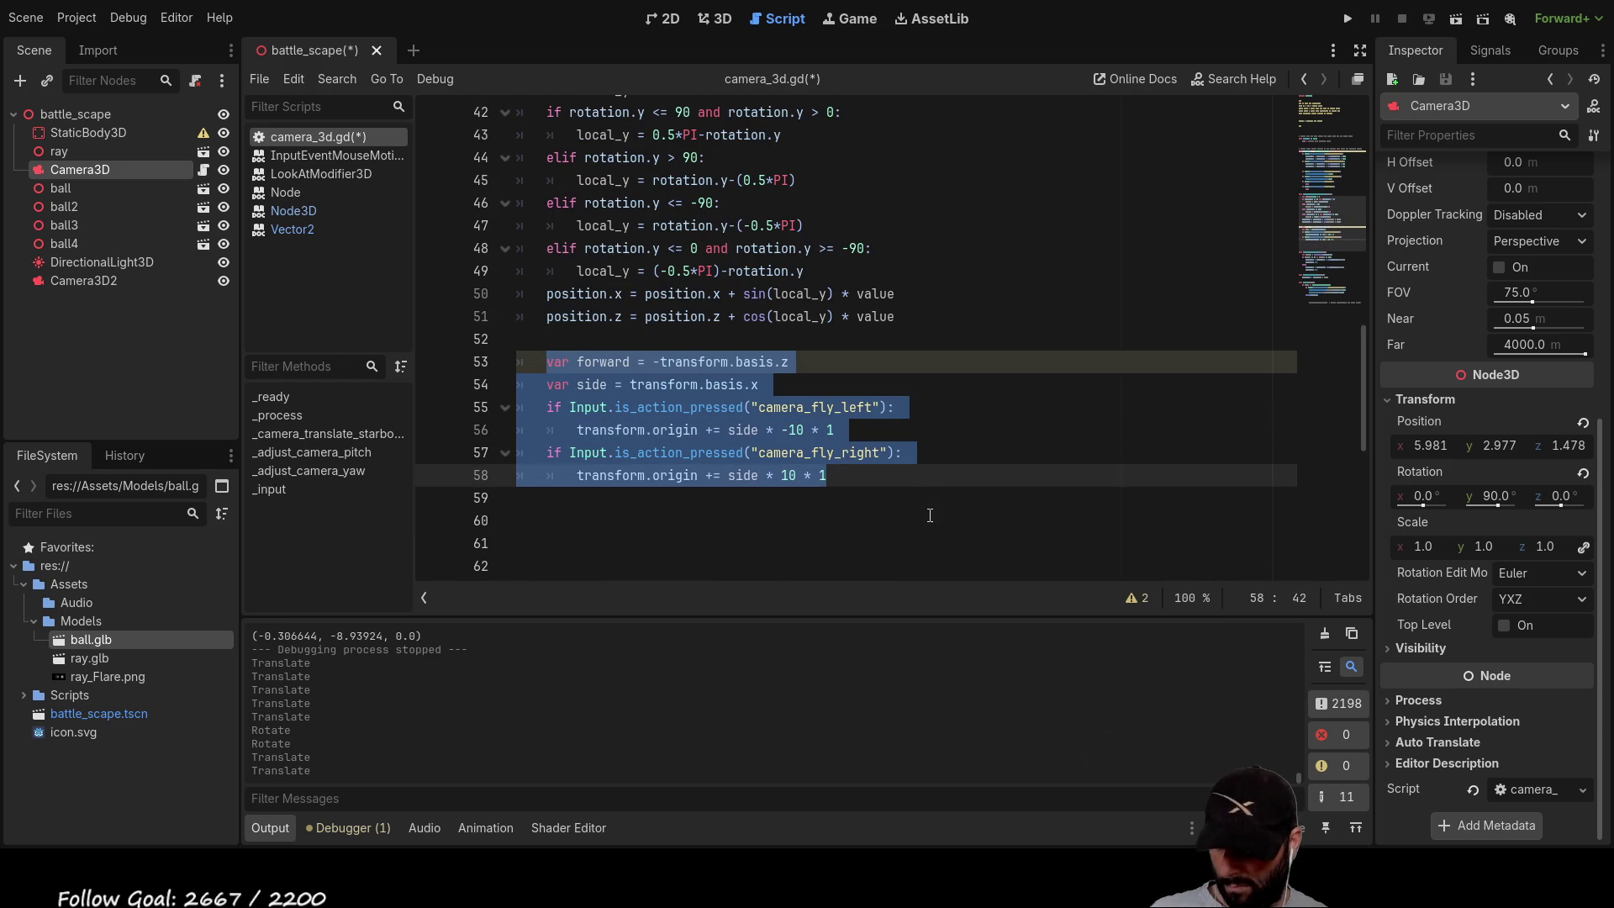
key(BackSpace)
scroll(826, 480, up, 9)
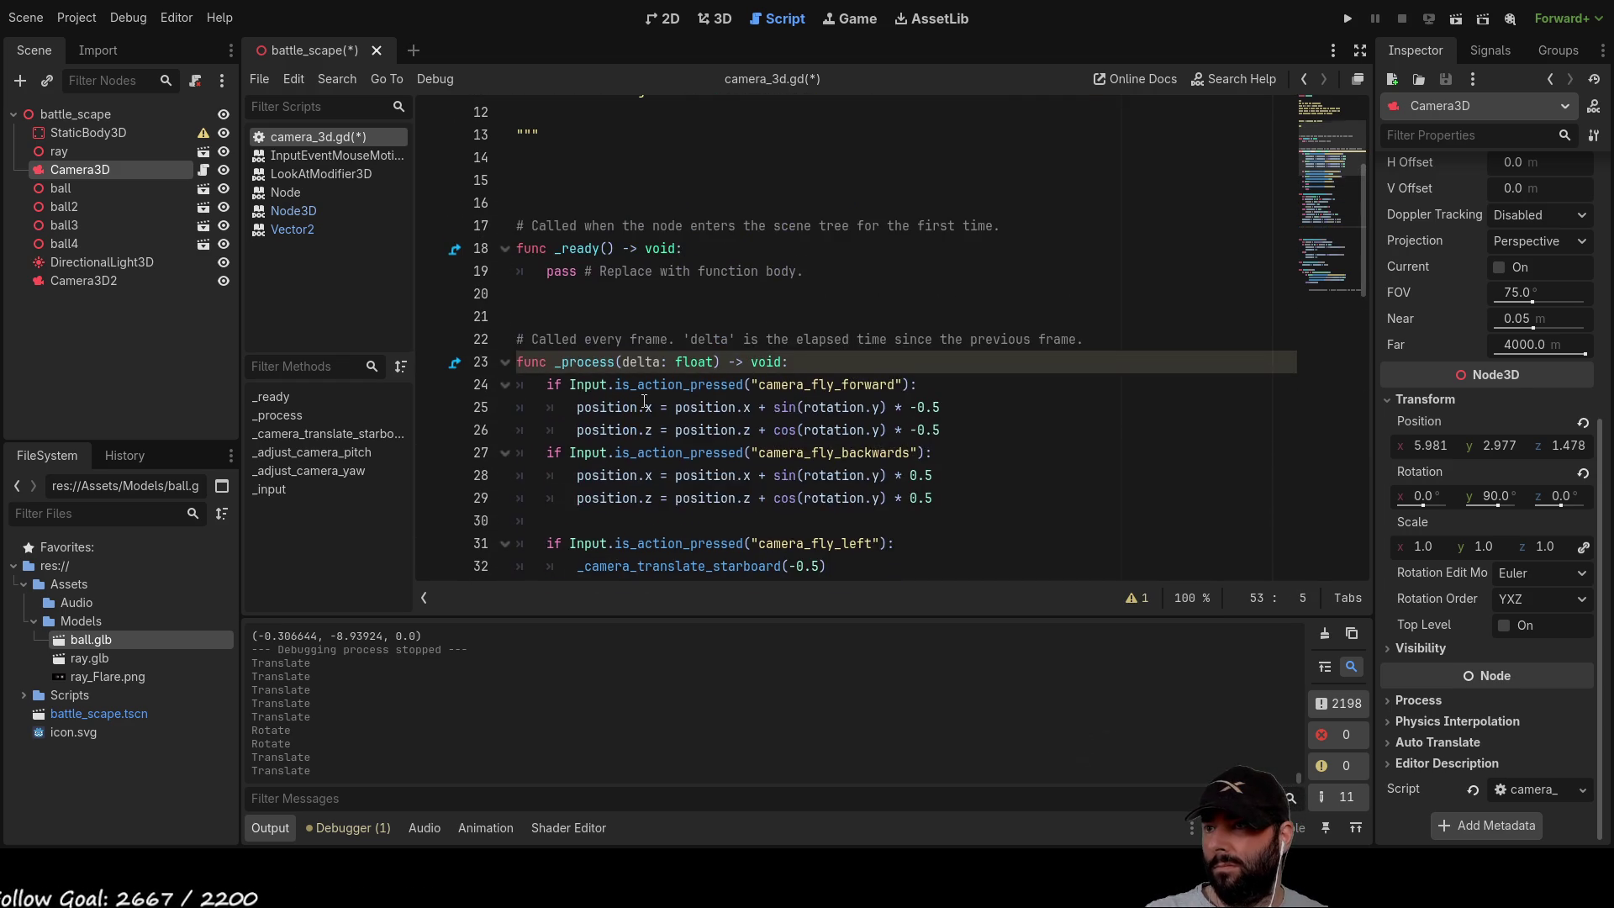
scroll(624, 422, down, 5)
scroll(625, 423, down, 1)
scroll(639, 419, up, 1)
click(668, 387)
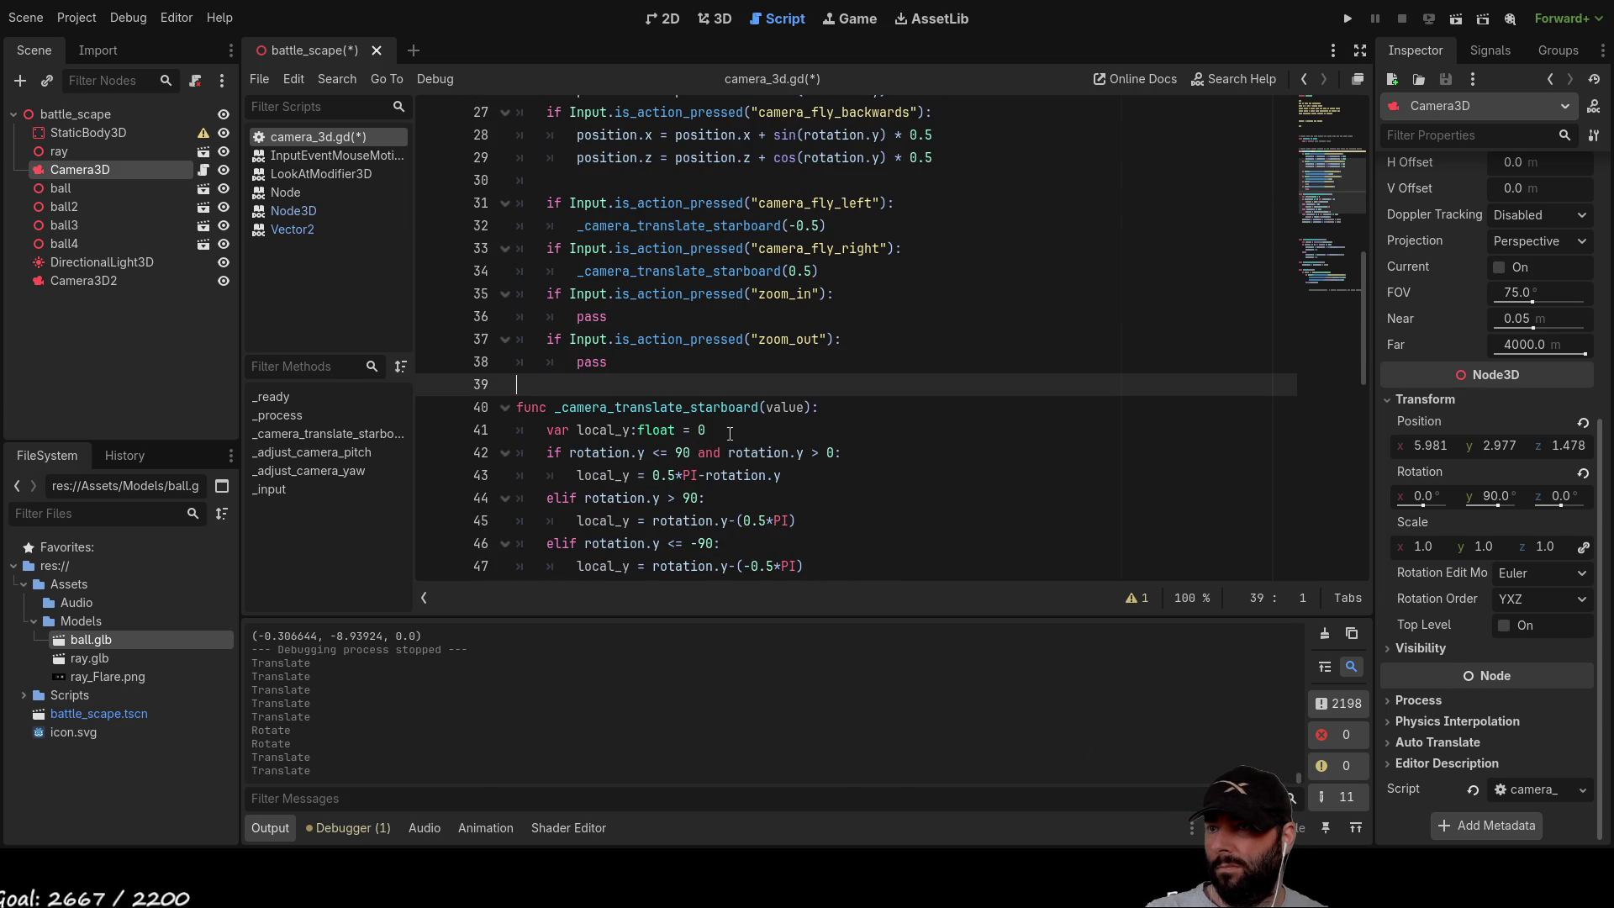
key(Return)
key(Return)
key(Return)
key(Up)
key(Up)
key(Up)
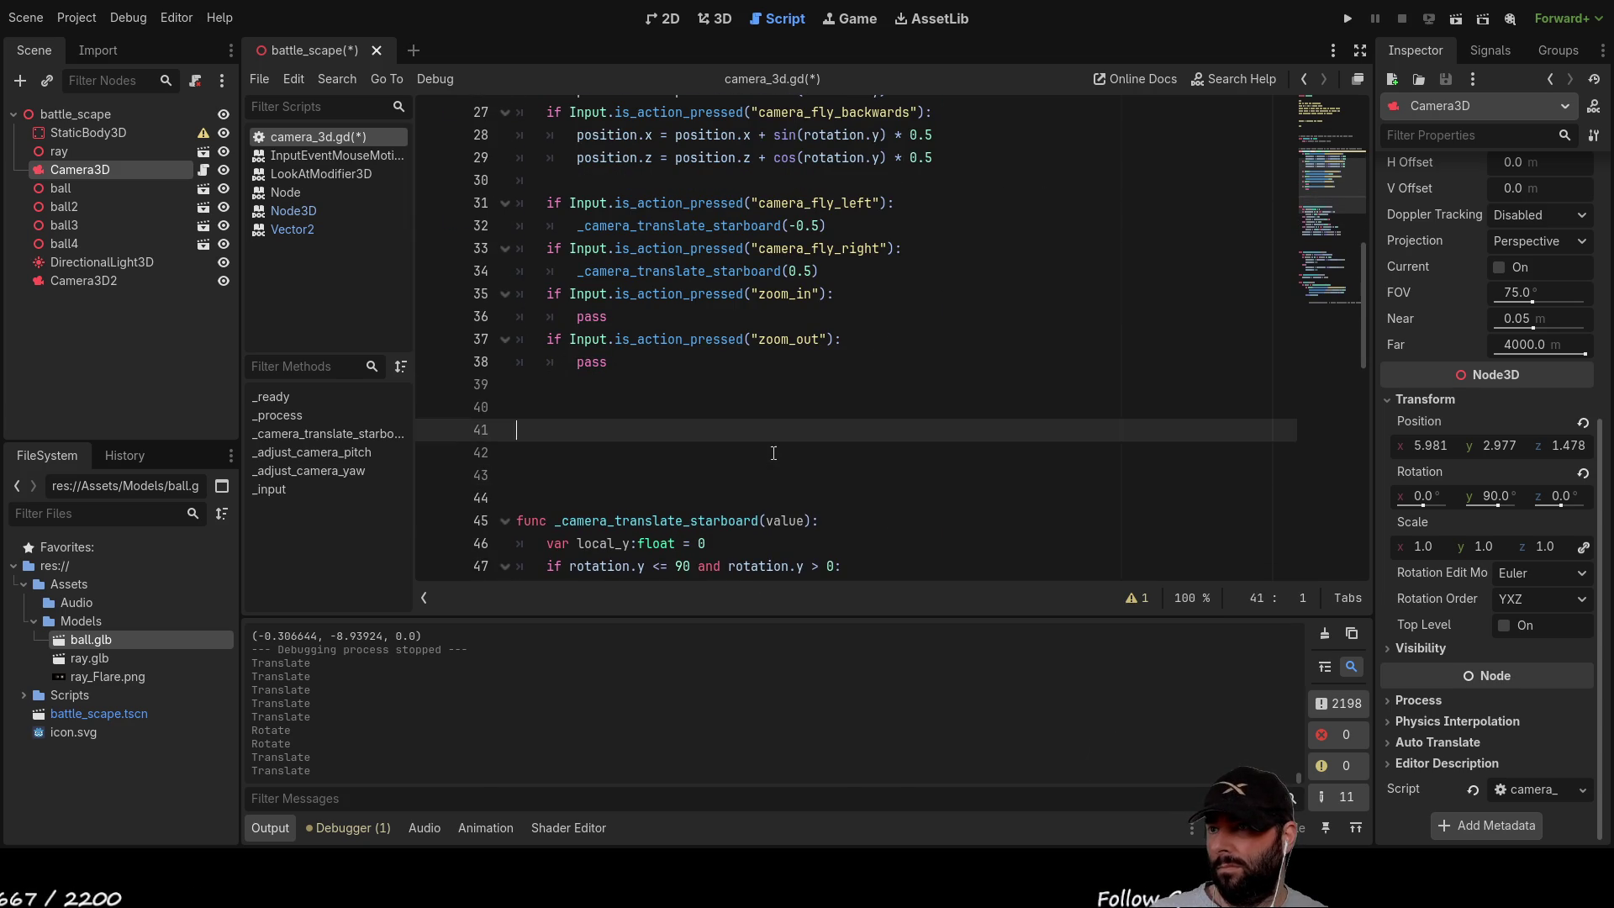
key(ctrl+v)
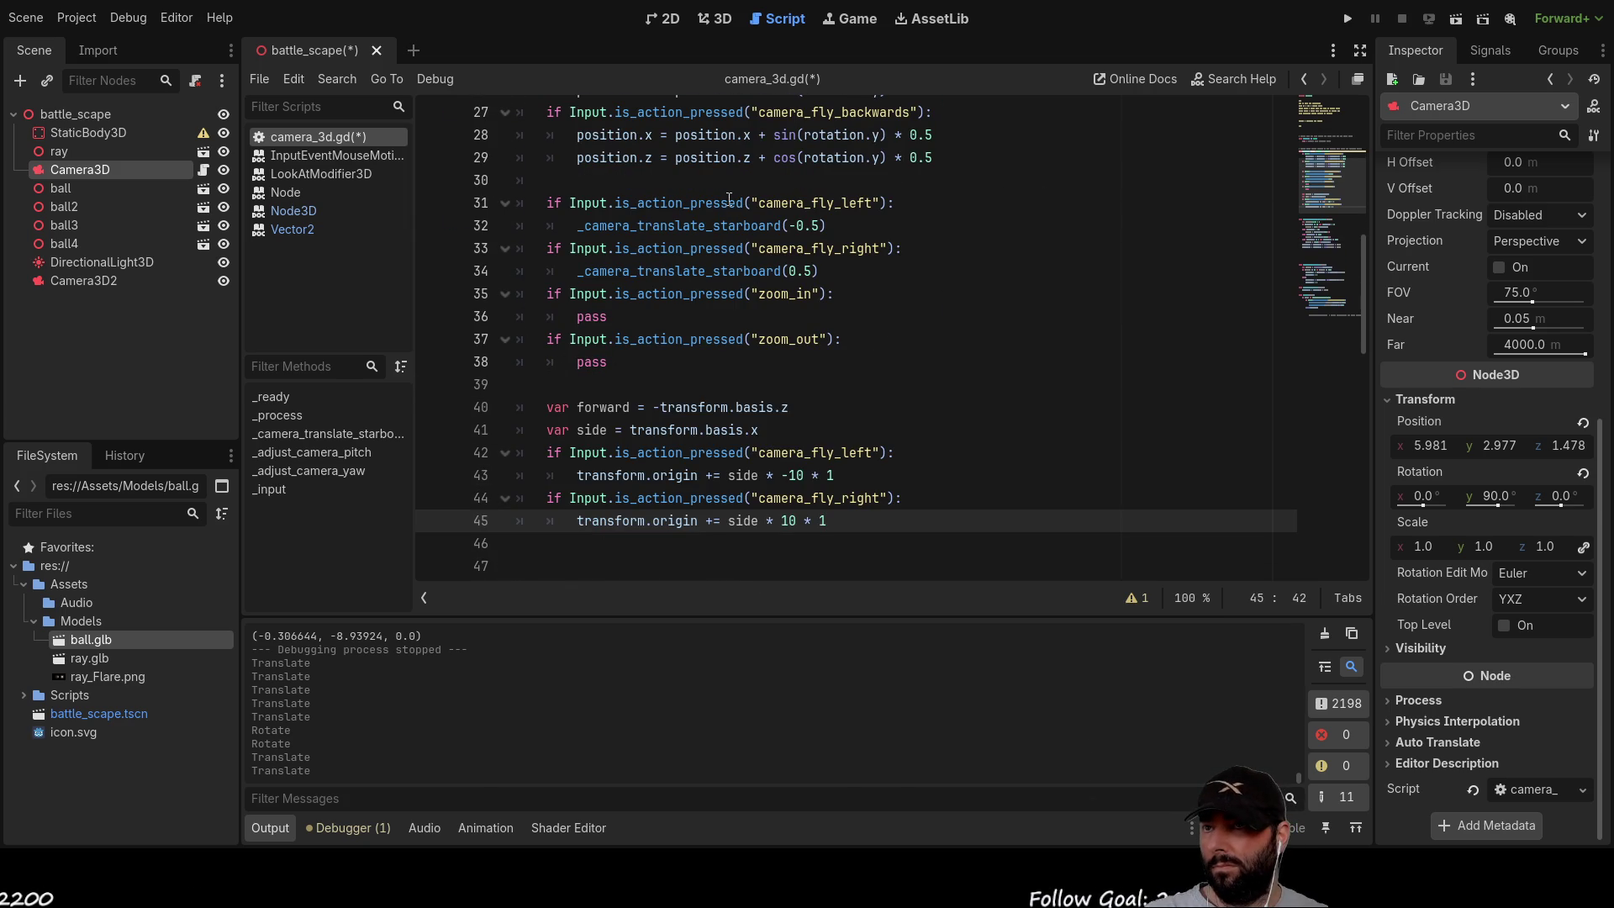
Step: Comment out lines 31–34 with #, keeping line 34 indented, then run the game
click(548, 202)
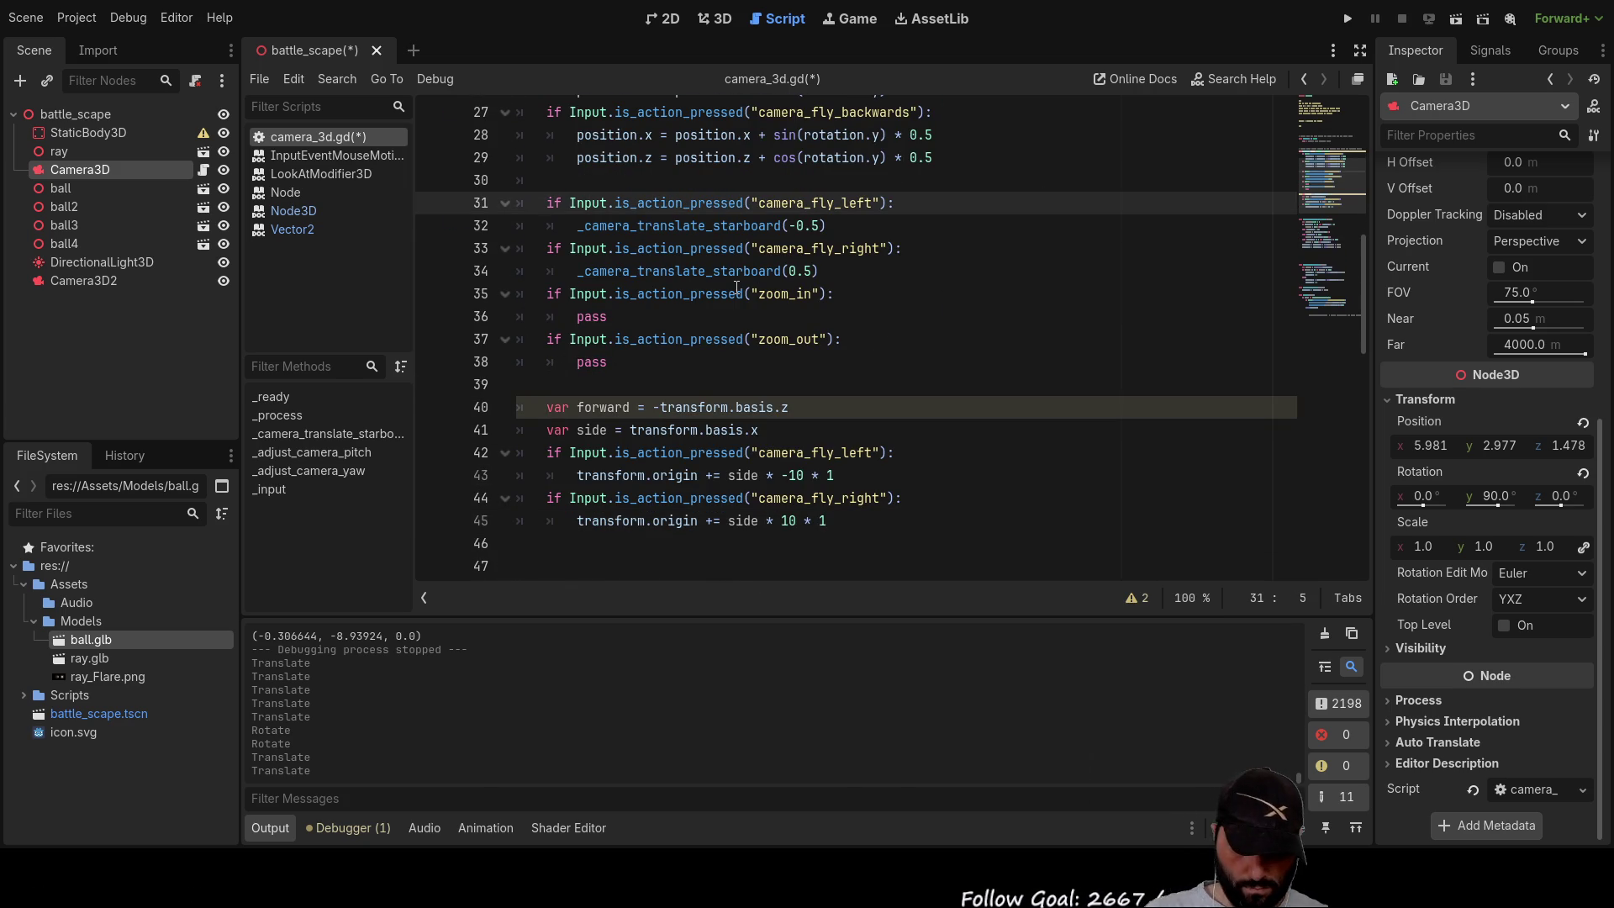
text(#)
key(Down)
text(#)
key(Down)
text(#)
key(Down)
text(#)
key(Left)
key(Delete)
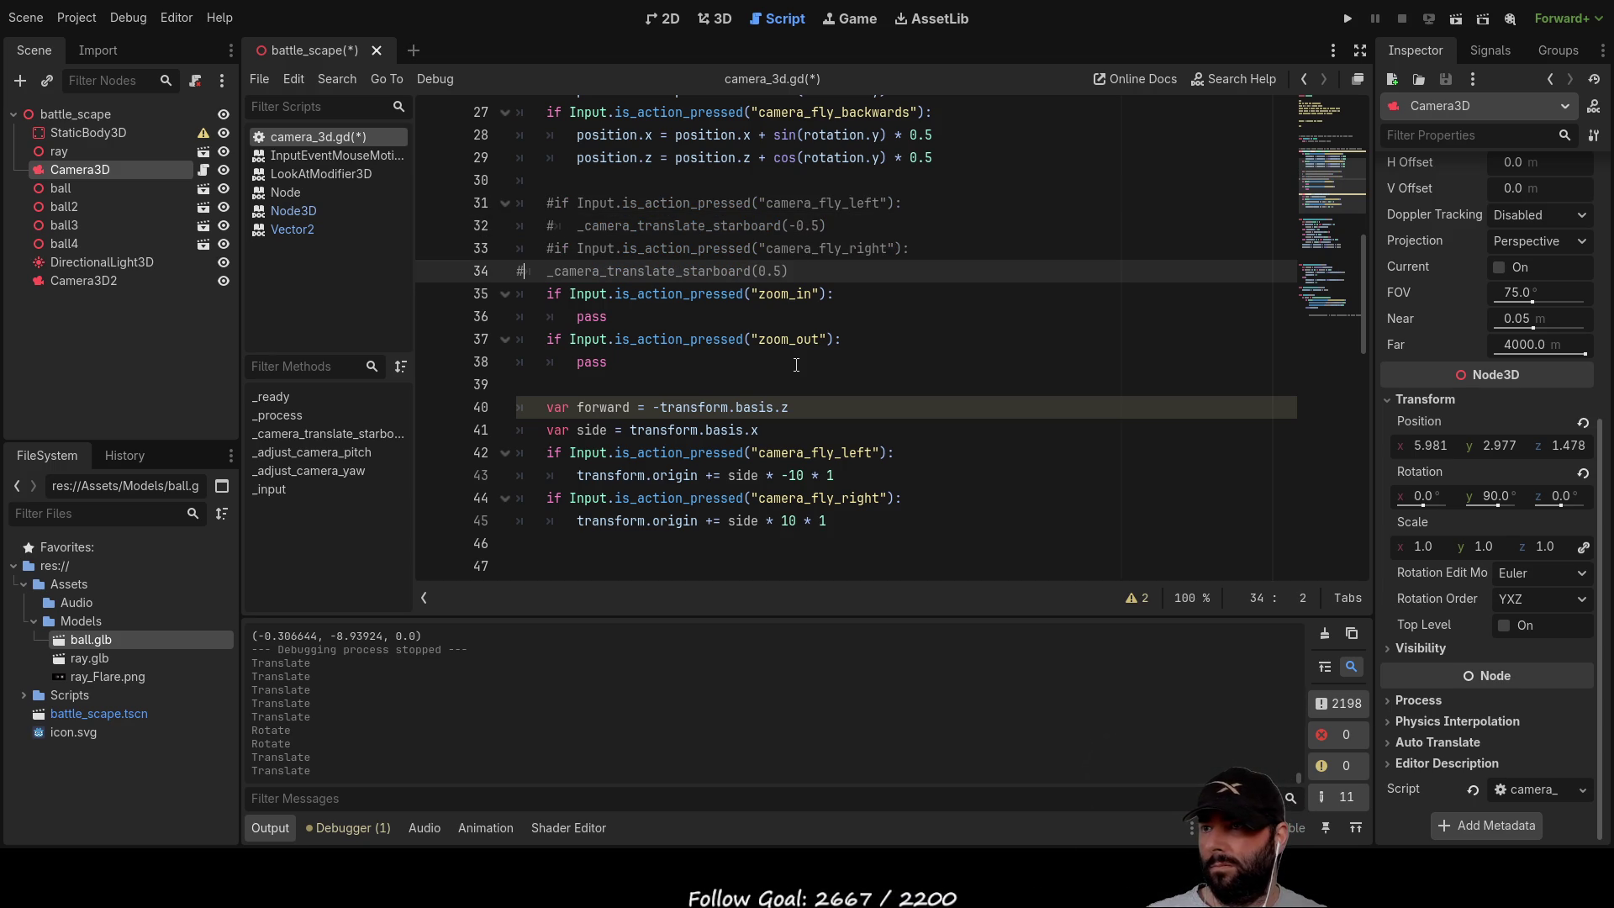
key(Delete)
key(Left)
key(Tab)
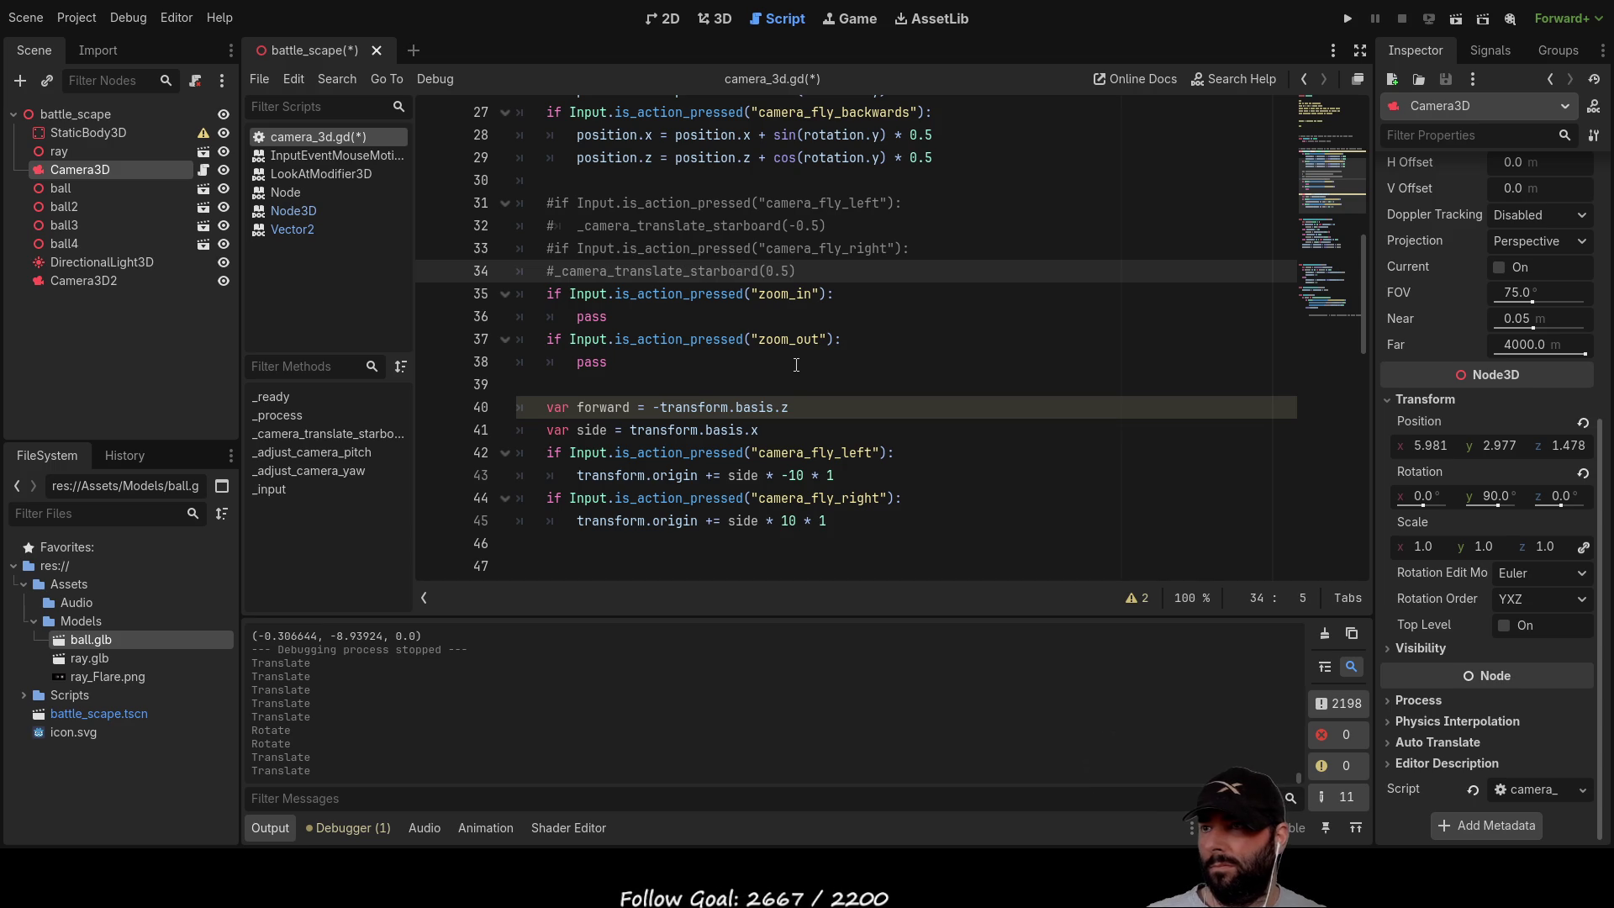
key(Right)
key(Tab)
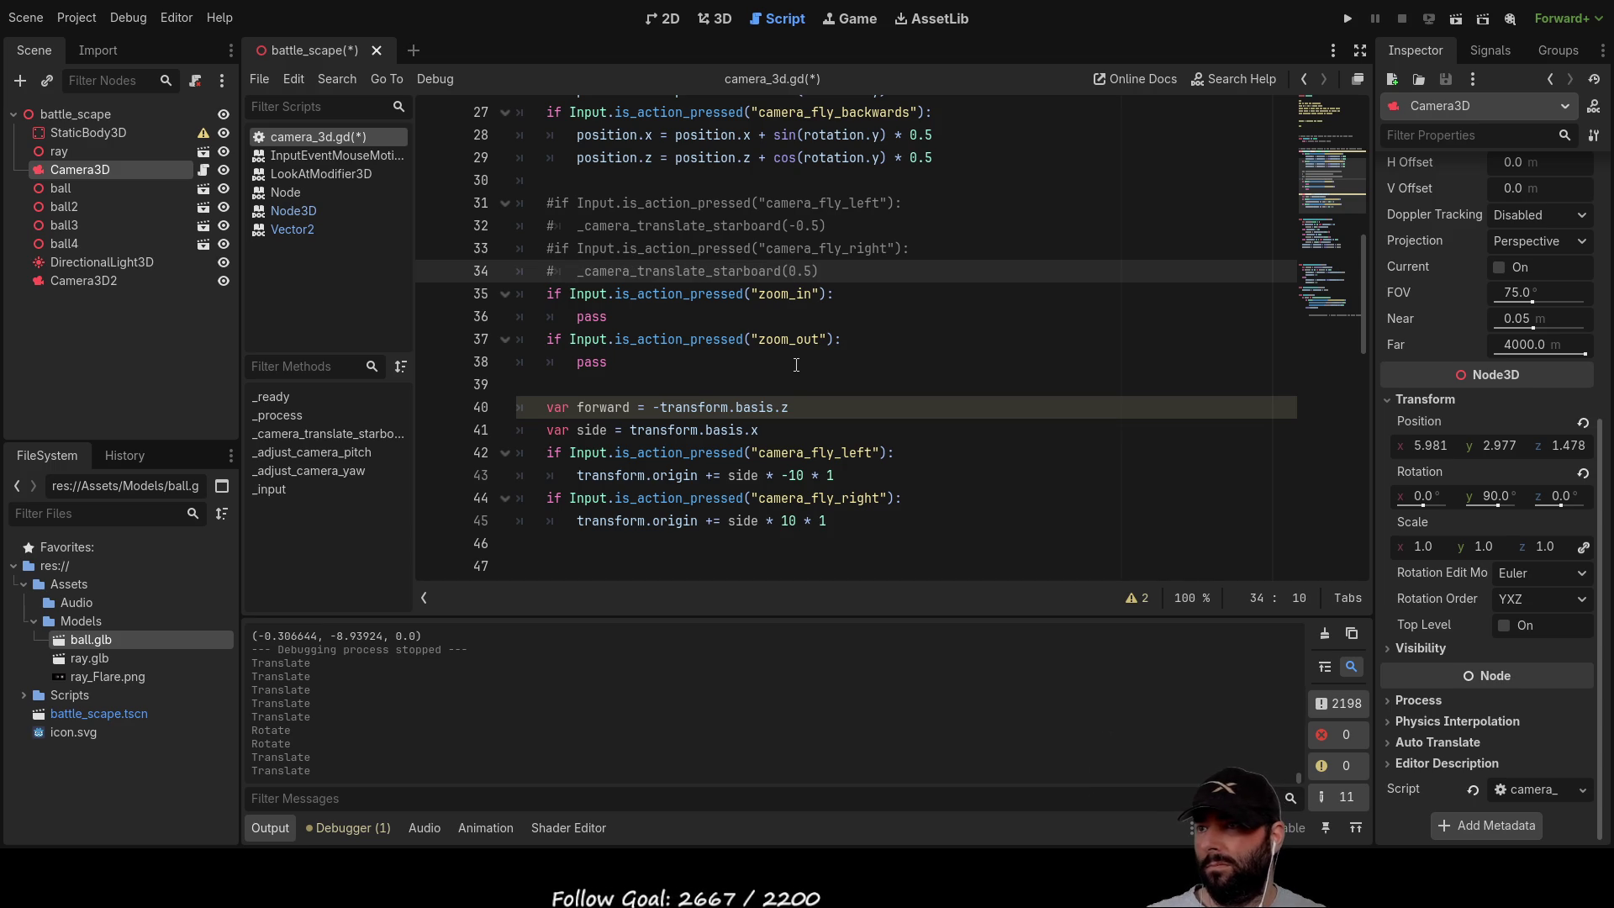
scroll(796, 365, up, 5)
click(1349, 21)
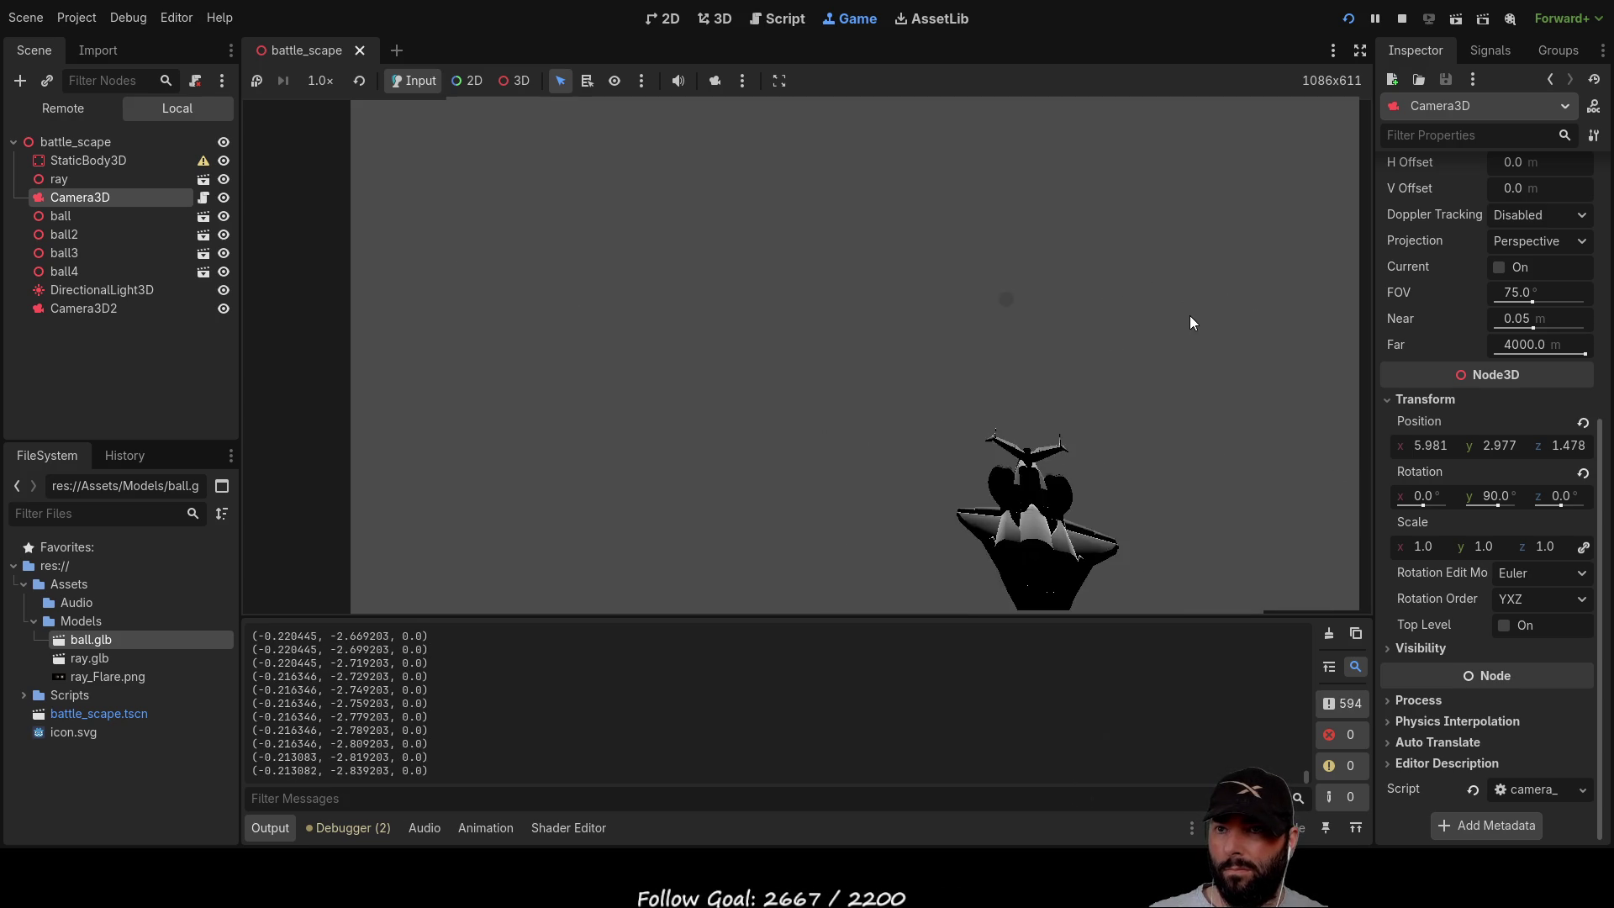
Step: Stop the running game with F8 after testing the camera strafing
key(F8)
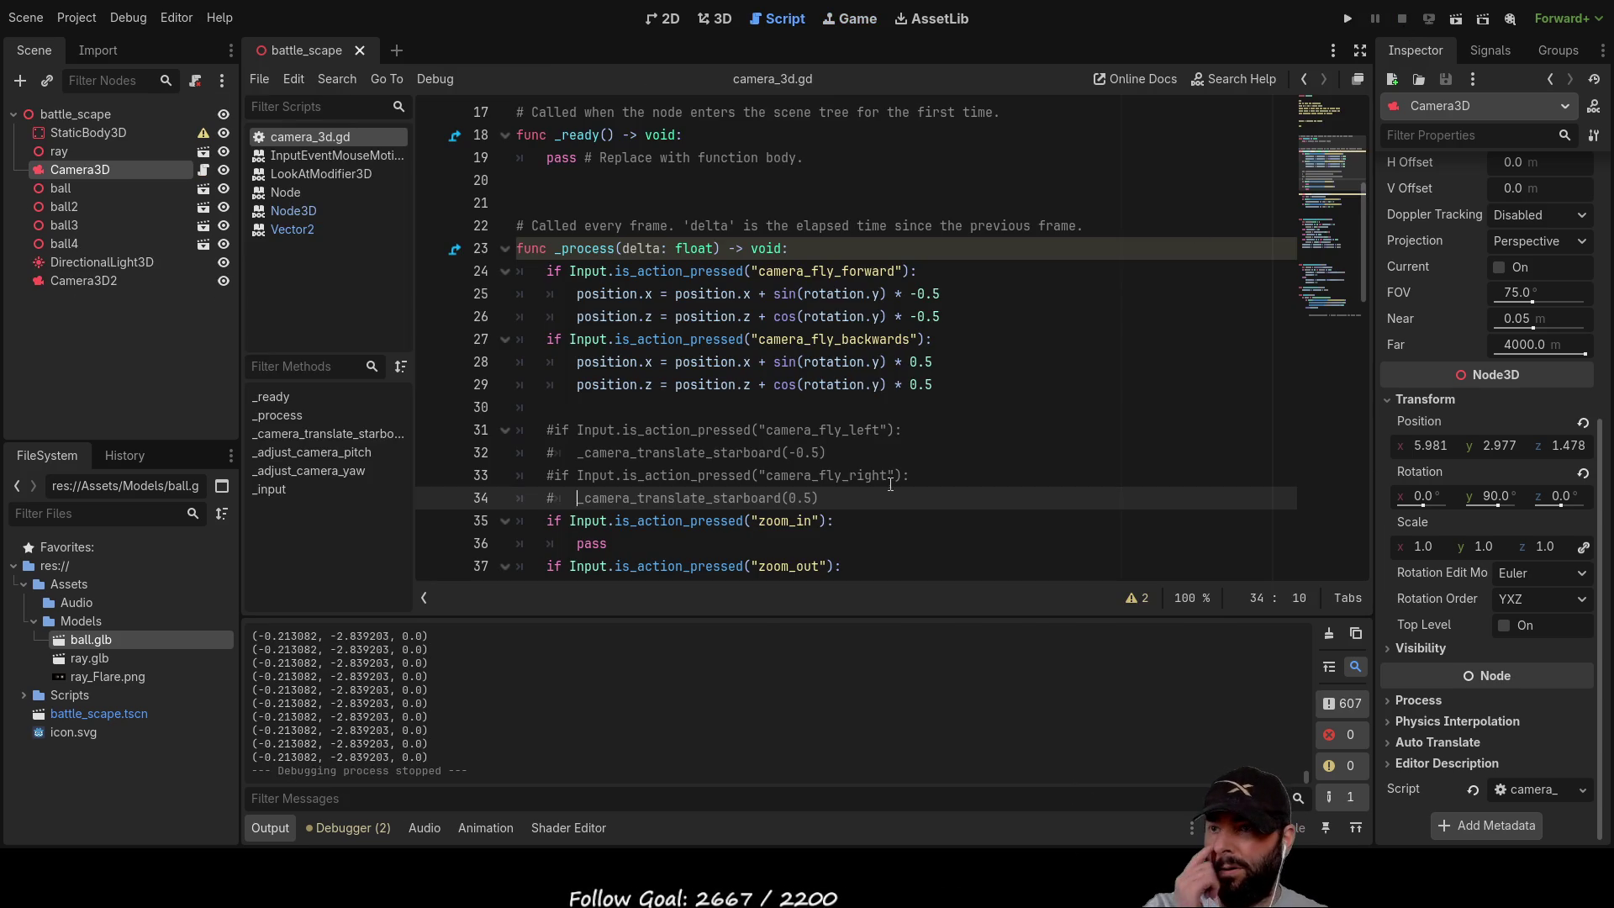
Step: Change the strafe multipliers on lines 43 and 45 from 1 to 0.1, then test-run and stop the game
scroll(872, 441, down, 3)
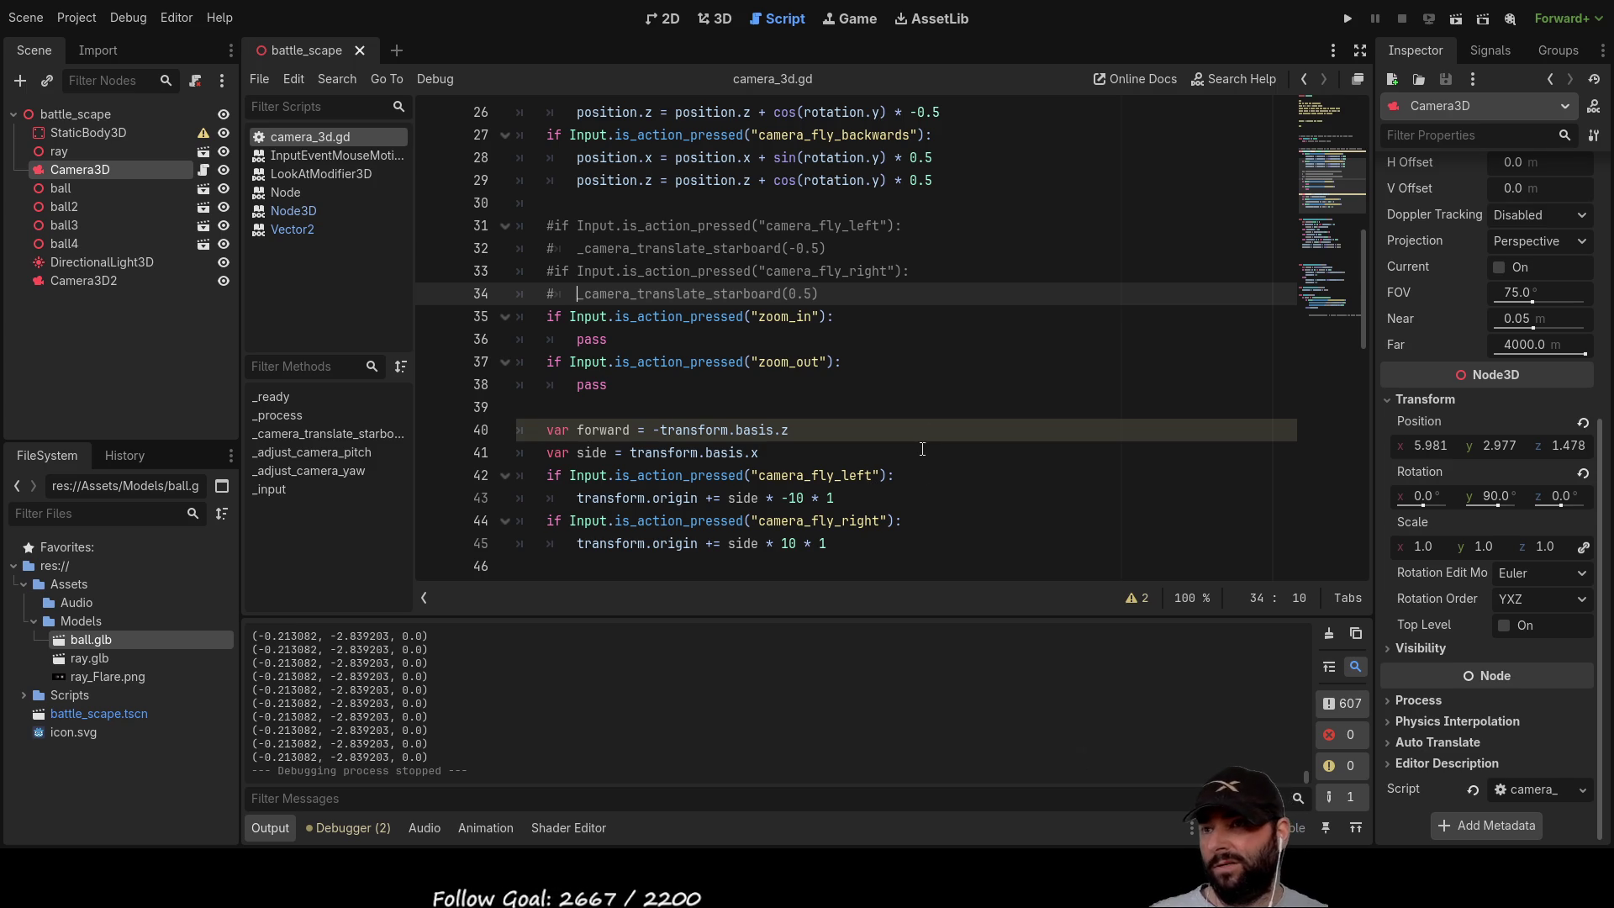
scroll(965, 373, up, 2)
scroll(962, 377, down, 5)
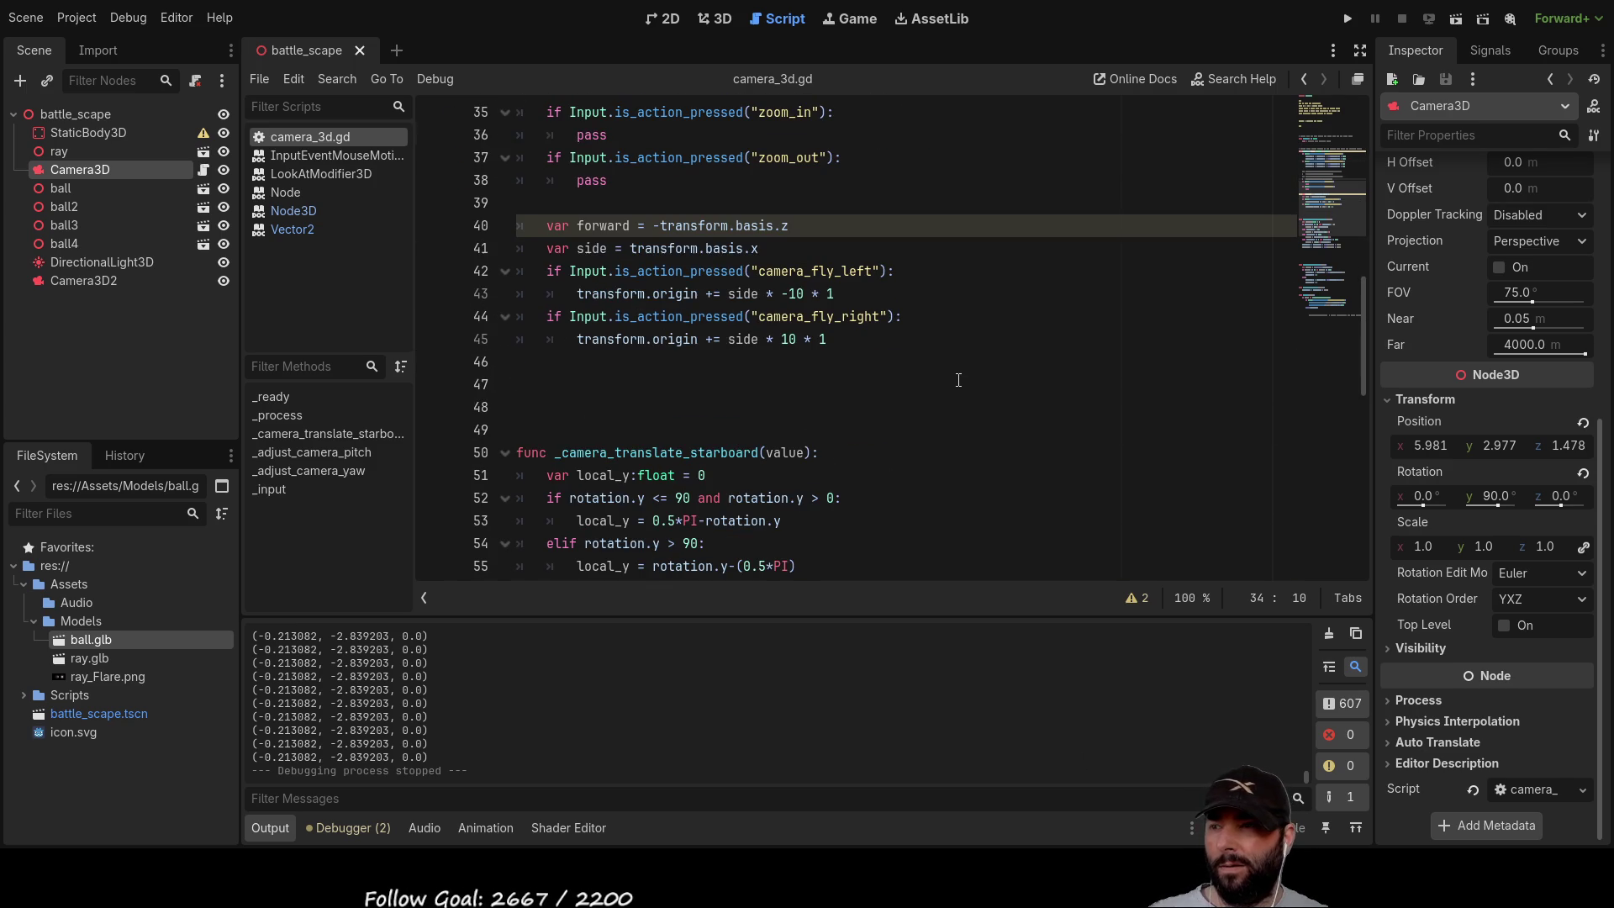
scroll(958, 380, down, 3)
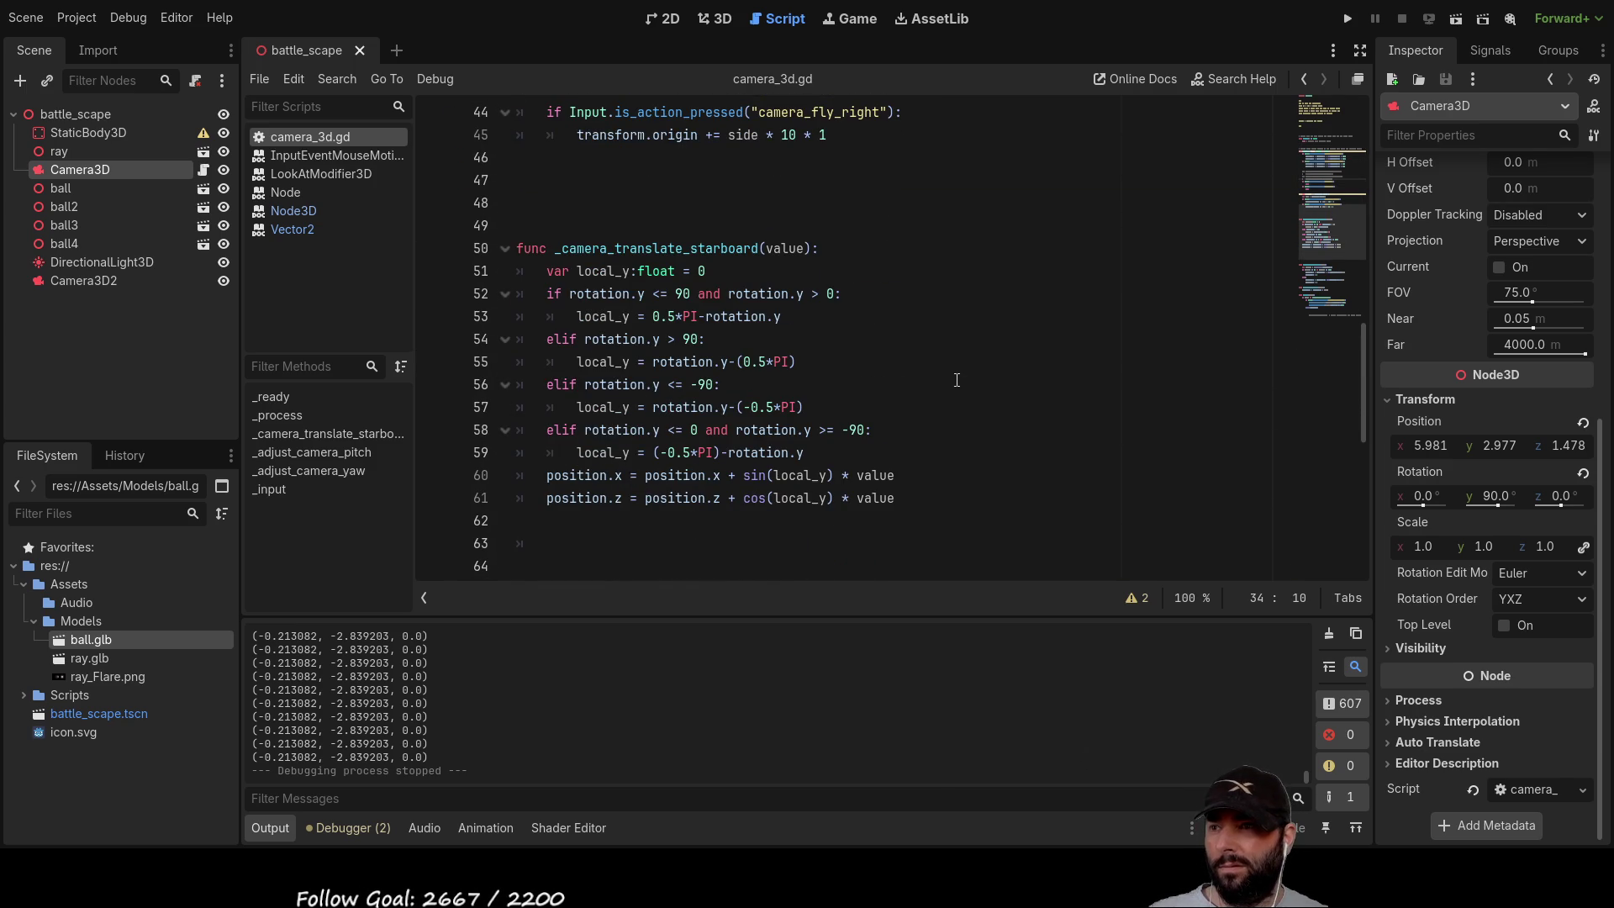
scroll(955, 385, down, 6)
scroll(954, 385, down, 2)
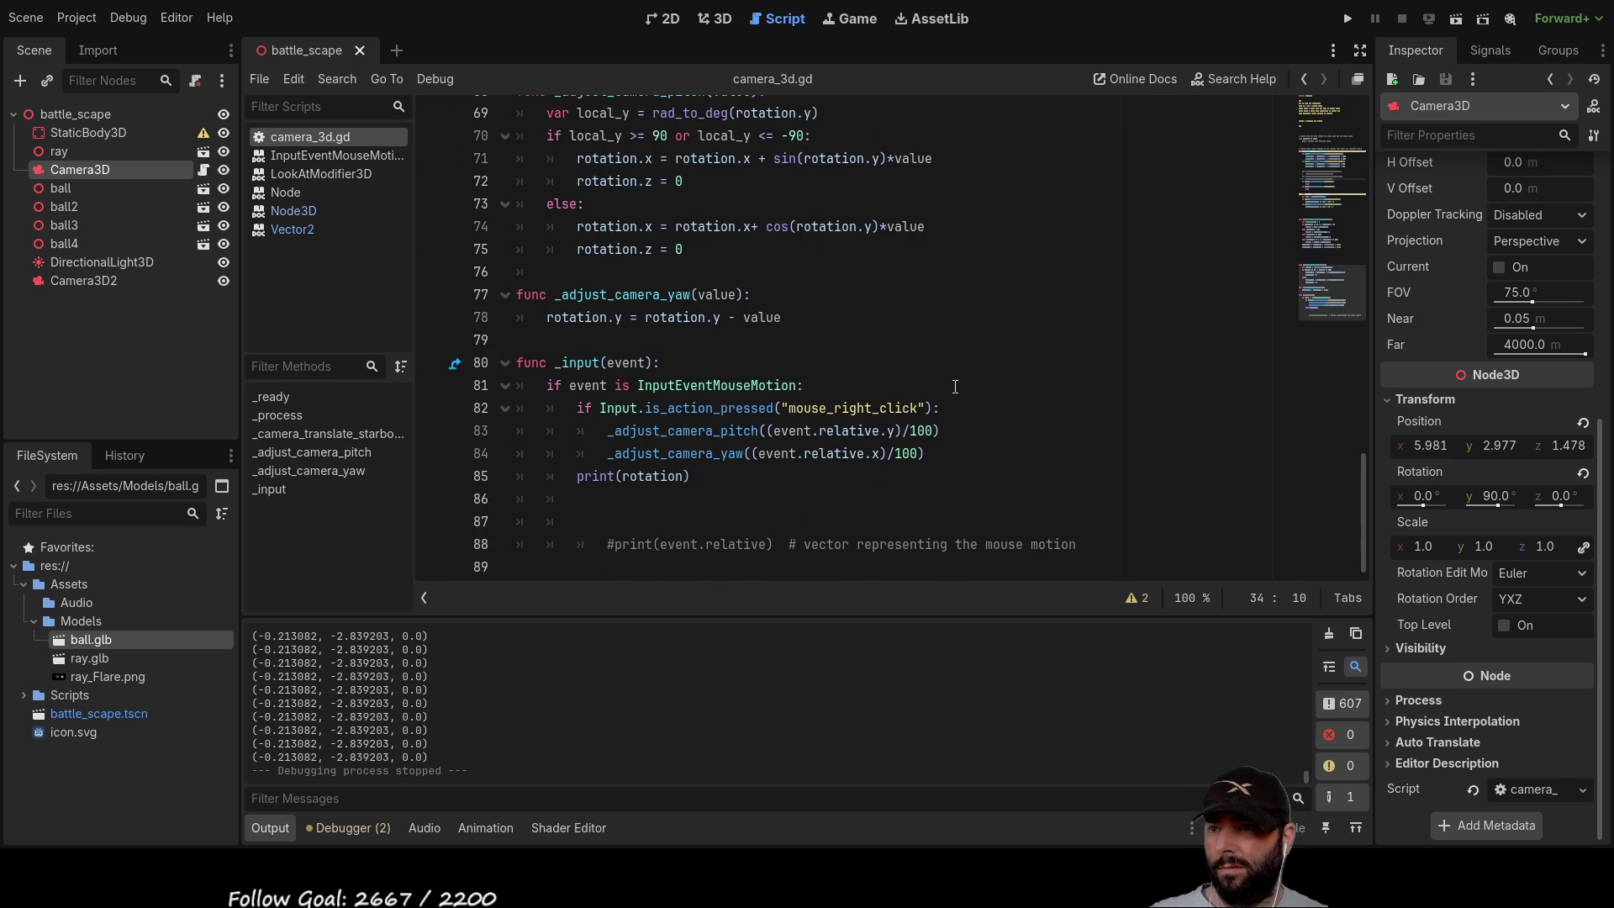
scroll(955, 386, up, 5)
scroll(954, 386, up, 8)
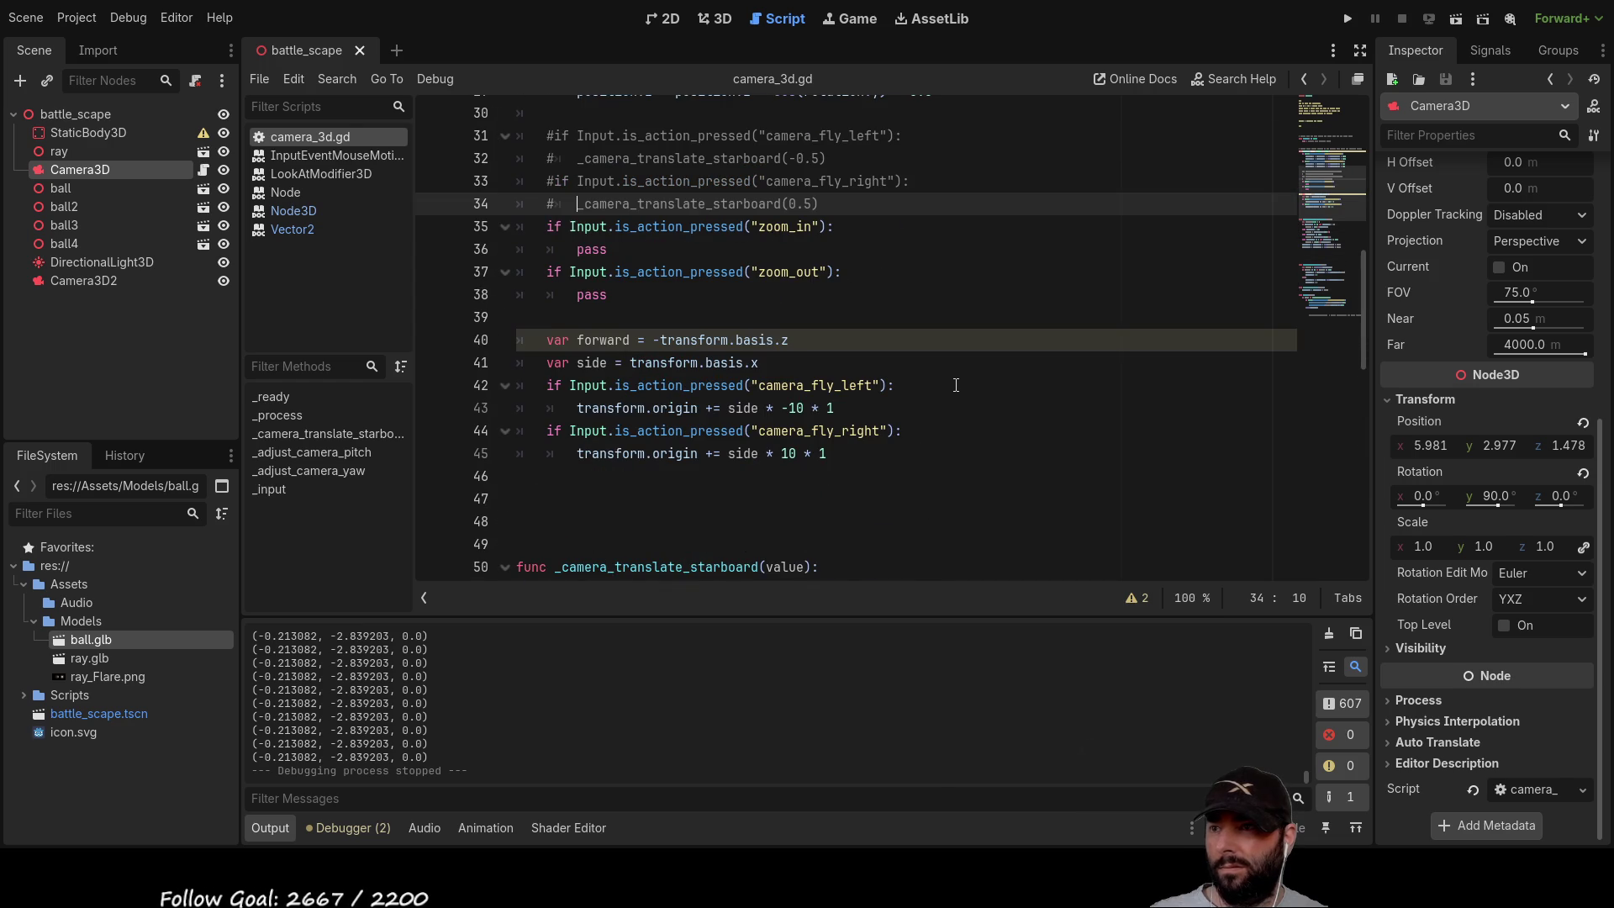
click(859, 416)
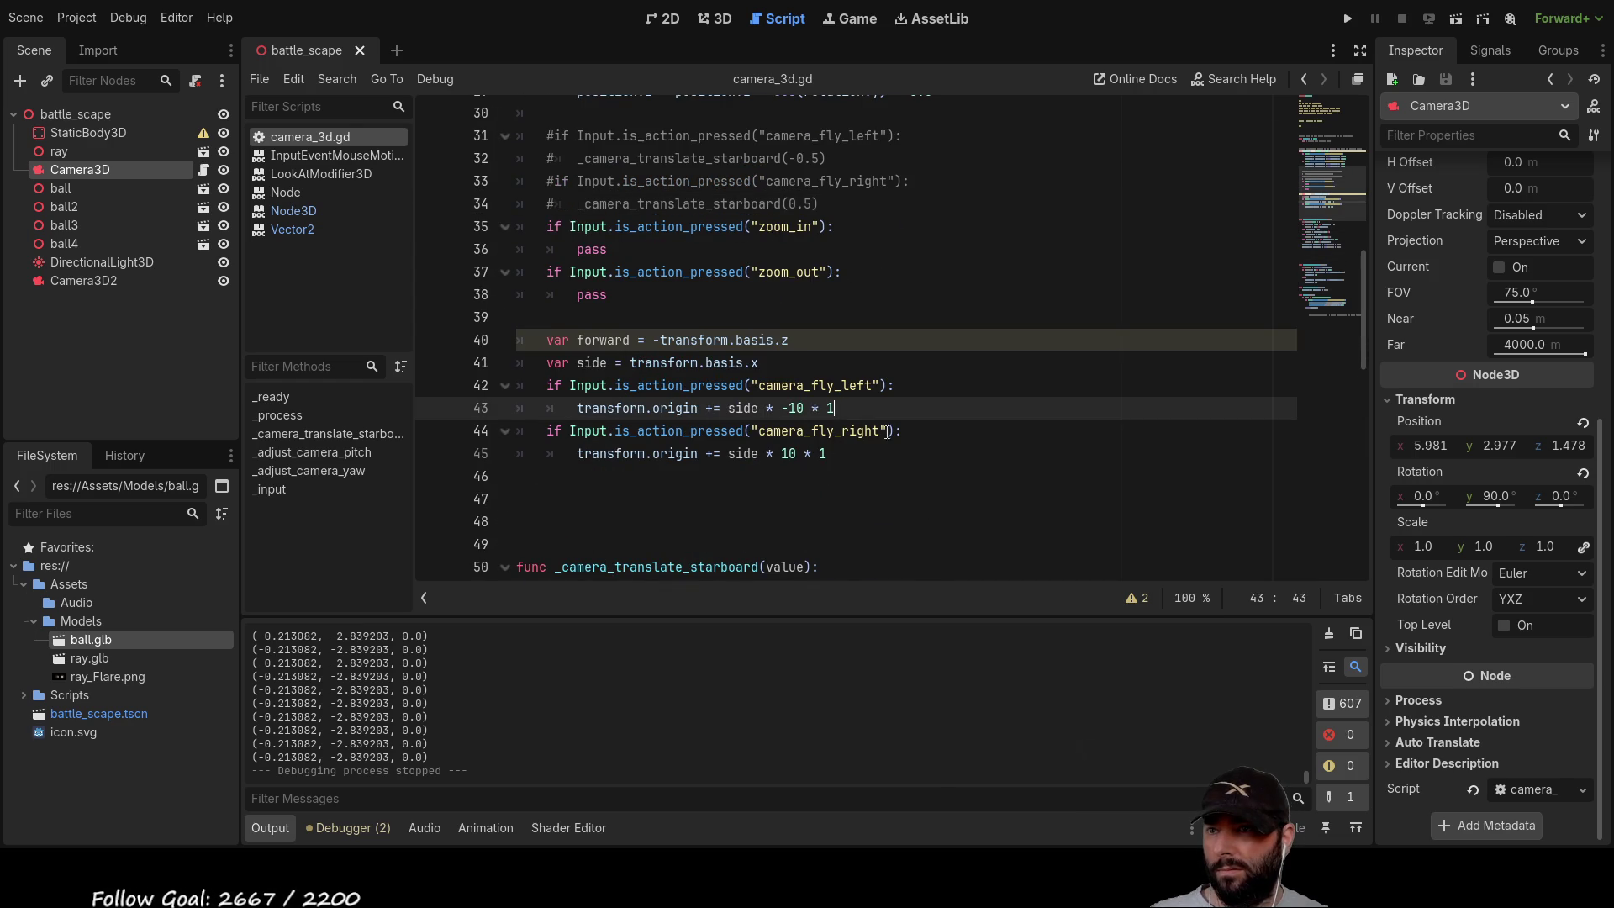
key(BackSpace)
text(0.1)
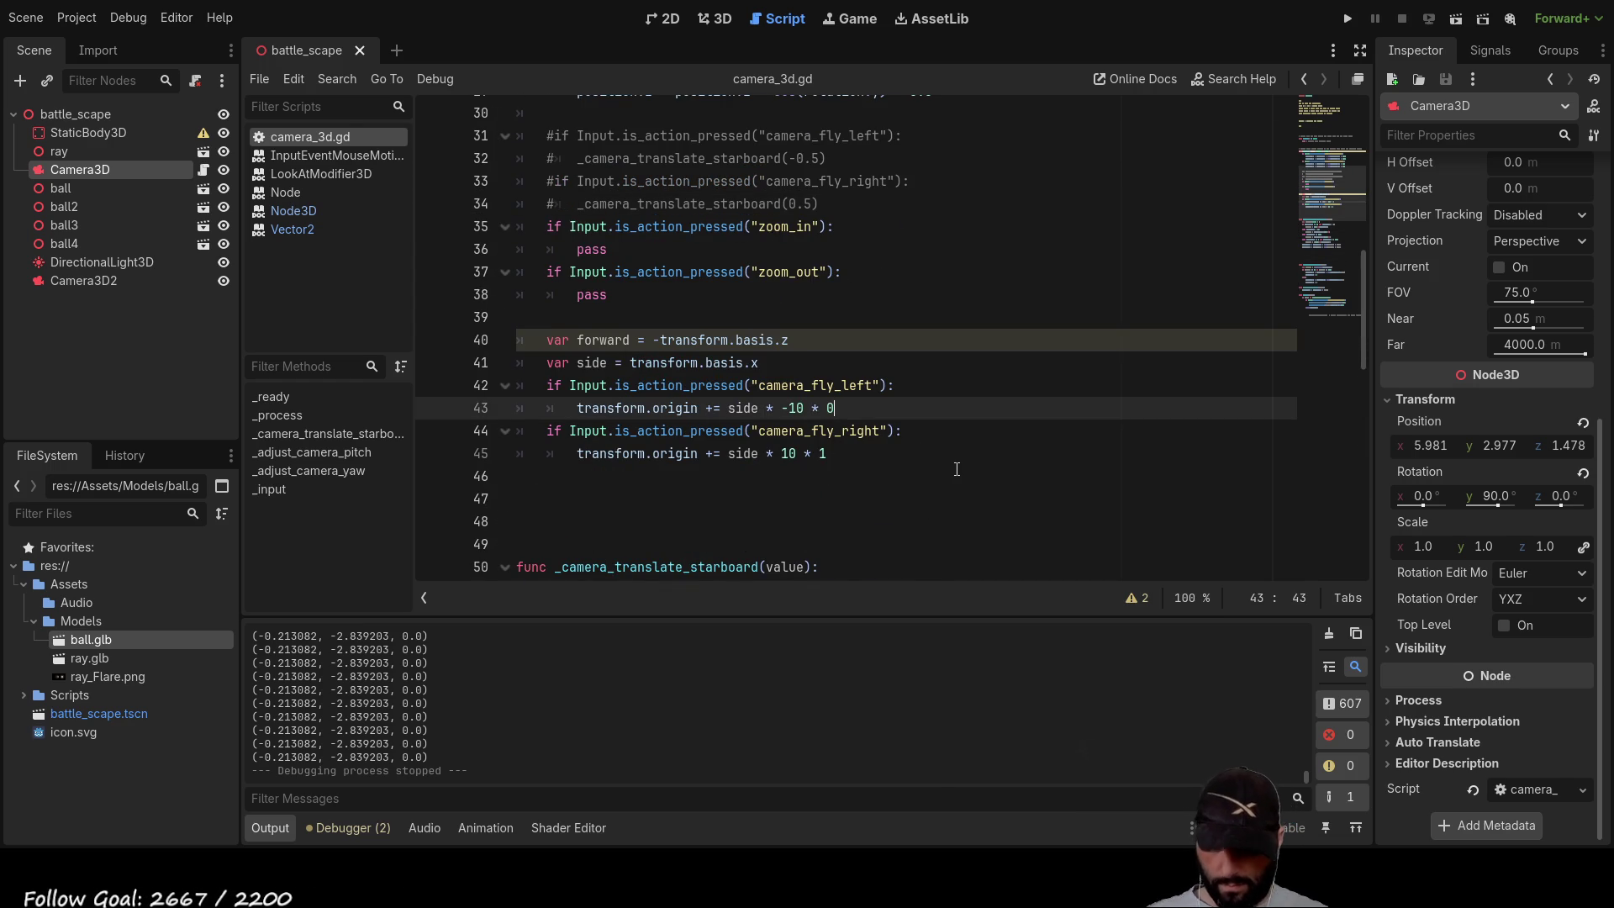
key(Down)
key(Down)
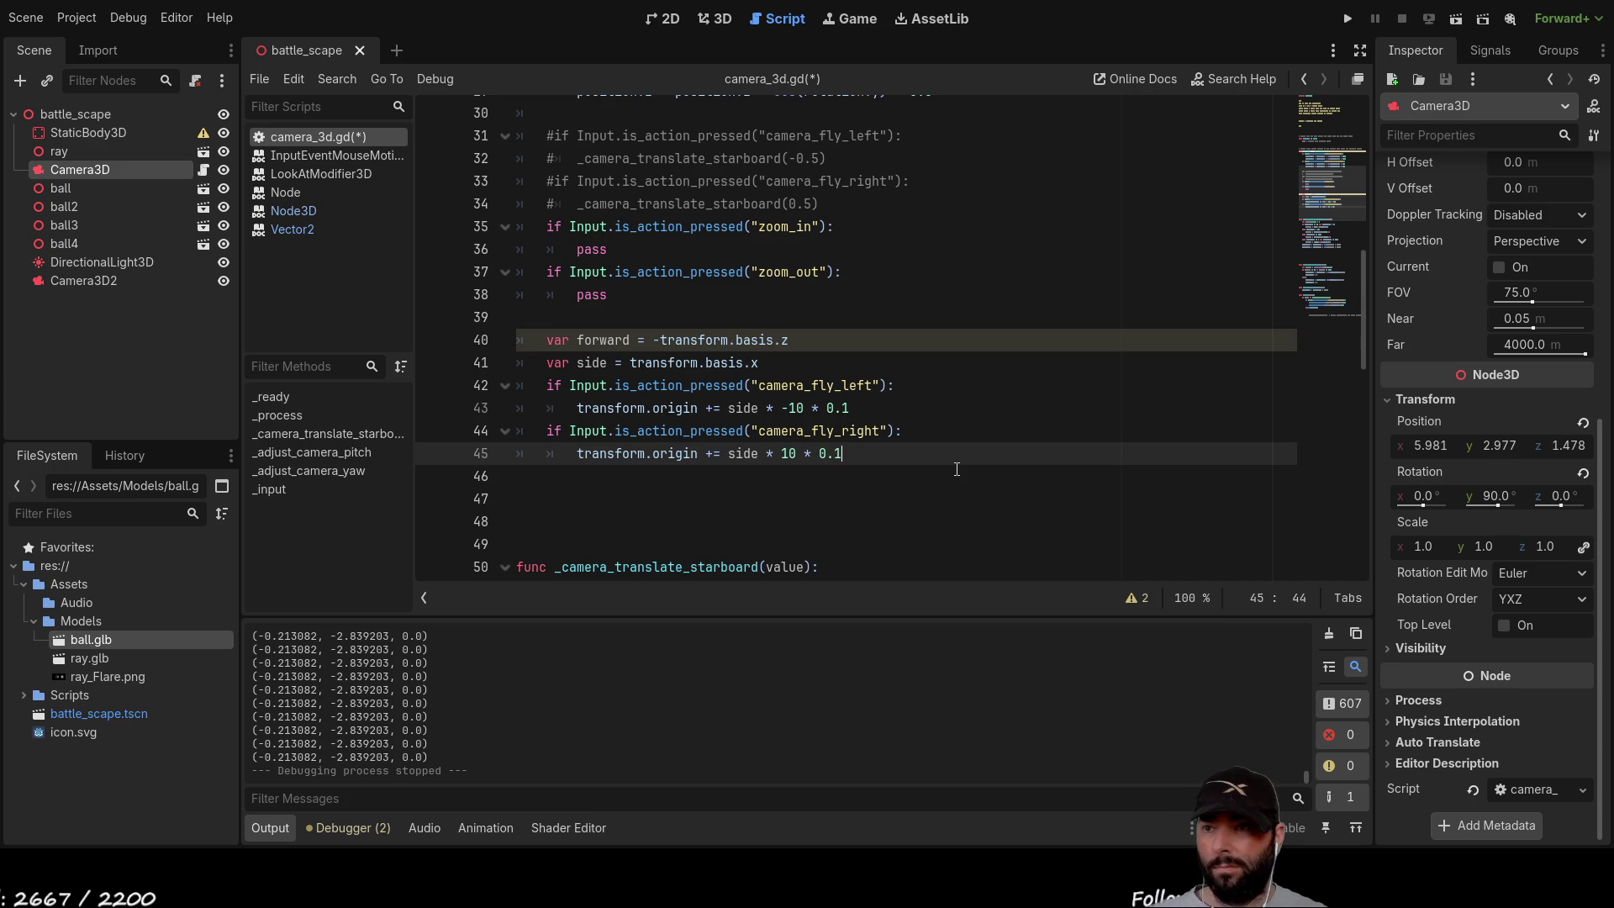
click(1346, 18)
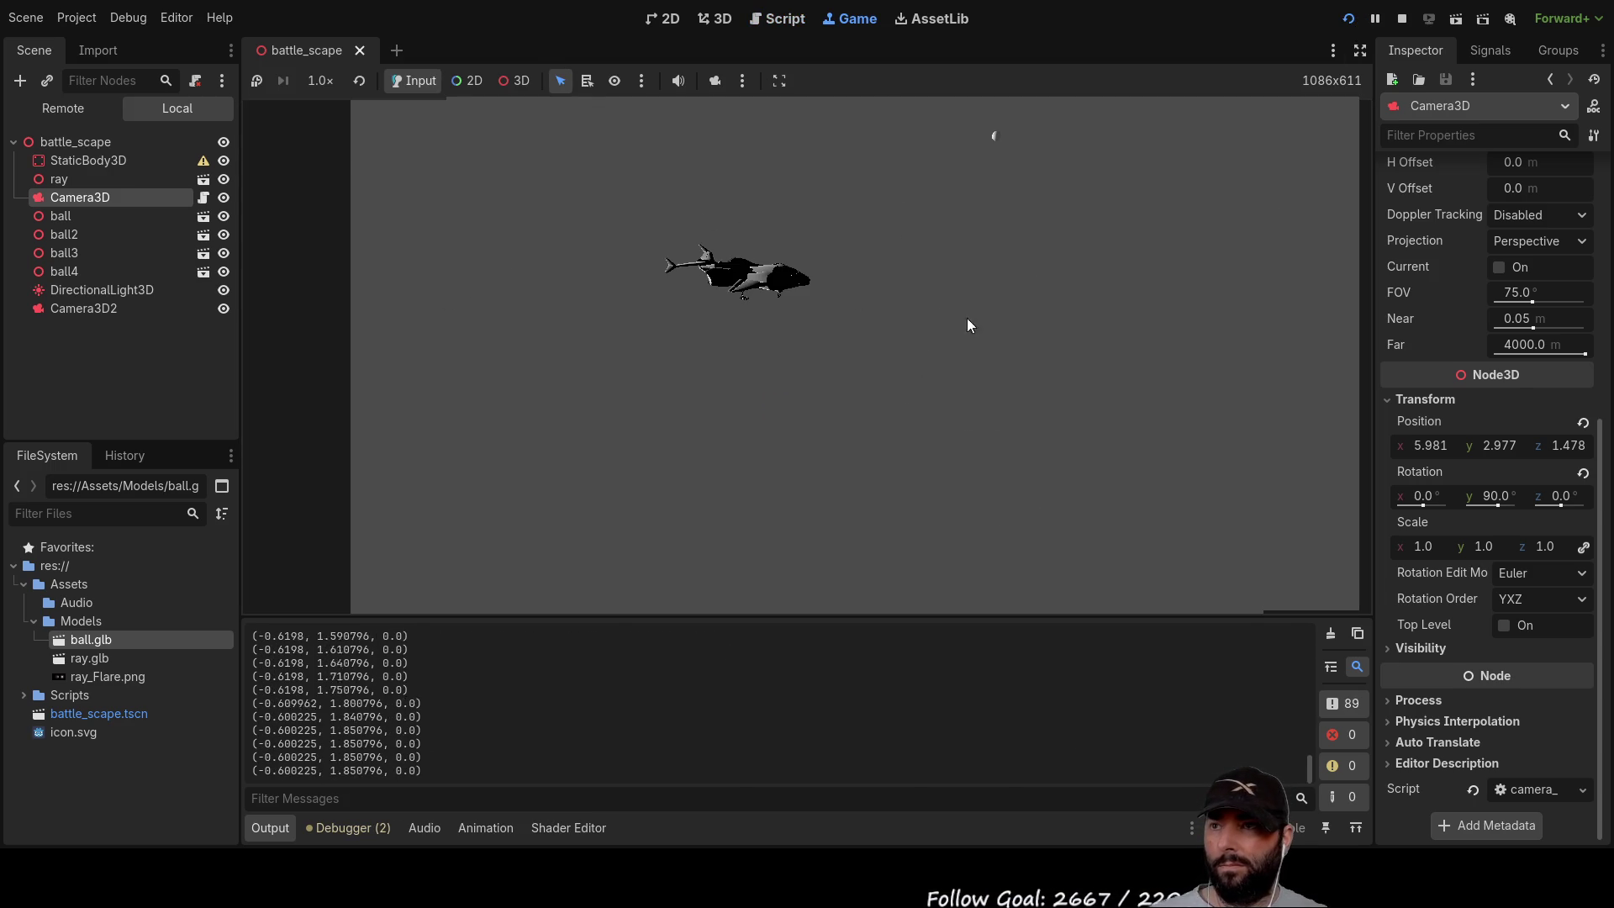
click(1401, 18)
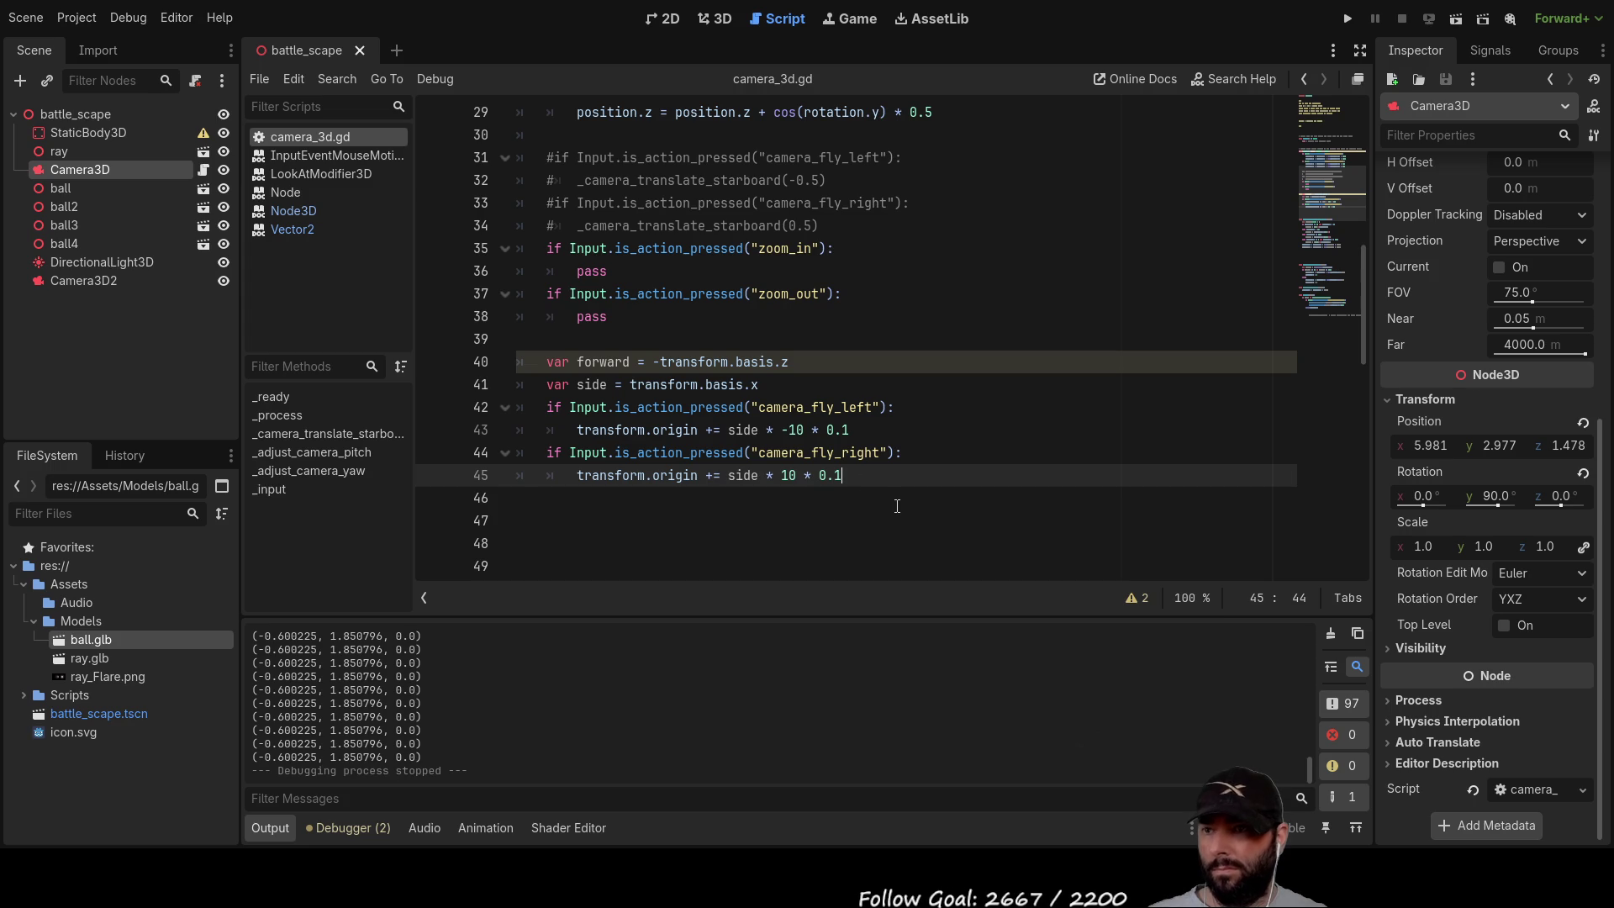
Step: Lower both sideways multipliers on lines 43 and 45 to 0.01 and relaunch the game
key(Left)
text(0)
key(Up)
key(Up)
text(0)
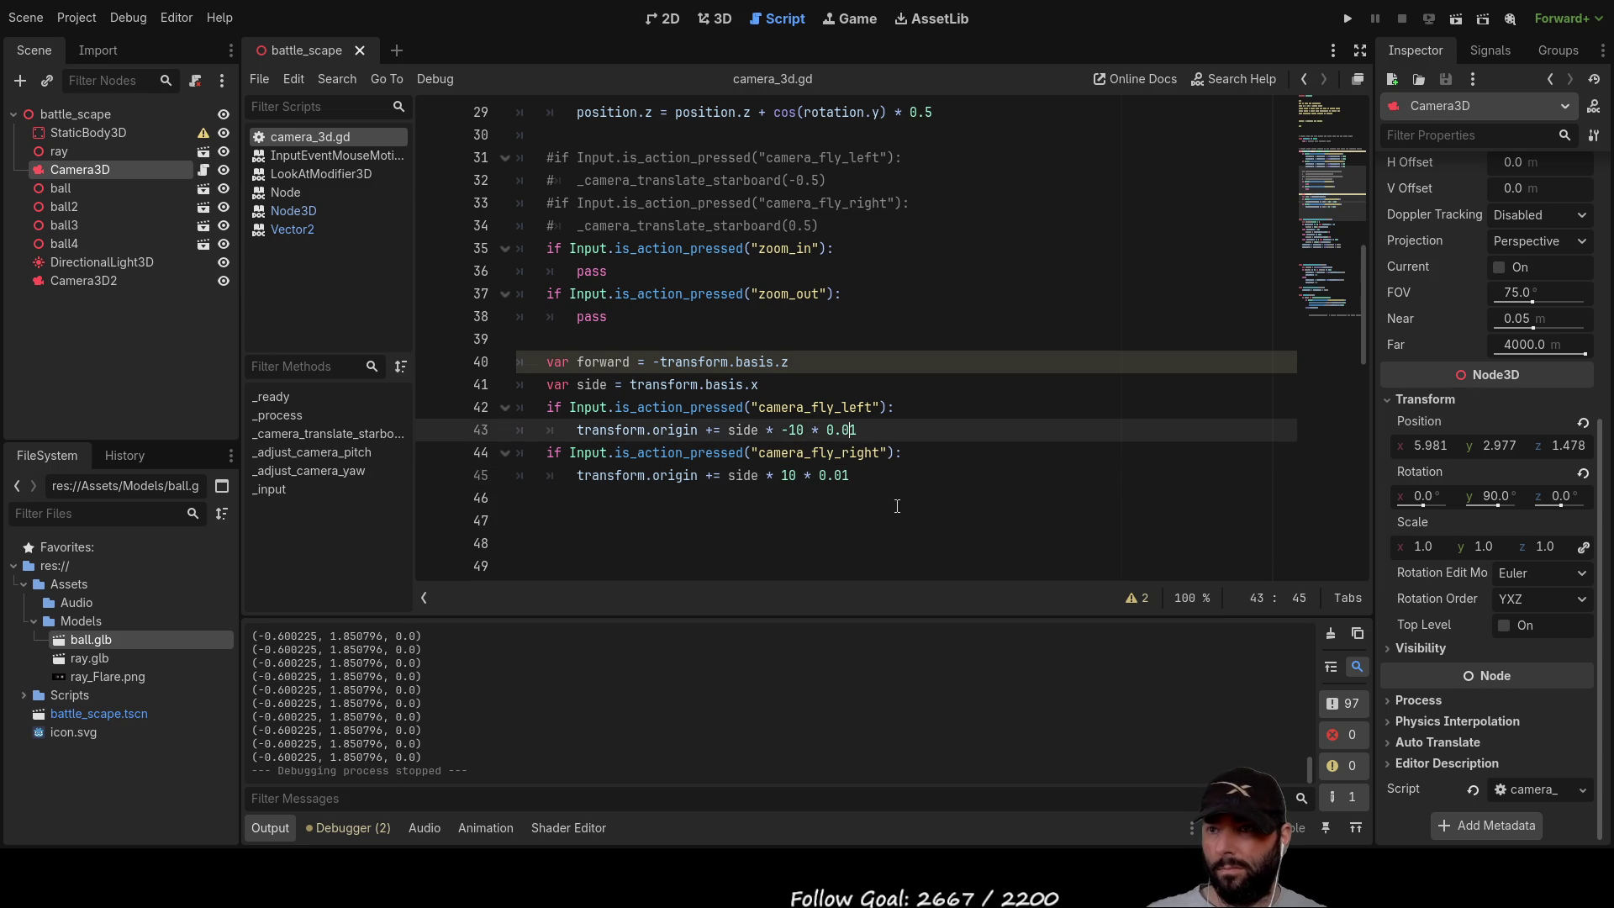
click(1353, 16)
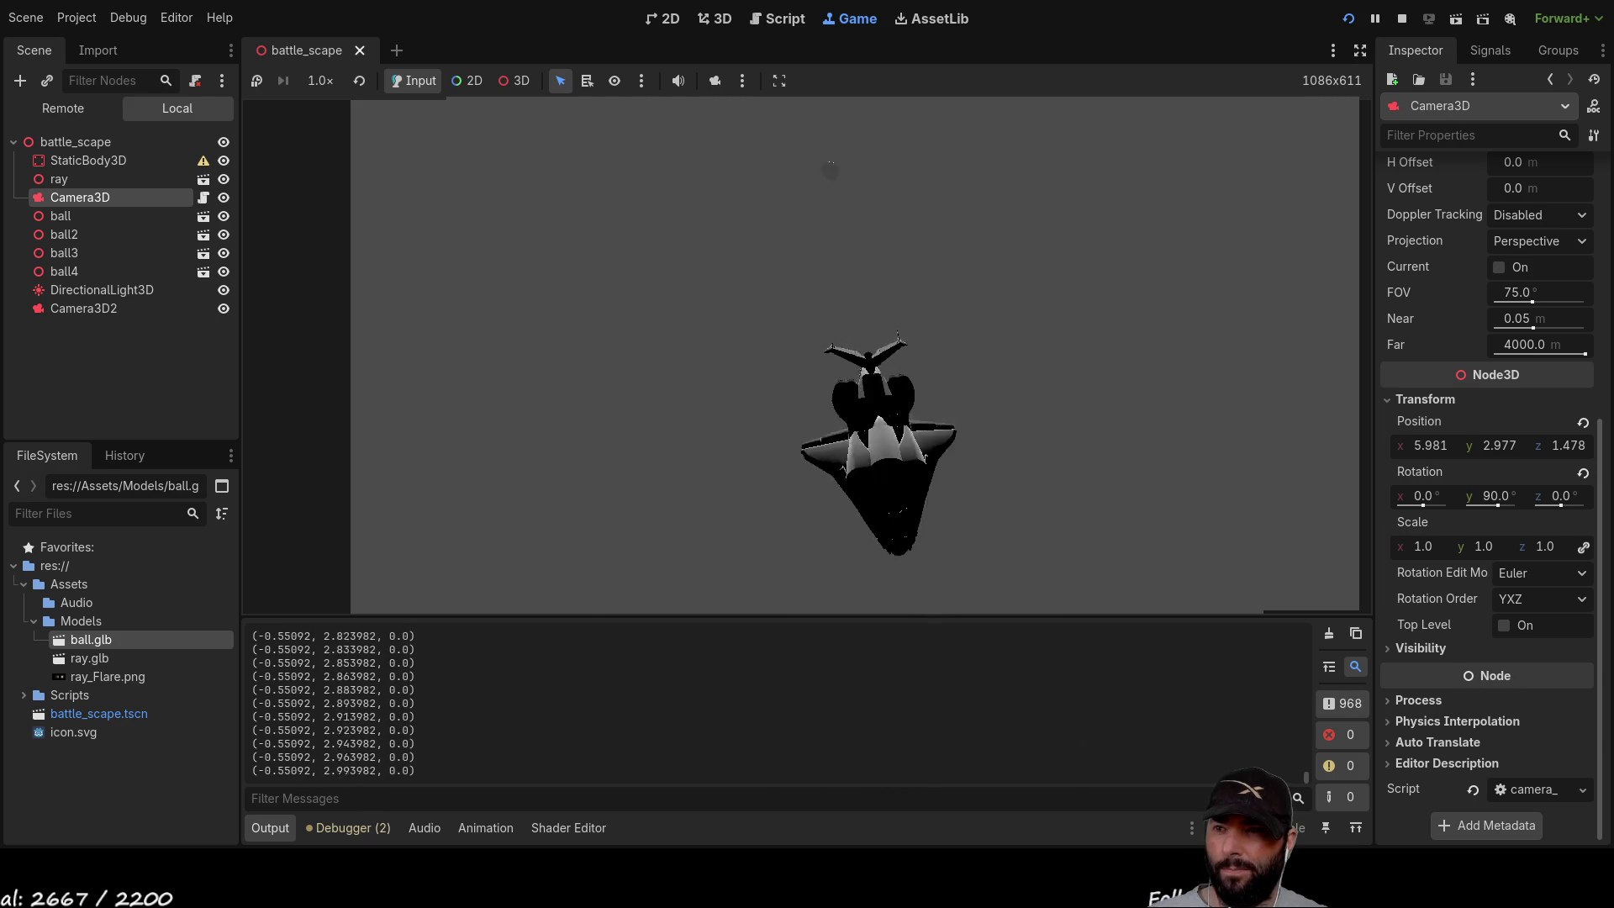
Step: Stop the game and open blank lines above the camera_fly_left check
key(F8)
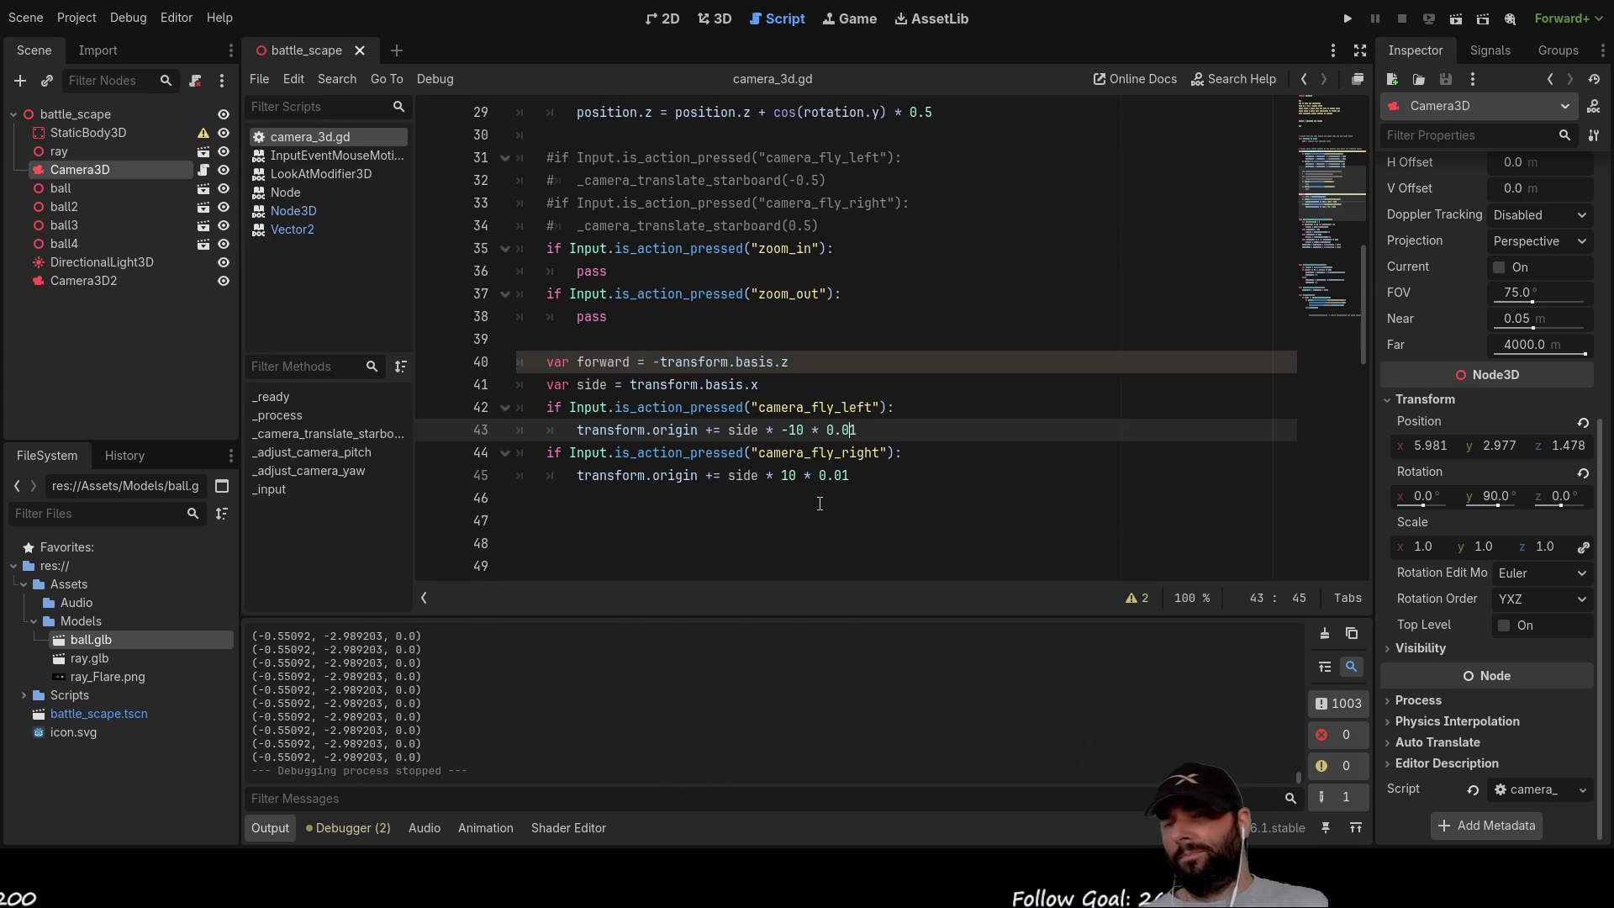
key(Down)
key(Down)
key(Up)
key(Up)
key(Up)
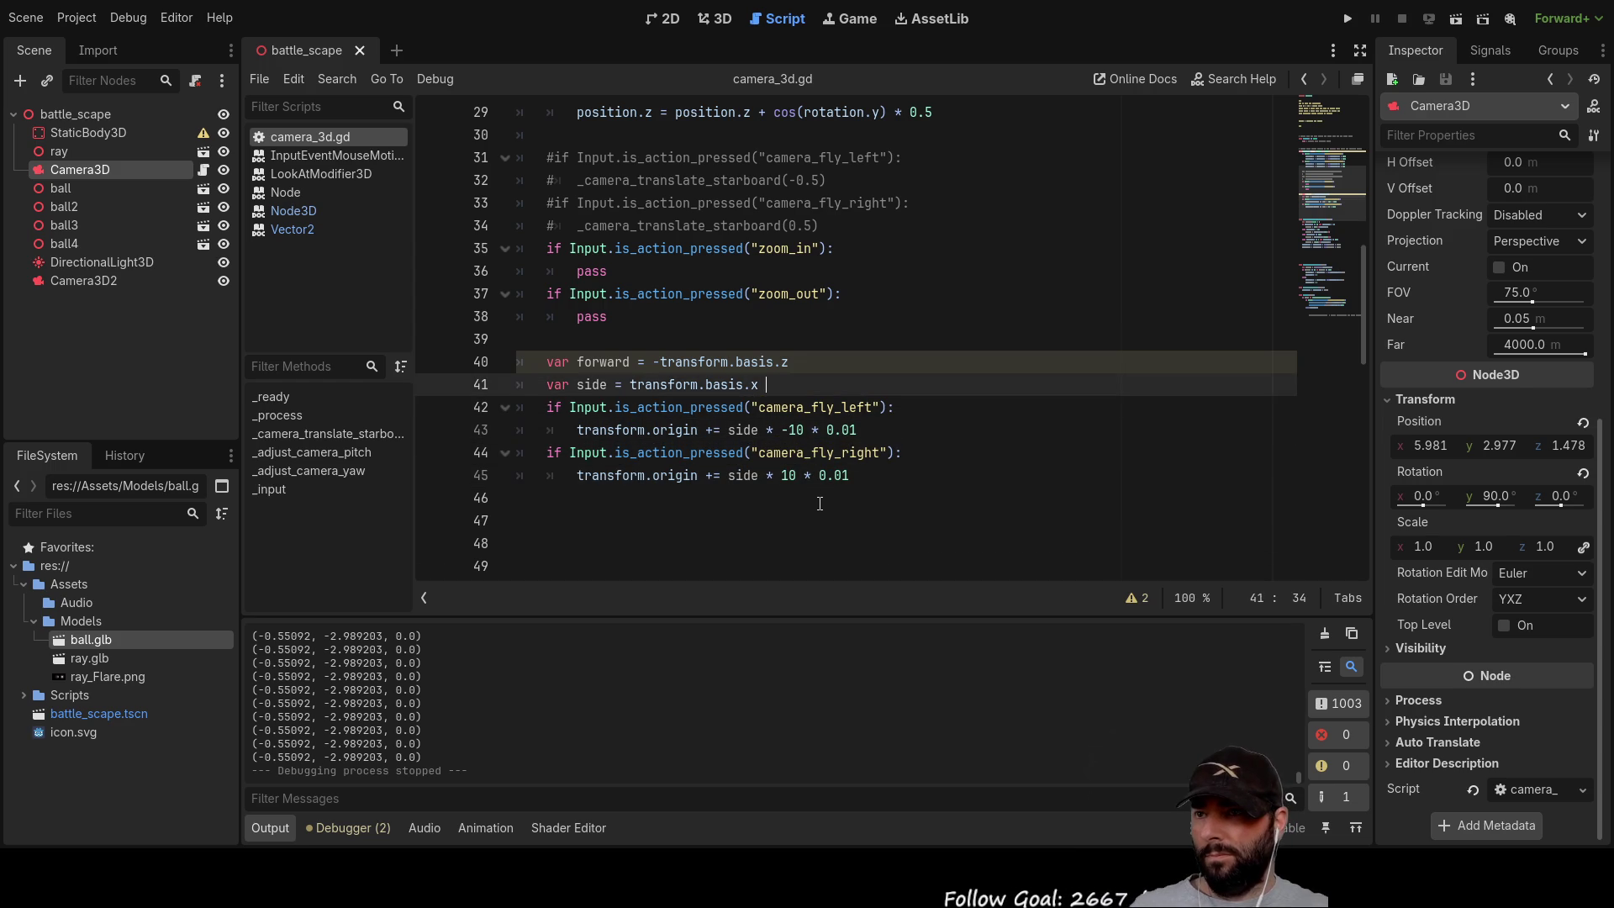
key(Down)
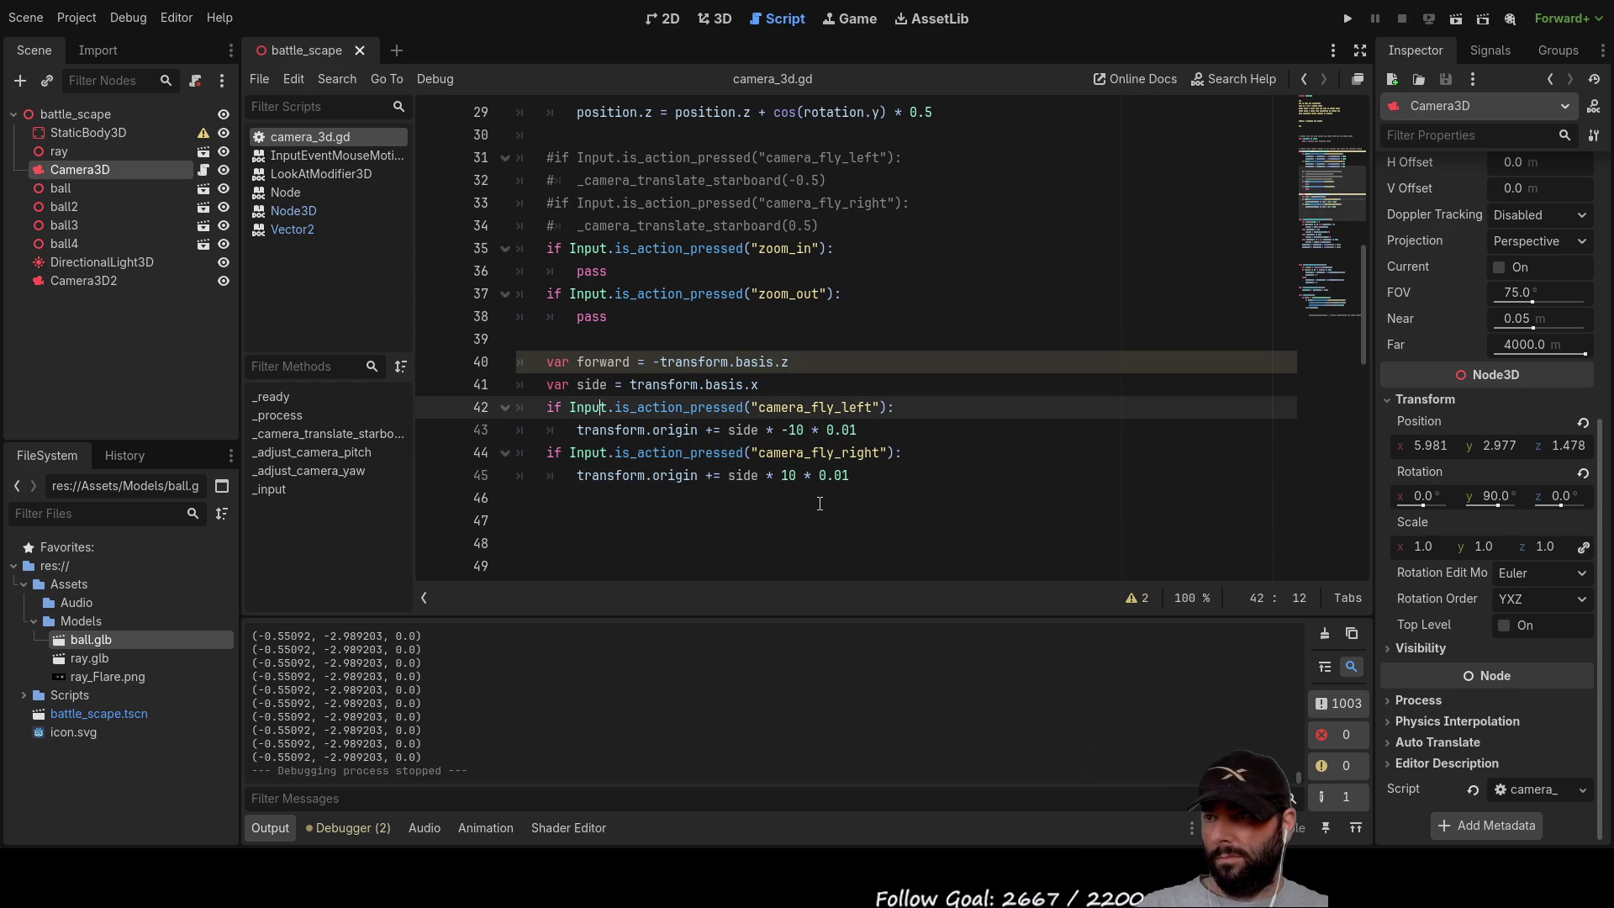
key(Return)
key(Return)
key(Return)
key(Up)
key(Up)
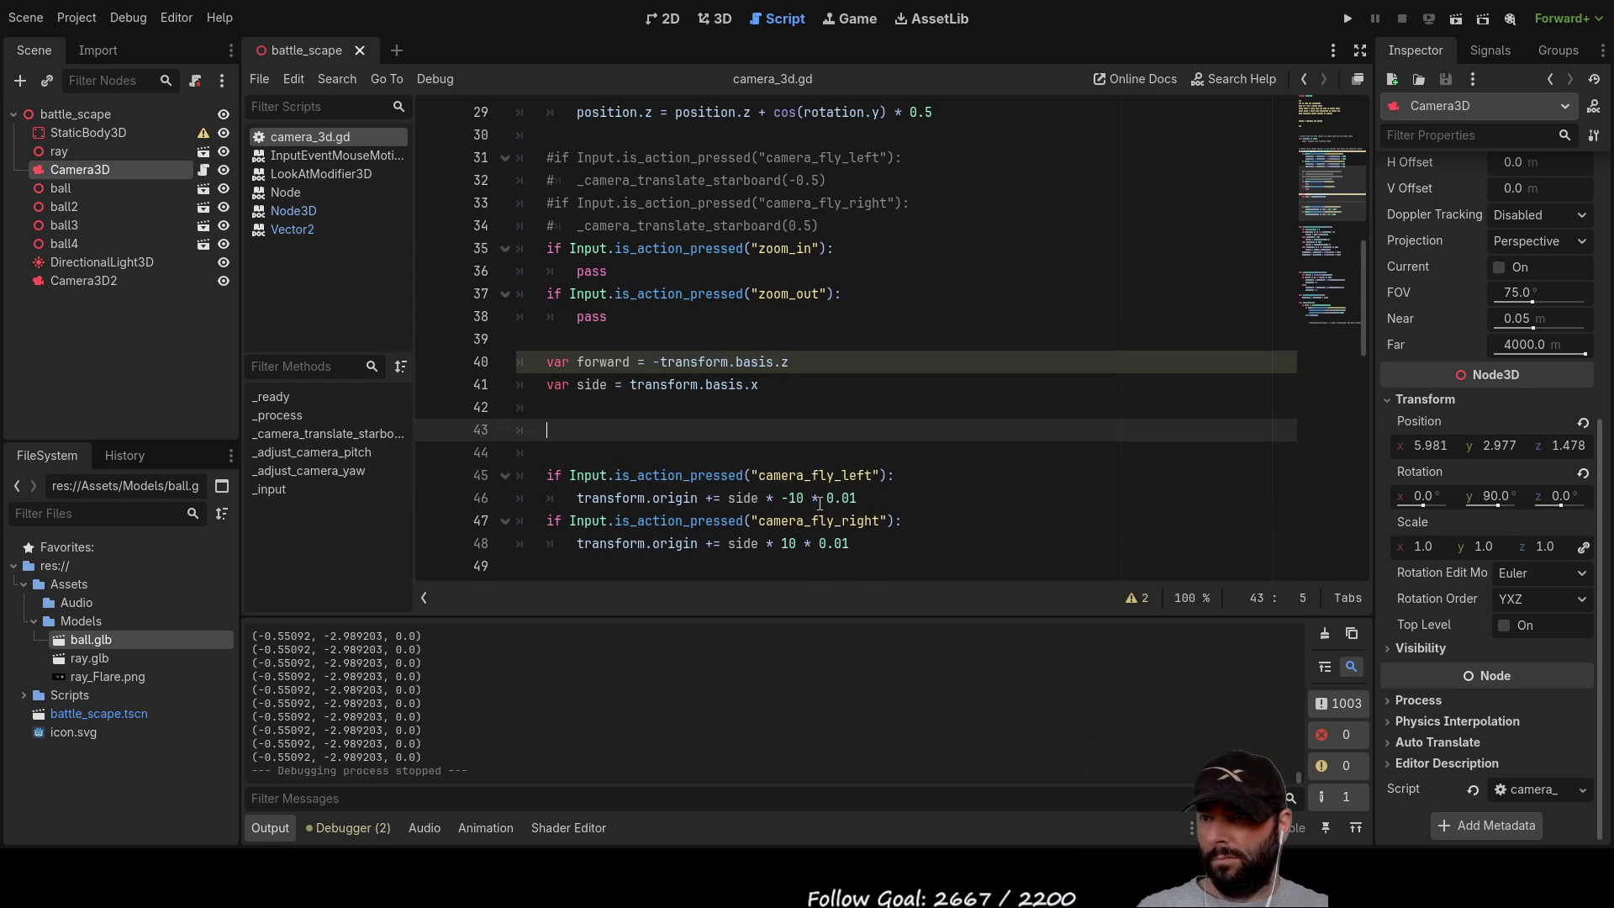
key(Down)
key(Down)
key(Down)
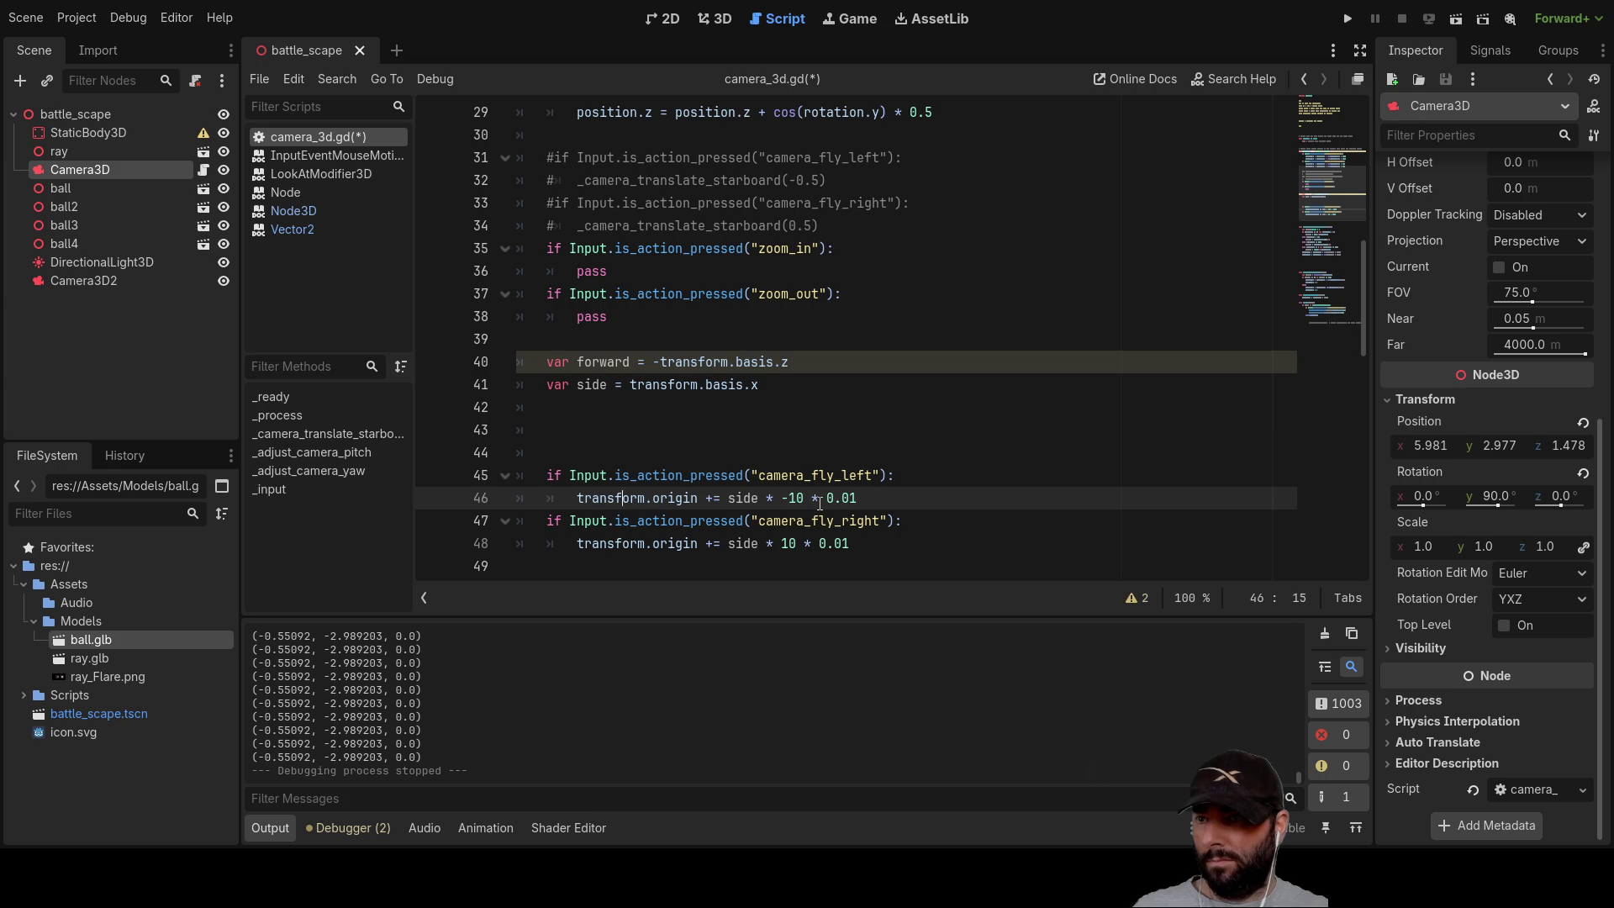
scroll(564, 521, down, 2)
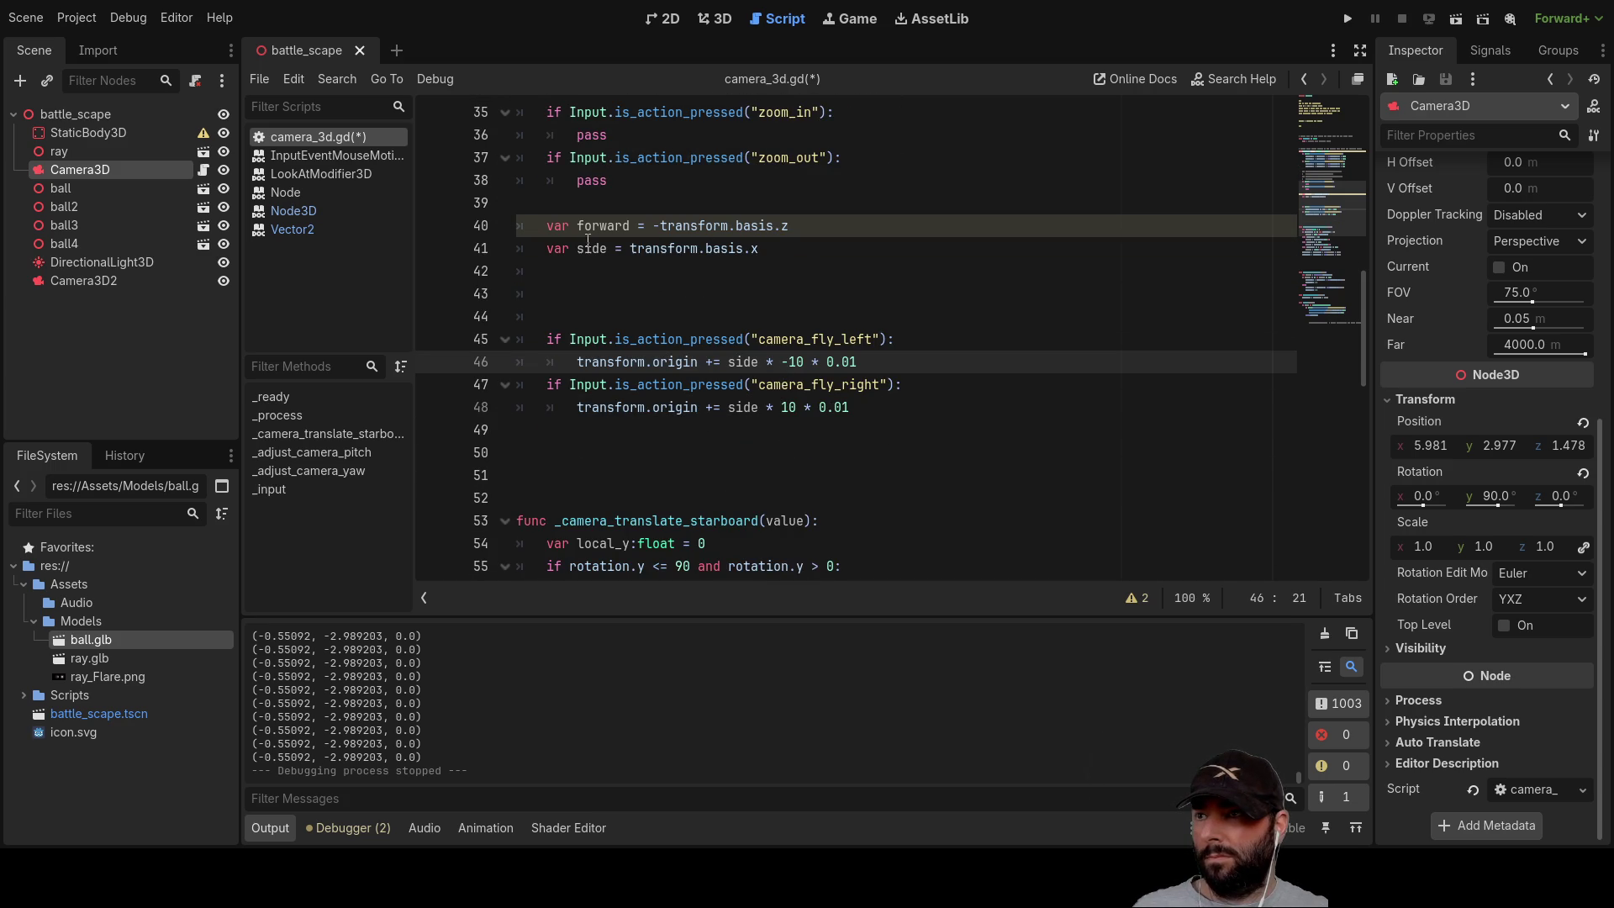
click(638, 315)
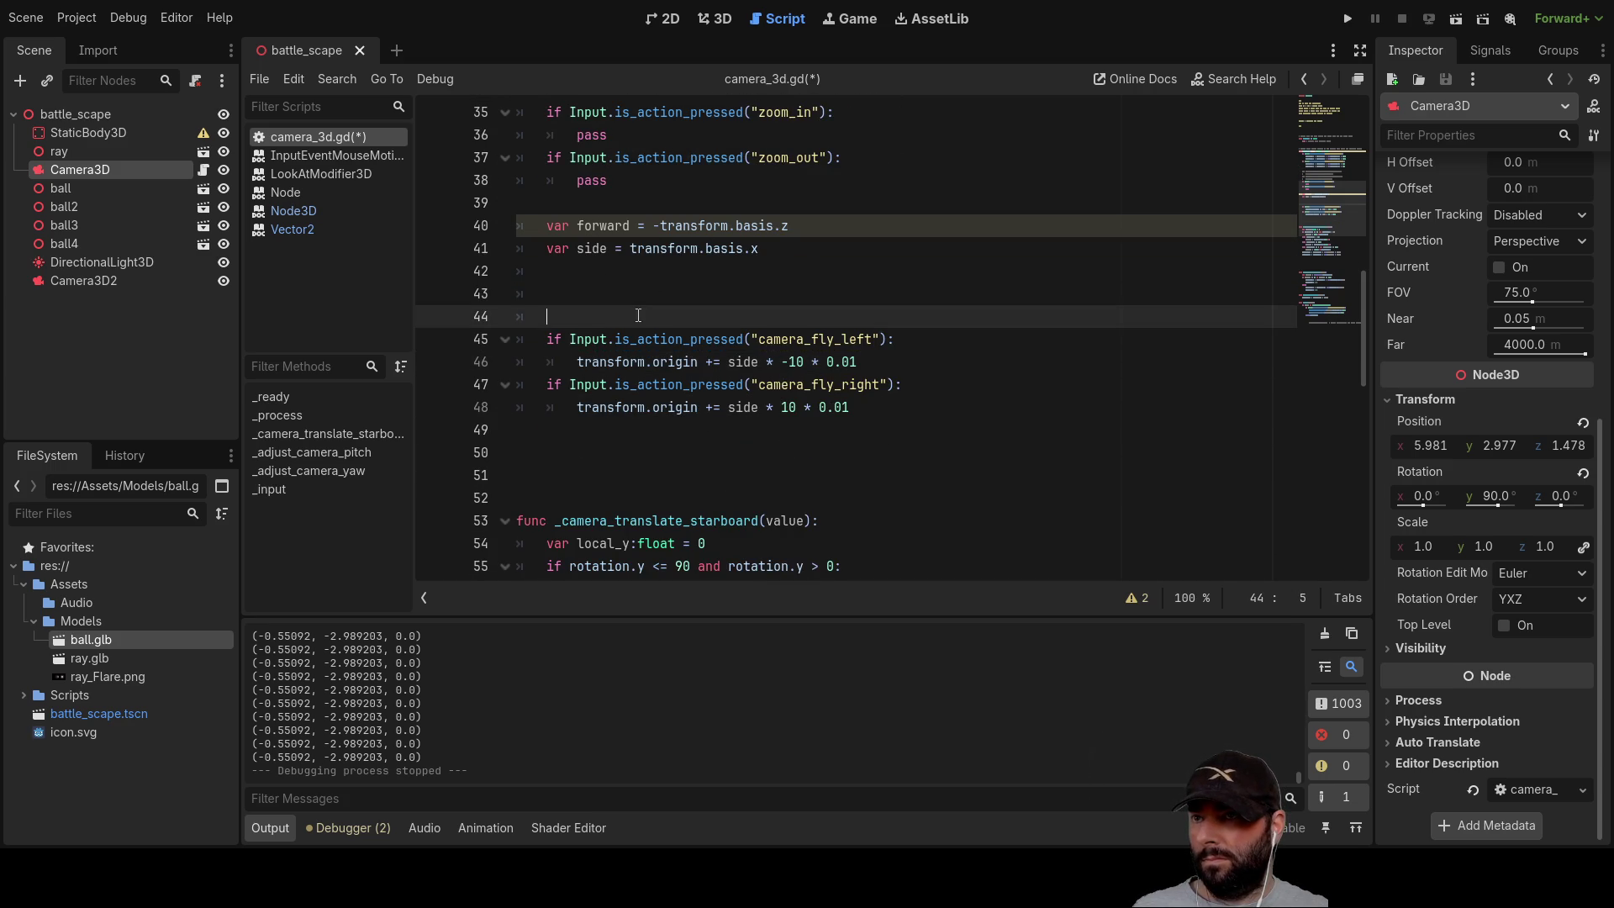
scroll(642, 335, up, 5)
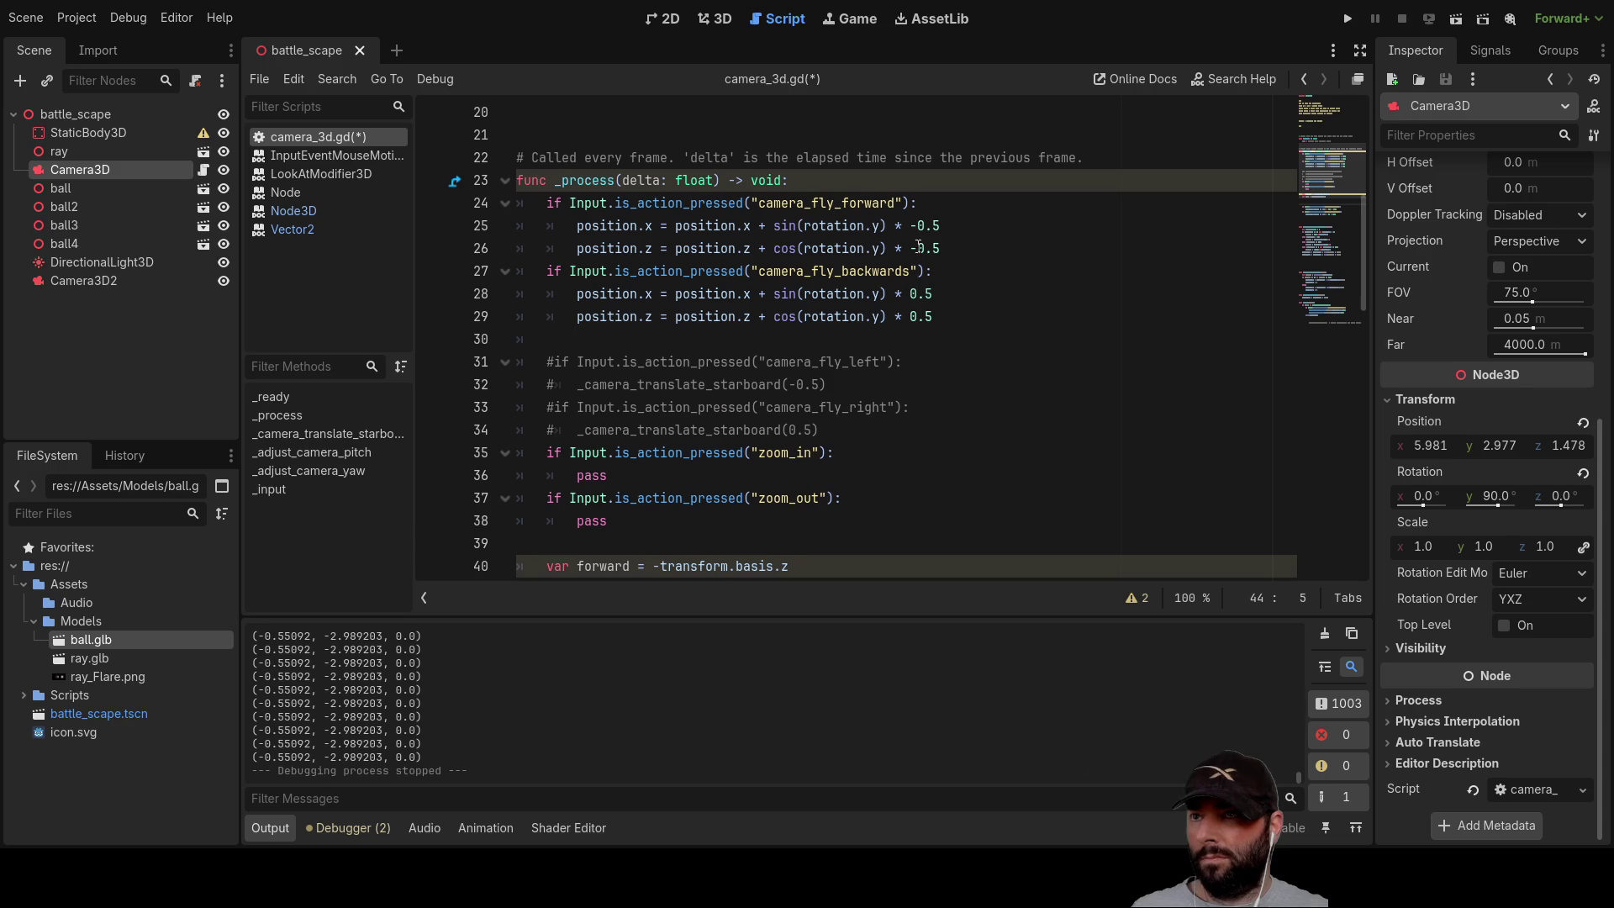
Step: Copy the camera_fly_forward check into the new lines and remove the duplicated check line
drag(547, 202, 904, 213)
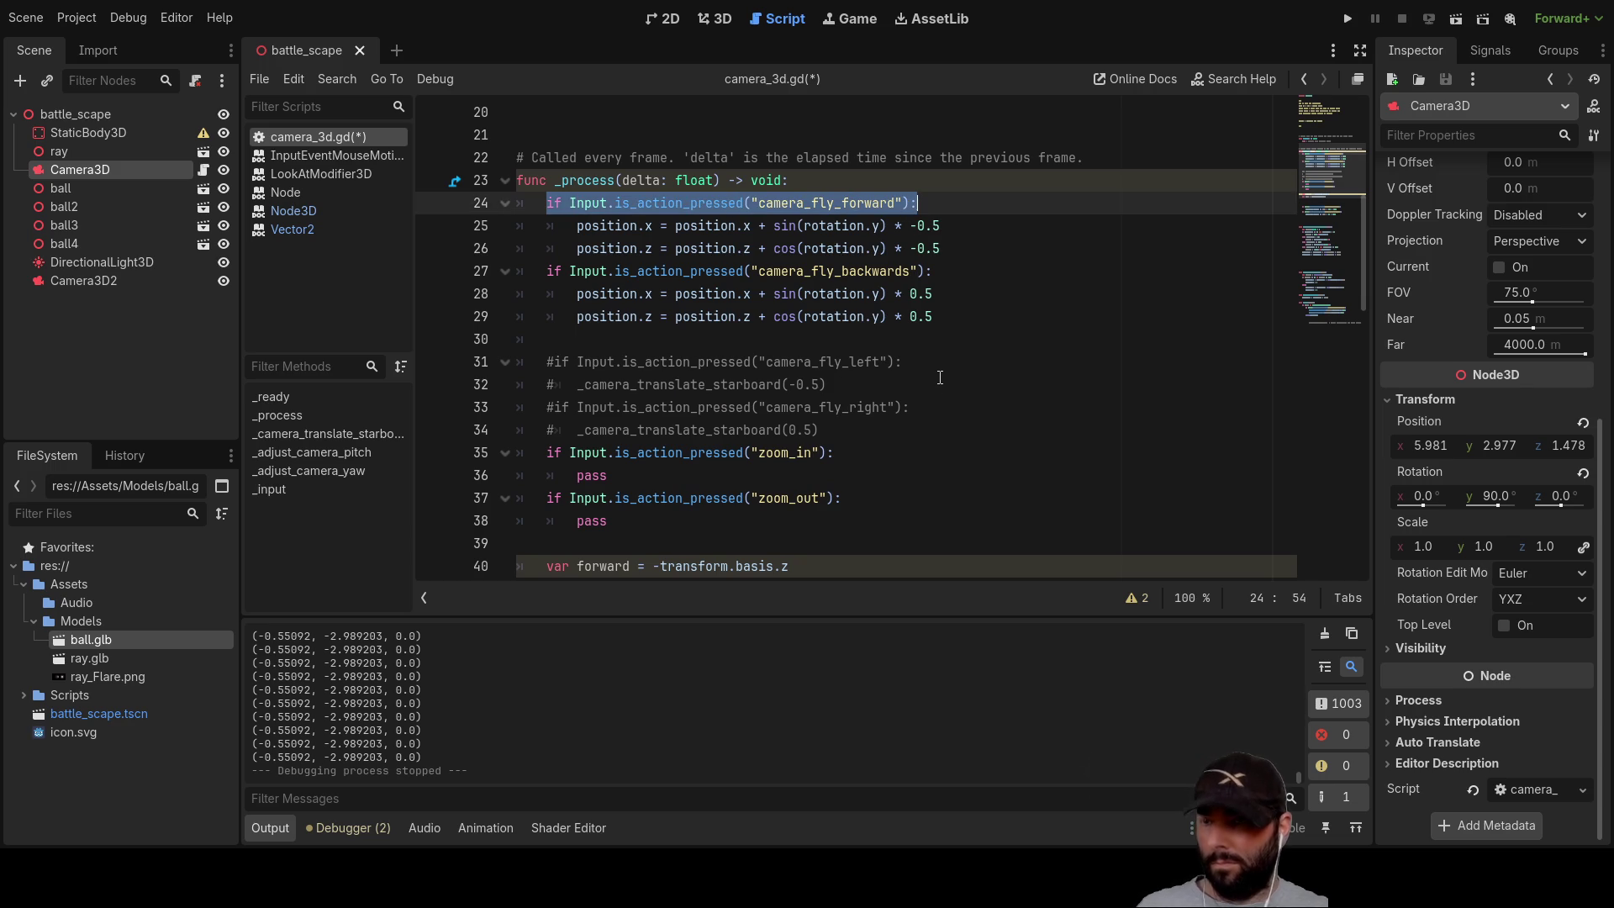
scroll(883, 371, down, 6)
click(559, 230)
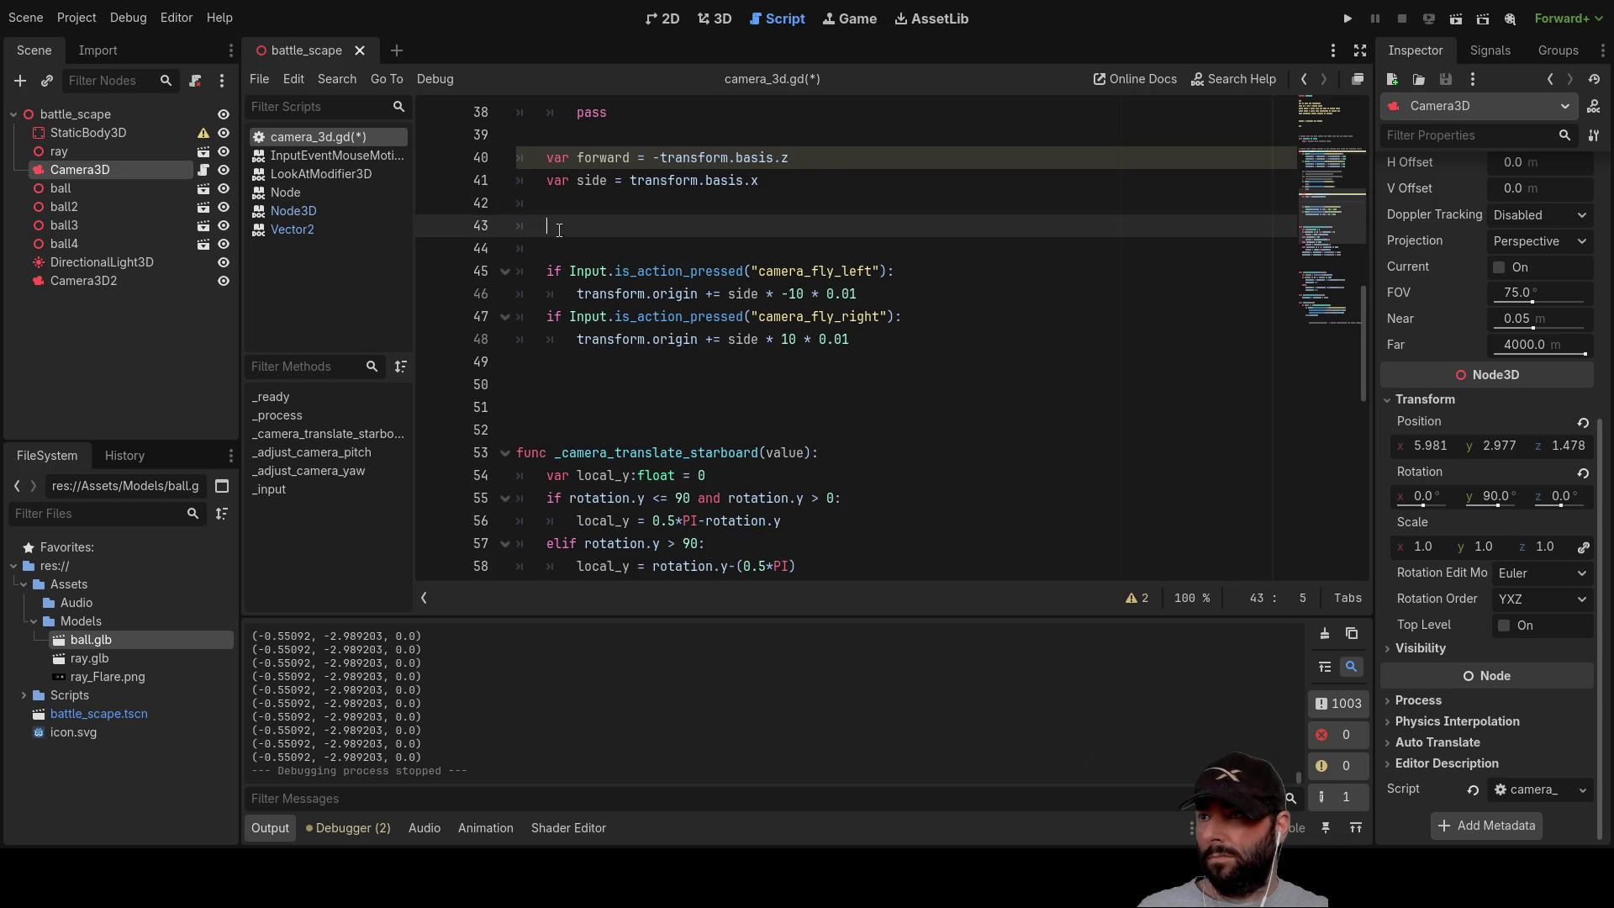
scroll(762, 325, up, 1)
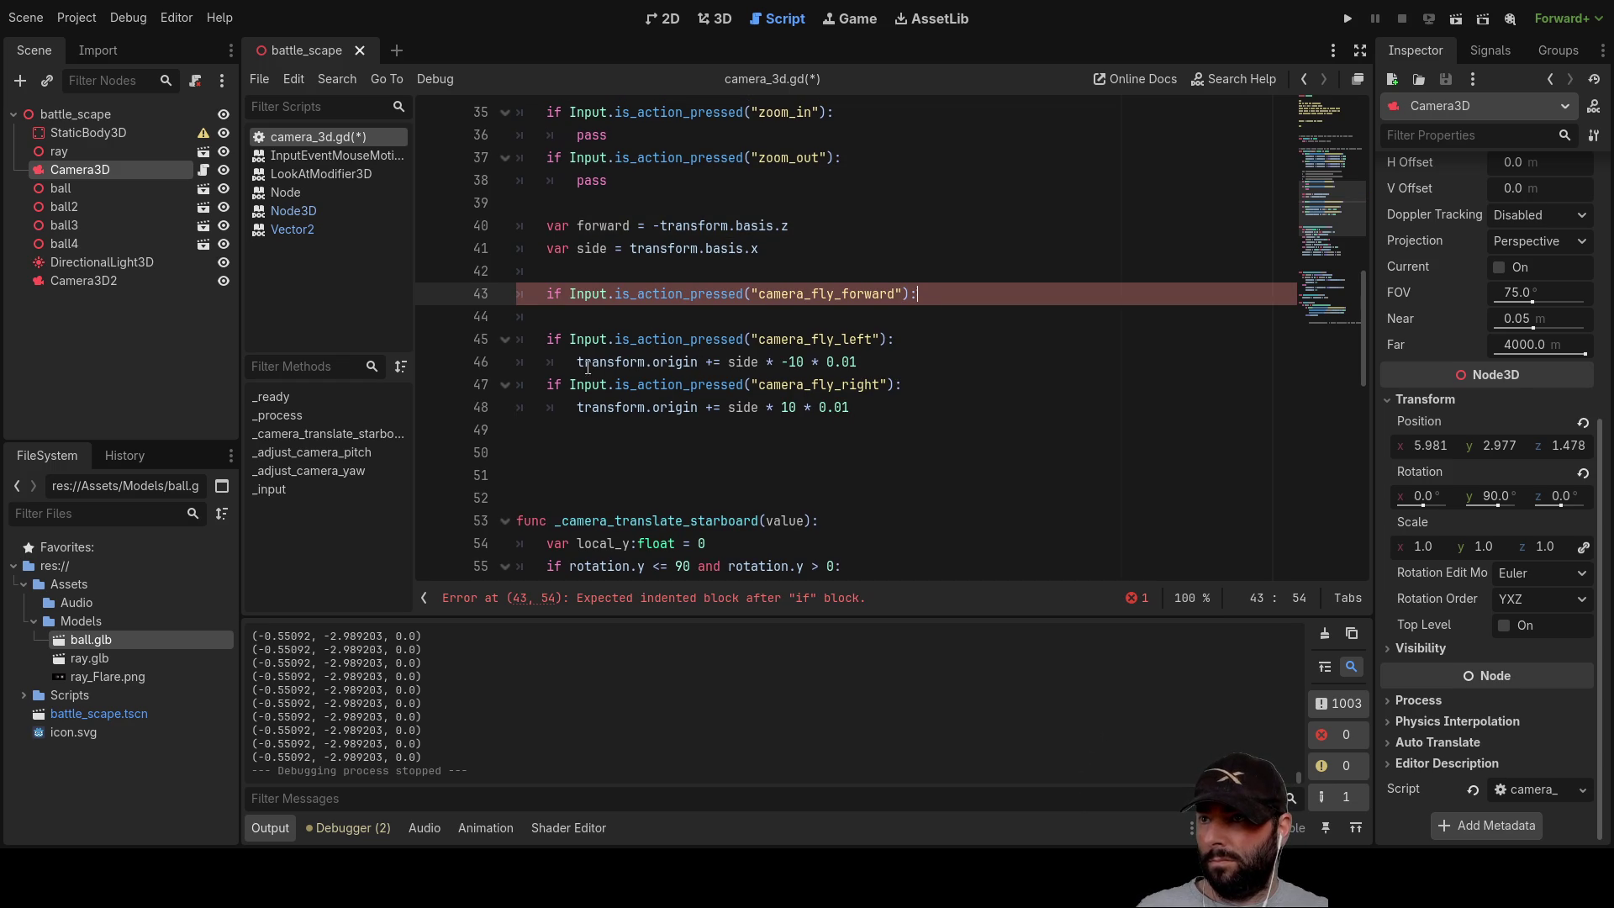
drag(578, 362, 699, 362)
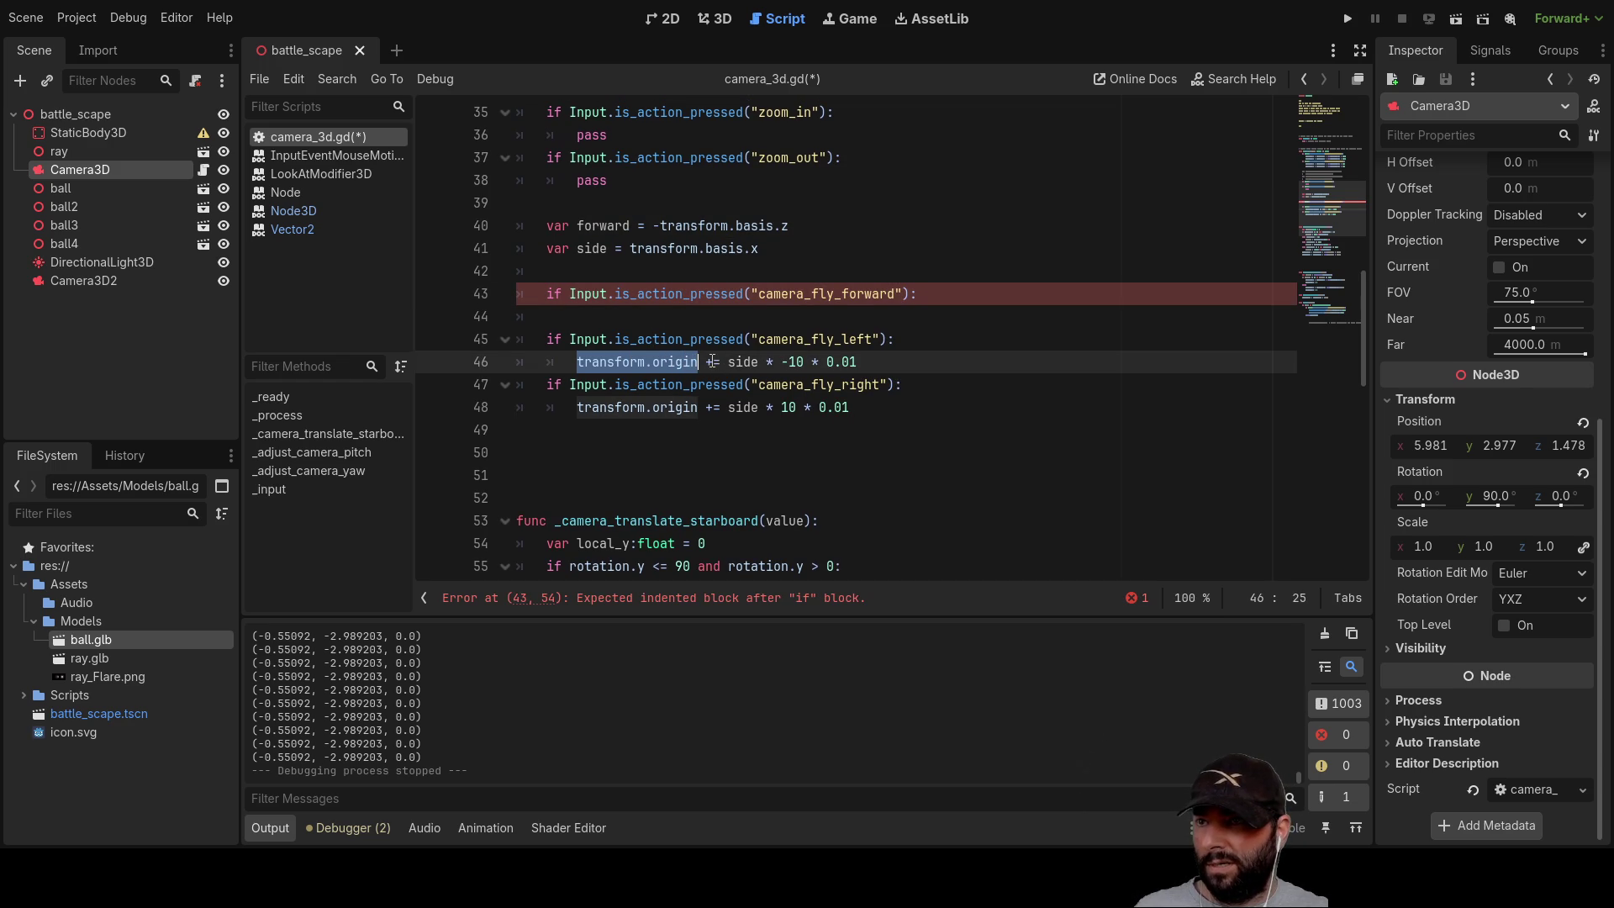
click(709, 361)
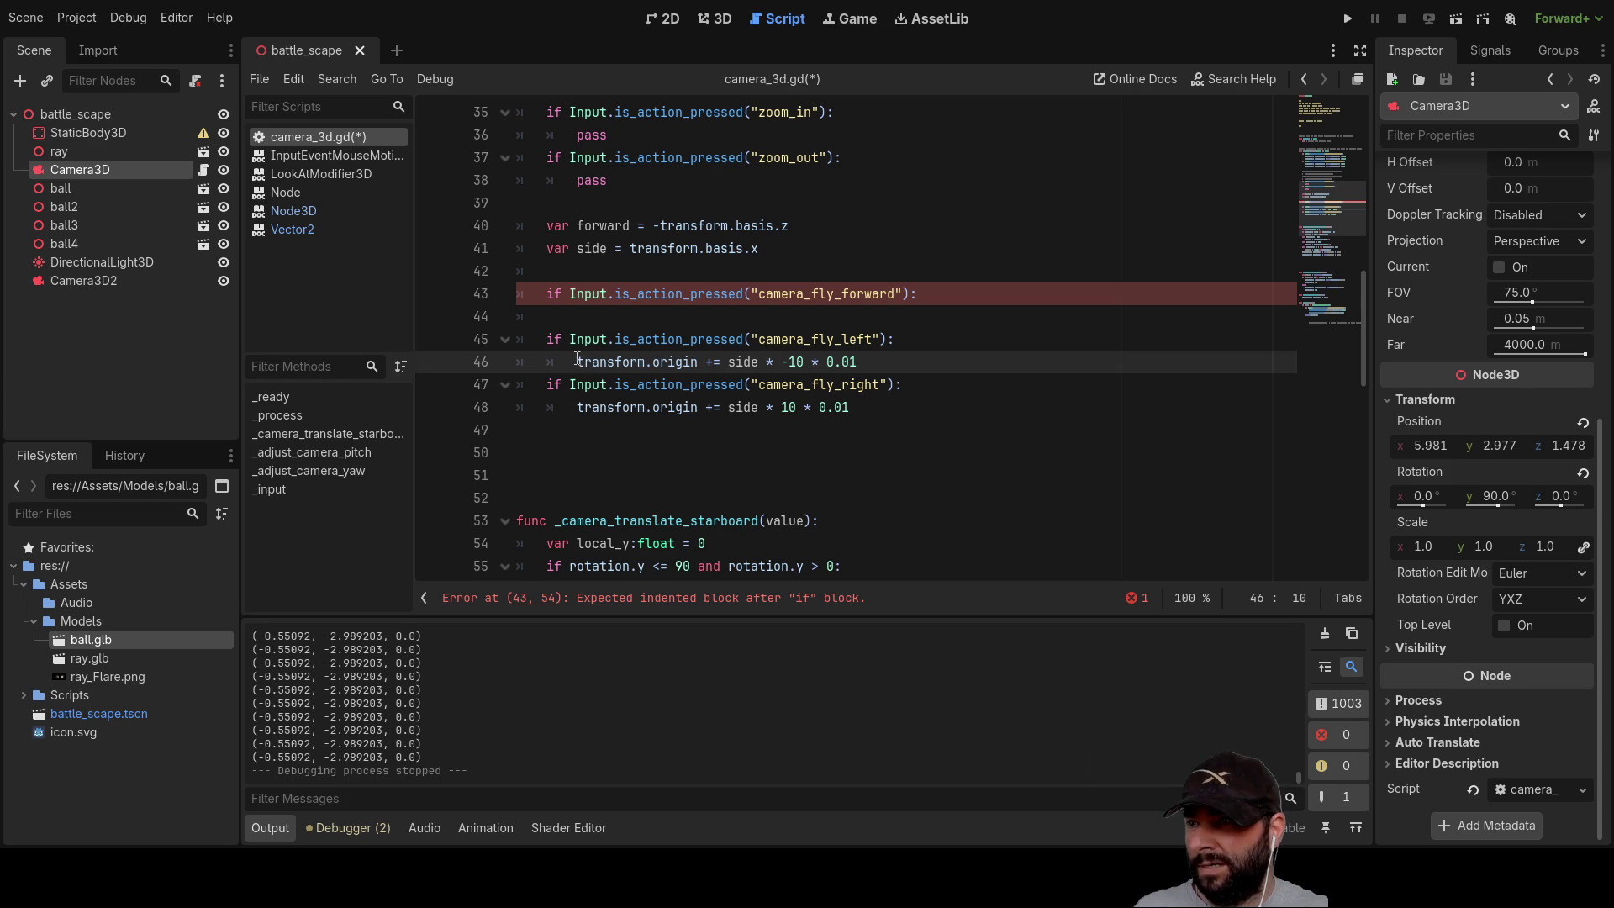
drag(693, 361, 699, 363)
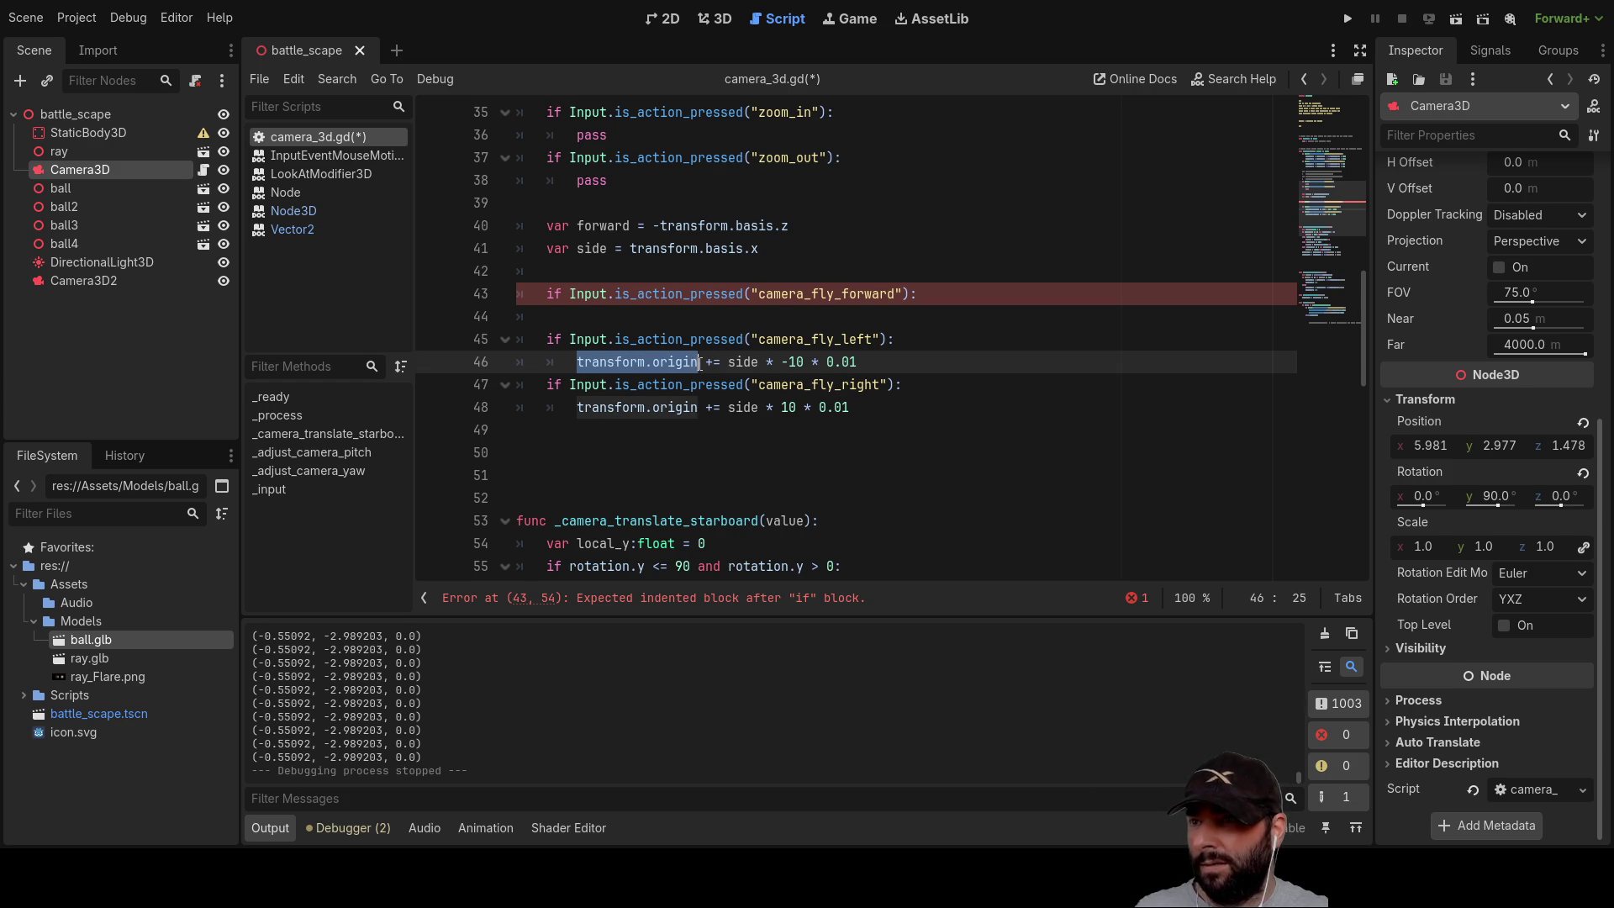
click(588, 318)
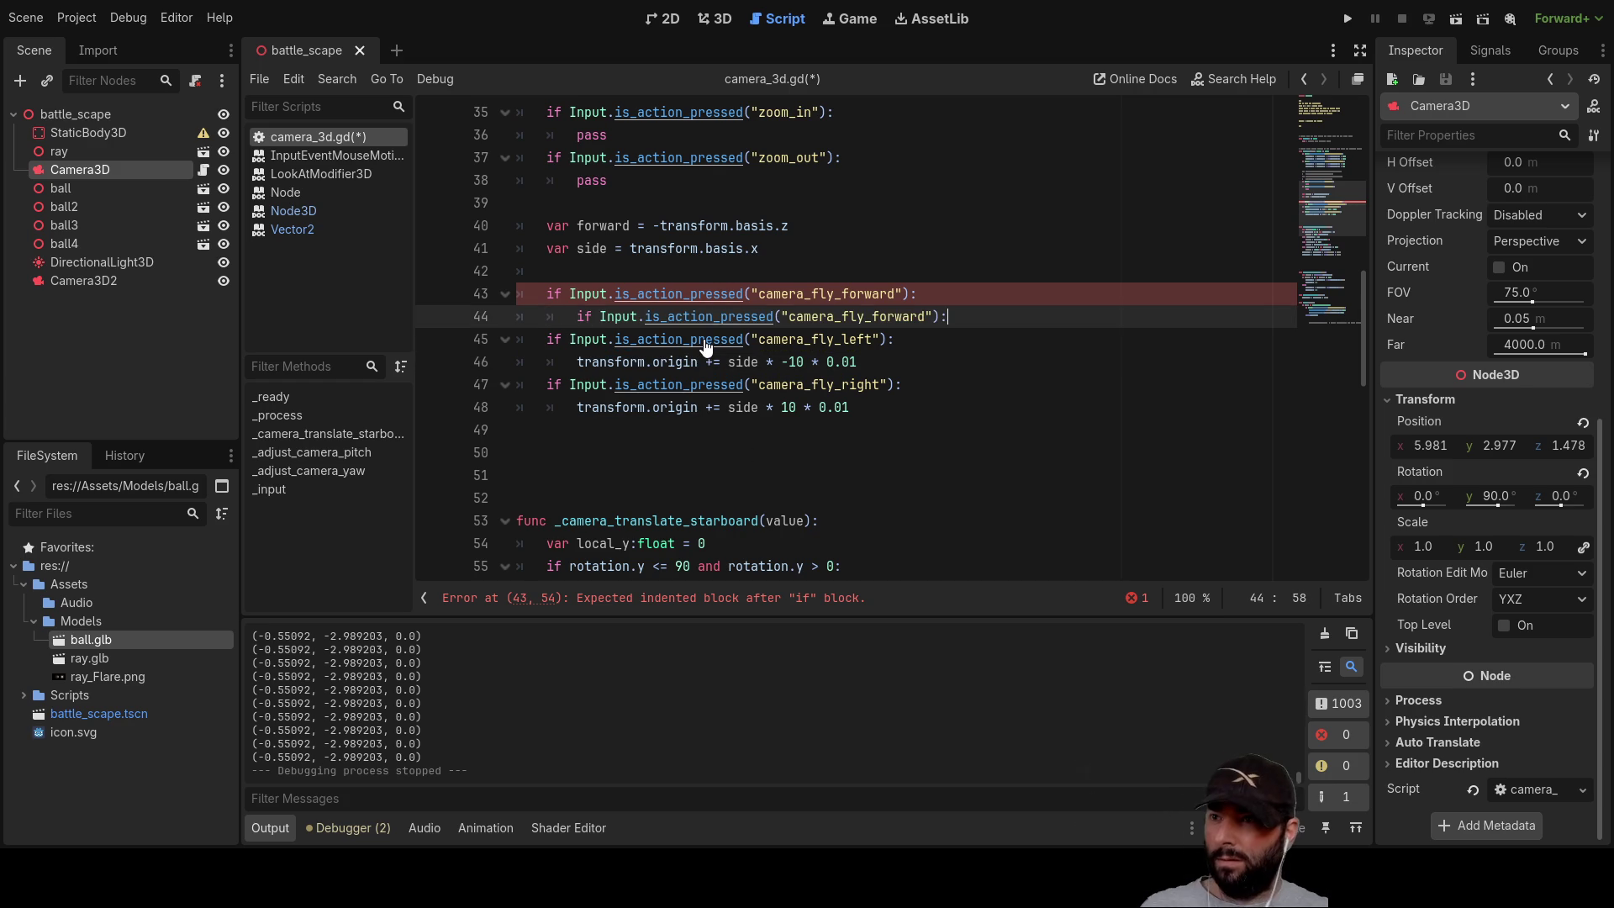
triple_click(822, 317)
key(BackSpace)
Step: Add a 'transform.origin +' forward movement line under the camera_fly_forward check
click(575, 362)
drag(575, 362, 704, 364)
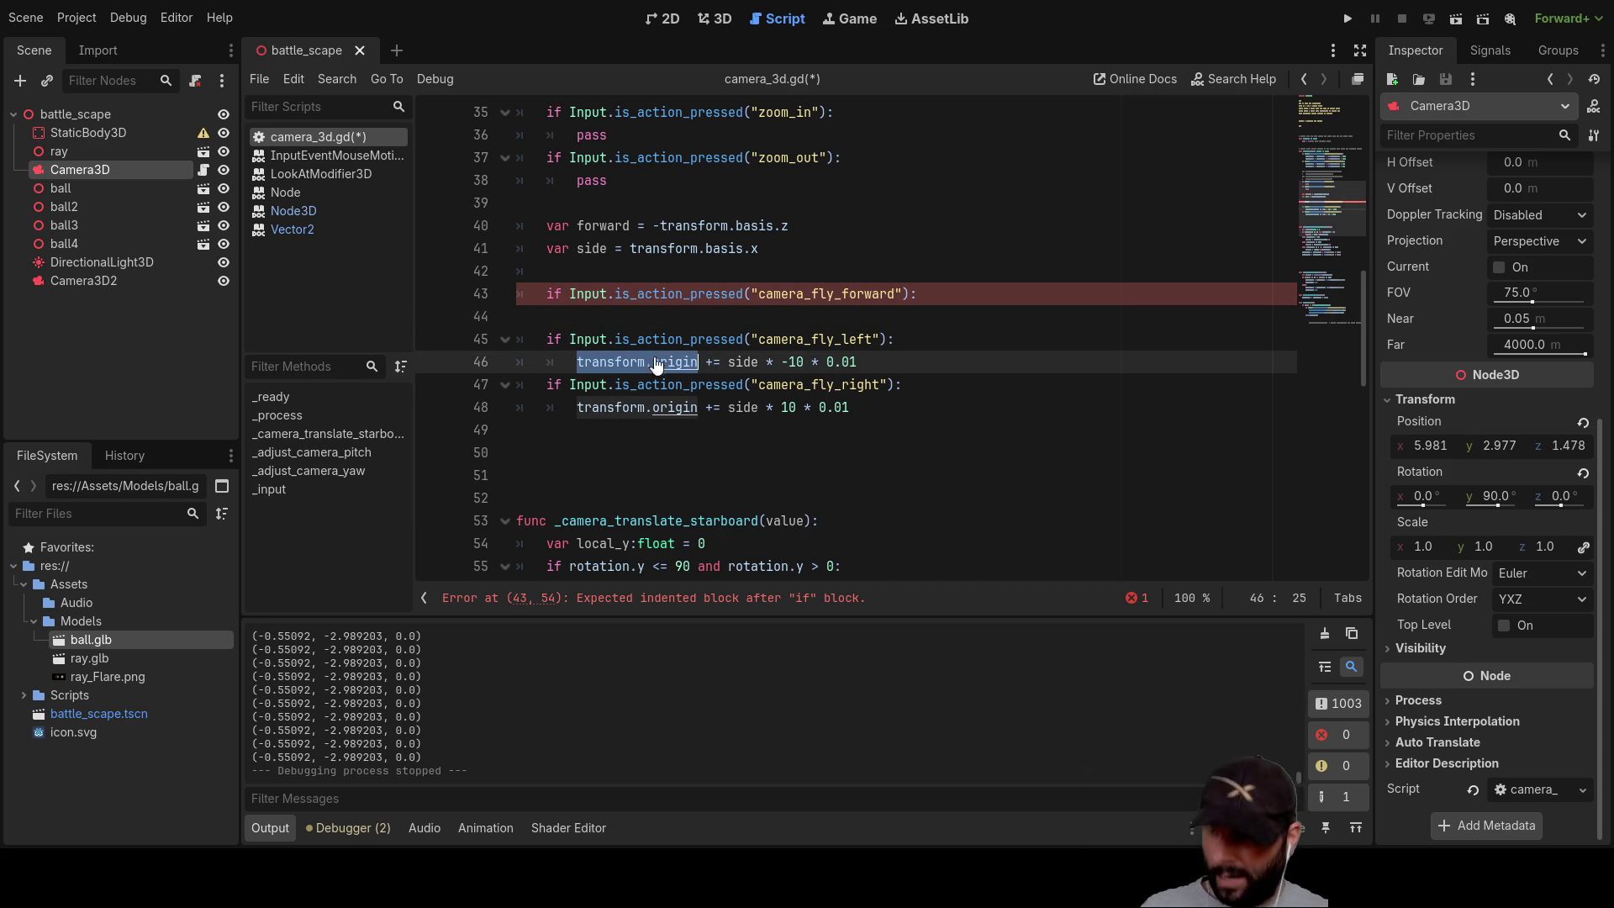
click(595, 318)
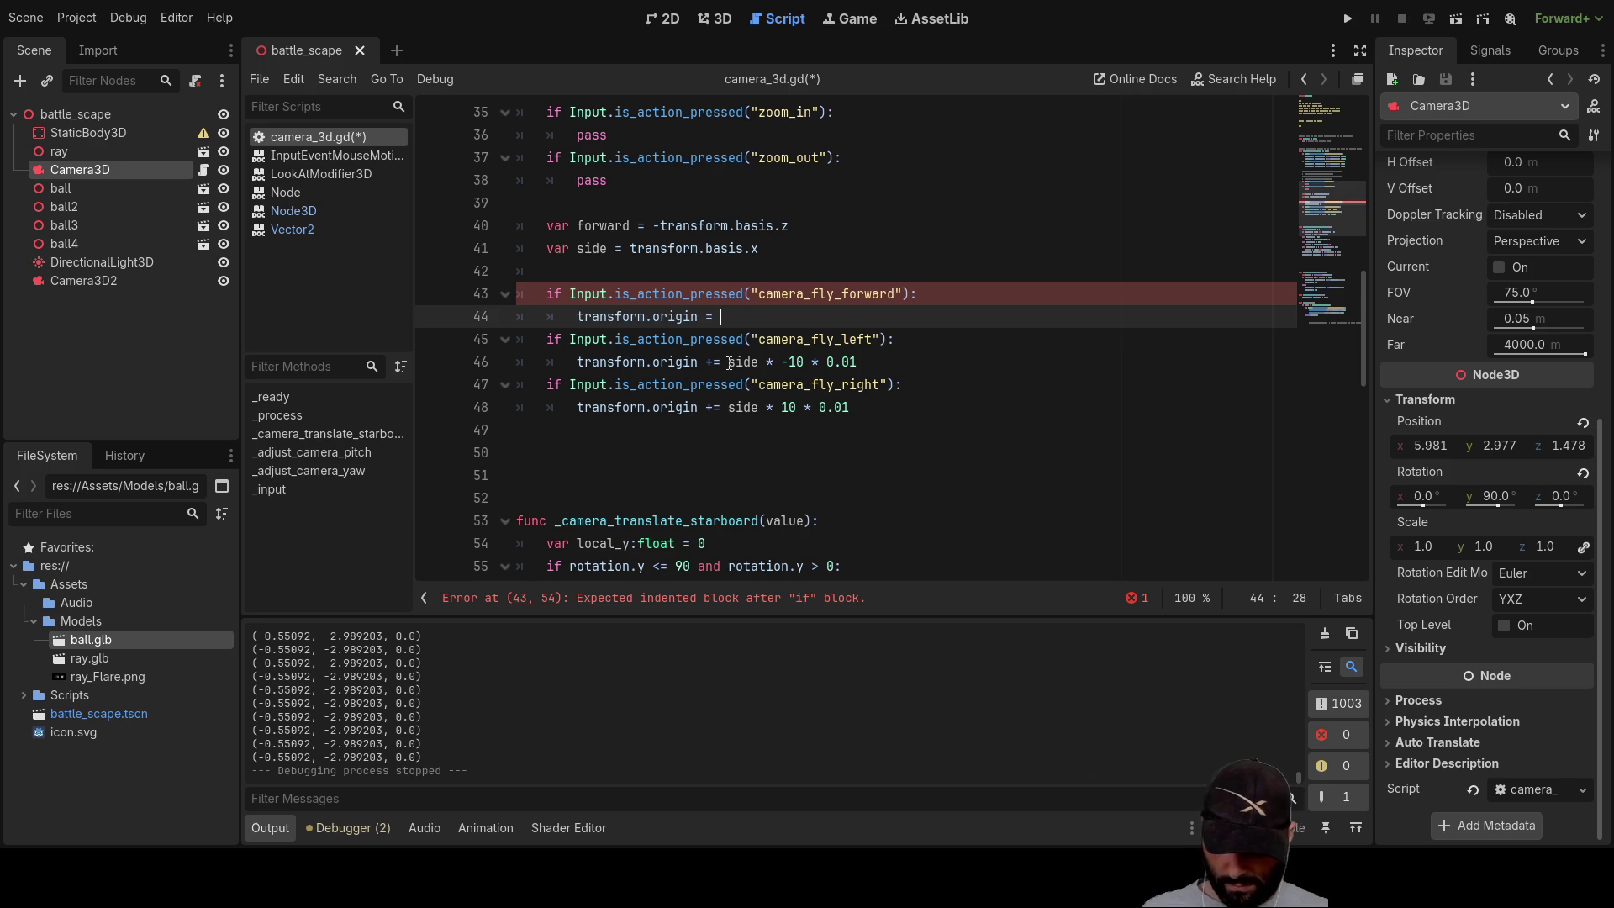
text(transform.origin +)
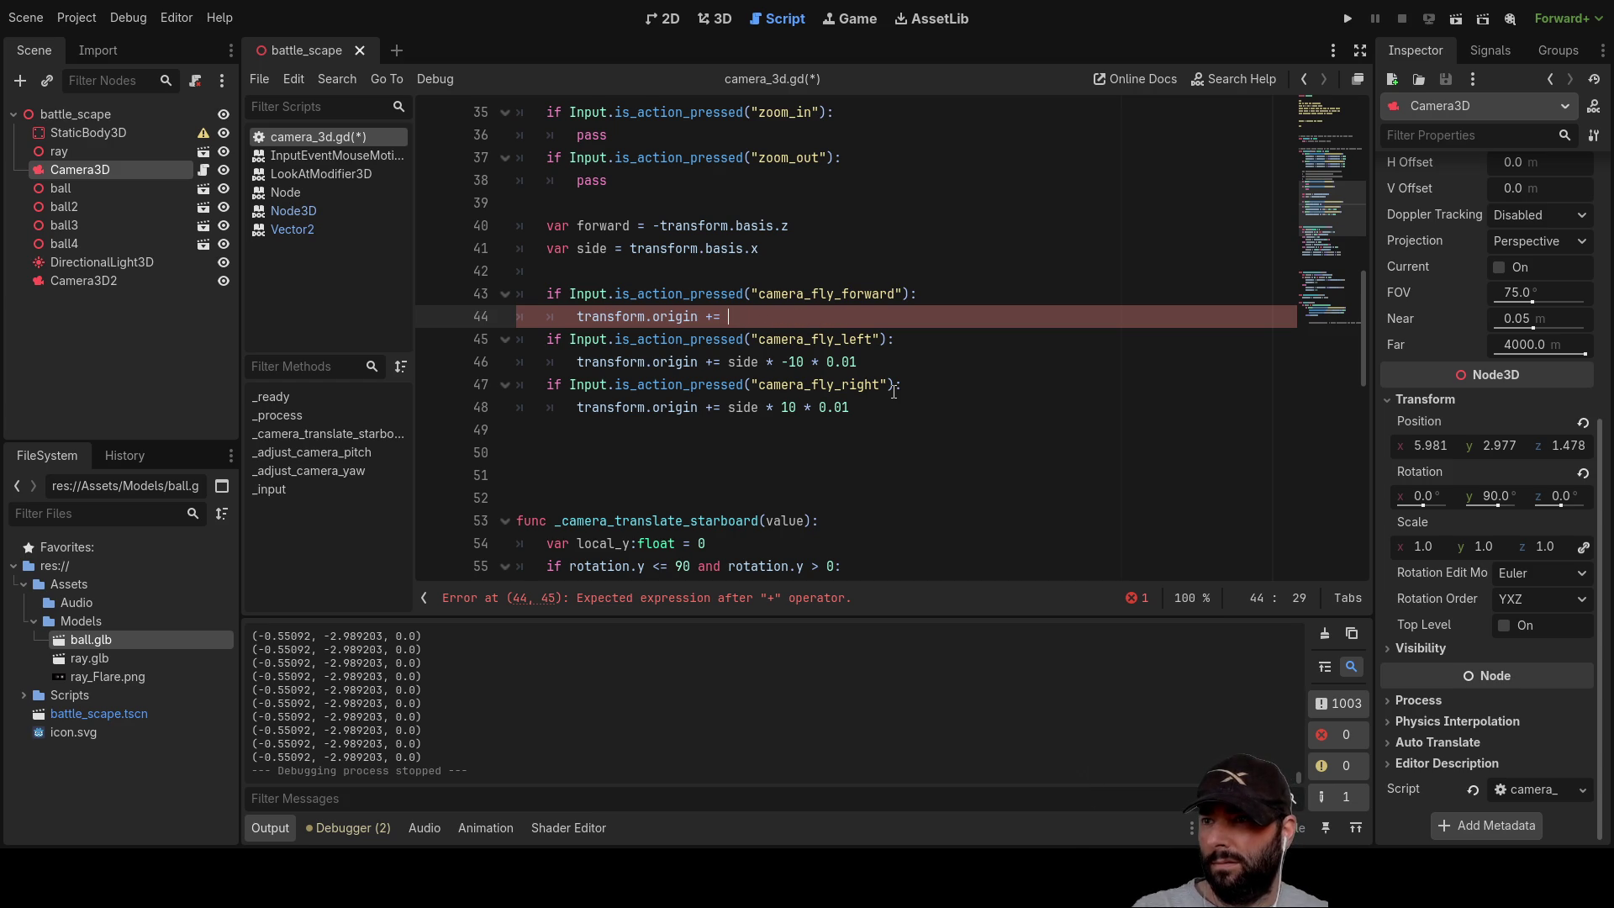
key(Down)
key(Down)
key(Up)
key(Up)
key(Up)
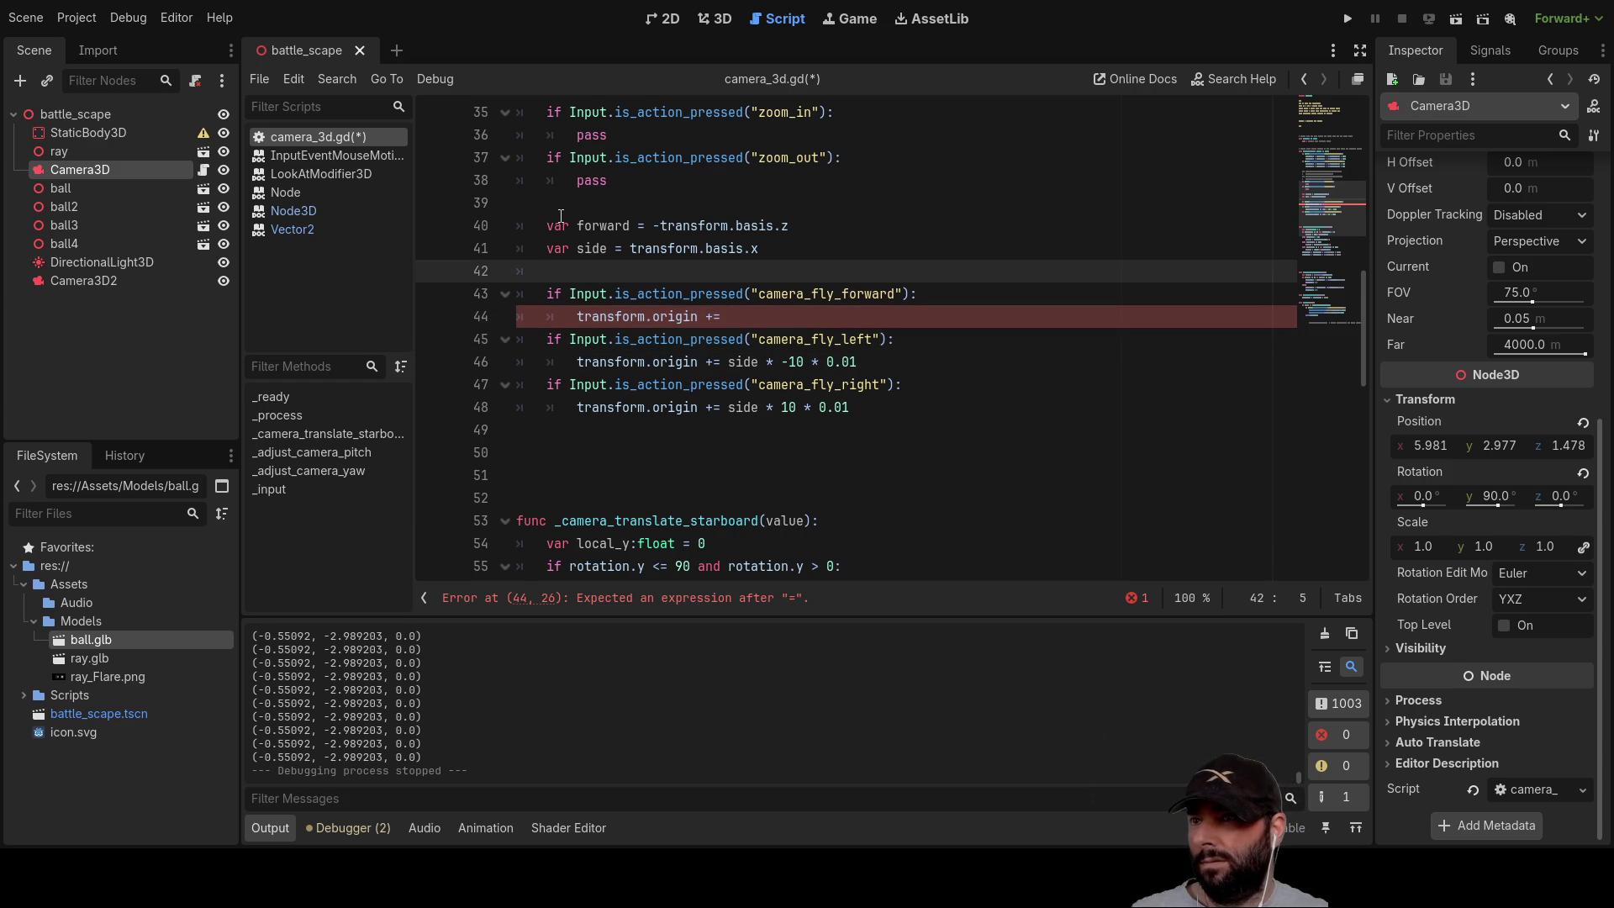
click(614, 226)
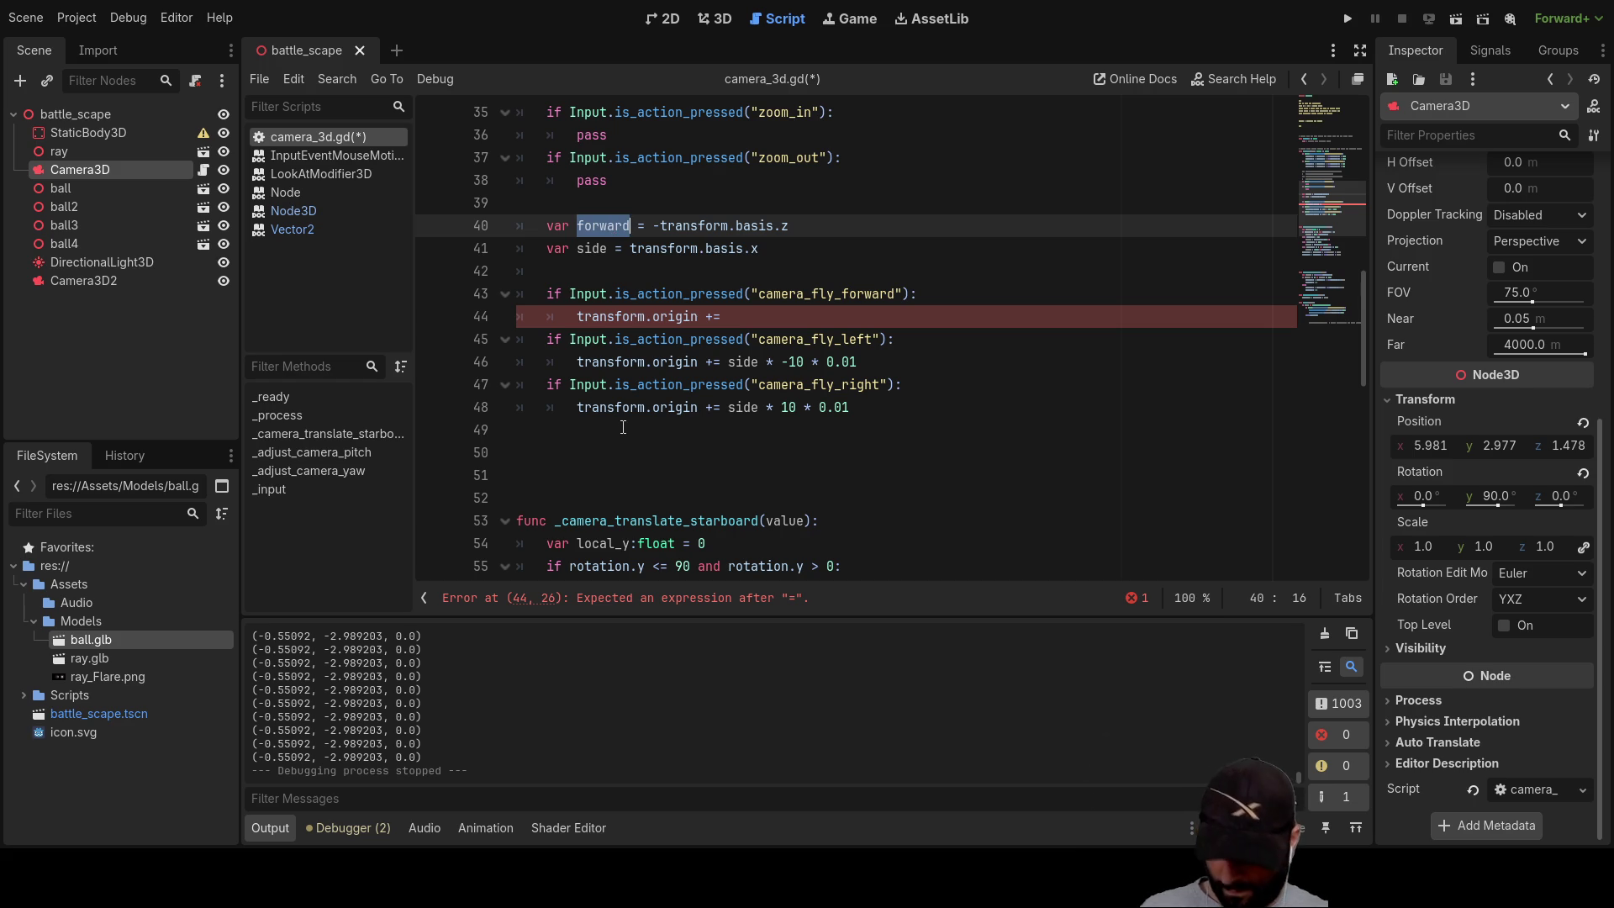
click(764, 325)
text(forward)
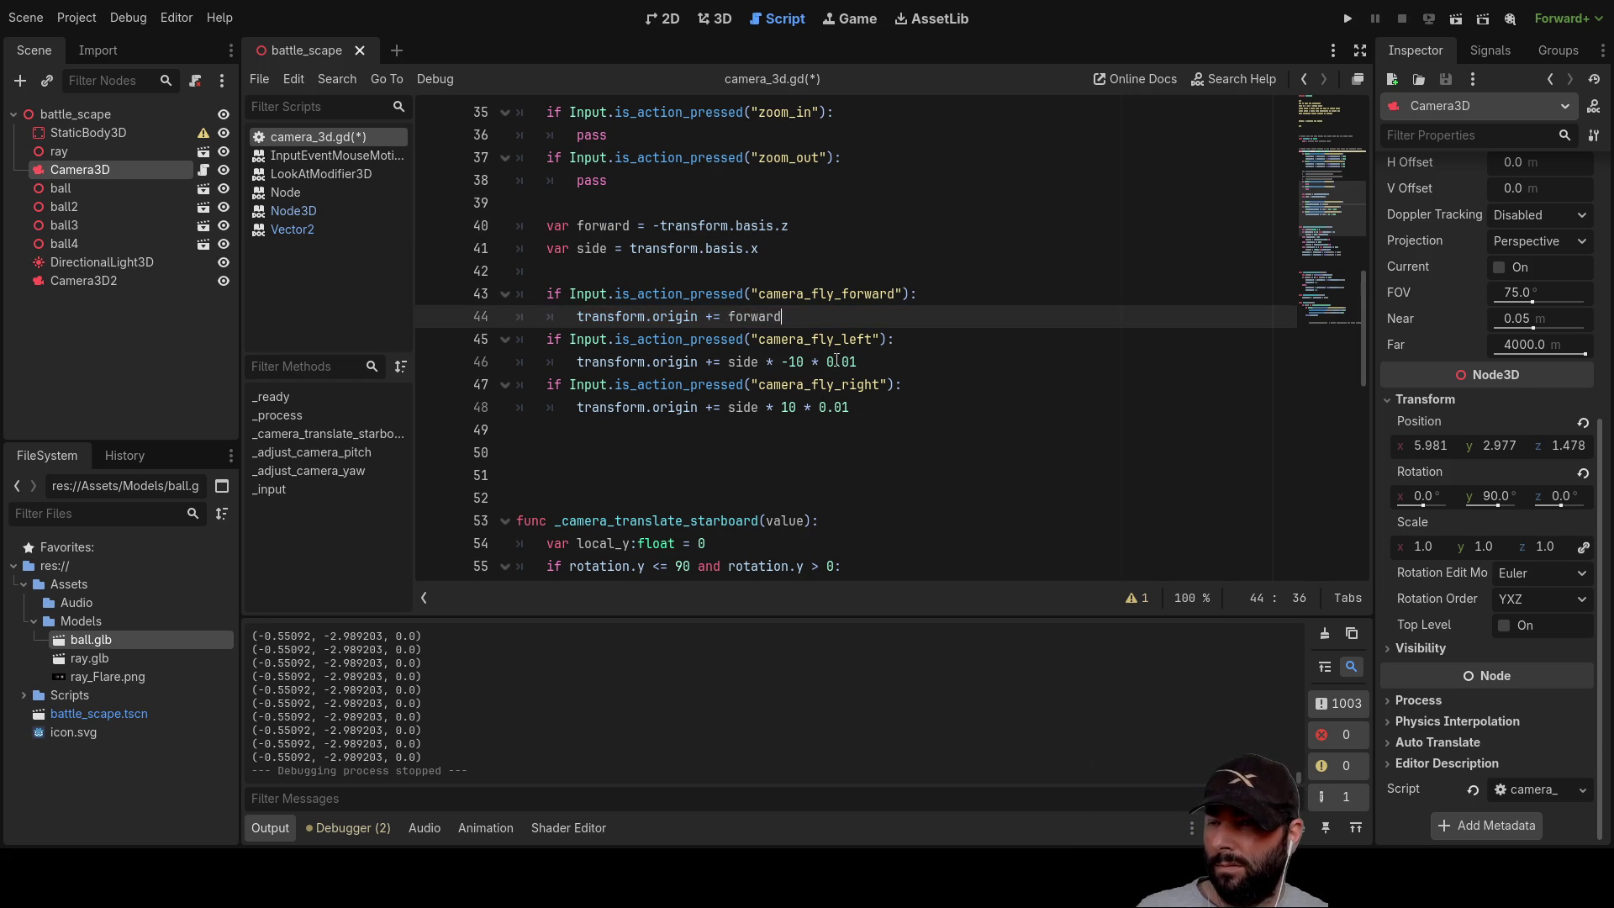
Step: Change the left-flight multiplier from -10 to -1 and add a blank line above the movement checks
click(795, 362)
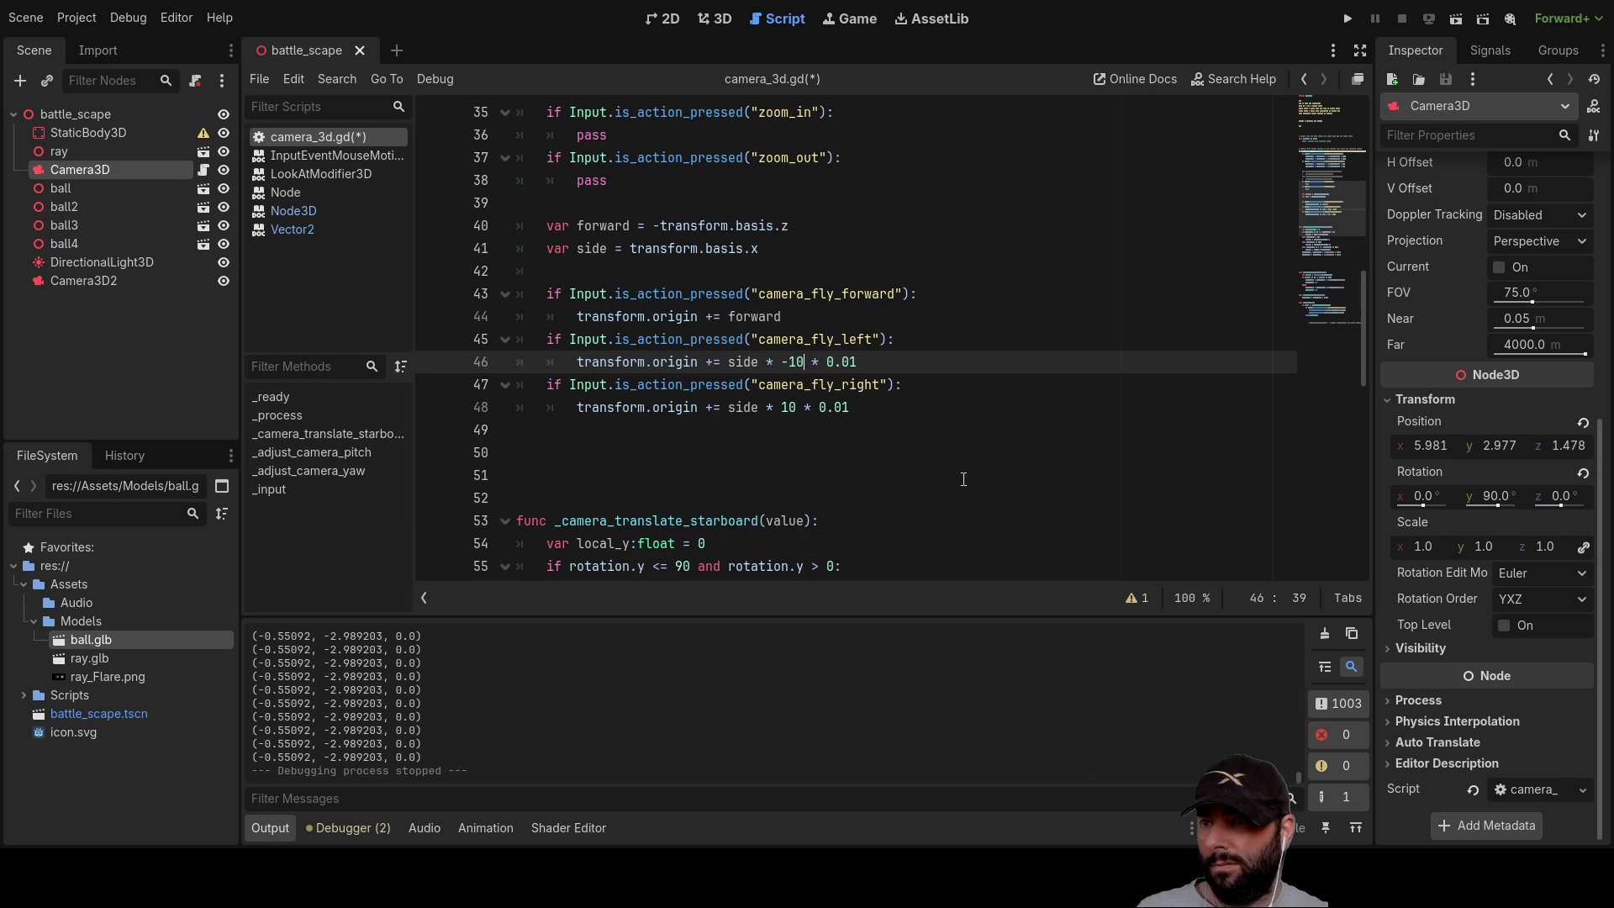
key(BackSpace)
key(Down)
key(Down)
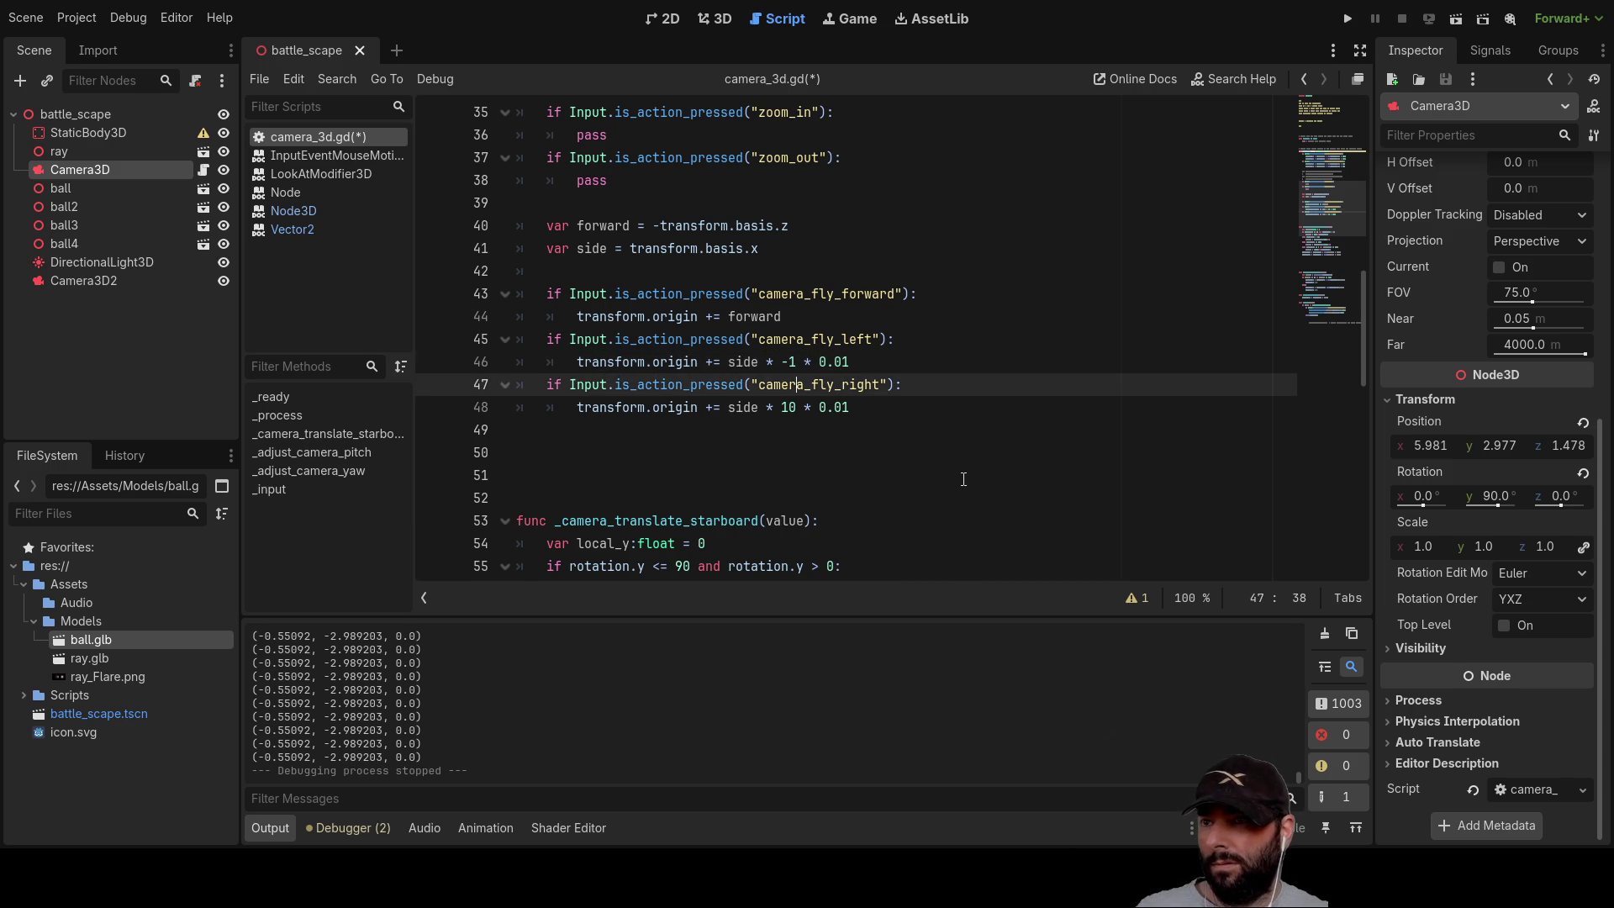
key(Up)
key(Up)
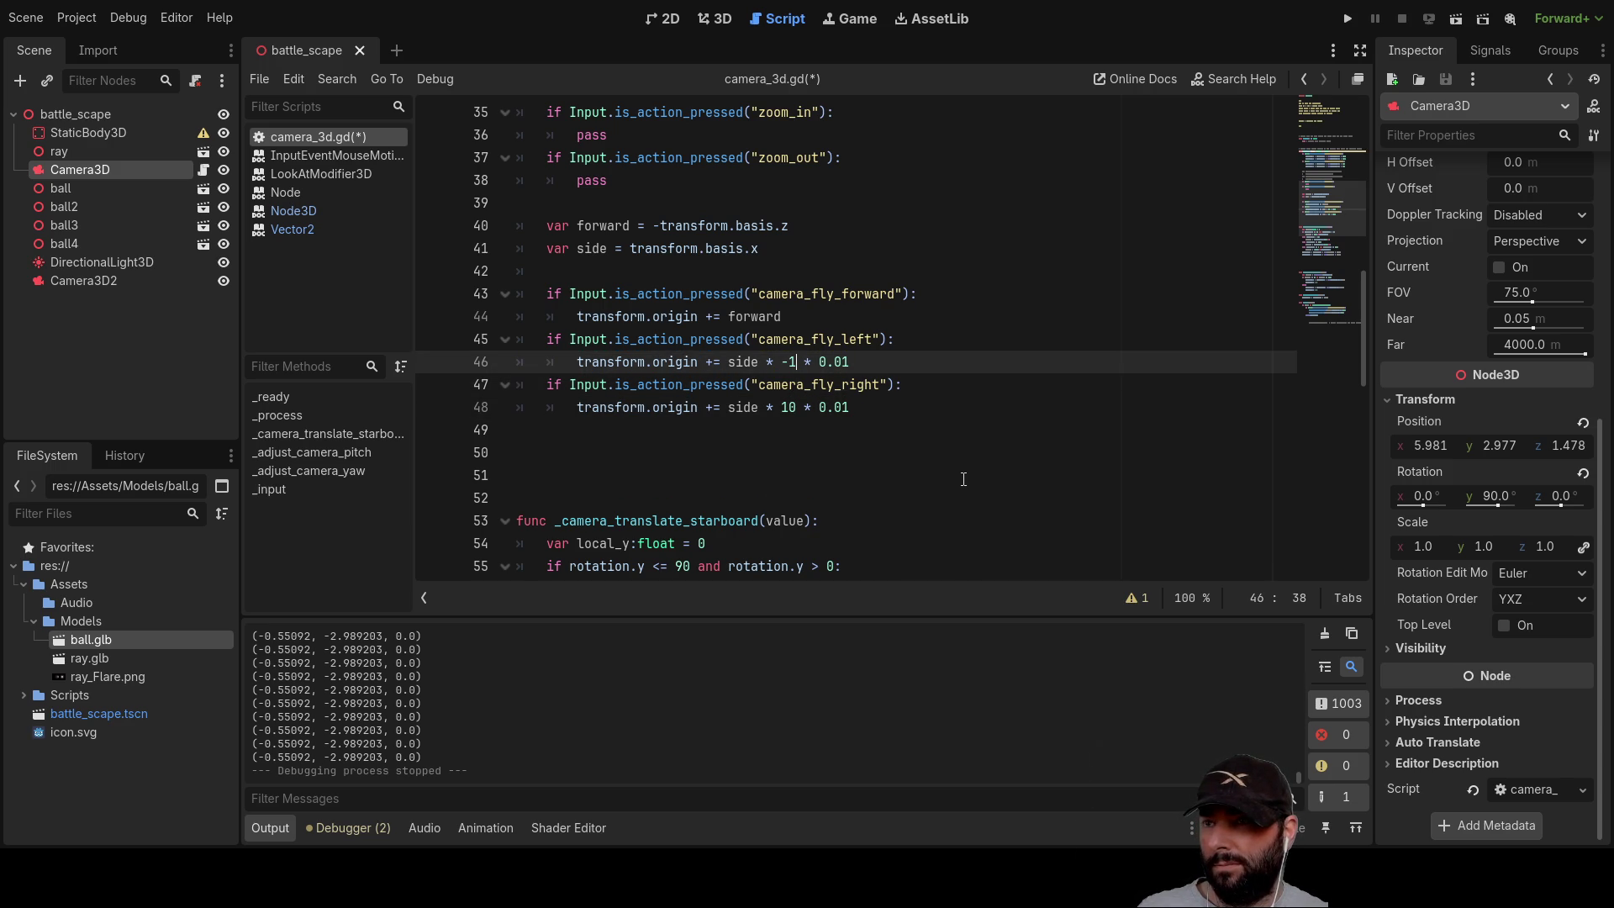
key(Up)
key(Up)
key(Up)
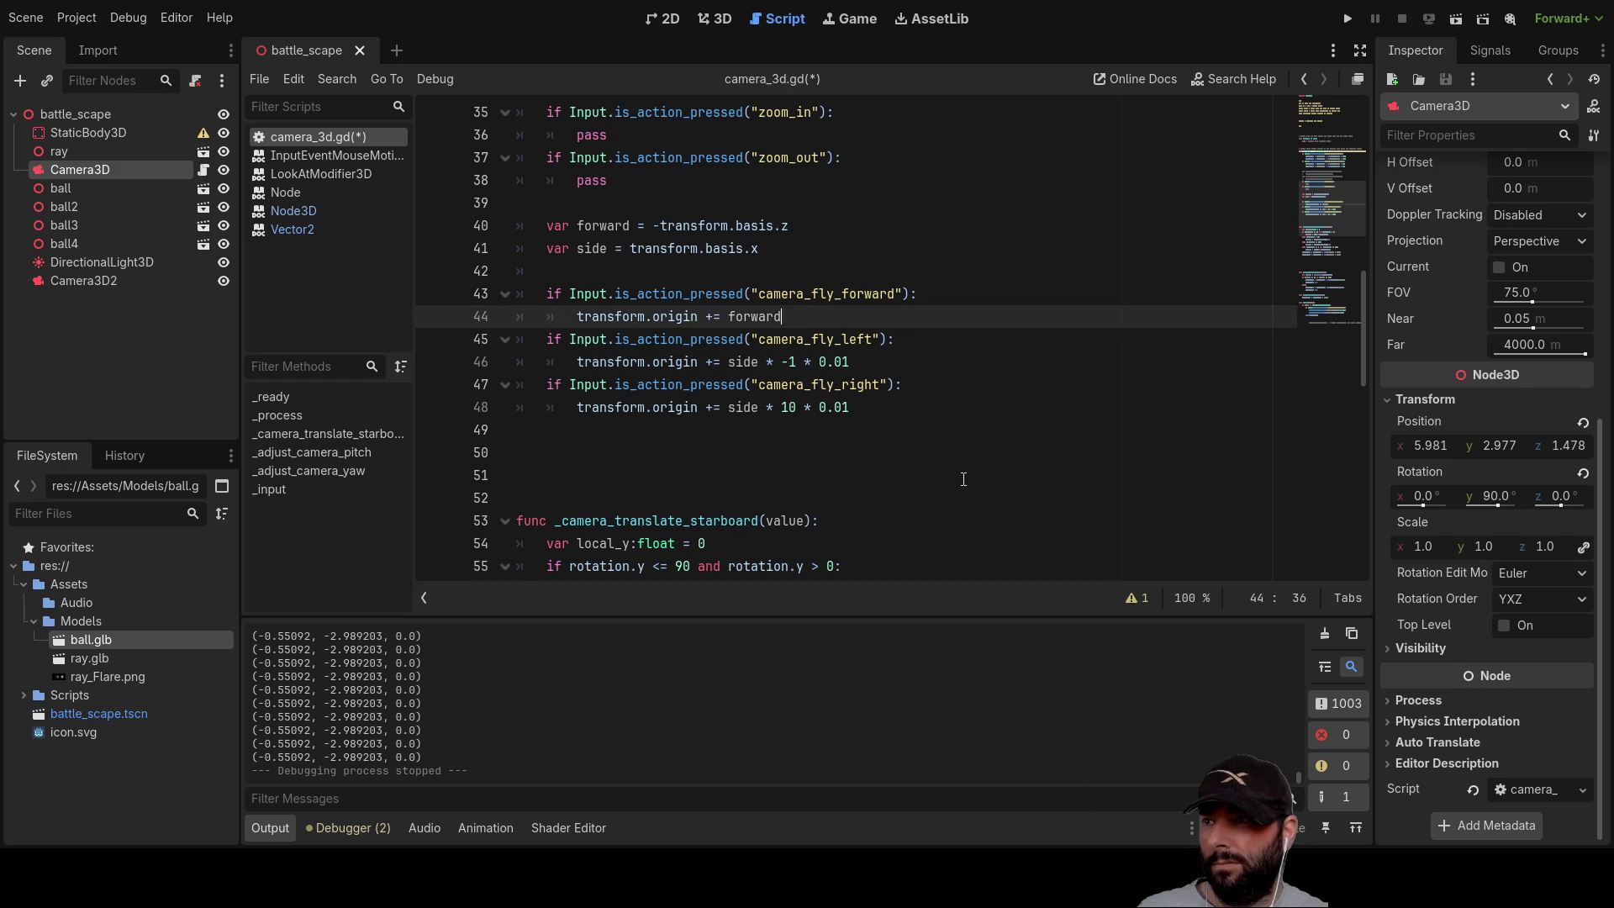
key(Return)
Step: Declare 'var cam_speed = 1' and 'var cam_speed_delta = 1' above the direction variables
key(Up)
key(Up)
key(Up)
key(Return)
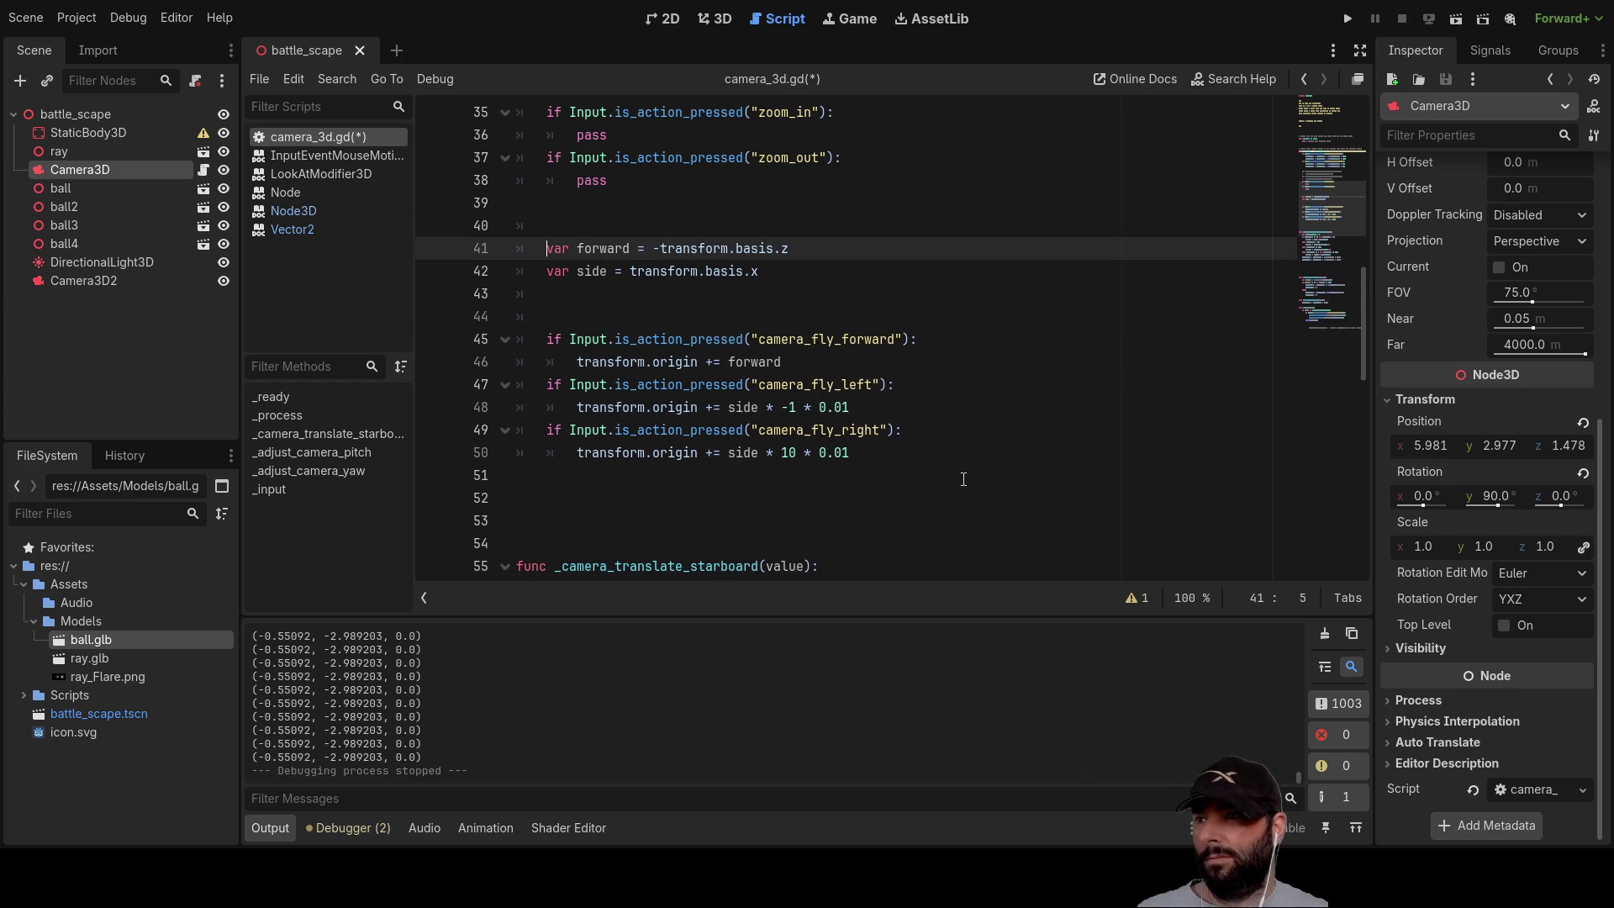
key(Up)
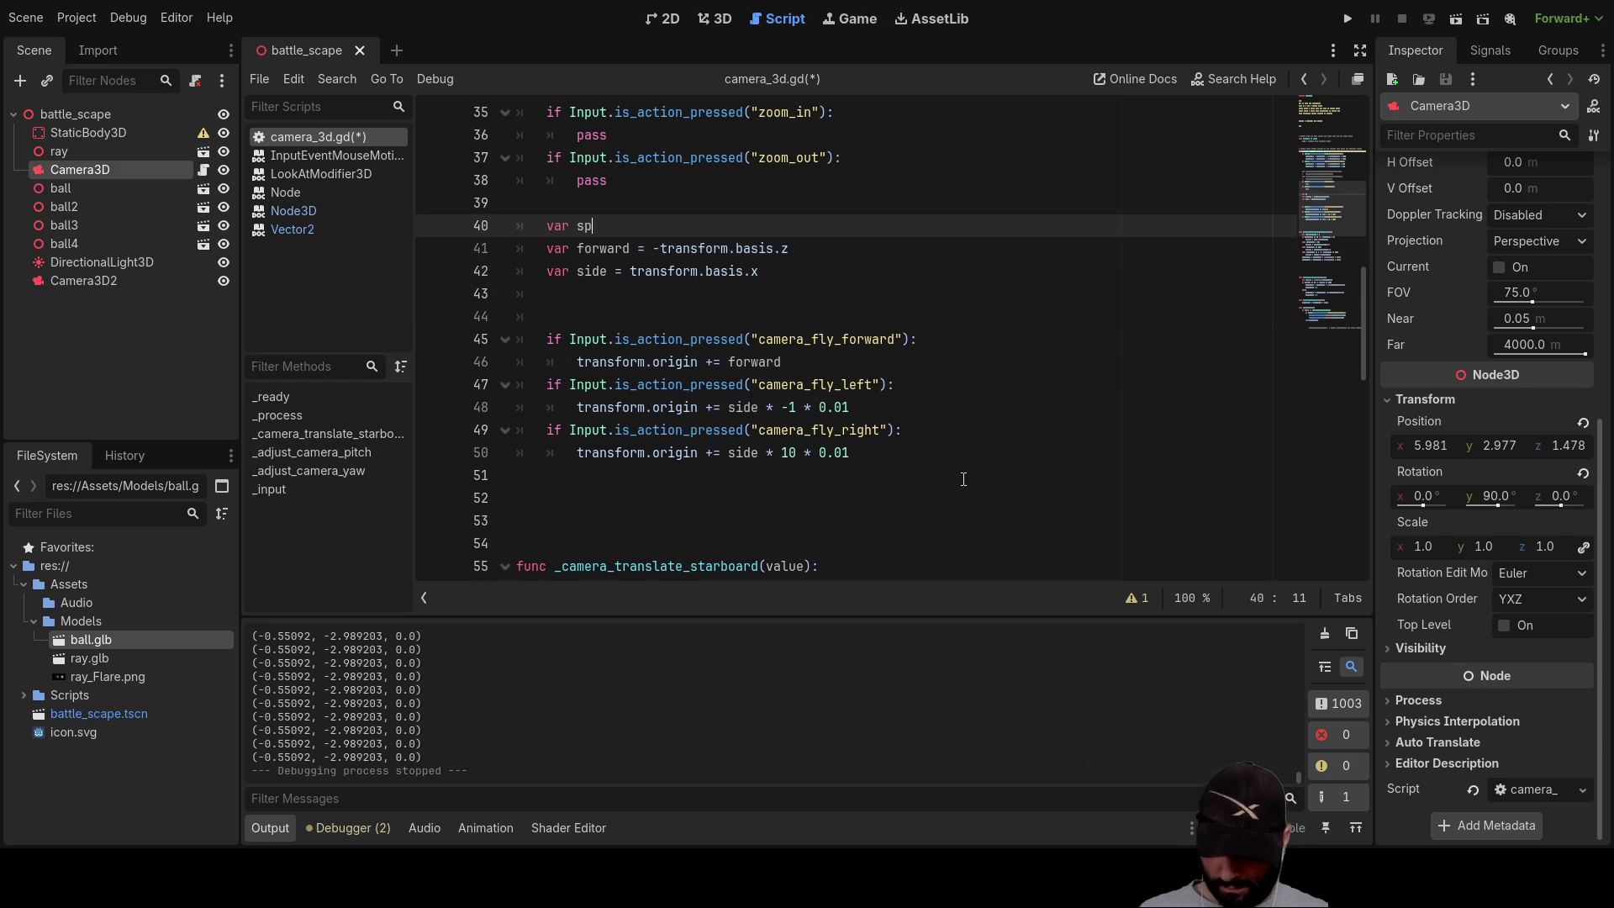
key(Left)
key(Left)
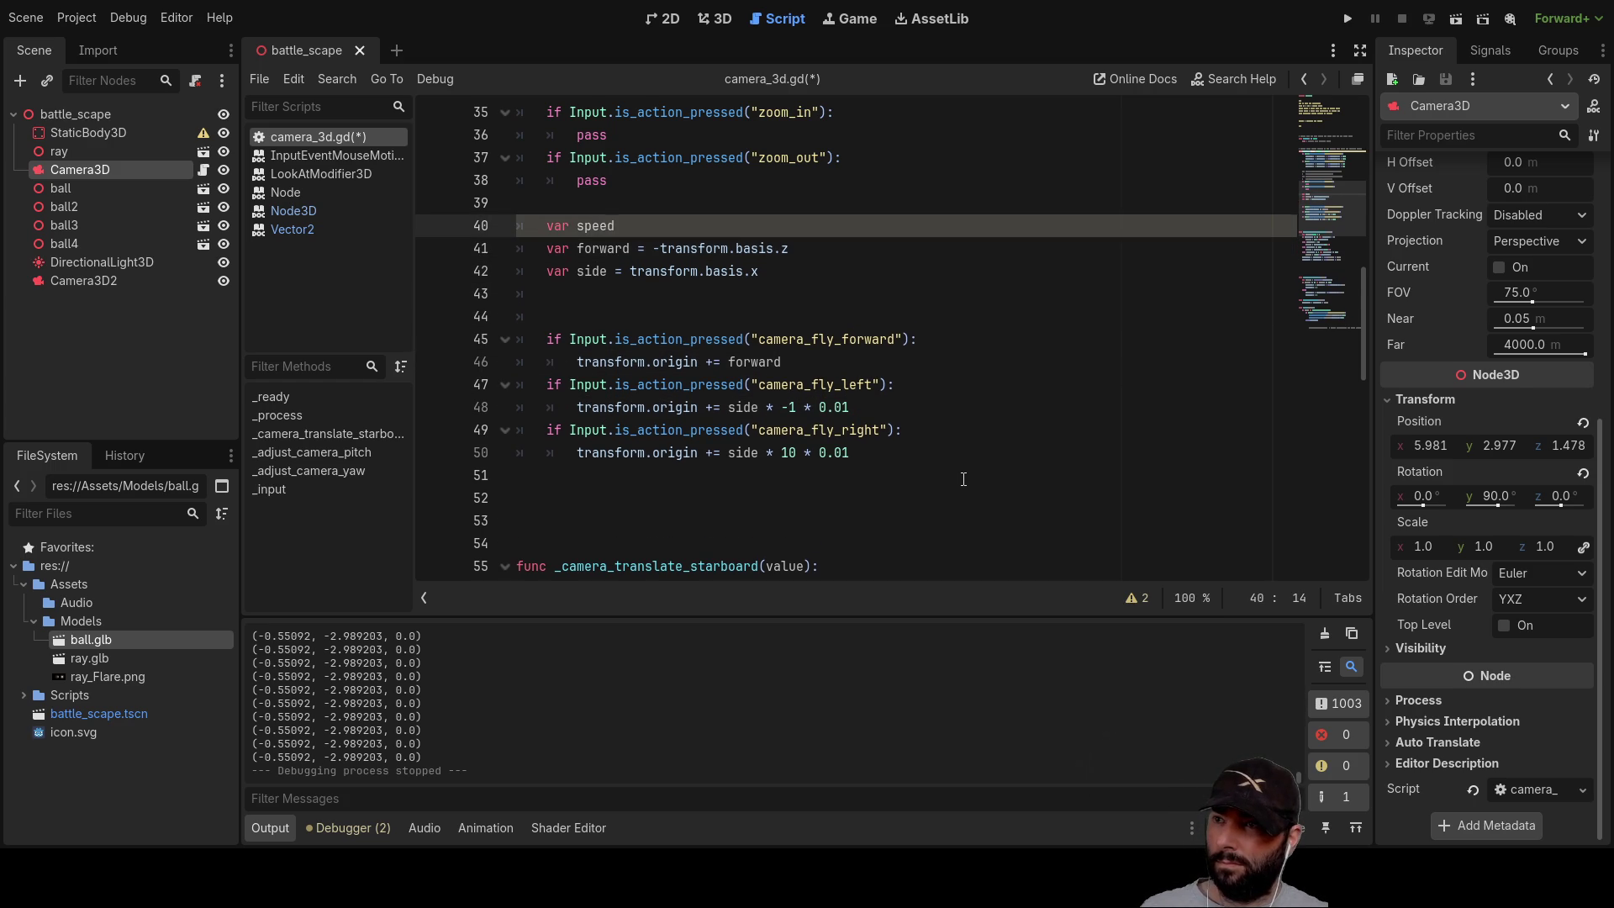
text(cam_)
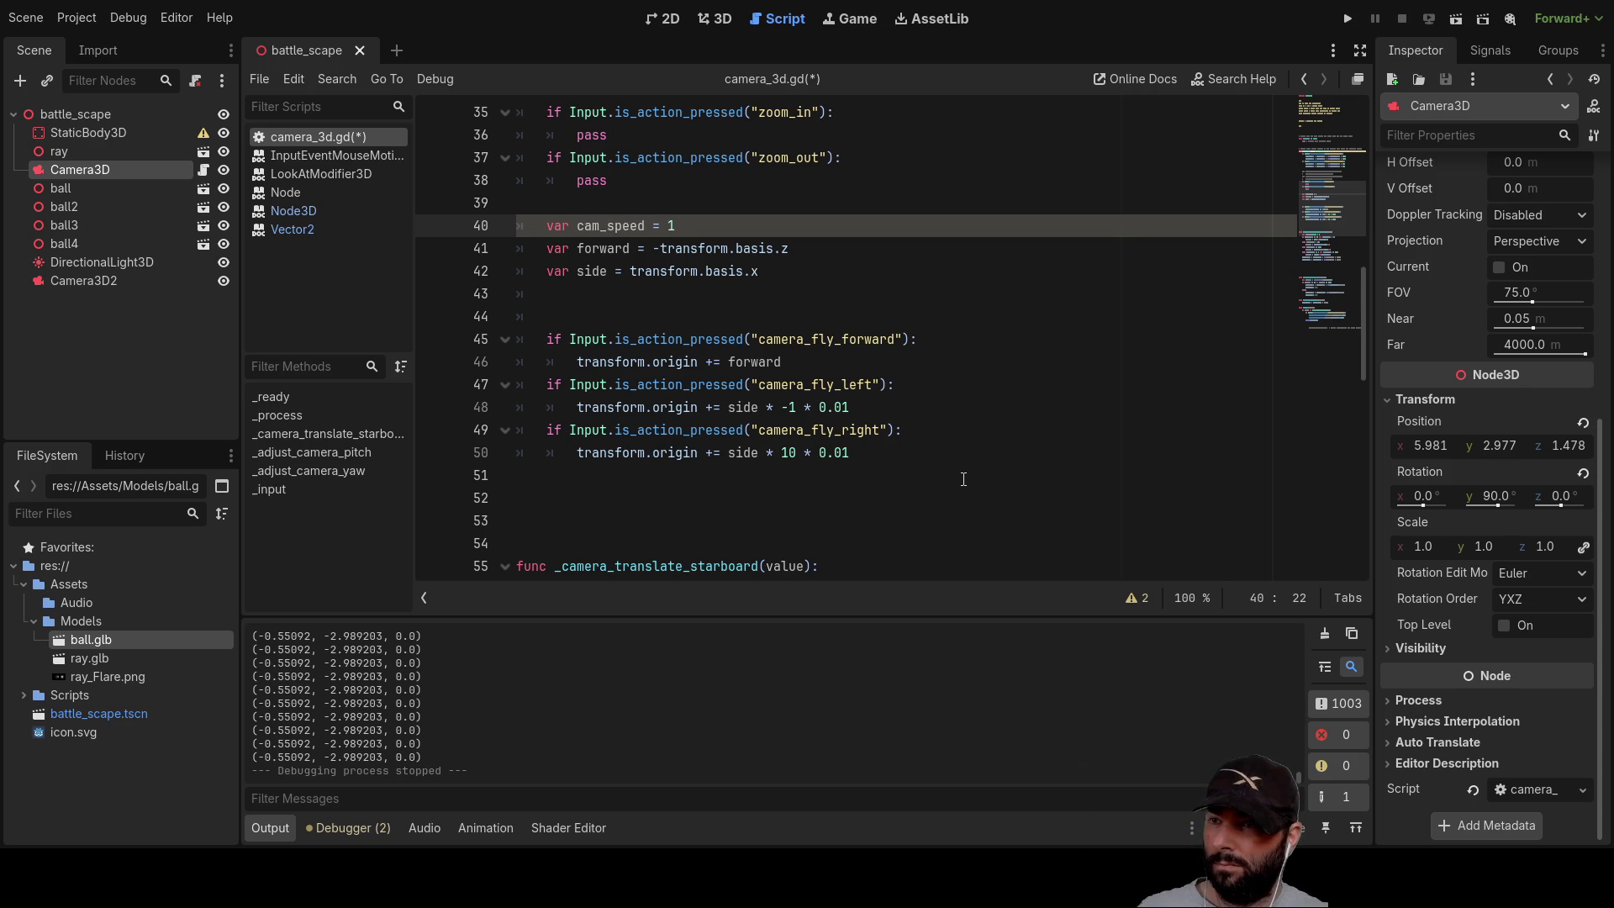
key(Down)
key(Left)
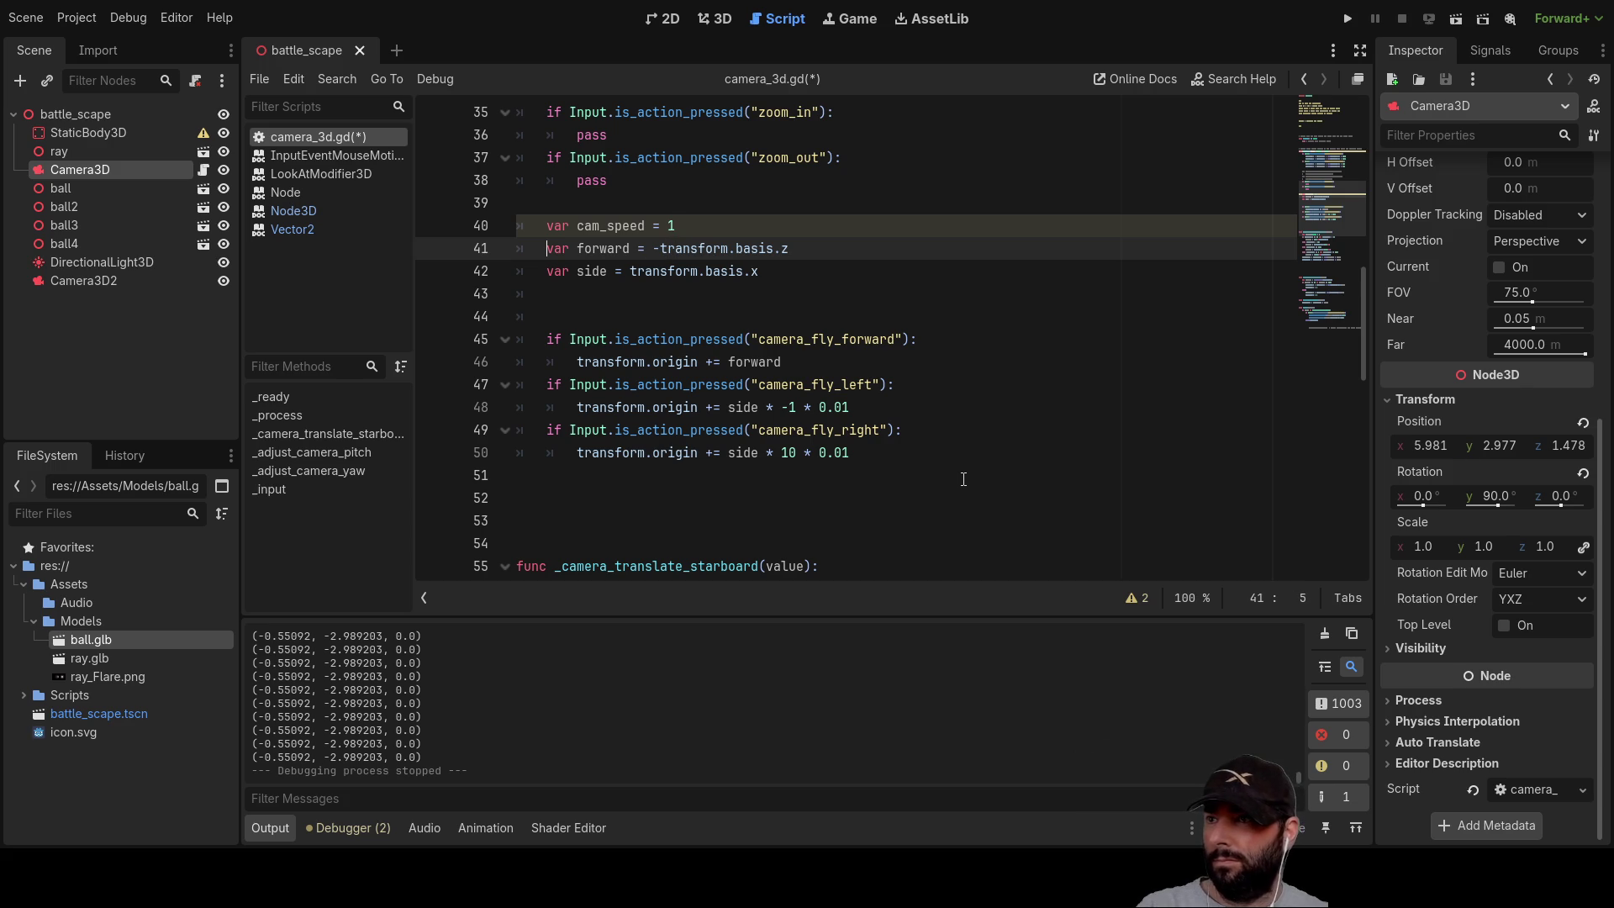
key(Return)
key(Up)
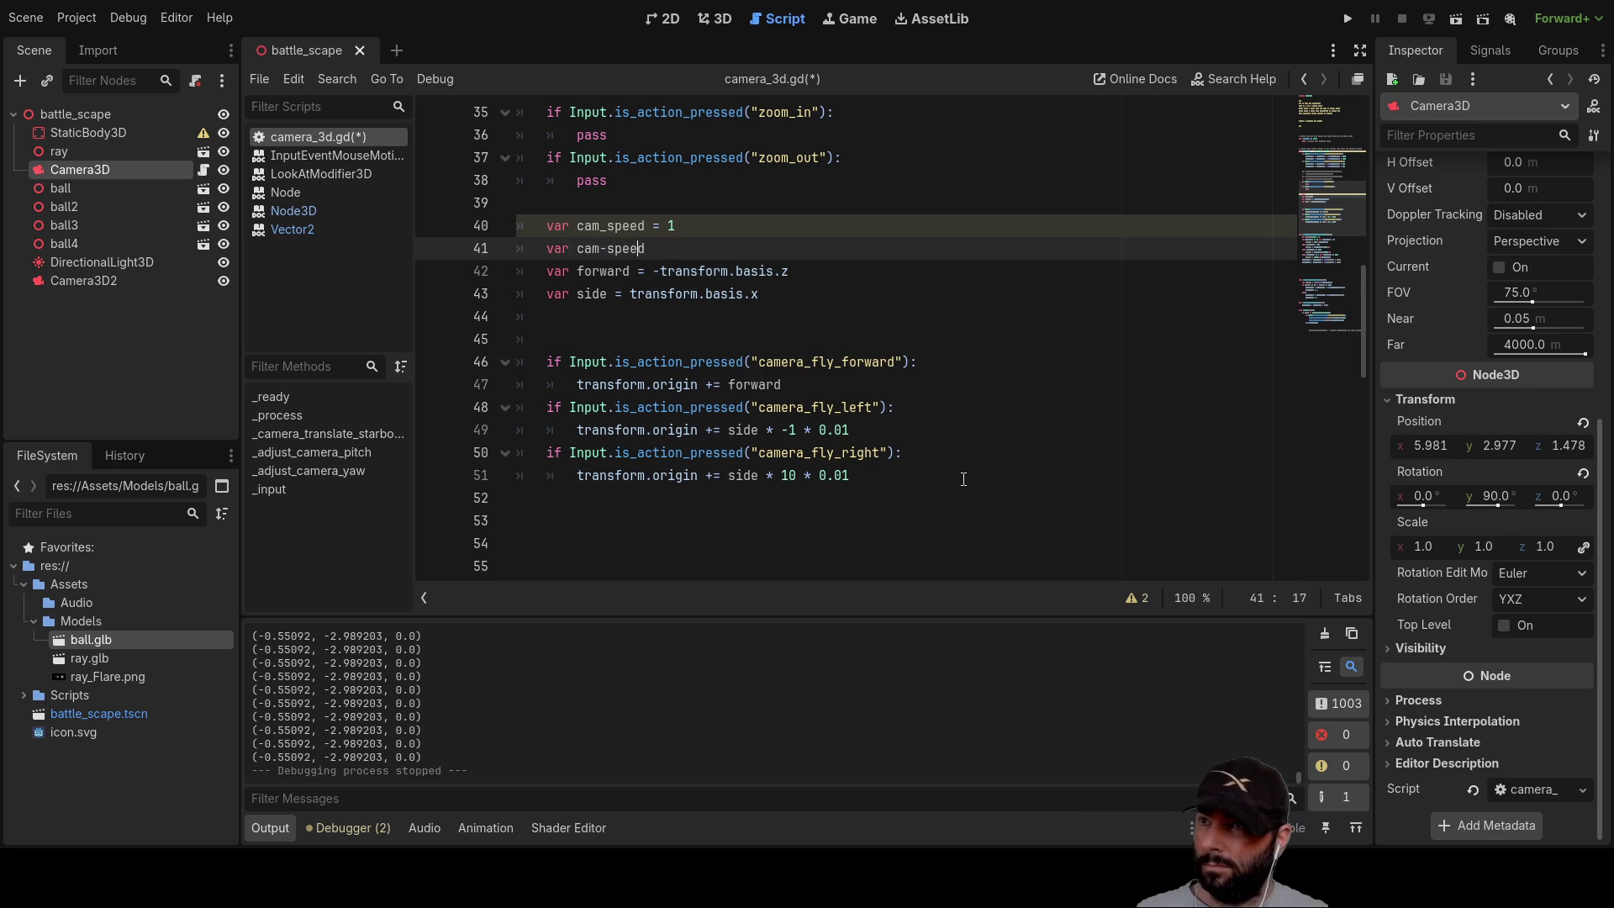
key(Left)
key(Left)
key(BackSpace)
text(_)
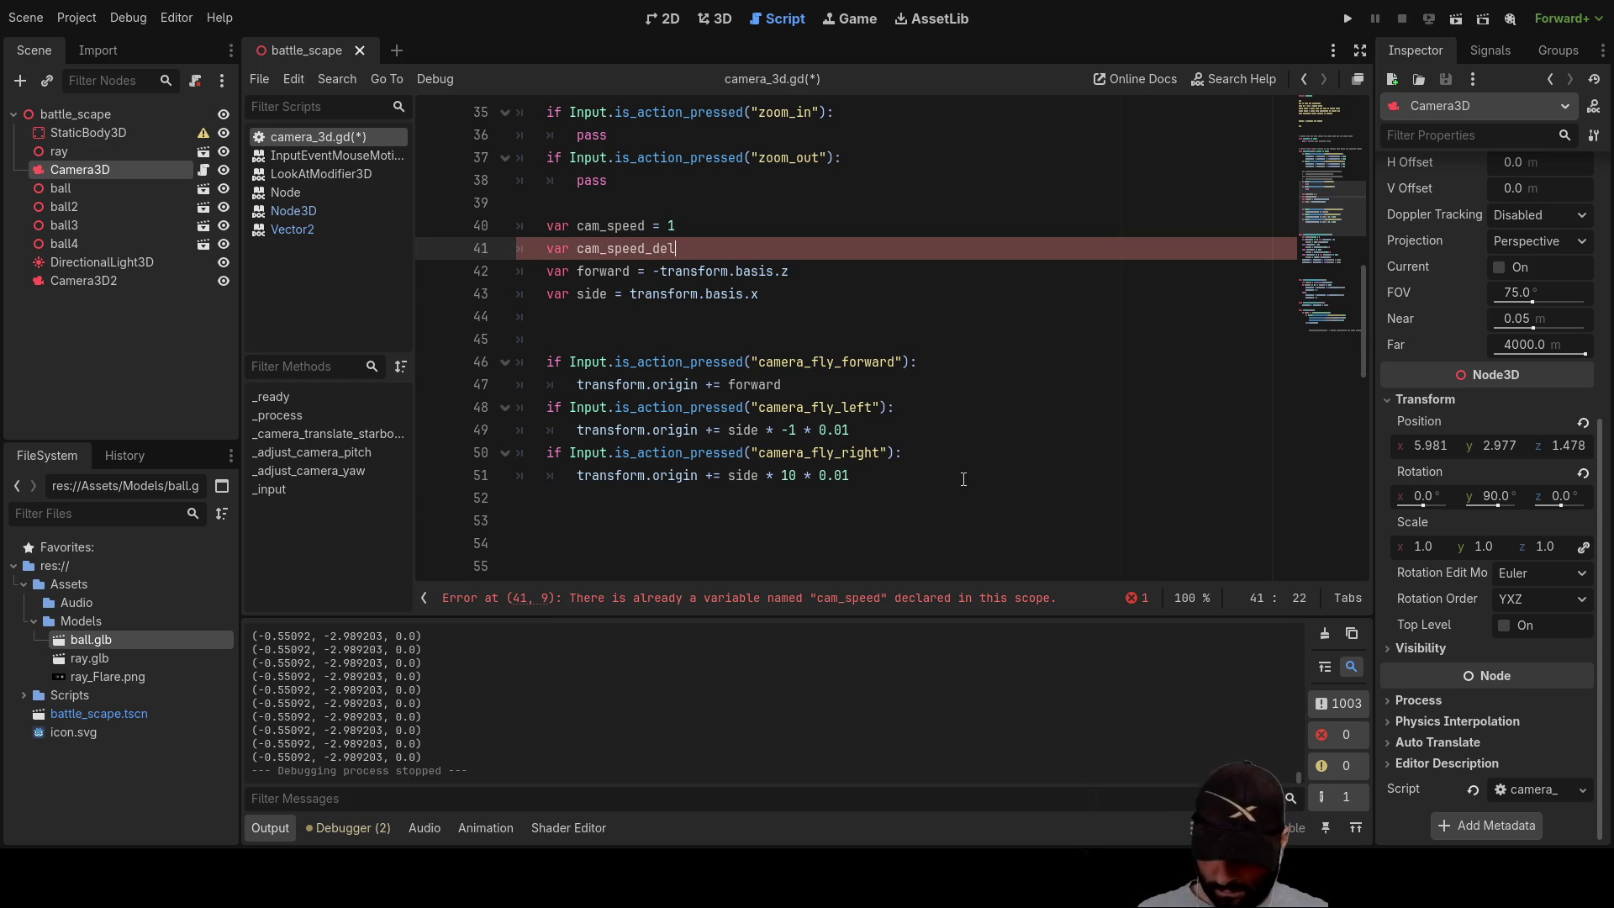
text( 1)
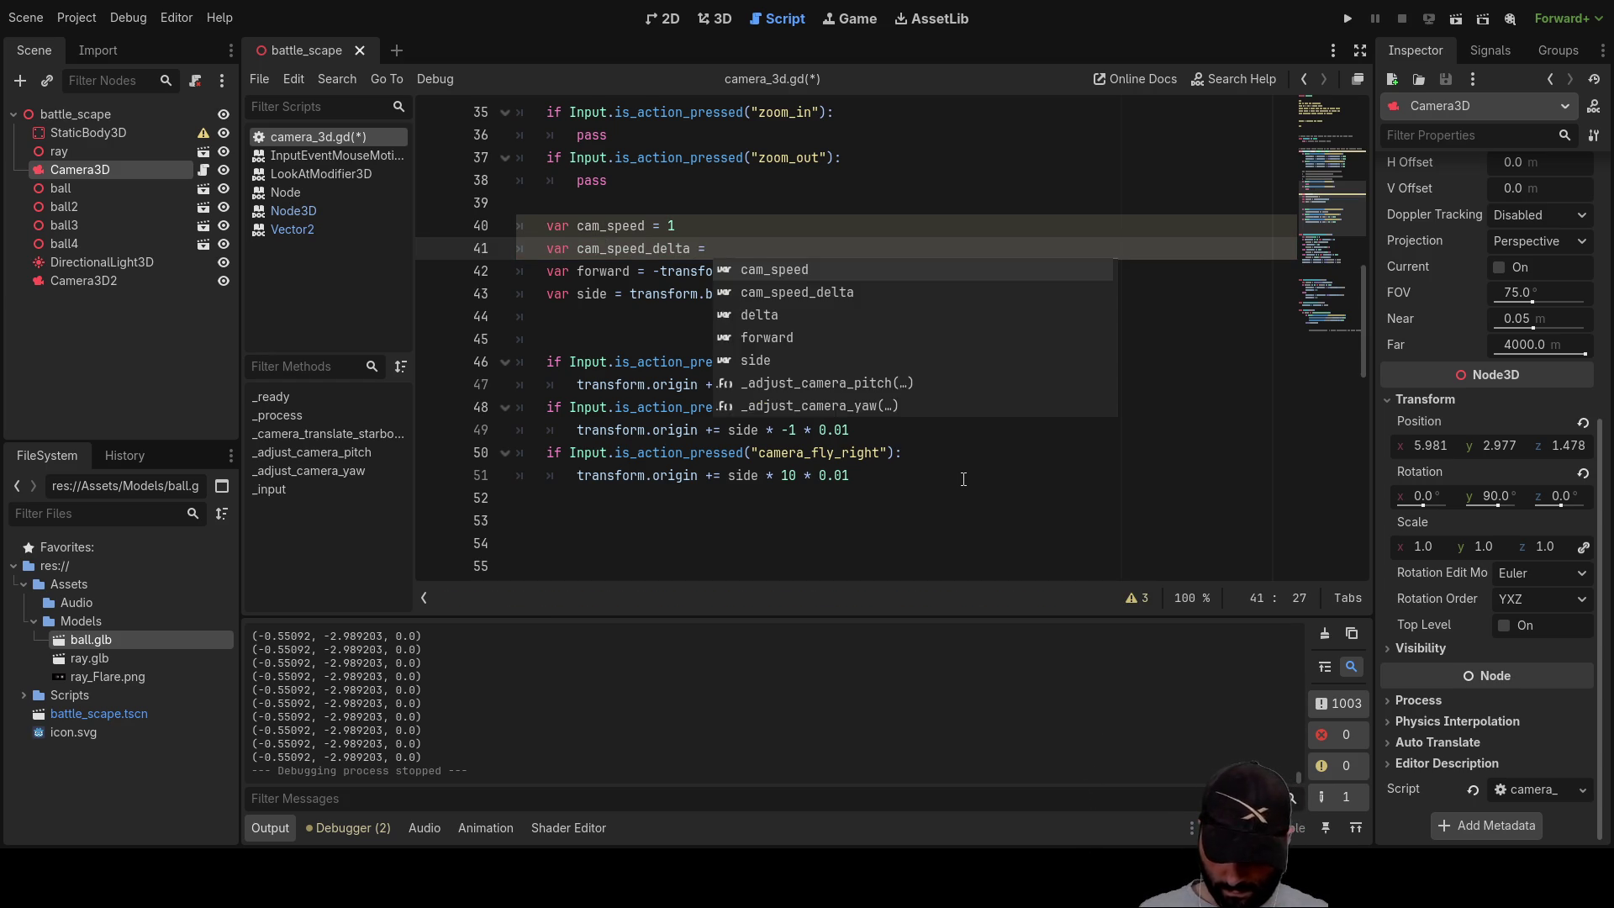
key(Down)
key(Down)
key(Down)
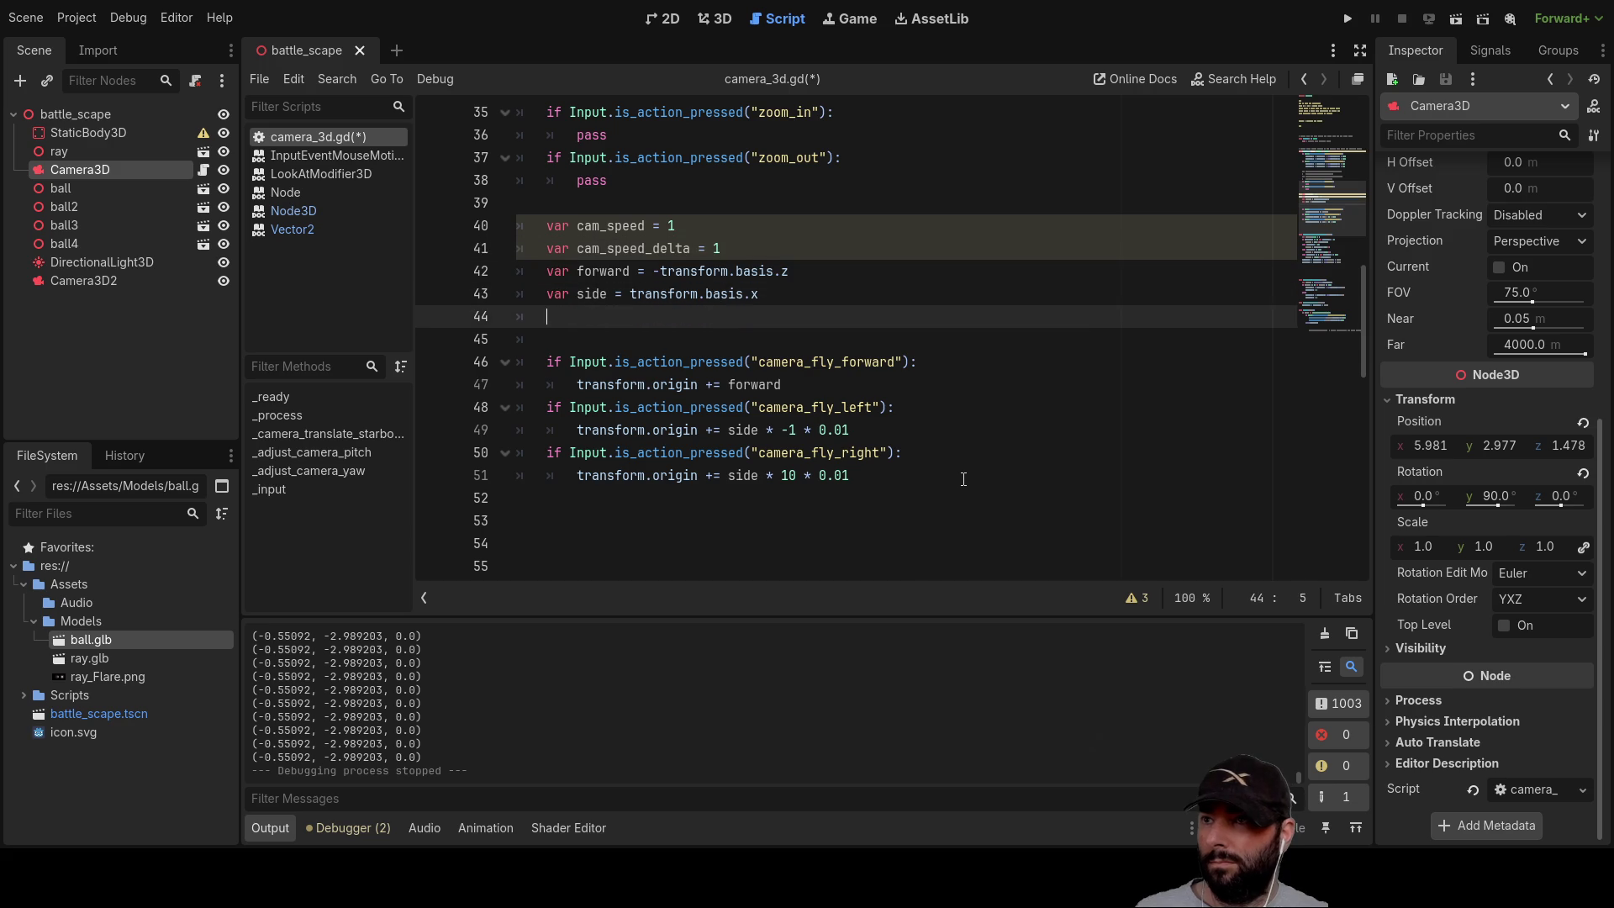
Step: Replace the -1 and 10 multipliers with cam_speed and multiply the forward move by cam_speed
double_click(630, 226)
key(ctrl+c)
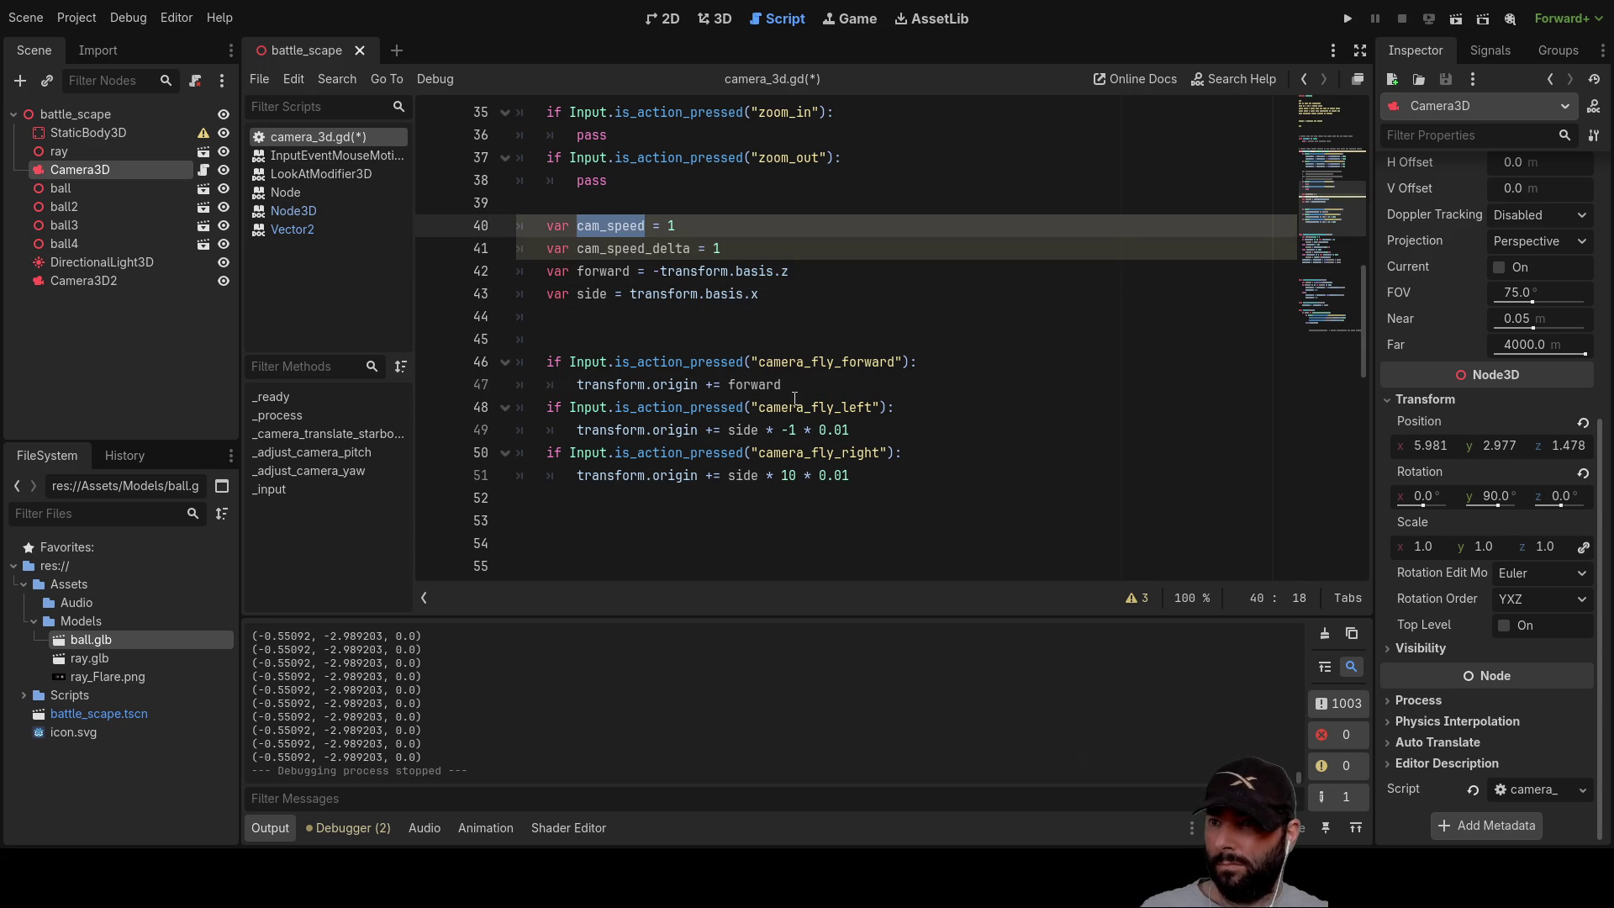
click(794, 430)
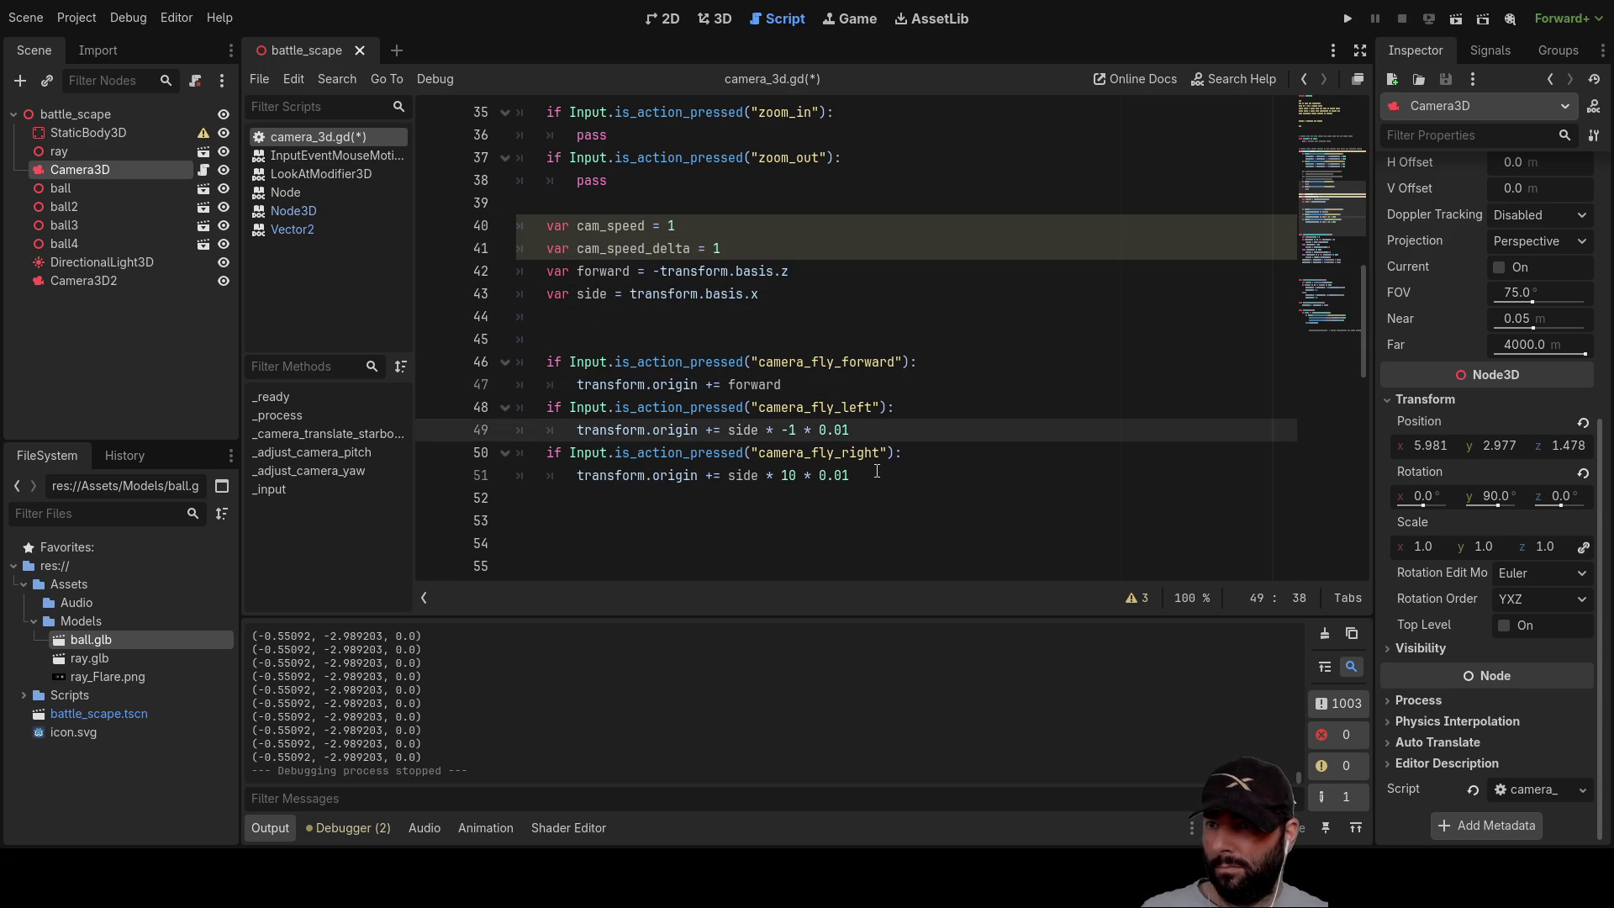
key(BackSpace)
key(BackSpace)
key(ctrl+v)
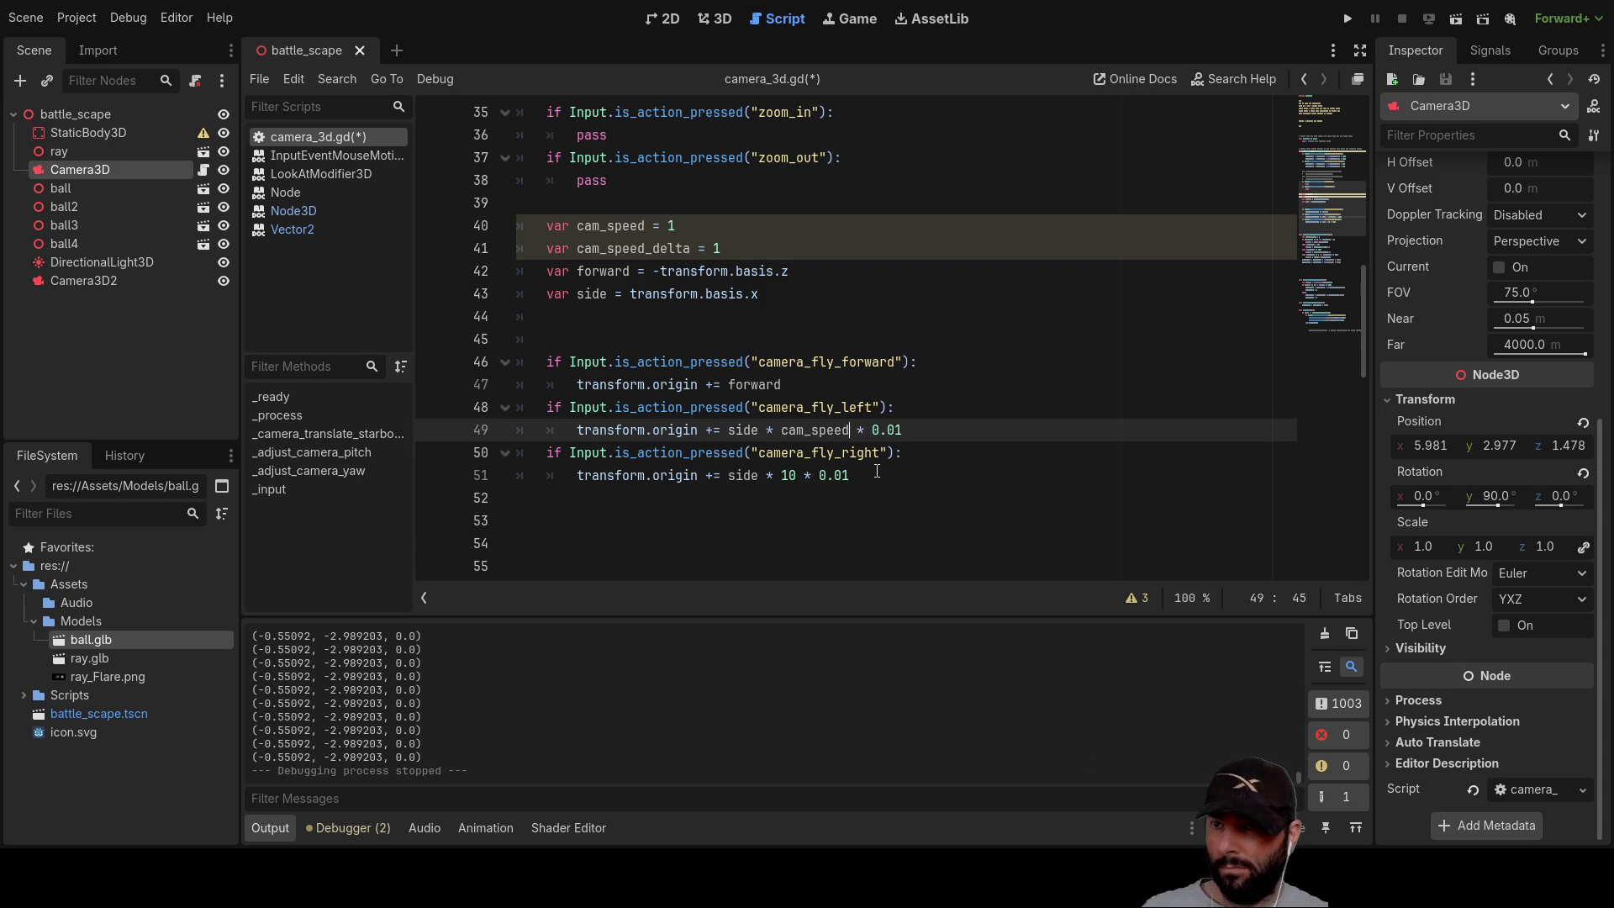
key(Down)
key(Down)
key(Left)
key(Left)
key(Left)
key(BackSpace)
key(BackSpace)
key(ctrl+v)
key(Up)
key(Up)
key(Up)
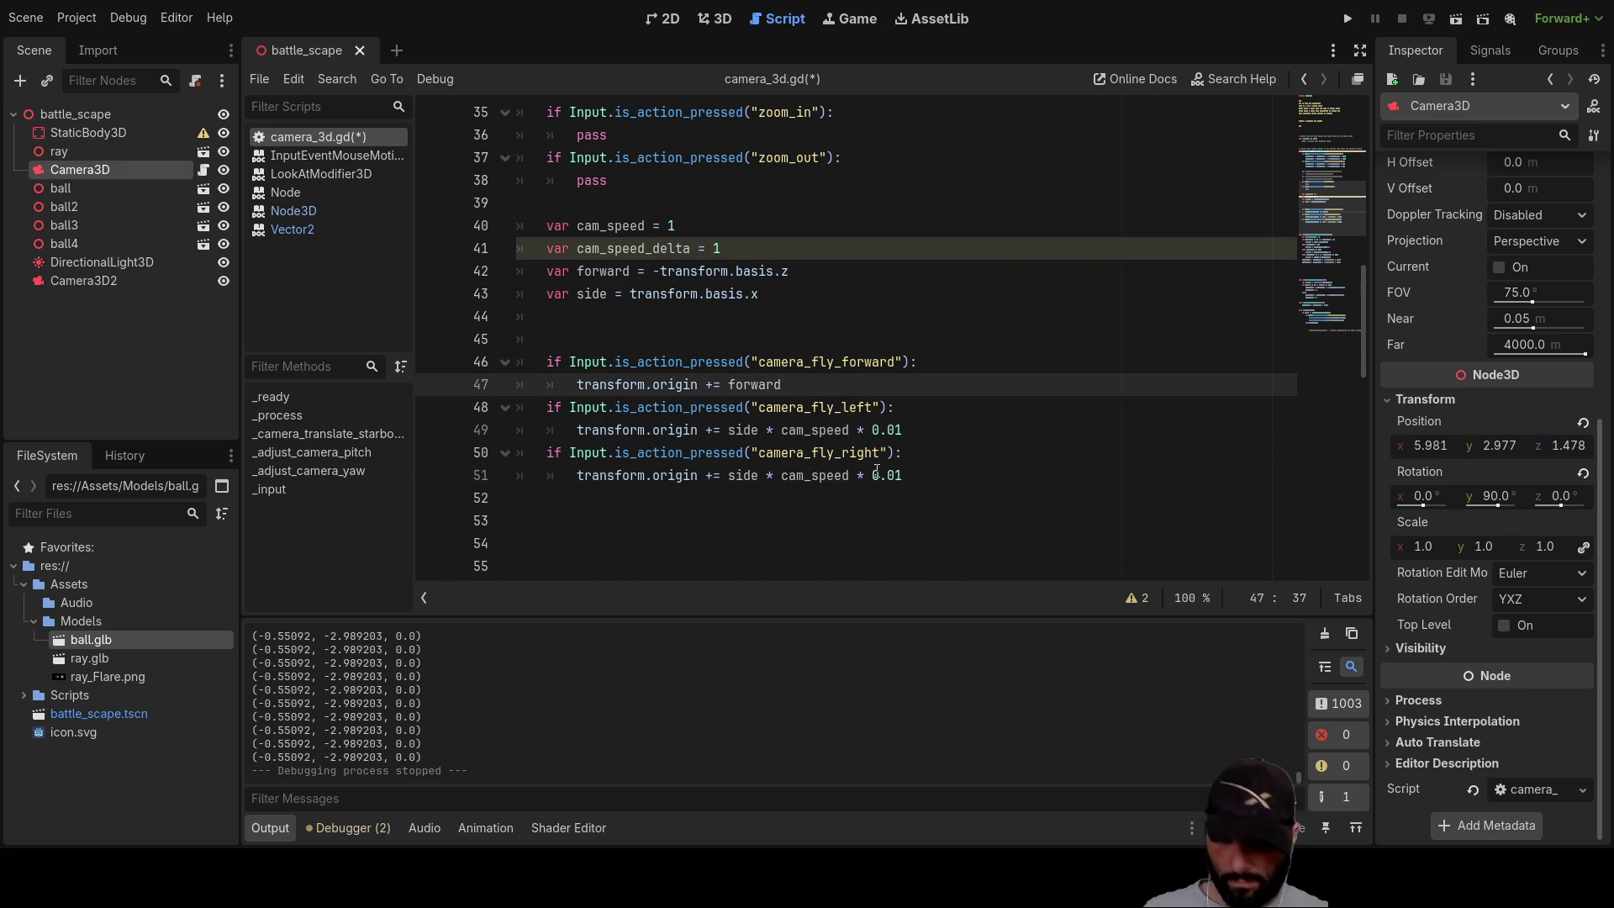
key(ctrl+v)
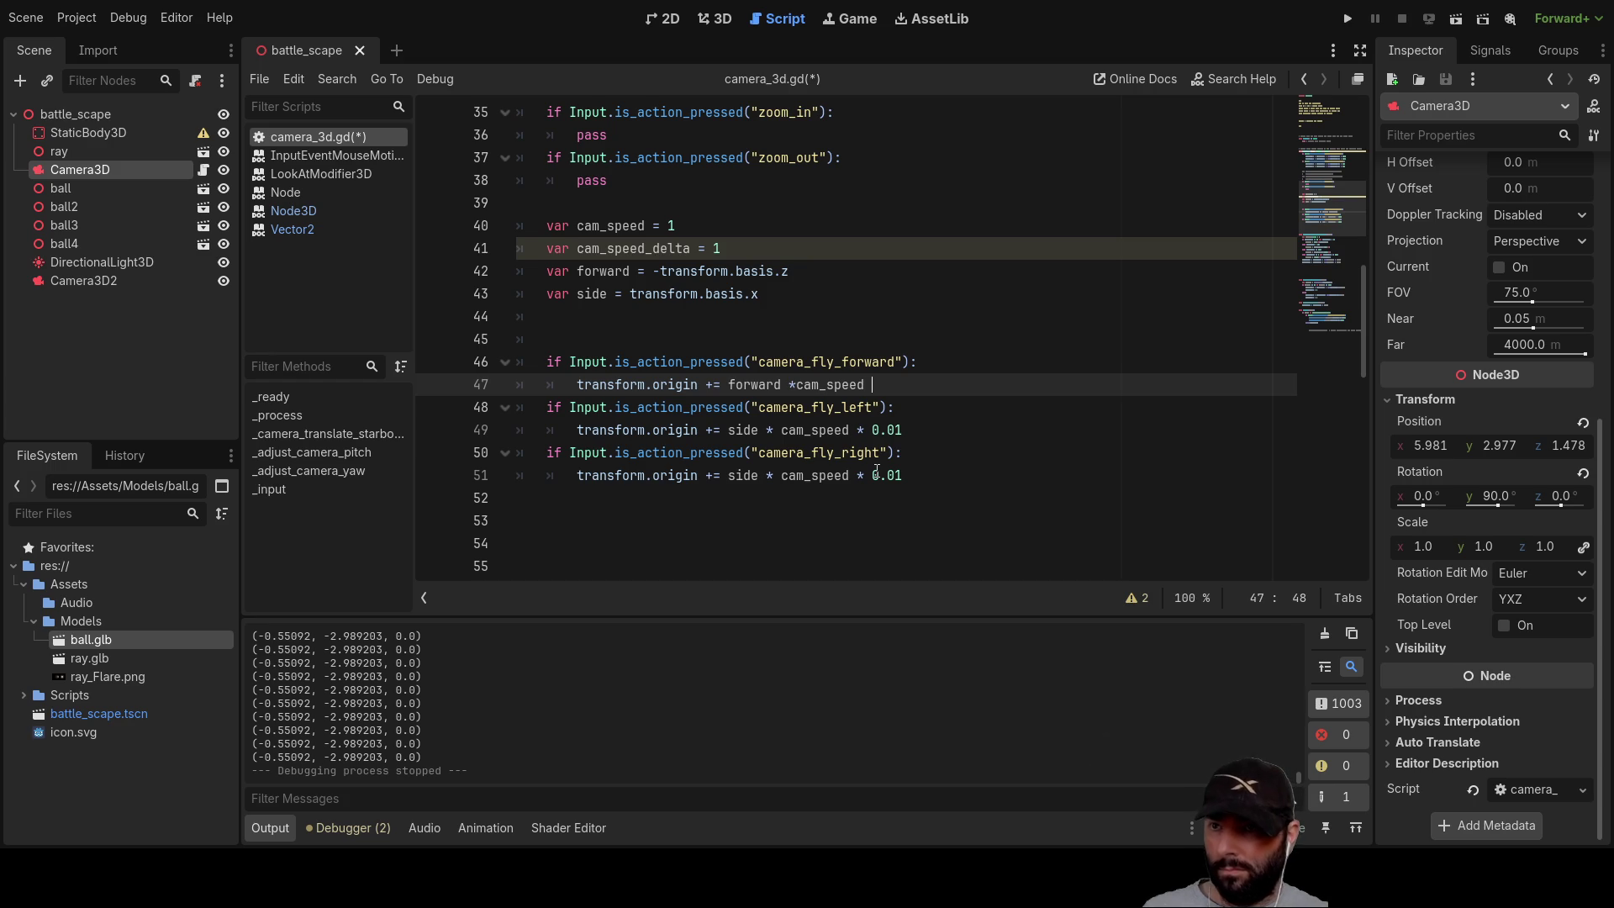
Step: Scale the forward, left and right moves by cam_speed_delta, replacing the 0.01 factors
key(Up)
key(Up)
key(Up)
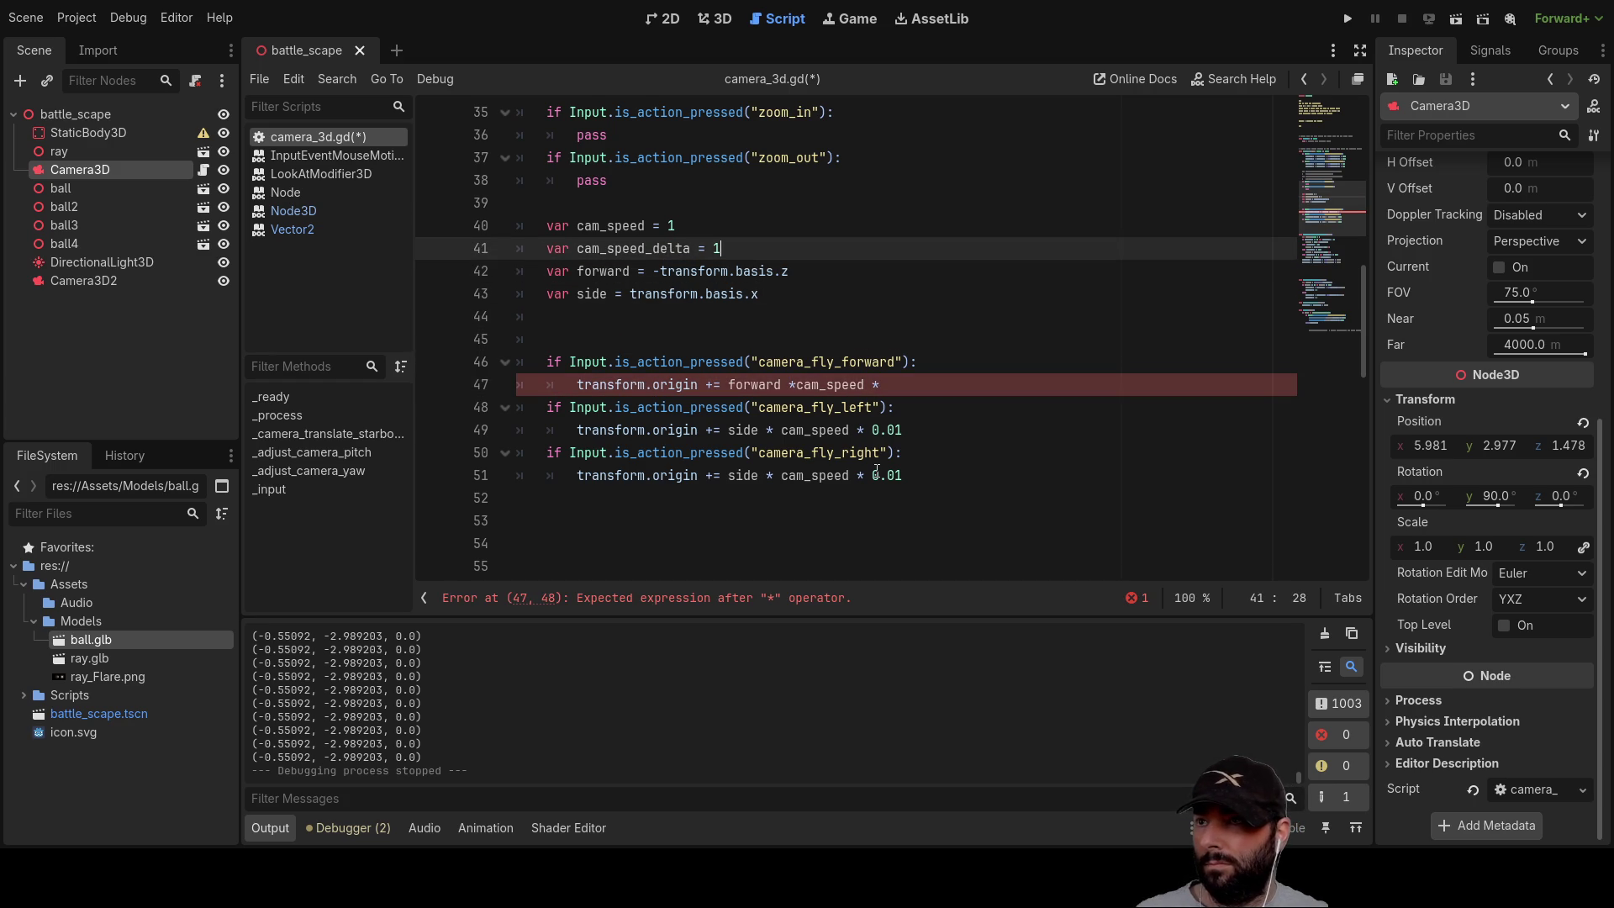
key(Right)
key(shift+Left)
key(shift+Left)
key(shift+Left)
key(ctrl+c)
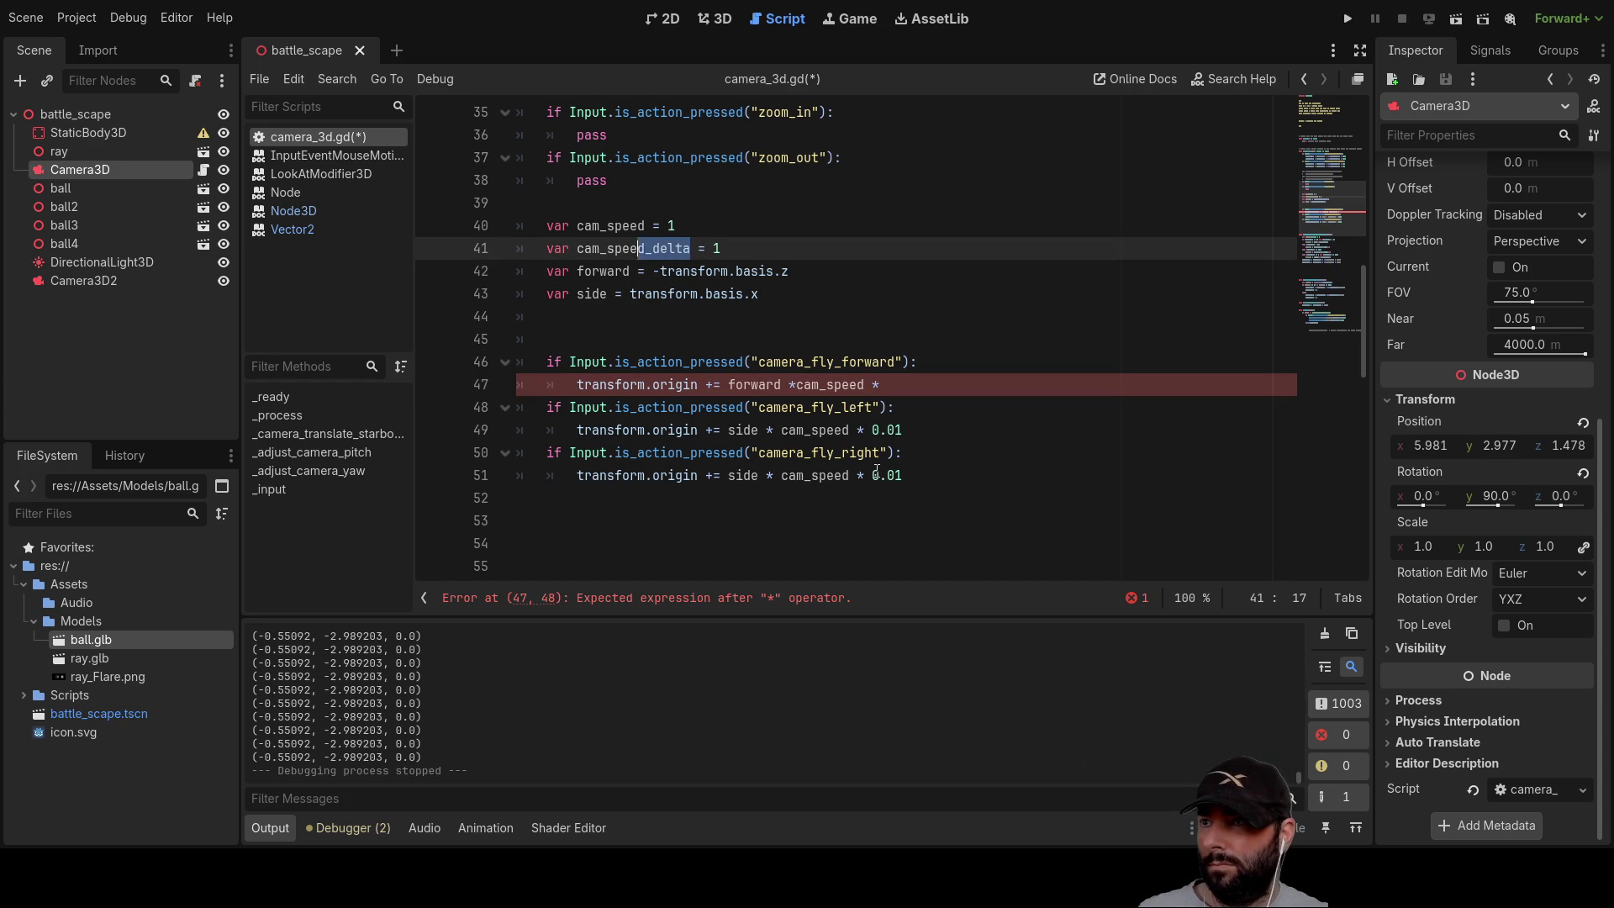
key(Down)
key(Down)
key(Down)
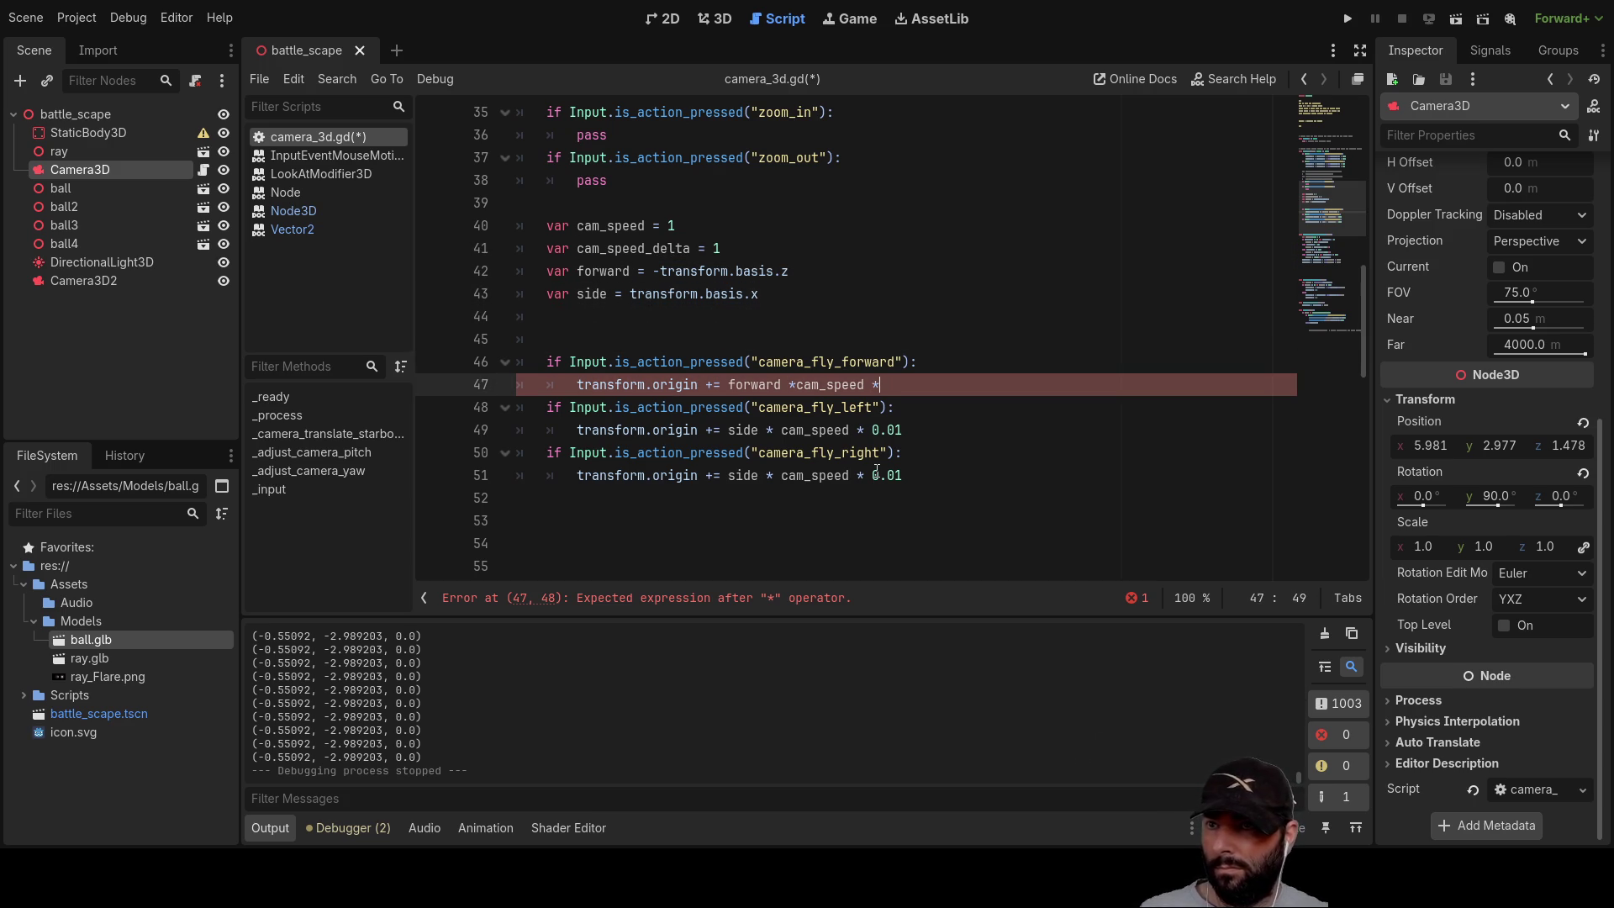
key(ctrl+v)
key(Down)
key(Down)
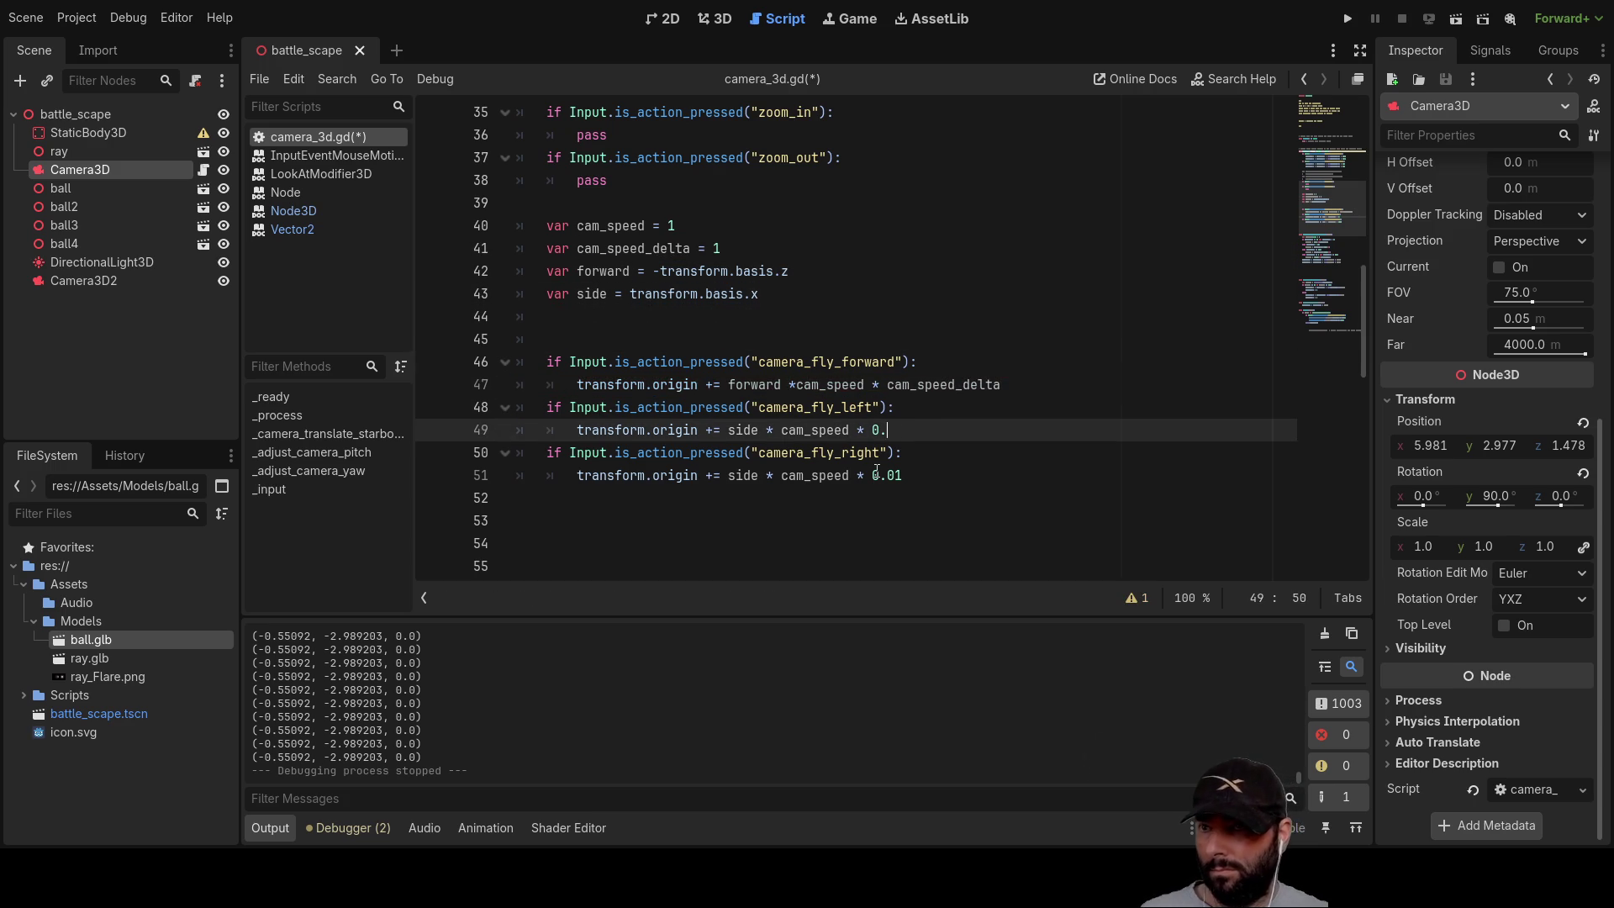
key(ctrl+v)
key(Down)
key(Down)
key(BackSpace)
key(ctrl+v)
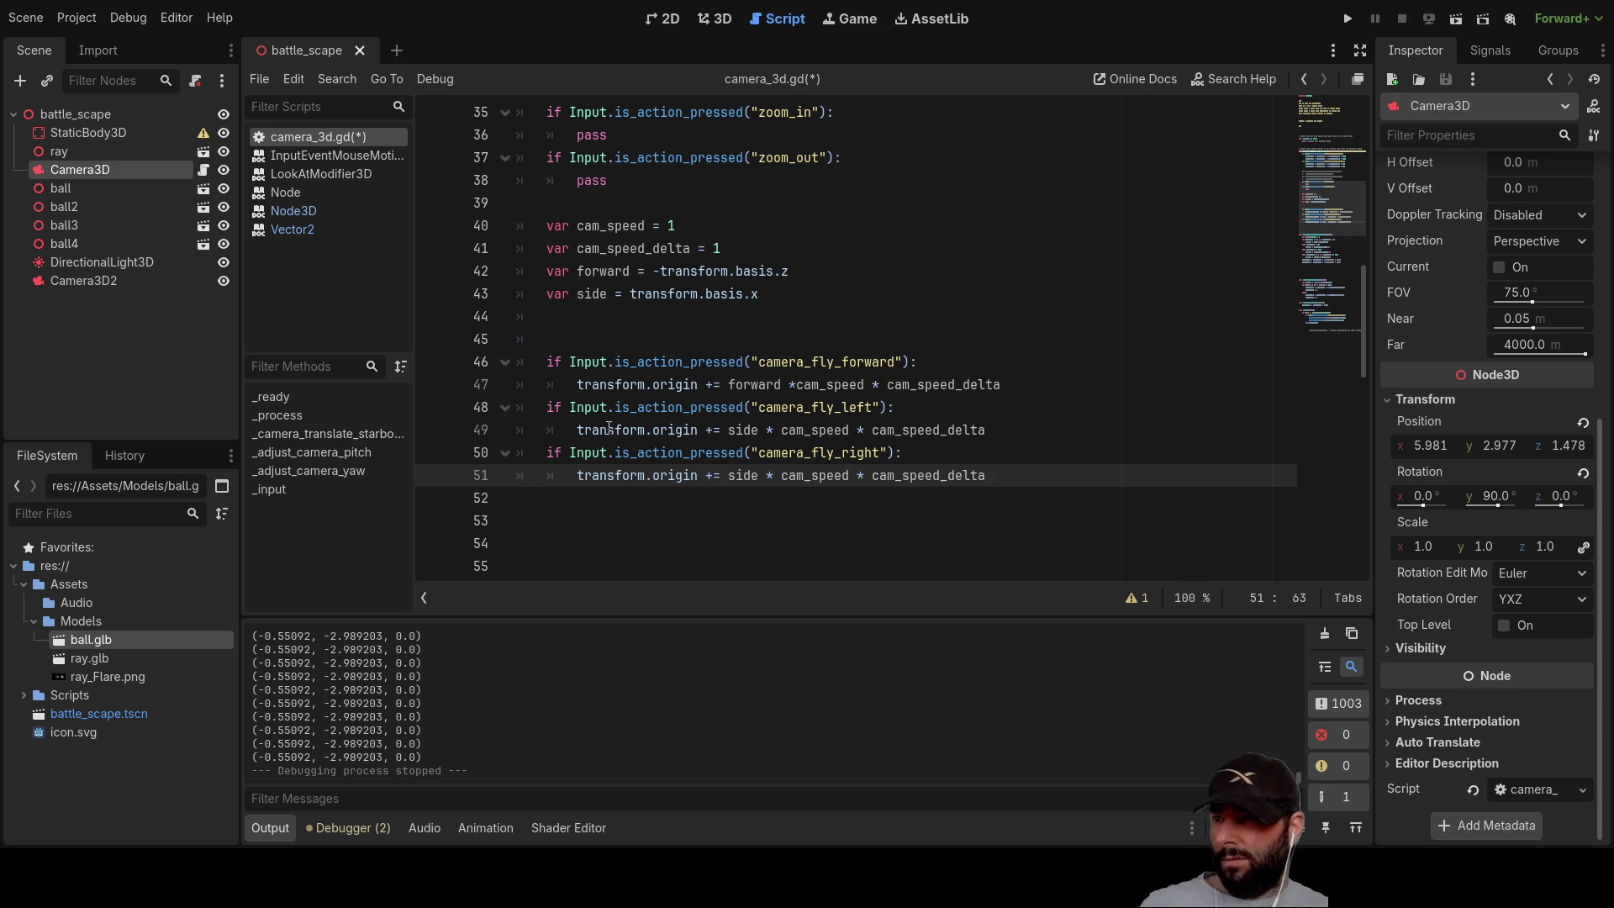
click(652, 319)
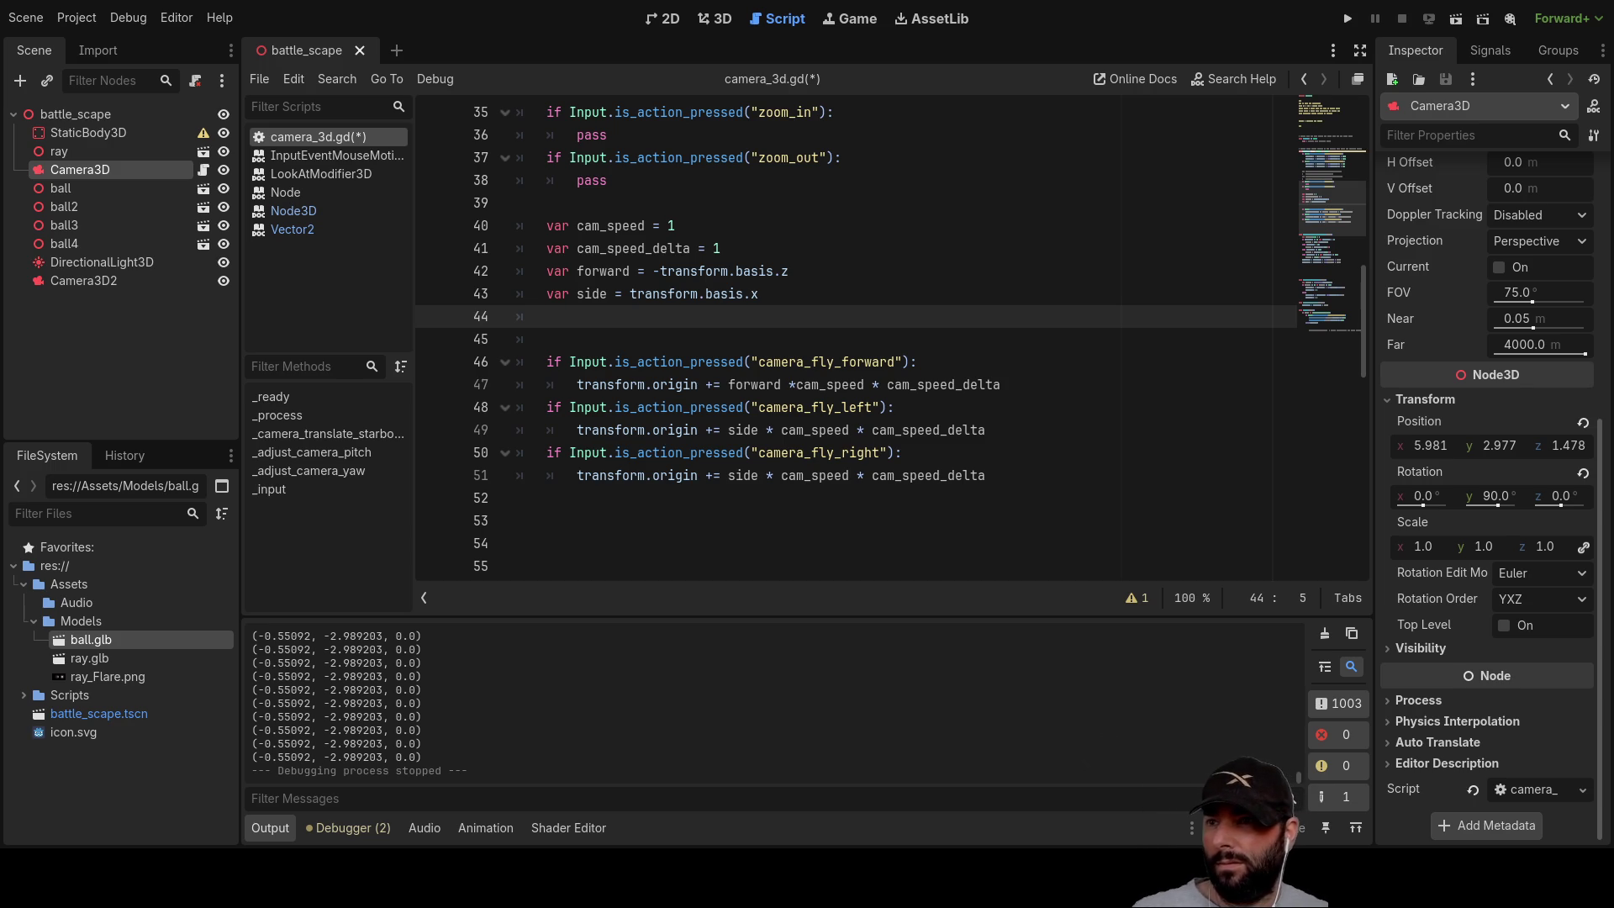
key(Down)
key(Down)
key(Down)
Step: Copy the old camera_fly_backwards check and paste it below the forward move
key(Return)
key(Up)
key(Up)
key(Up)
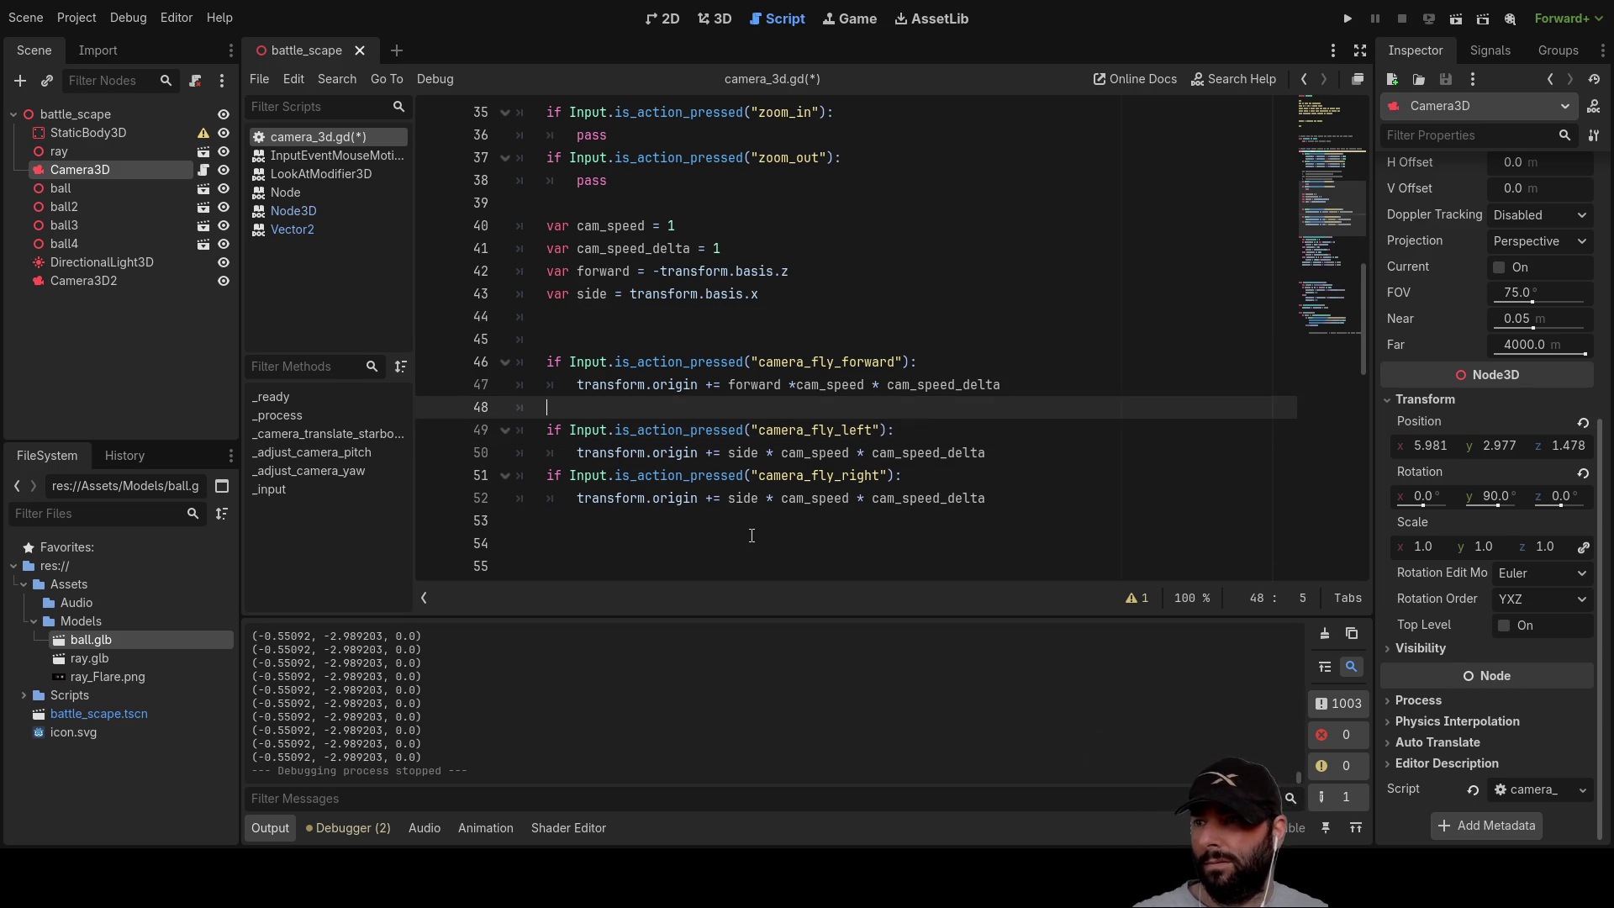
key(Down)
scroll(752, 536, up, 5)
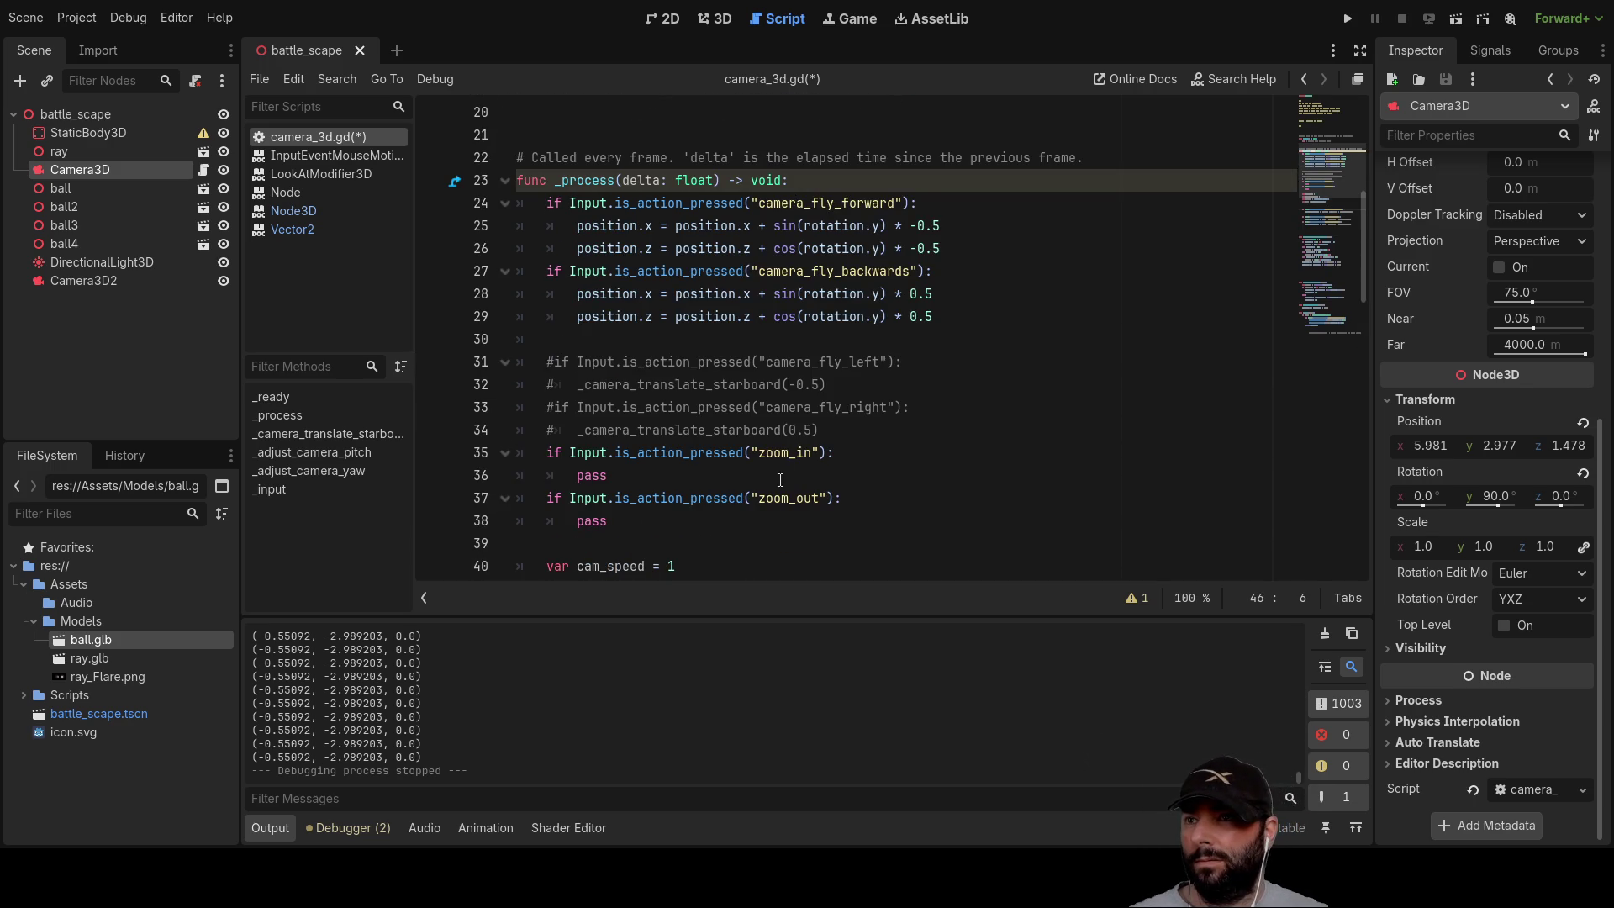
click(944, 201)
drag(943, 274, 541, 271)
key(ctrl+c)
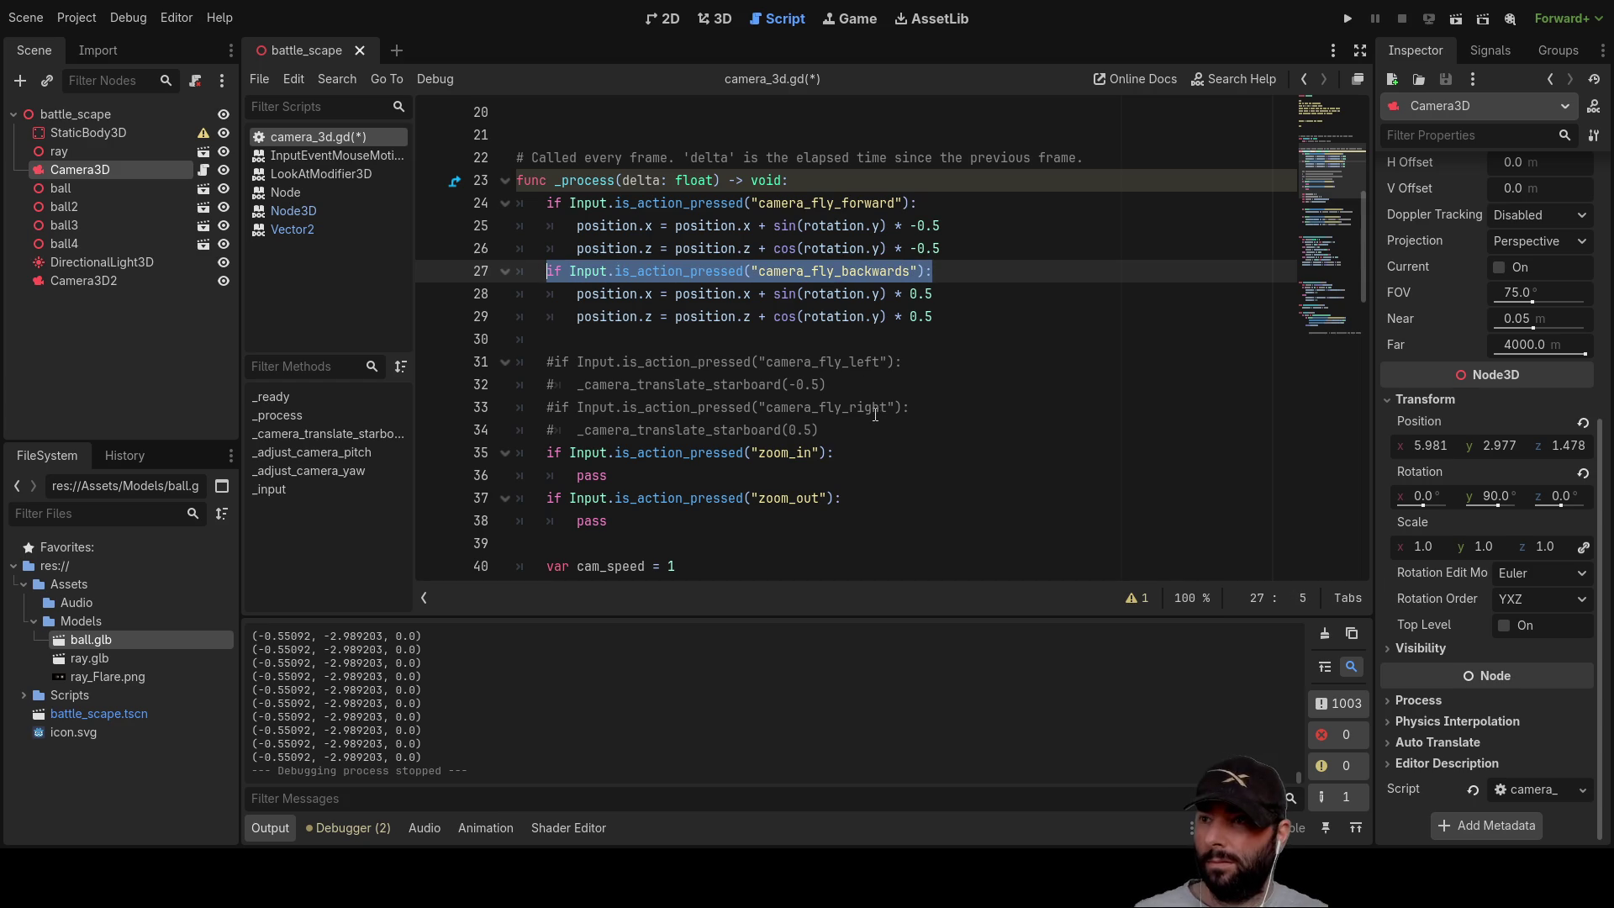
scroll(635, 346, down, 7)
click(570, 264)
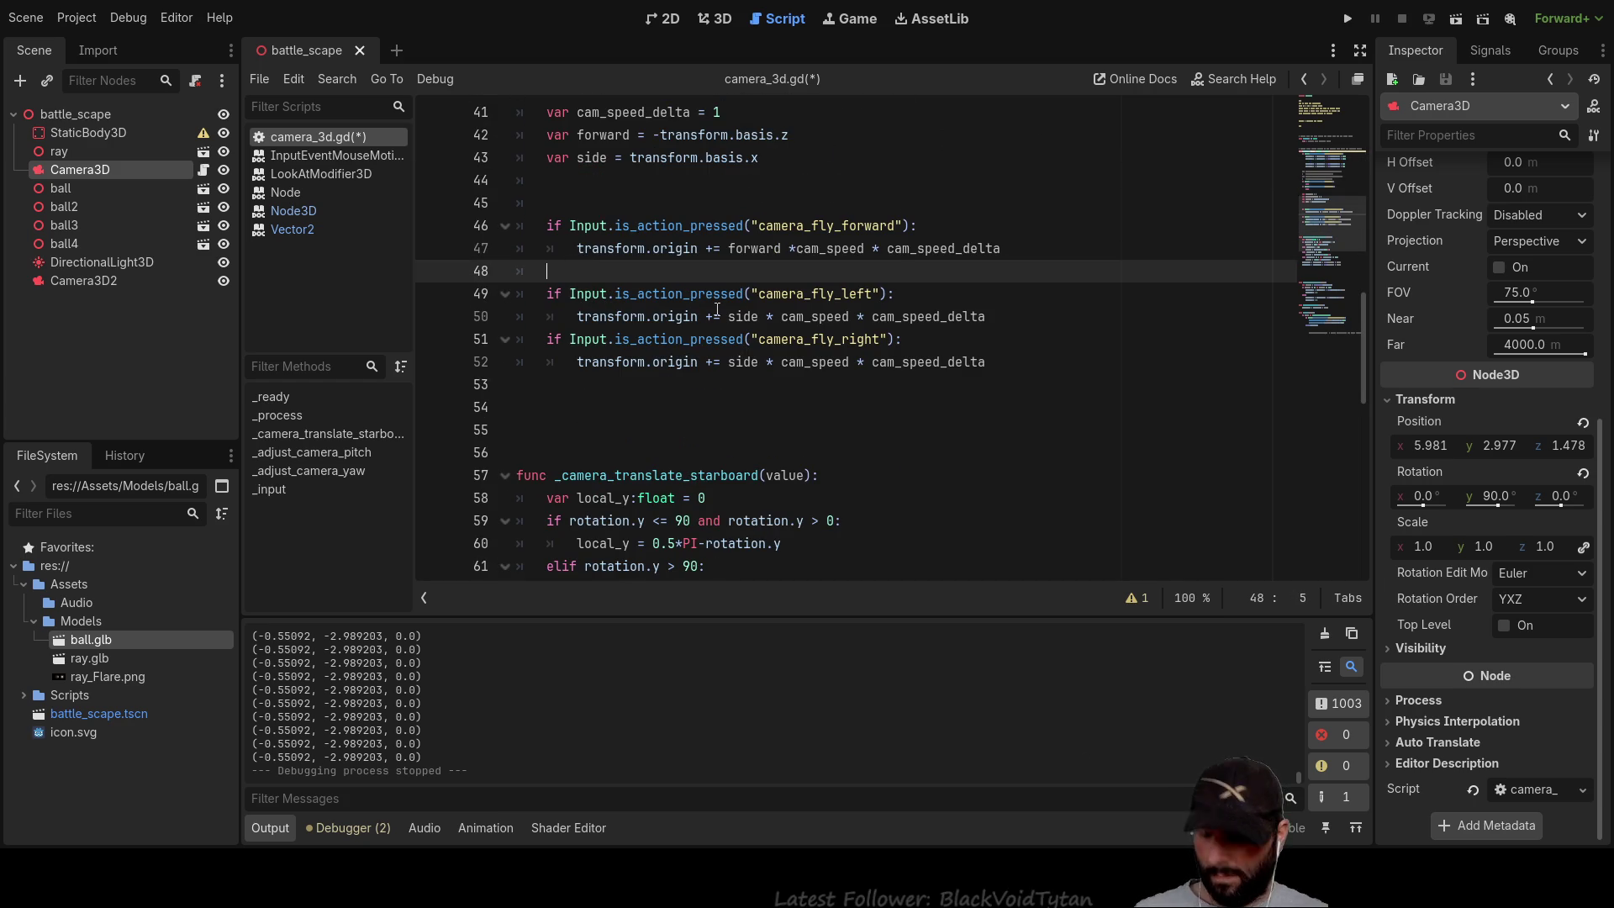
key(ctrl+v)
Step: Give the backwards check a -forward * cam_speed * cam_speed_delta move and remove the extra blank line
key(Return)
drag(1002, 248, 579, 249)
key(ctrl+c)
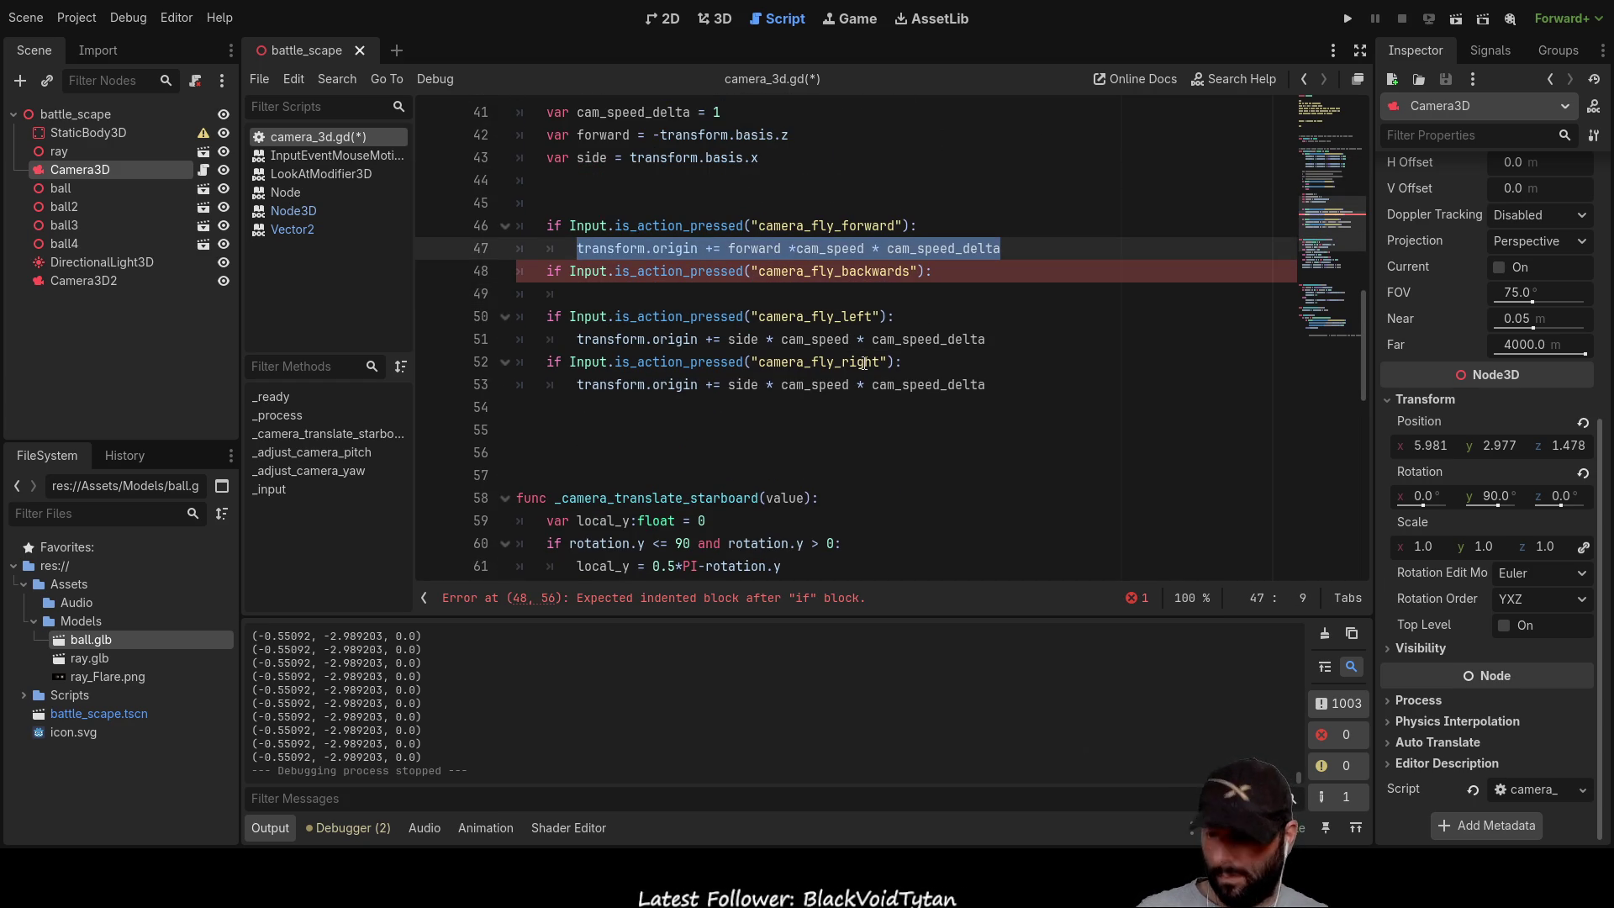
click(629, 291)
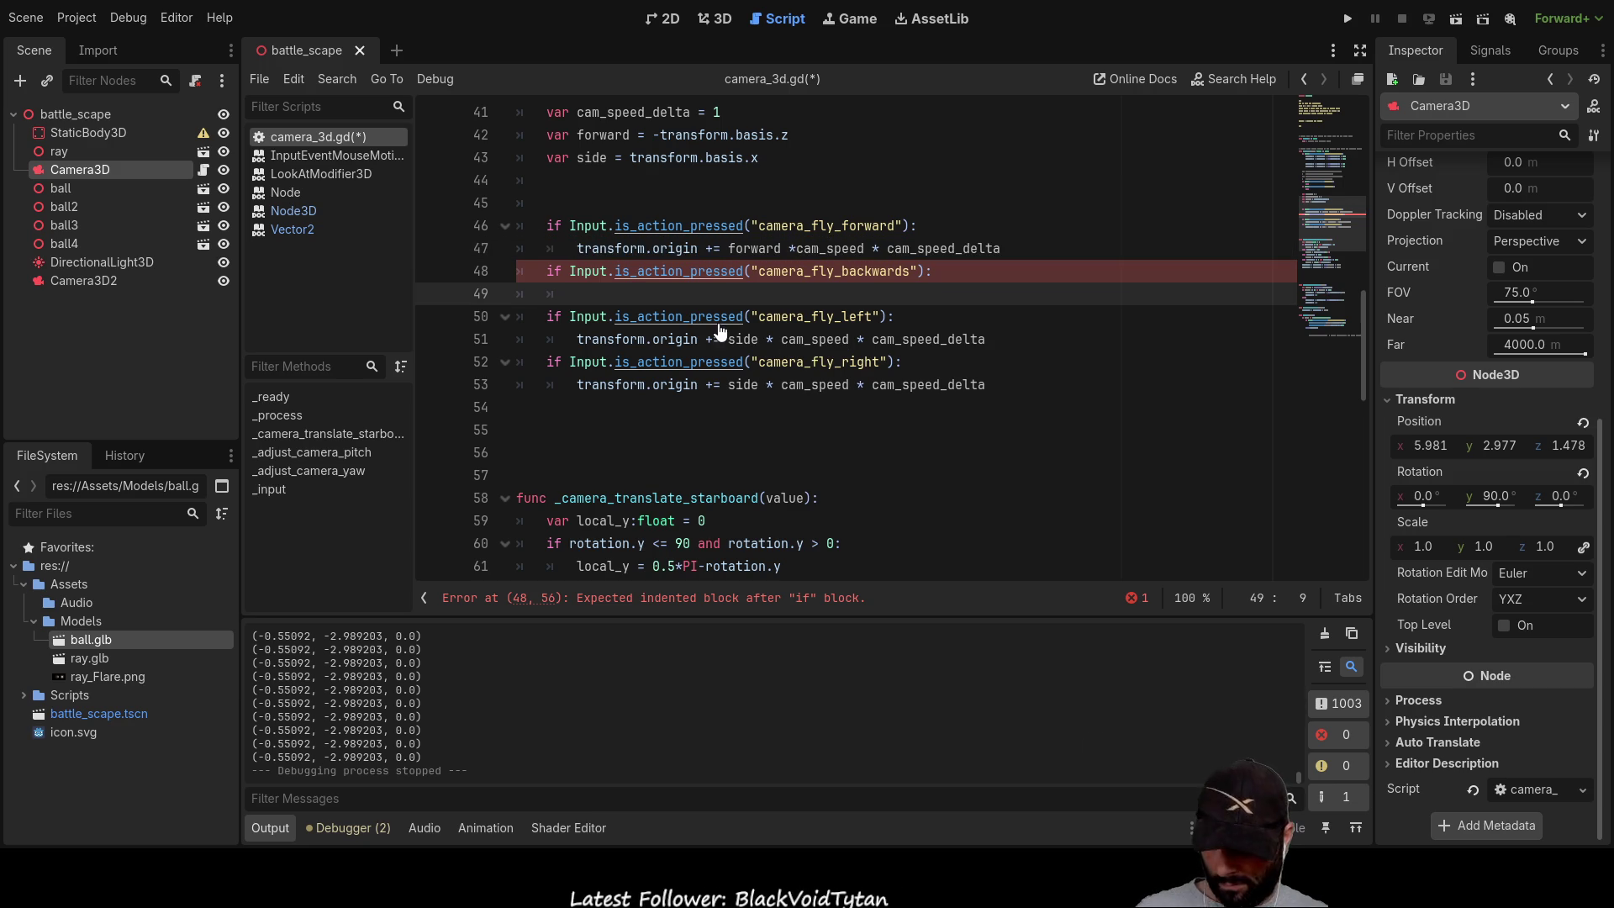
key(ctrl+v)
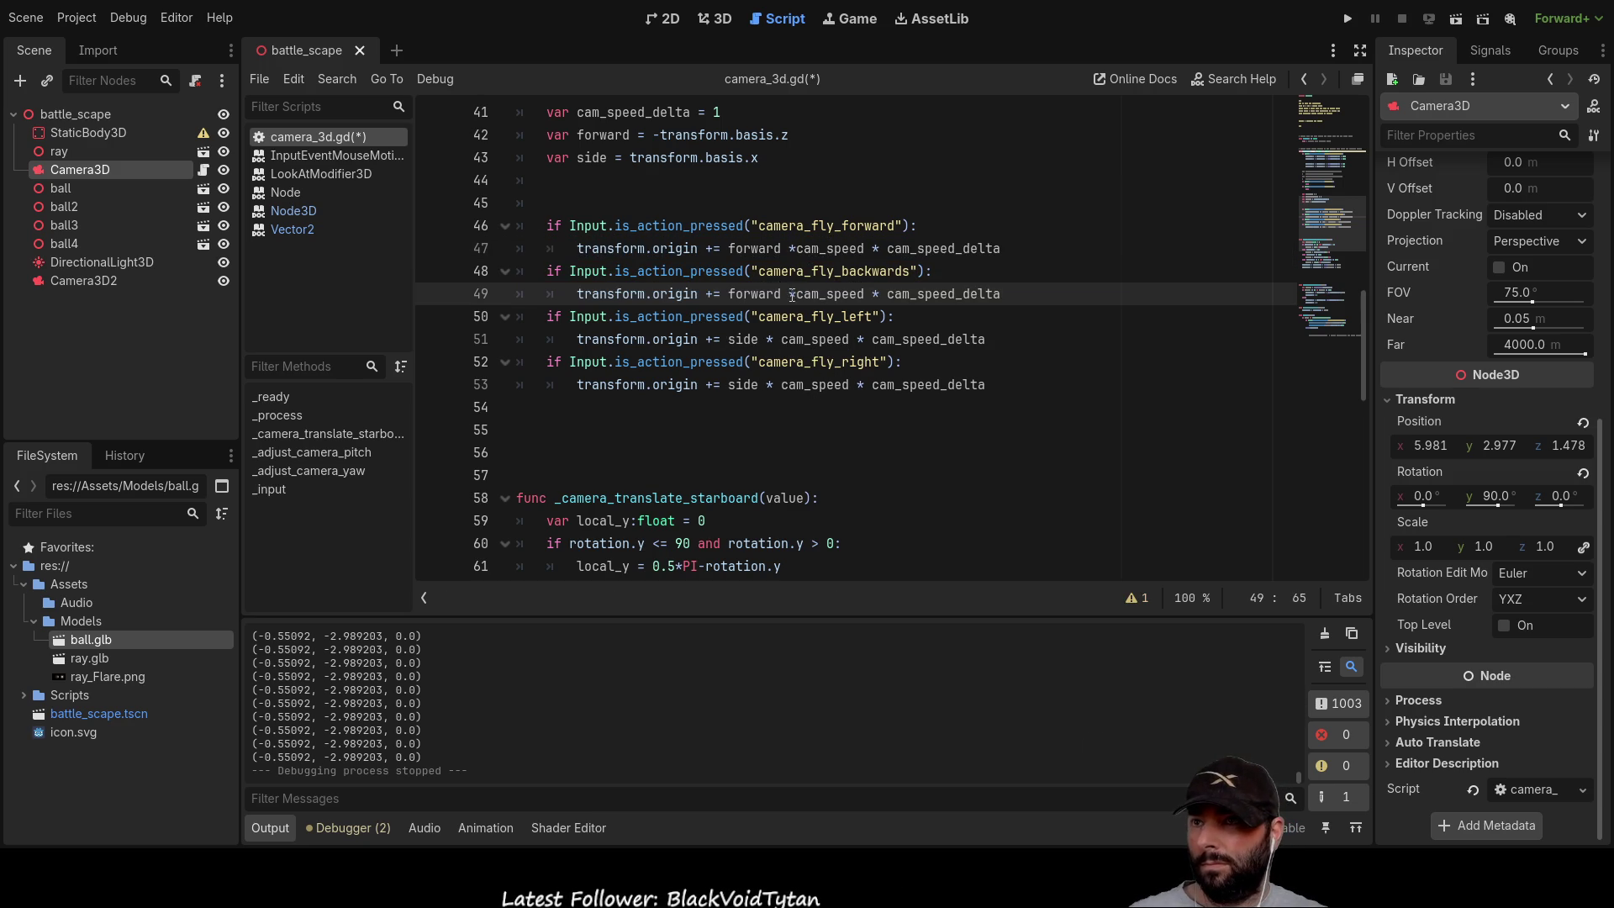
click(730, 293)
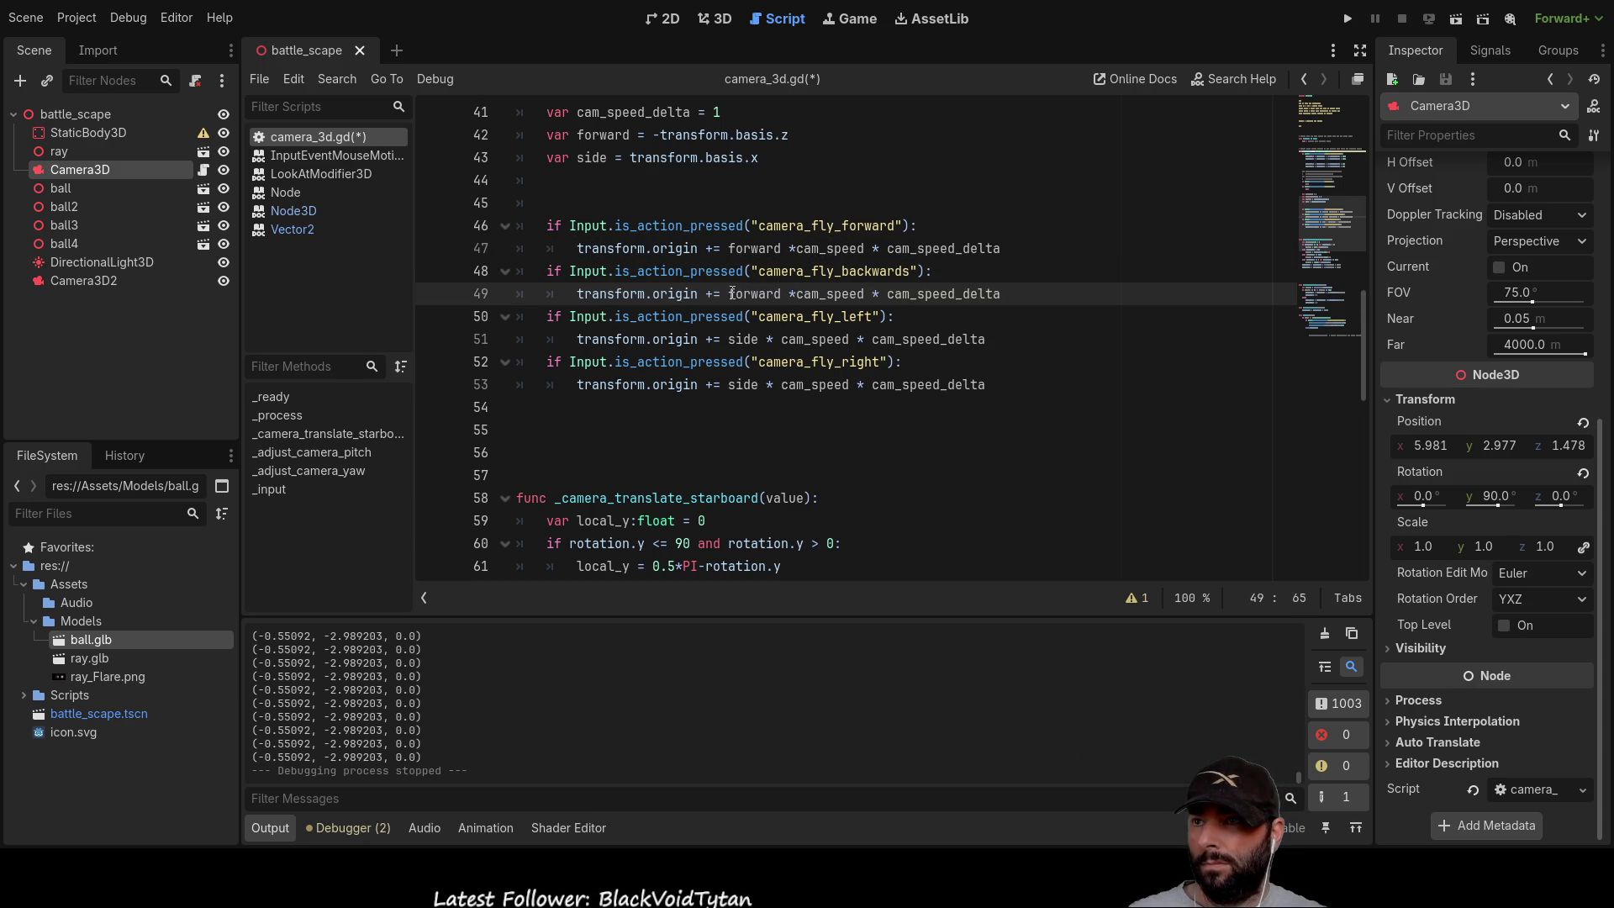
text(-)
scroll(862, 384, up, 2)
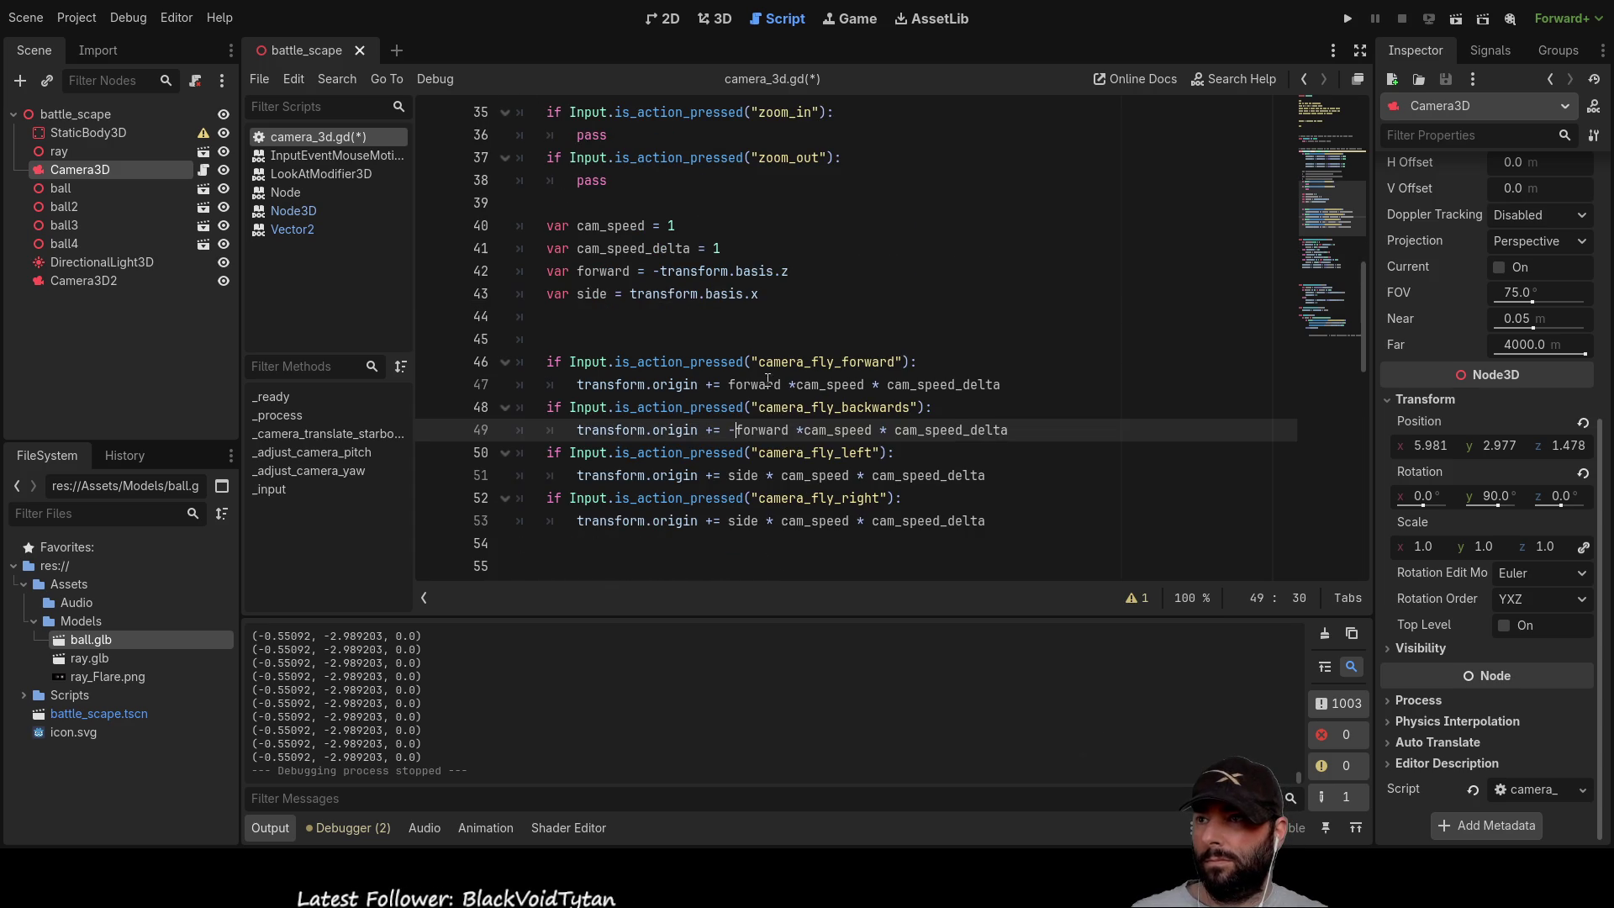
key(Up)
key(Up)
key(Up)
key(Delete)
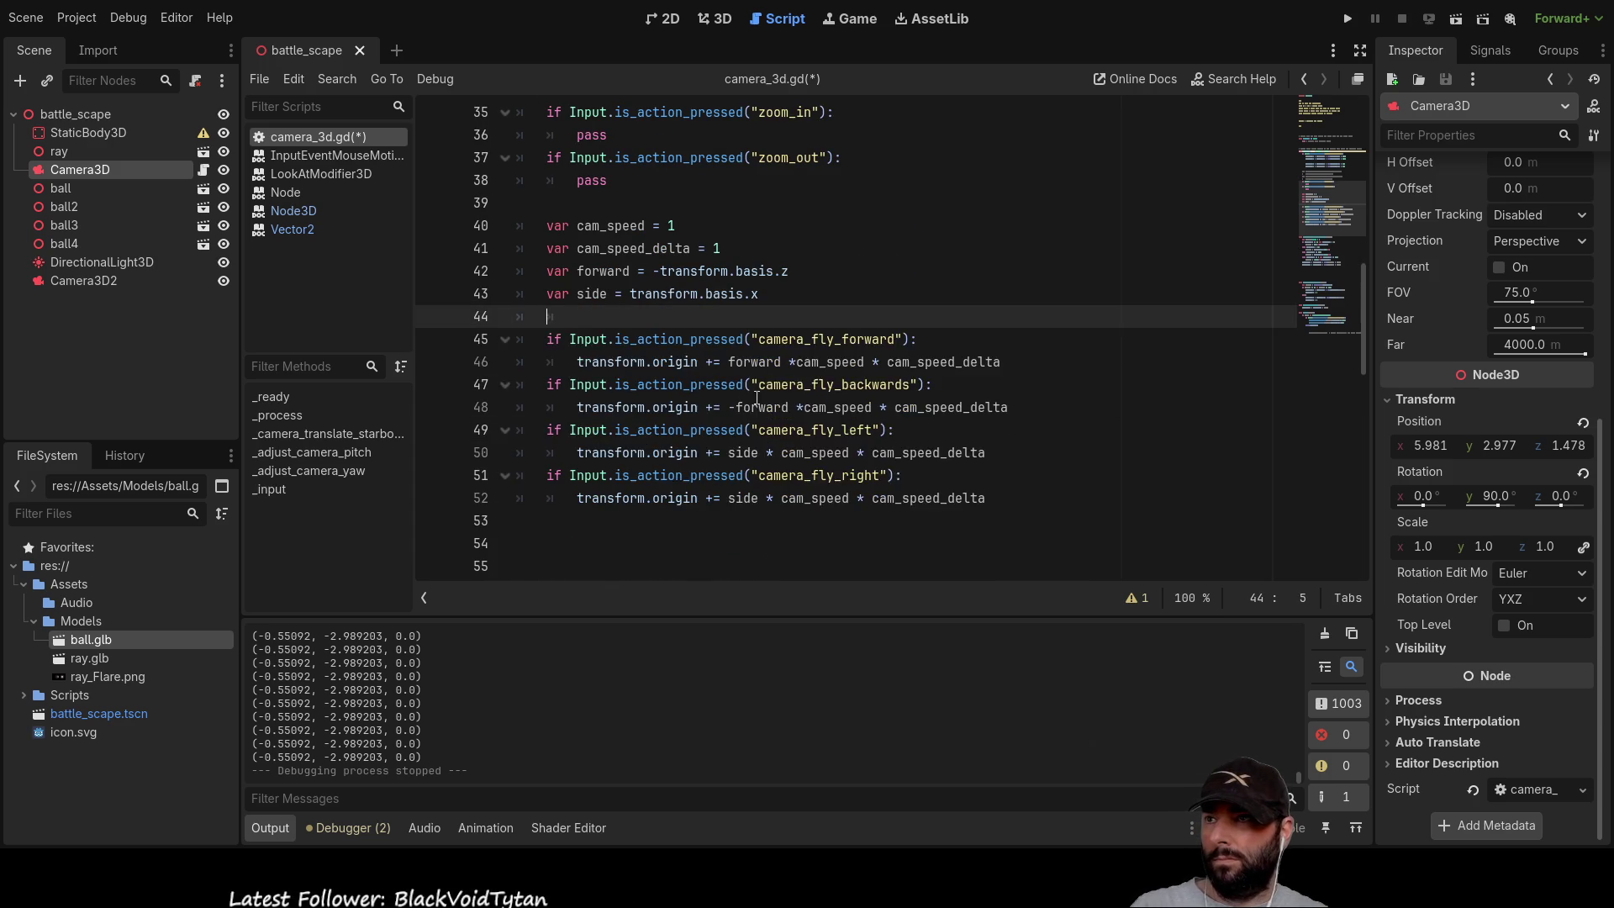
Step: Delete the commented-out left/right movement lines 30–34
scroll(741, 391, up, 2)
scroll(640, 329, up, 1)
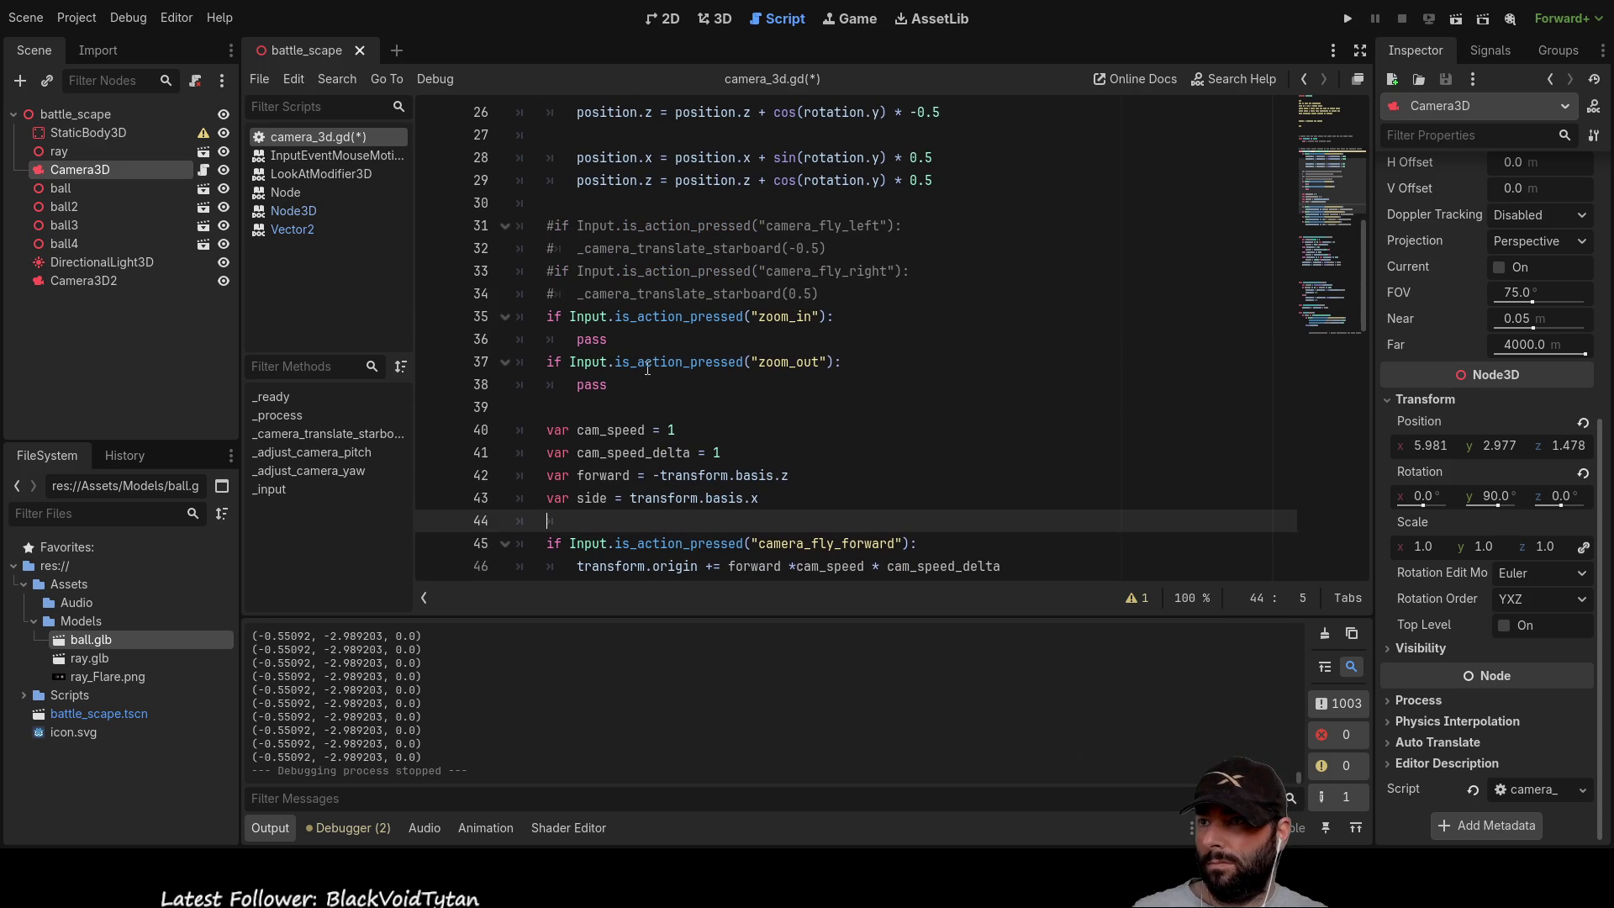
scroll(813, 357, up, 1)
mouse_move(816, 361)
mouse_down()
mouse_move(542, 294)
mouse_move(518, 270)
mouse_up()
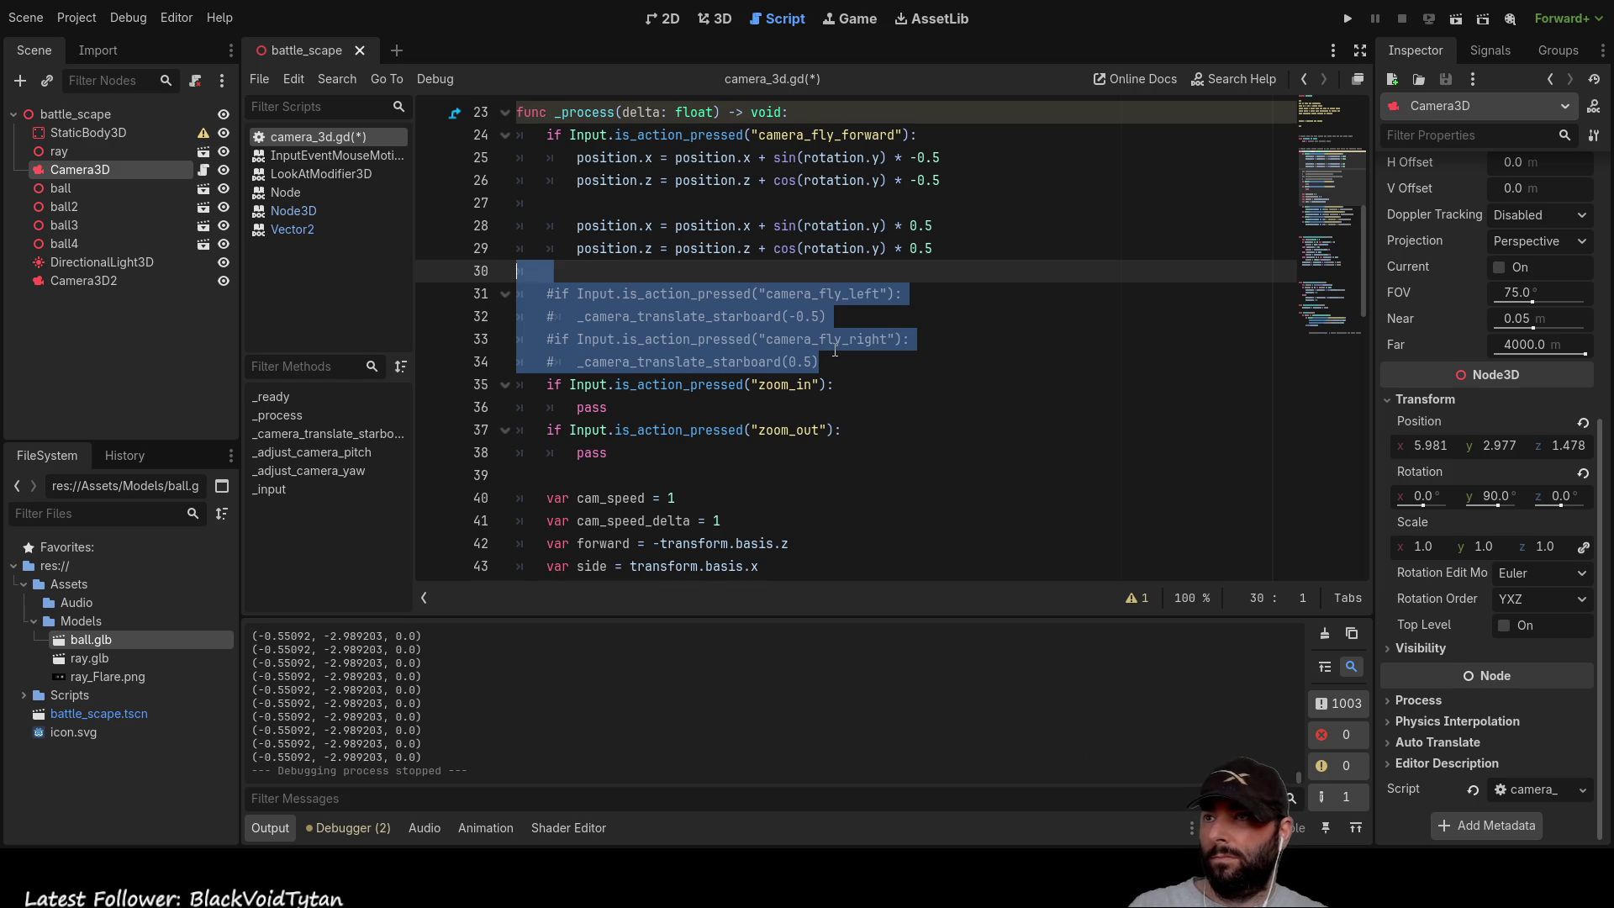
key(Delete)
Step: Delete the old sin/cos forward-movement block and run the game with F5
click(955, 253)
key(shift+Up)
key(shift+Up)
key(shift+Up)
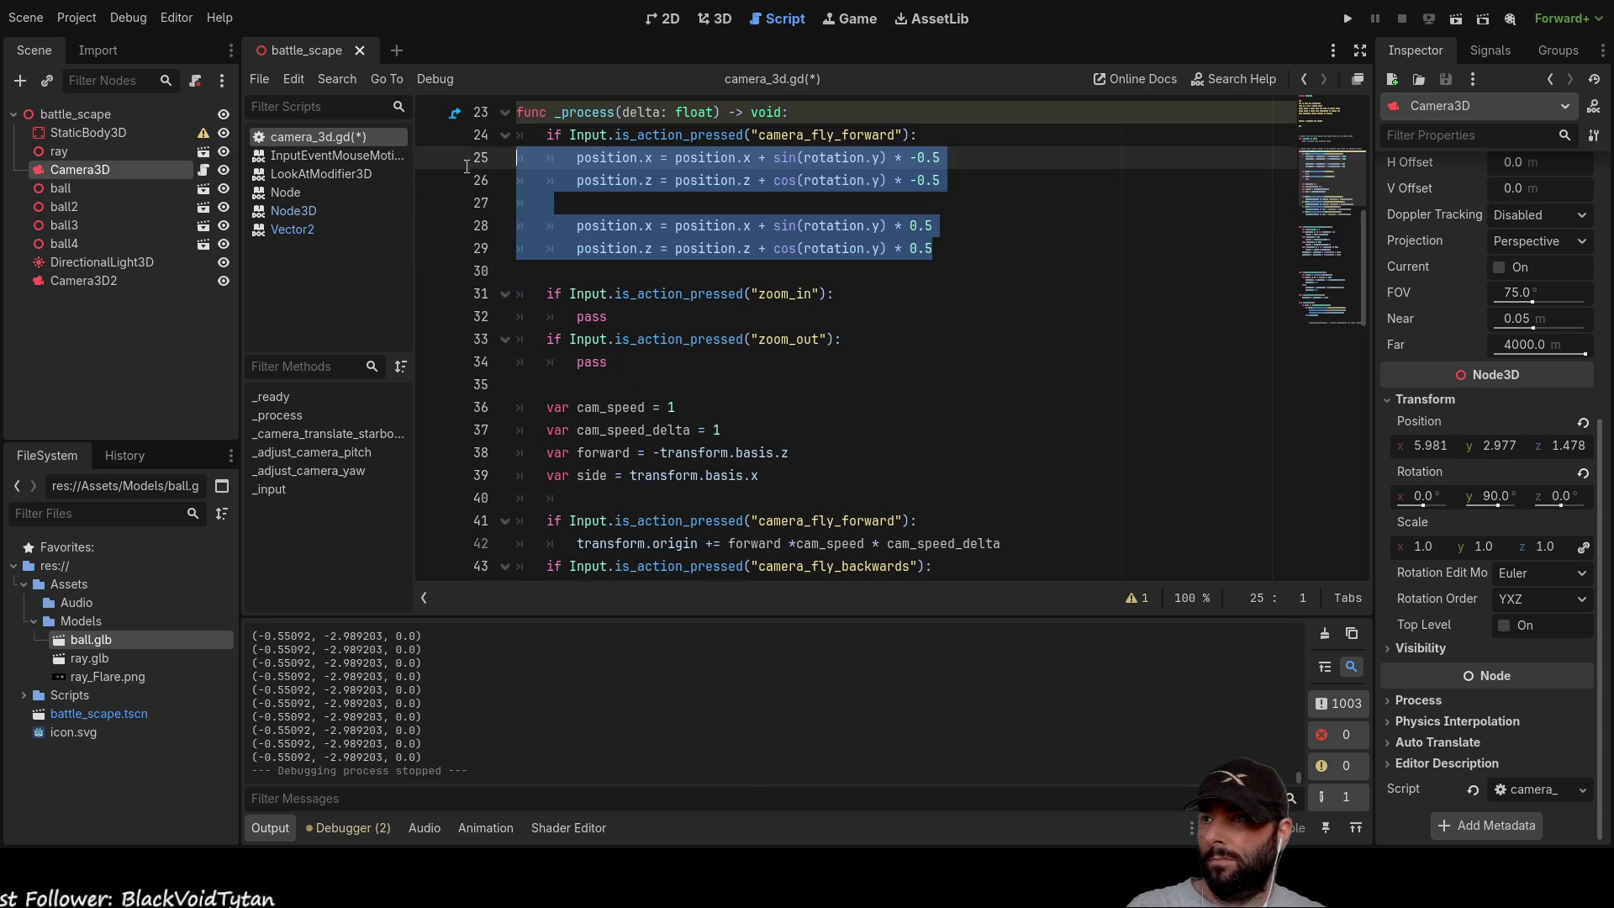
key(shift+Home)
key(Delete)
key(Delete)
key(Delete)
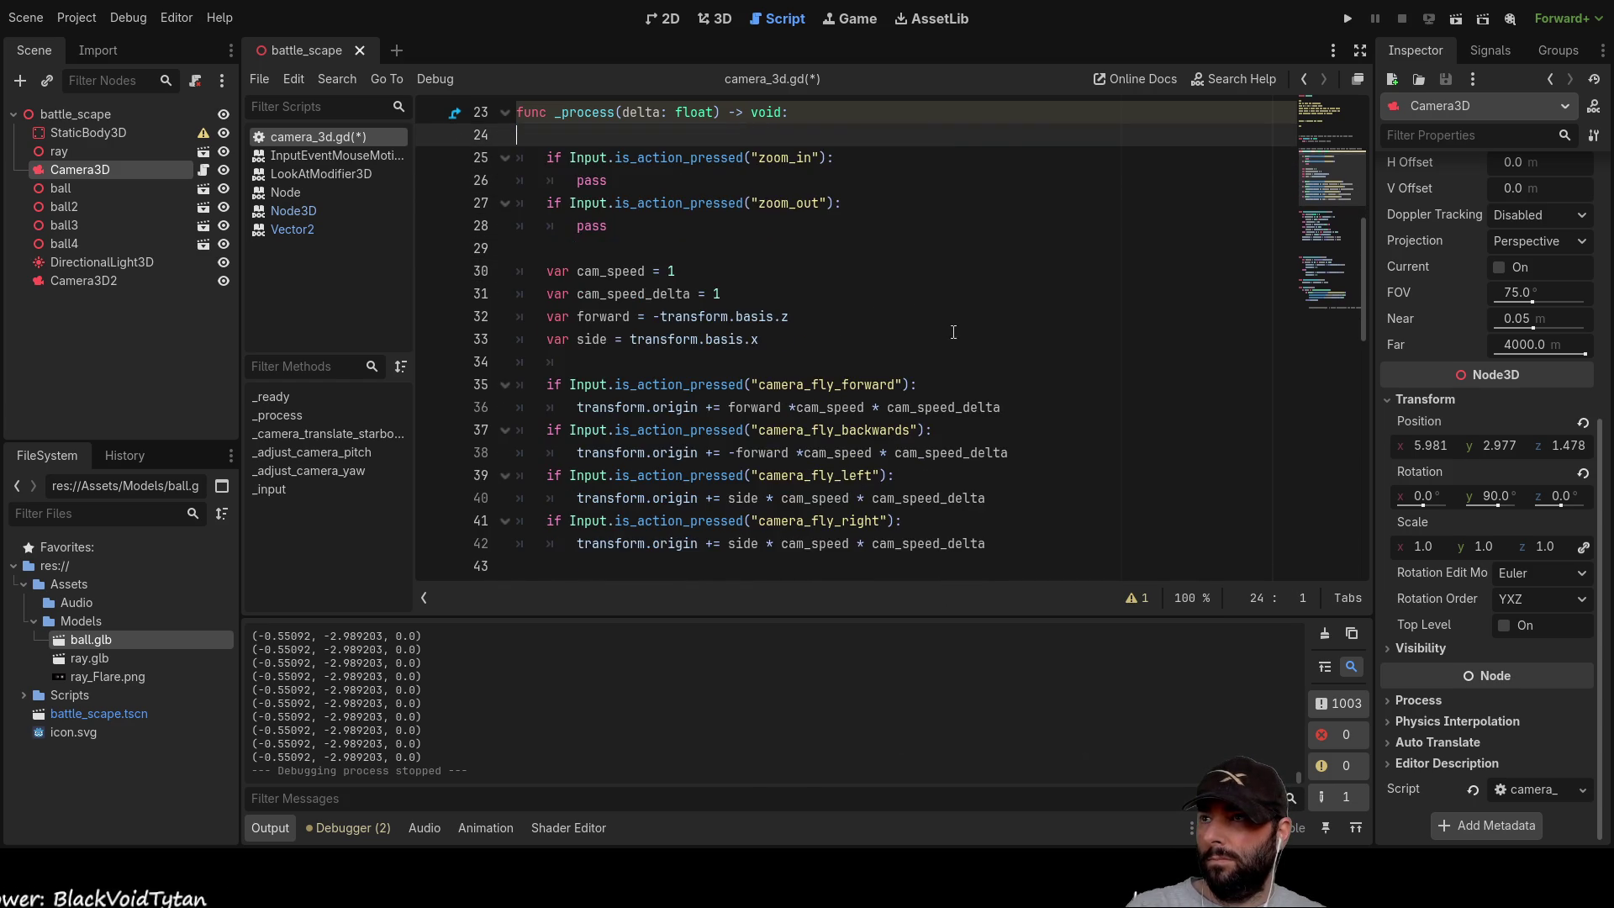
scroll(974, 451, up, 3)
scroll(974, 451, down, 5)
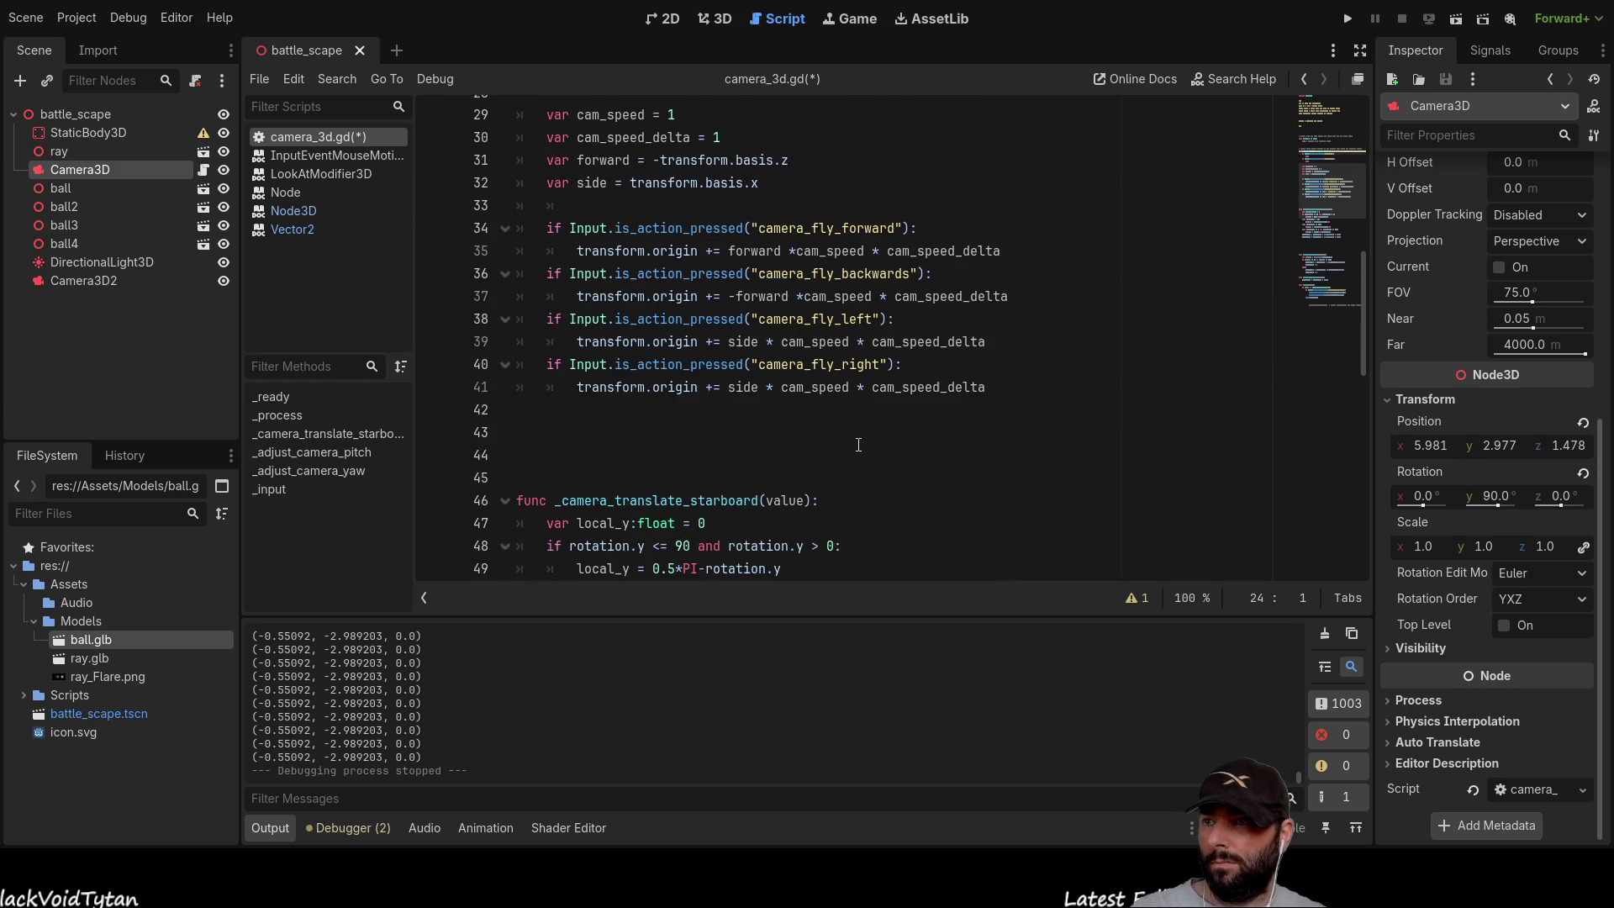
key(F5)
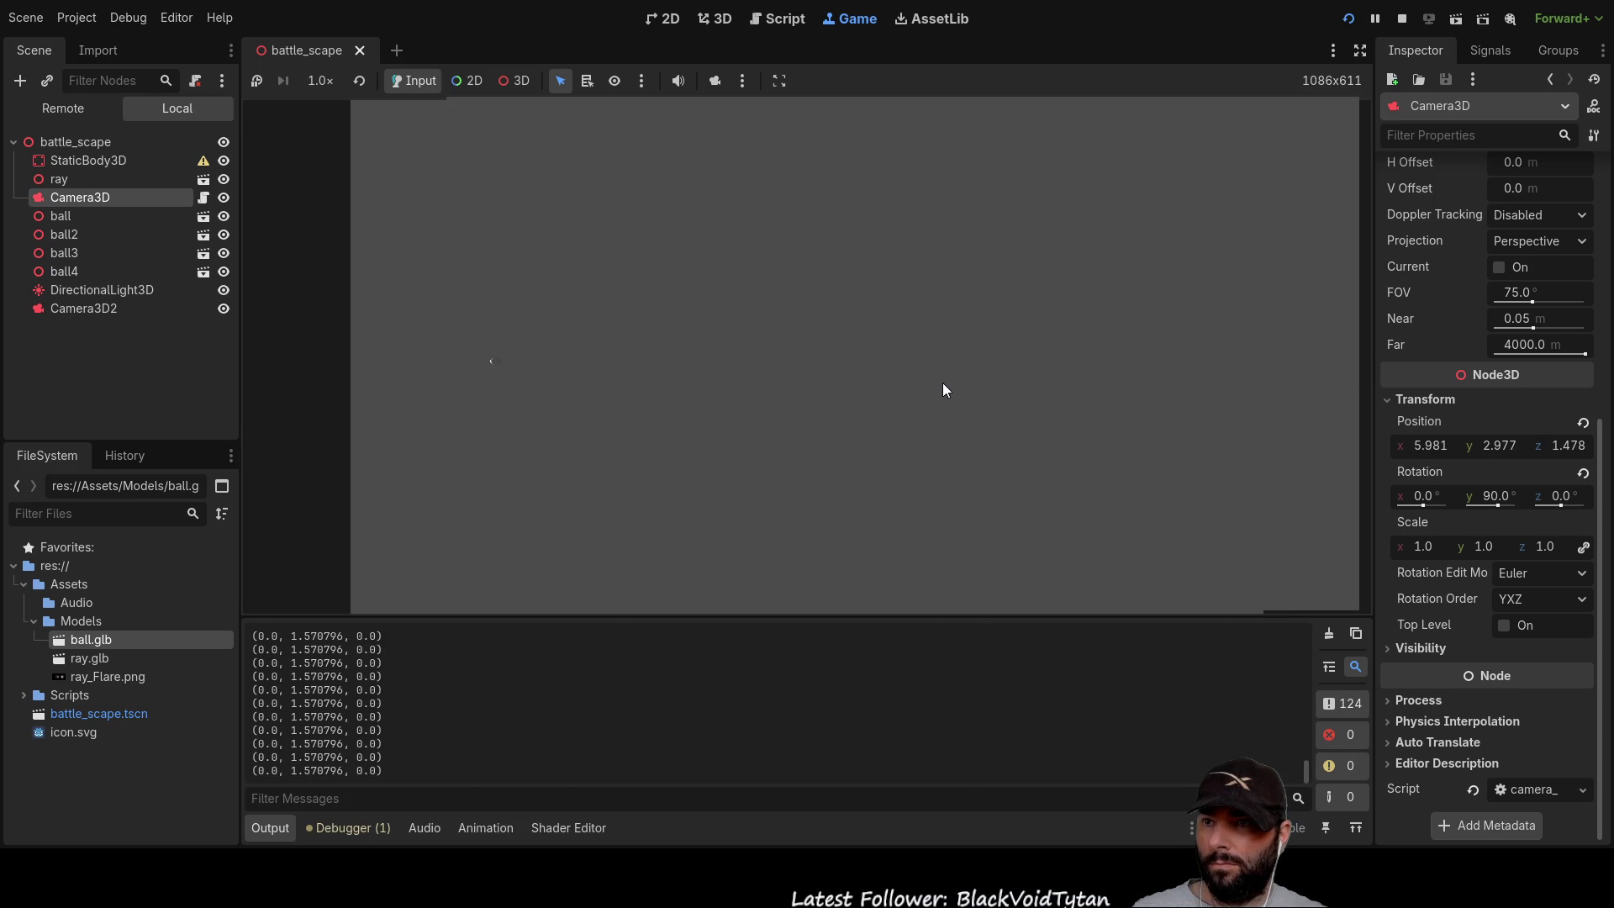
Step: Stop the test run with F8 and return to camera_3d.gd
key(F8)
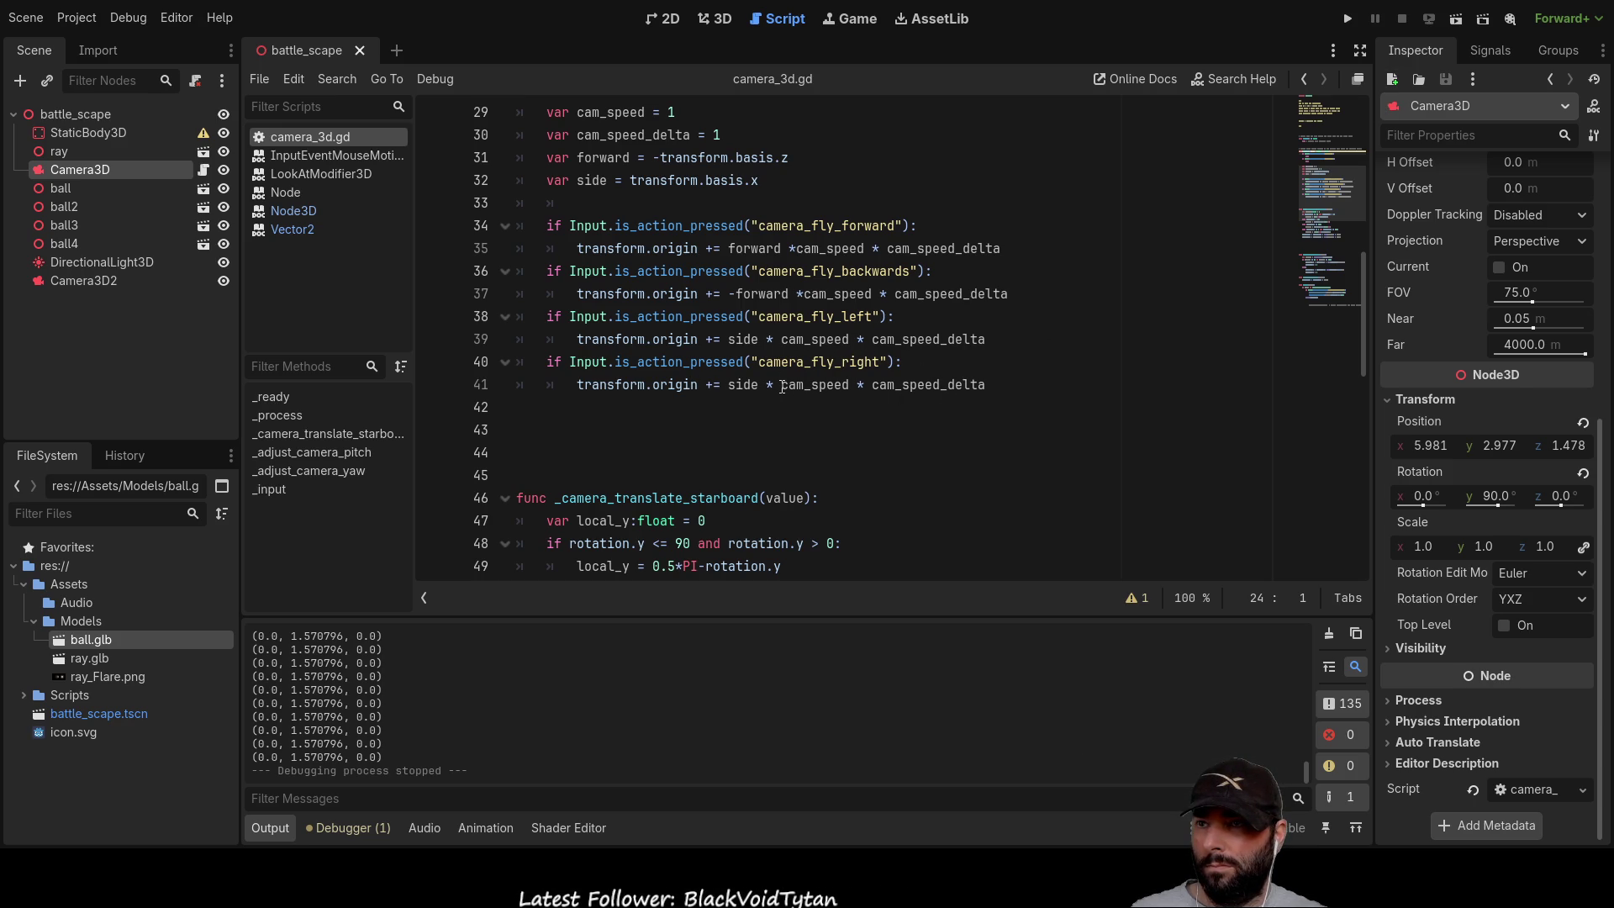
Step: Make the fly-left line on line 39 move along -side
click(782, 339)
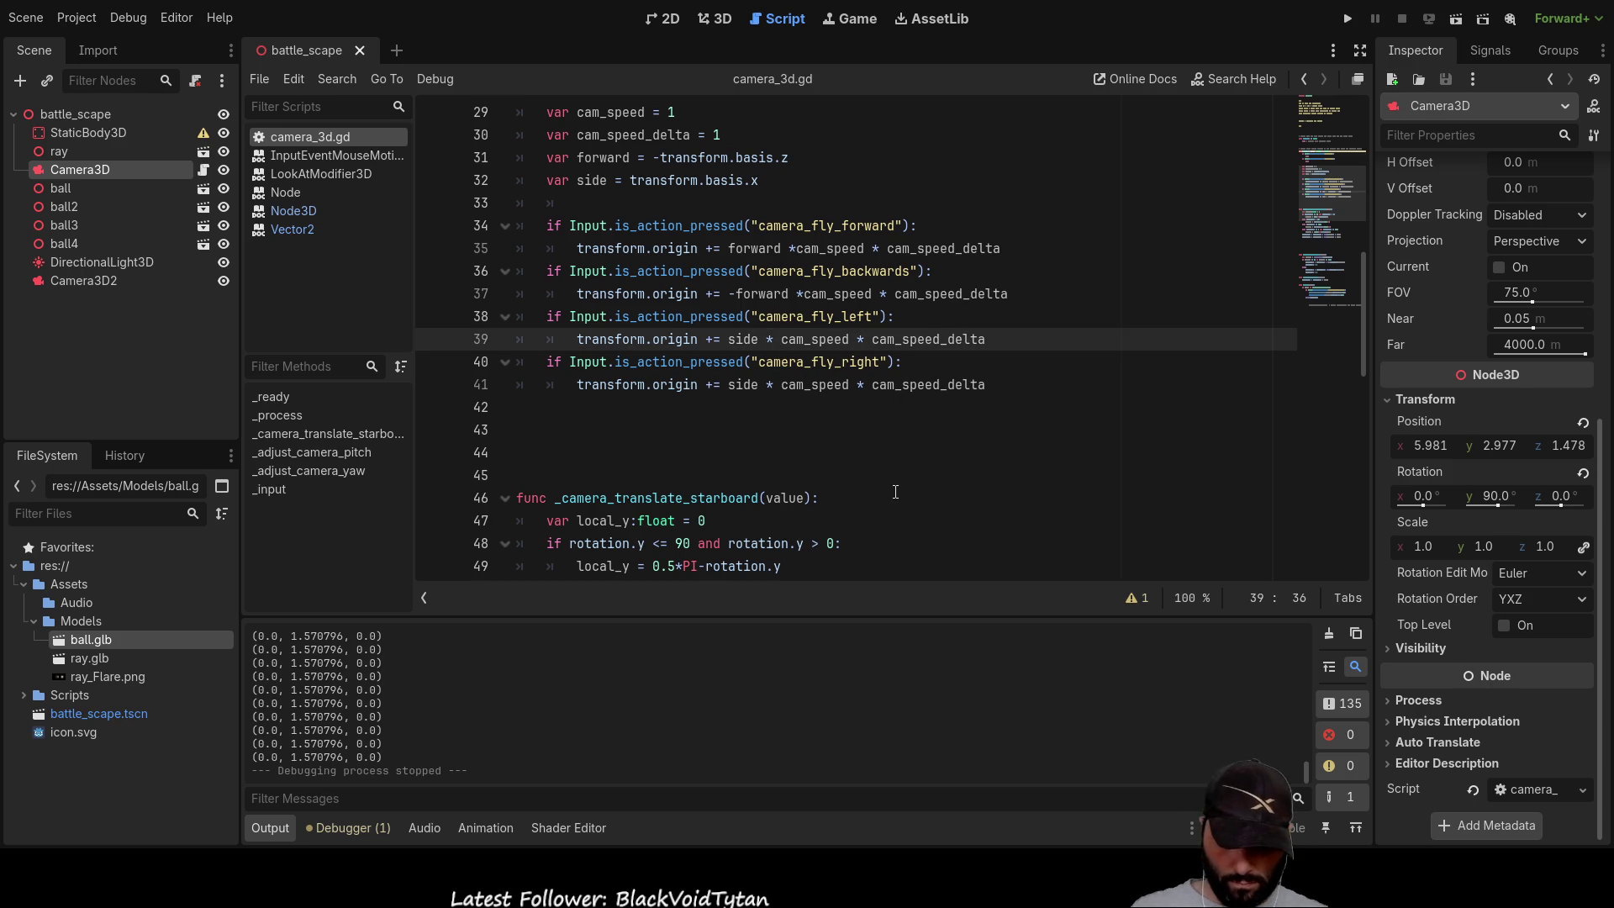
key(Left)
key(Left)
key(Left)
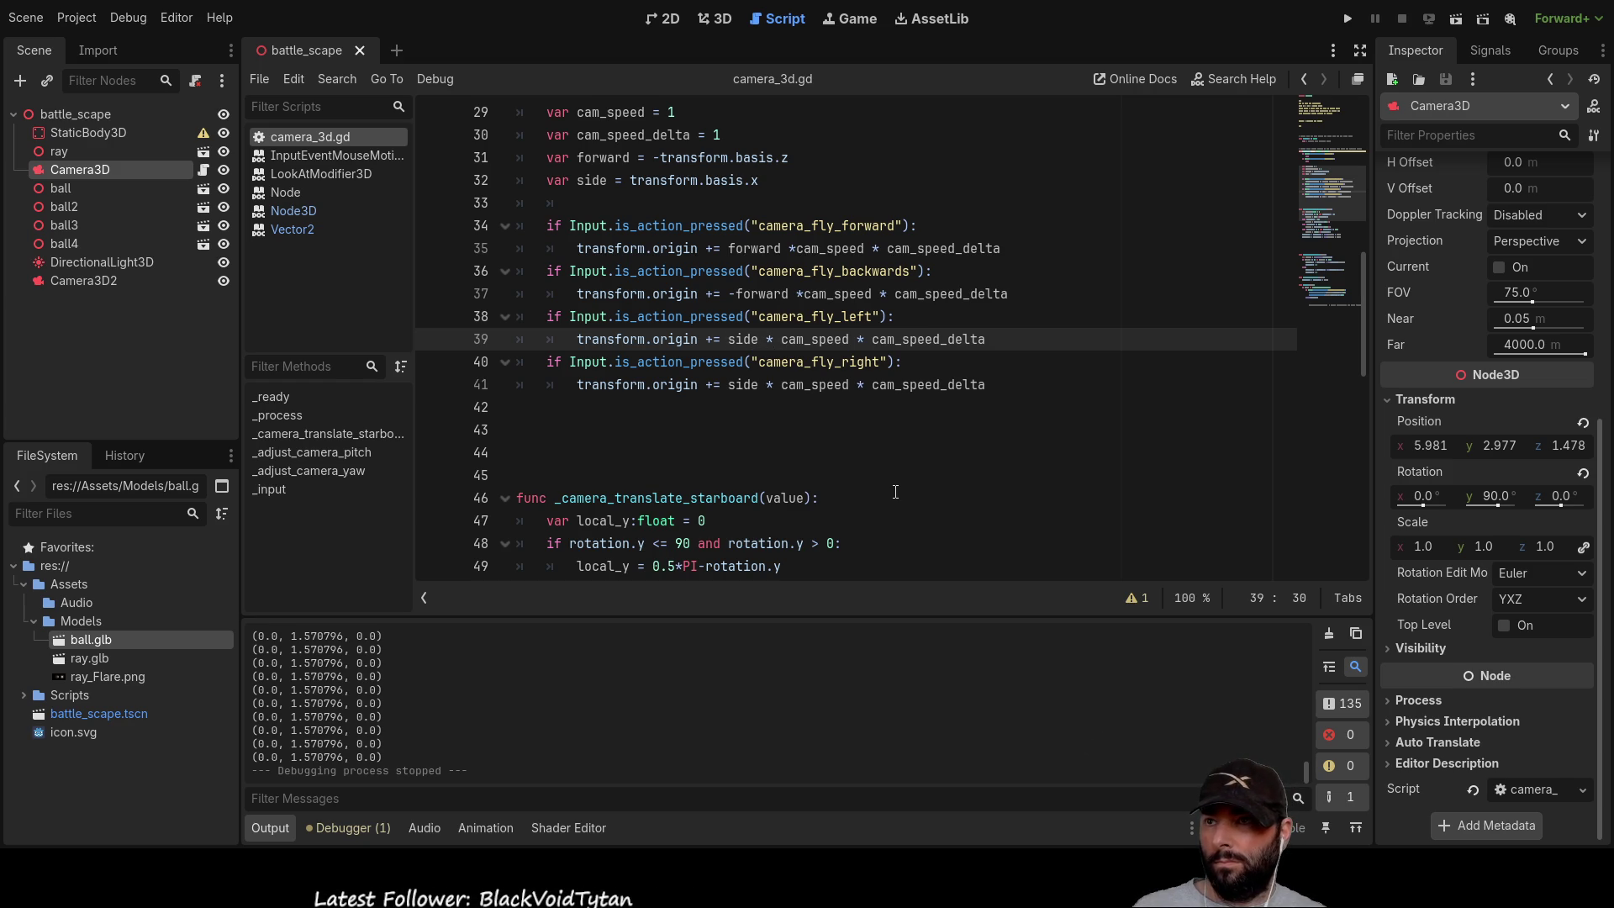
key(Left)
text(-)
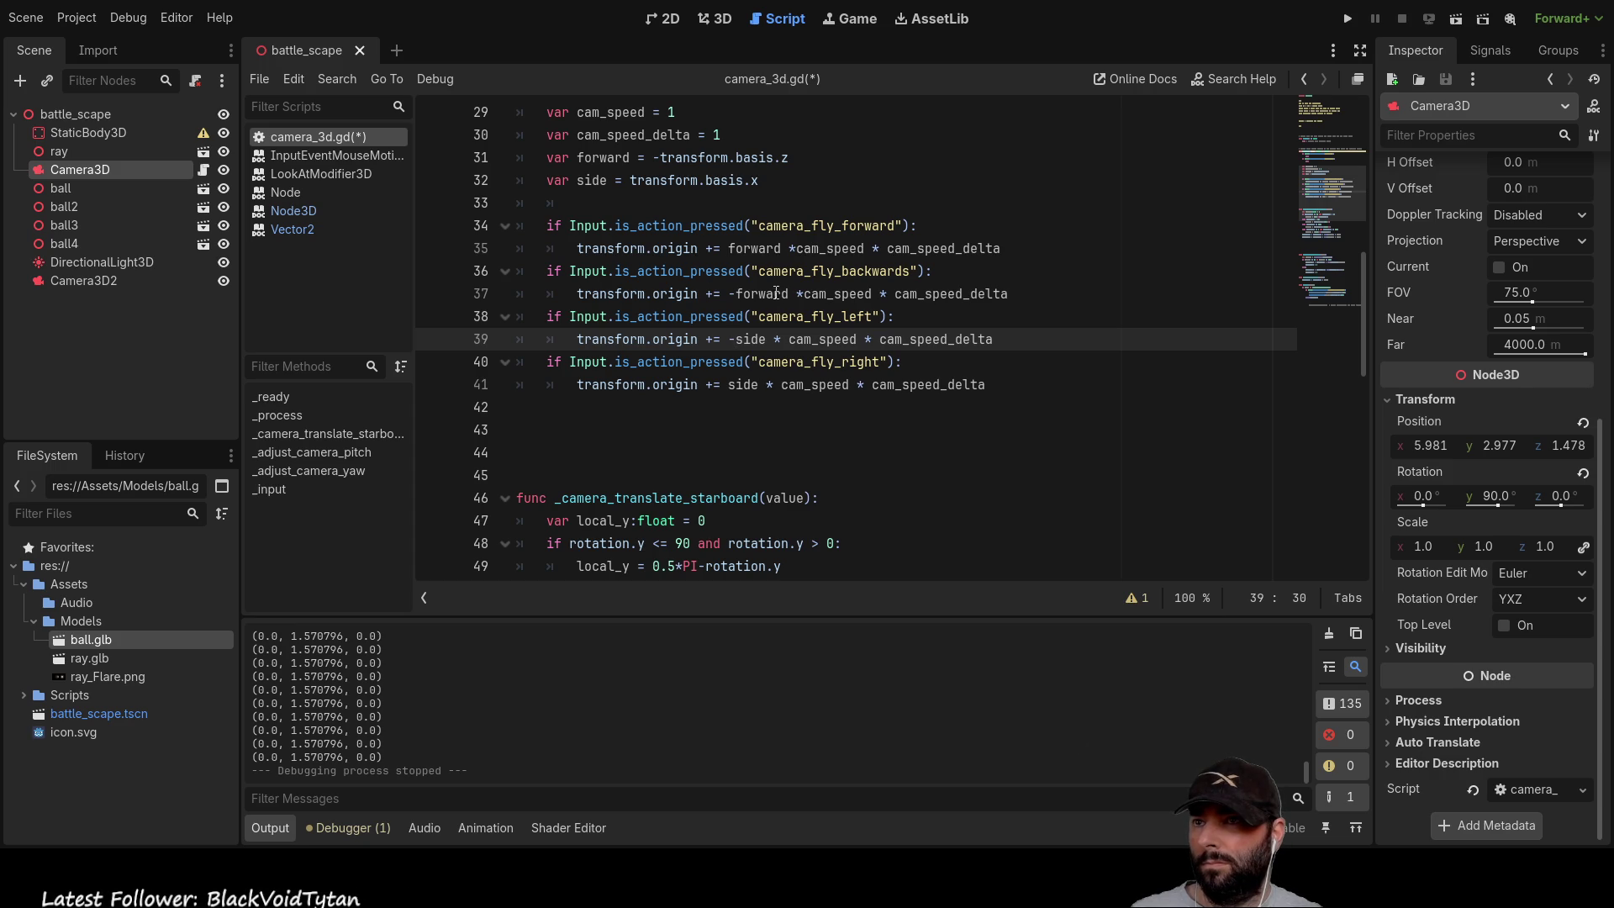
Step: Lower cam_speed from 1 to 0.2 and run the game
click(698, 122)
key(BackSpace)
text(0.2)
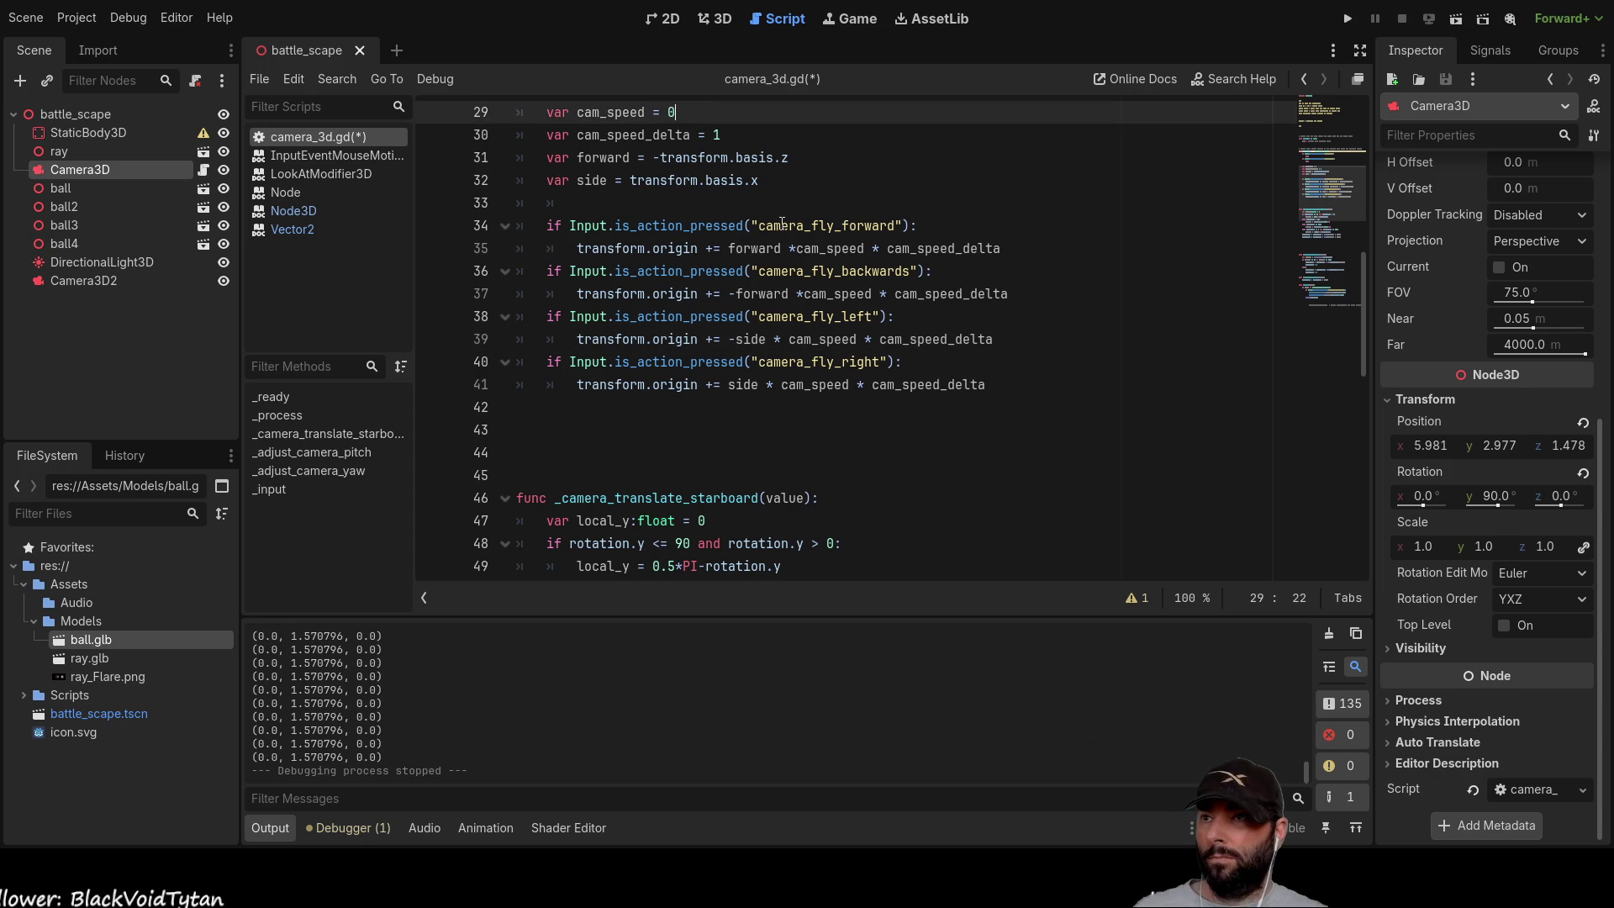
click(1345, 19)
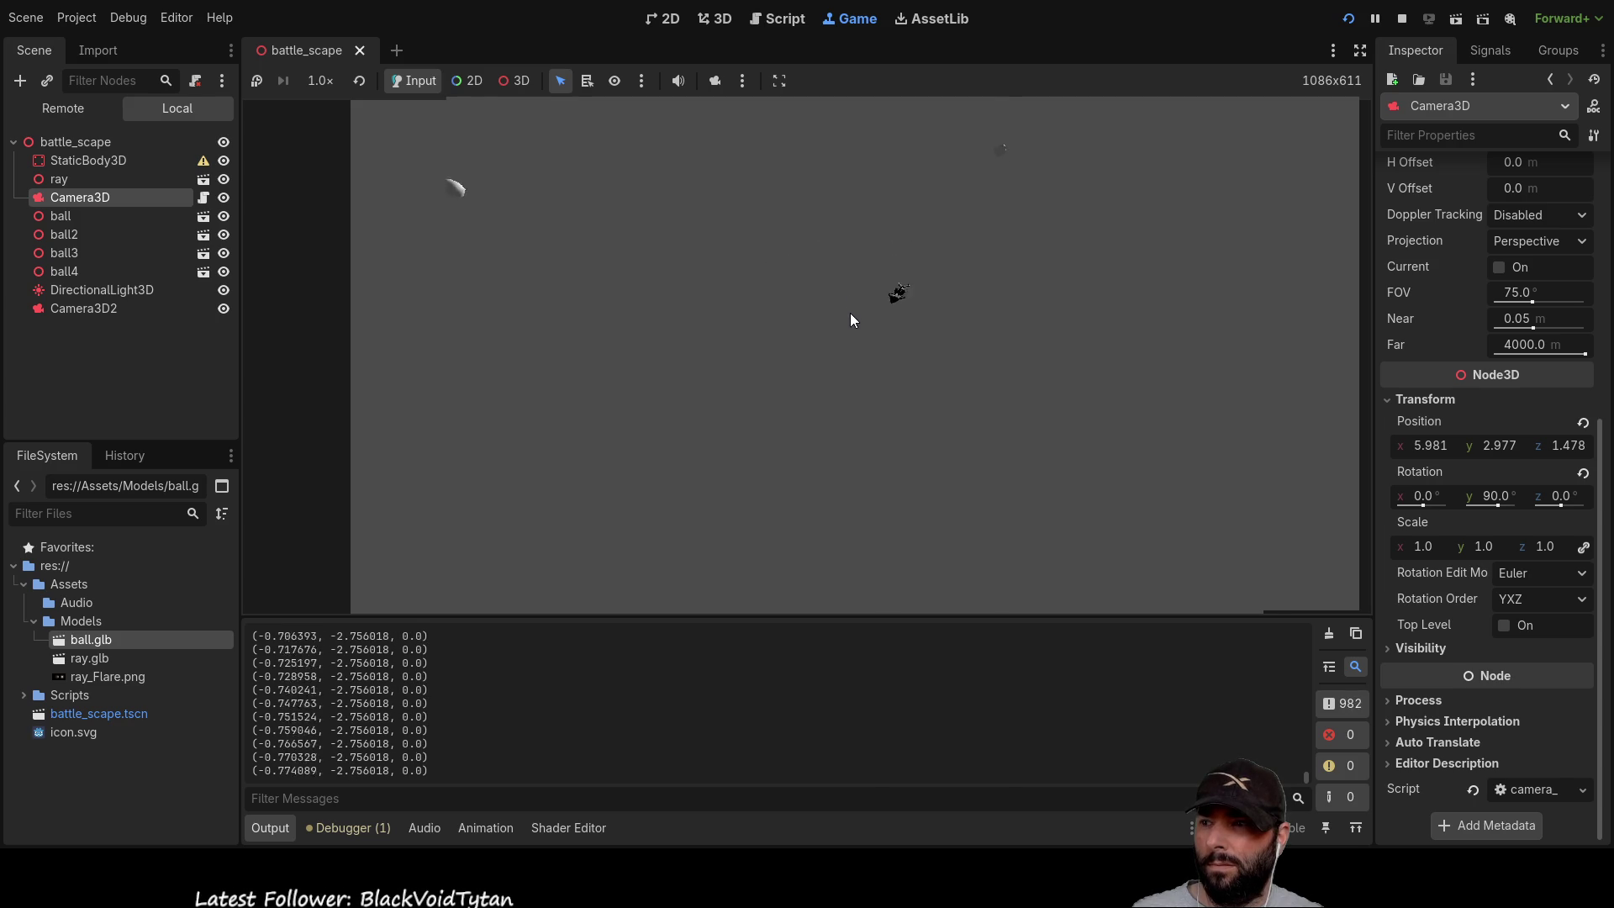
Step: Fire a ball and try camera rotation in the running game, then stop it with F8
click(845, 378)
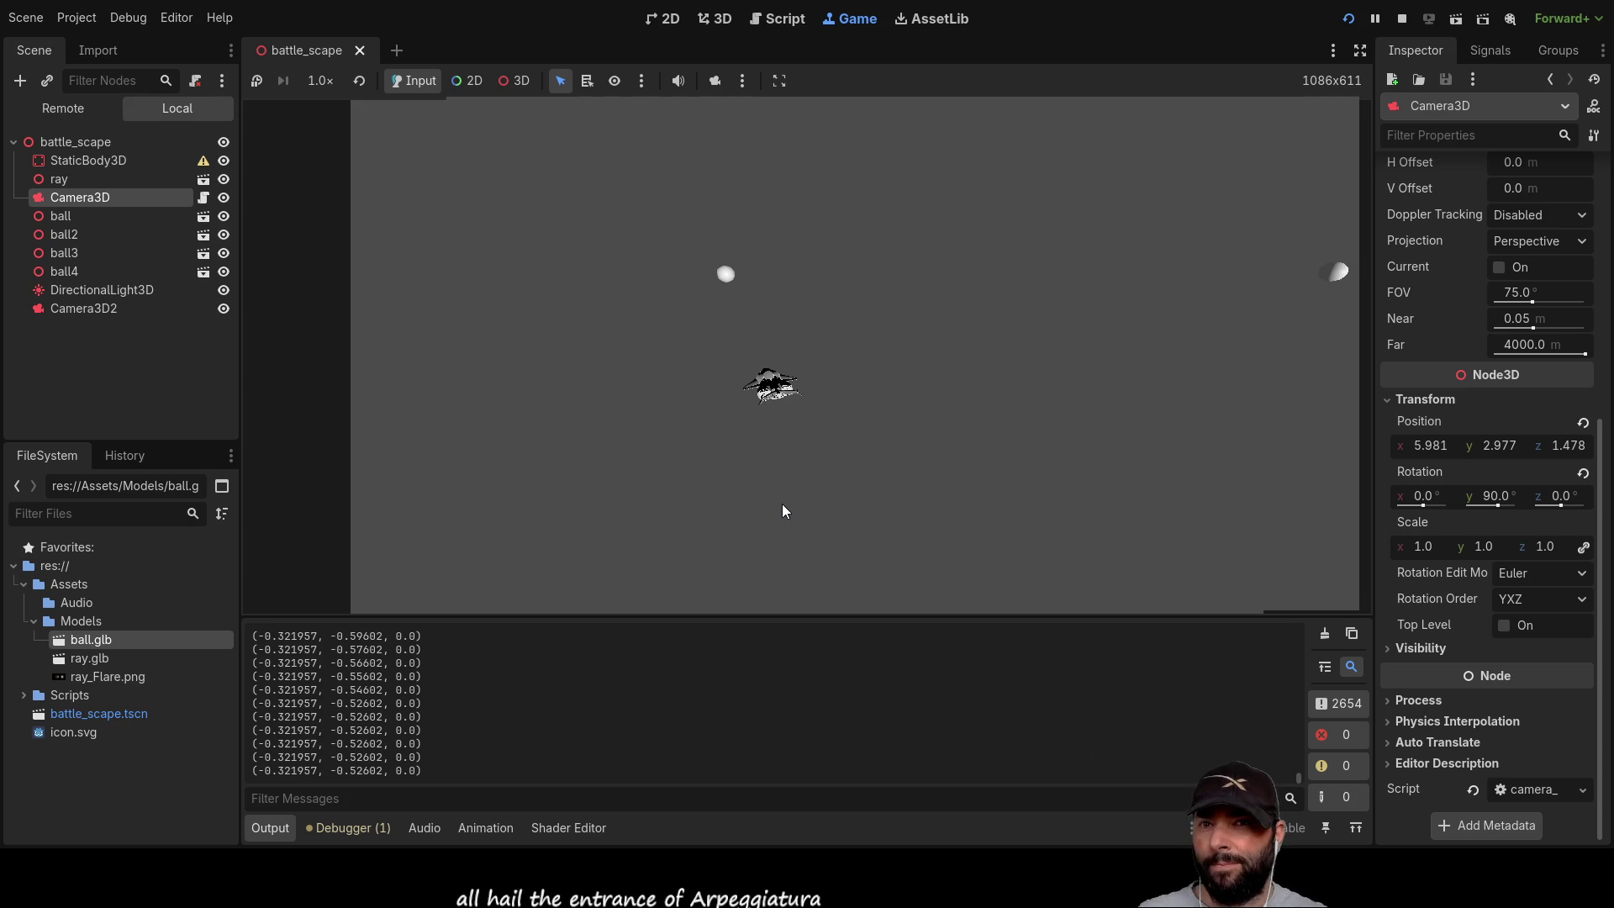
click(959, 346)
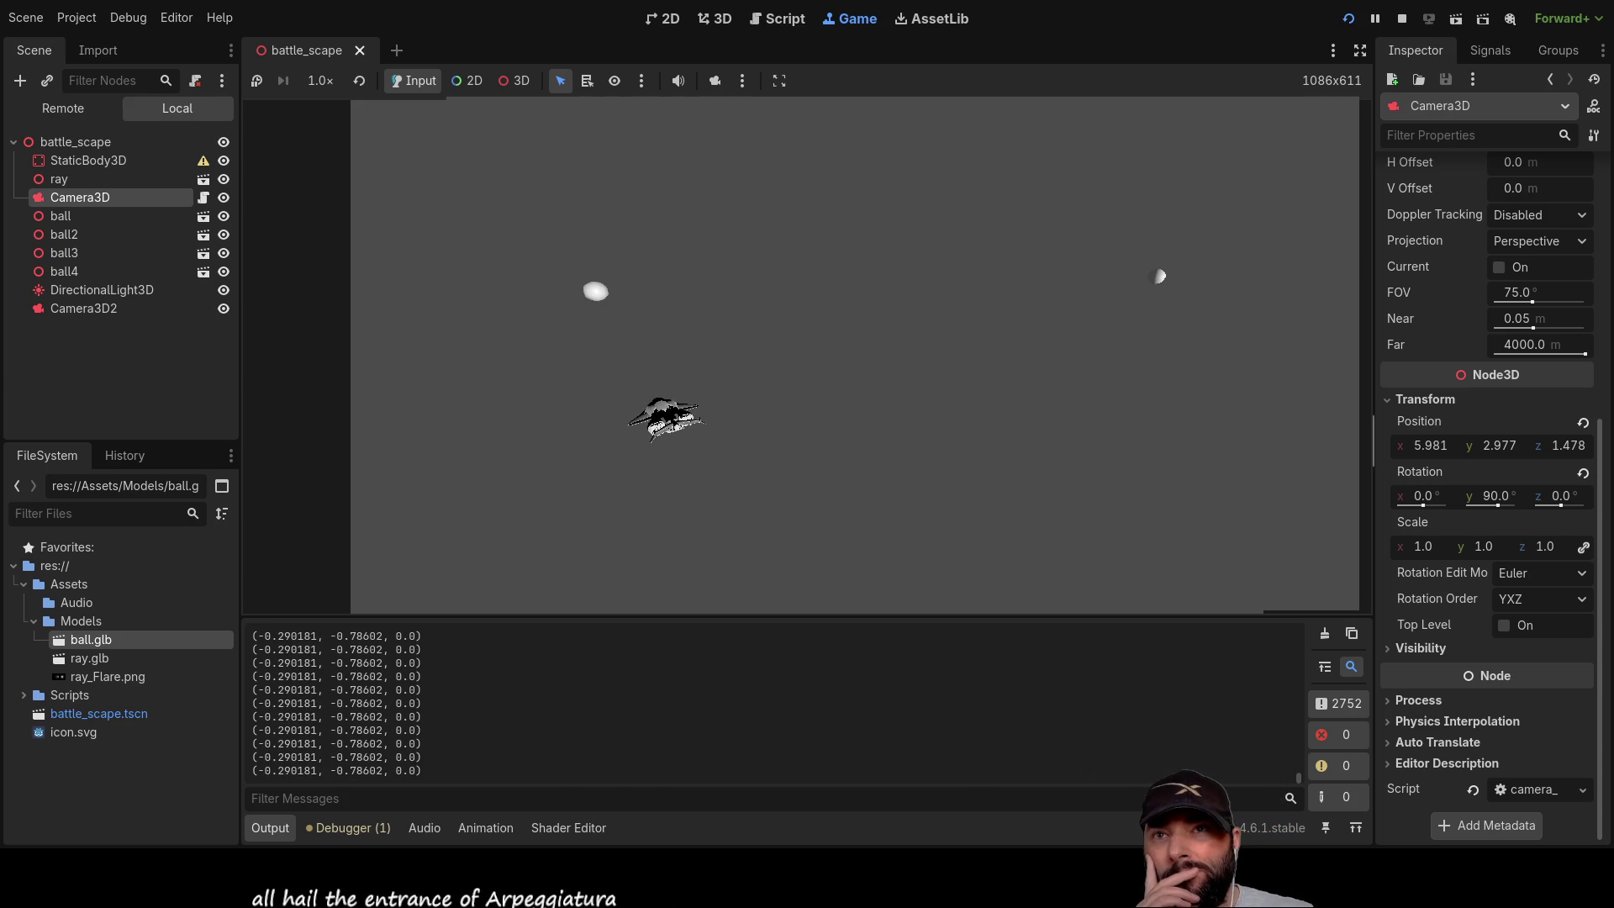
key(F8)
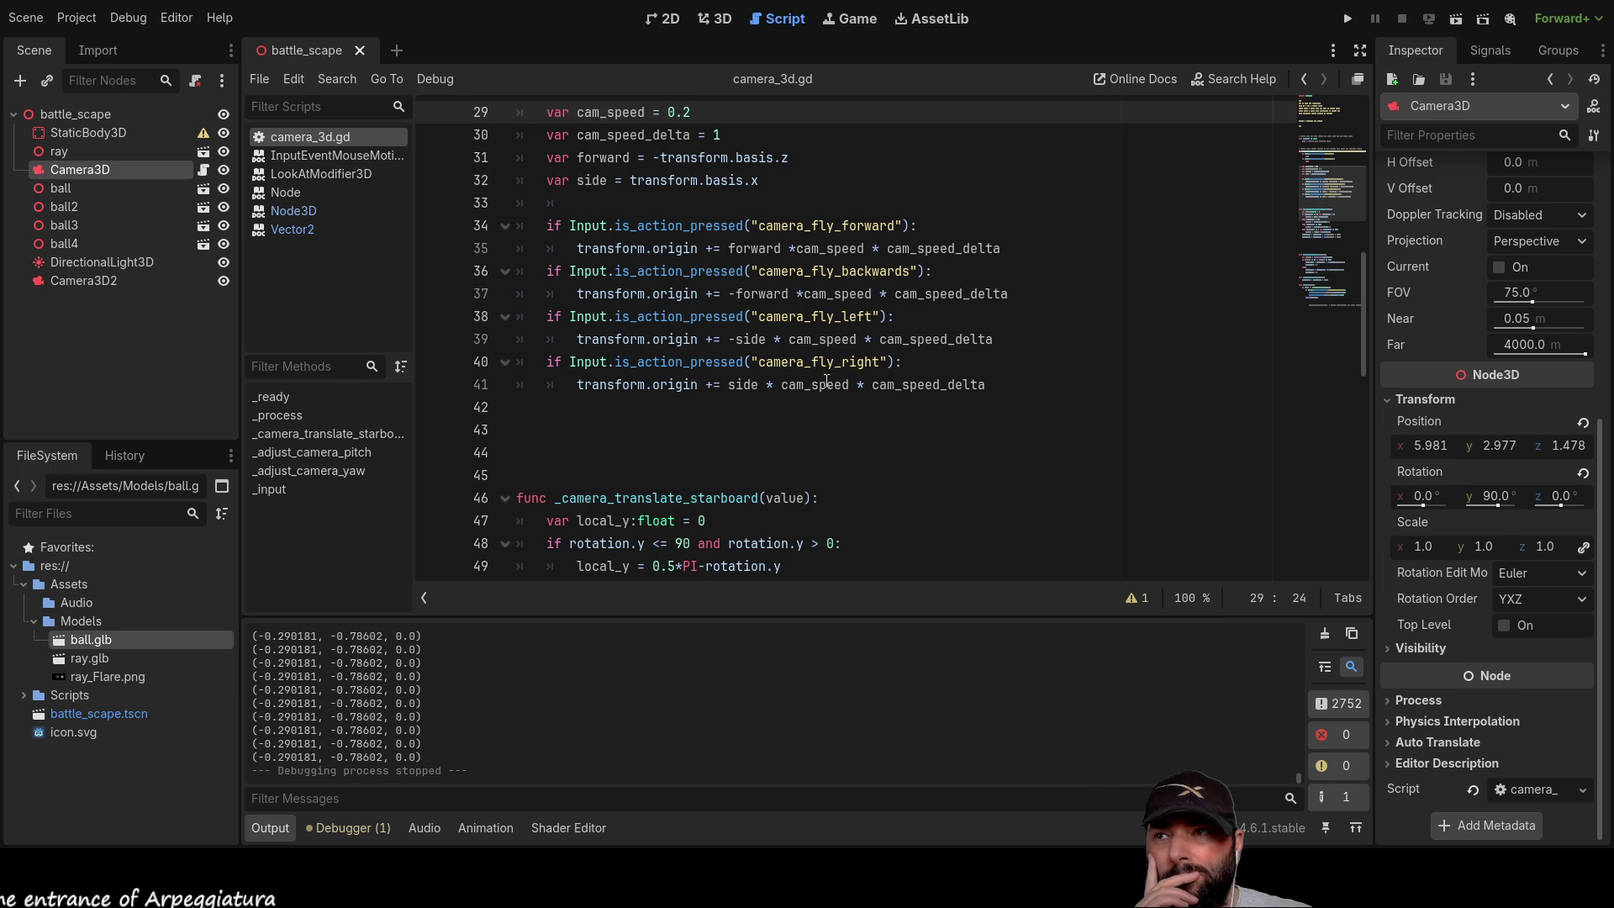
Step: Insert a blank line after the forward movement on line 35, before the camera_fly_backwards check
scroll(730, 374, up, 1)
scroll(730, 373, up, 3)
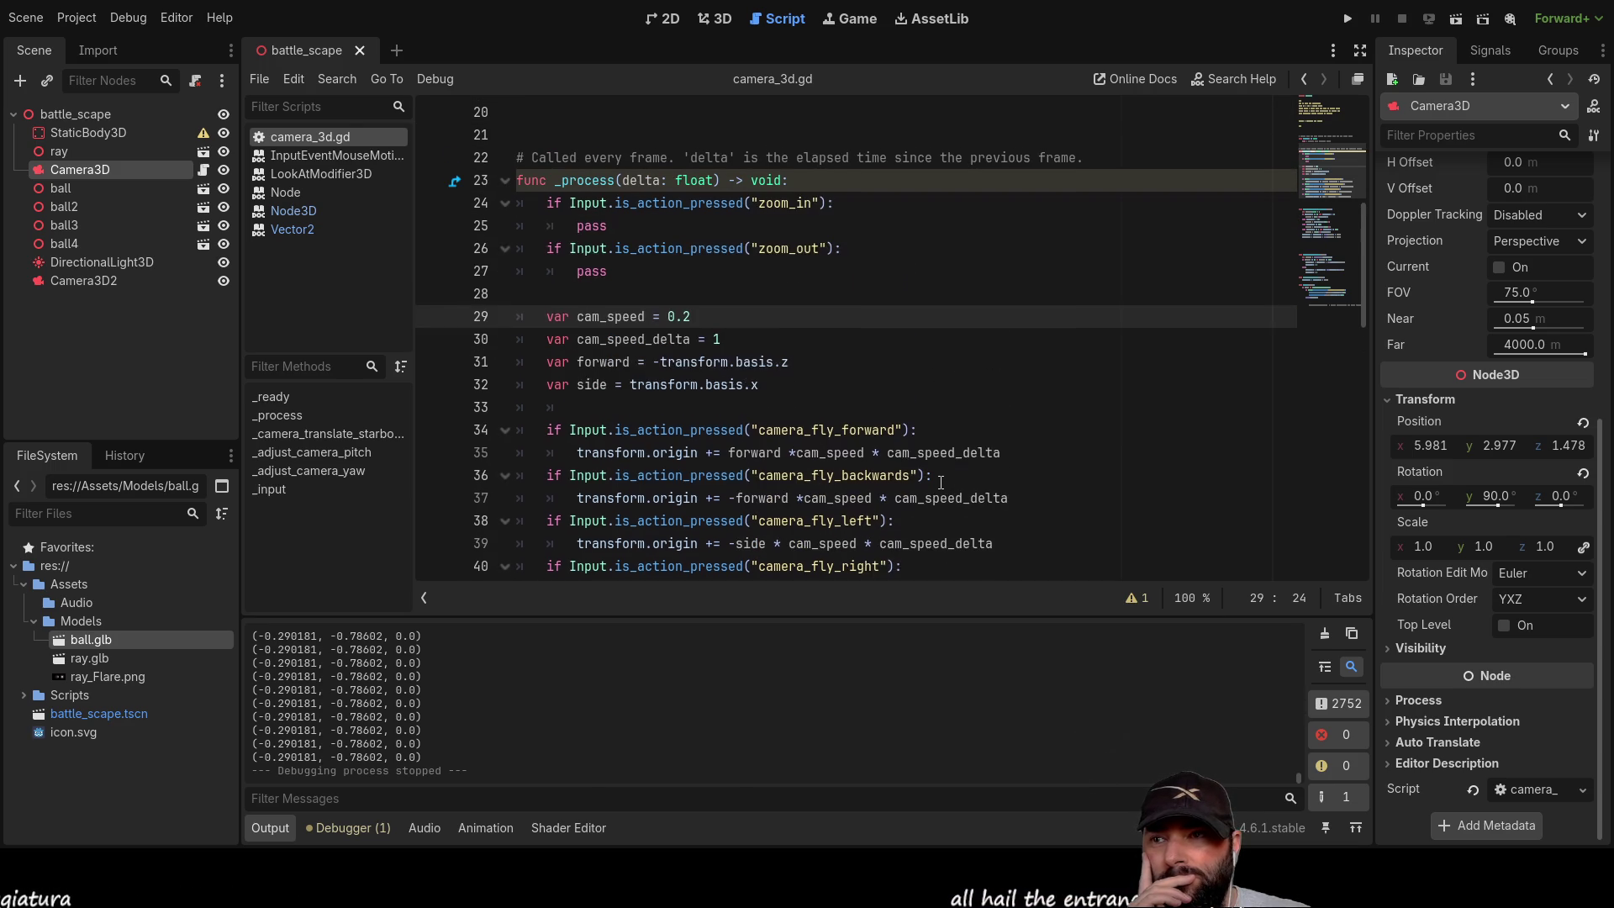
scroll(941, 483, down, 3)
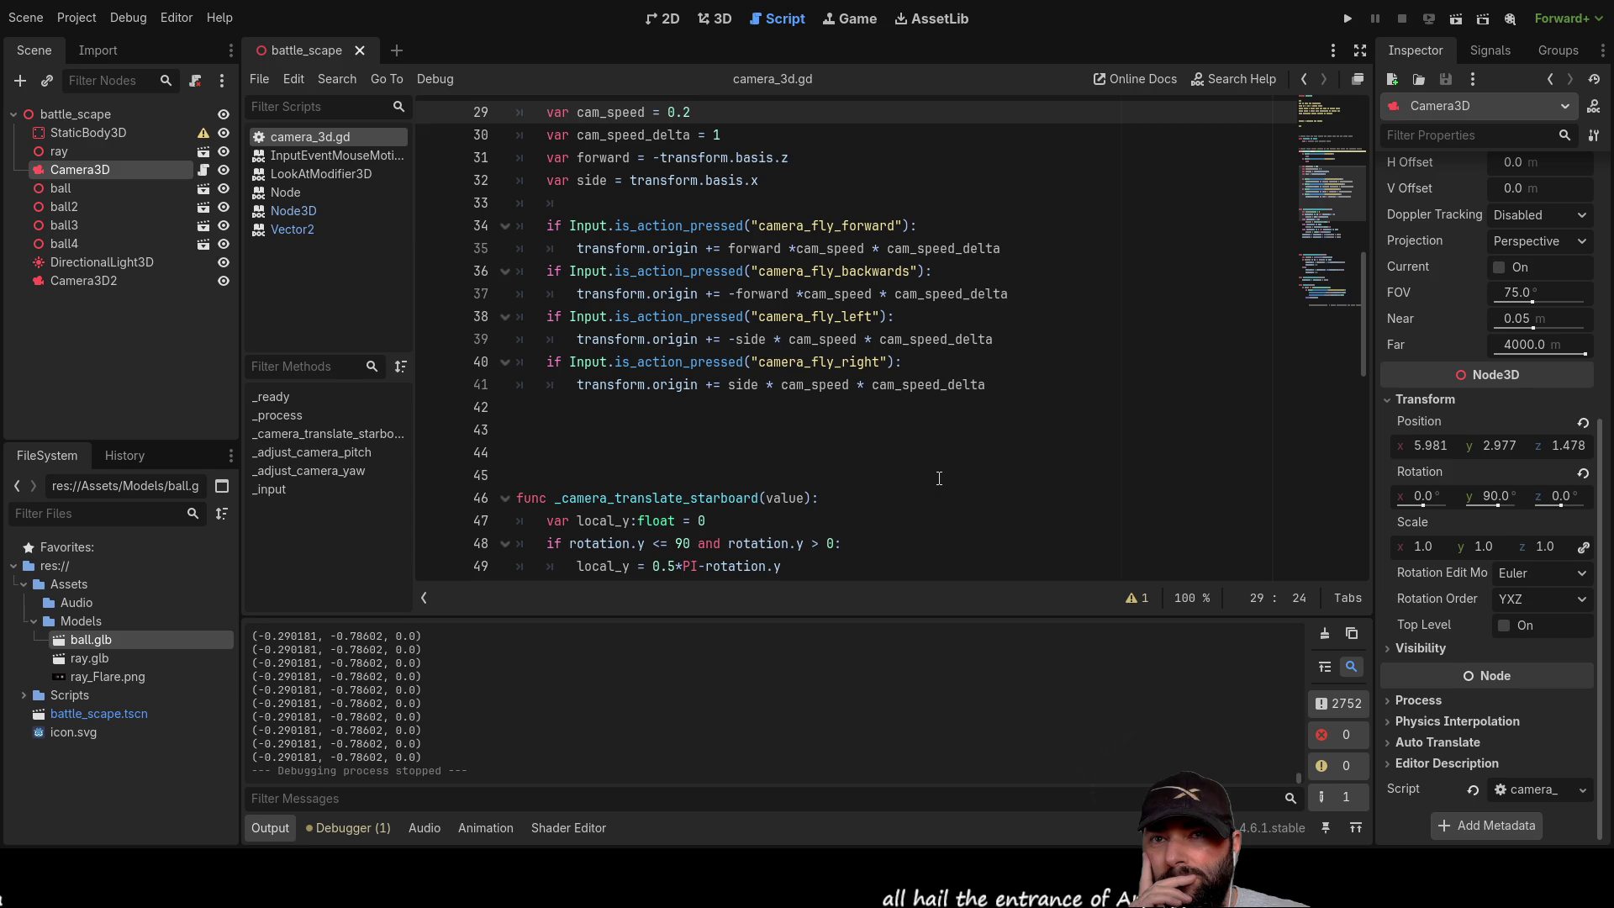
scroll(935, 480, up, 3)
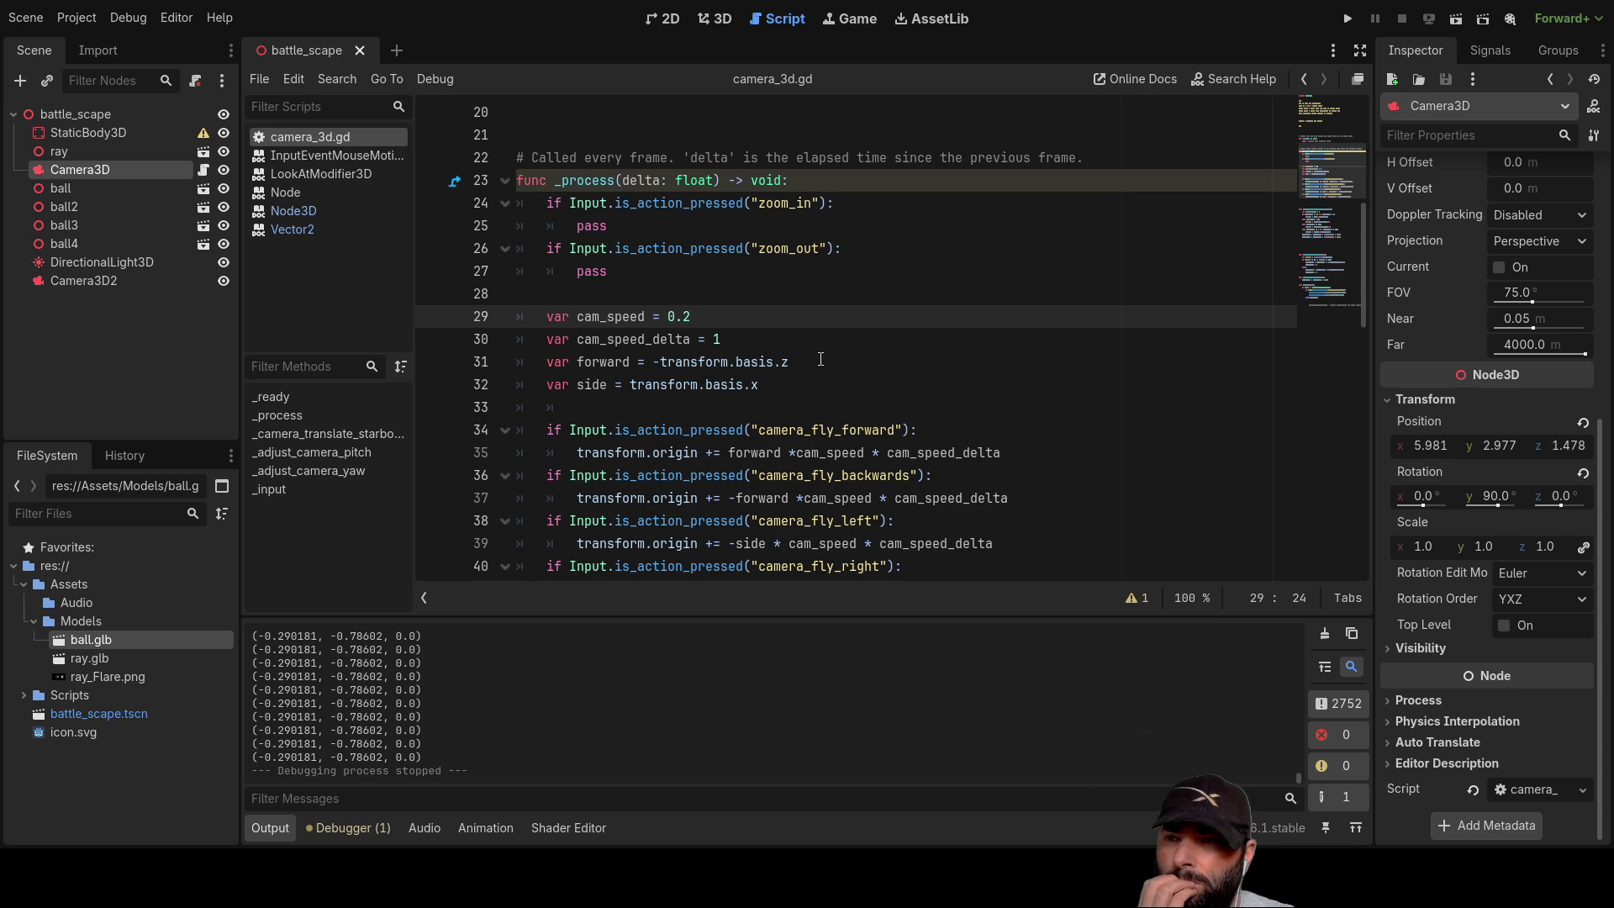
scroll(822, 359, down, 2)
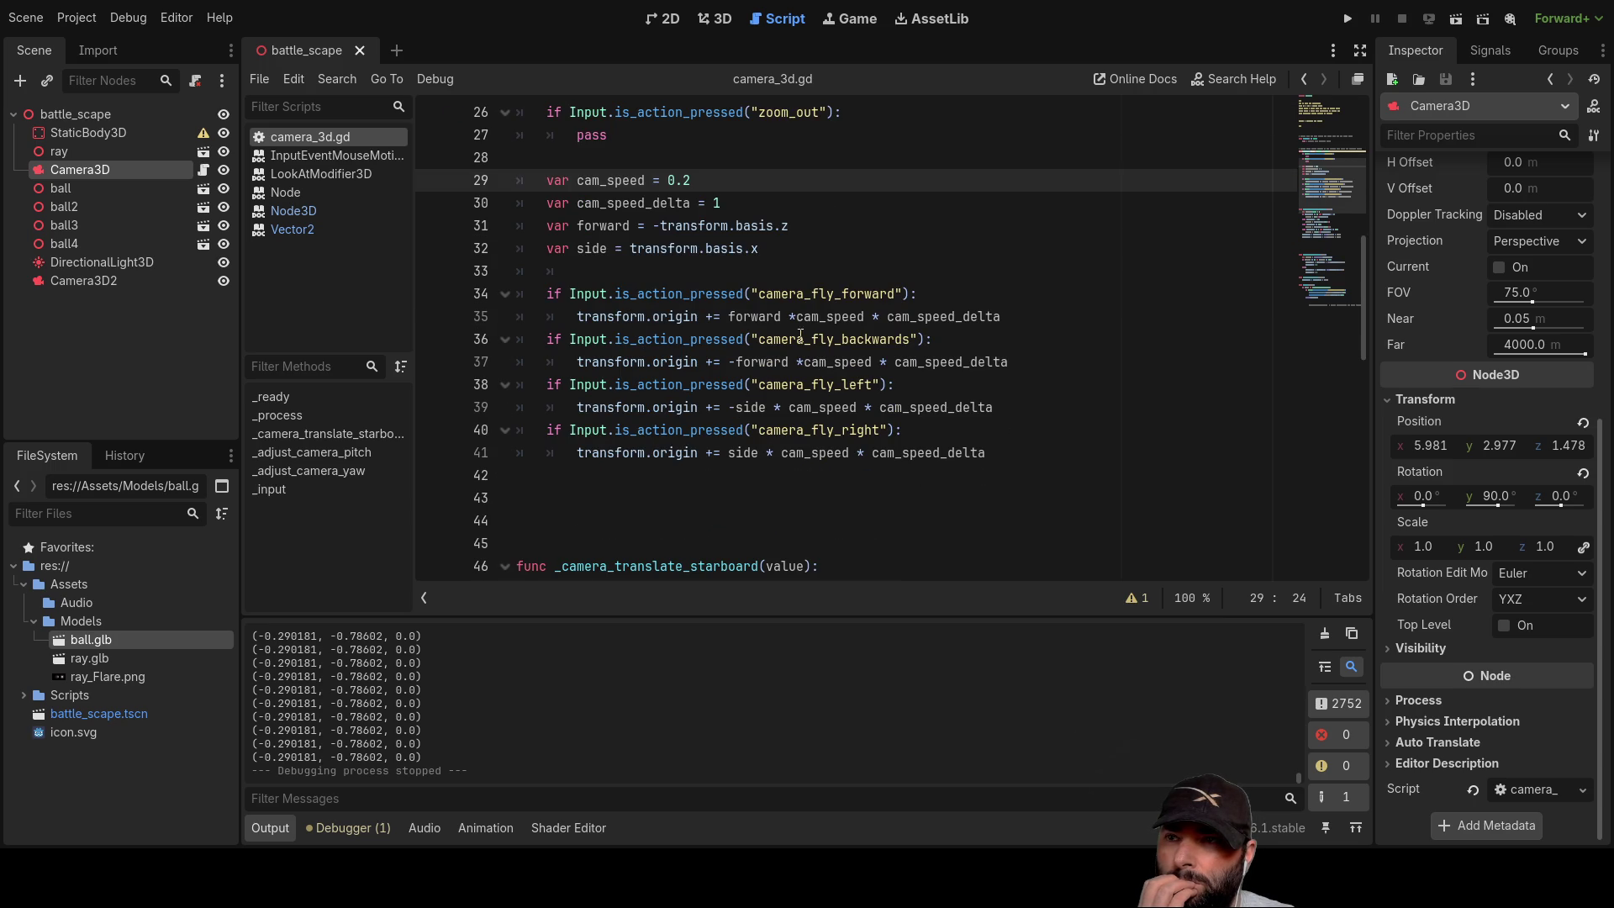
click(548, 339)
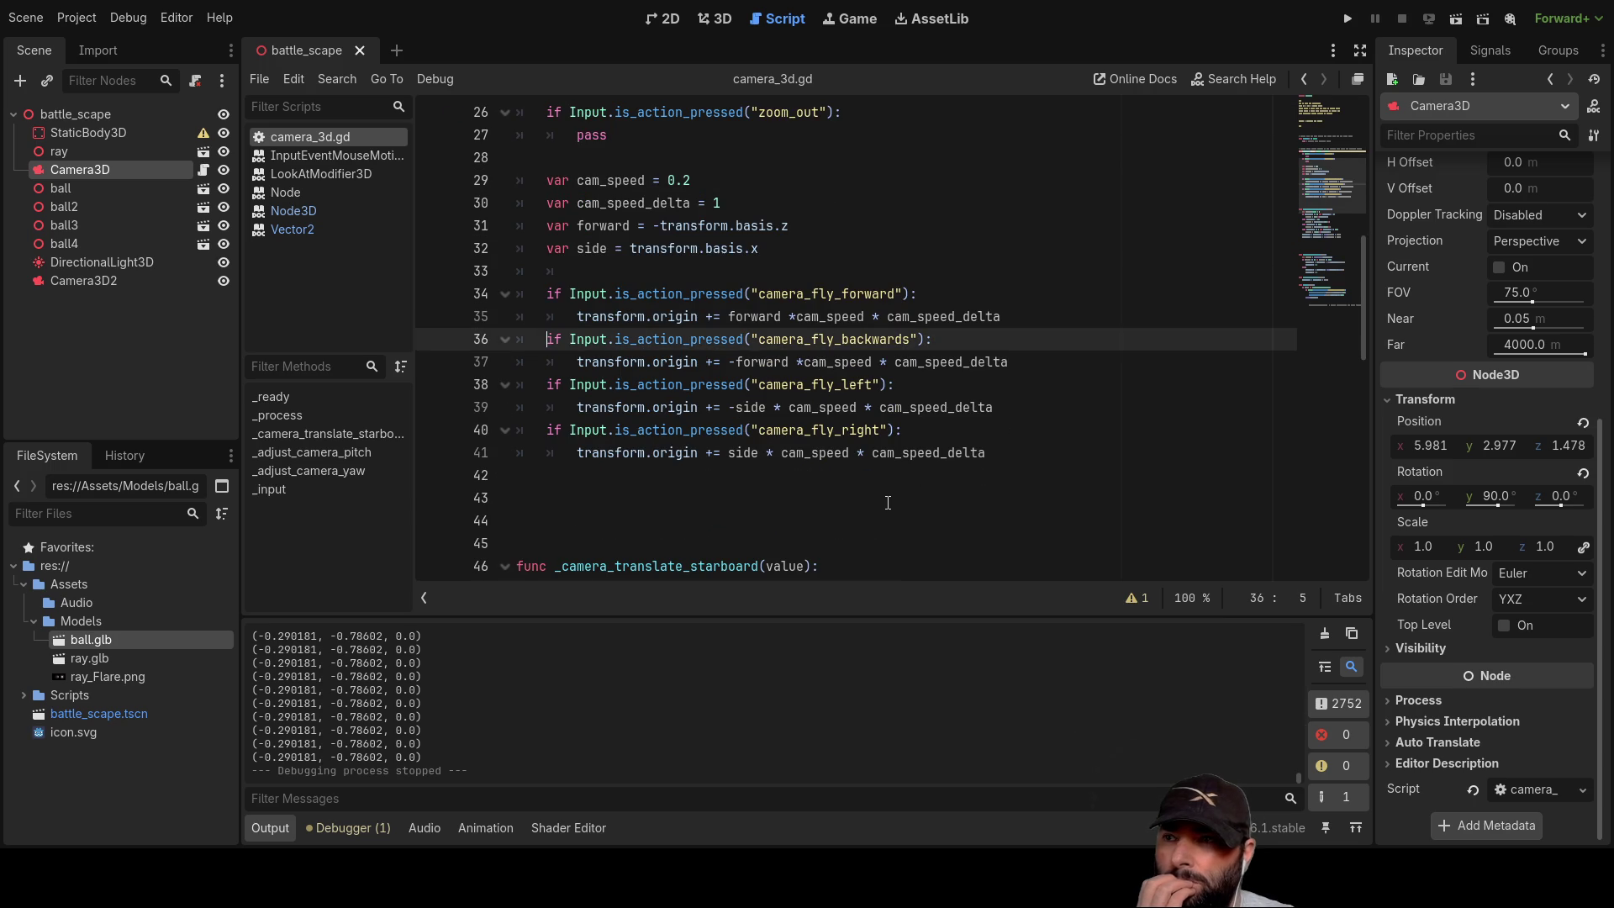
key(Return)
key(Up)
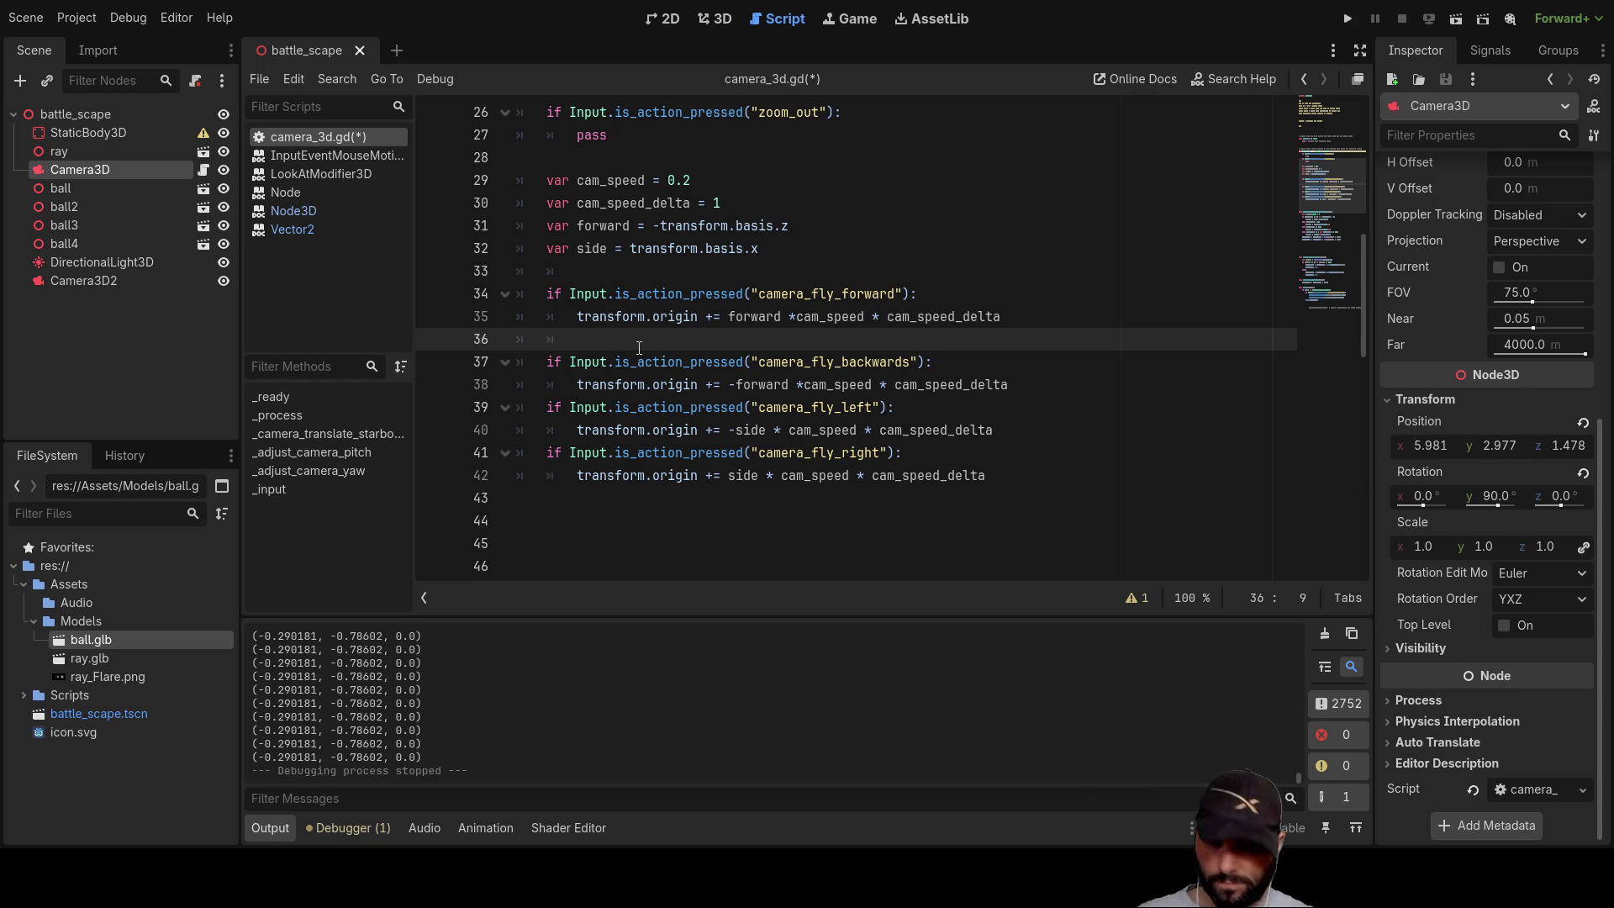
Step: Declare 'var lock_z = position.z' on line 33, above the camera movement checks
text(pos)
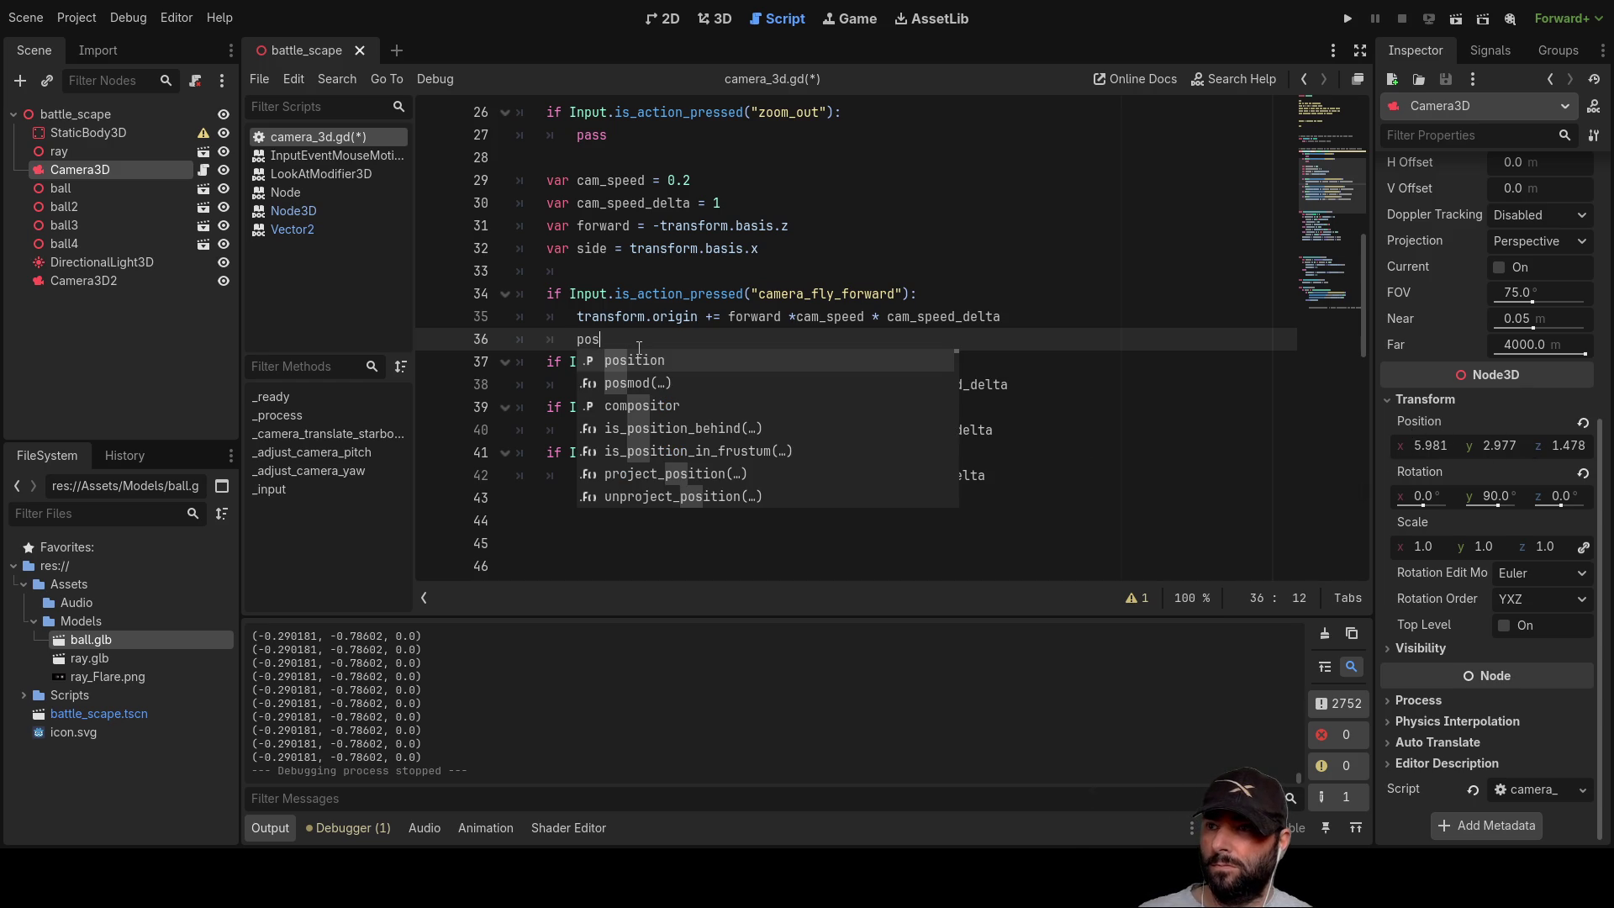
key(Return)
text(z)
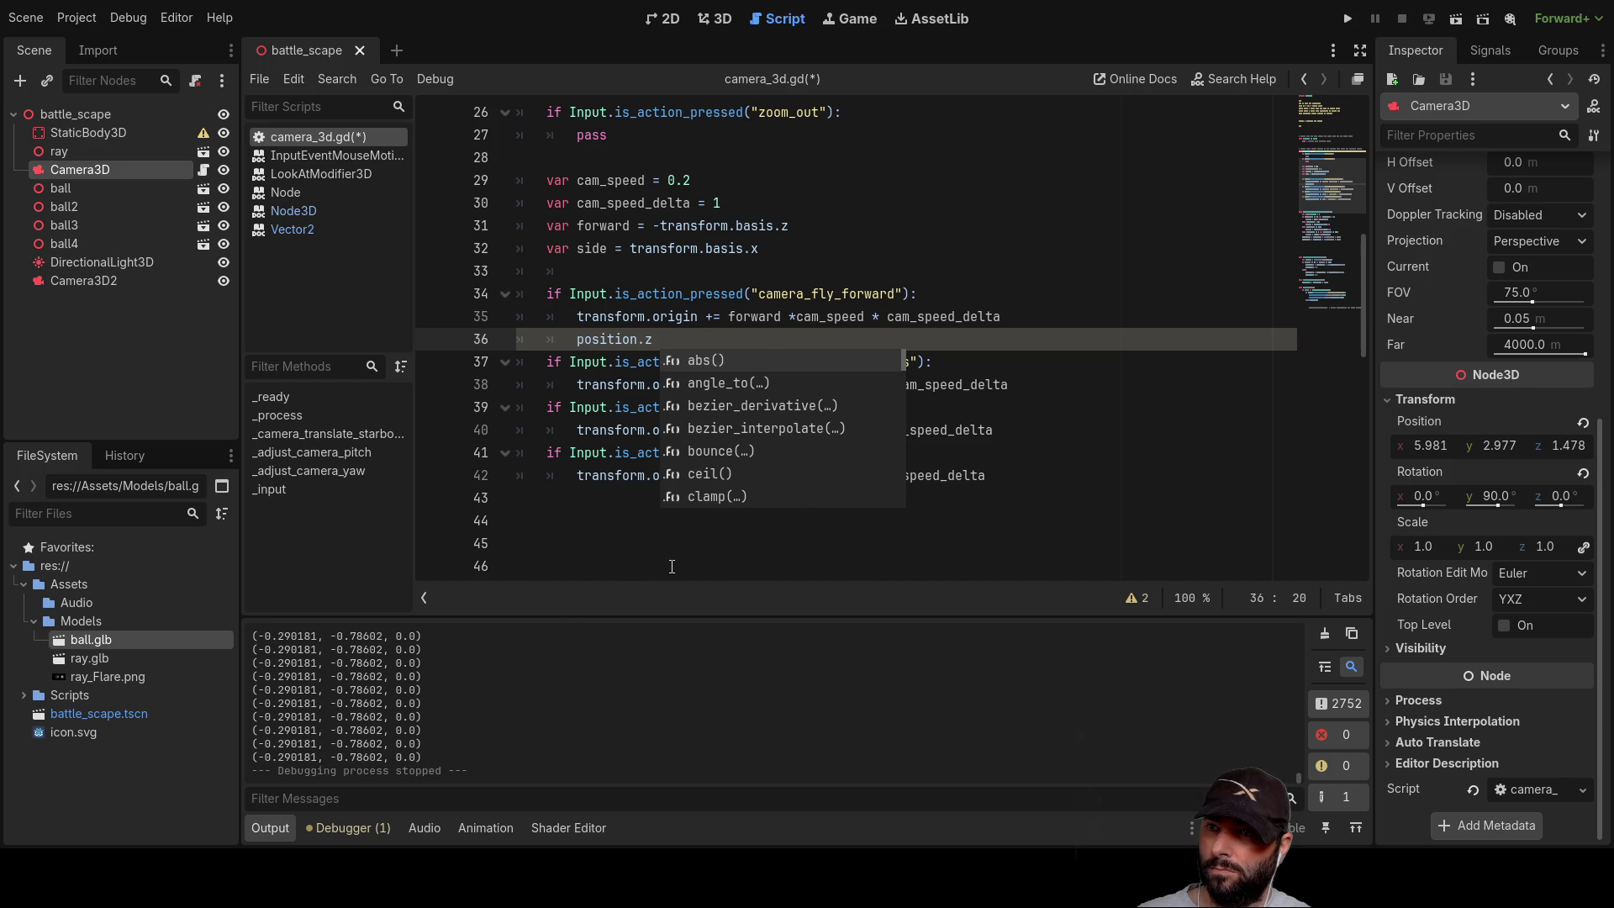
drag(615, 586, 614, 578)
click(683, 288)
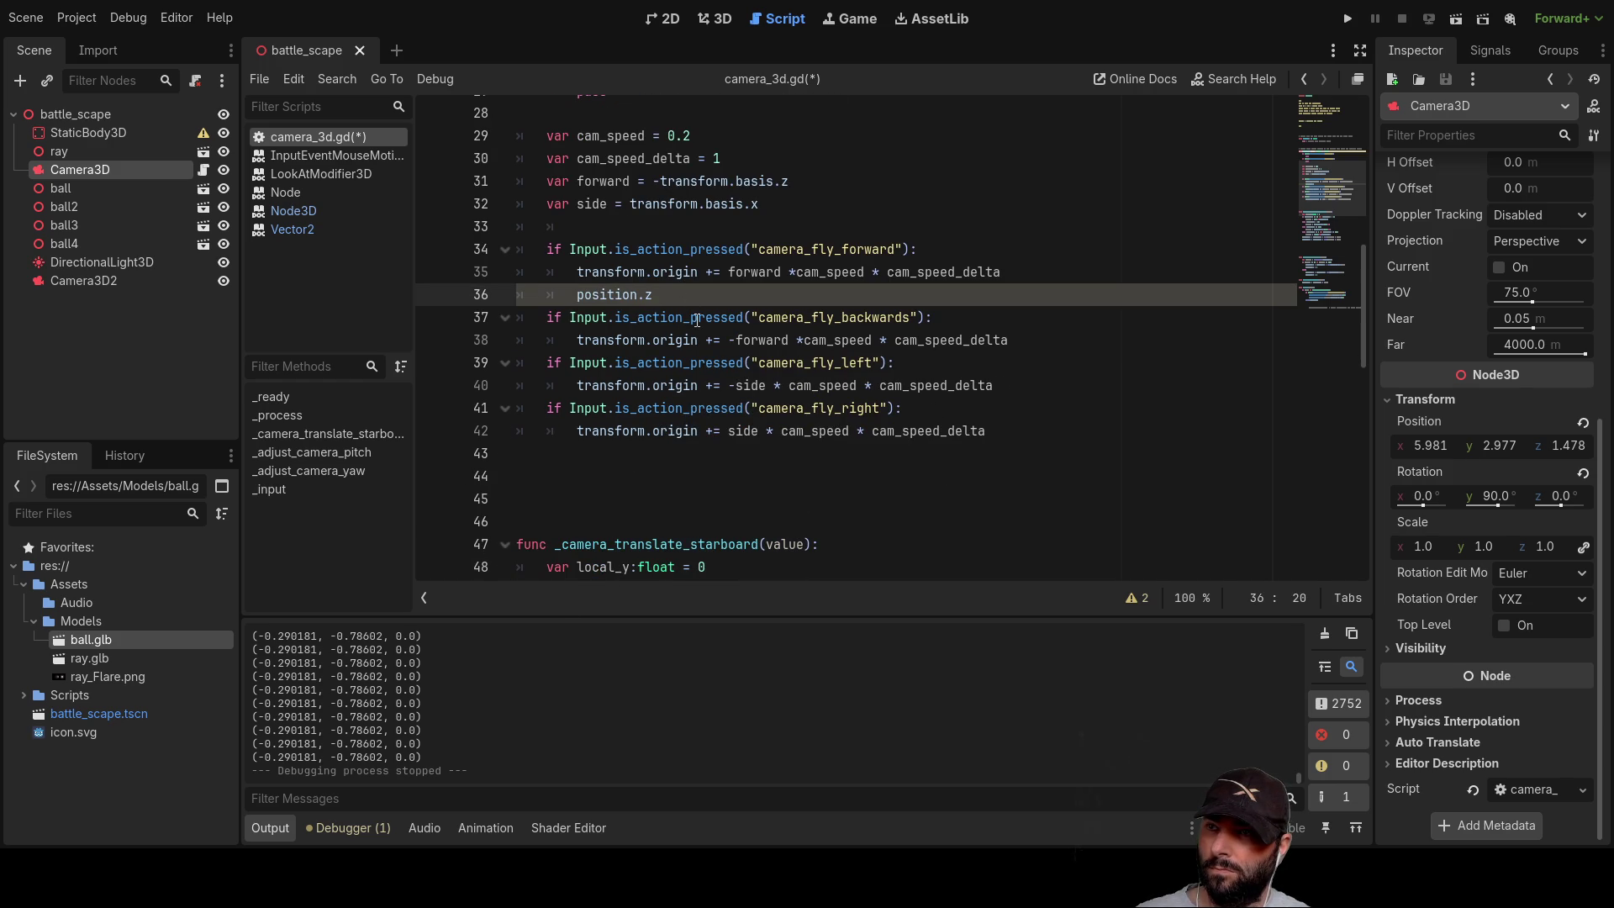
drag(659, 300, 578, 295)
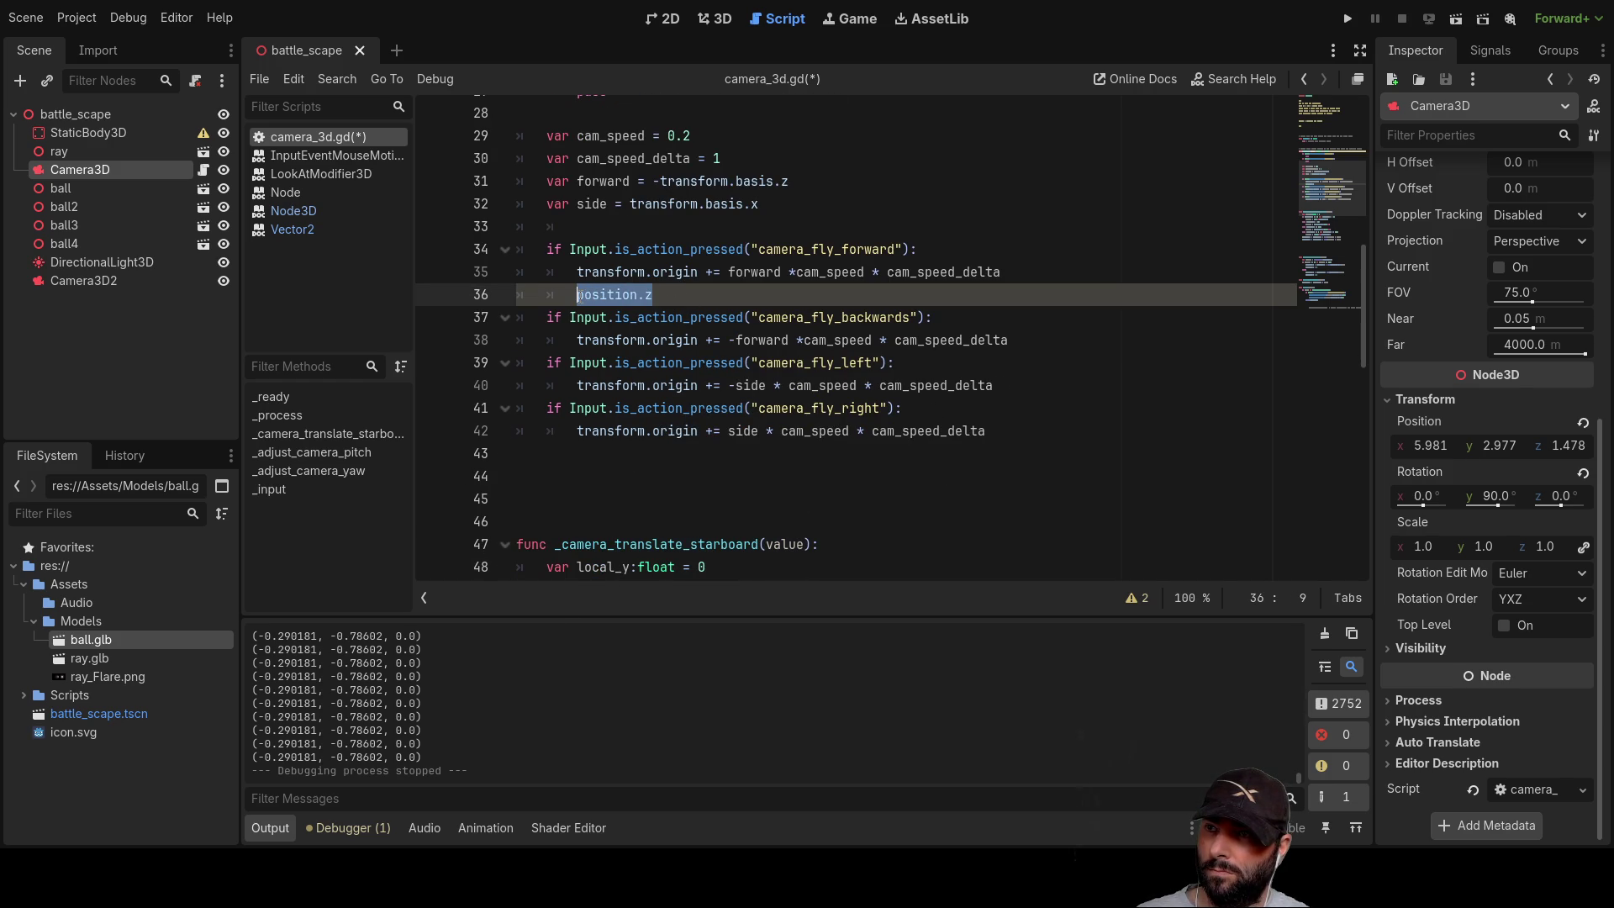
click(574, 229)
scroll(809, 484, up, 3)
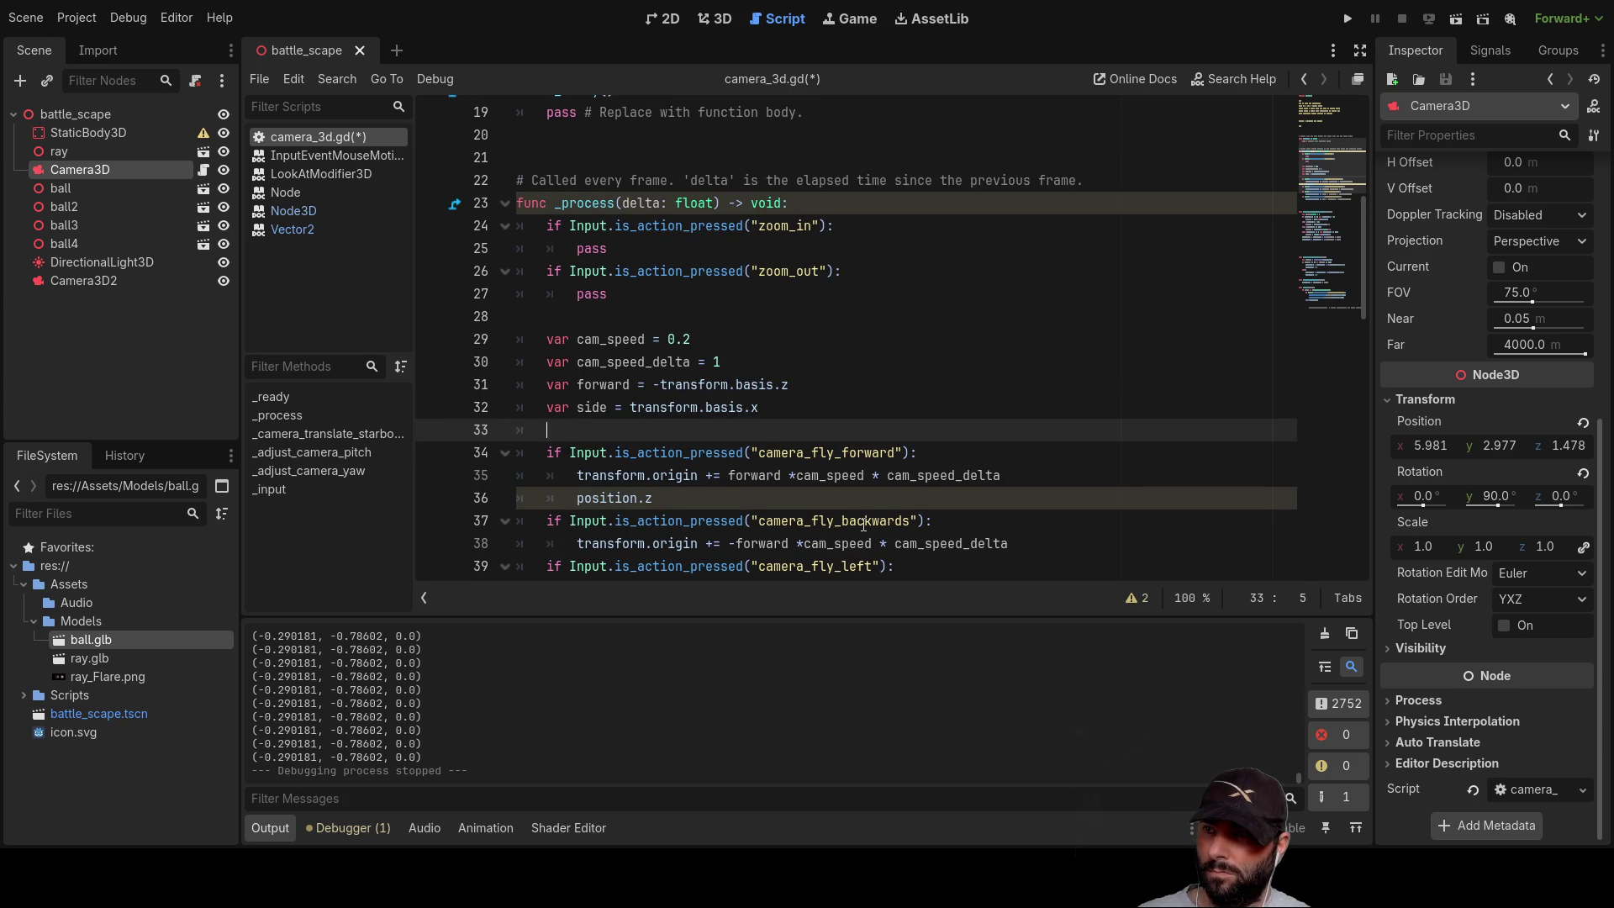
text(var )
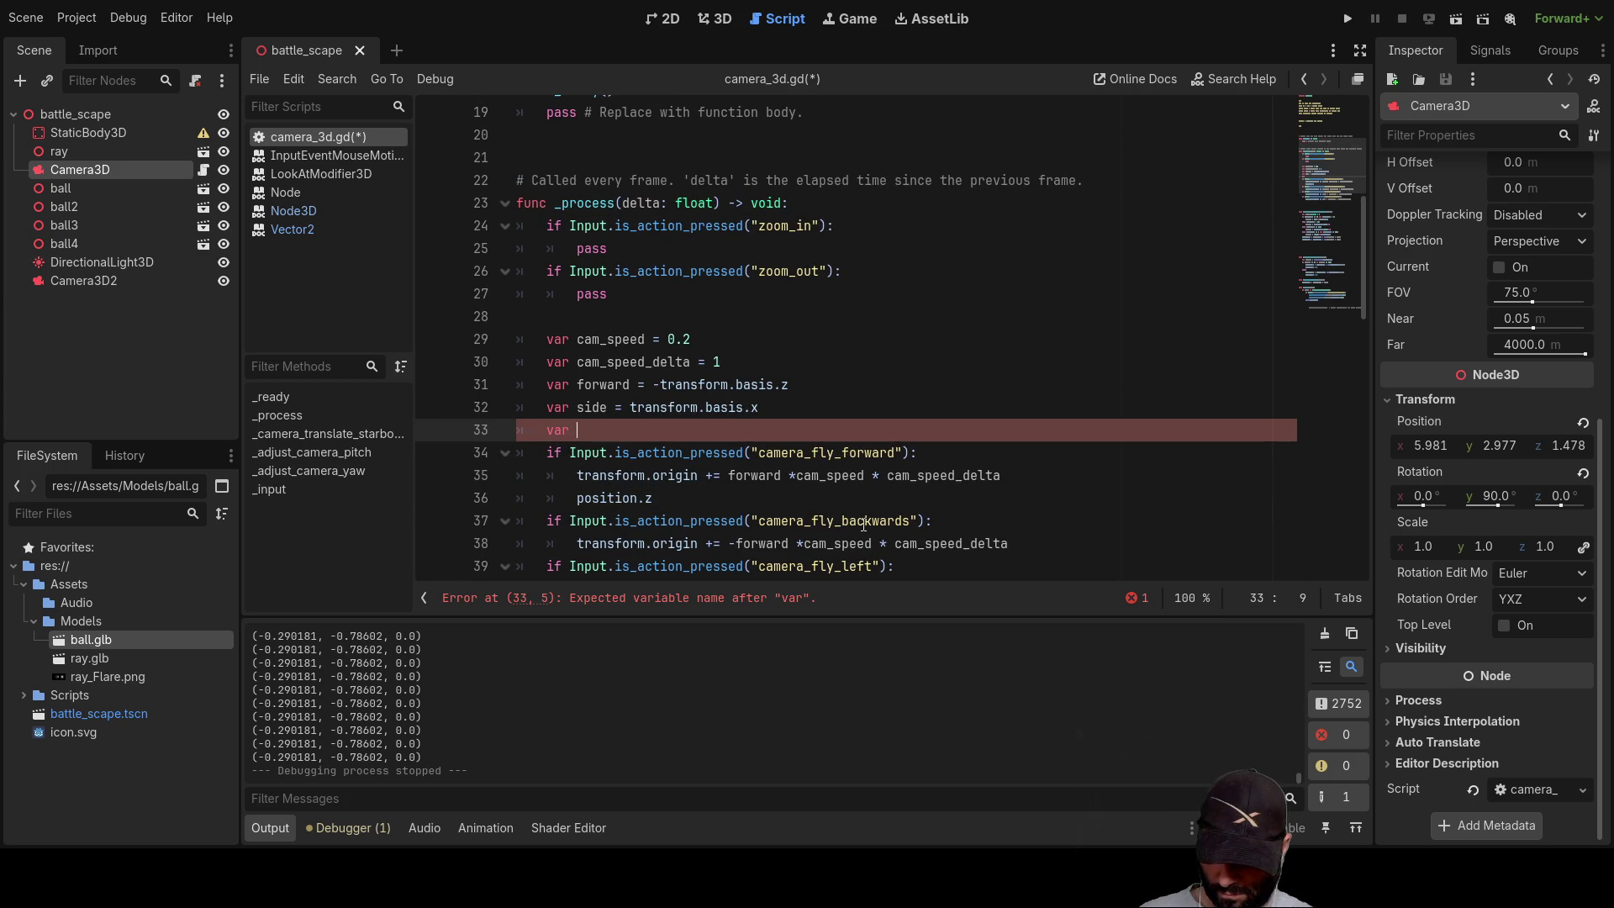
text(lo)
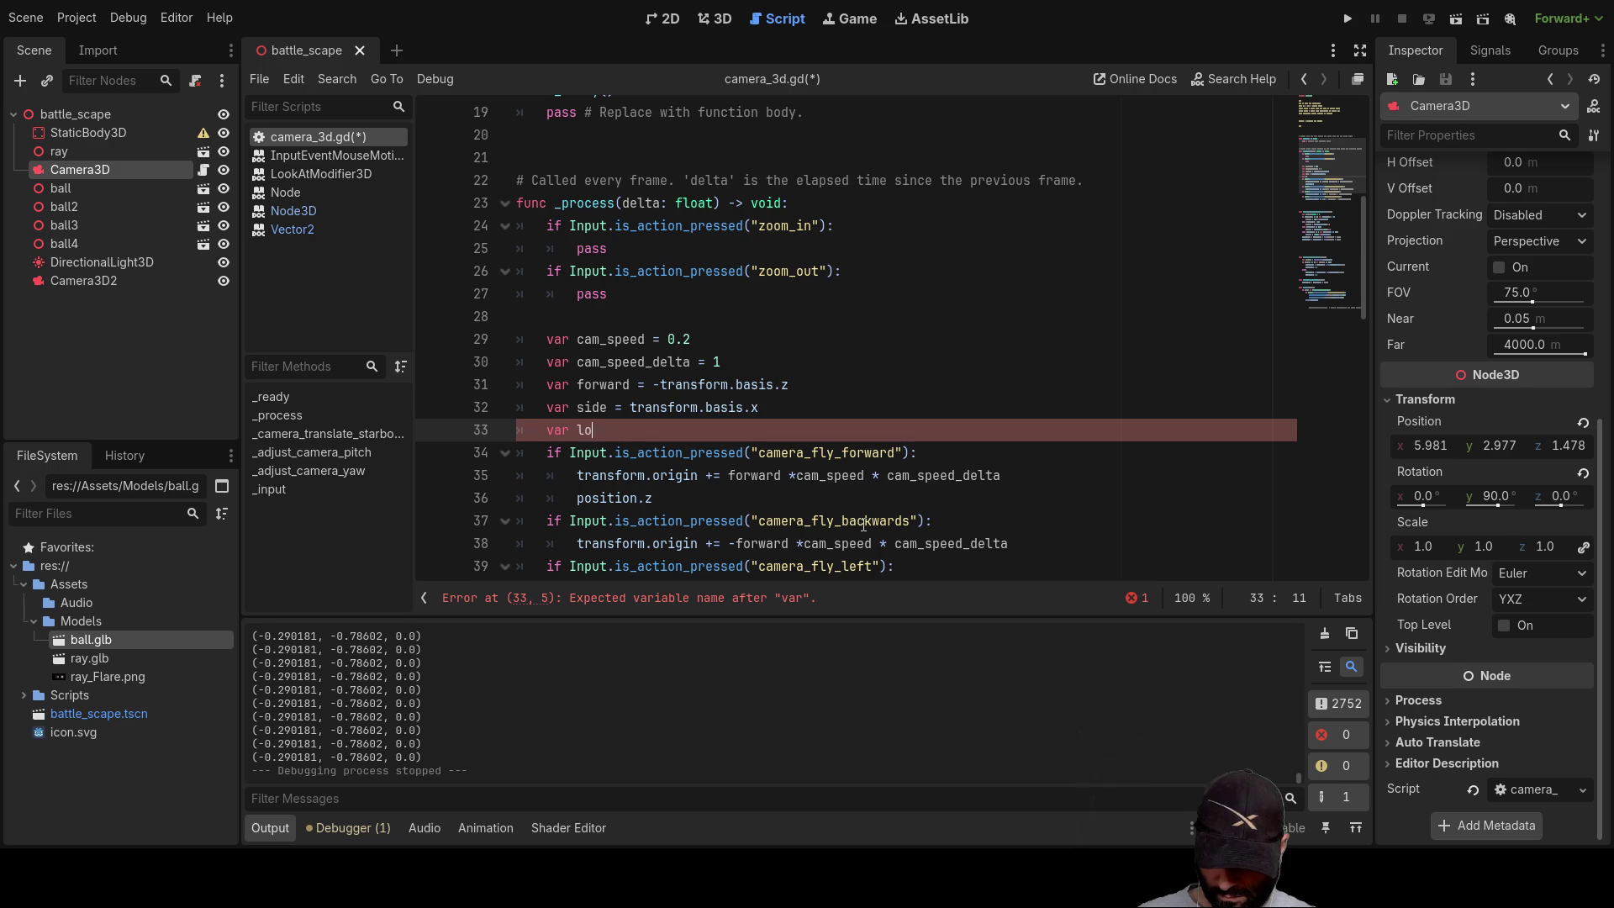
text(ck-z)
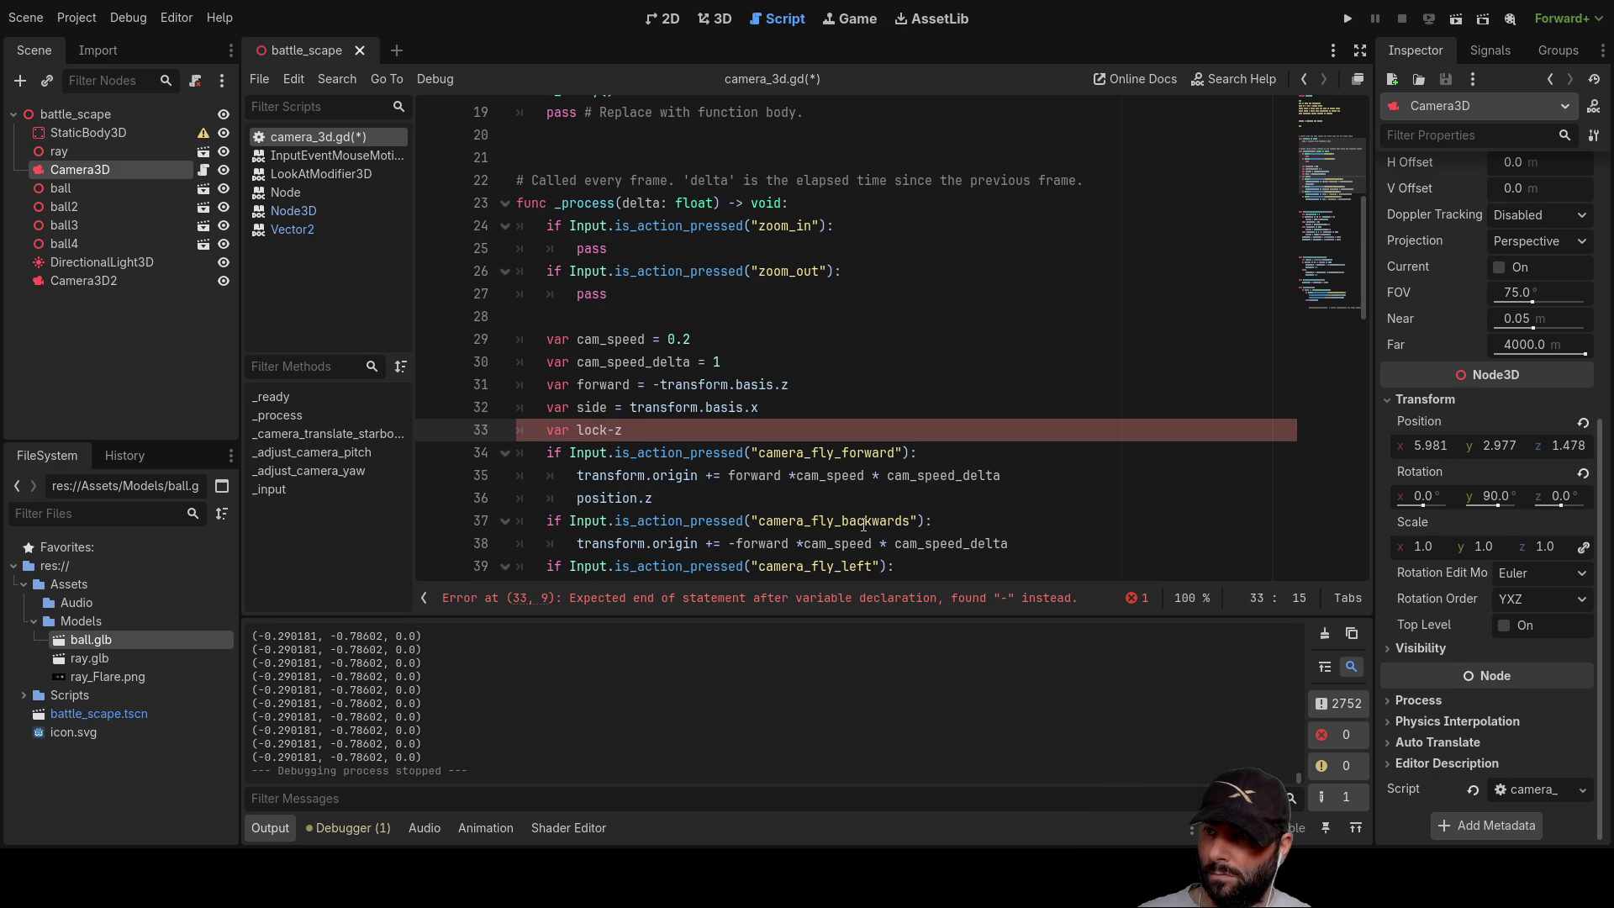
key(BackSpace)
text(_)
key(Right)
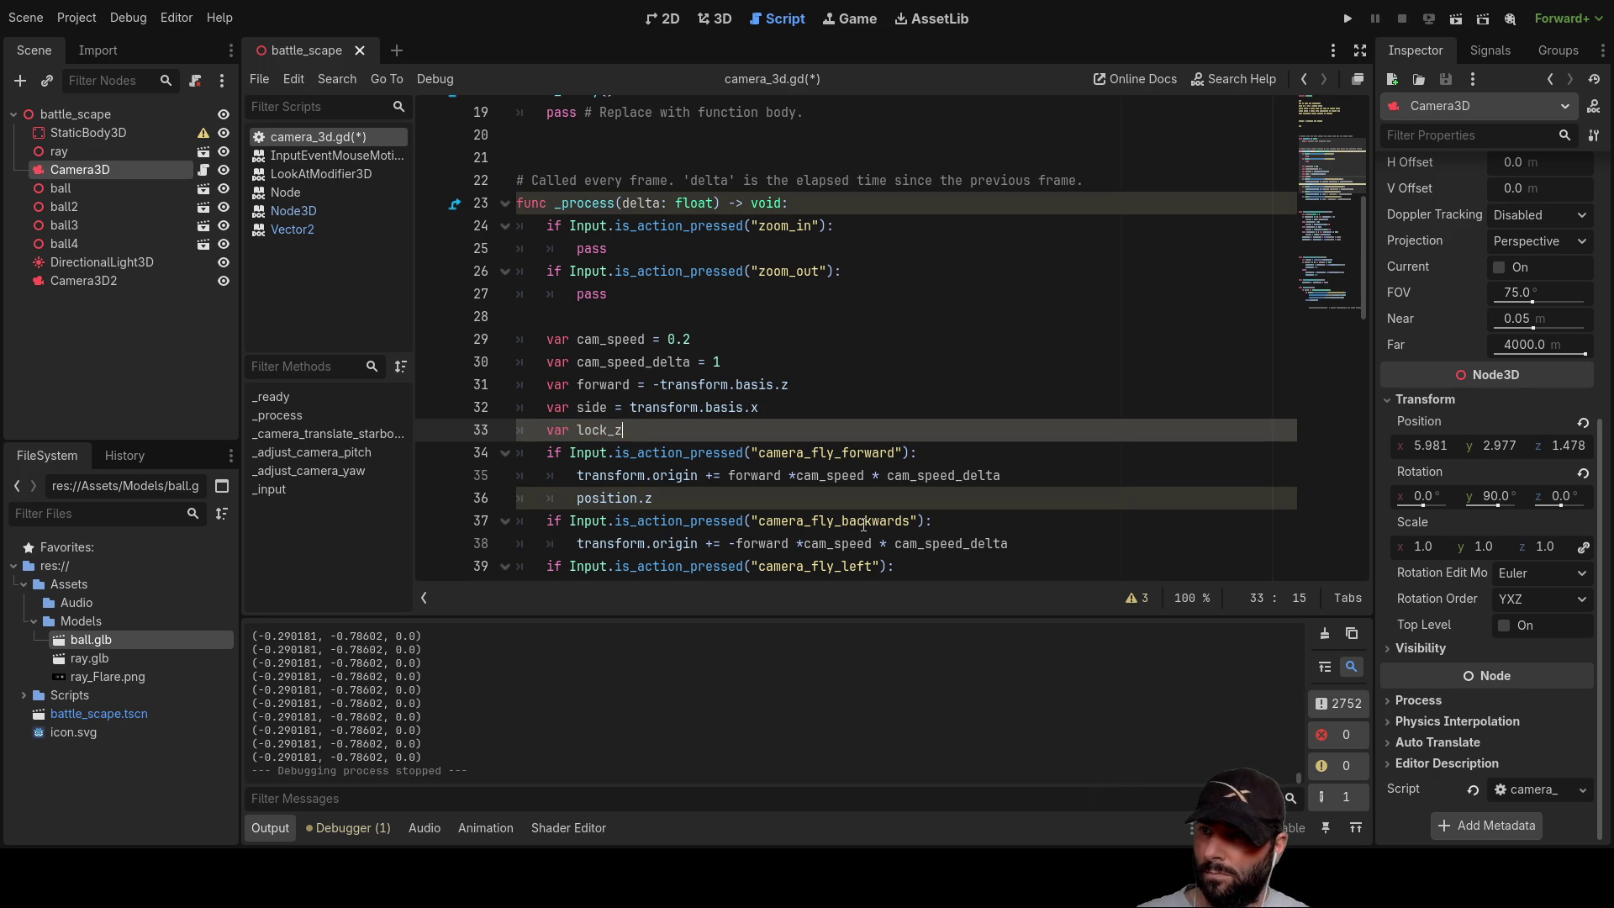
text(= posito)
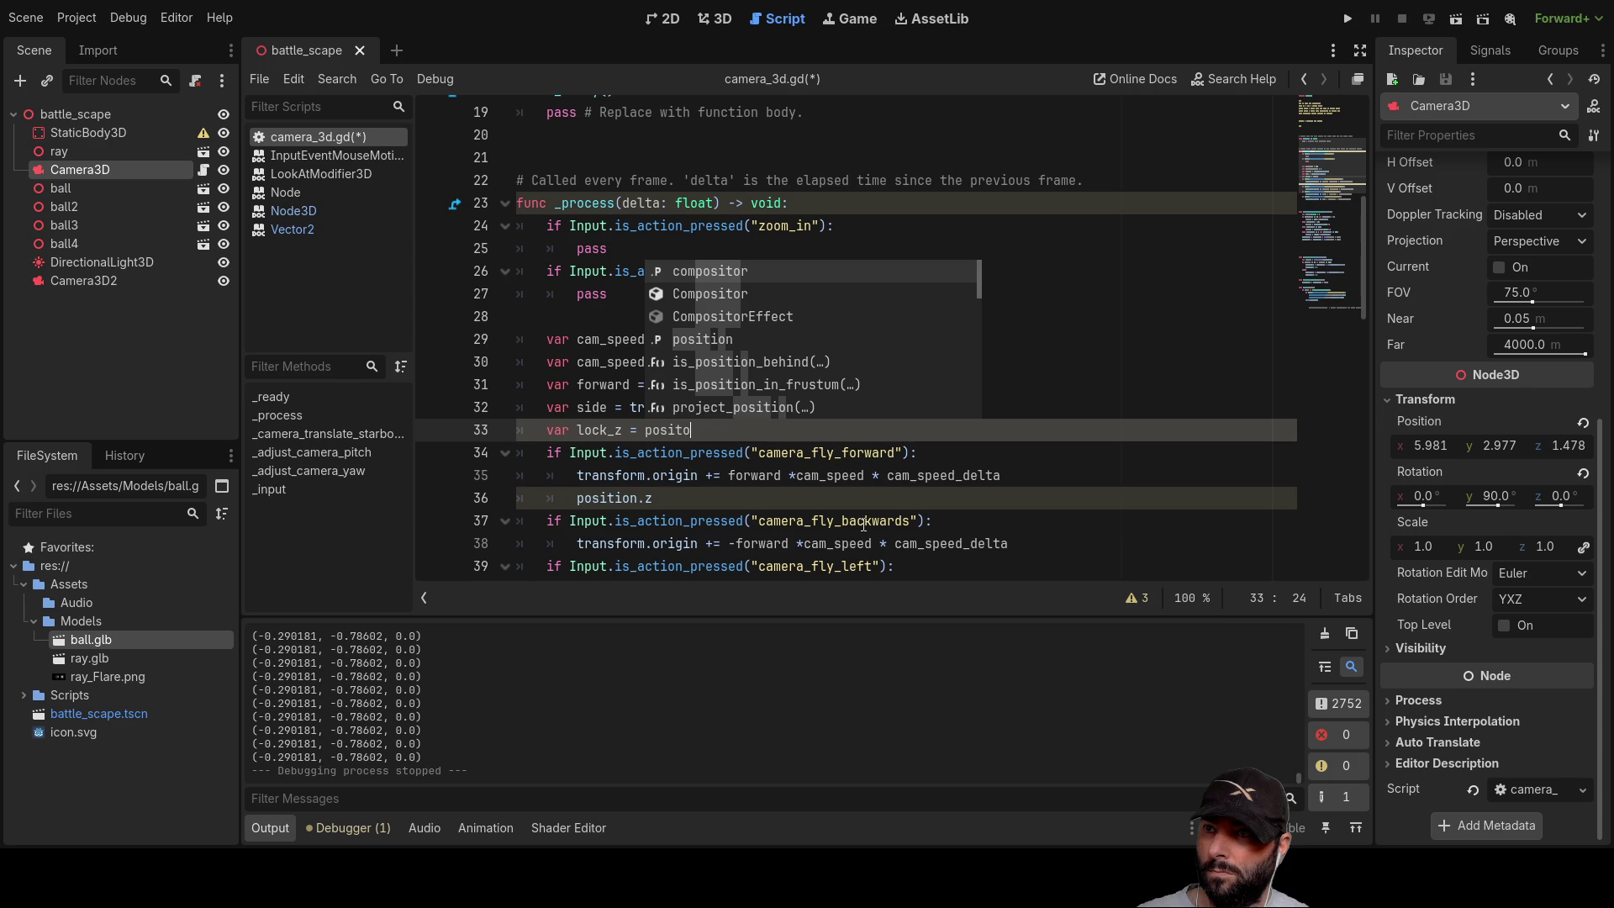
key(Down)
key(Down)
key(Down)
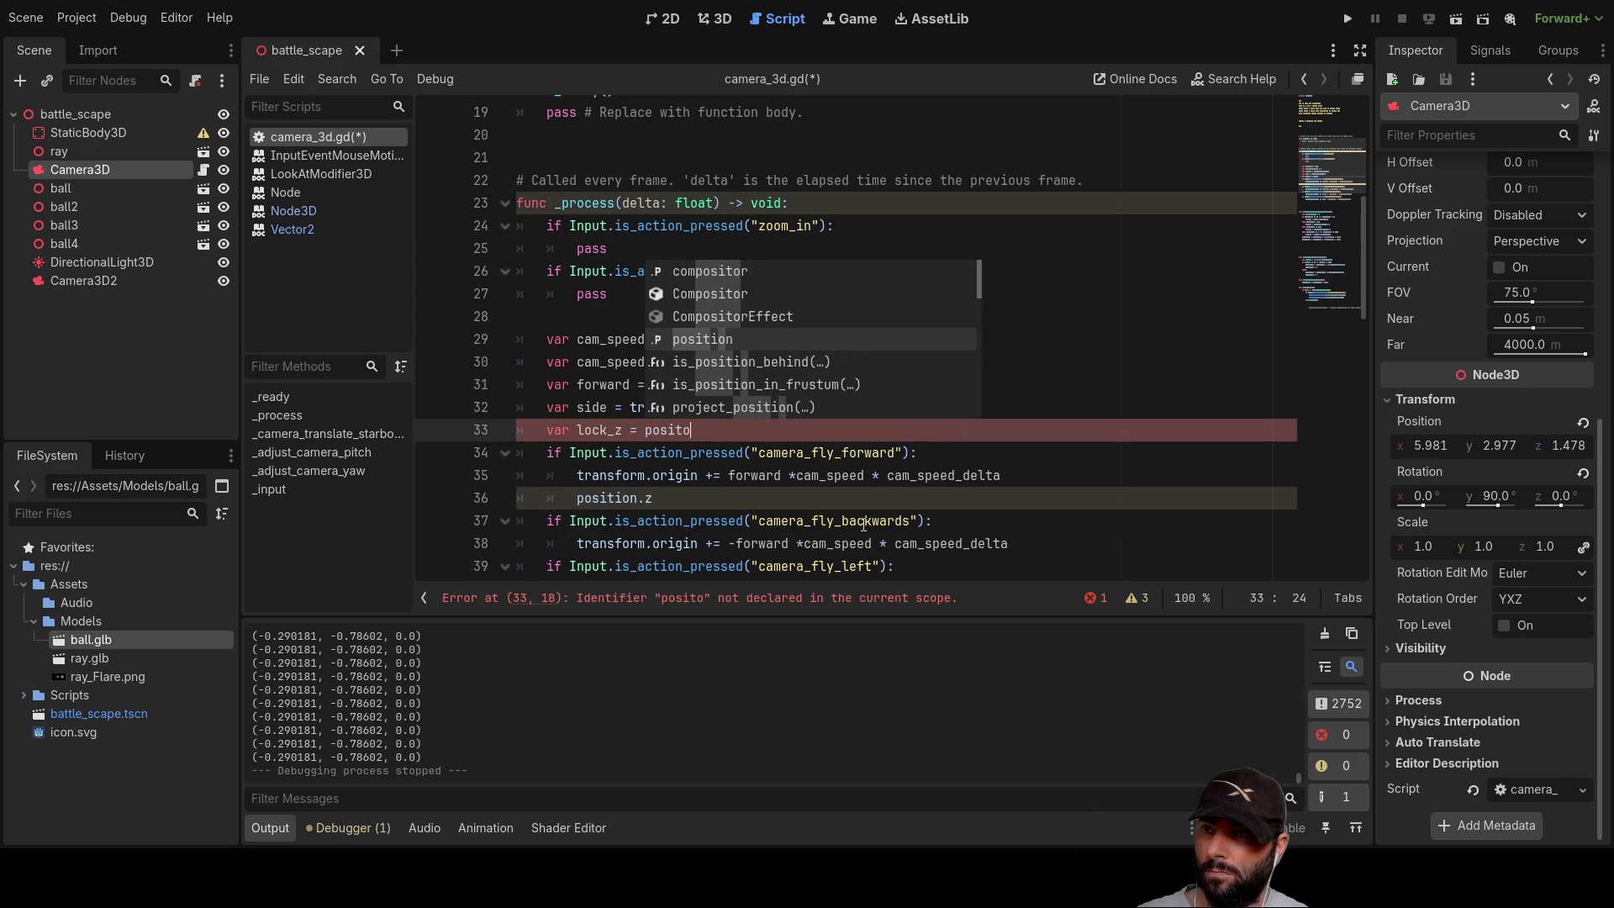
key(Return)
text(.z)
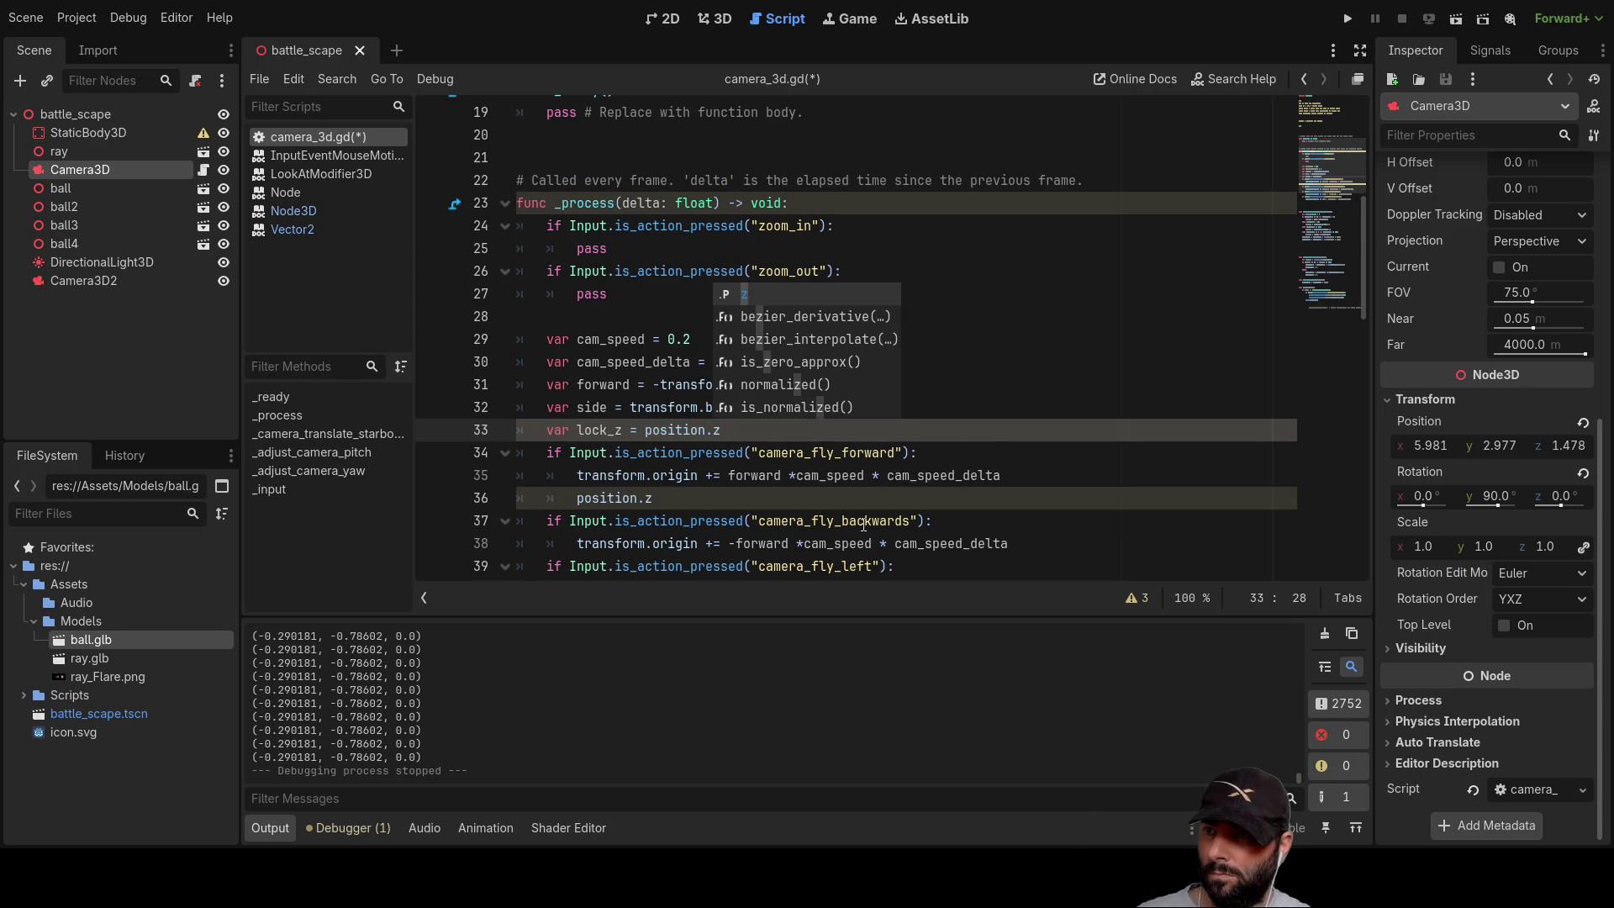
Step: Move the 'position.z = lock_z' reset from the forward branch to line 42, then test-run the game
click(1064, 371)
scroll(826, 444, down, 2)
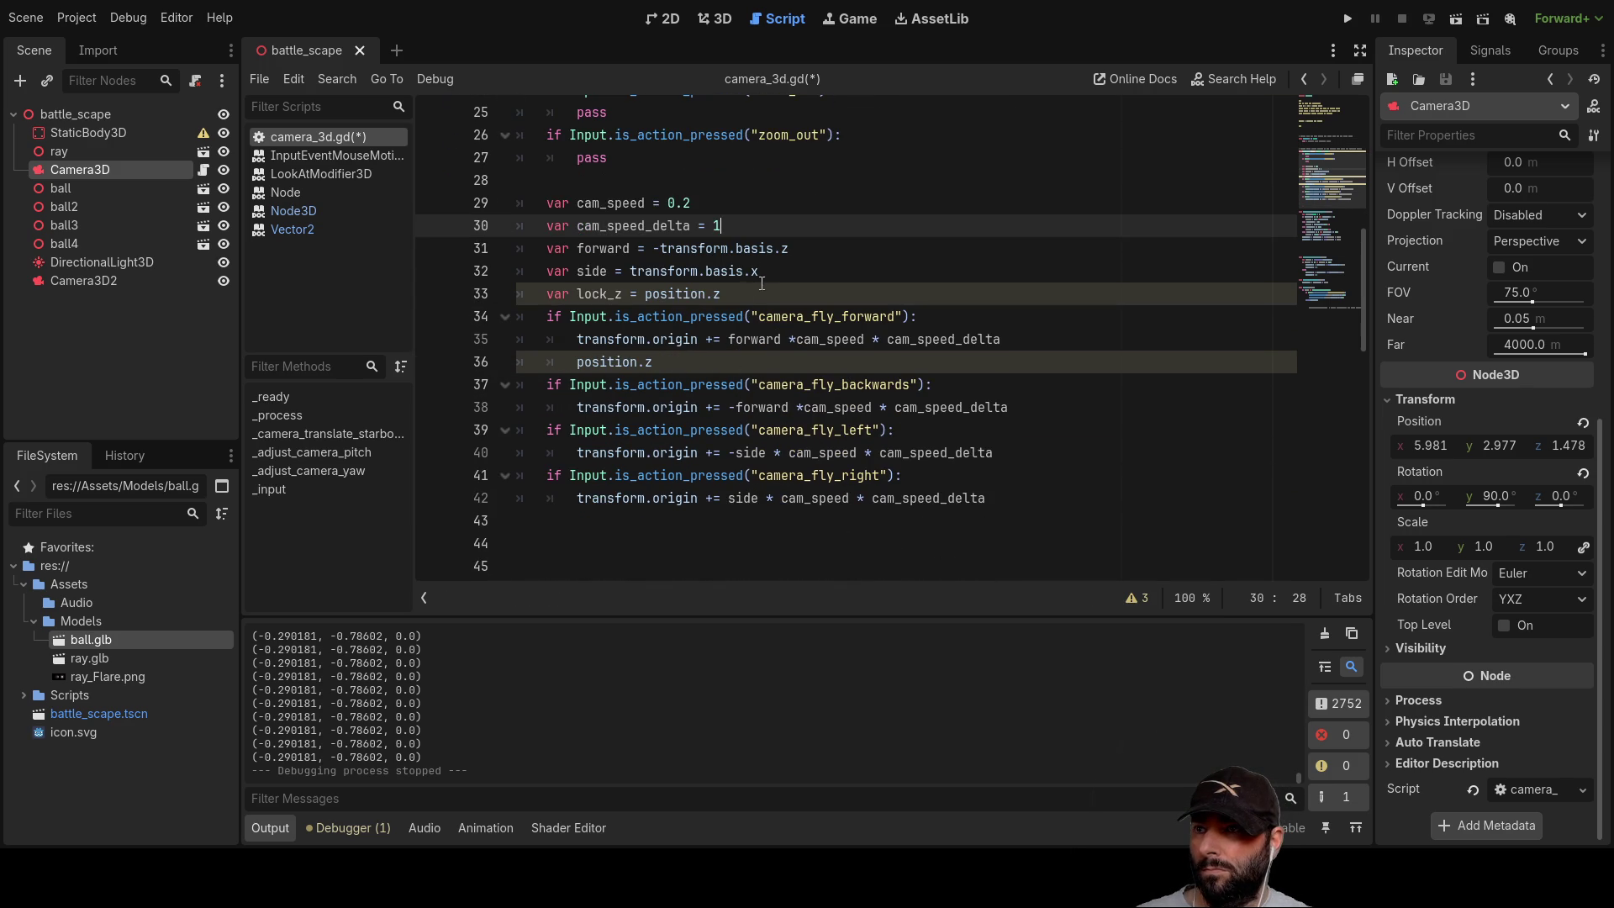
click(681, 360)
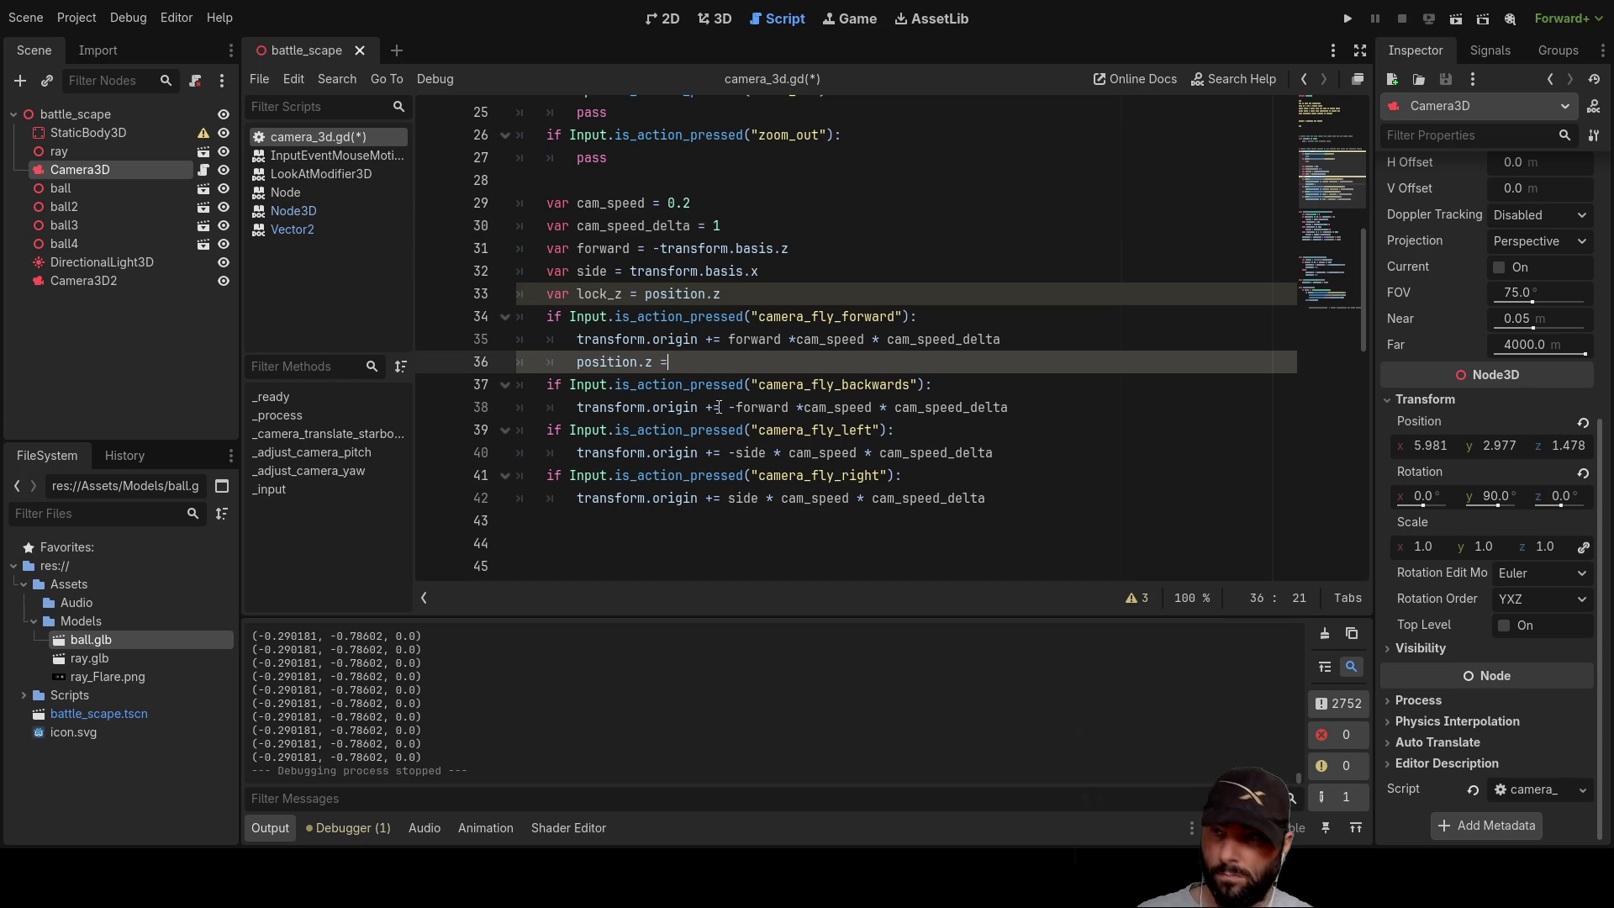
text( lock)
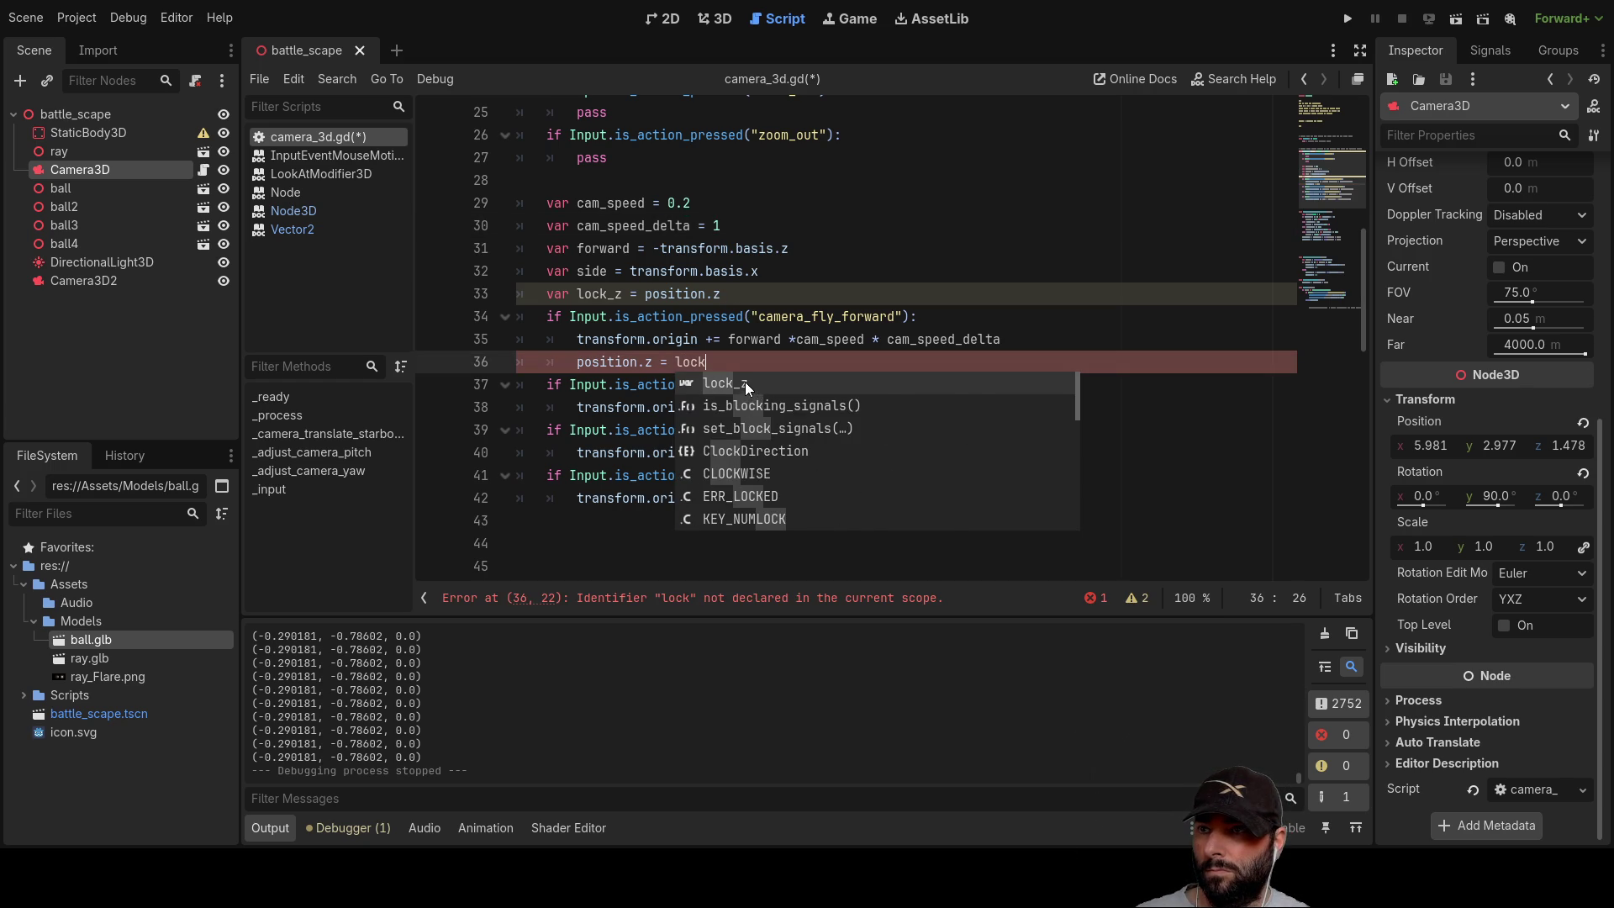
double_click(744, 382)
drag(721, 362, 548, 359)
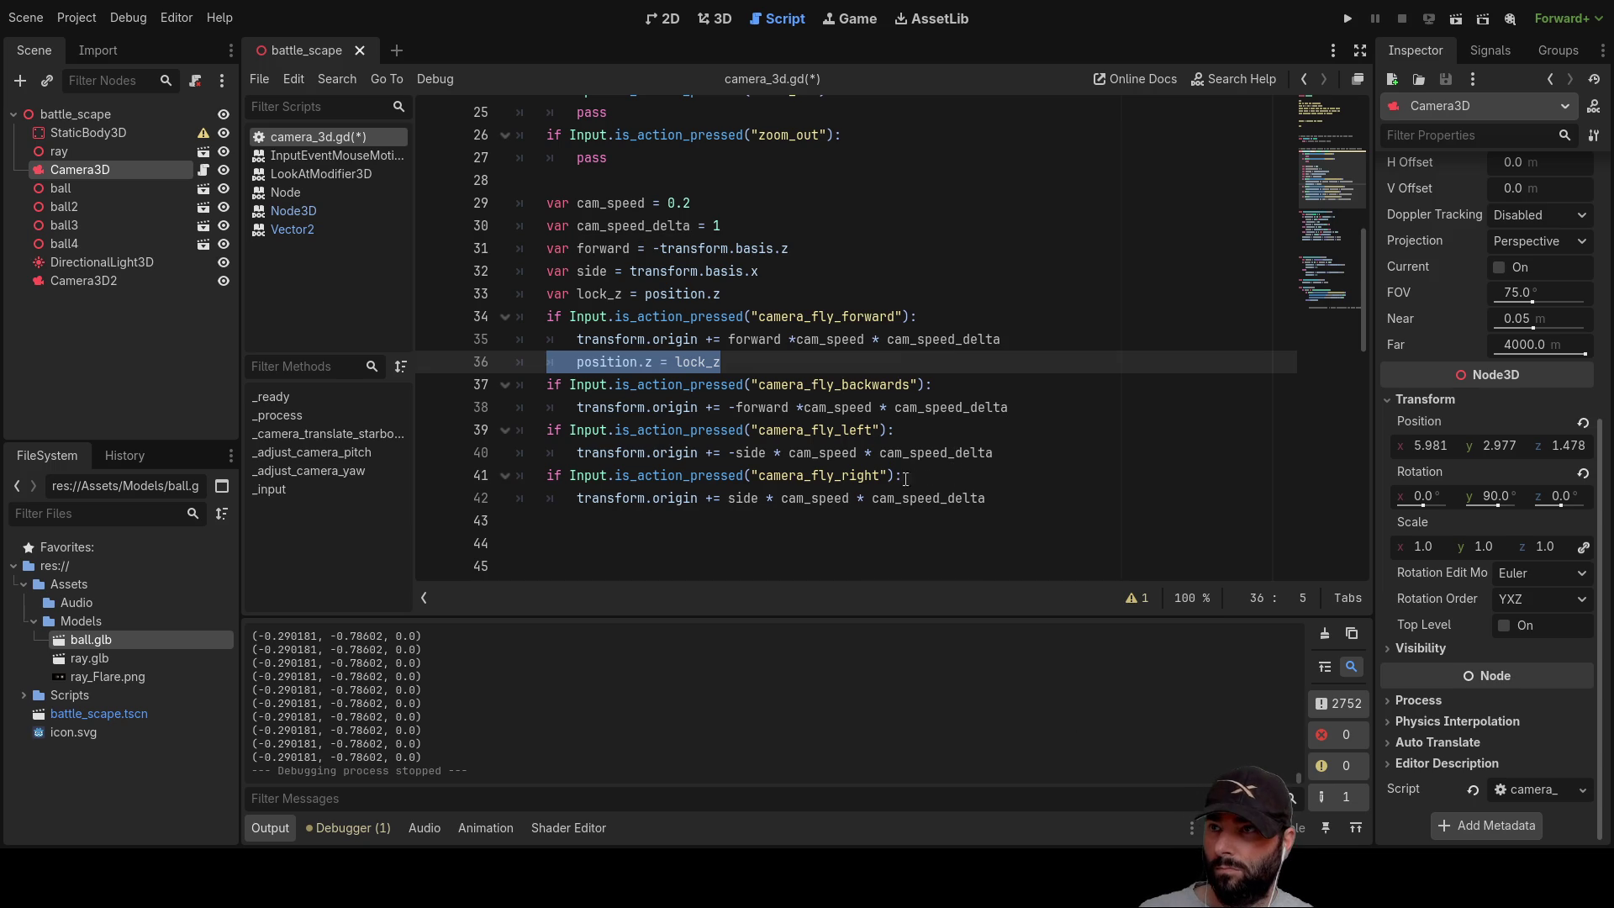
key(BackSpace)
key(Delete)
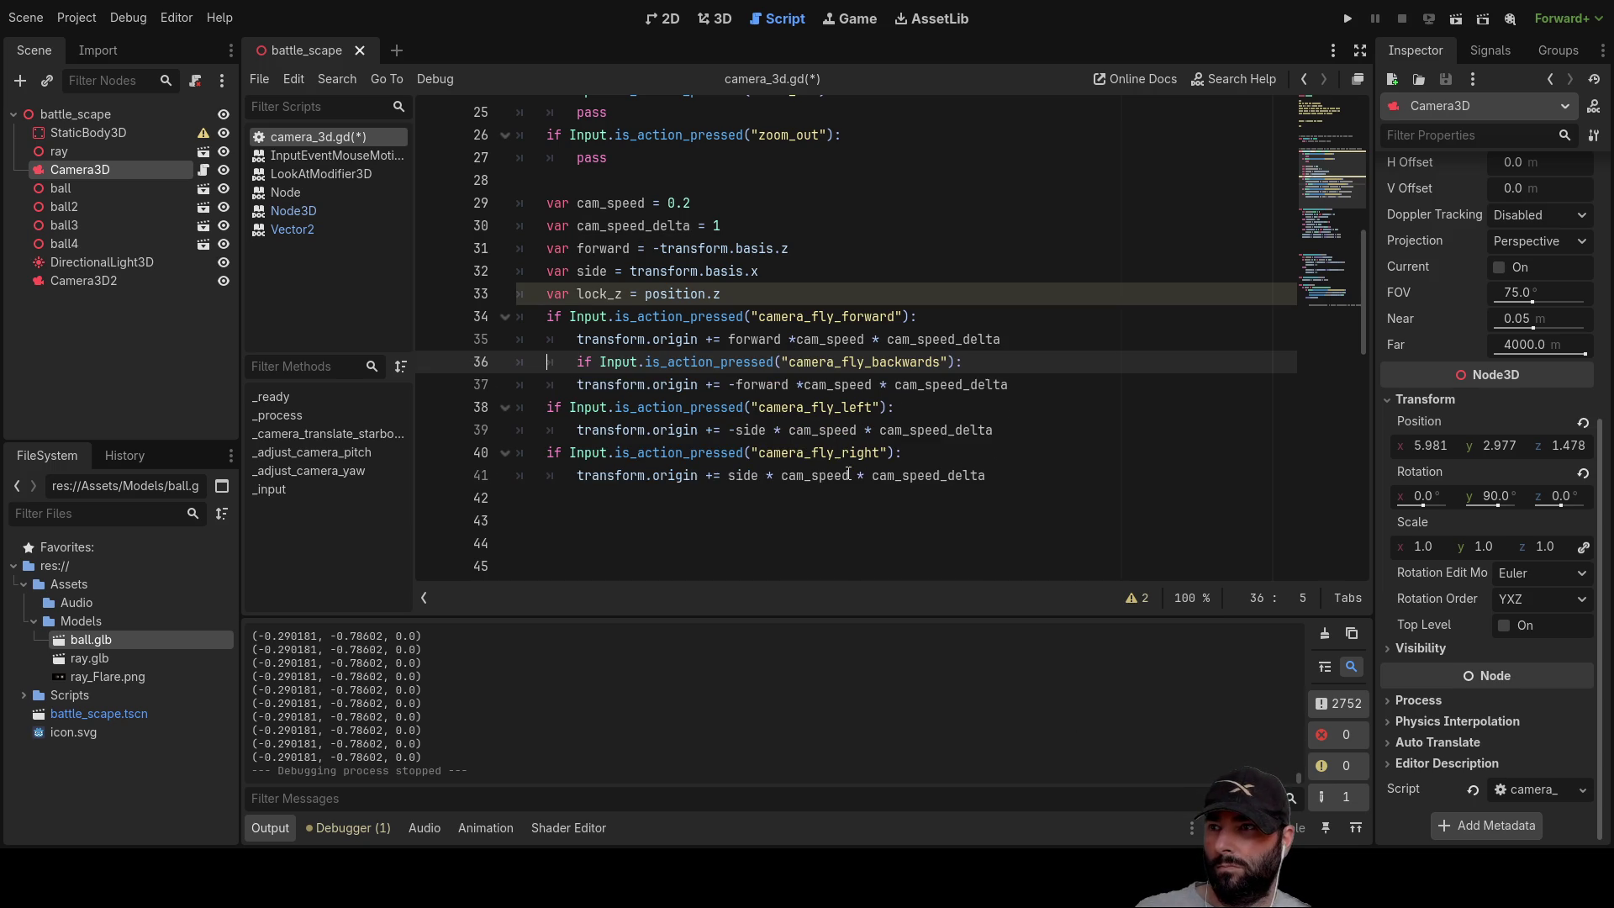
click(595, 497)
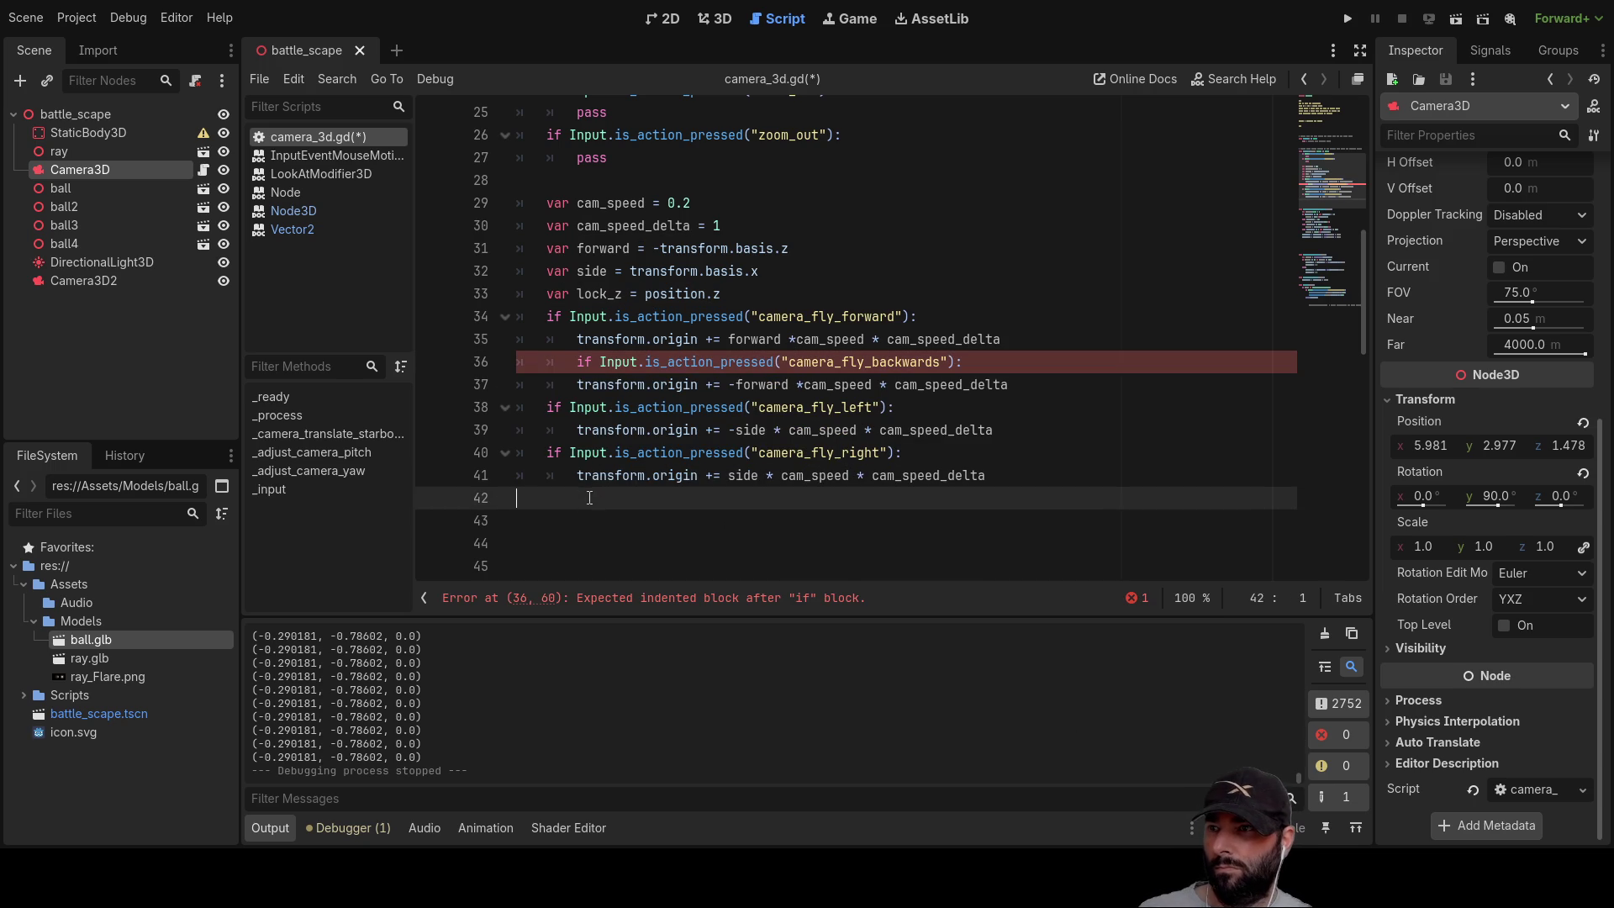
click(557, 354)
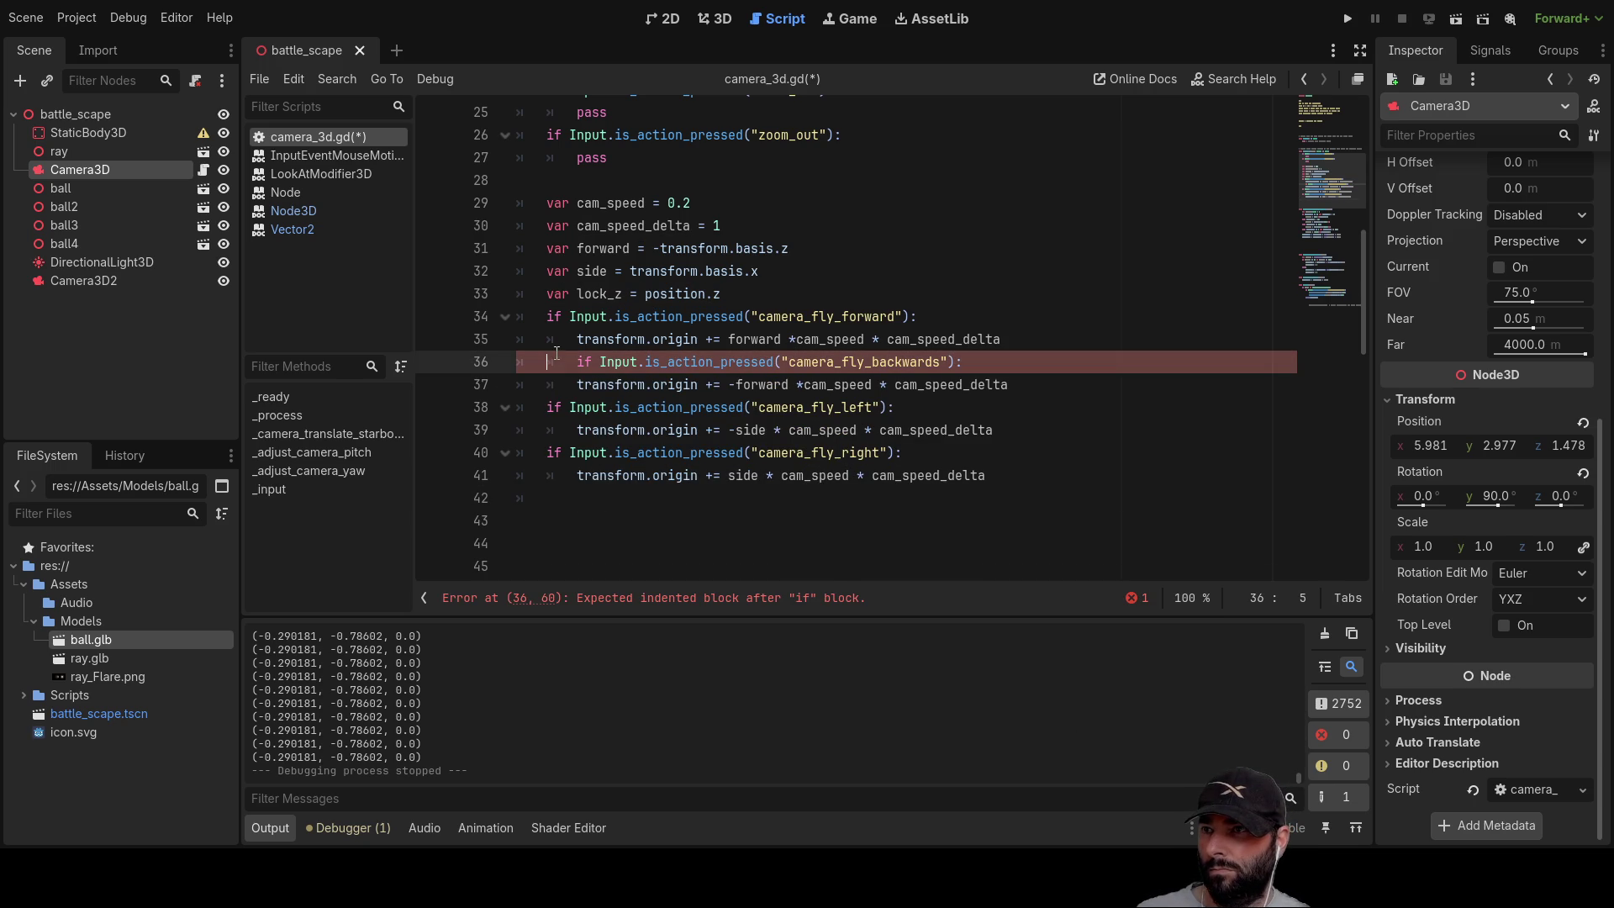
click(567, 498)
text(position.z = lock_z)
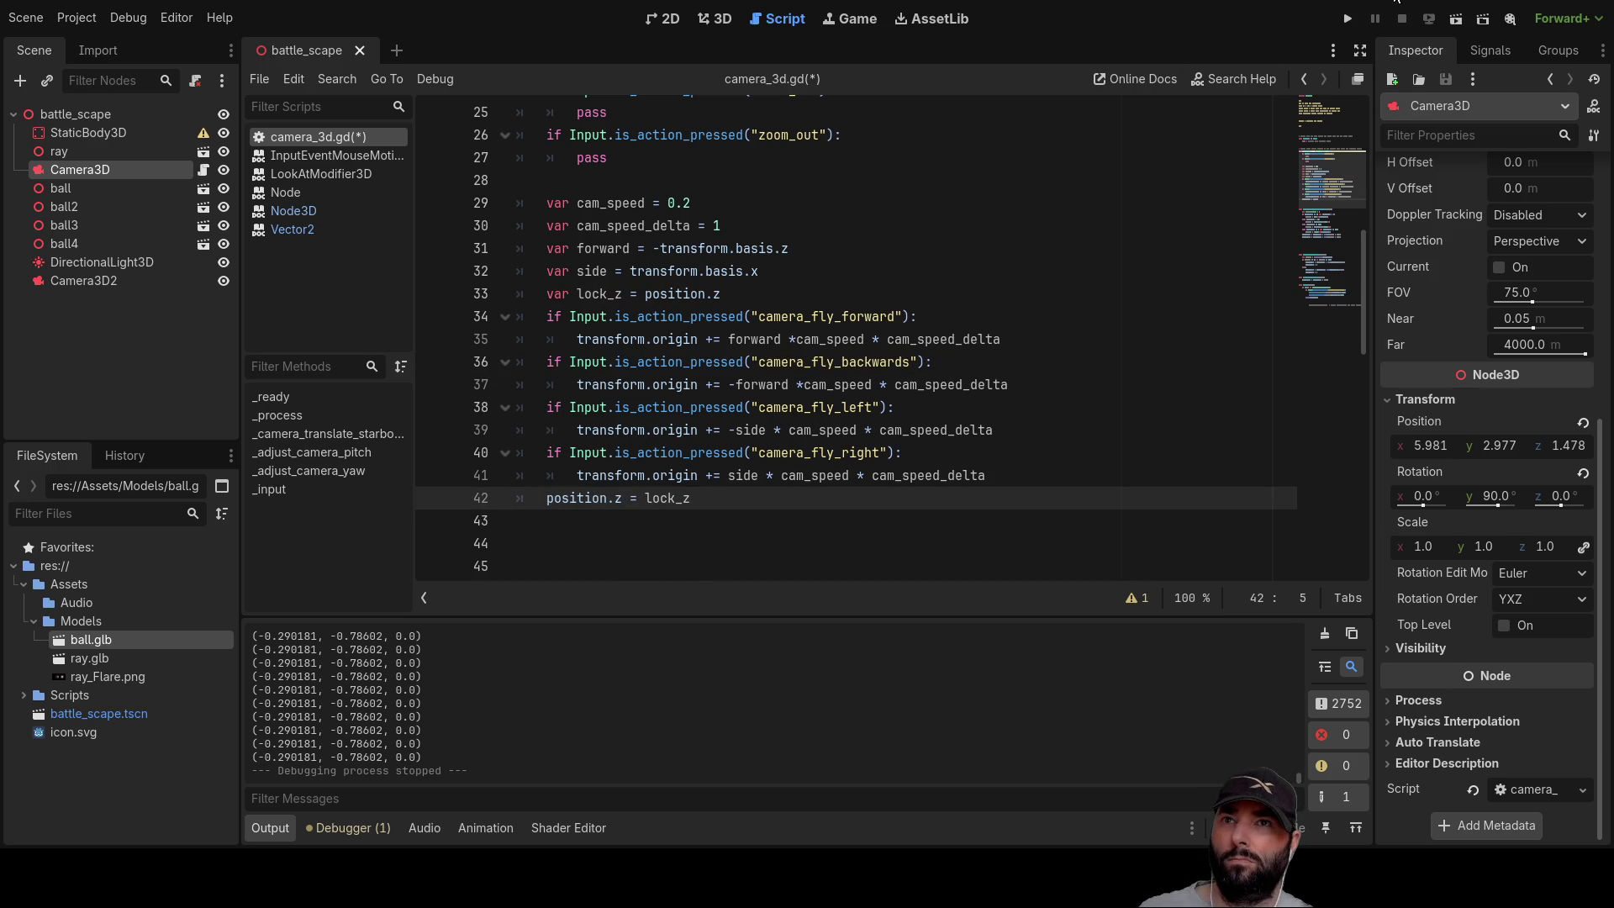
click(1349, 19)
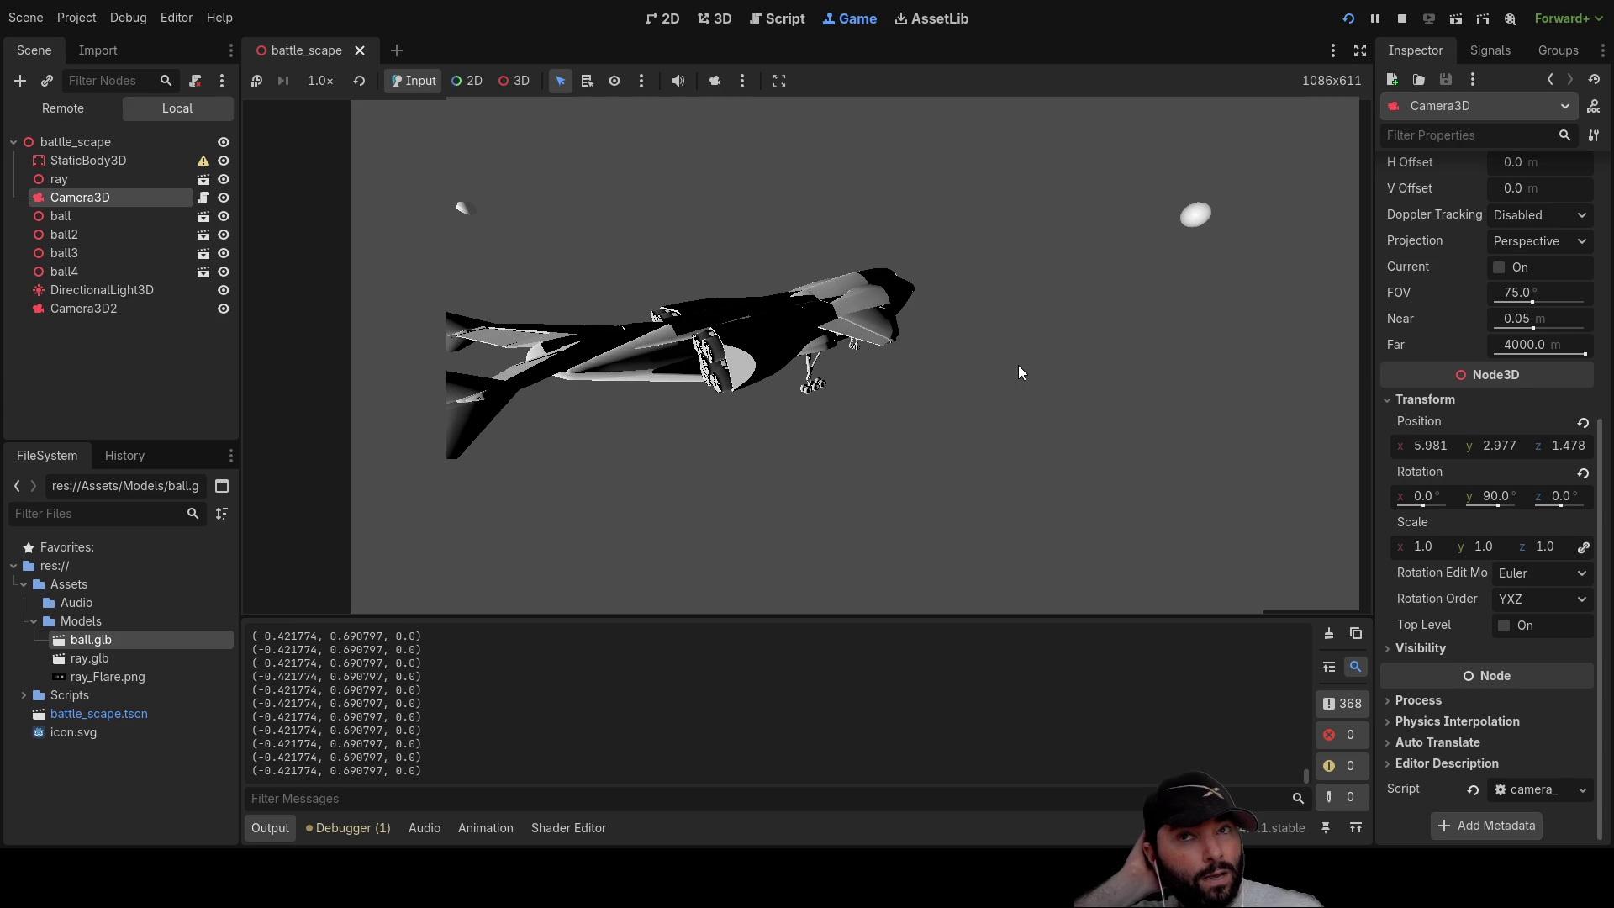
key(F8)
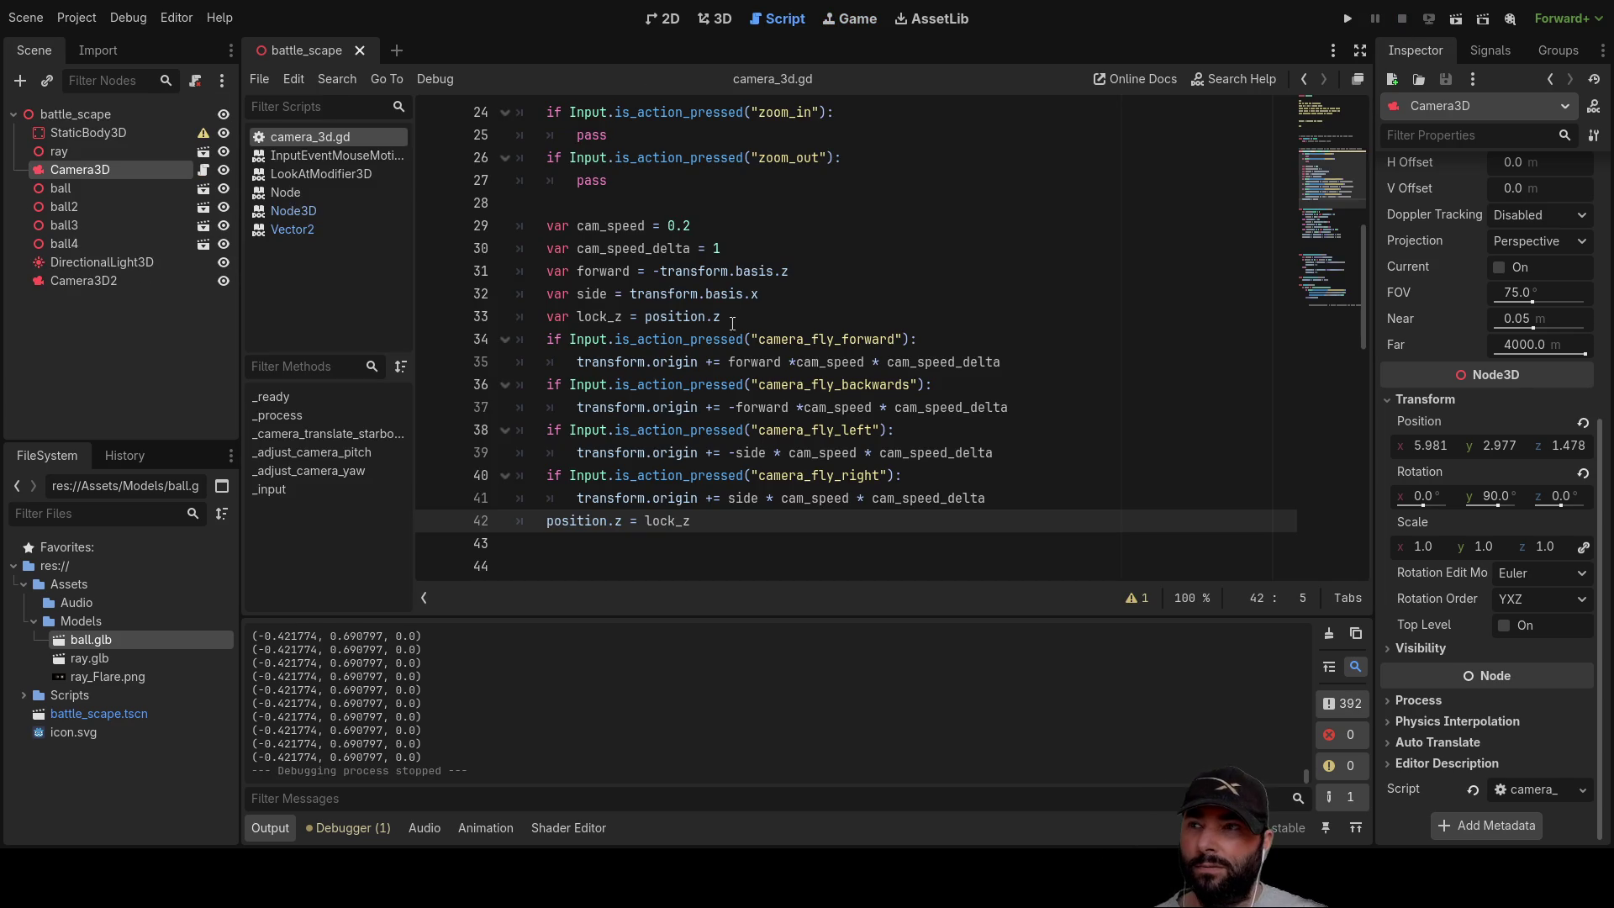
Step: Rename lock_z to lock_y storing position.y, update line 42, and launch the game
click(624, 317)
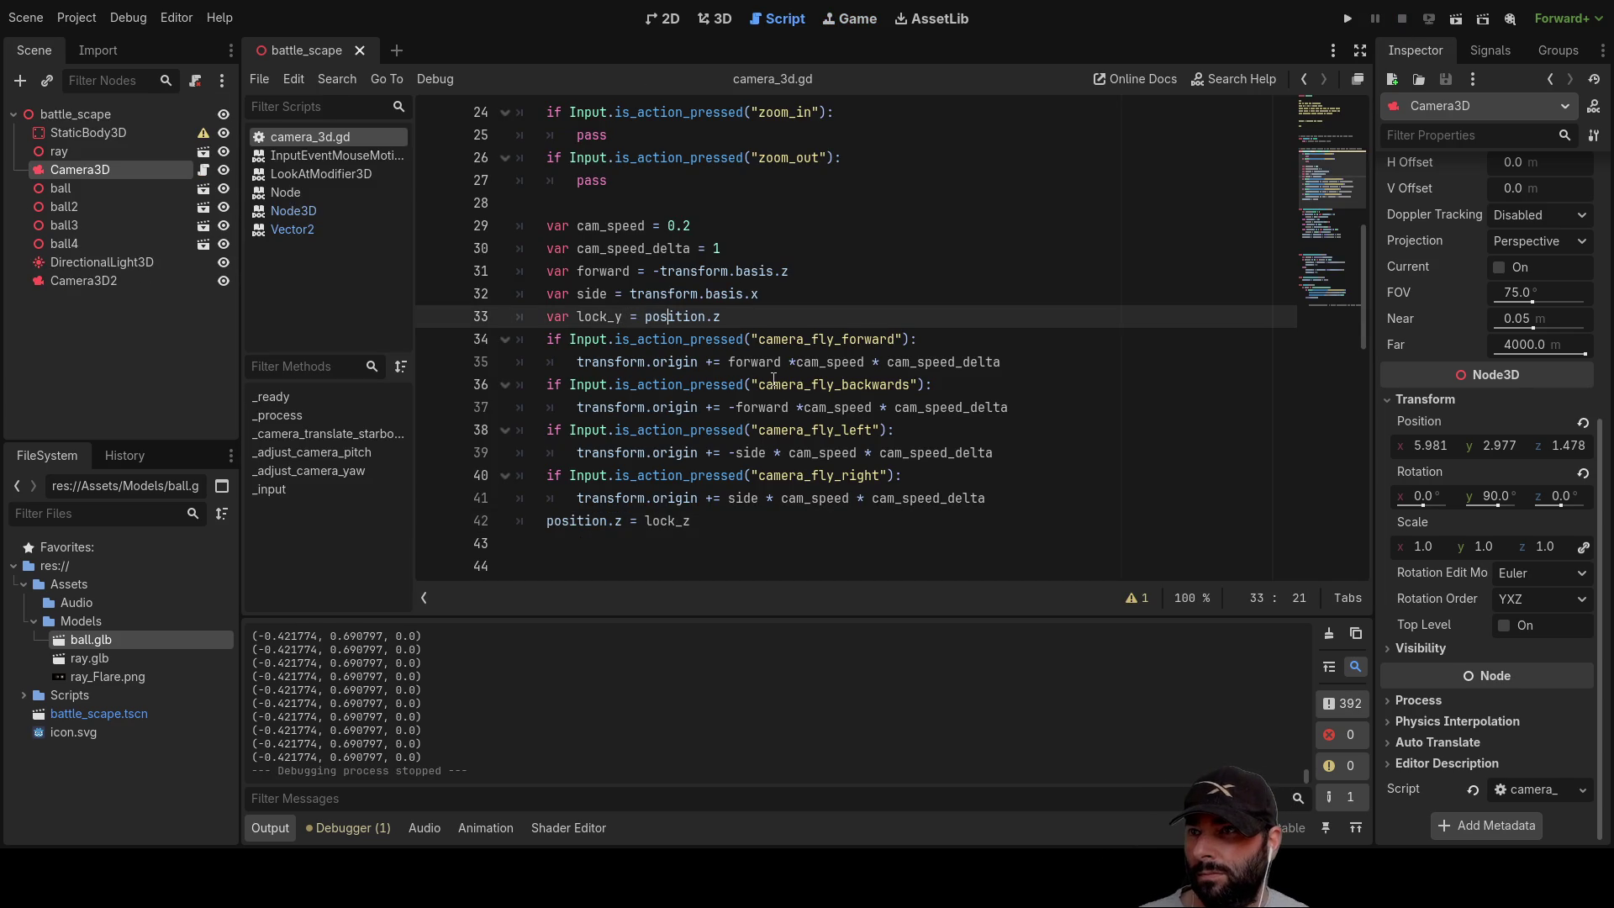
key(Right)
key(Right)
key(Right)
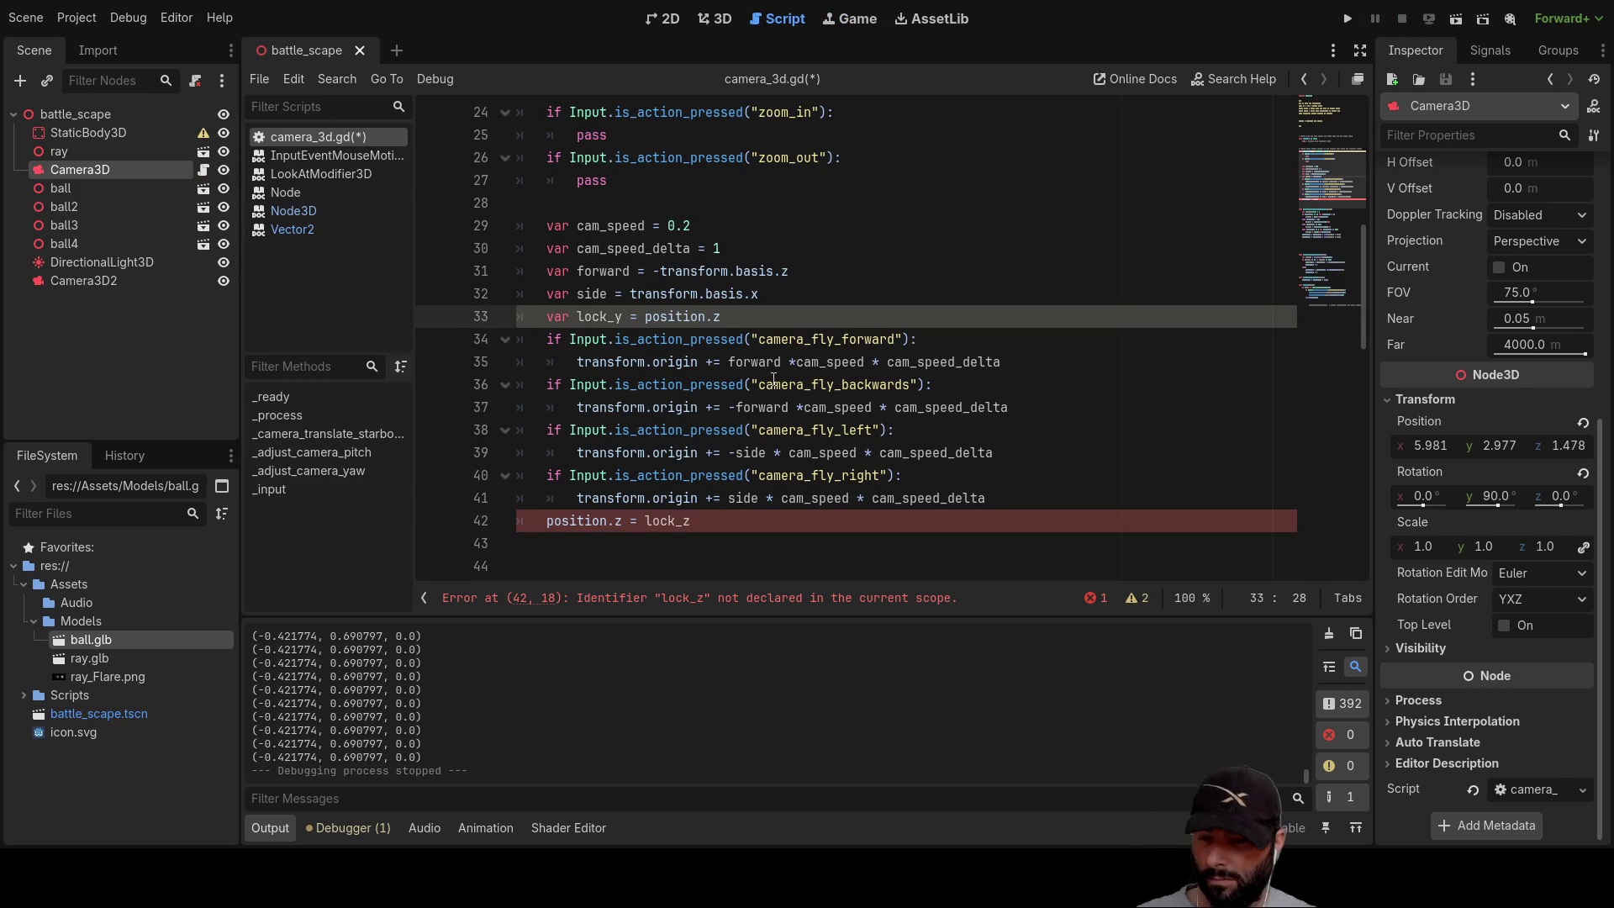
click(710, 525)
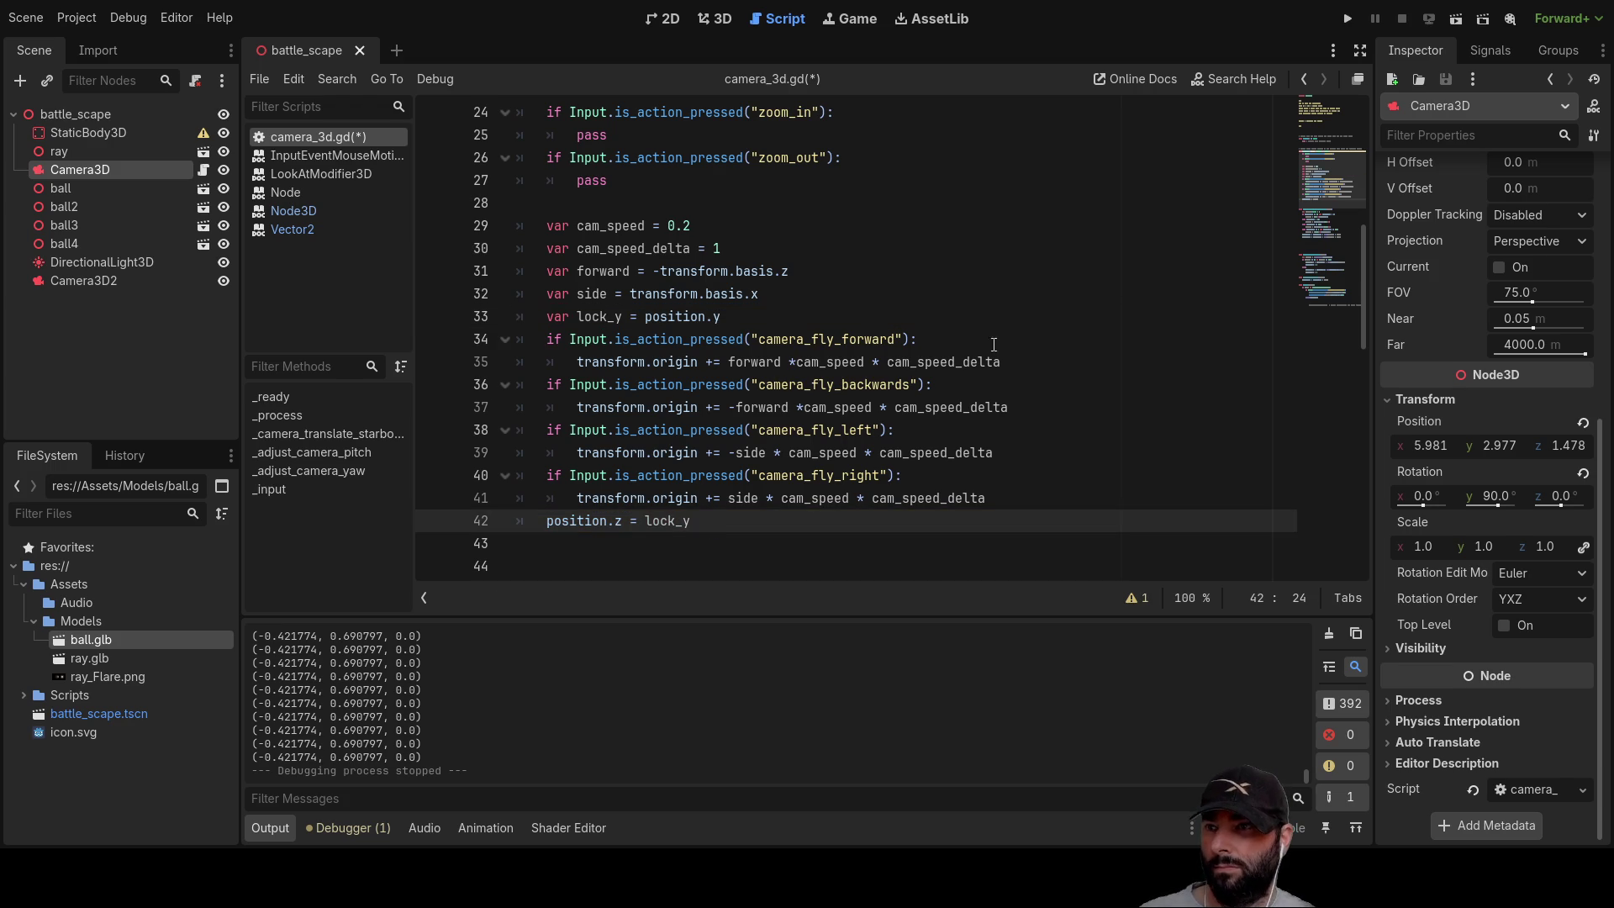
click(1354, 26)
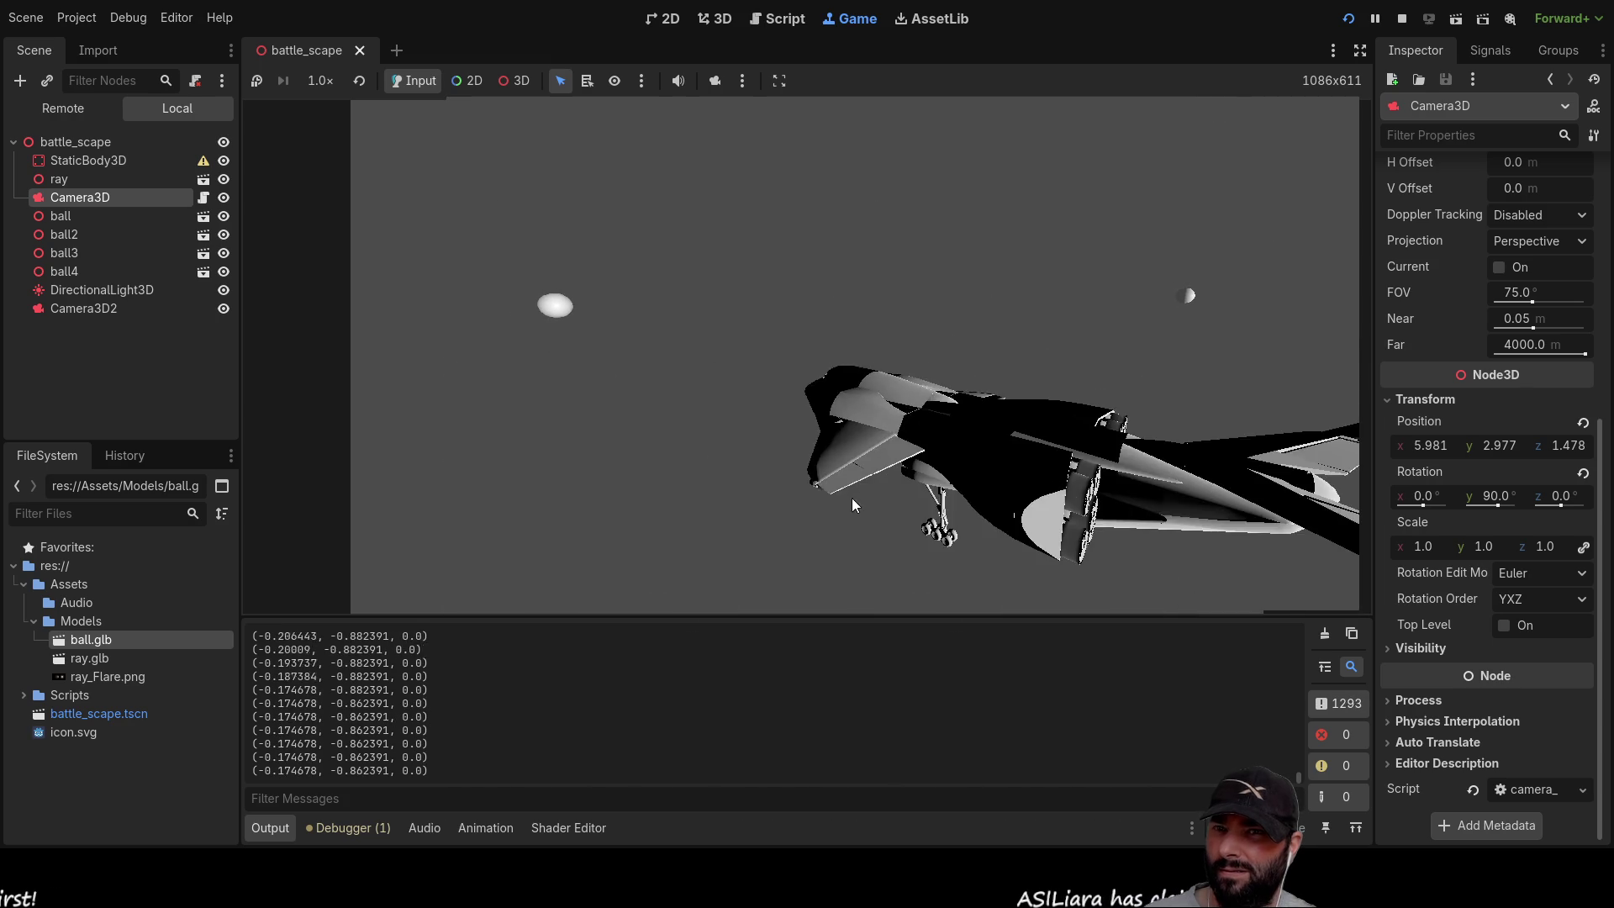
Step: Delete Camera3D2 from battle_scape, then save and rerun the game before stopping it
click(84, 308)
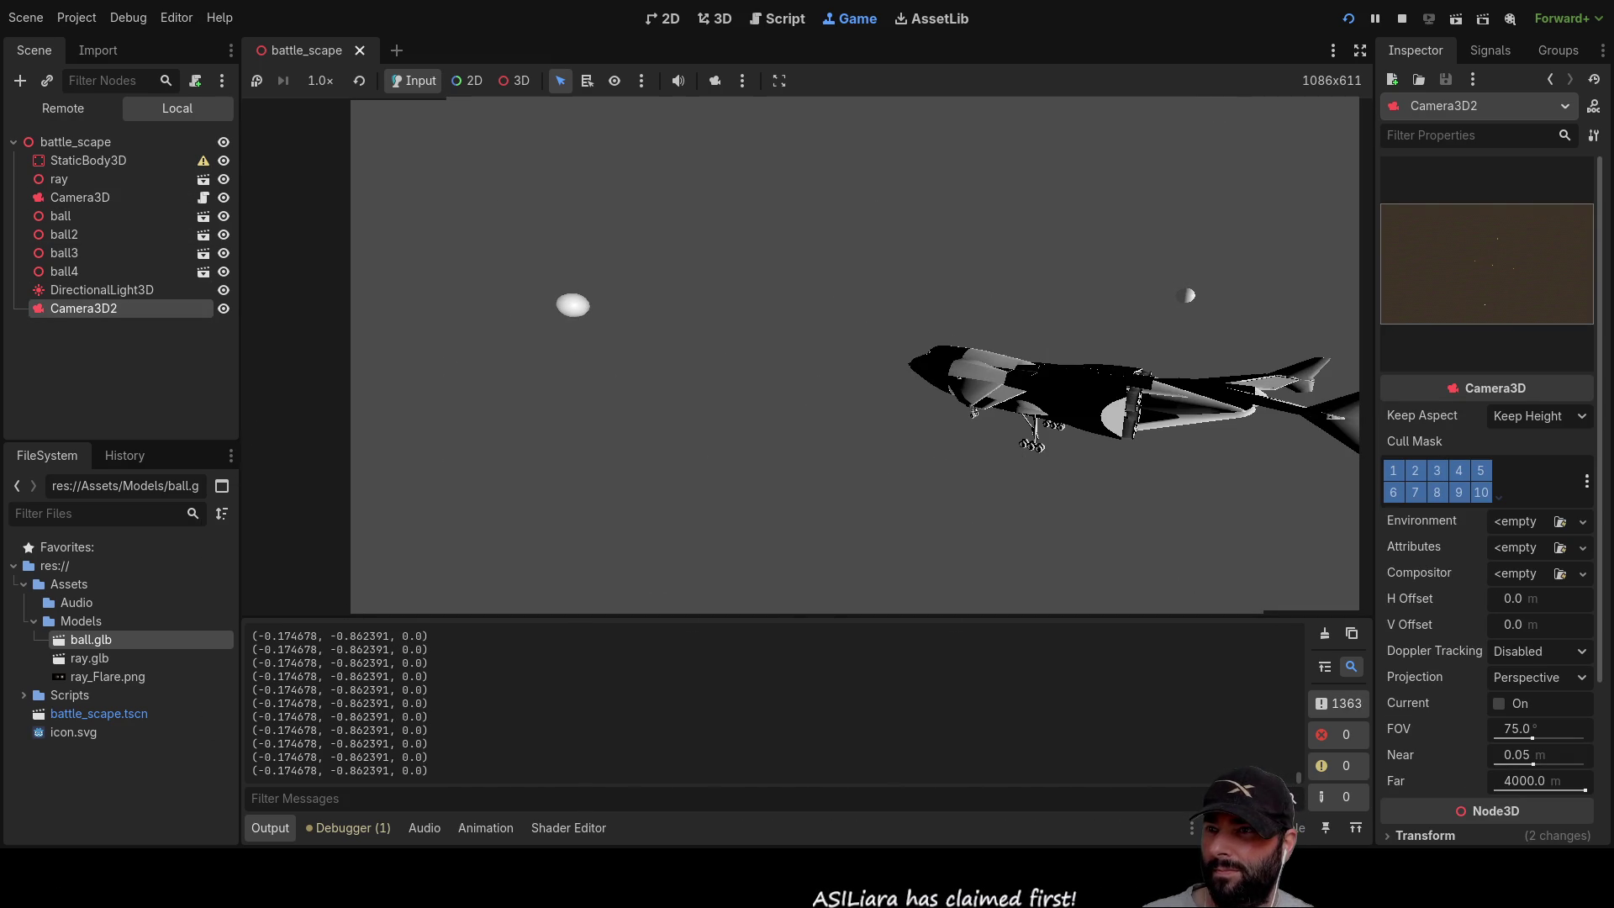
key(Delete)
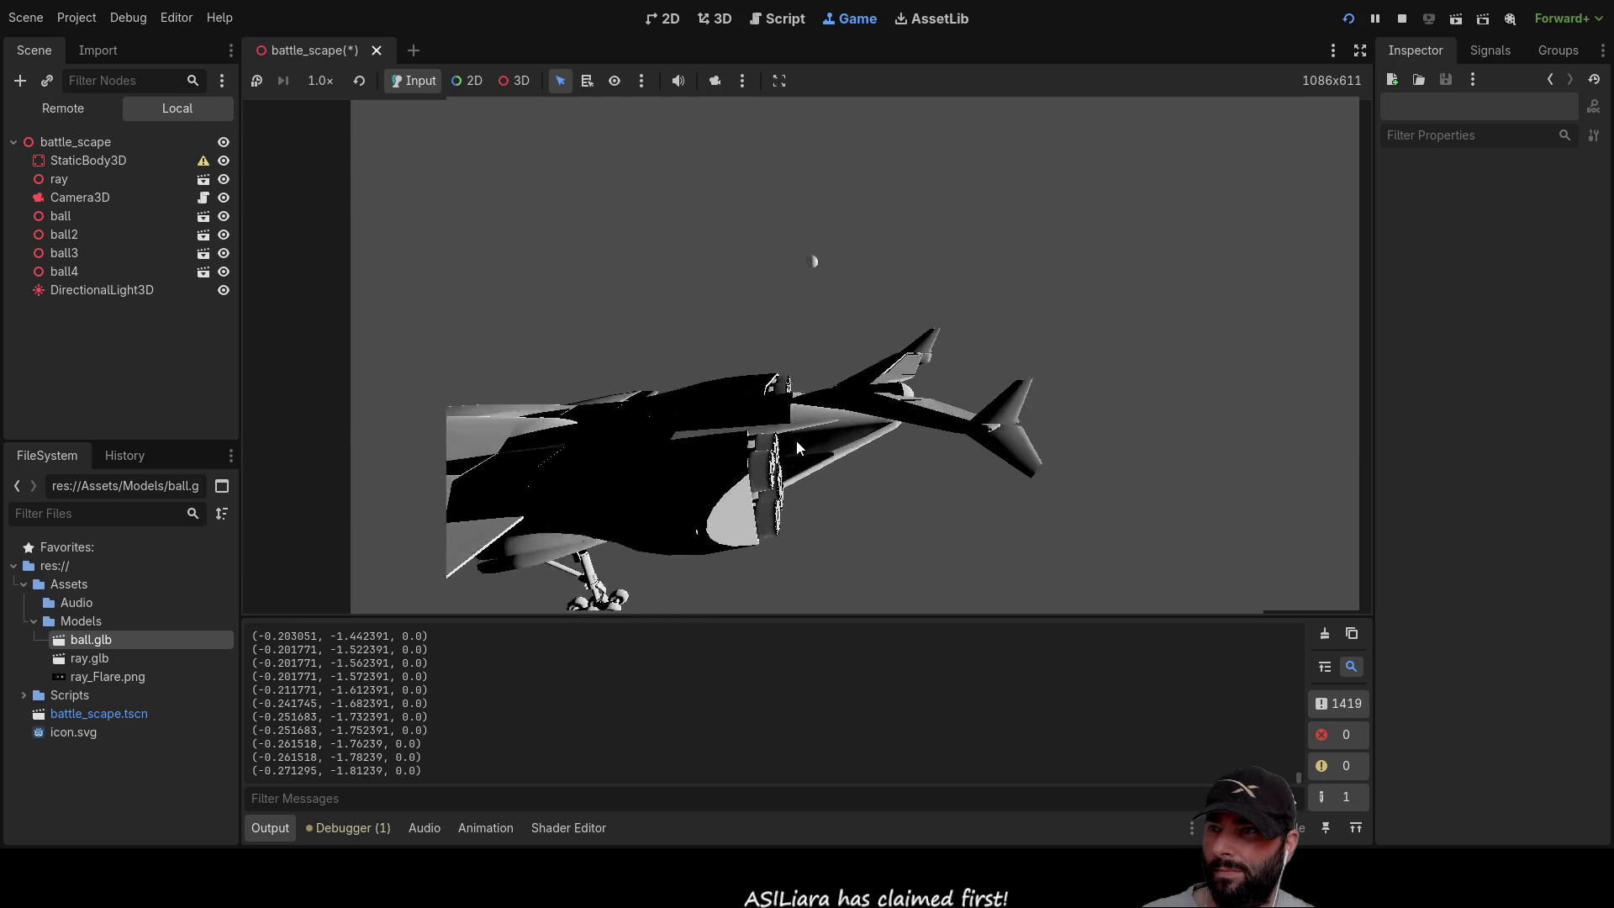
key(F8)
click(1347, 18)
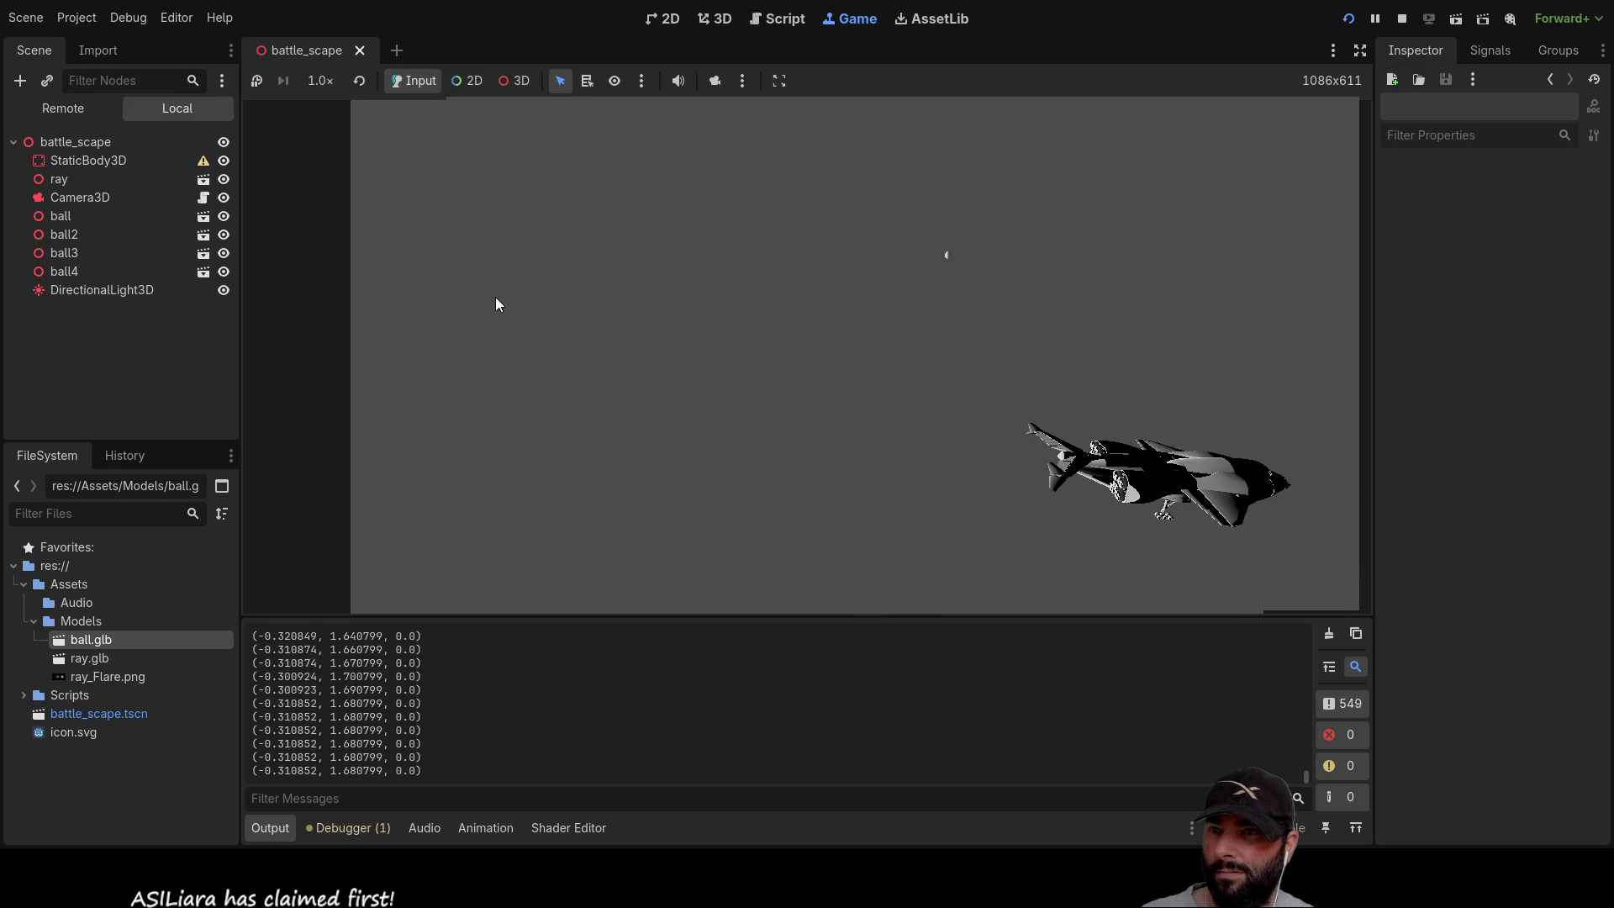
click(1402, 24)
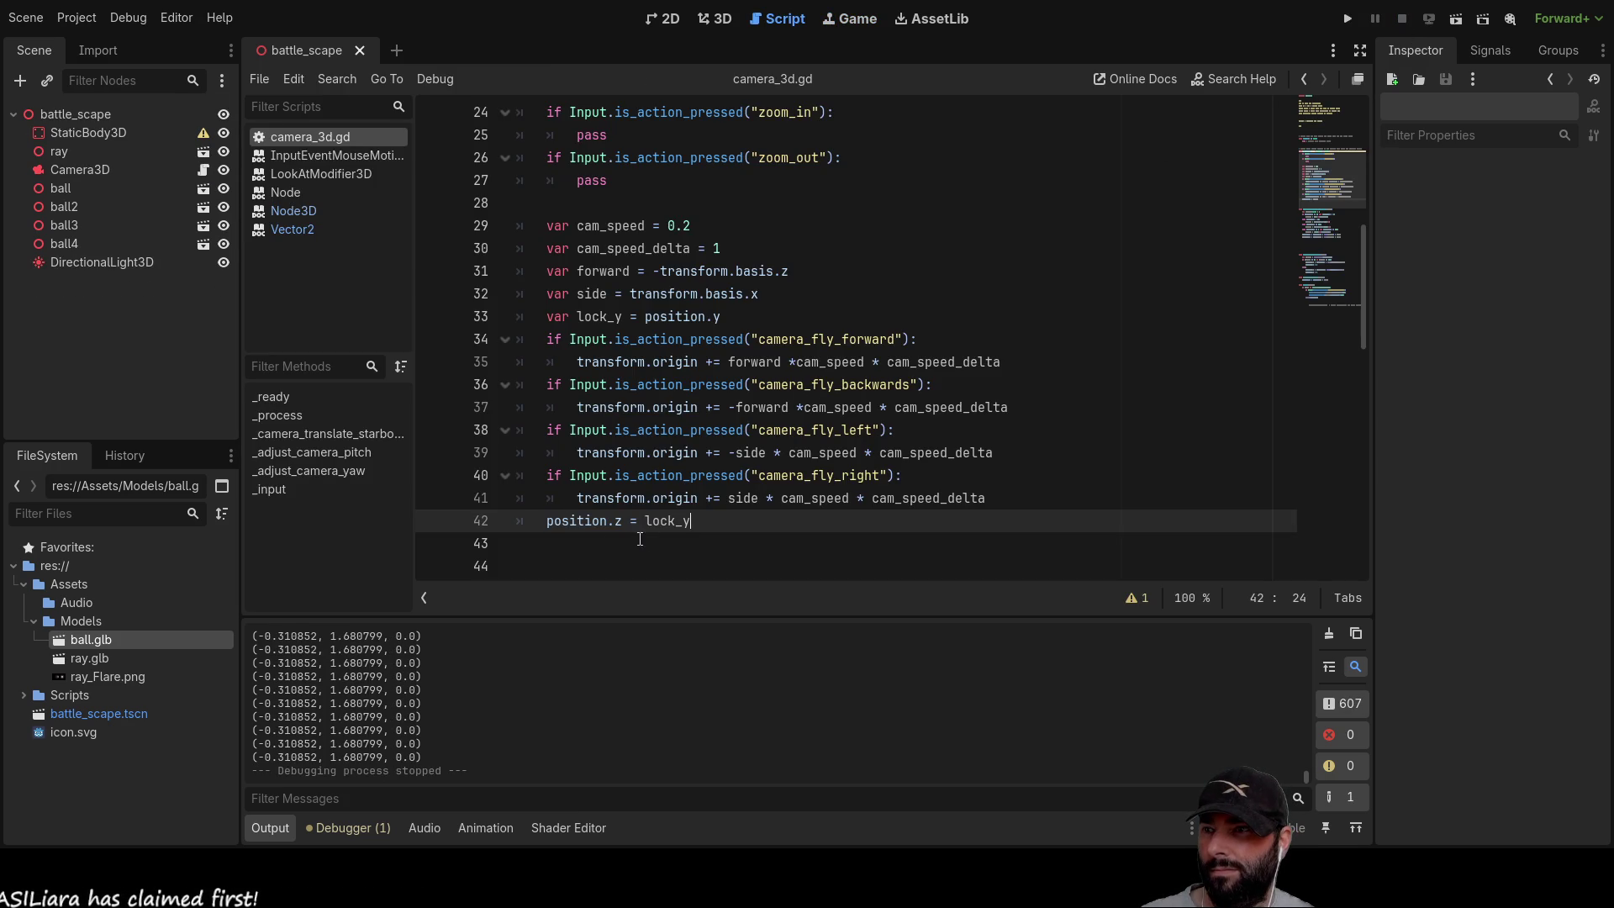
Step: Change line 42 to 'position.y = lock_y' and test rotating the camera in the running game
key(BackSpace)
text(y)
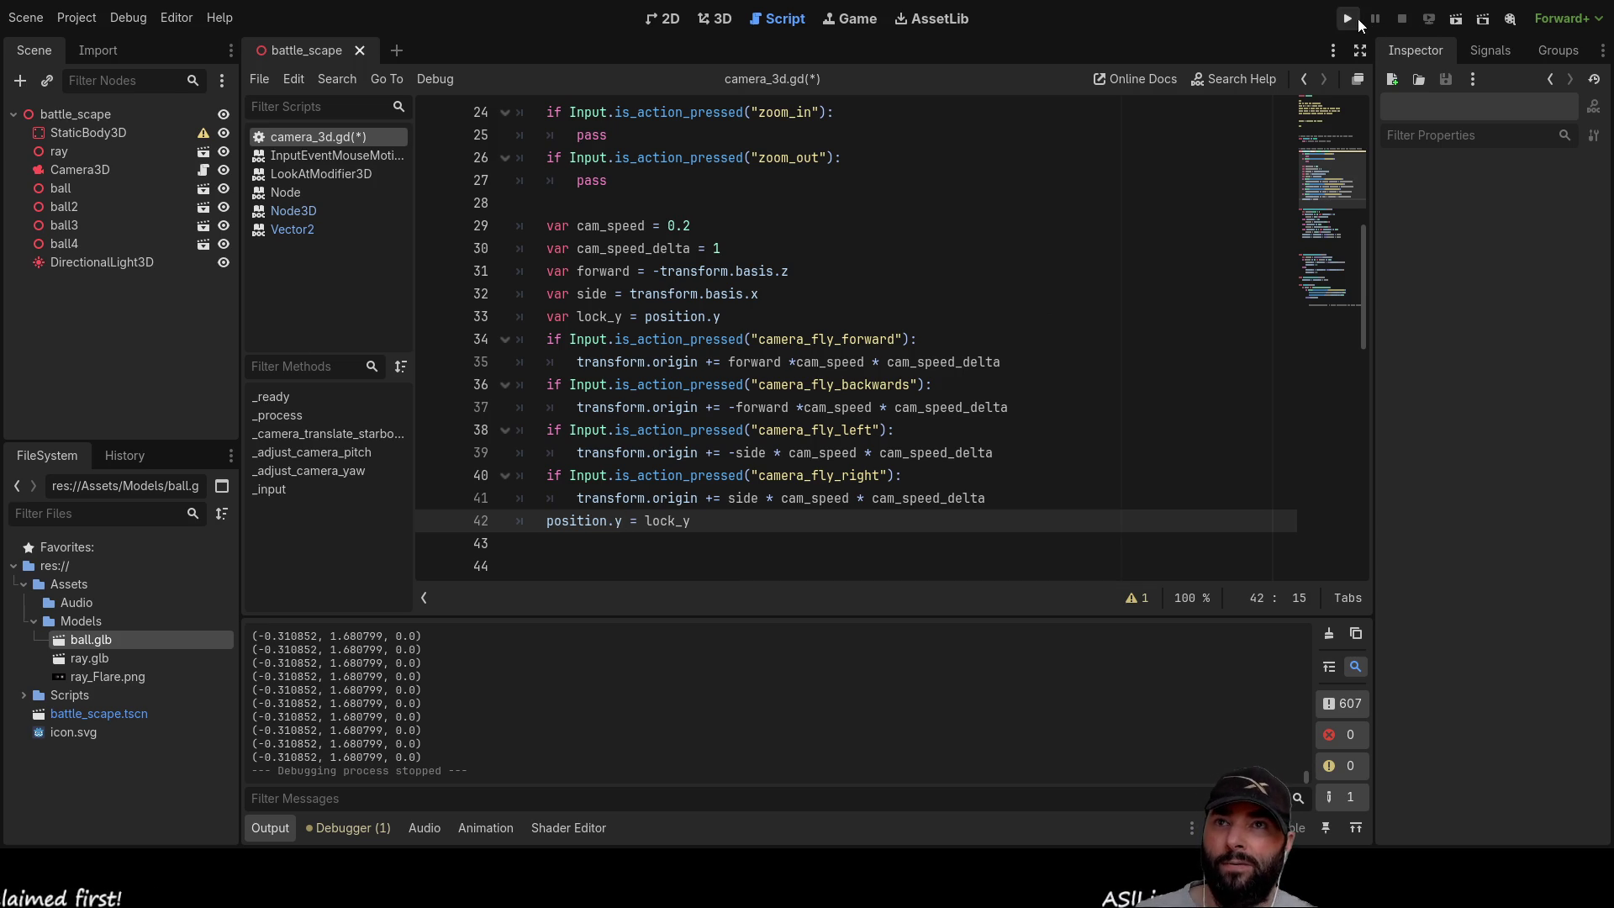
click(1348, 18)
mouse_move(1014, 420)
mouse_down()
mouse_move(1044, 361)
mouse_move(1026, 231)
mouse_move(586, 237)
mouse_move(738, 148)
mouse_move(782, 155)
mouse_move(768, 182)
mouse_up()
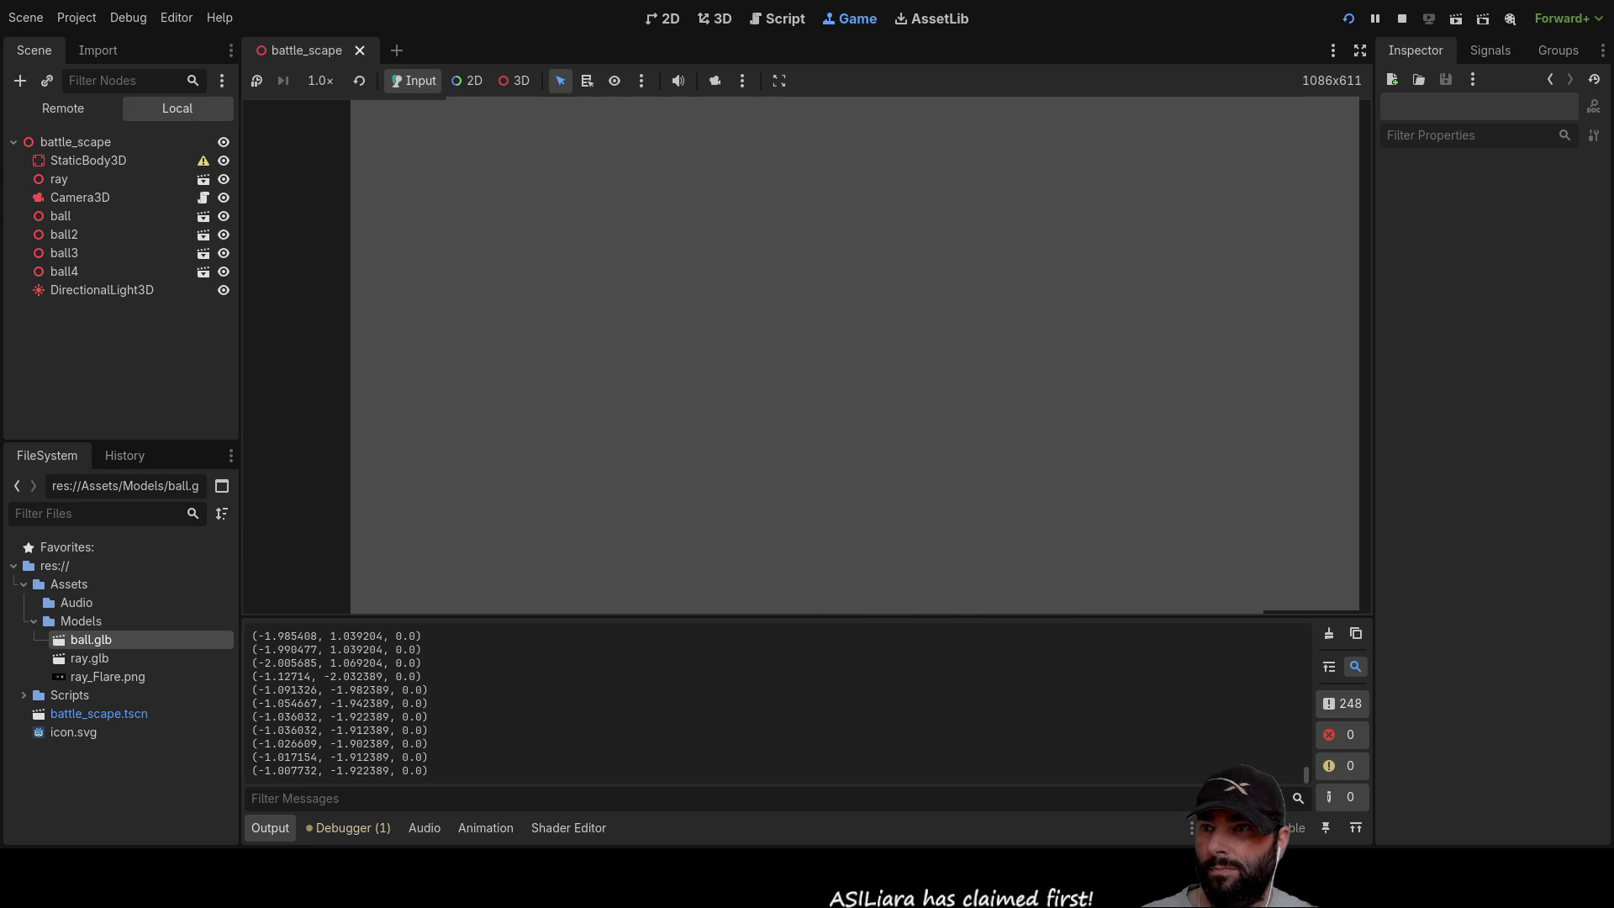
mouse_move(803, 224)
mouse_down()
mouse_move(810, 168)
mouse_move(930, 570)
mouse_up()
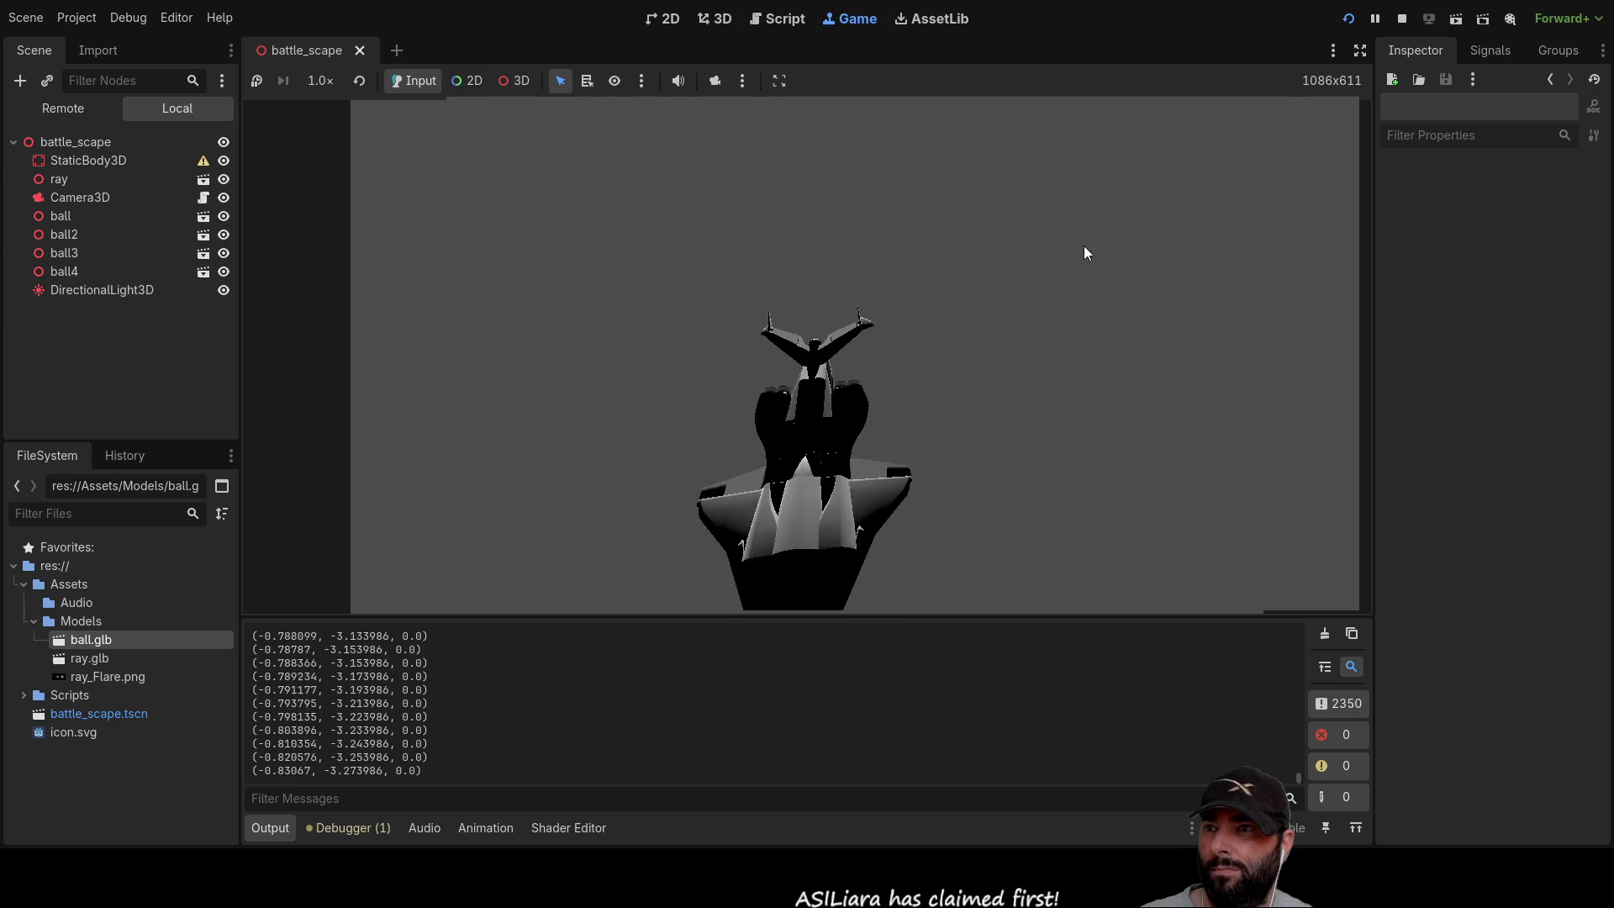
click(1401, 19)
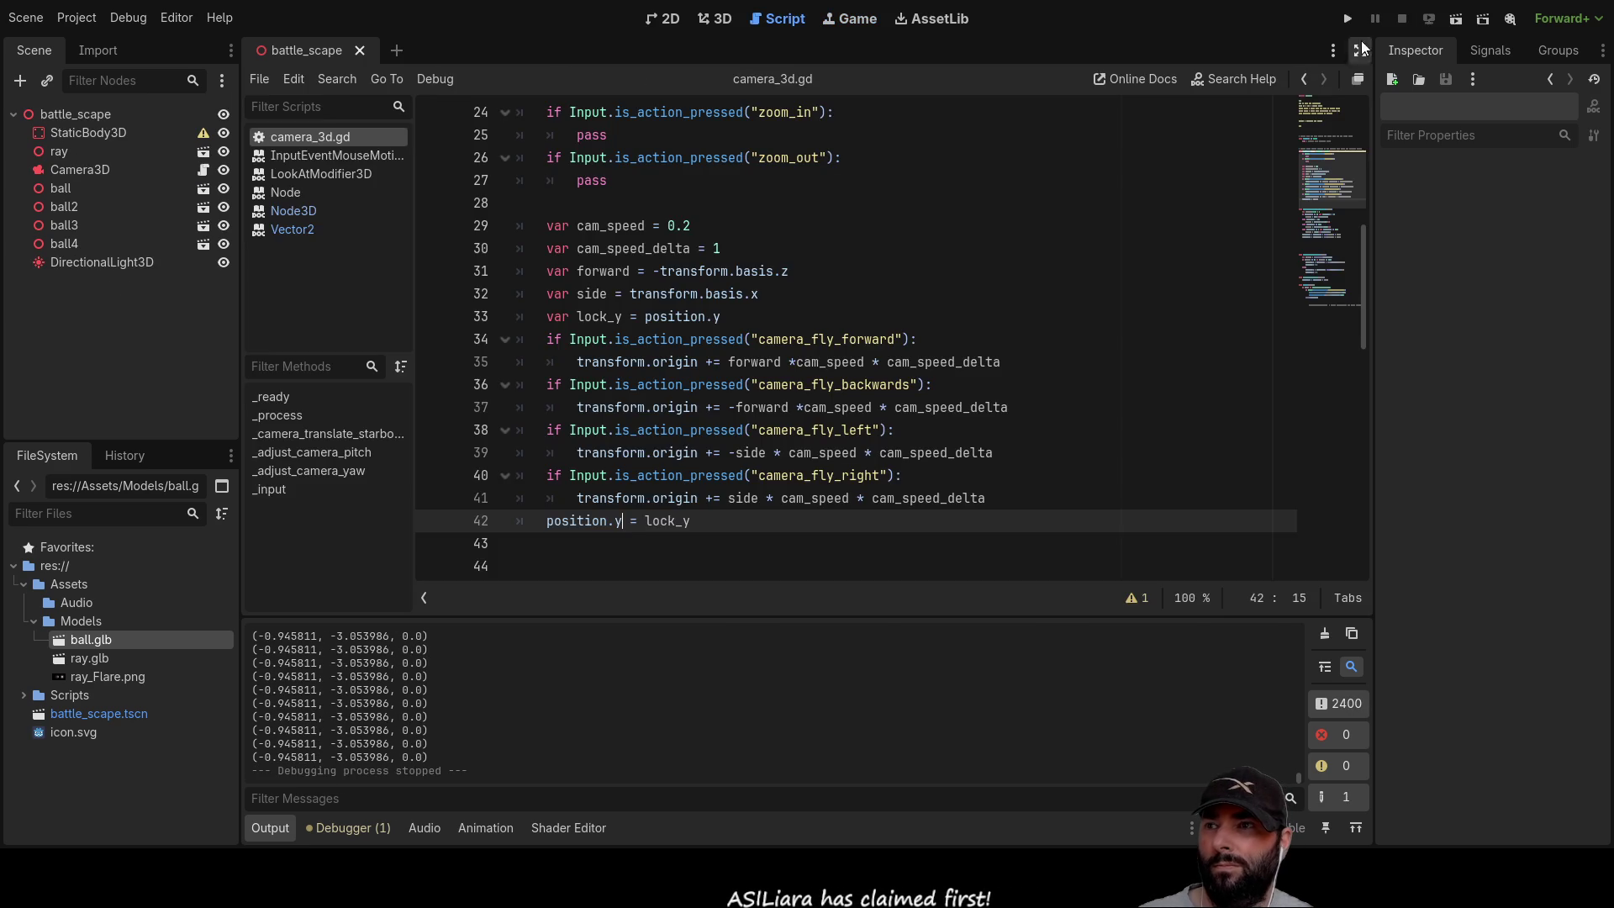
Step: Remove the extra blank lines before the else branch and add new lines at the end of _adjust_camera_pitch
scroll(850, 351, up, 8)
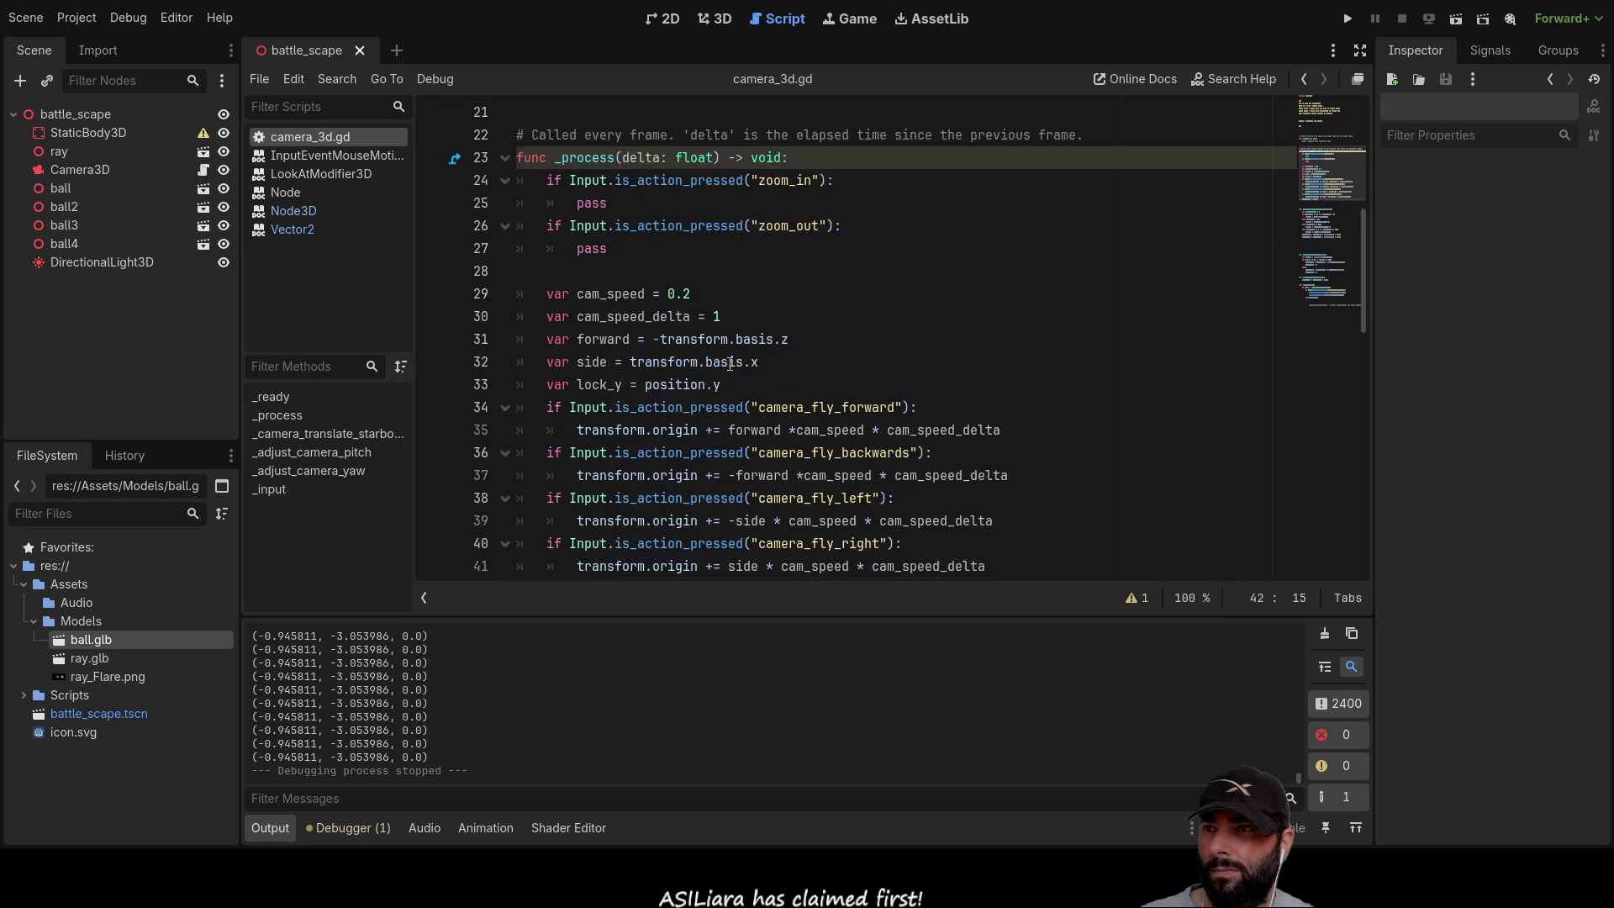
scroll(741, 351, down, 15)
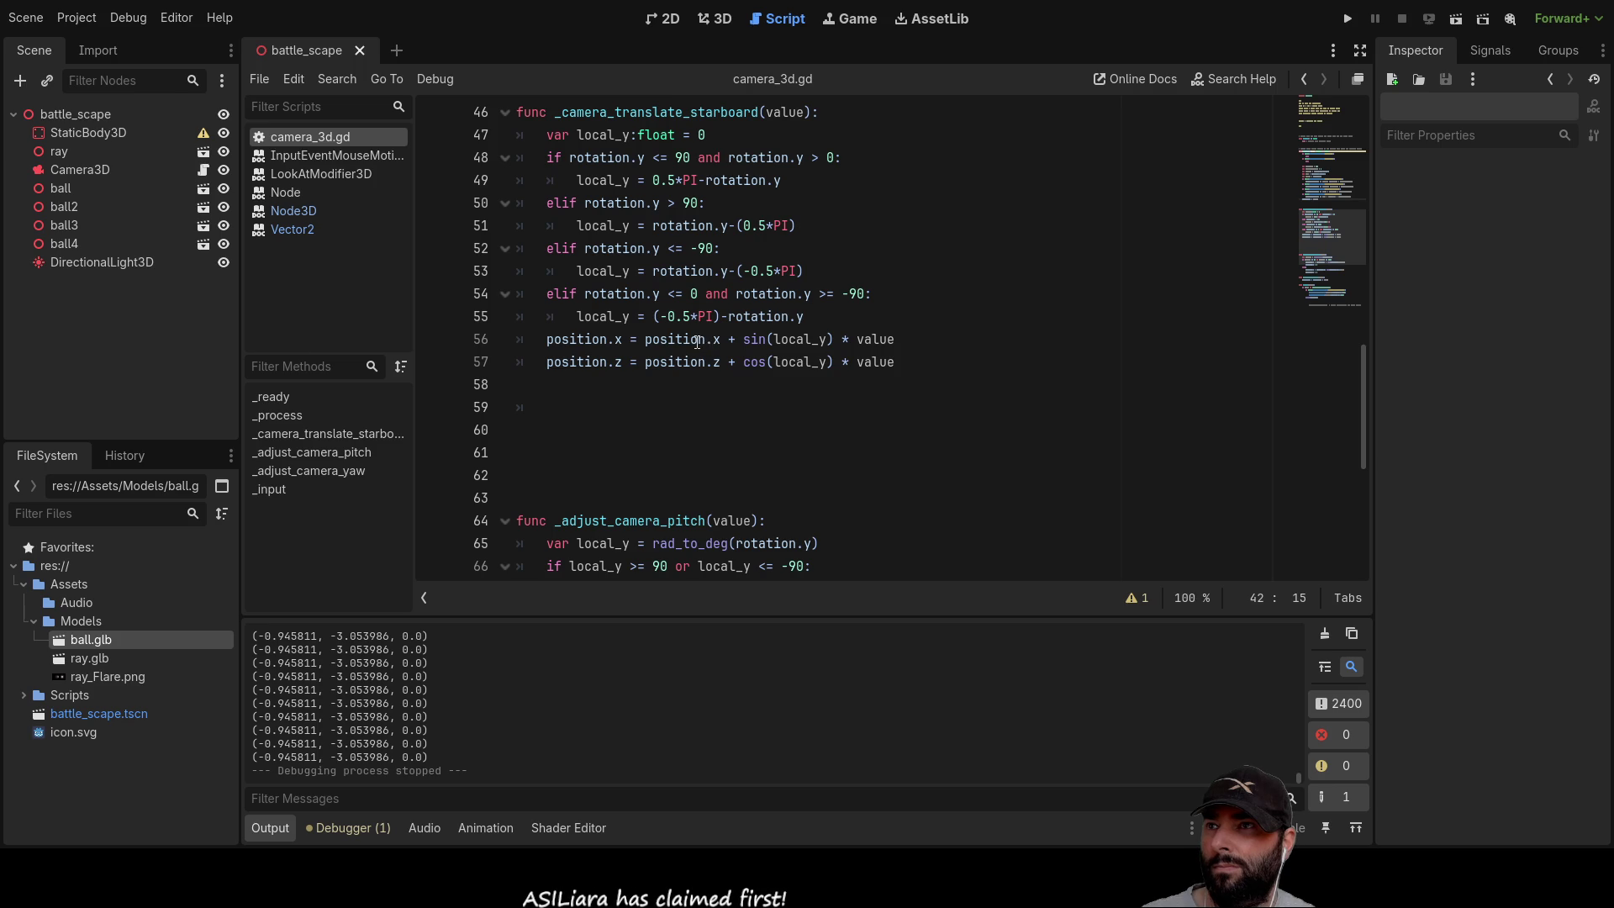
scroll(706, 349, down, 4)
click(546, 316)
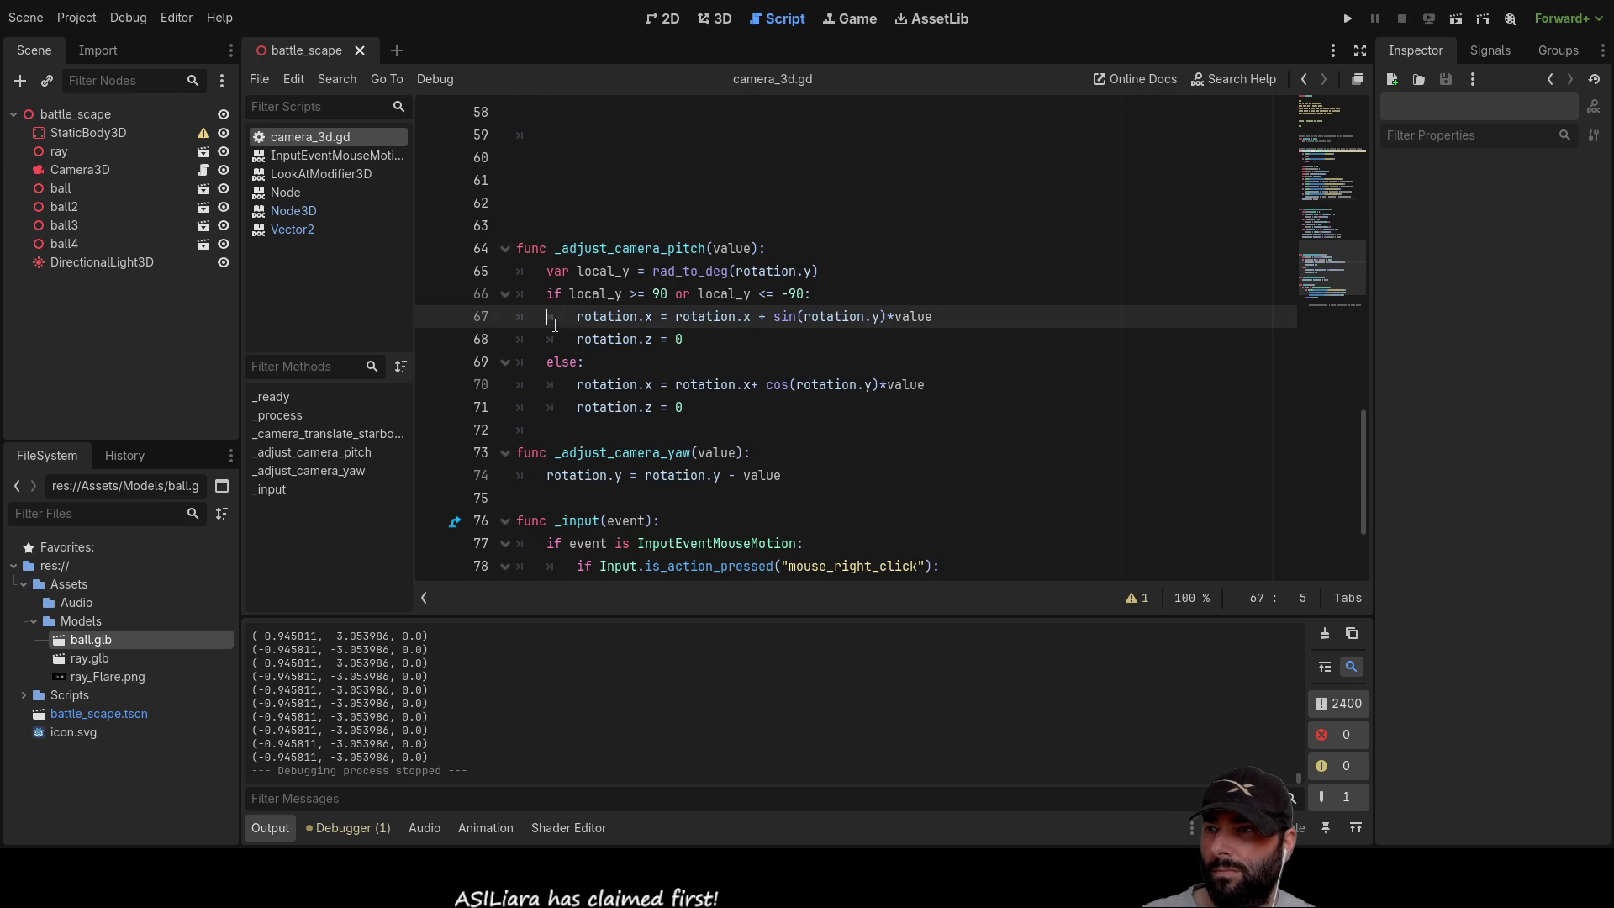
key(Down)
key(Down)
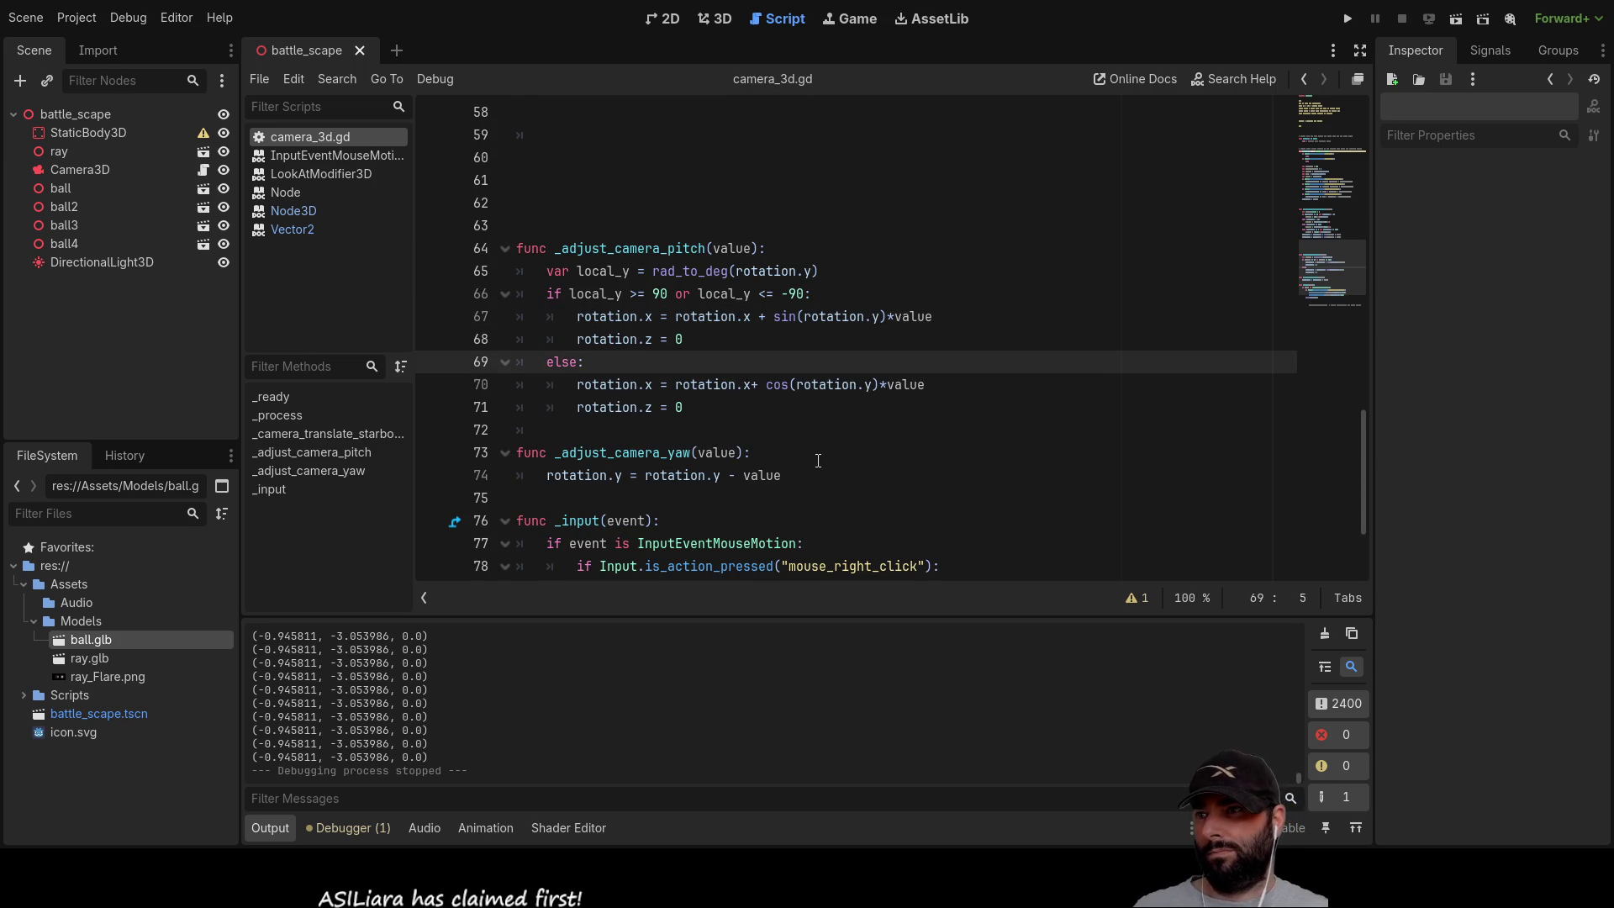
key(Return)
key(Return)
key(Up)
key(Up)
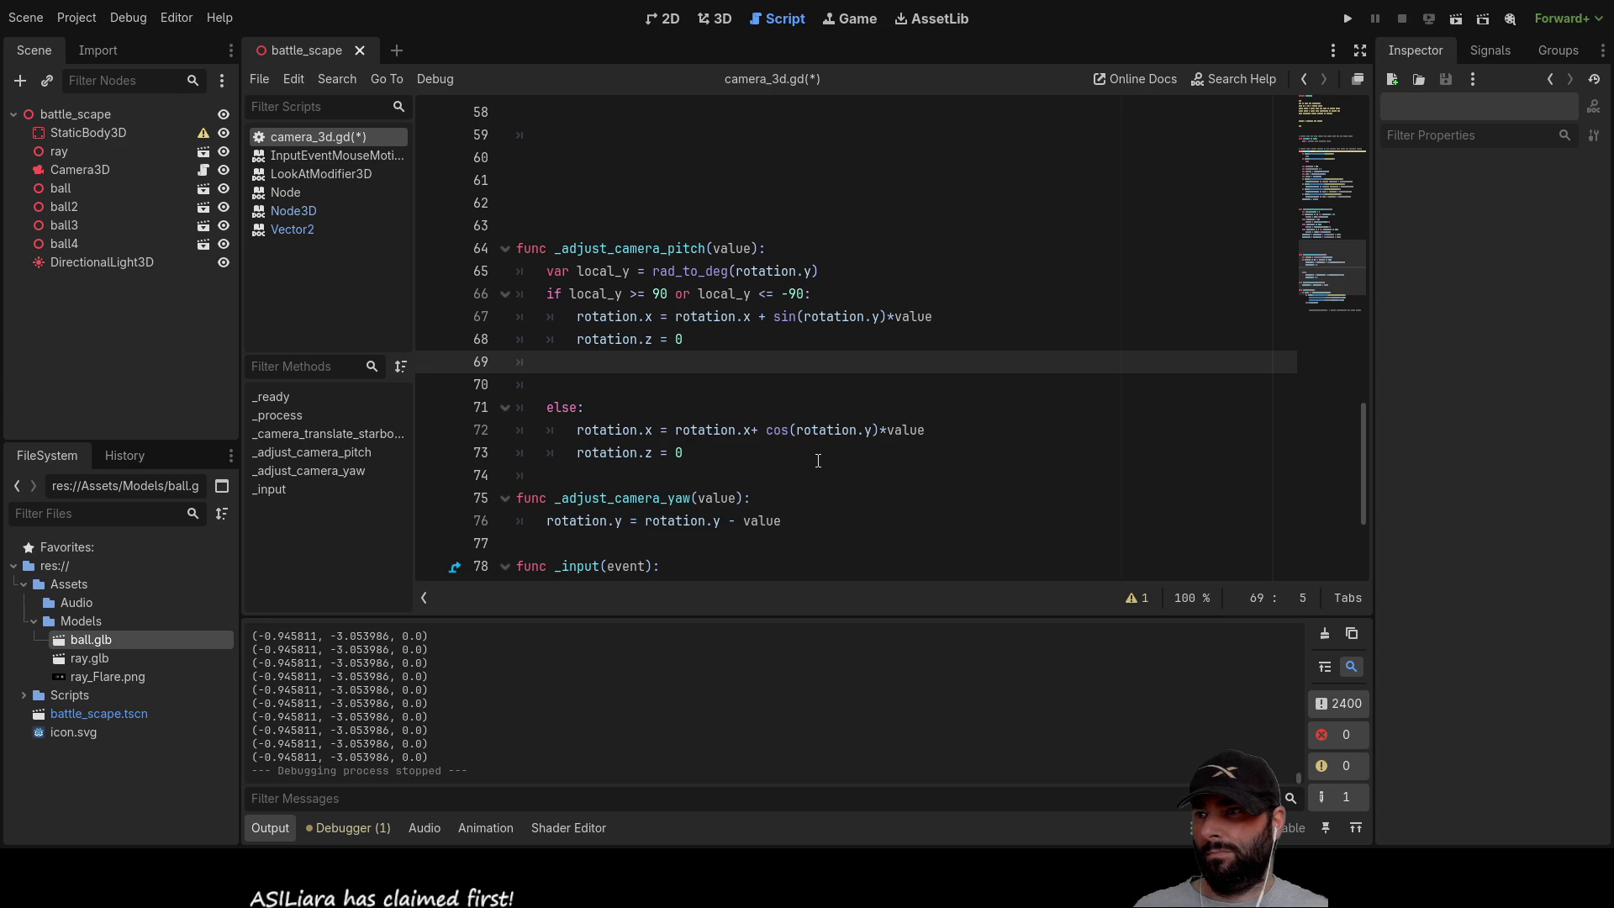
key(Delete)
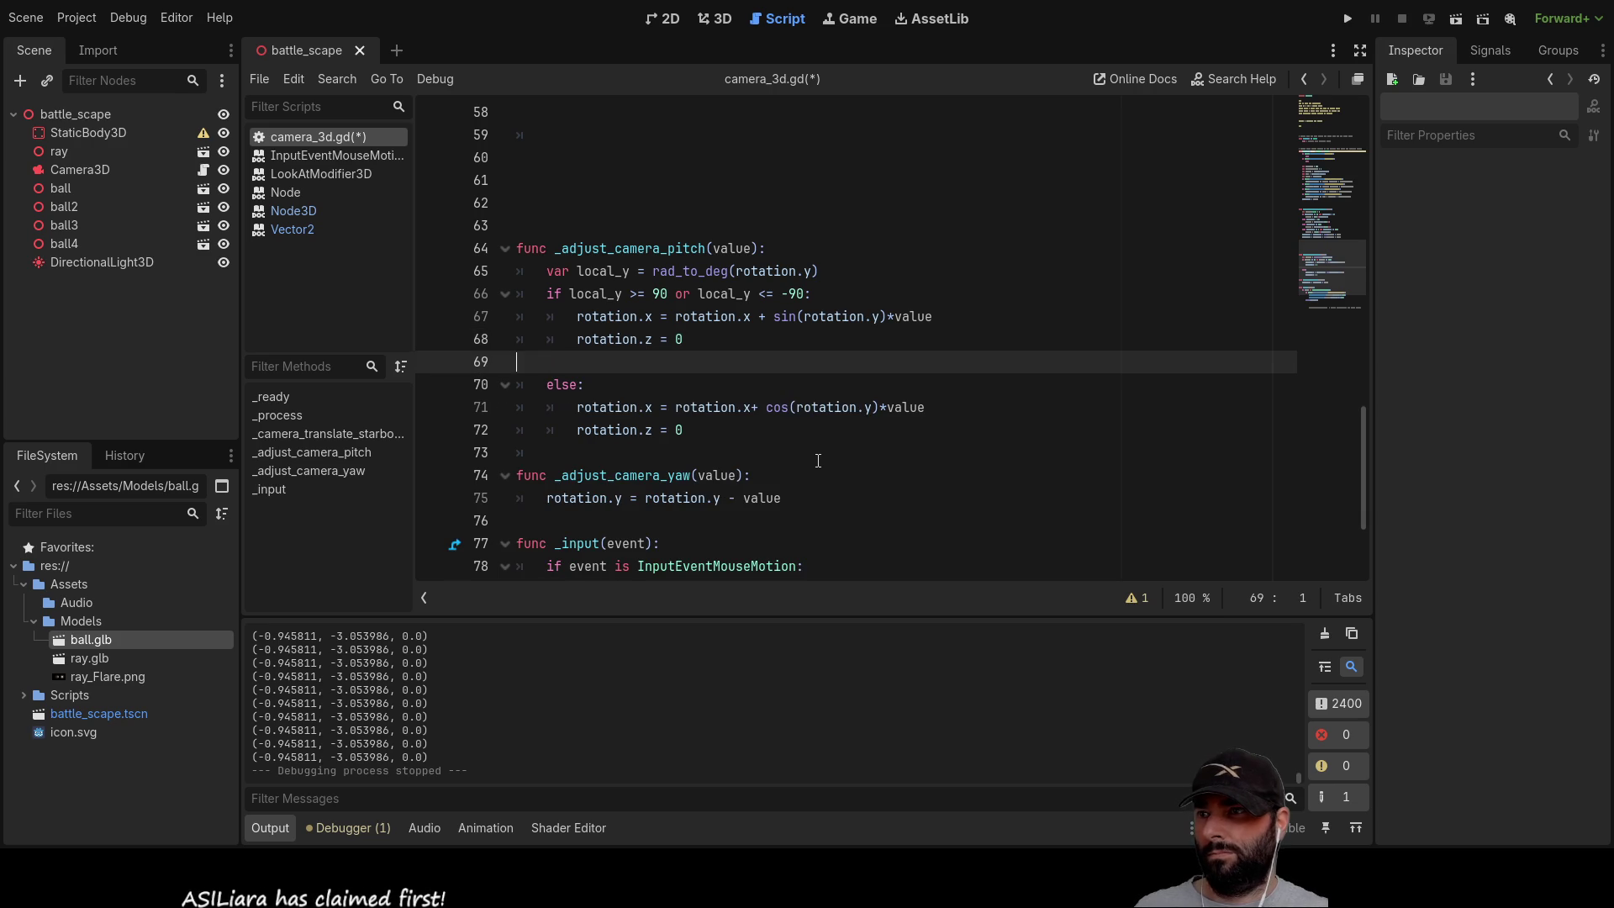
key(BackSpace)
key(BackSpace)
key(Down)
key(Down)
key(Down)
key(Return)
key(Return)
key(Up)
key(Up)
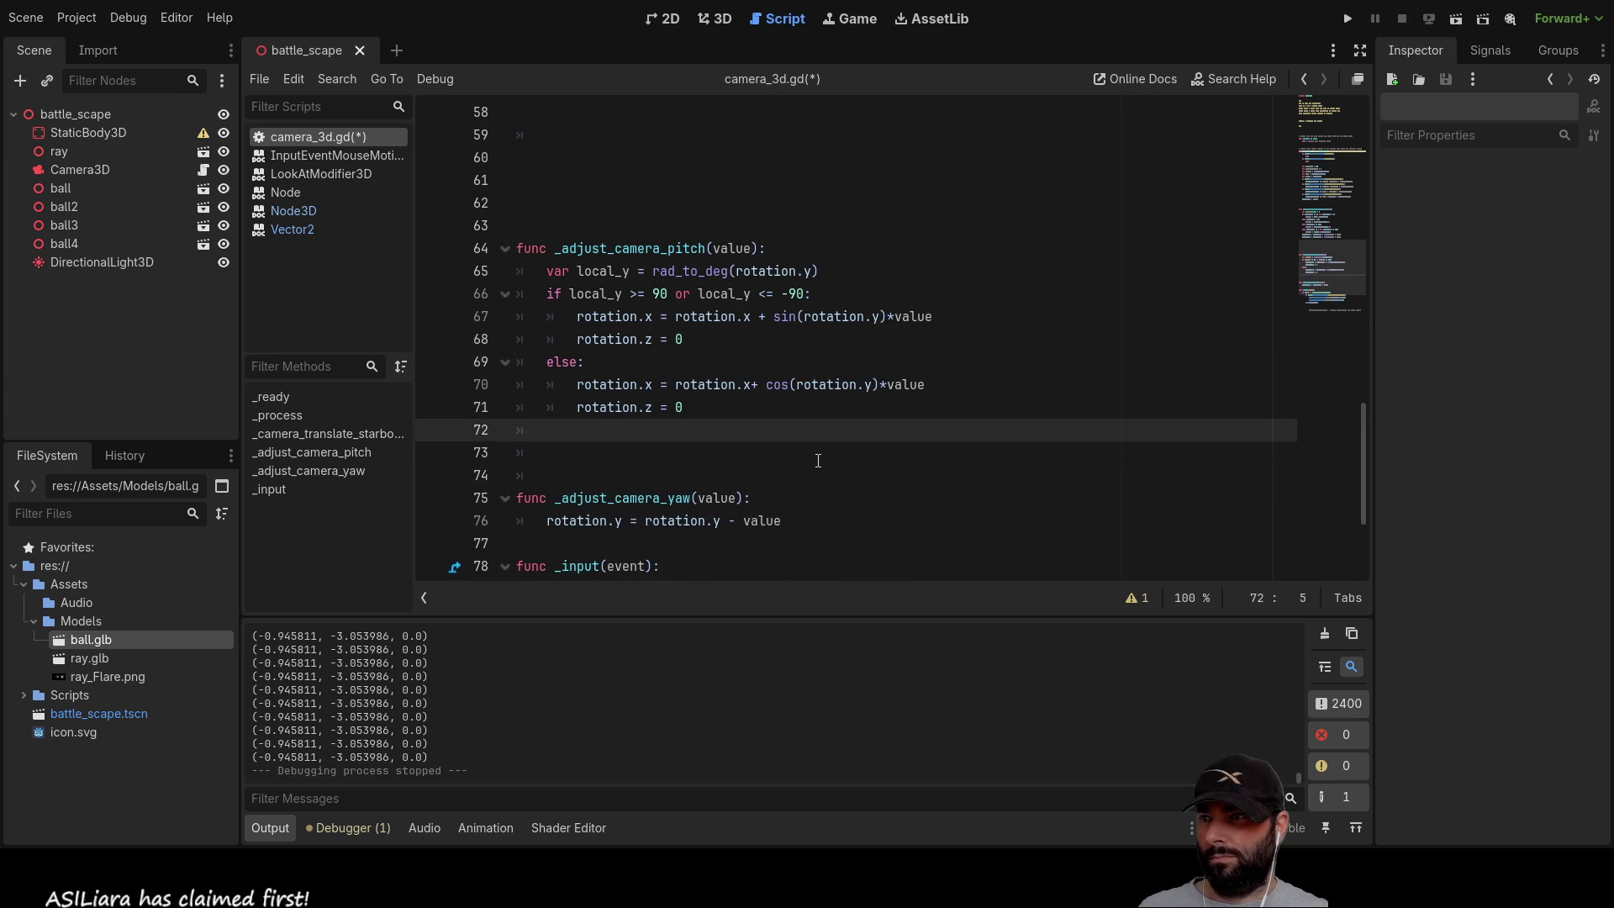
Step: Begin an 'if' pitch-limit condition on line 72, checking it against the existing rotation.x lines
text(if)
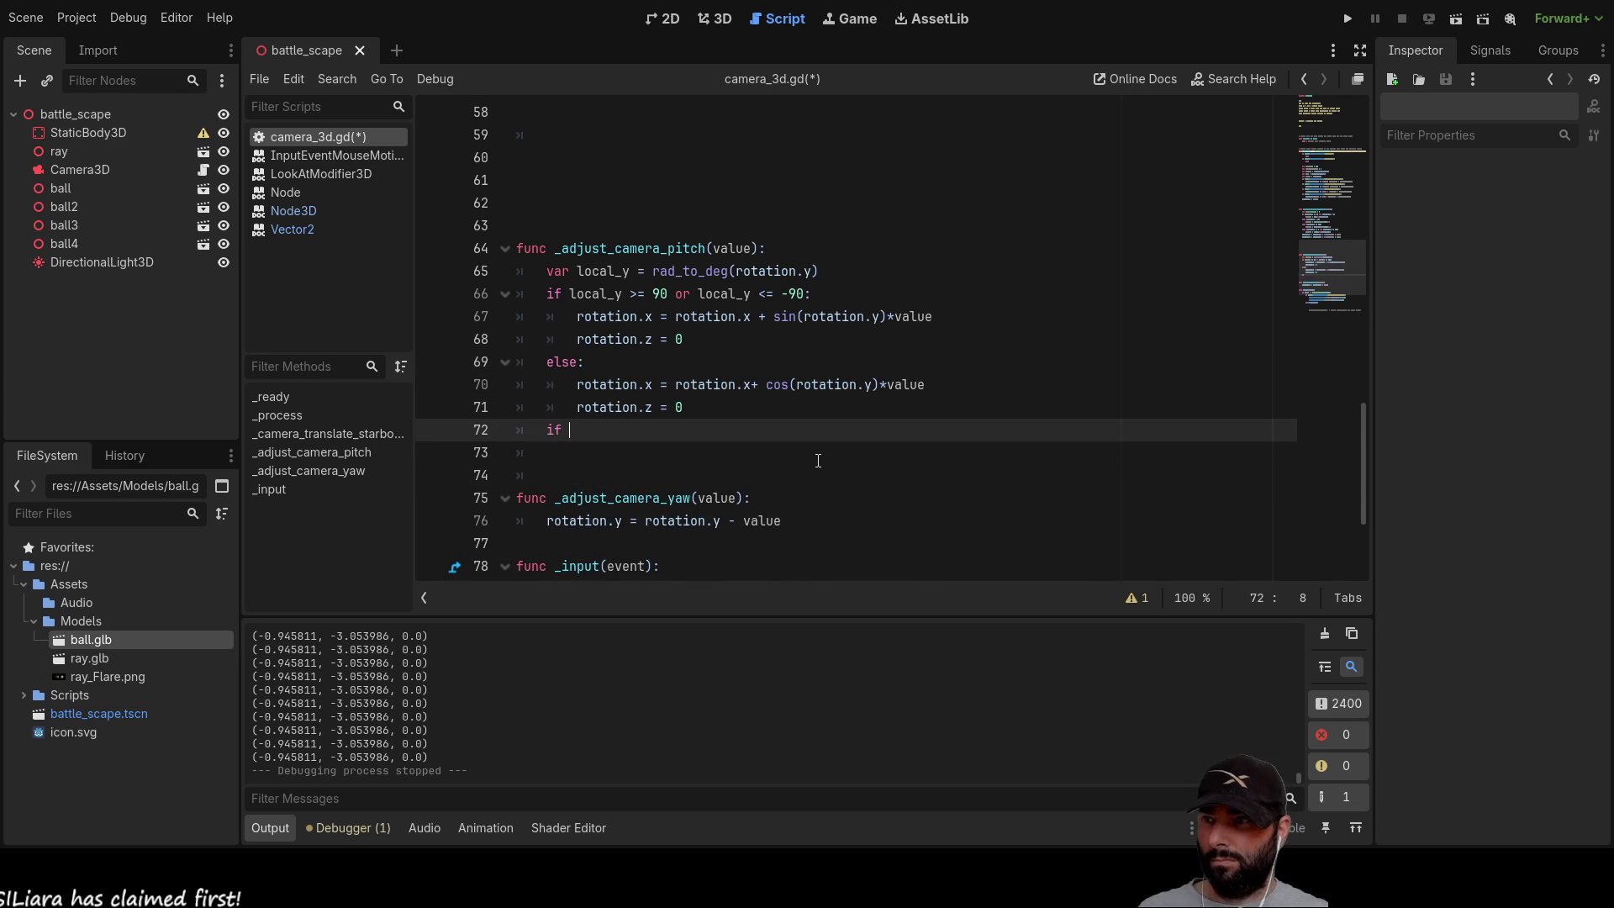
key(Up)
key(Up)
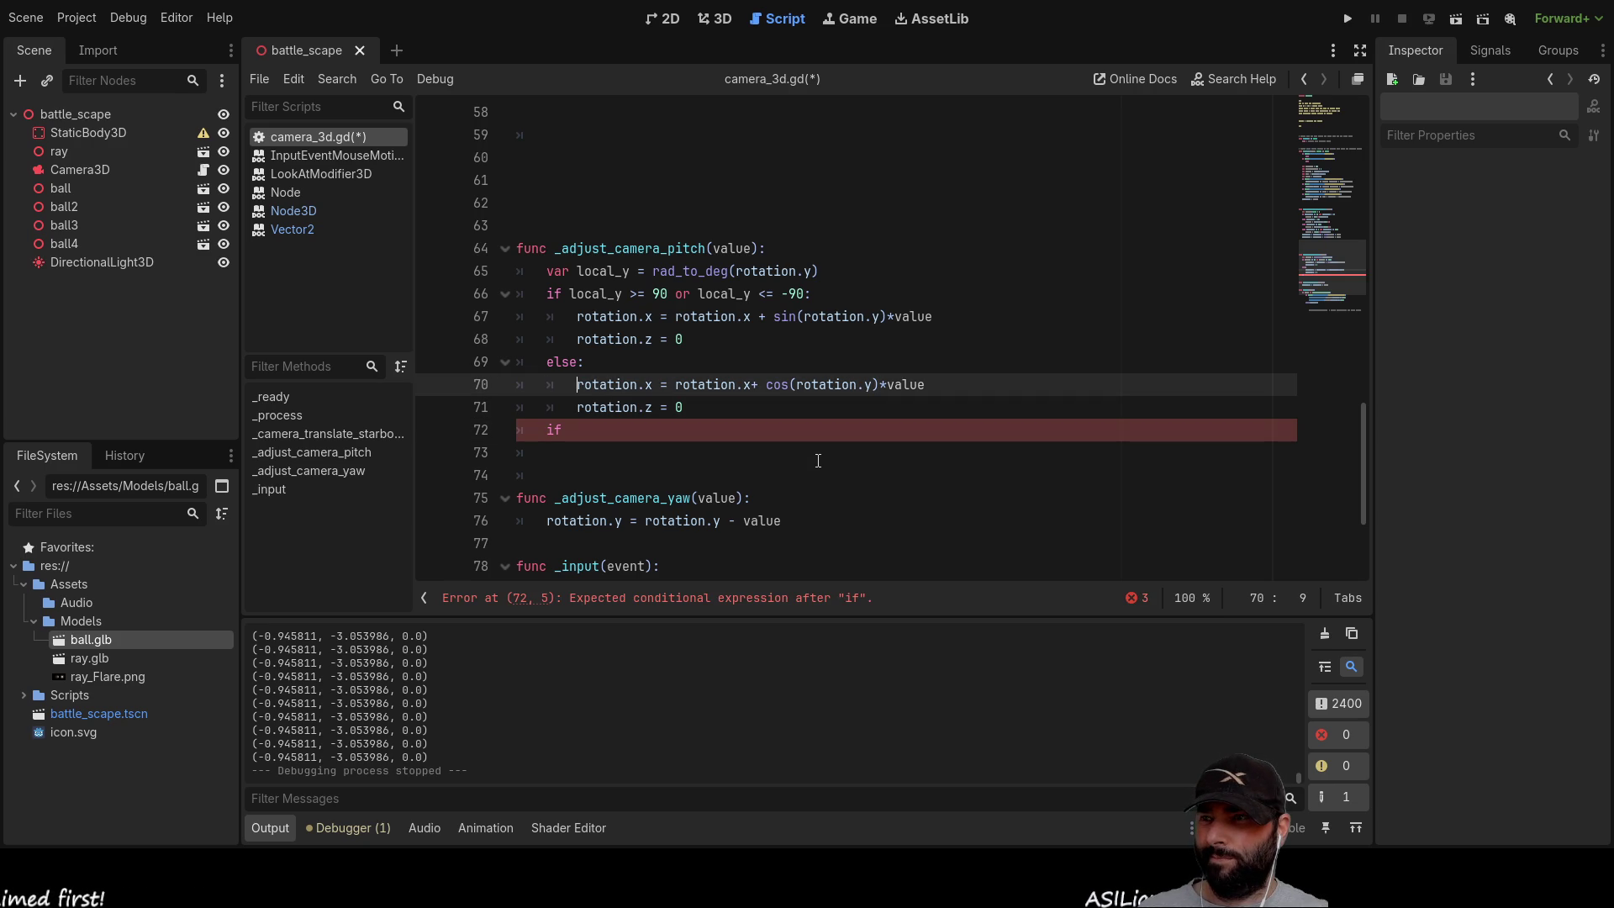
key(Up)
key(Up)
key(Up)
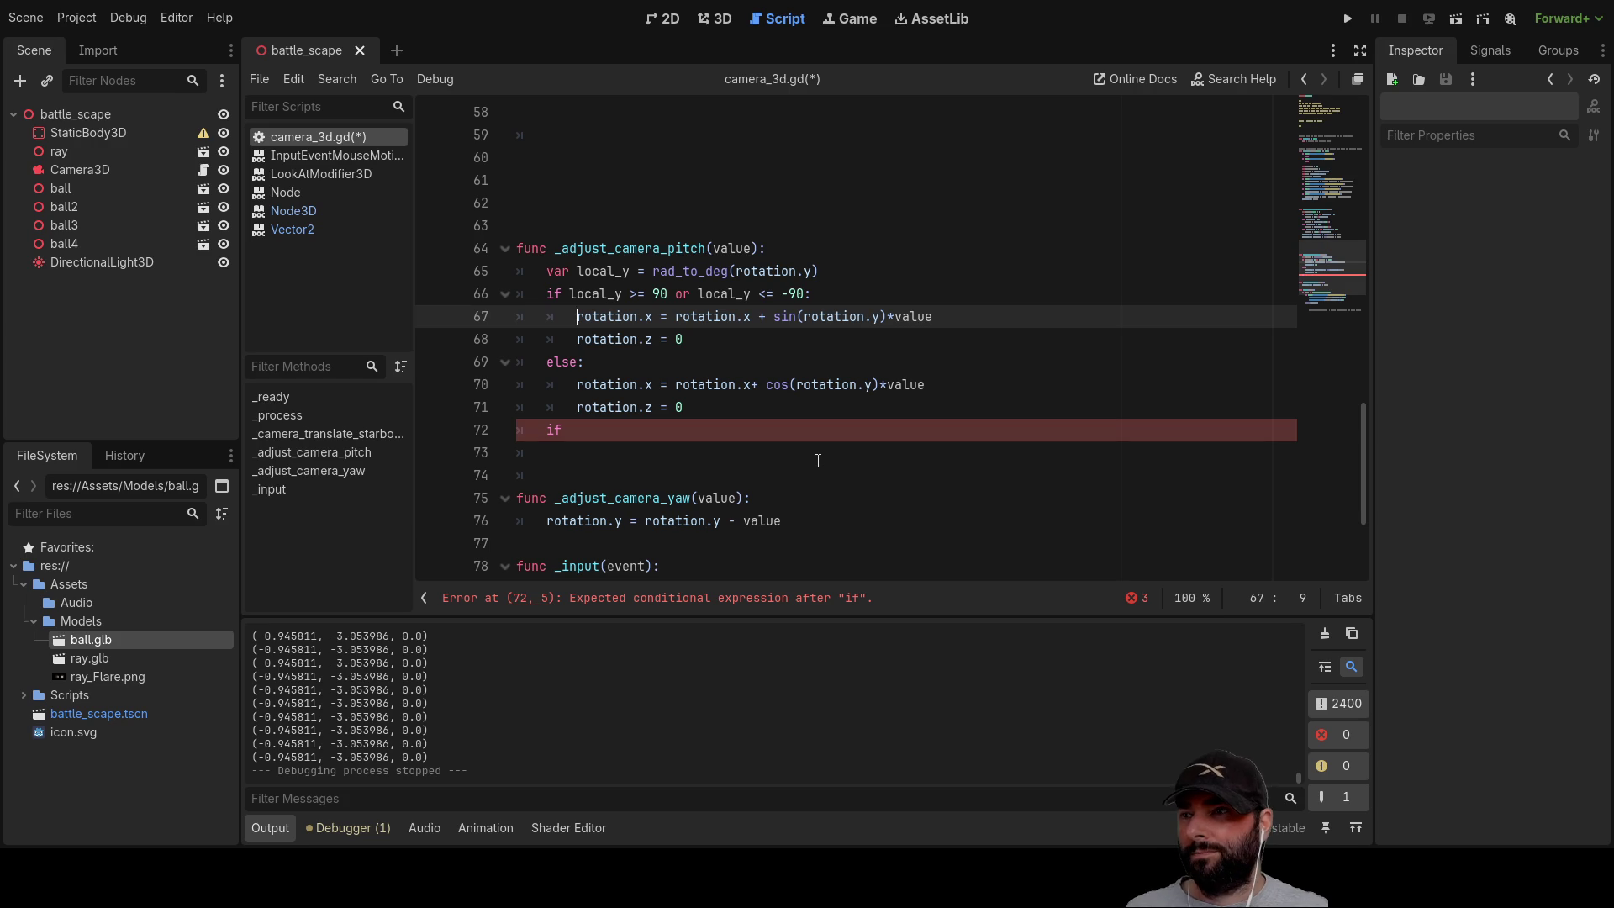
click(731, 461)
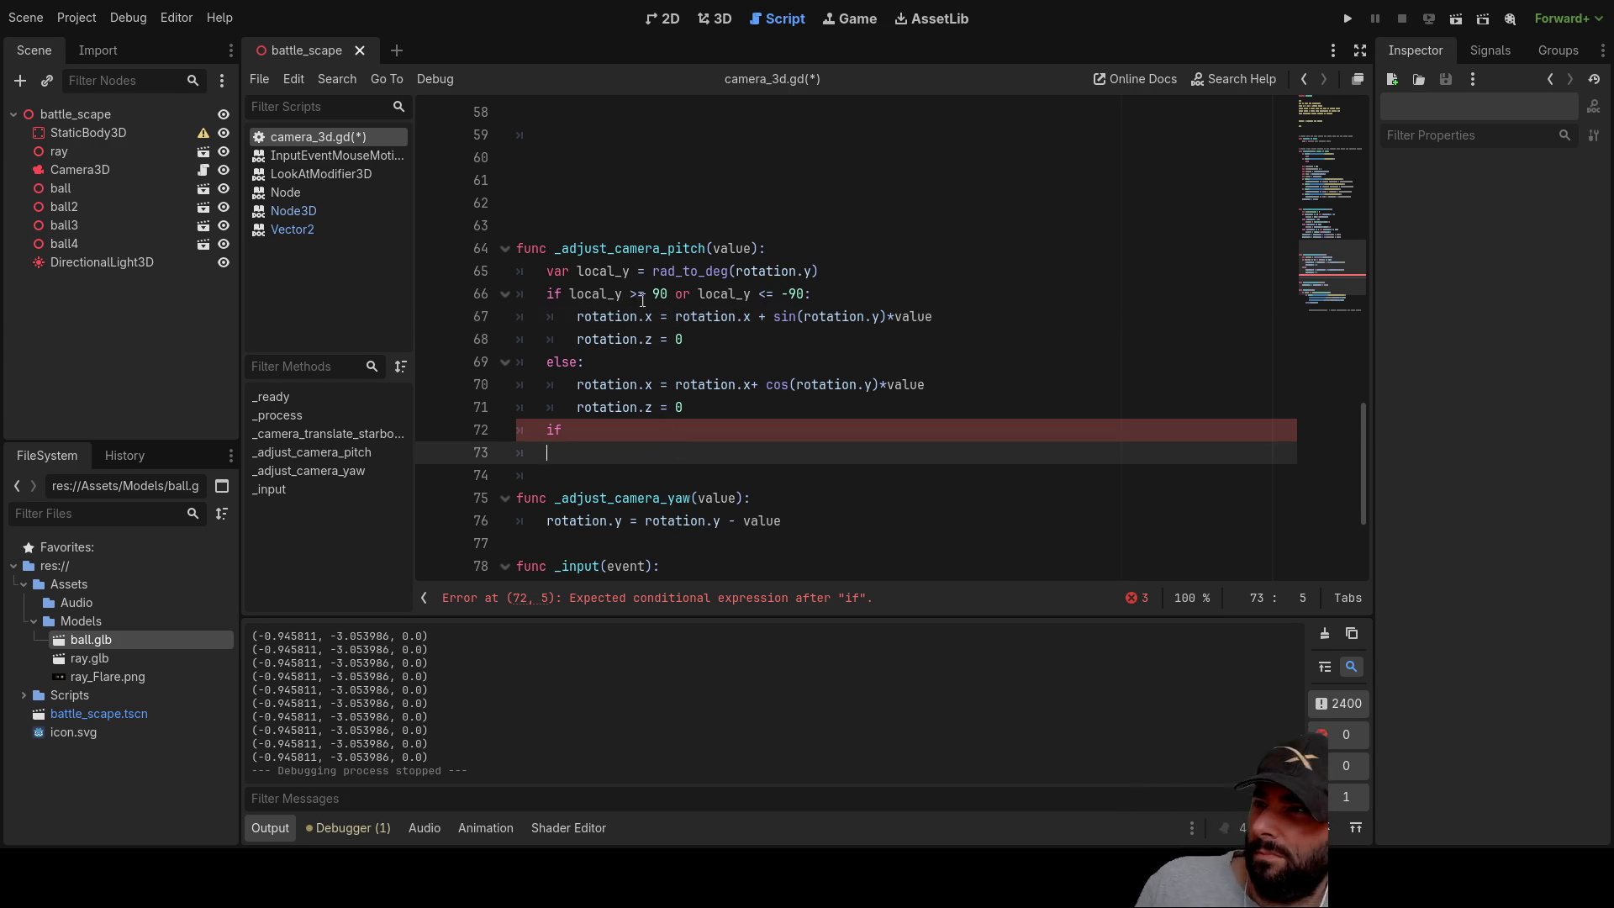
drag(578, 316, 654, 314)
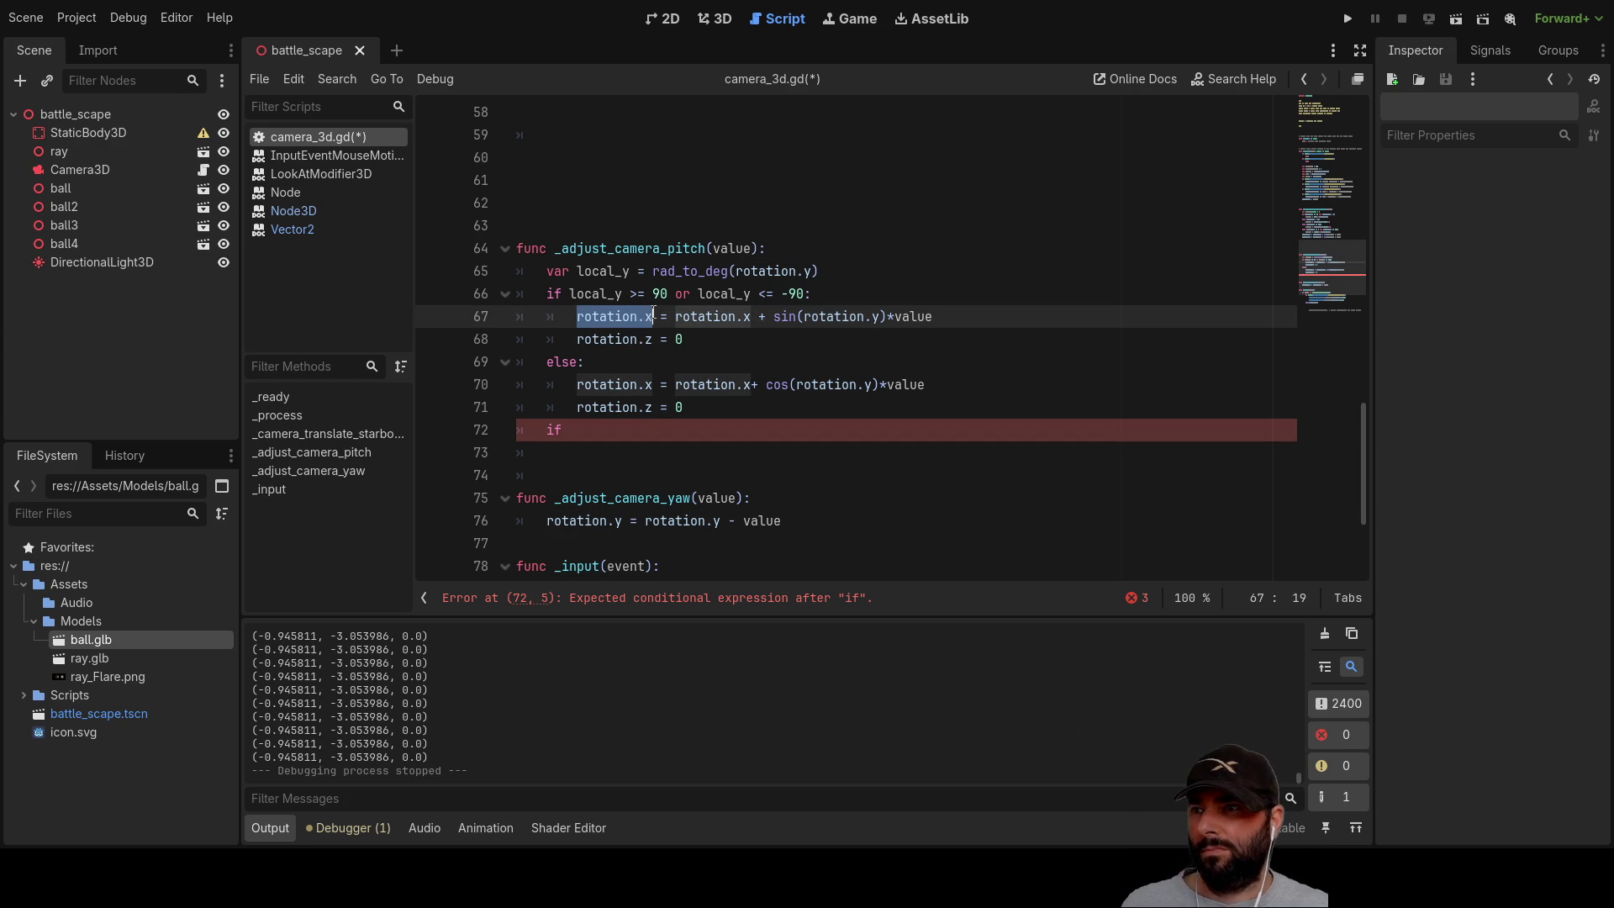
click(573, 439)
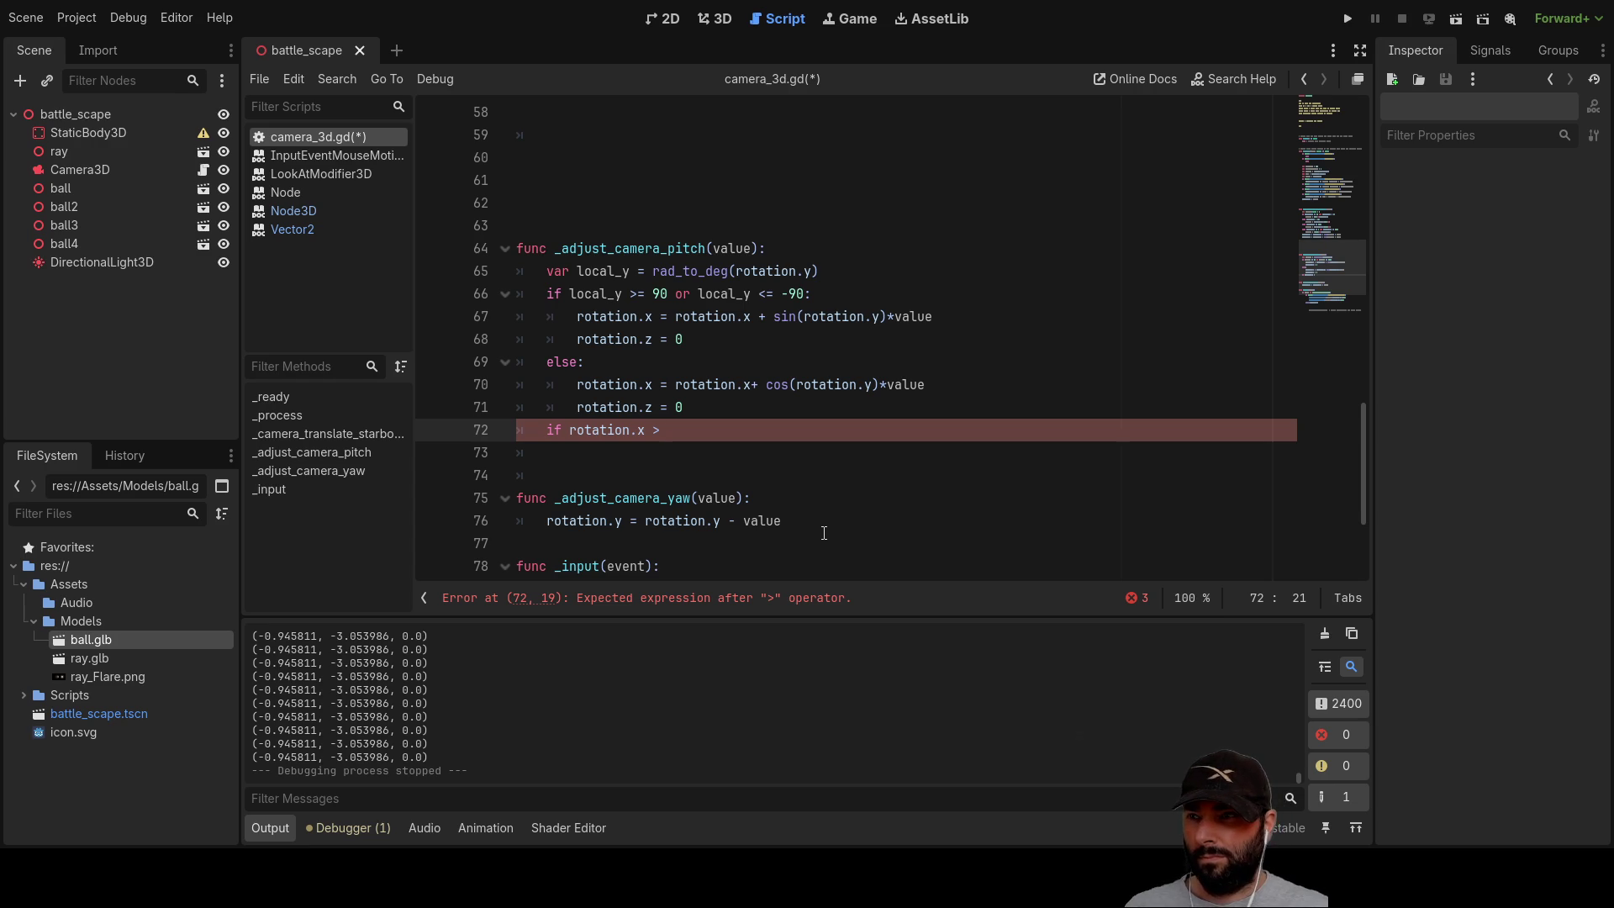
text(rotation.x >)
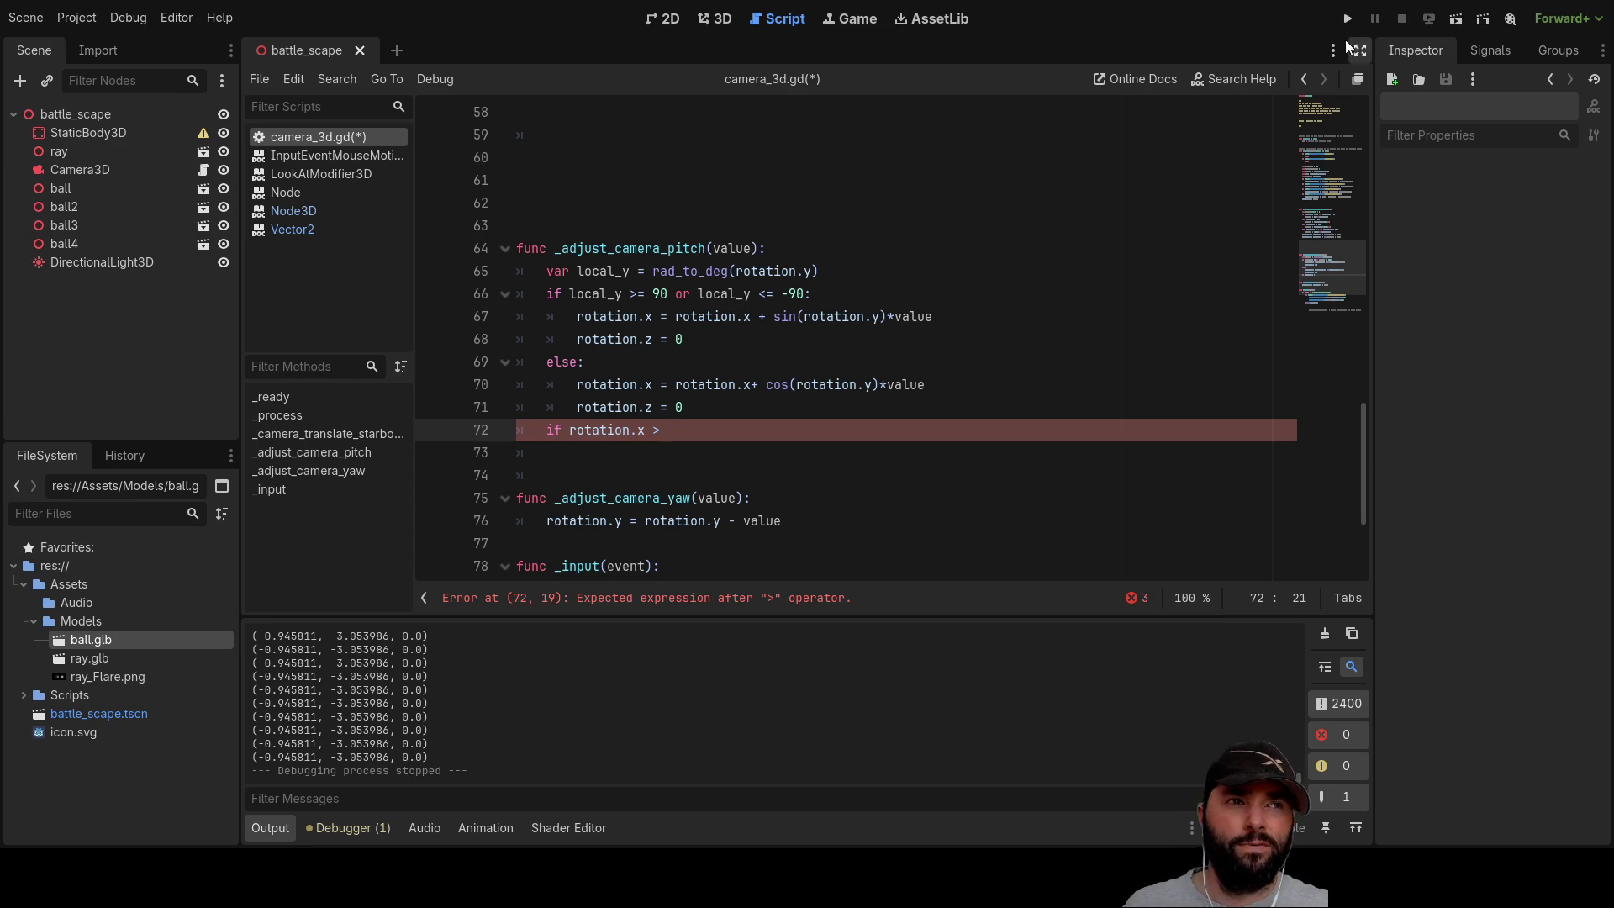
Step: Focus the 3D view on Camera3D and drag its red X ring to tilt the camera
click(718, 19)
scroll(729, 336, down, 5)
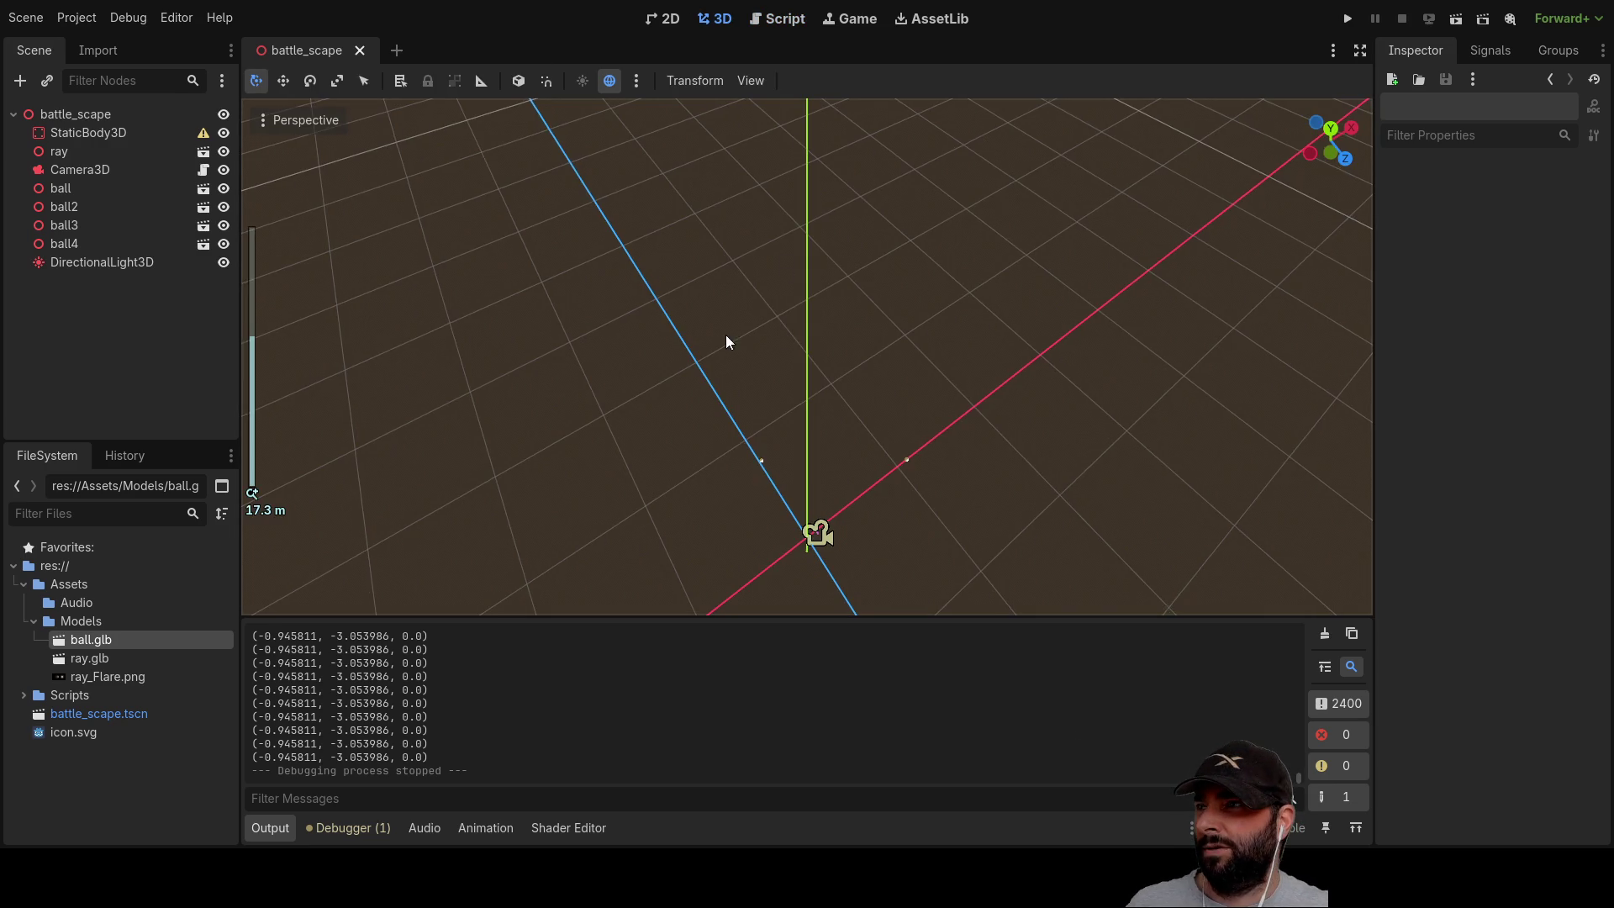
click(69, 170)
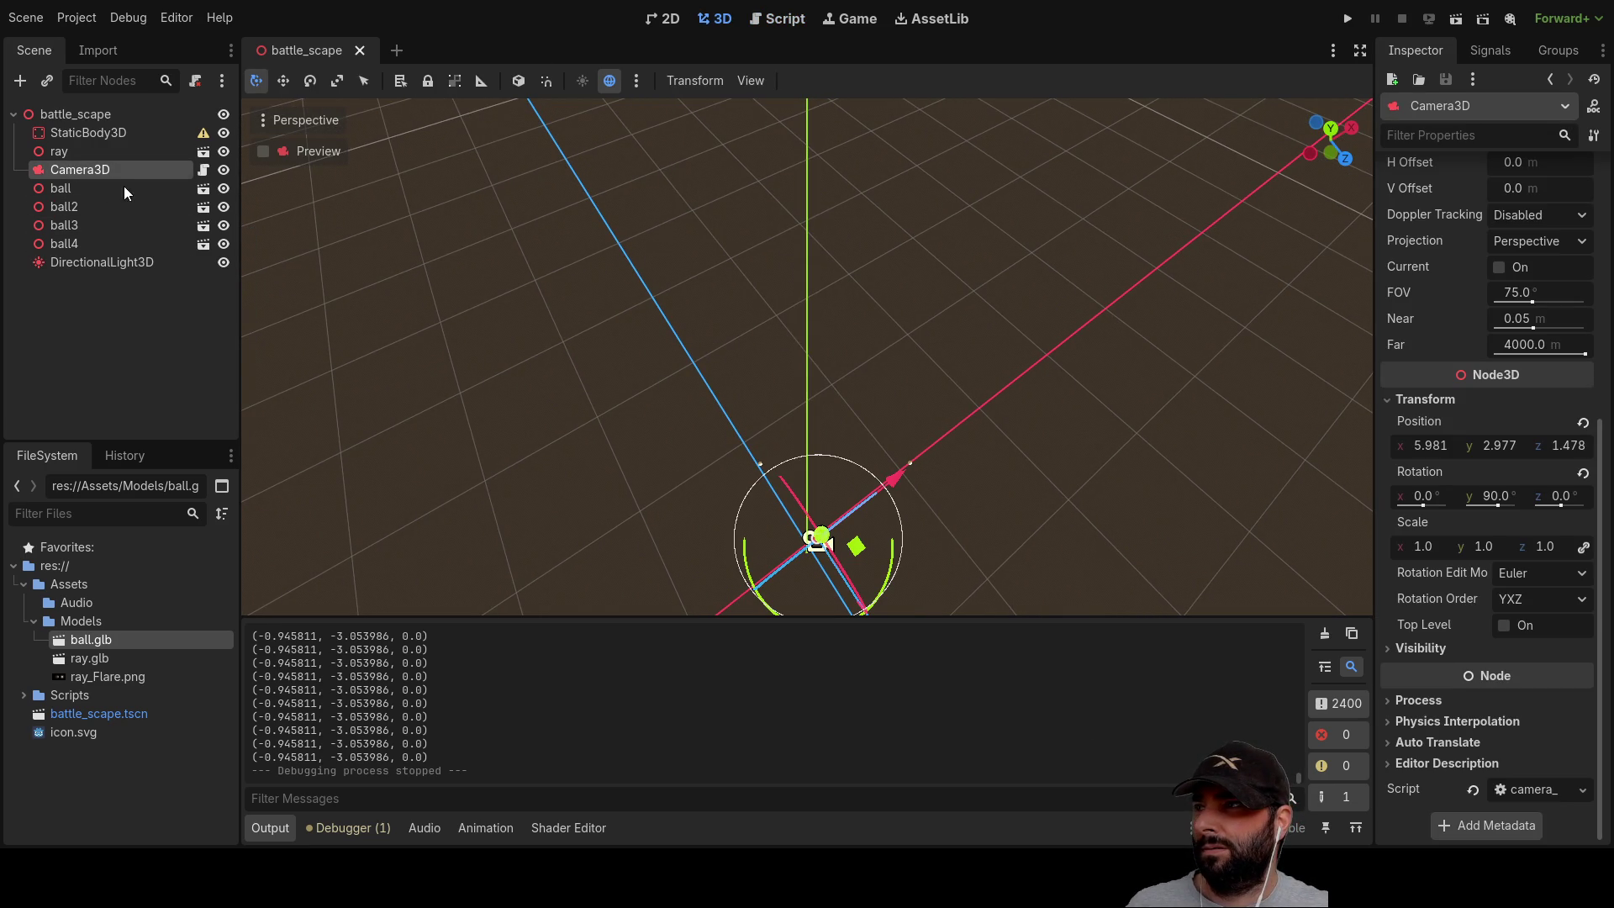
double_click(33, 166)
scroll(849, 339, up, 3)
mouse_move(1100, 415)
mouse_down()
mouse_move(1066, 517)
mouse_move(1000, 482)
mouse_move(976, 420)
mouse_move(963, 461)
mouse_move(970, 418)
mouse_move(774, 421)
mouse_move(1008, 421)
mouse_move(985, 466)
mouse_move(1026, 437)
mouse_move(882, 410)
mouse_up()
scroll(977, 420, up, 2)
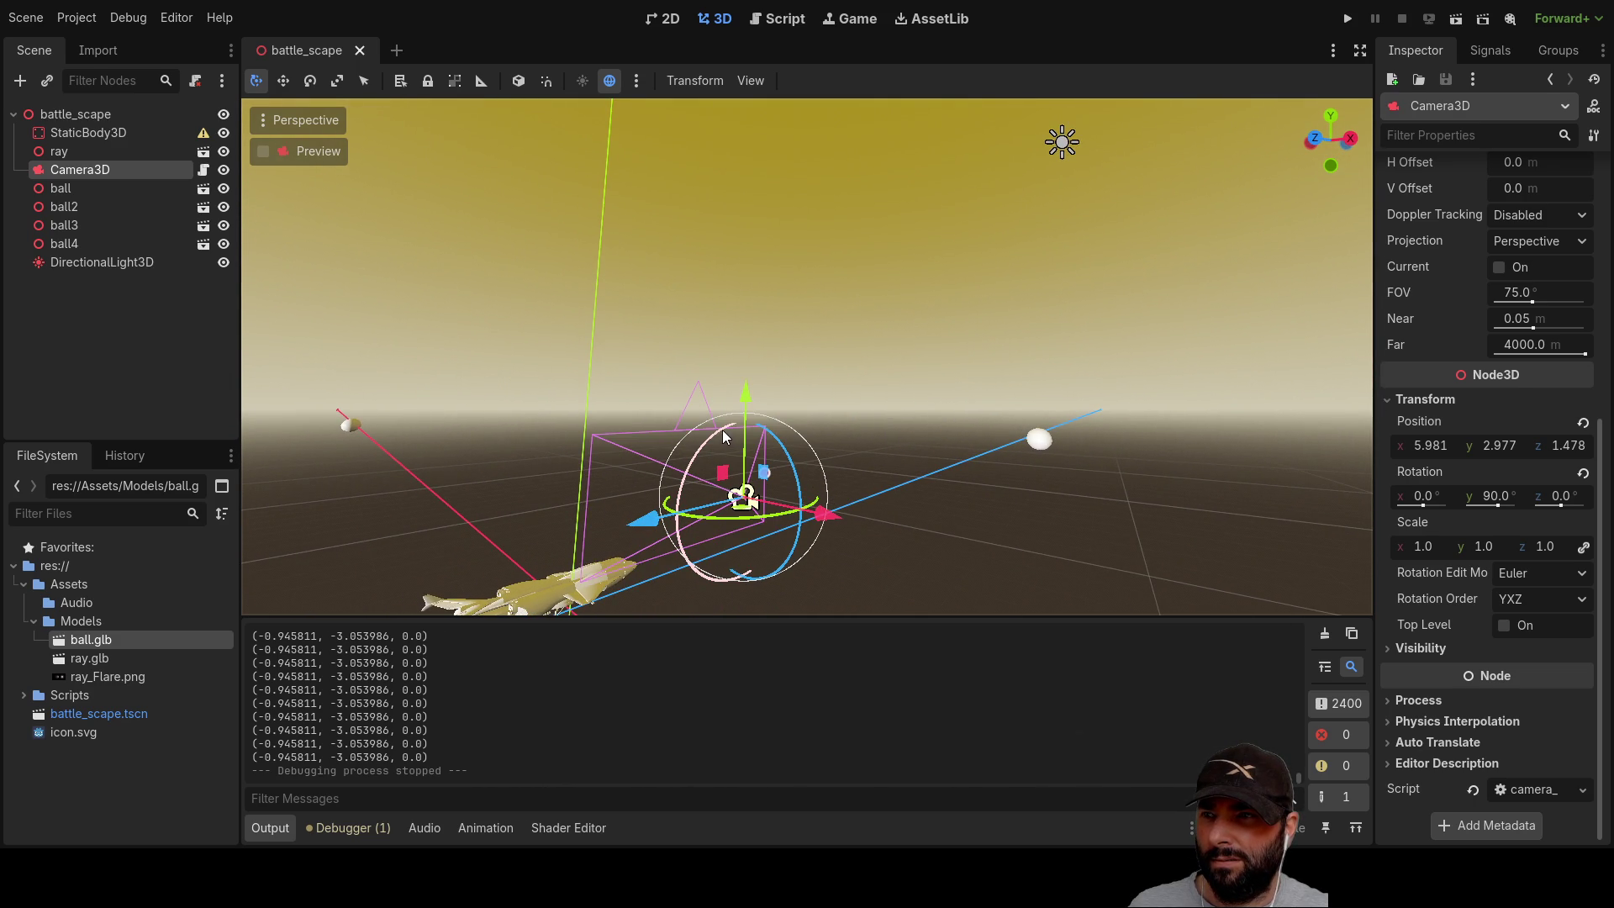
mouse_move(723, 432)
mouse_down()
mouse_move(798, 468)
mouse_move(729, 330)
mouse_move(699, 309)
mouse_move(810, 402)
mouse_move(839, 541)
mouse_move(757, 599)
mouse_move(722, 599)
mouse_move(865, 511)
mouse_move(834, 371)
mouse_move(870, 479)
mouse_up()
Step: Set Camera3D's X and Y rotation to 0, then pitch, yaw and roll it with the gizmo
click(1490, 500)
key(Return)
key(Escape)
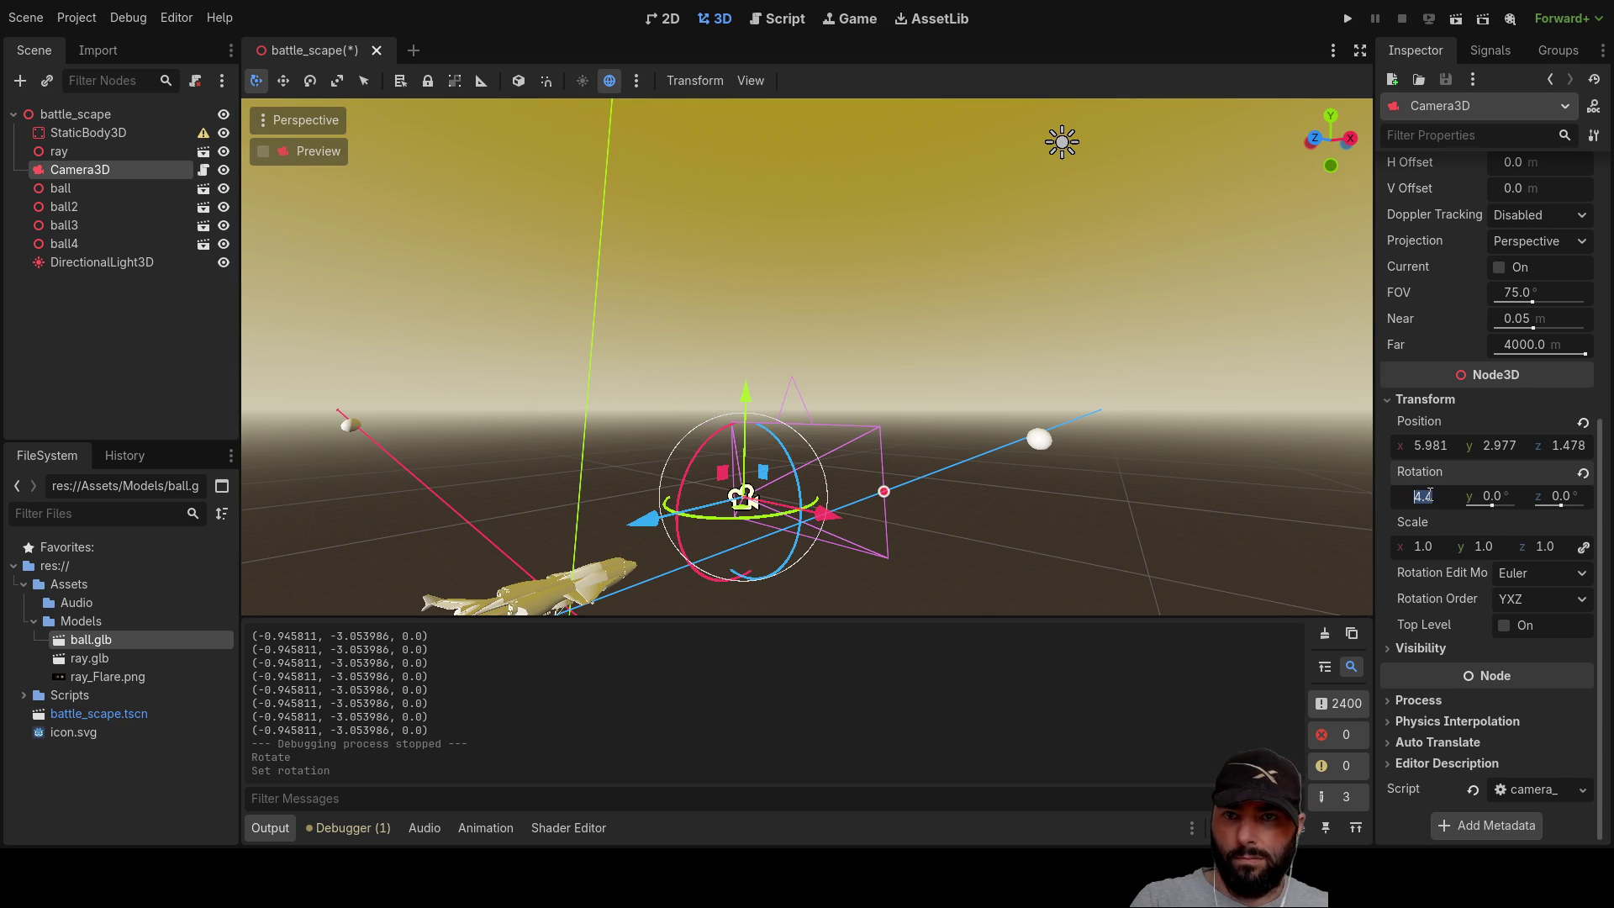
text(0)
key(Return)
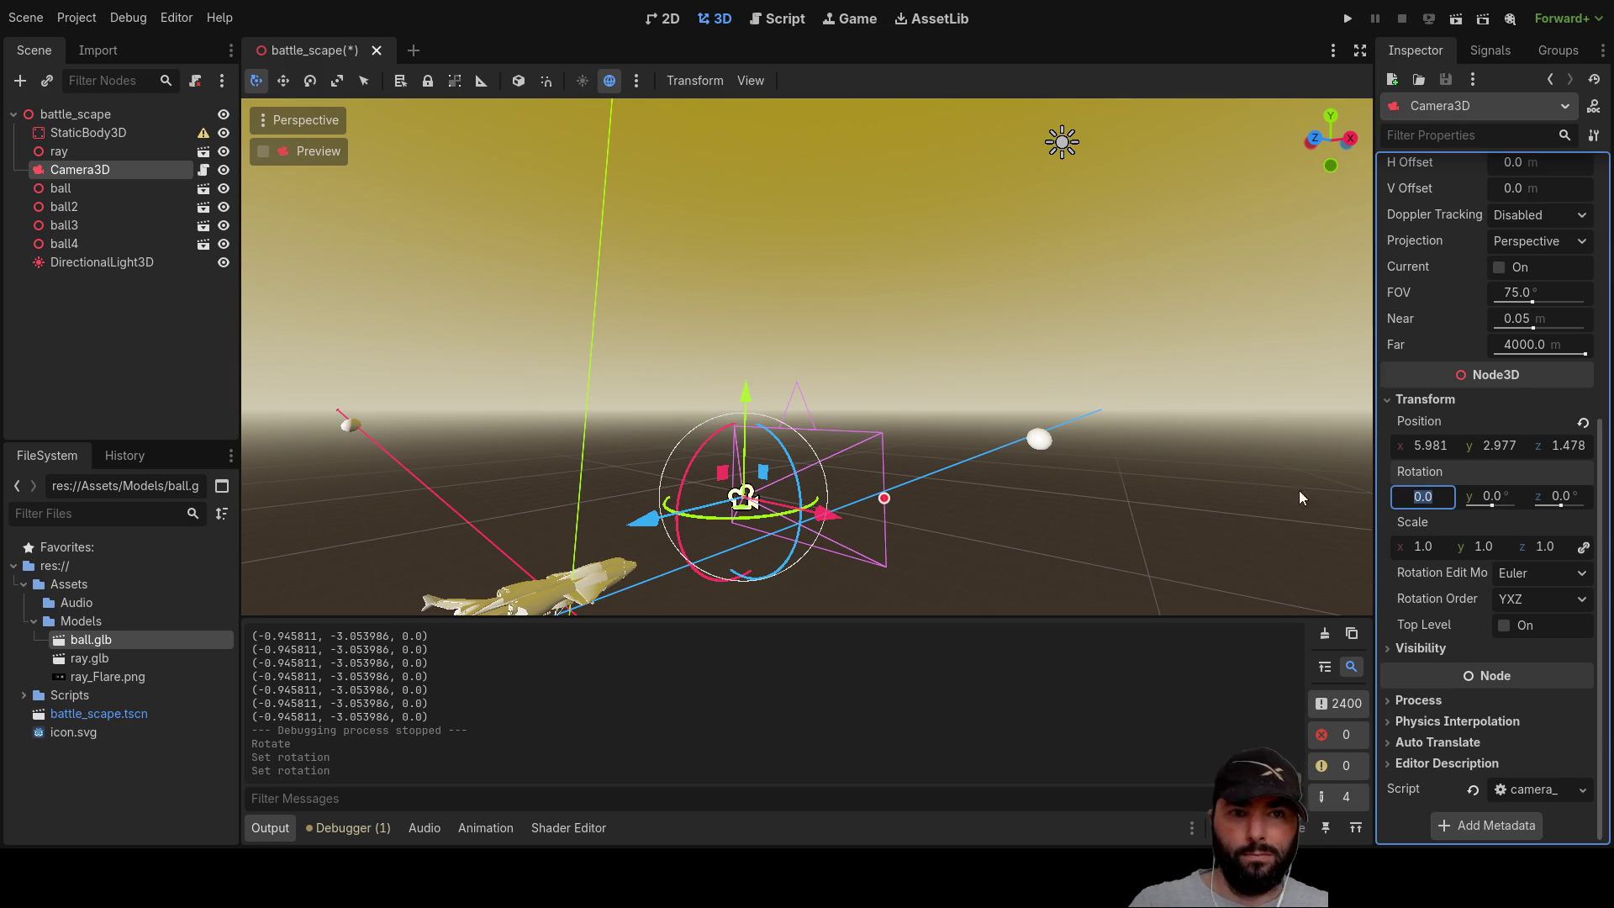
mouse_move(935, 355)
mouse_down()
mouse_move(906, 386)
mouse_move(882, 357)
mouse_up()
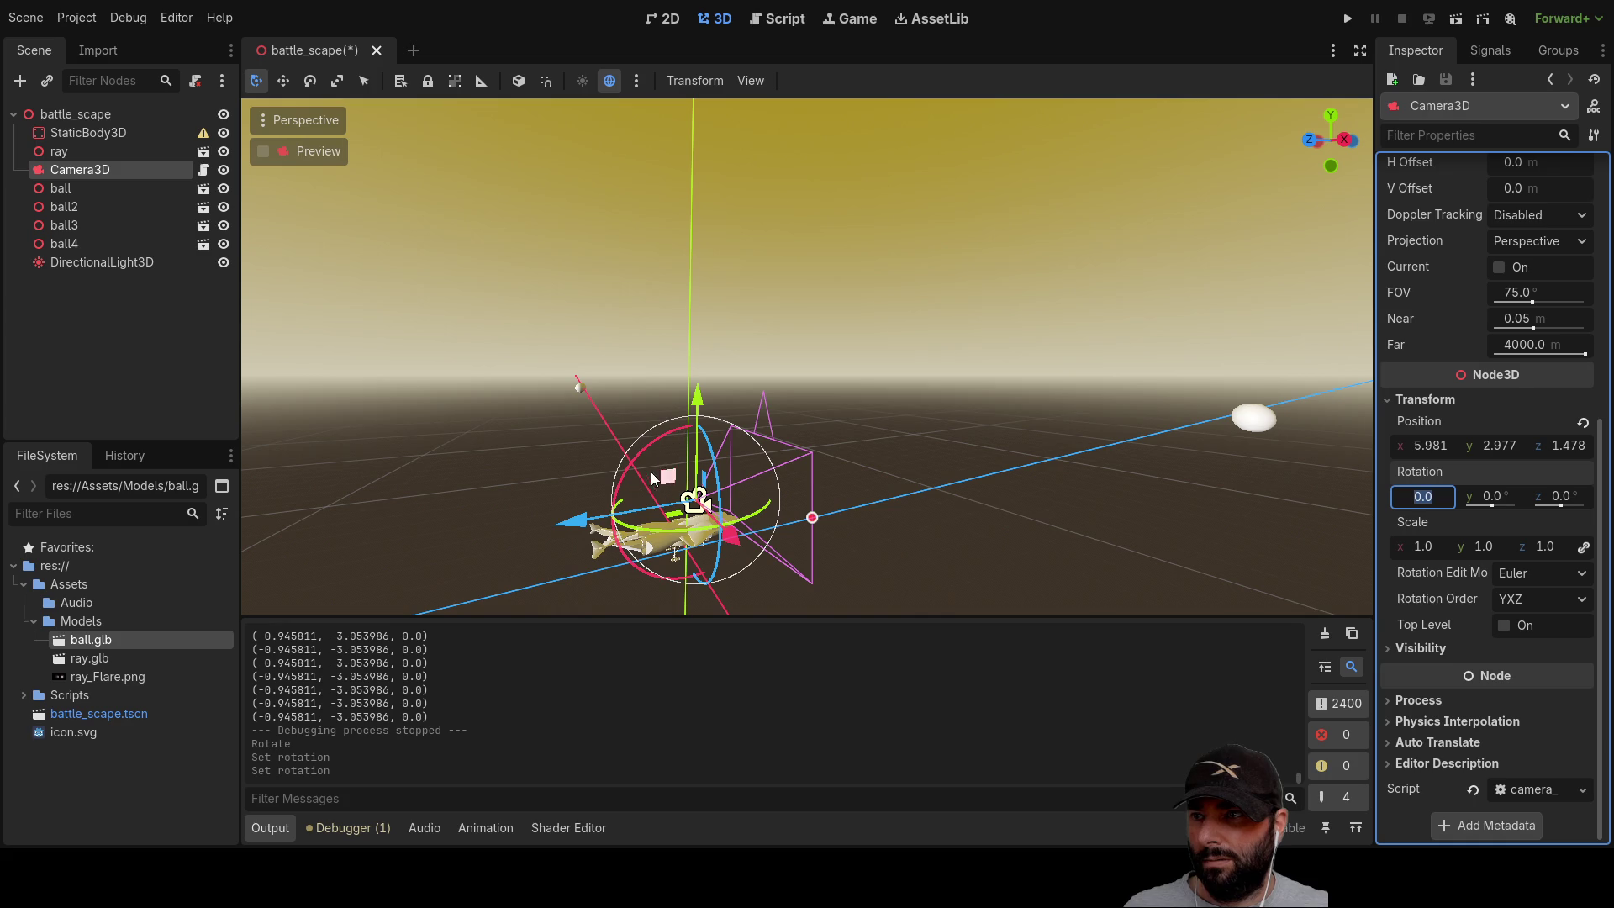
mouse_move(619, 490)
mouse_down()
mouse_move(668, 429)
mouse_move(728, 411)
mouse_move(632, 420)
mouse_move(598, 455)
mouse_move(708, 409)
mouse_move(642, 426)
mouse_move(601, 478)
mouse_up()
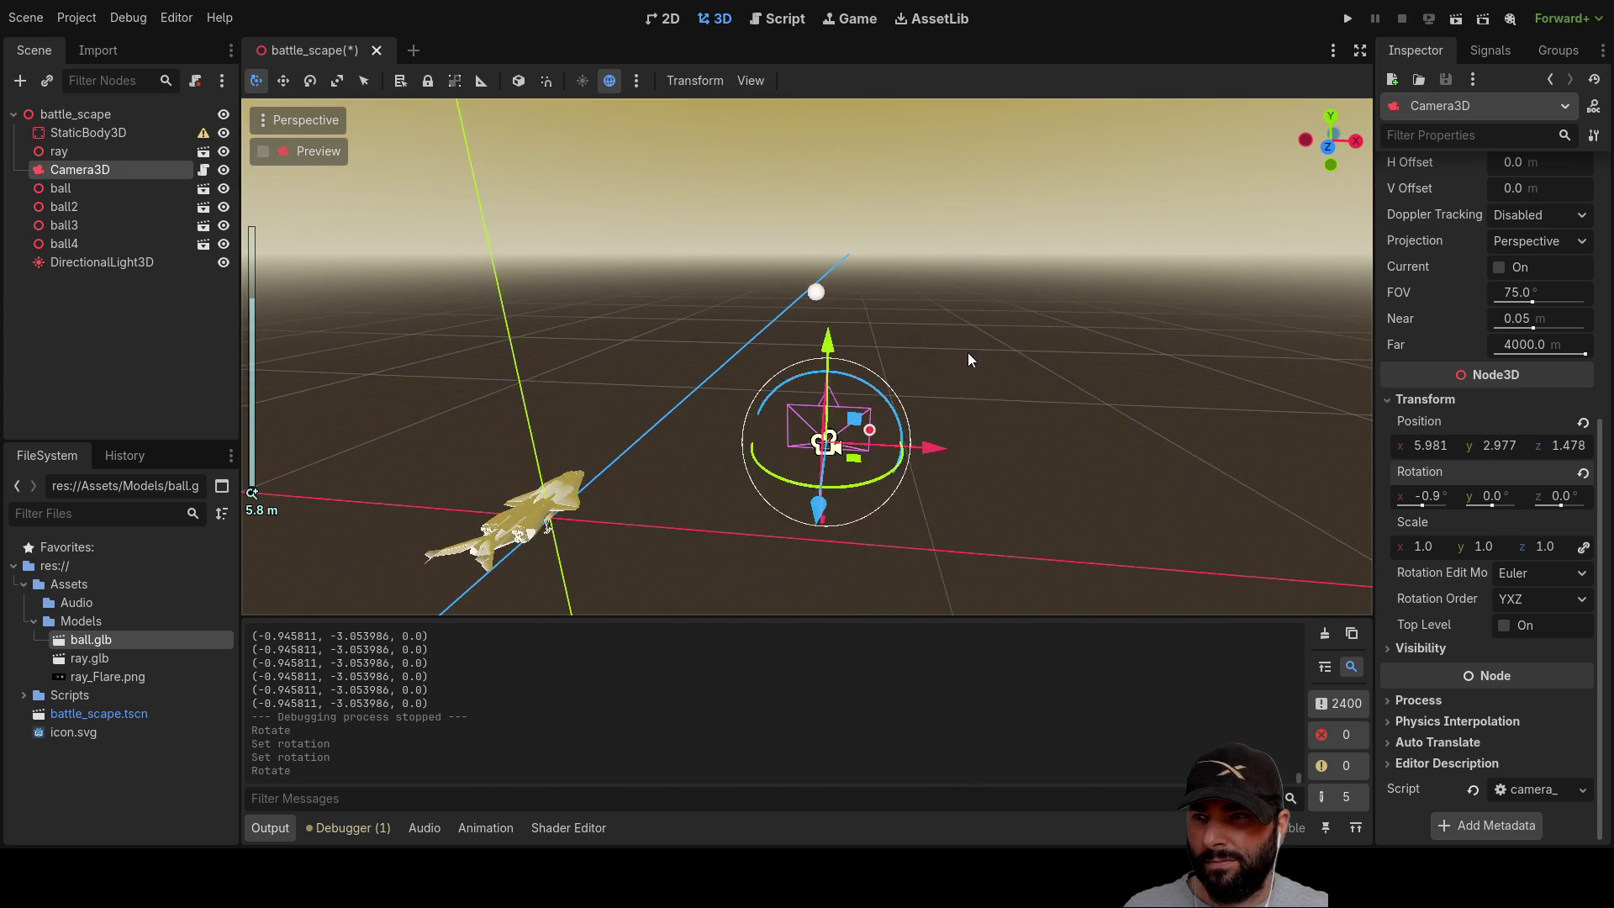
scroll(927, 498, up, 3)
mouse_move(803, 525)
mouse_down()
mouse_move(875, 472)
mouse_move(869, 366)
mouse_move(874, 460)
mouse_move(971, 361)
mouse_move(997, 284)
mouse_move(914, 290)
mouse_move(841, 420)
mouse_up()
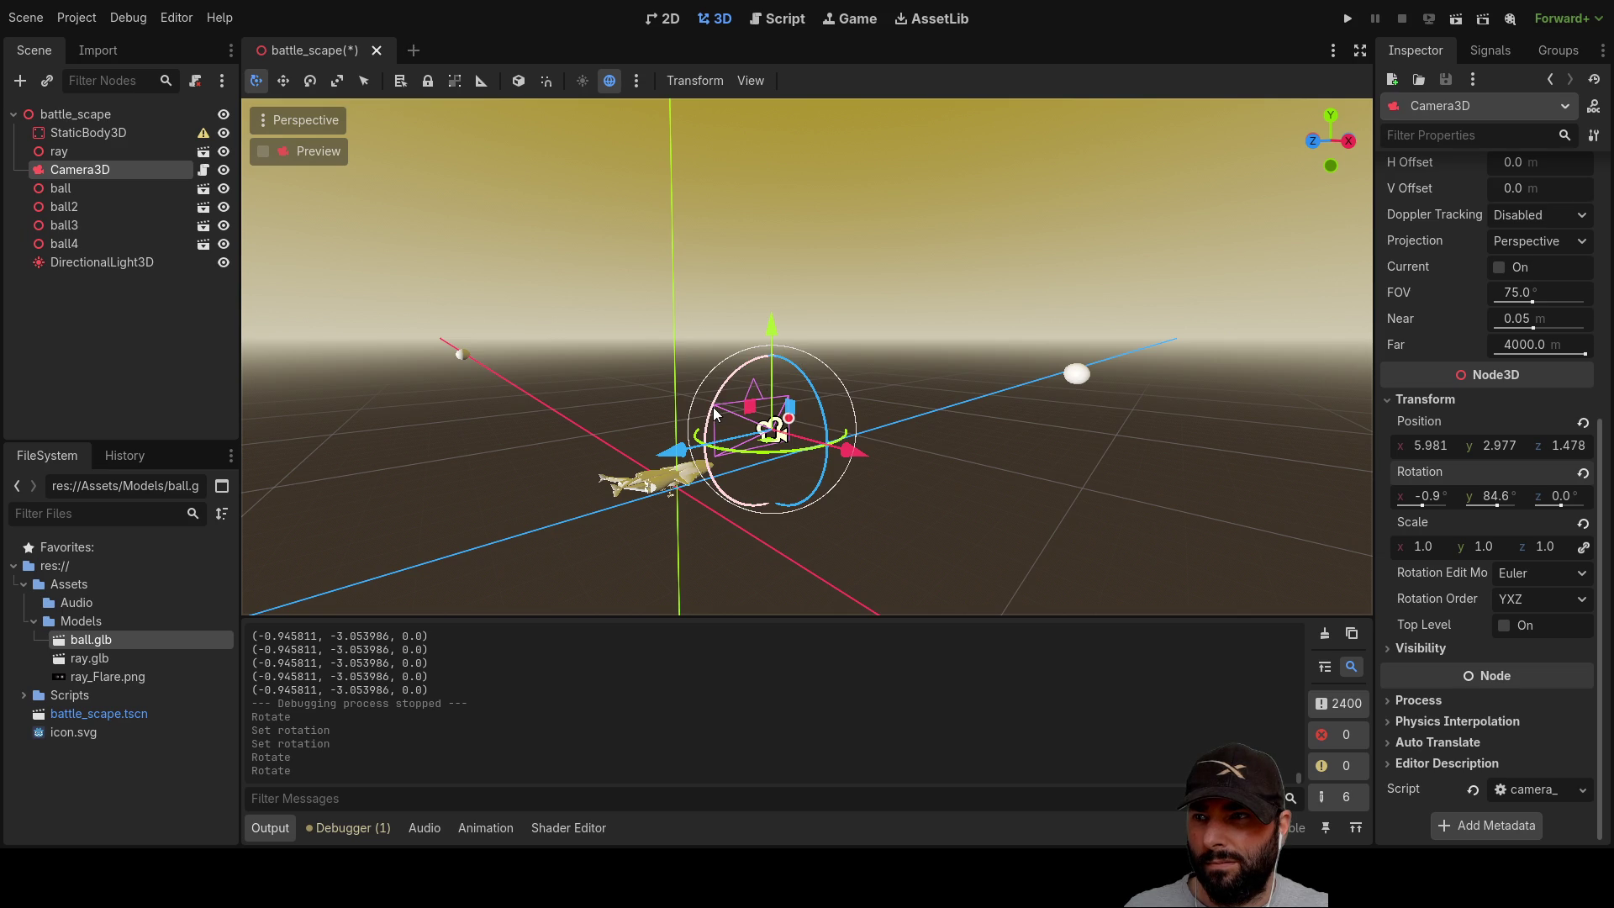
drag(712, 409, 710, 411)
mouse_move(834, 435)
mouse_down()
mouse_move(784, 326)
mouse_move(800, 405)
mouse_move(807, 339)
mouse_move(835, 438)
mouse_move(809, 320)
mouse_move(843, 431)
mouse_up()
drag(886, 336, 964, 402)
Step: Reset X and Y rotation to 0, yaw the camera around, then set Y rotation to 180
click(1422, 497)
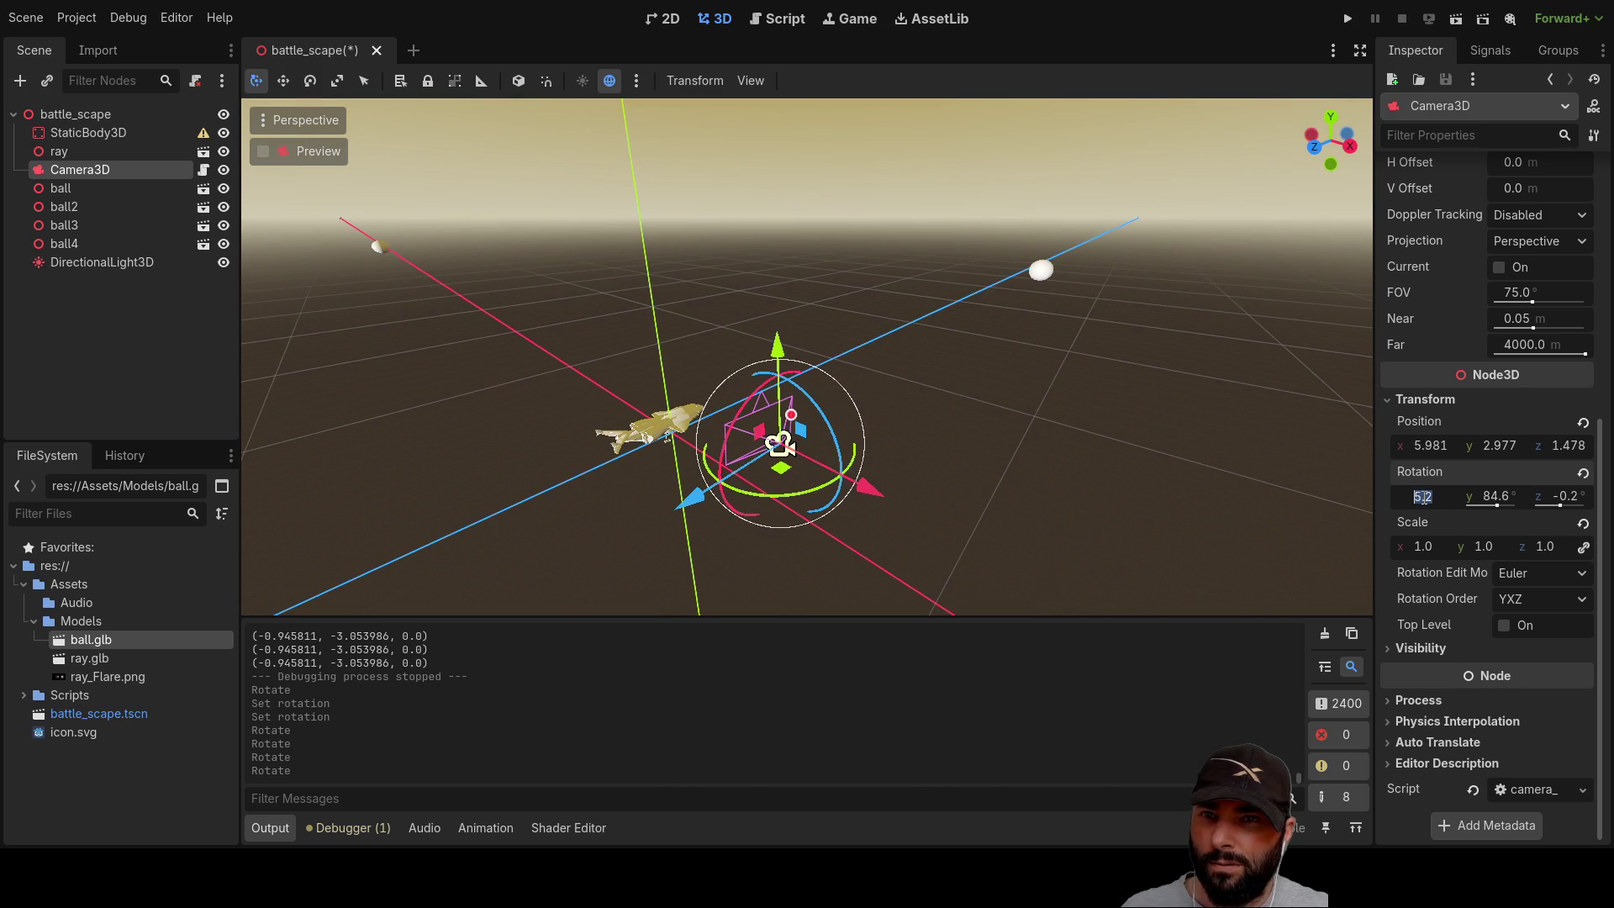
key(Return)
click(1505, 495)
click(1574, 495)
text(0)
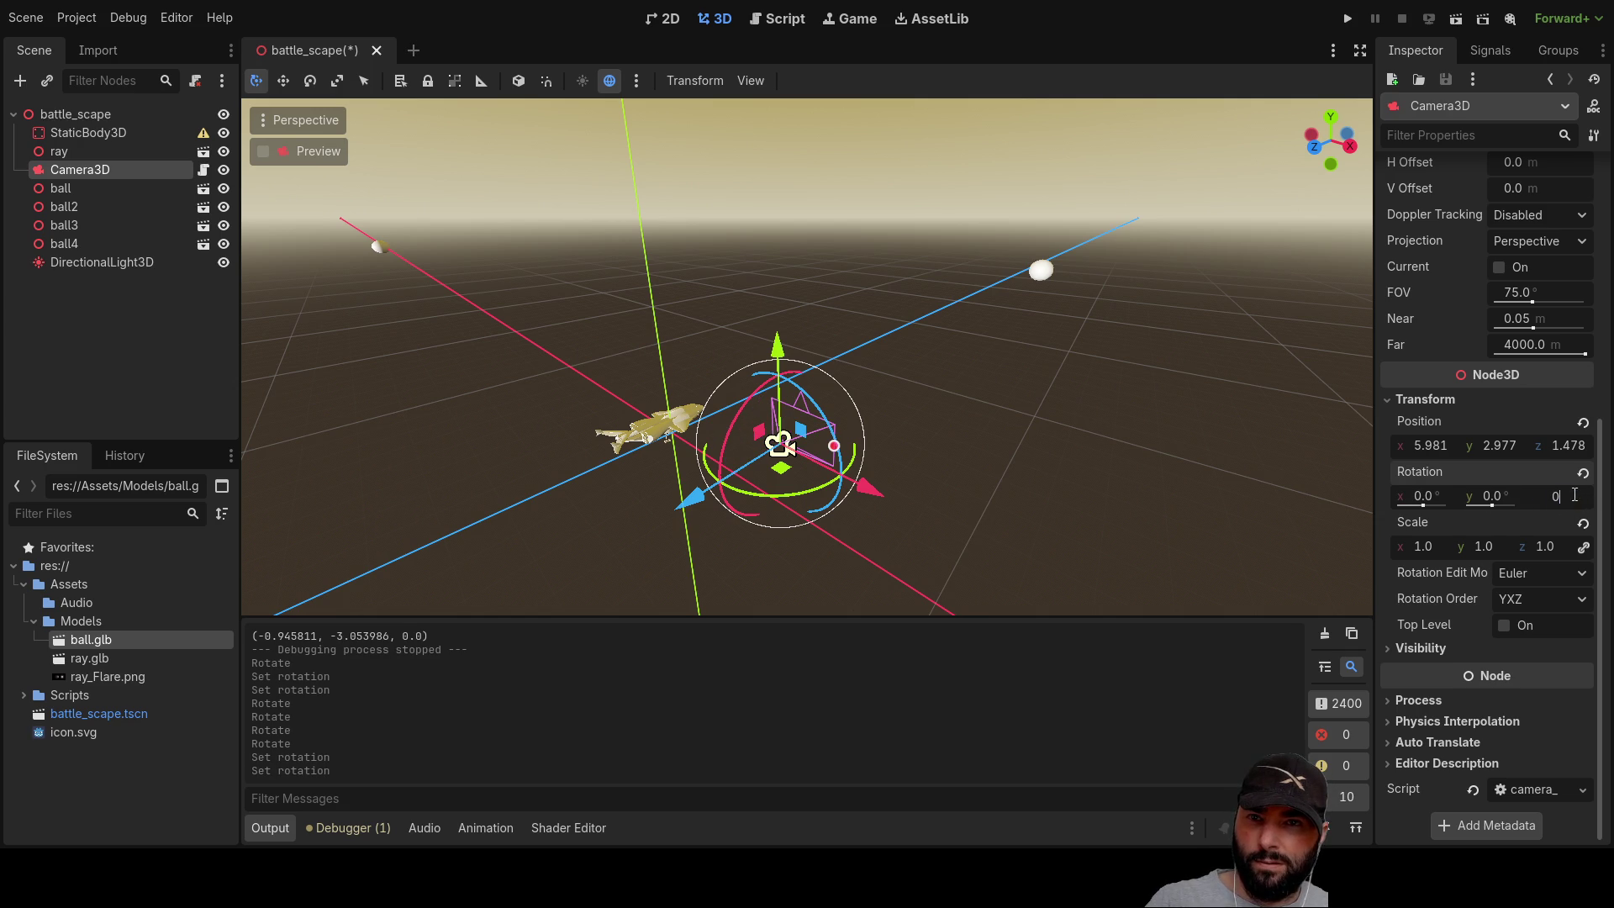
click(1291, 441)
scroll(1009, 429, up, 2)
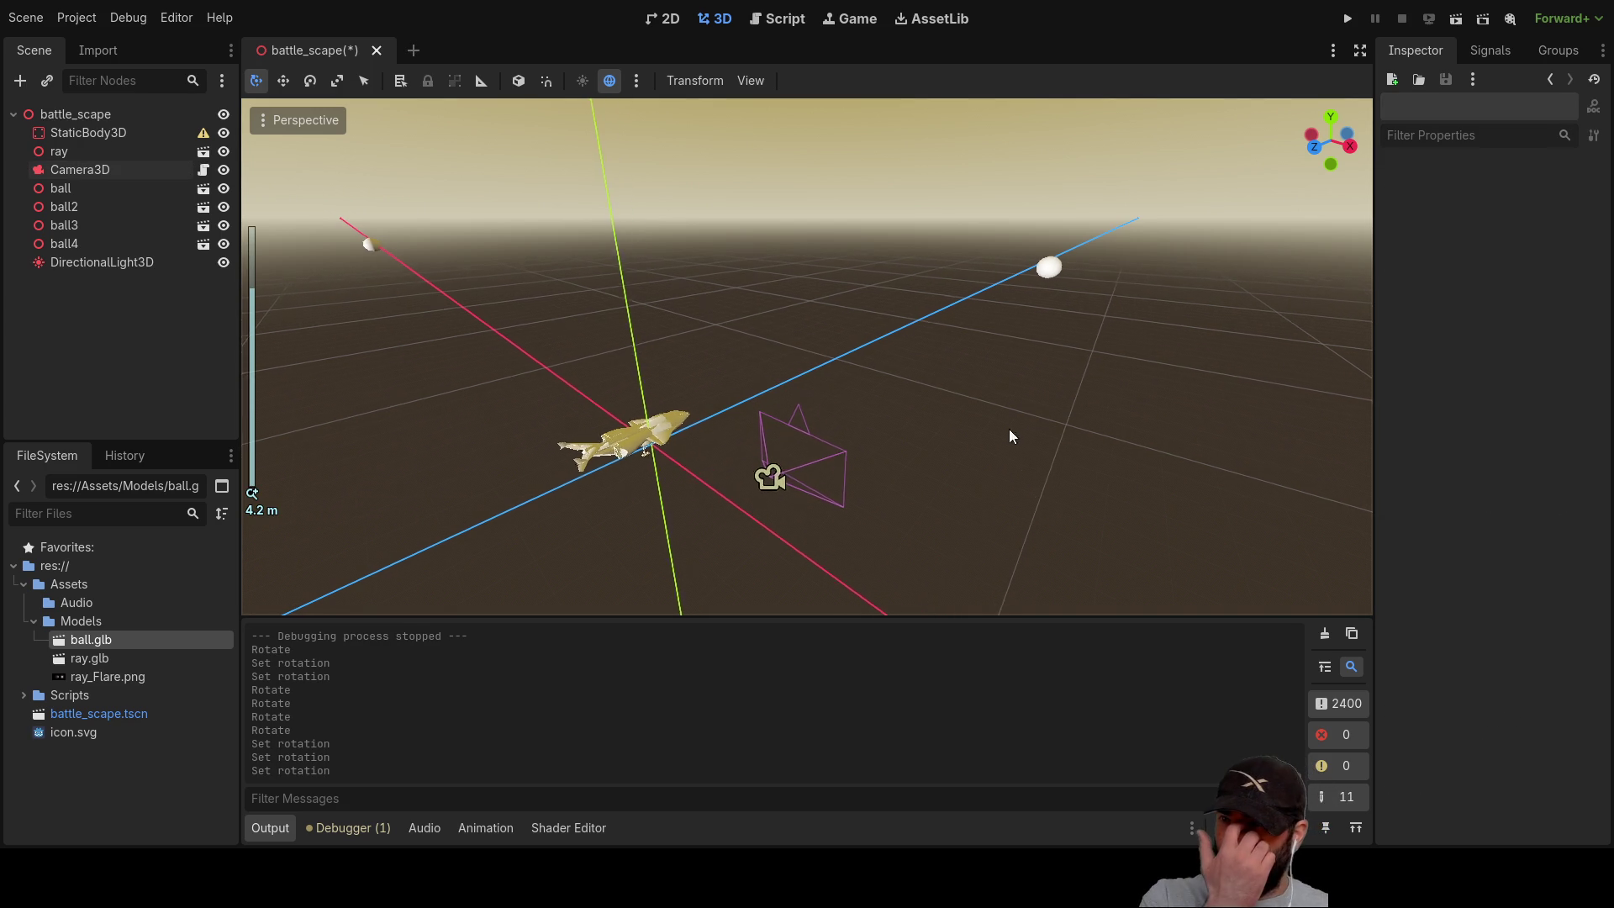
click(833, 470)
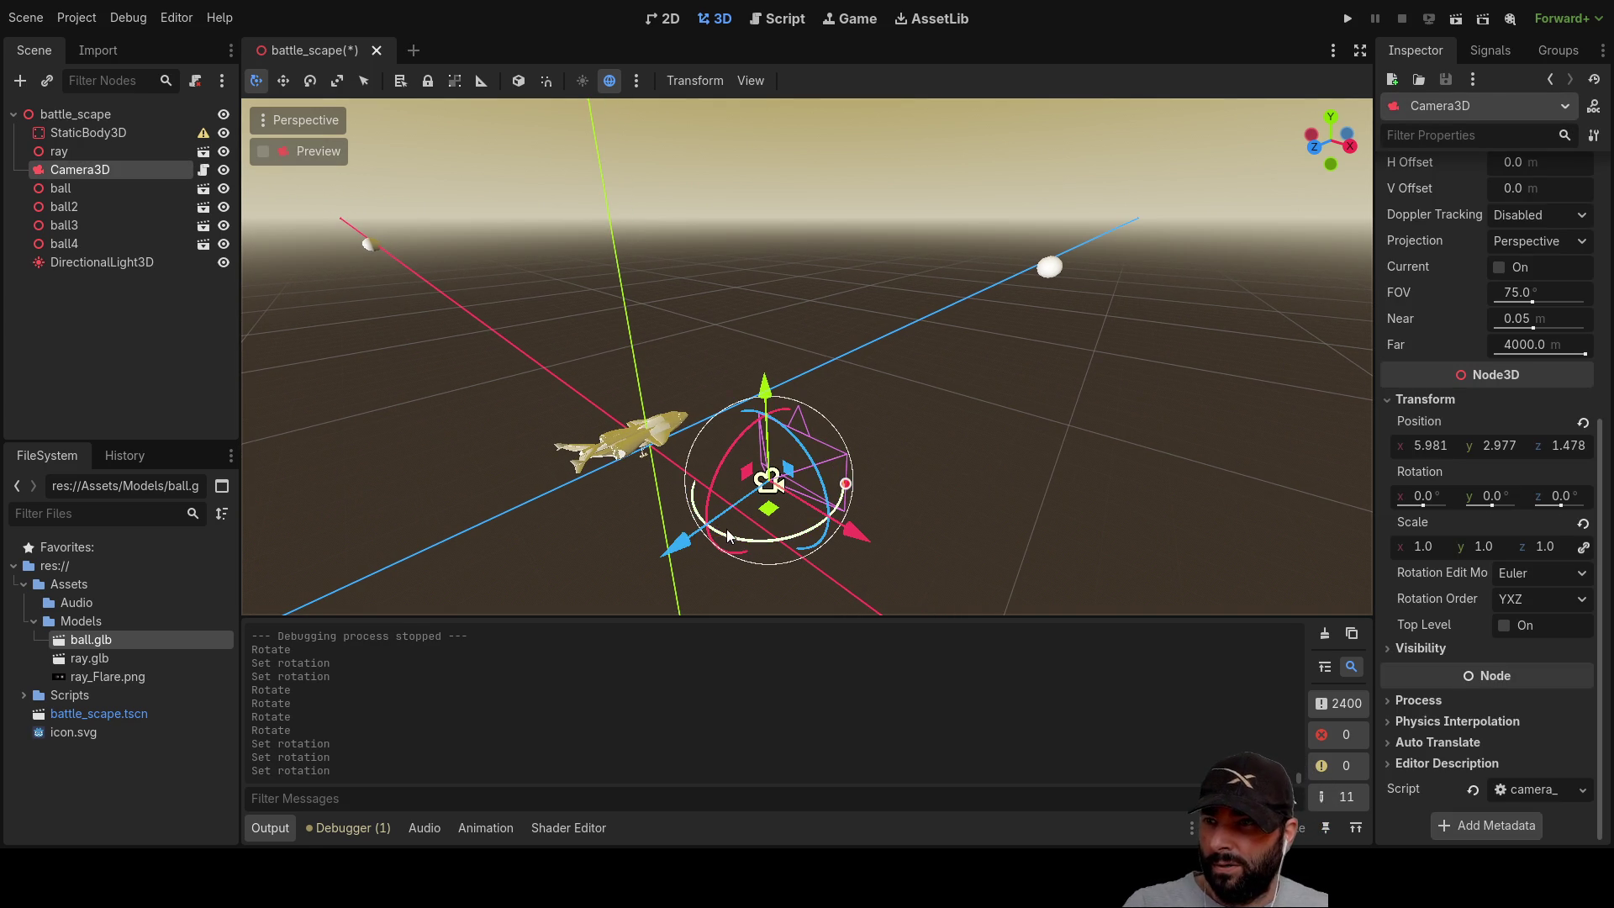
mouse_move(727, 536)
mouse_down()
mouse_move(854, 504)
mouse_move(857, 417)
mouse_up()
double_click(1499, 496)
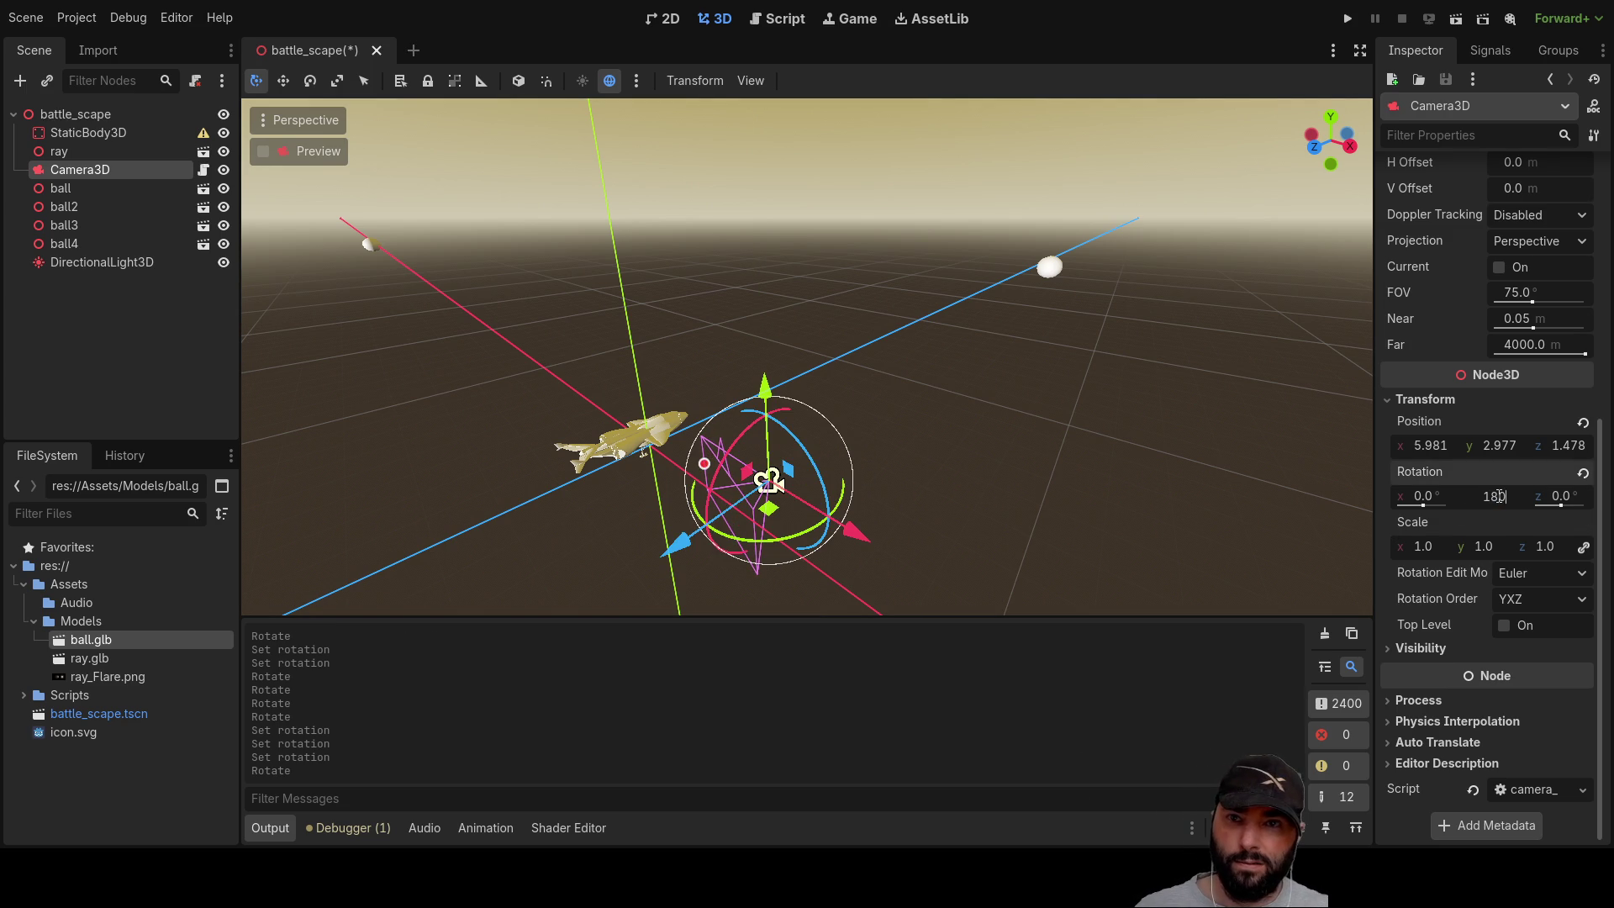
key(Return)
mouse_move(966, 403)
mouse_down()
mouse_move(900, 334)
mouse_move(819, 339)
mouse_up()
mouse_move(685, 381)
mouse_down()
mouse_move(645, 411)
mouse_move(653, 458)
mouse_move(740, 386)
mouse_move(891, 351)
mouse_move(647, 437)
mouse_move(710, 391)
mouse_up()
Step: Set Y rotation to 179, pitch the camera steeply down, and zero the Z rotation
click(1504, 499)
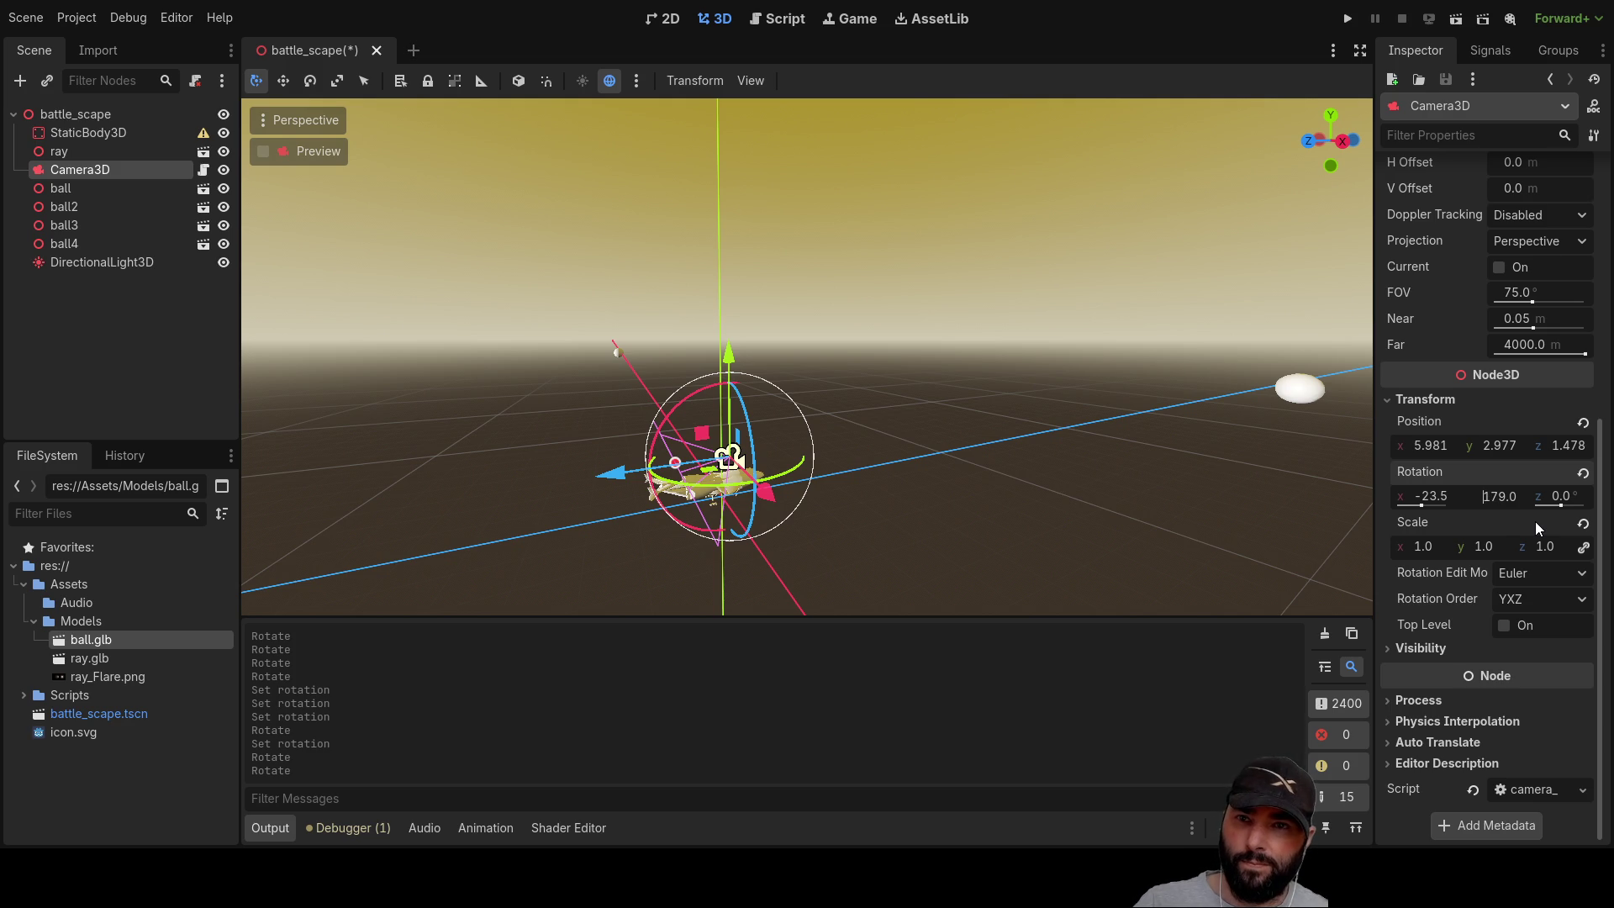
key(Return)
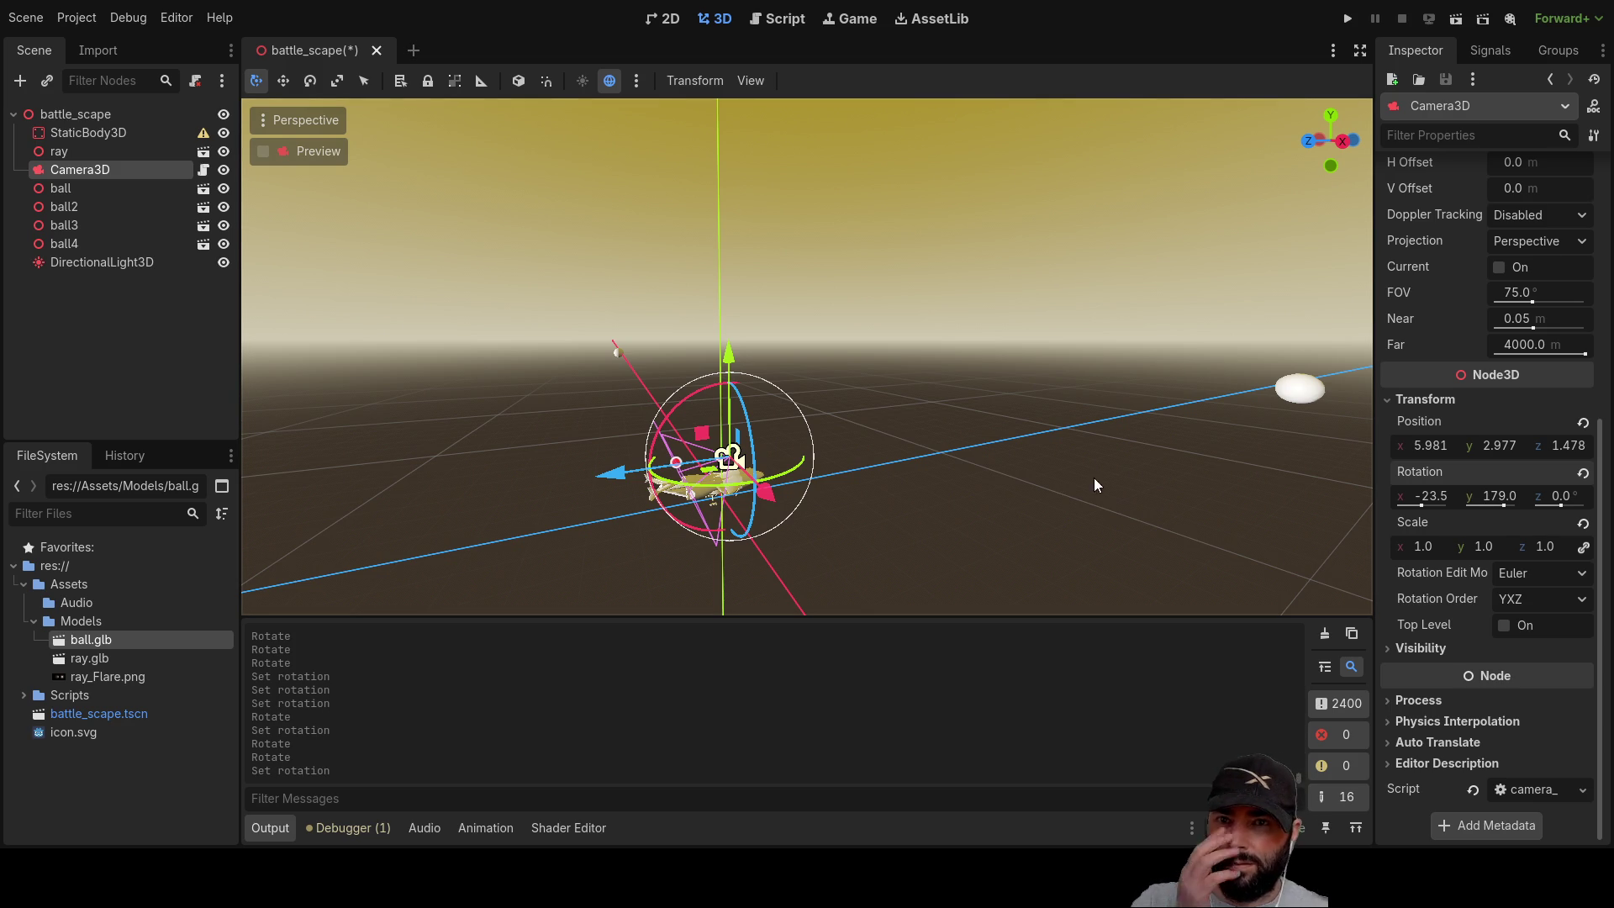
mouse_move(752, 436)
mouse_down()
mouse_move(860, 324)
mouse_move(941, 280)
mouse_move(697, 365)
mouse_up()
mouse_move(731, 345)
mouse_down()
mouse_move(749, 334)
mouse_move(668, 469)
mouse_move(1062, 519)
mouse_move(951, 419)
mouse_move(941, 447)
mouse_move(907, 462)
mouse_move(870, 425)
mouse_up()
click(877, 442)
click(827, 461)
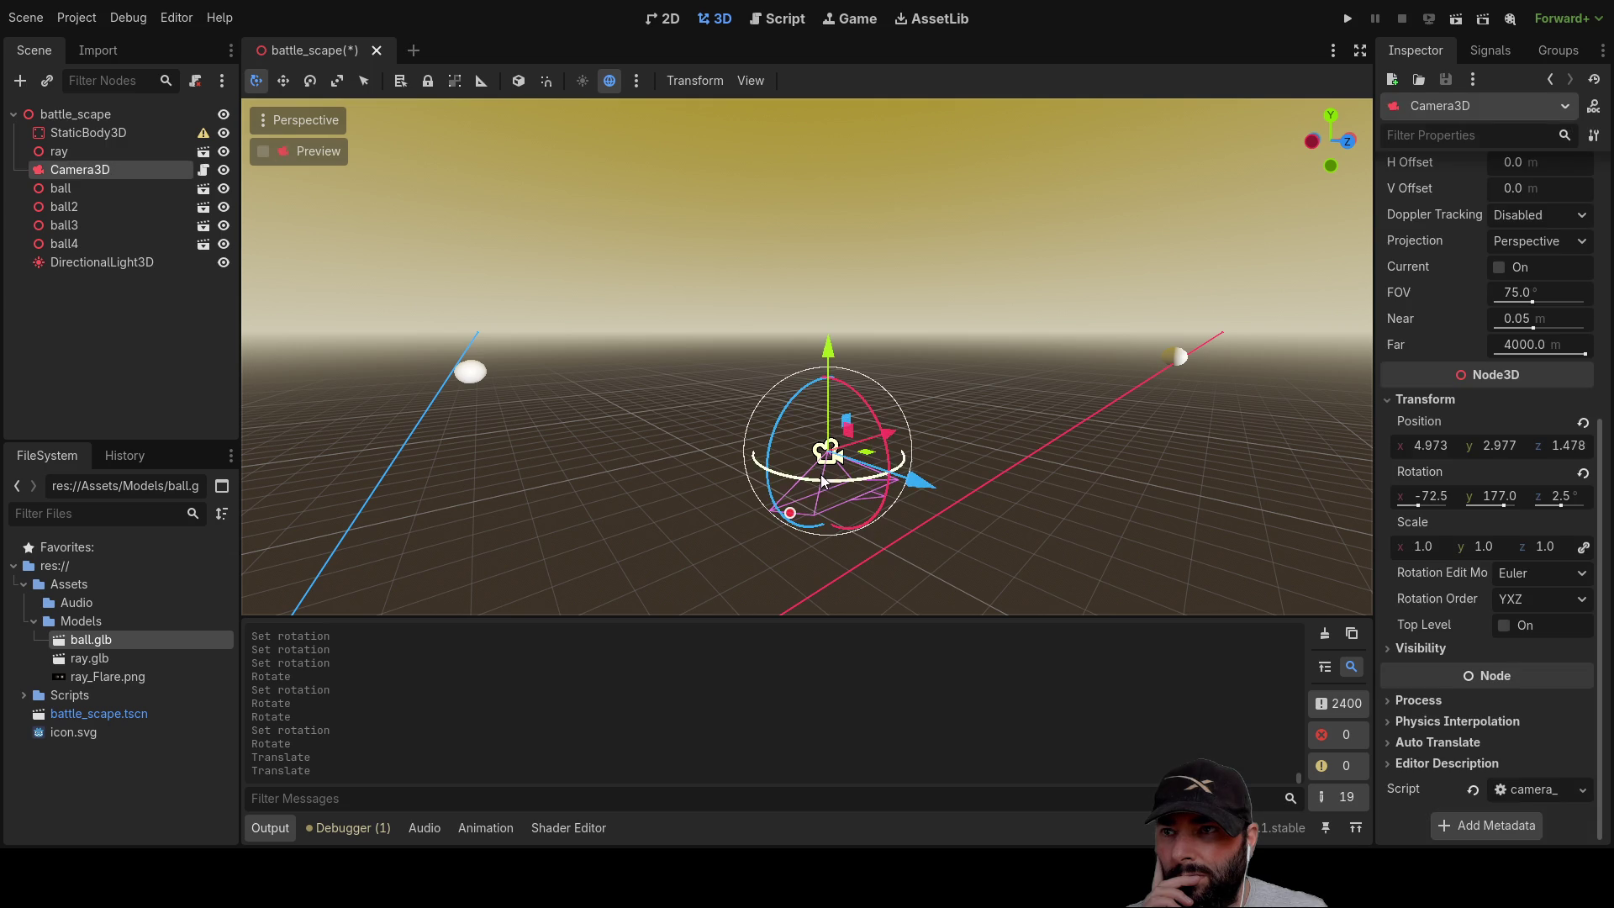
mouse_move(886, 416)
mouse_down()
mouse_move(870, 435)
mouse_move(856, 316)
mouse_up()
mouse_move(916, 406)
mouse_down()
mouse_move(977, 431)
mouse_move(921, 426)
mouse_move(985, 436)
mouse_up()
click(1569, 497)
text(0)
key(Return)
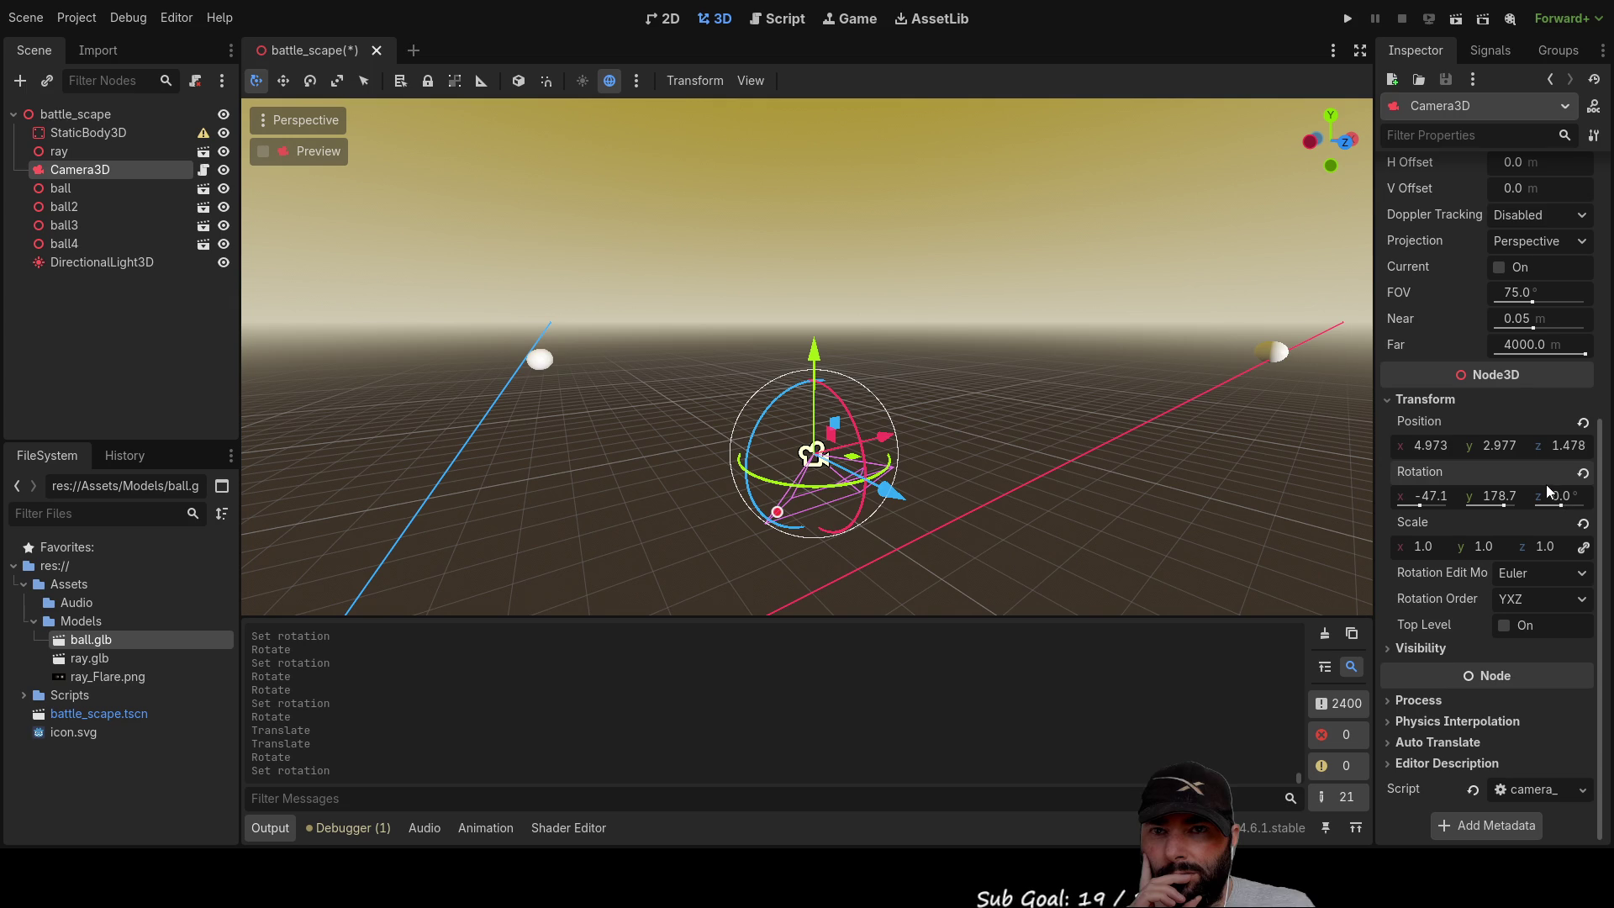
Step: Yaw Camera3D to about 90° and adjust its pitch, leaving rotation near -58.2, 83.8, 1.8
click(1031, 395)
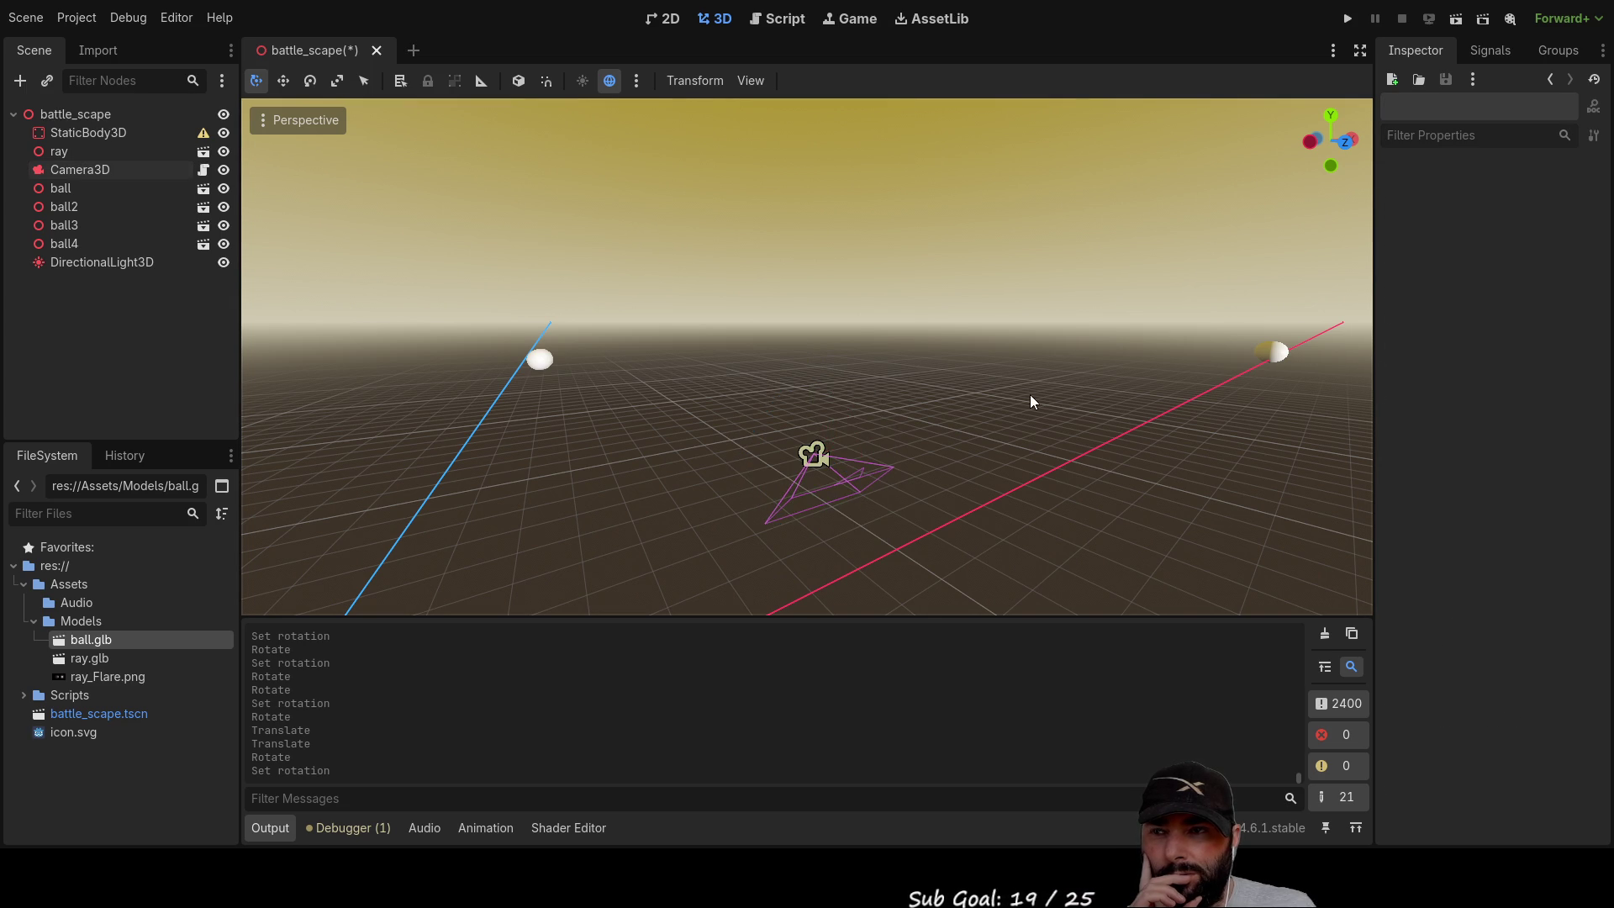
drag(1031, 395, 1060, 385)
click(836, 470)
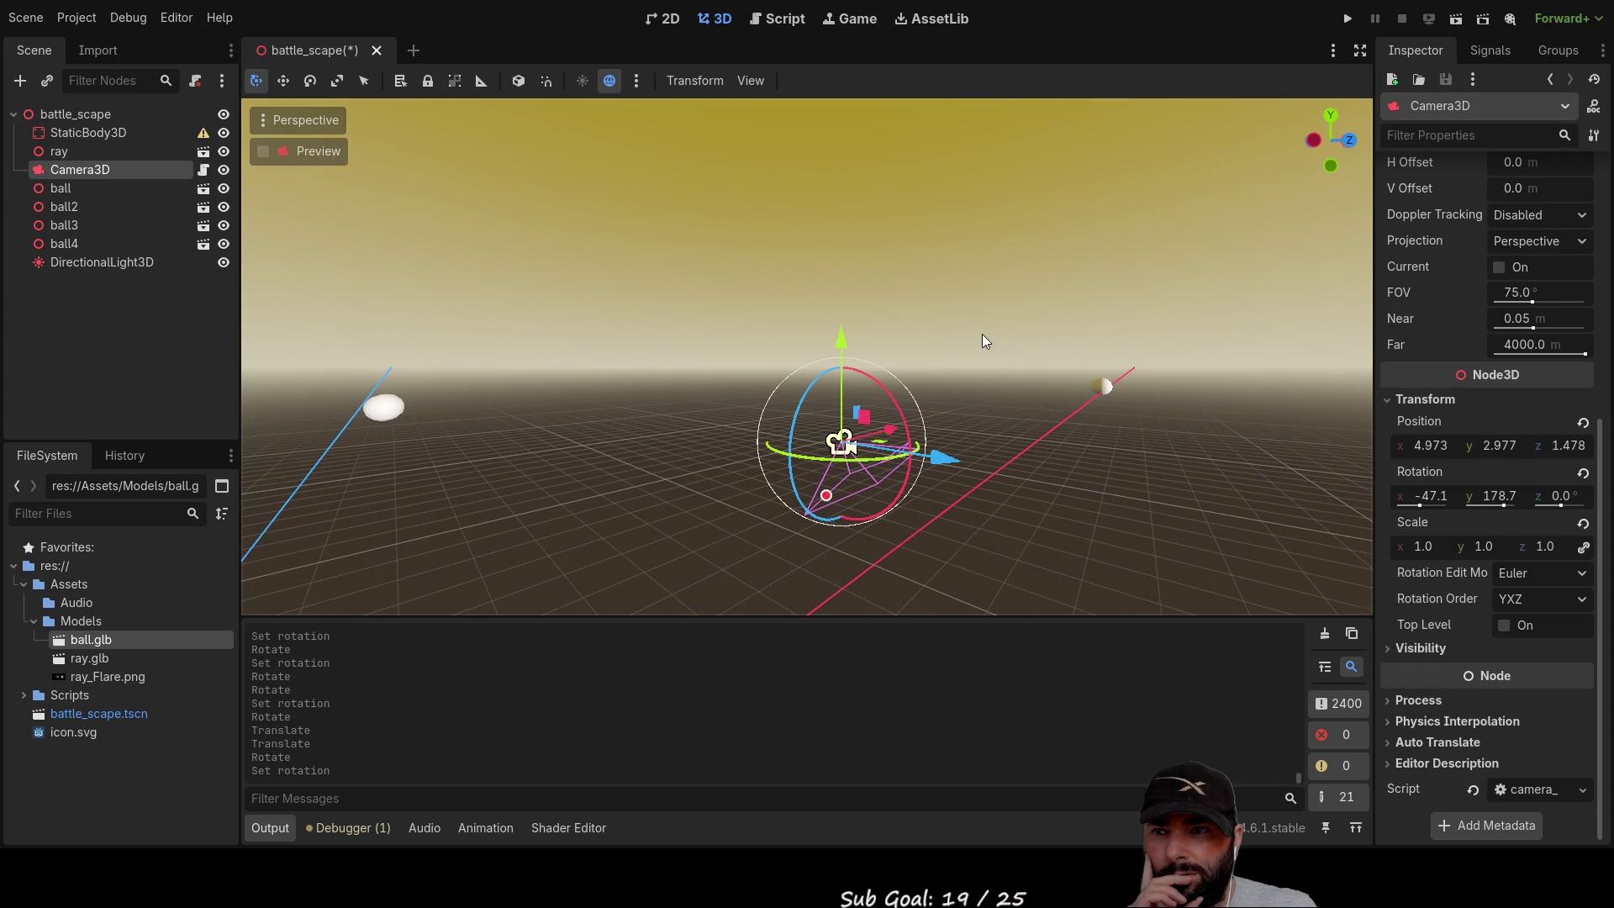
drag(982, 329, 934, 447)
drag(859, 516, 769, 504)
mouse_move(1034, 319)
mouse_down()
mouse_move(1043, 375)
mouse_move(995, 249)
mouse_move(1051, 291)
mouse_move(1203, 291)
mouse_move(1081, 380)
mouse_move(1008, 404)
mouse_up()
mouse_move(768, 459)
mouse_down()
mouse_move(790, 414)
mouse_move(767, 467)
mouse_up()
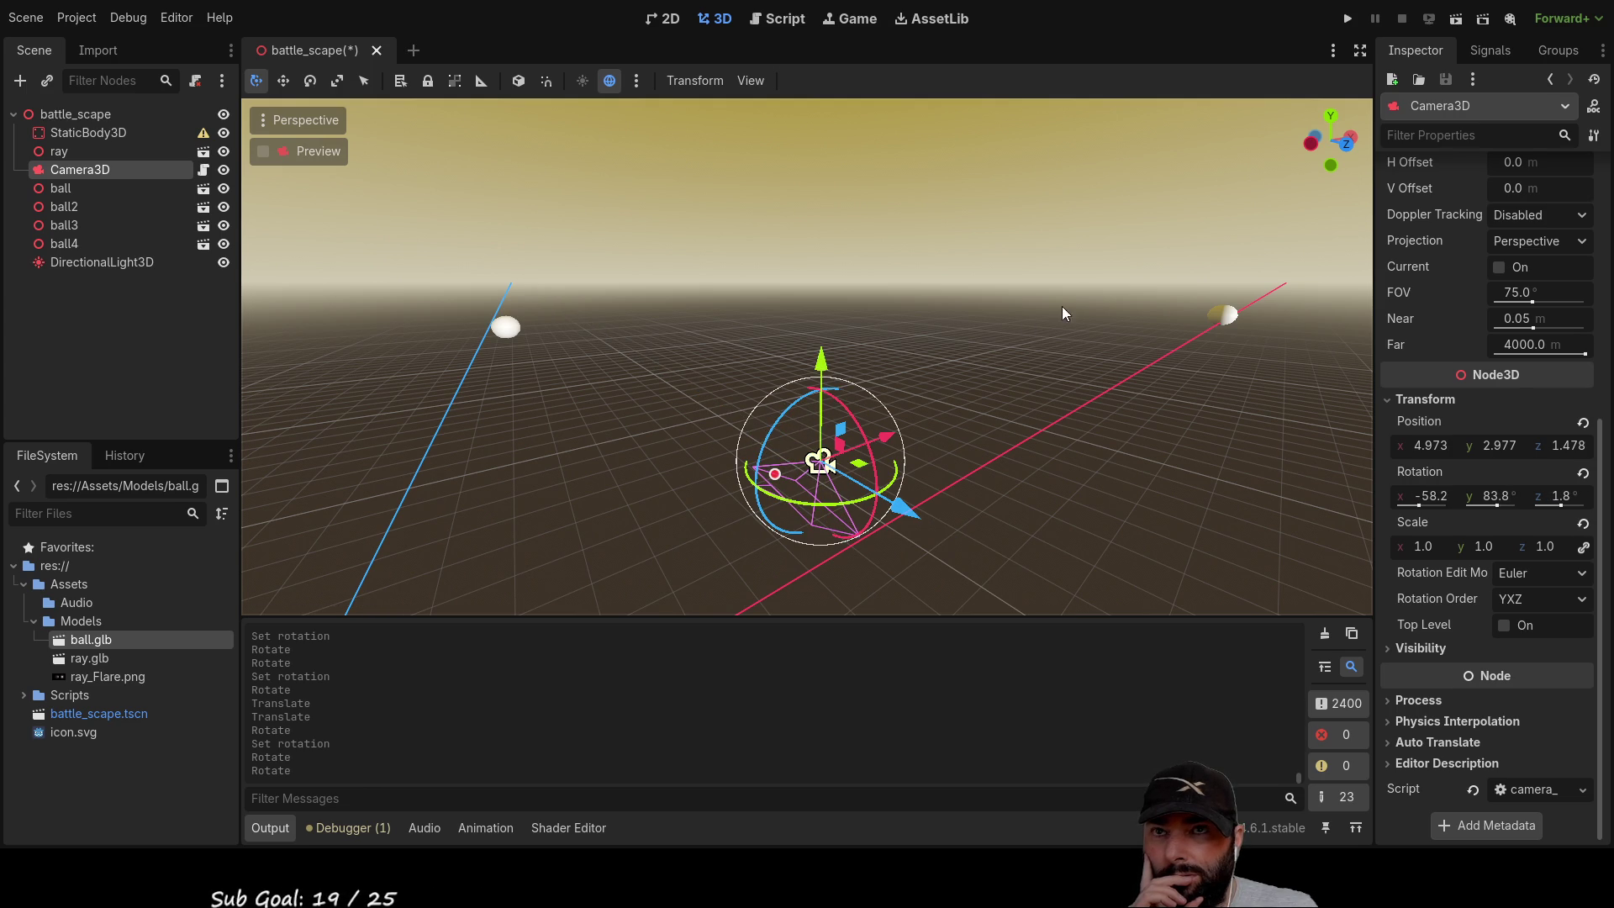
click(794, 20)
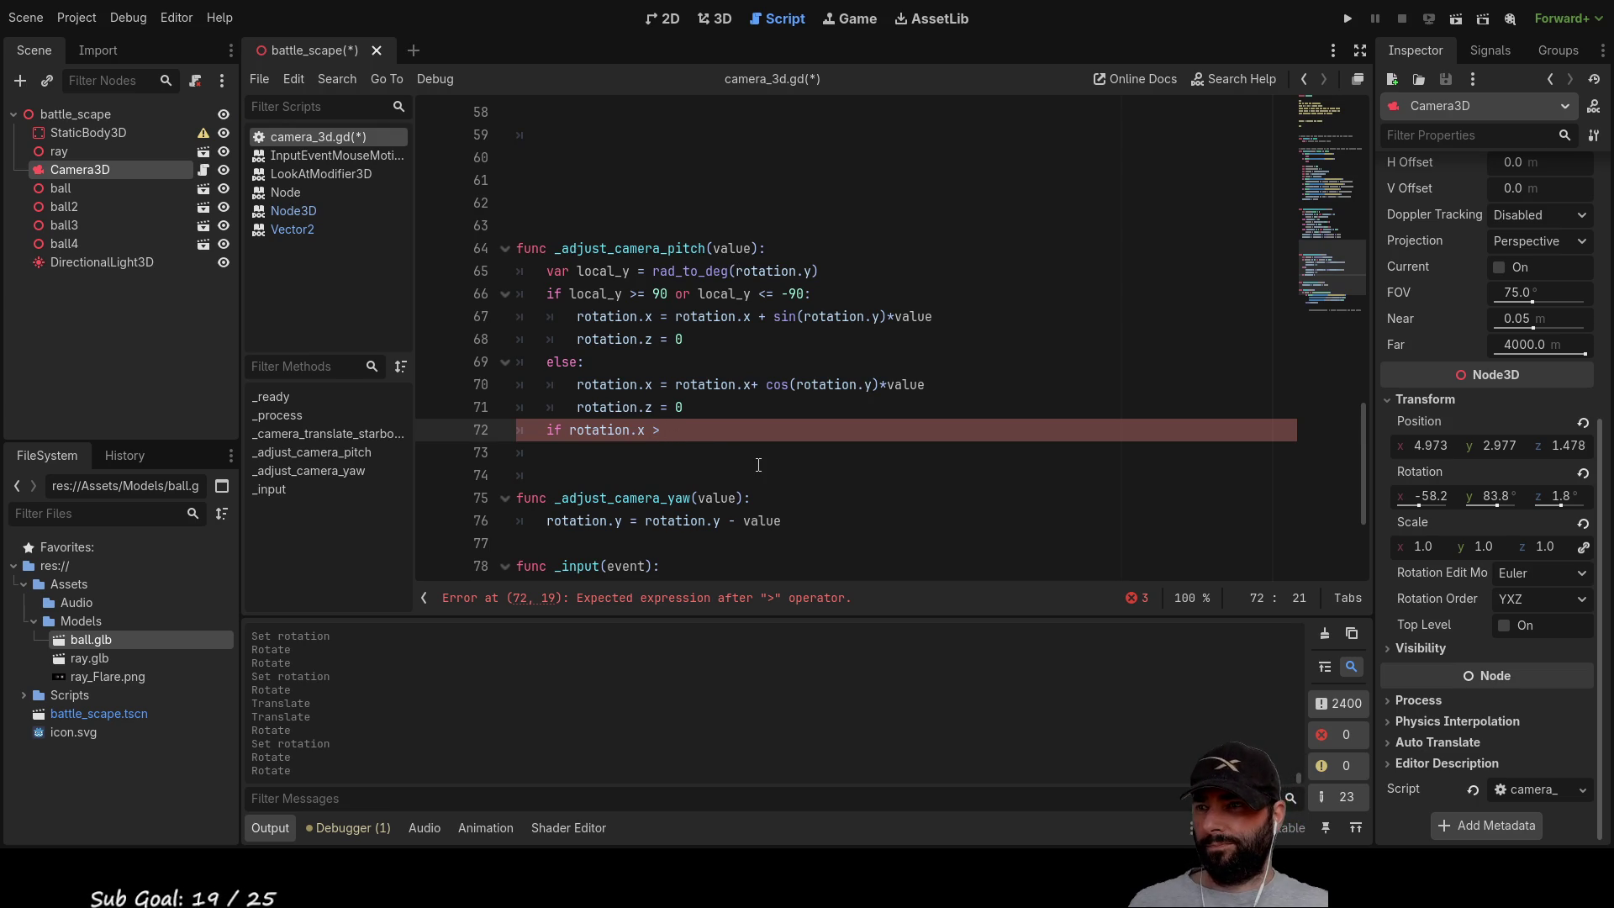
Step: Change line 72 to 'if rotation.x <' so it clamps rotation.x at -89
key(BackSpace)
key(BackSpace)
text(< -89)
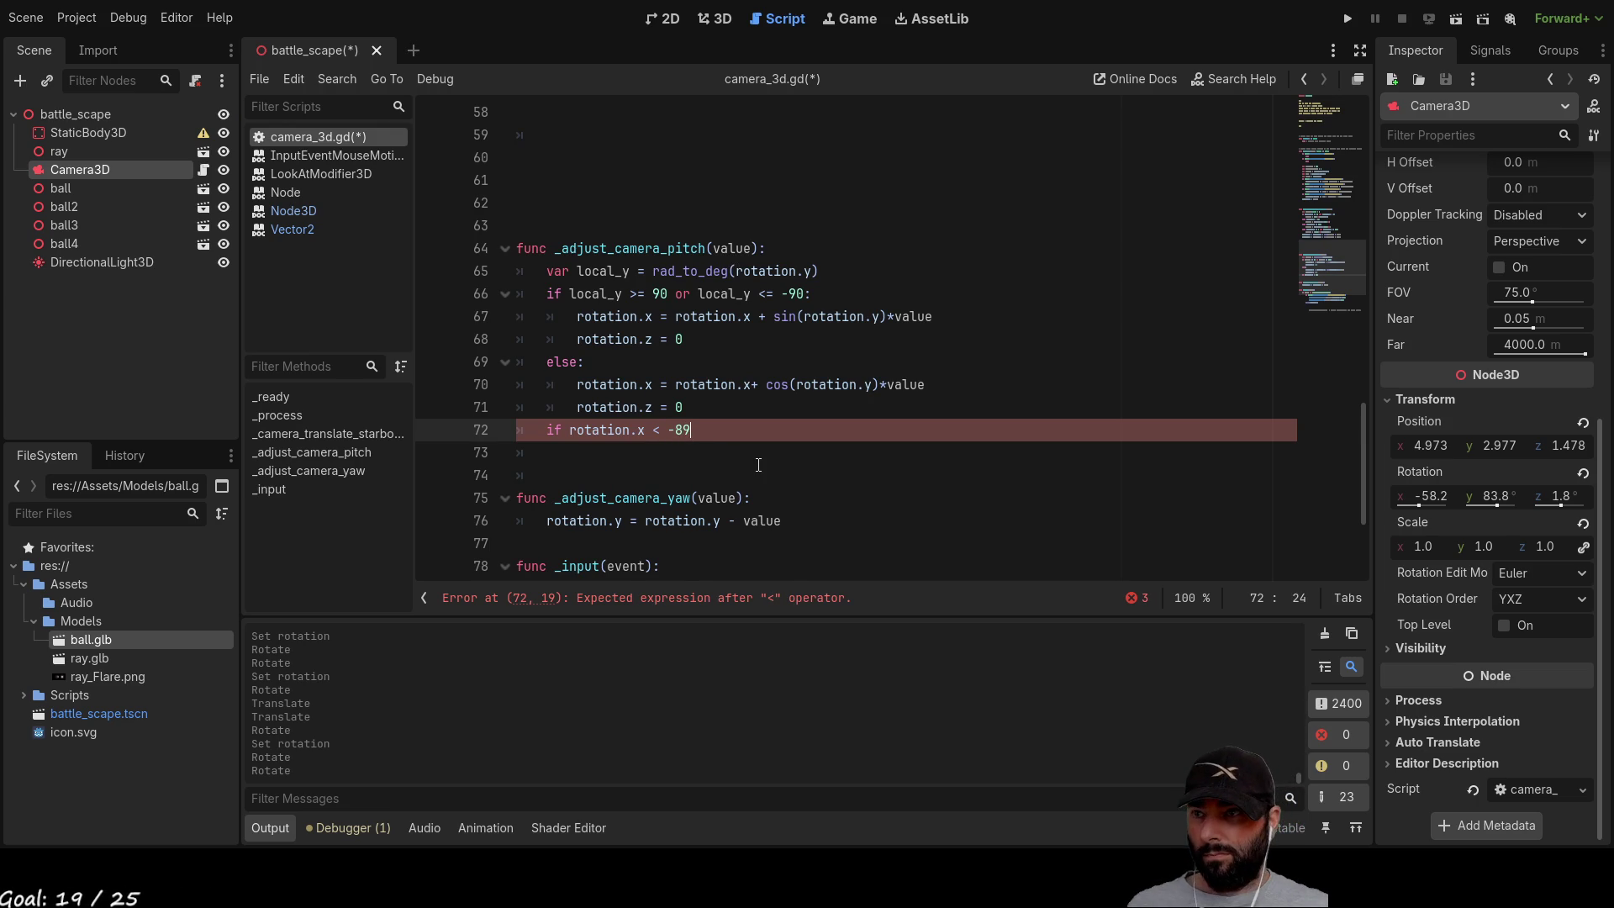
key(Return)
key(Up)
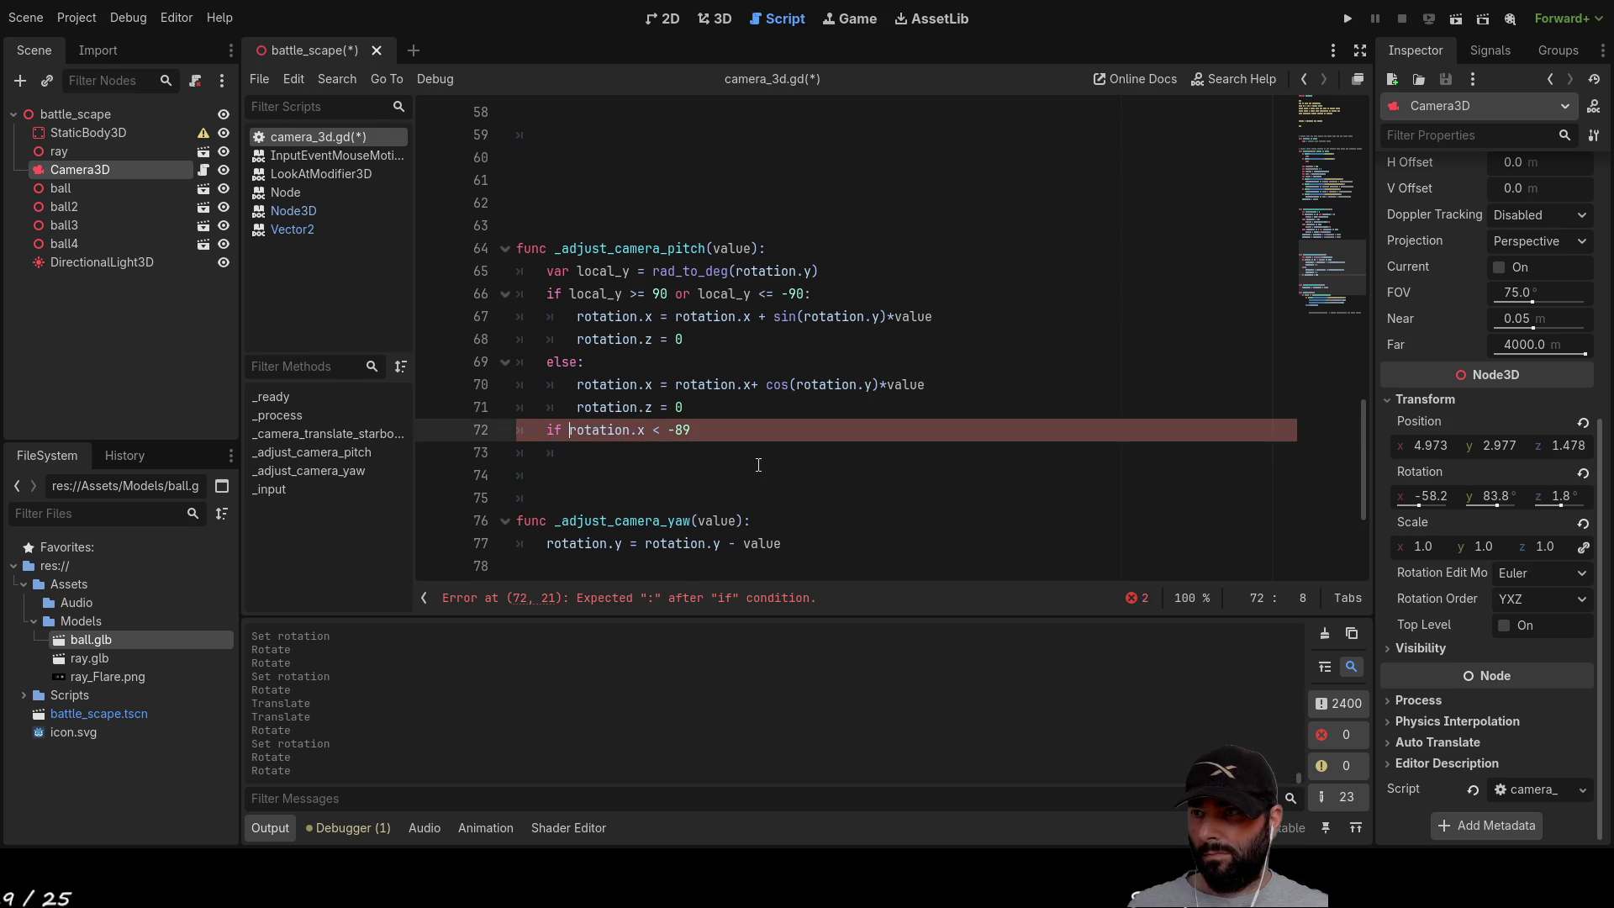
key(shift+Right)
key(shift+Right)
key(shift+Right)
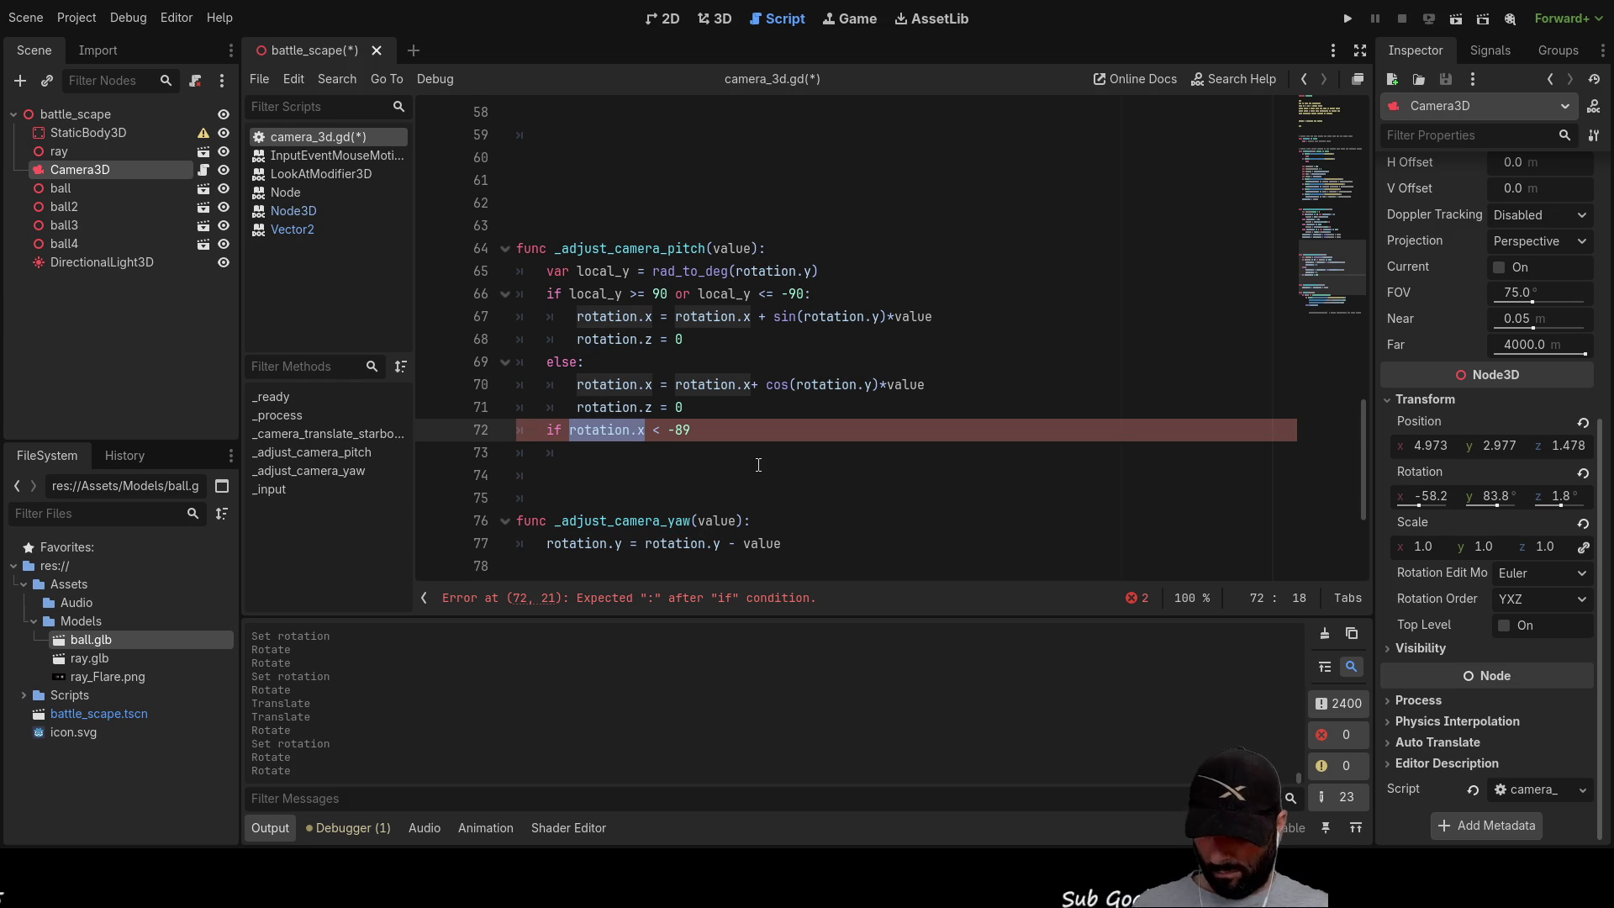
key(Down)
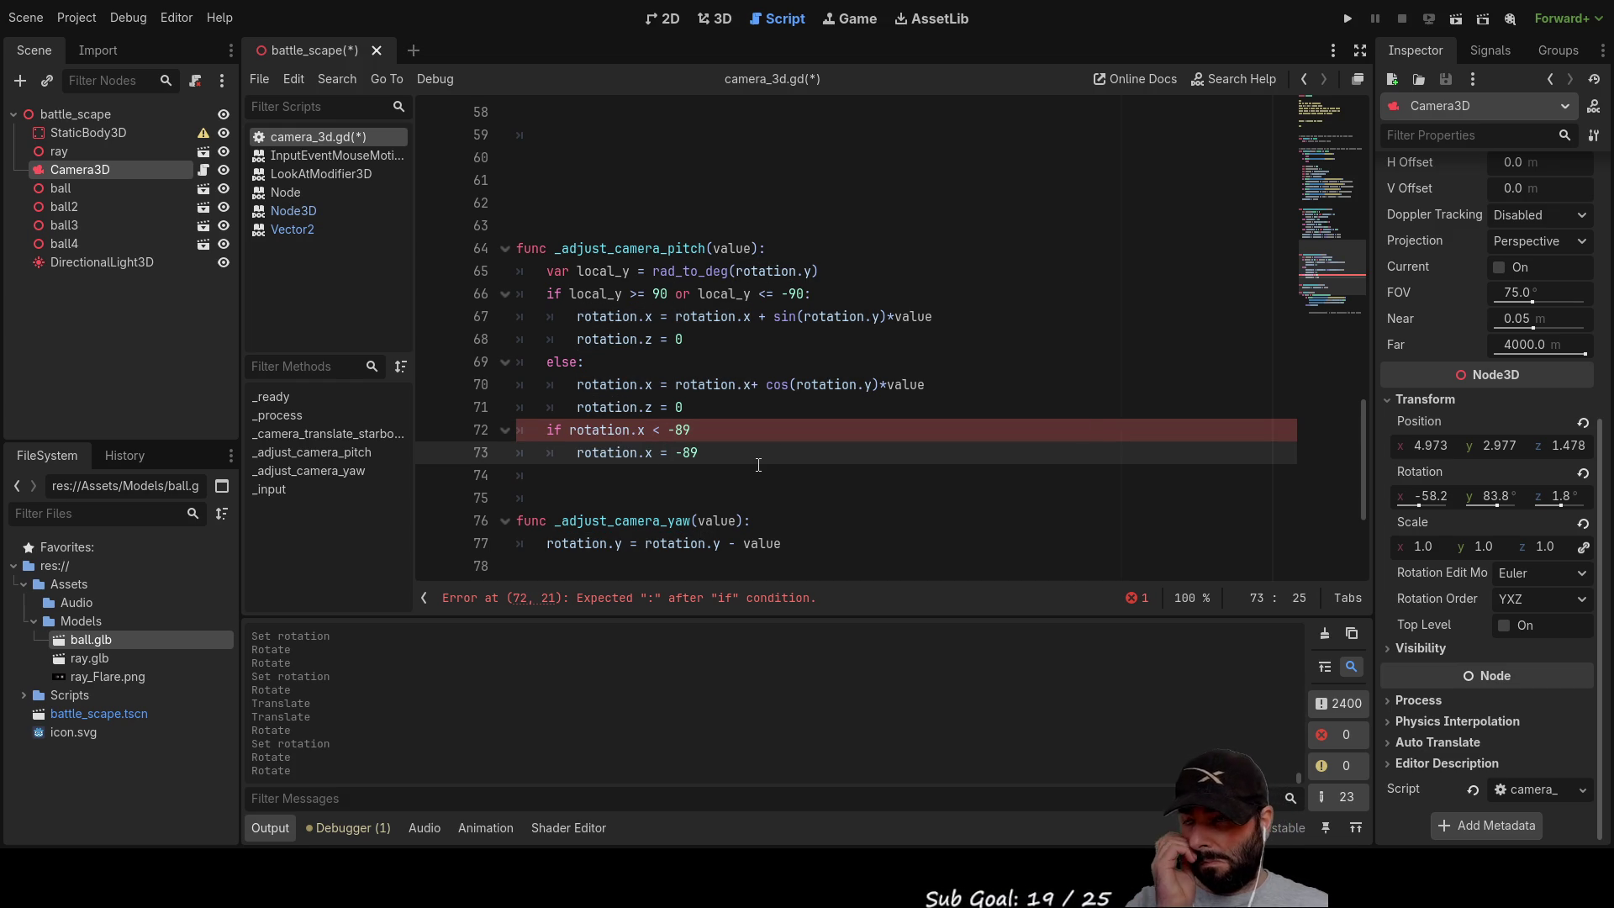
key(Up)
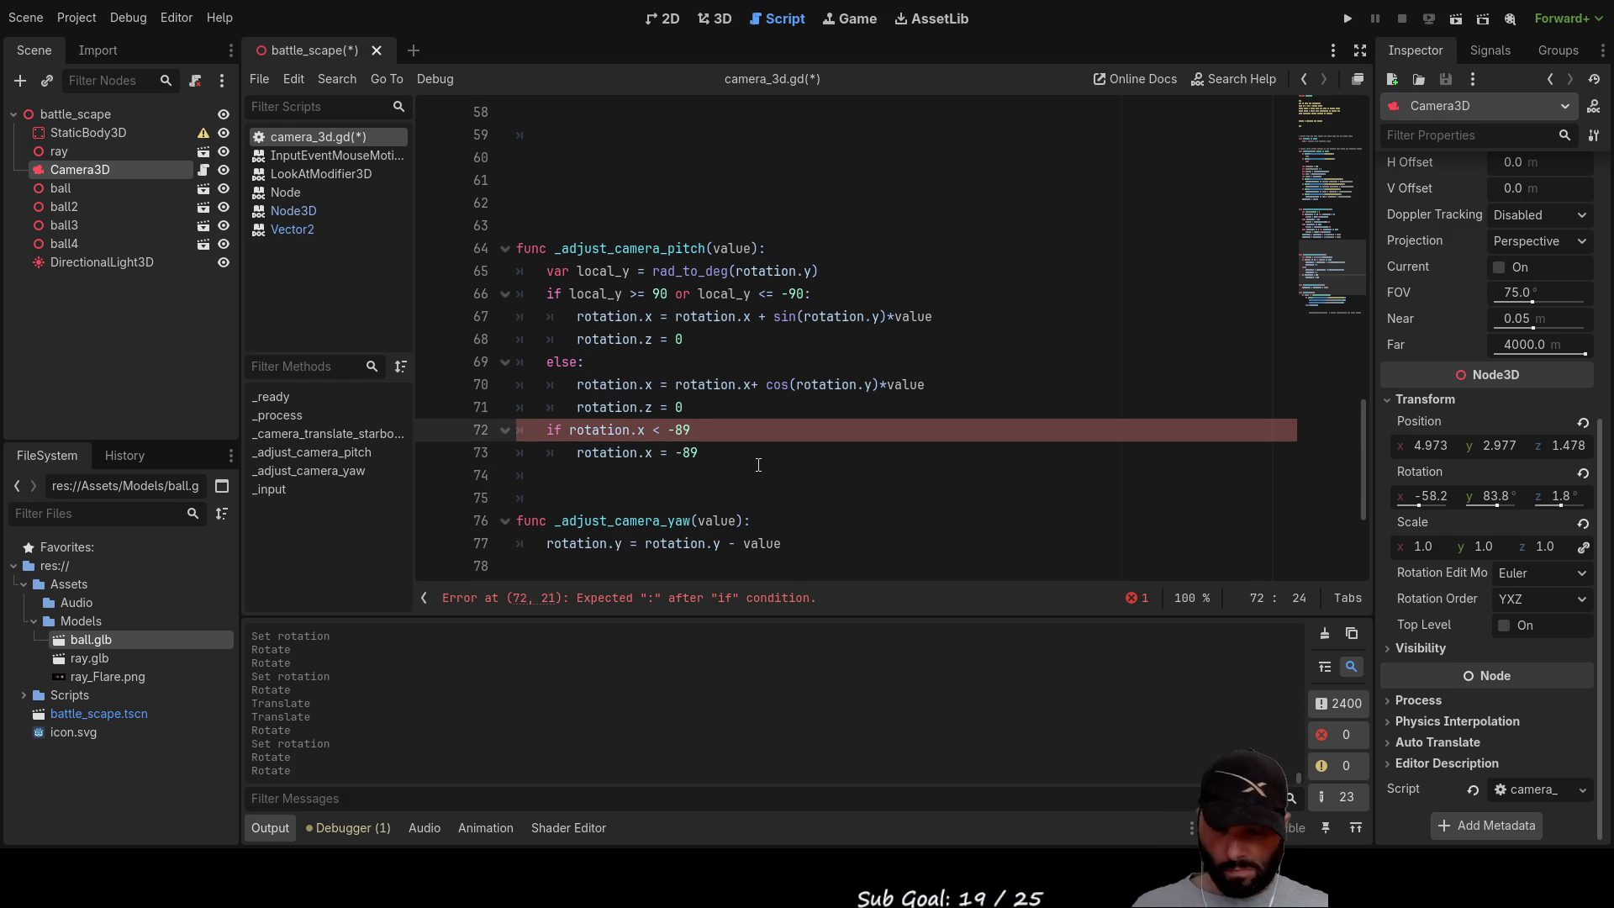
key(Down)
key(Down)
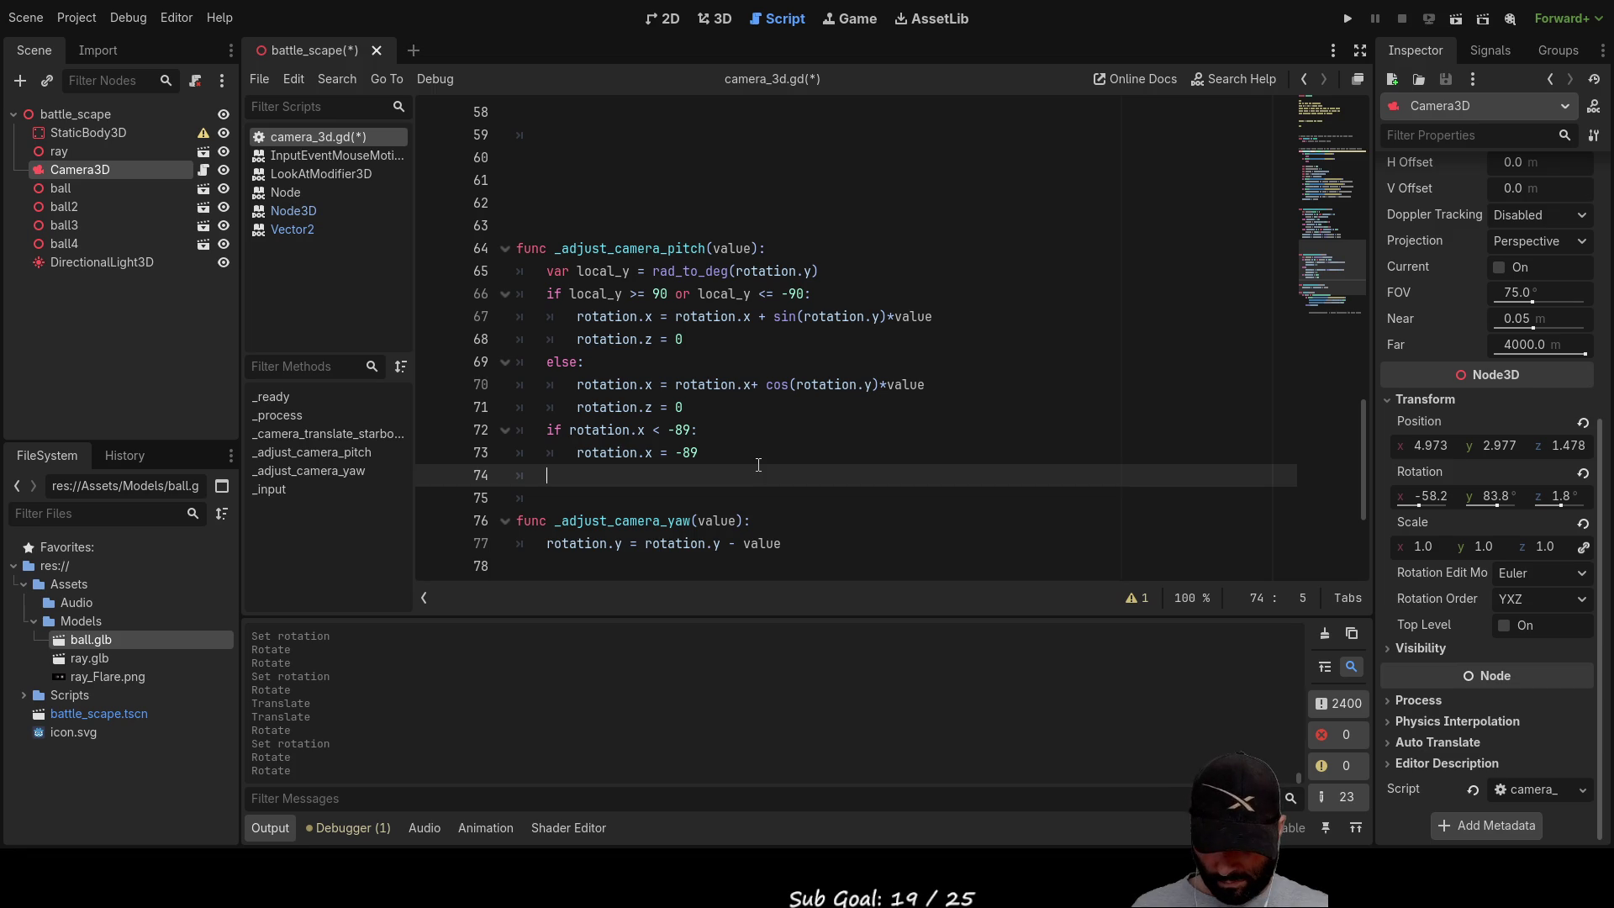
Step: Add the condition 'if rotation.y < -89:' below the rotation.x clamp
text(f)
key(Up)
key(Up)
key(Right)
key(shift+Right)
key(shift+Right)
key(shift+Right)
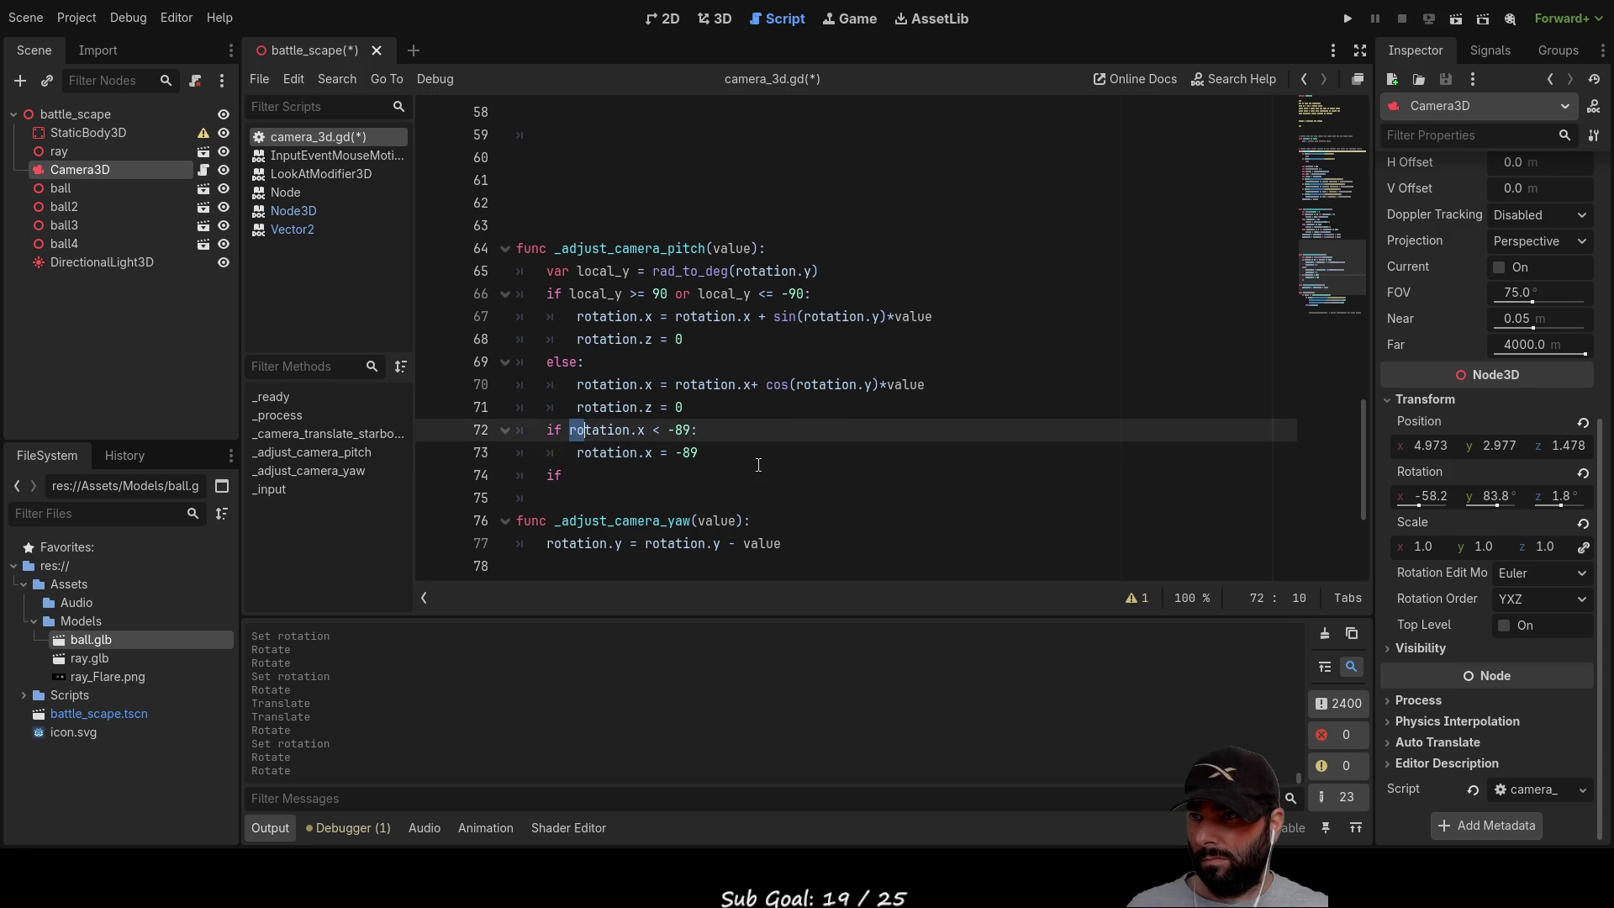
key(shift+Right)
key(shift+Right)
key(shift+Right)
key(shift+Right)
key(shift+Right)
key(ctrl+c)
key(Down)
key(Down)
key(ctrl+v)
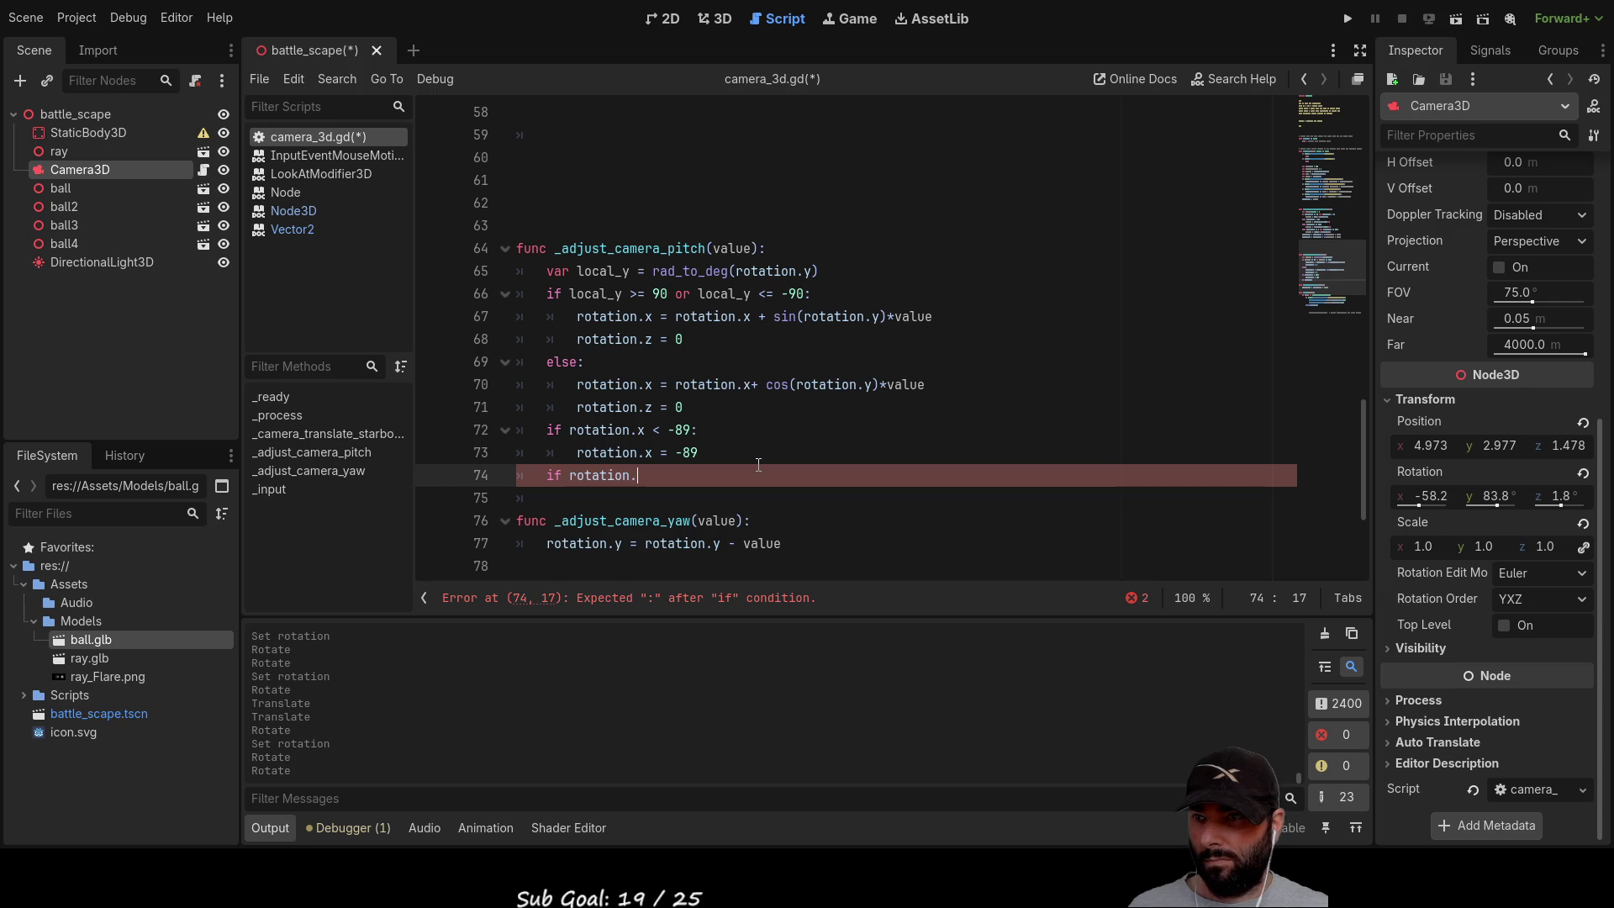
text(y )
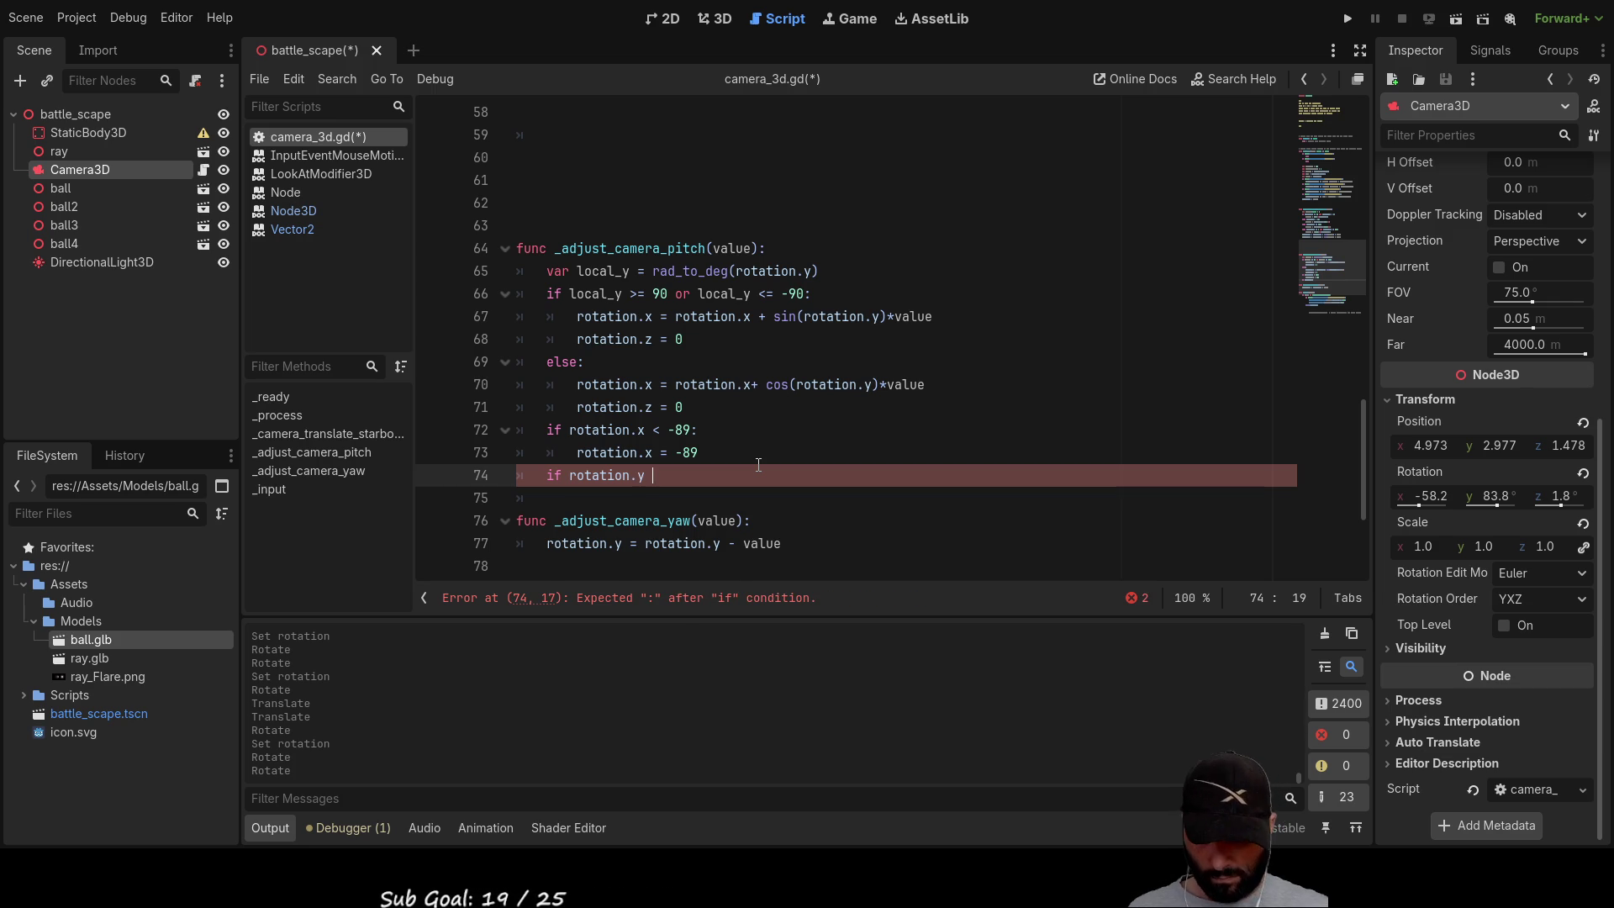
text(< -89)
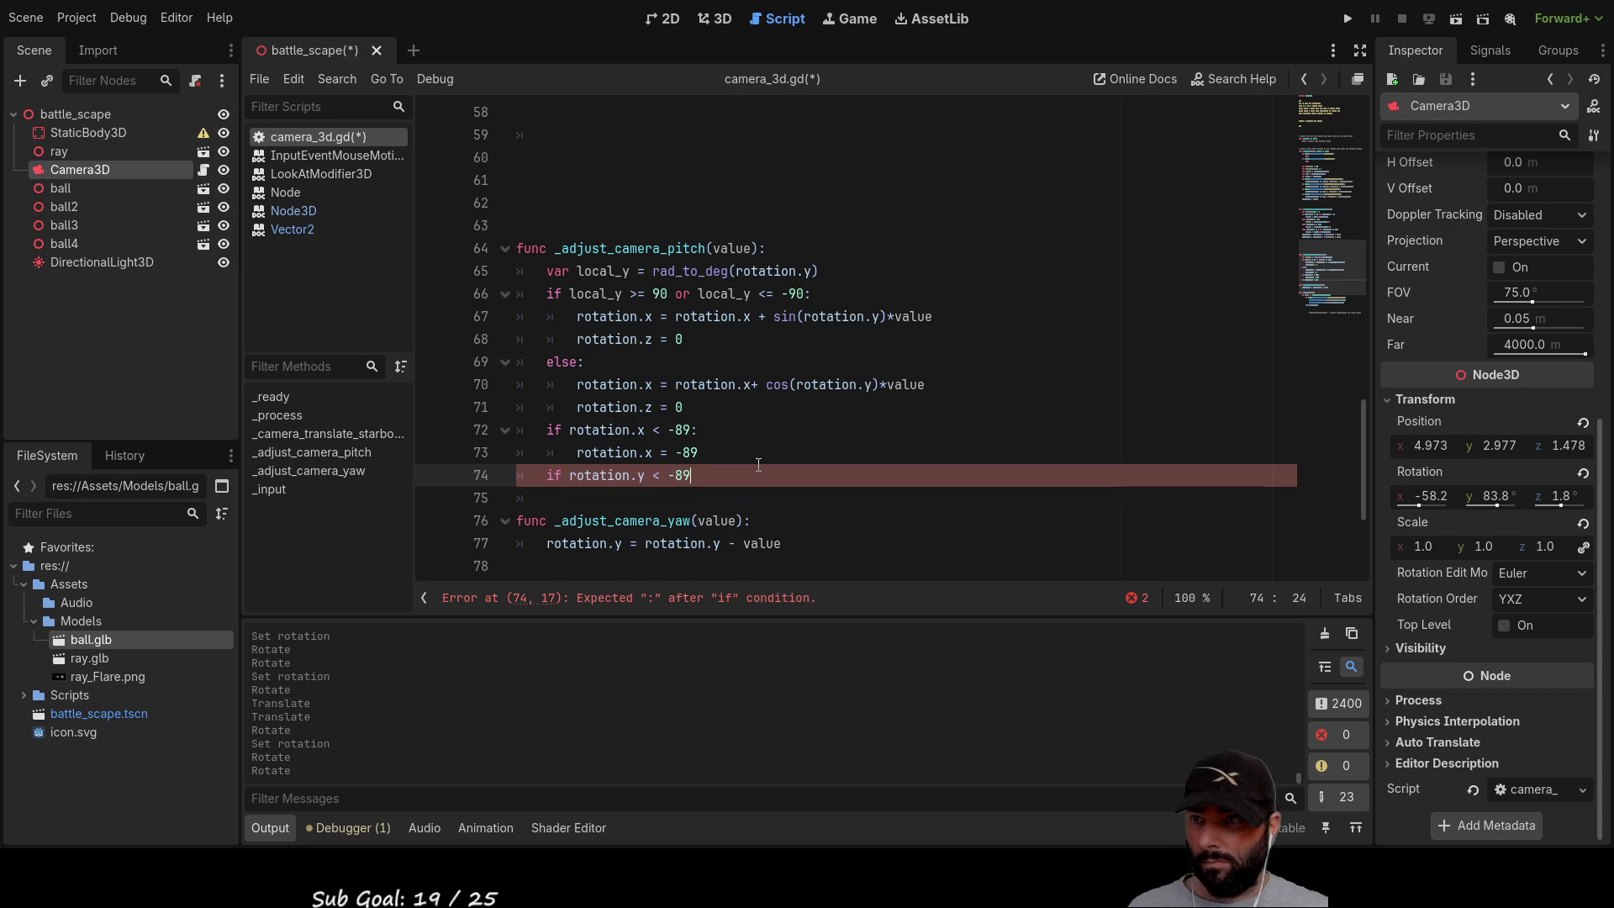
text(:)
key(Return)
Step: Give the new condition the body 'rotation.y = -89'
key(Up)
key(shift+Right)
key(shift+Right)
key(shift+Right)
key(Down)
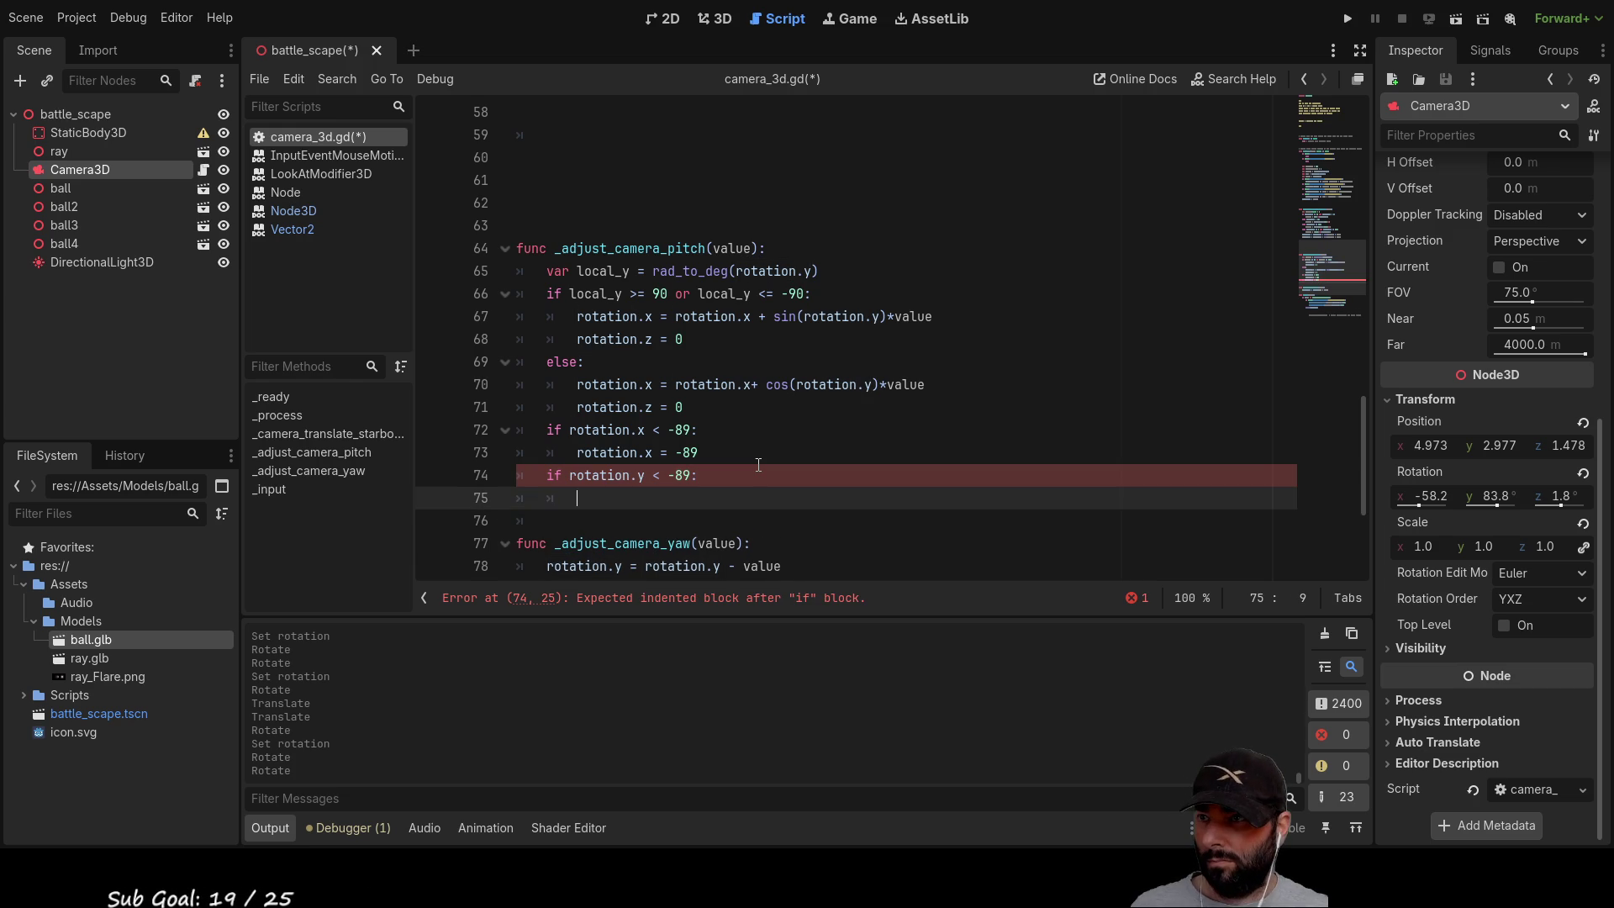
text(rotation.y )
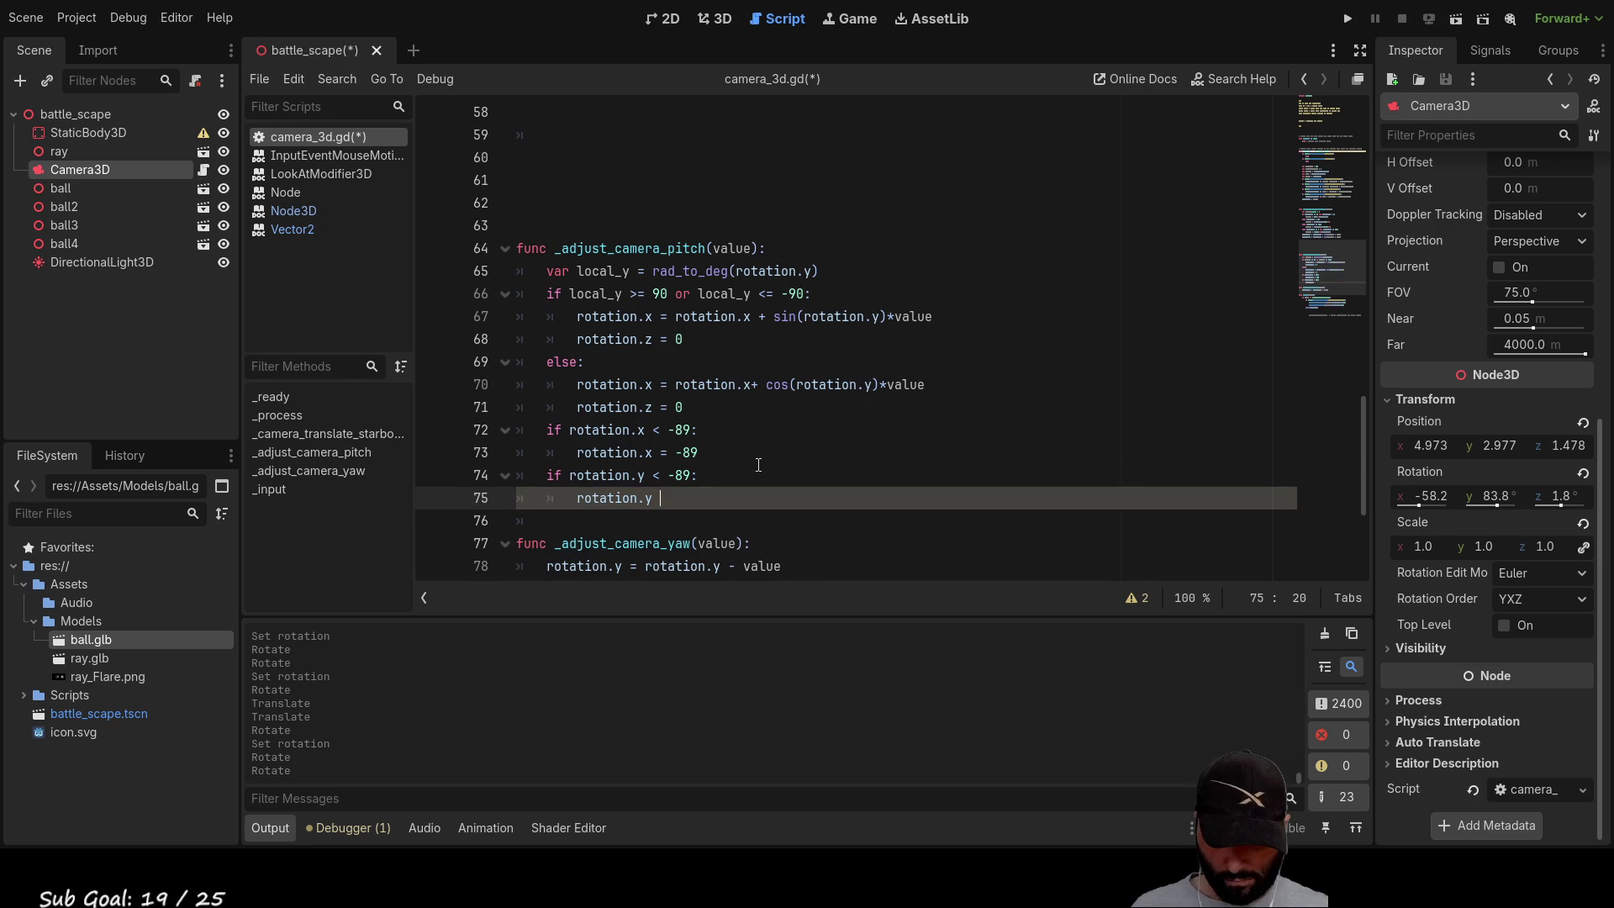
text(= -89)
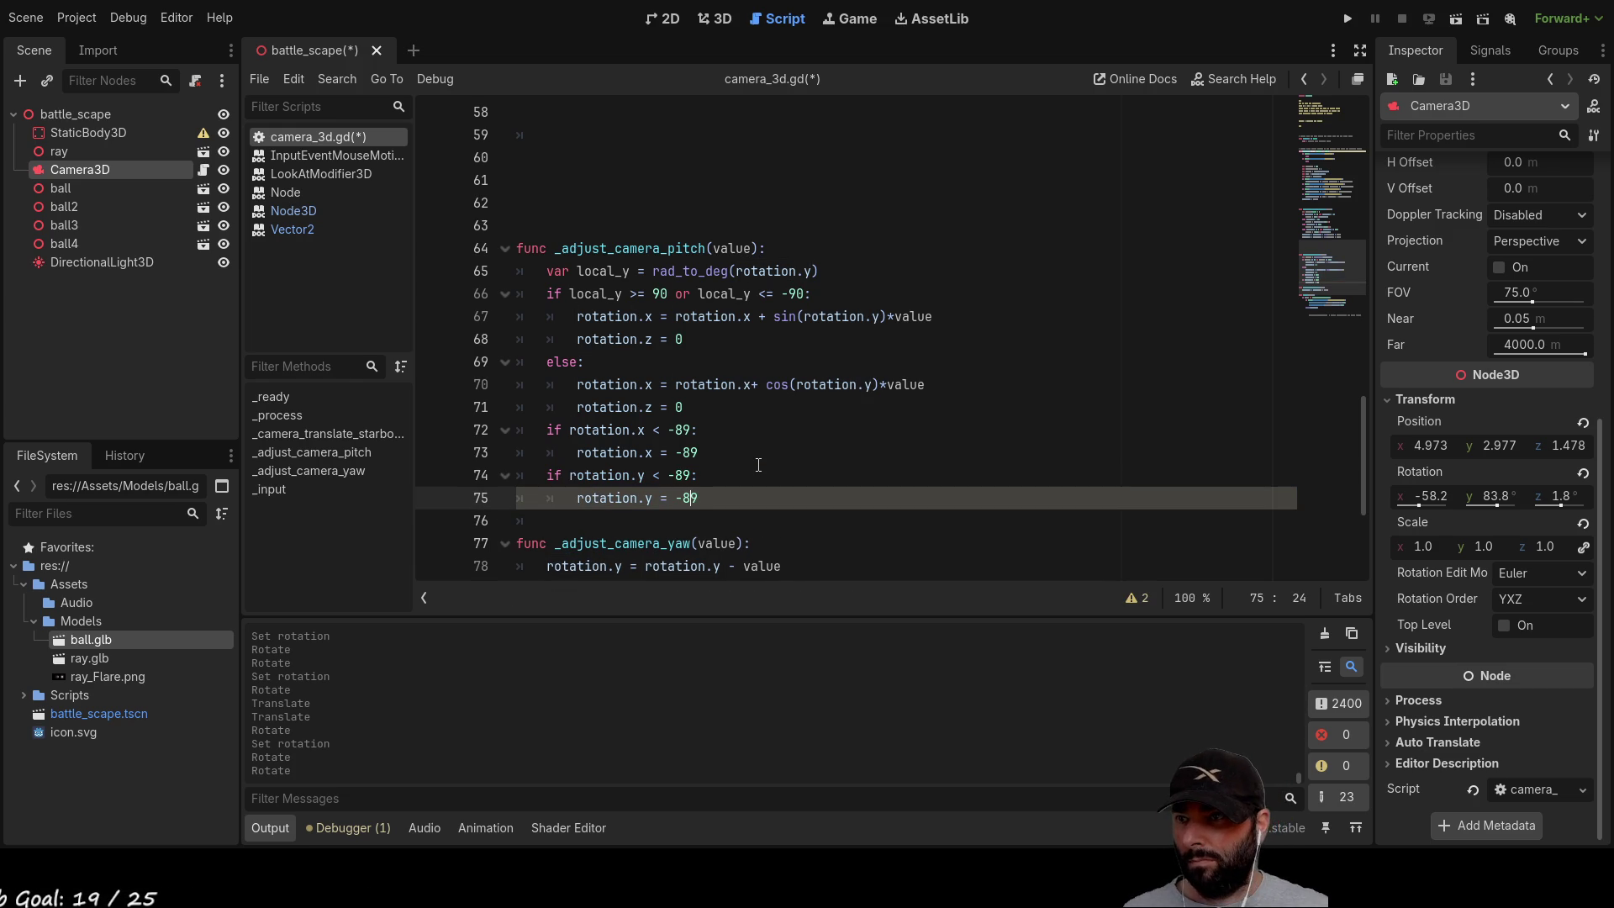
key(Home)
key(Up)
key(Up)
key(Up)
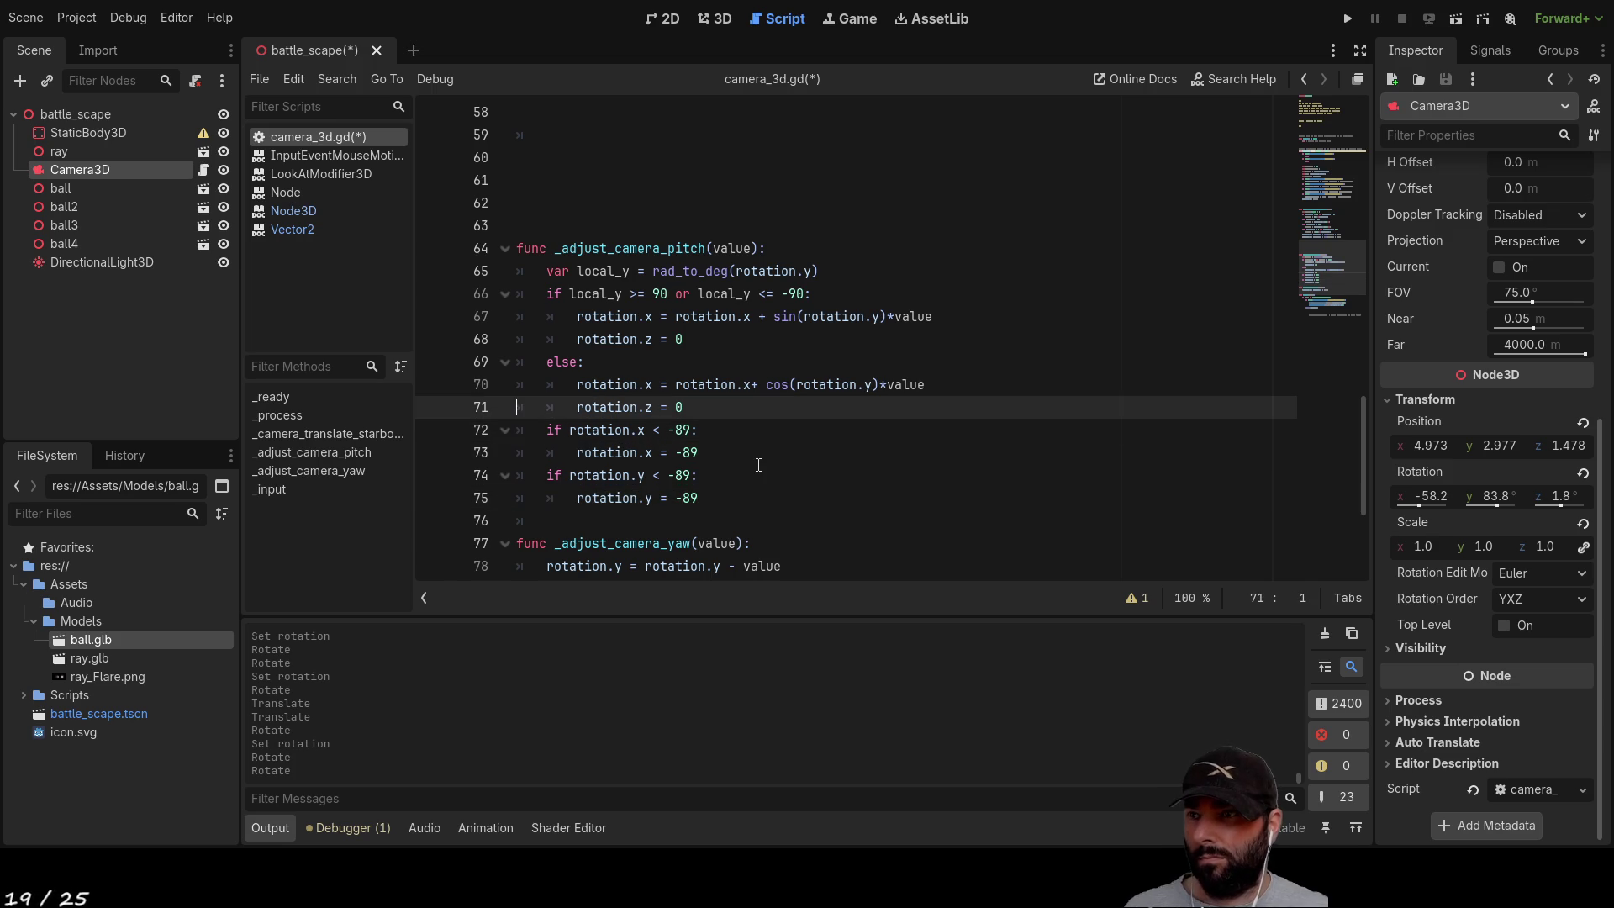
scroll(735, 325, down, 3)
Step: Duplicate the x and y rotation clamp blocks directly below the originals
click(547, 315)
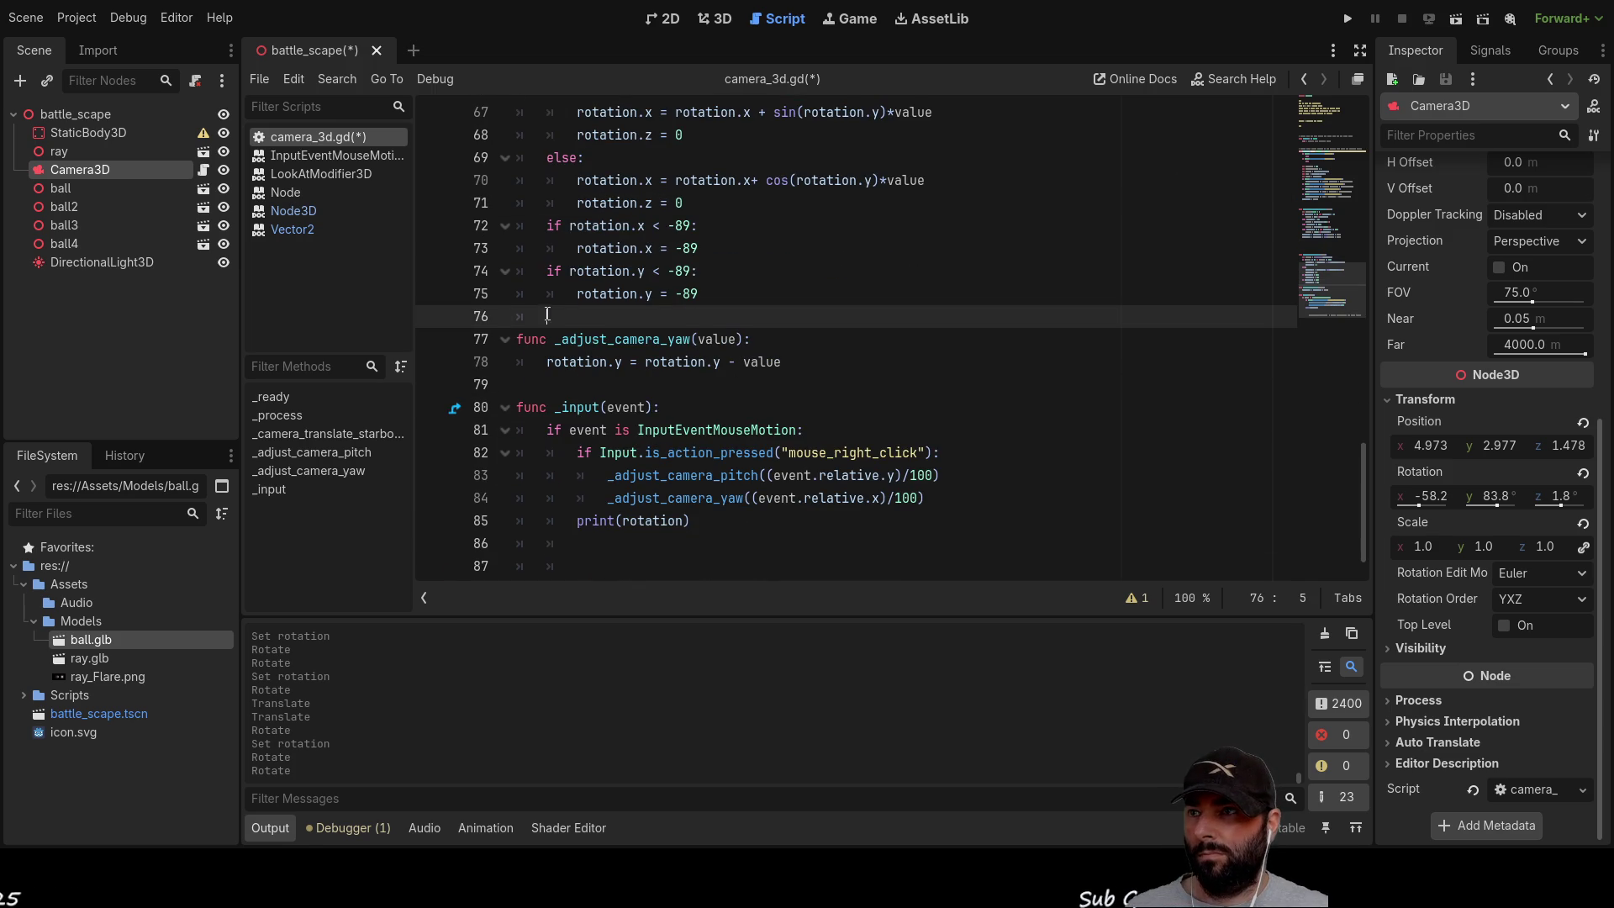
key(Return)
key(Return)
key(Up)
key(Up)
key(Up)
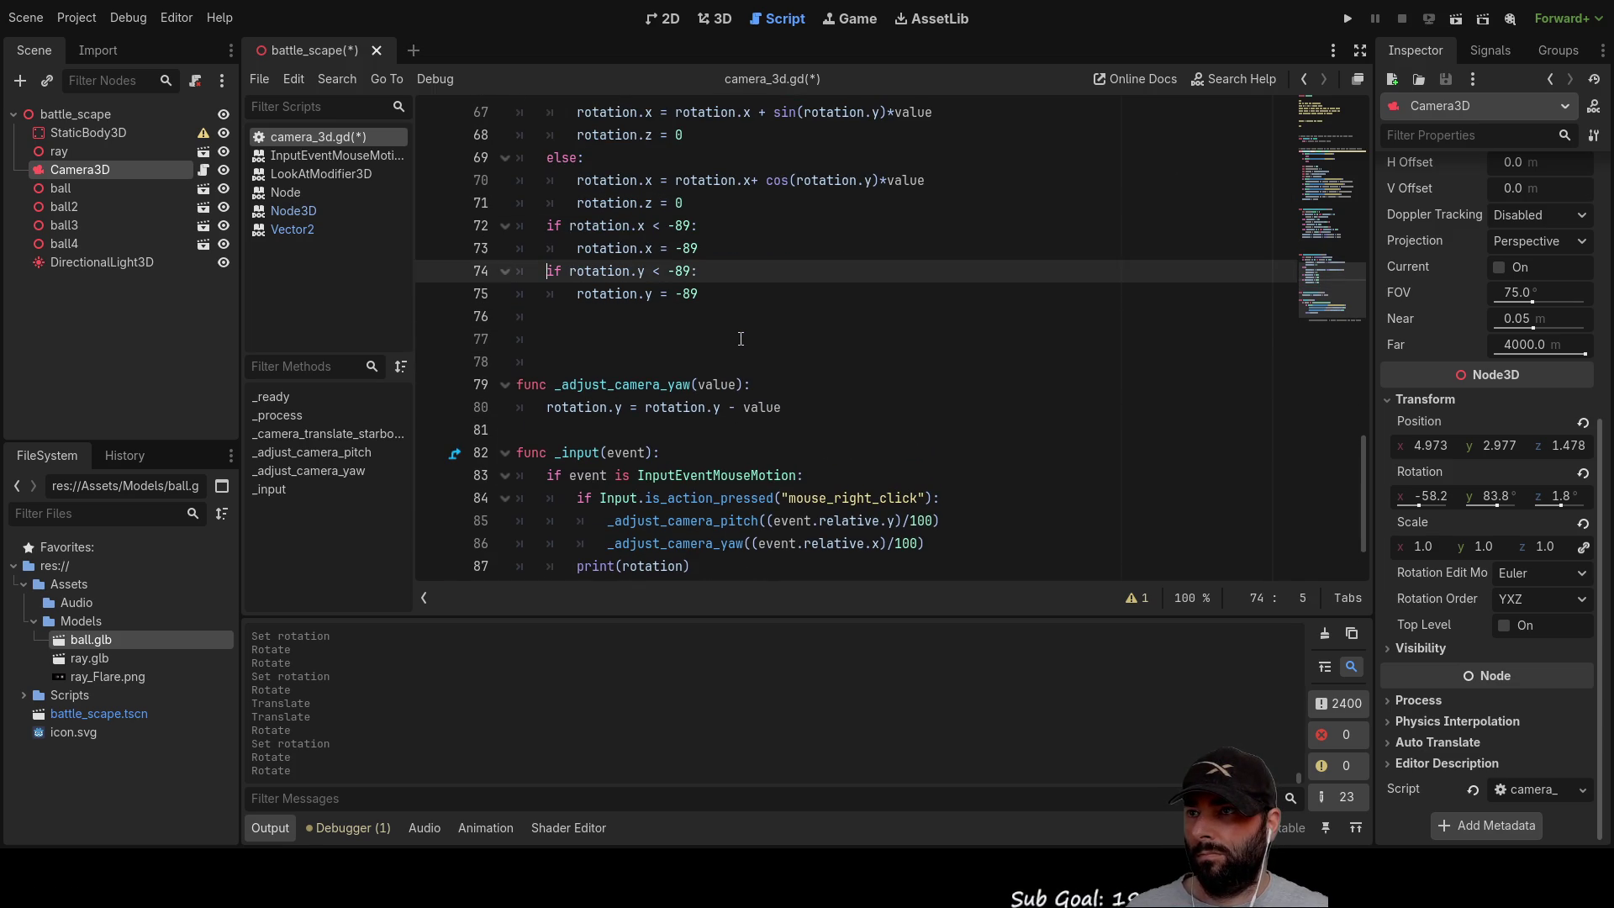
key(shift+Right)
key(shift+Right)
key(shift+Right)
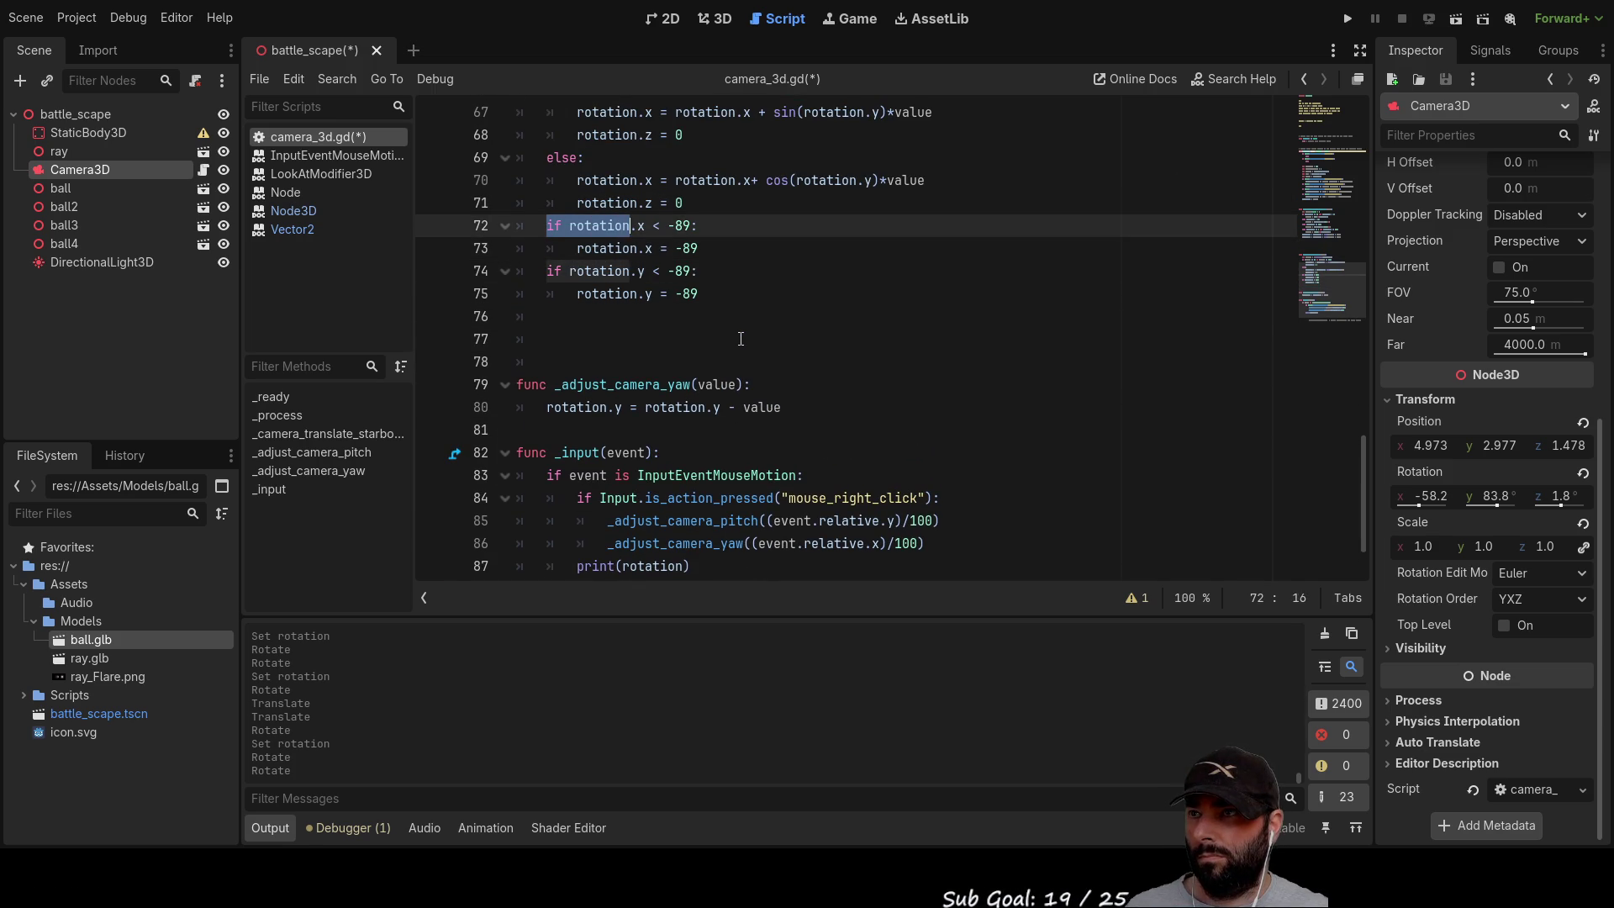
key(shift+Right)
key(shift+Right)
key(shift+Right)
key(shift+Down)
key(shift+Down)
key(shift+Down)
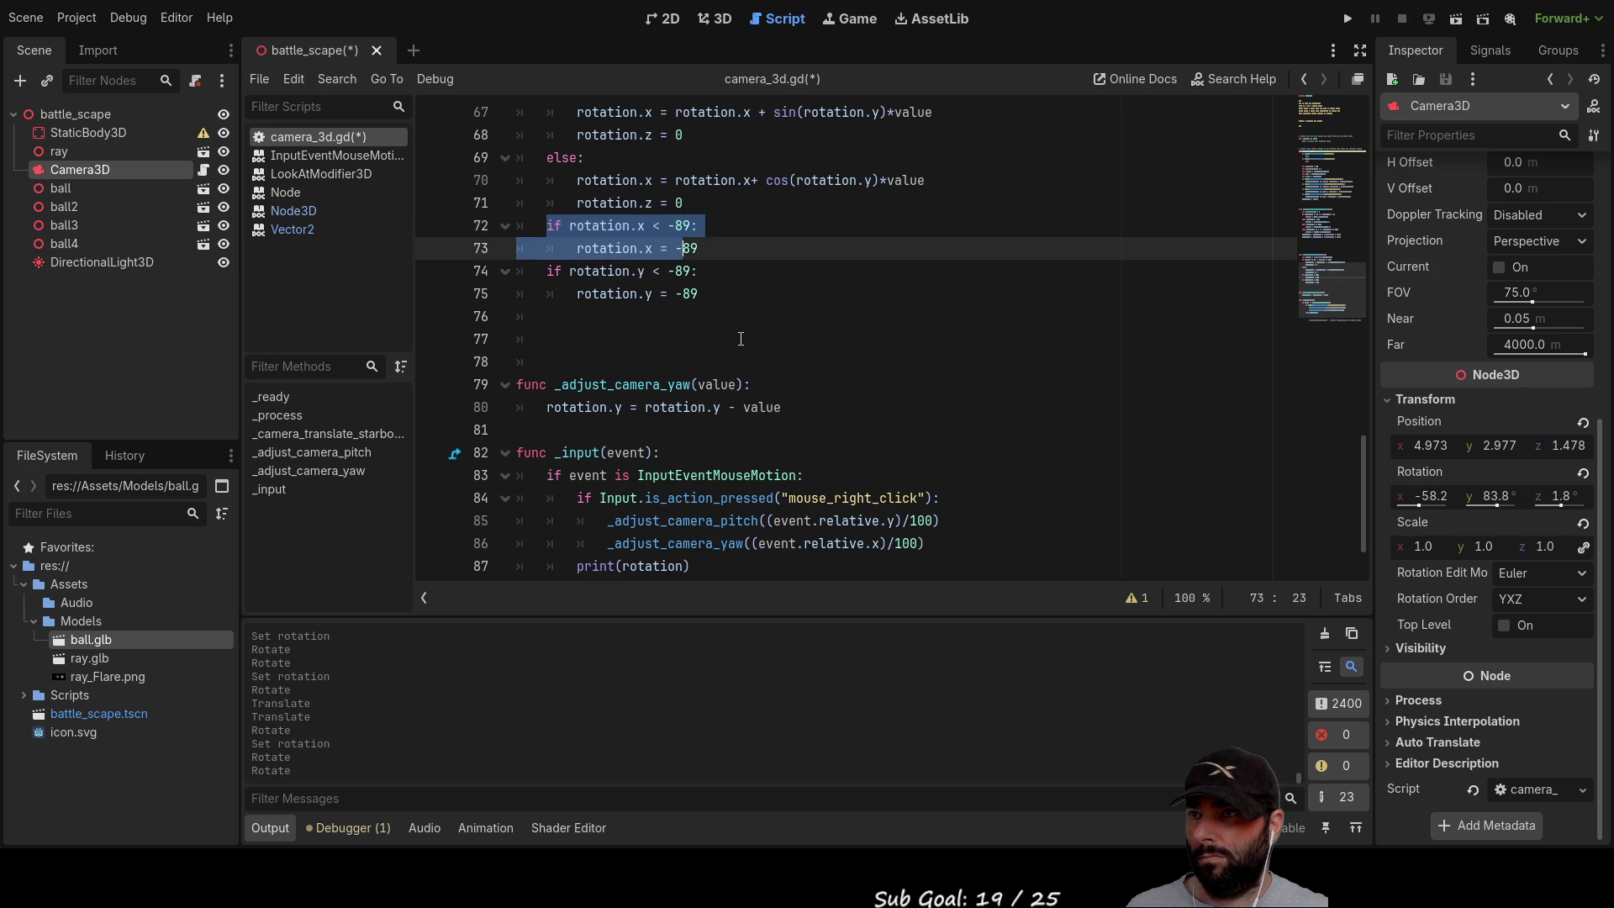
key(shift+Right)
key(shift+Right)
key(ctrl+c)
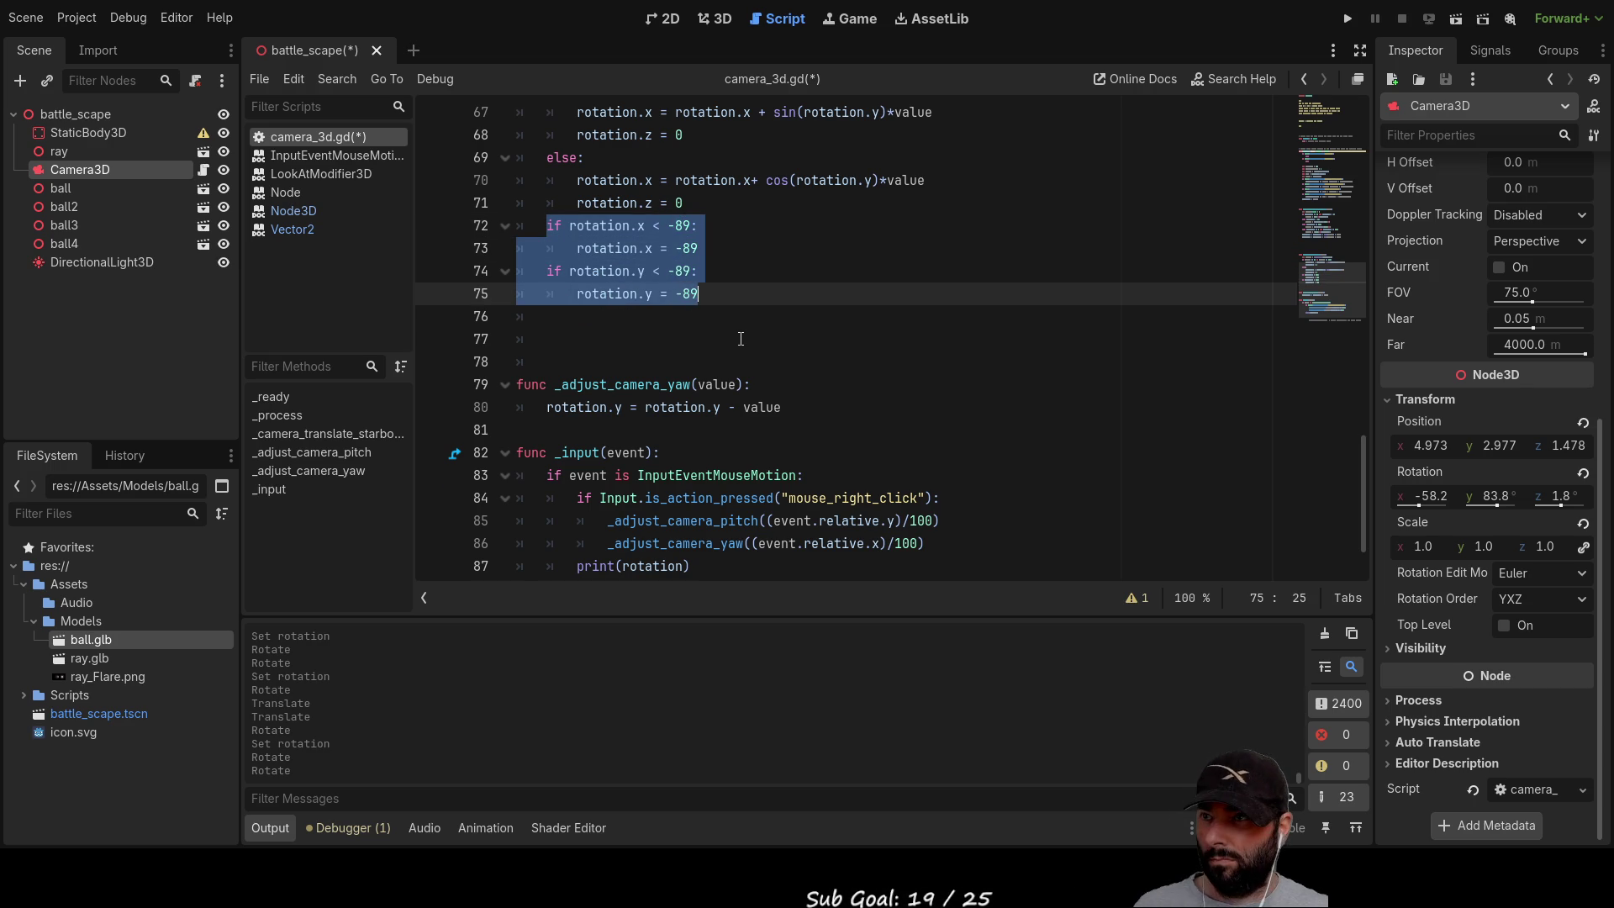
key(Down)
key(ctrl+v)
key(Up)
key(Up)
key(Up)
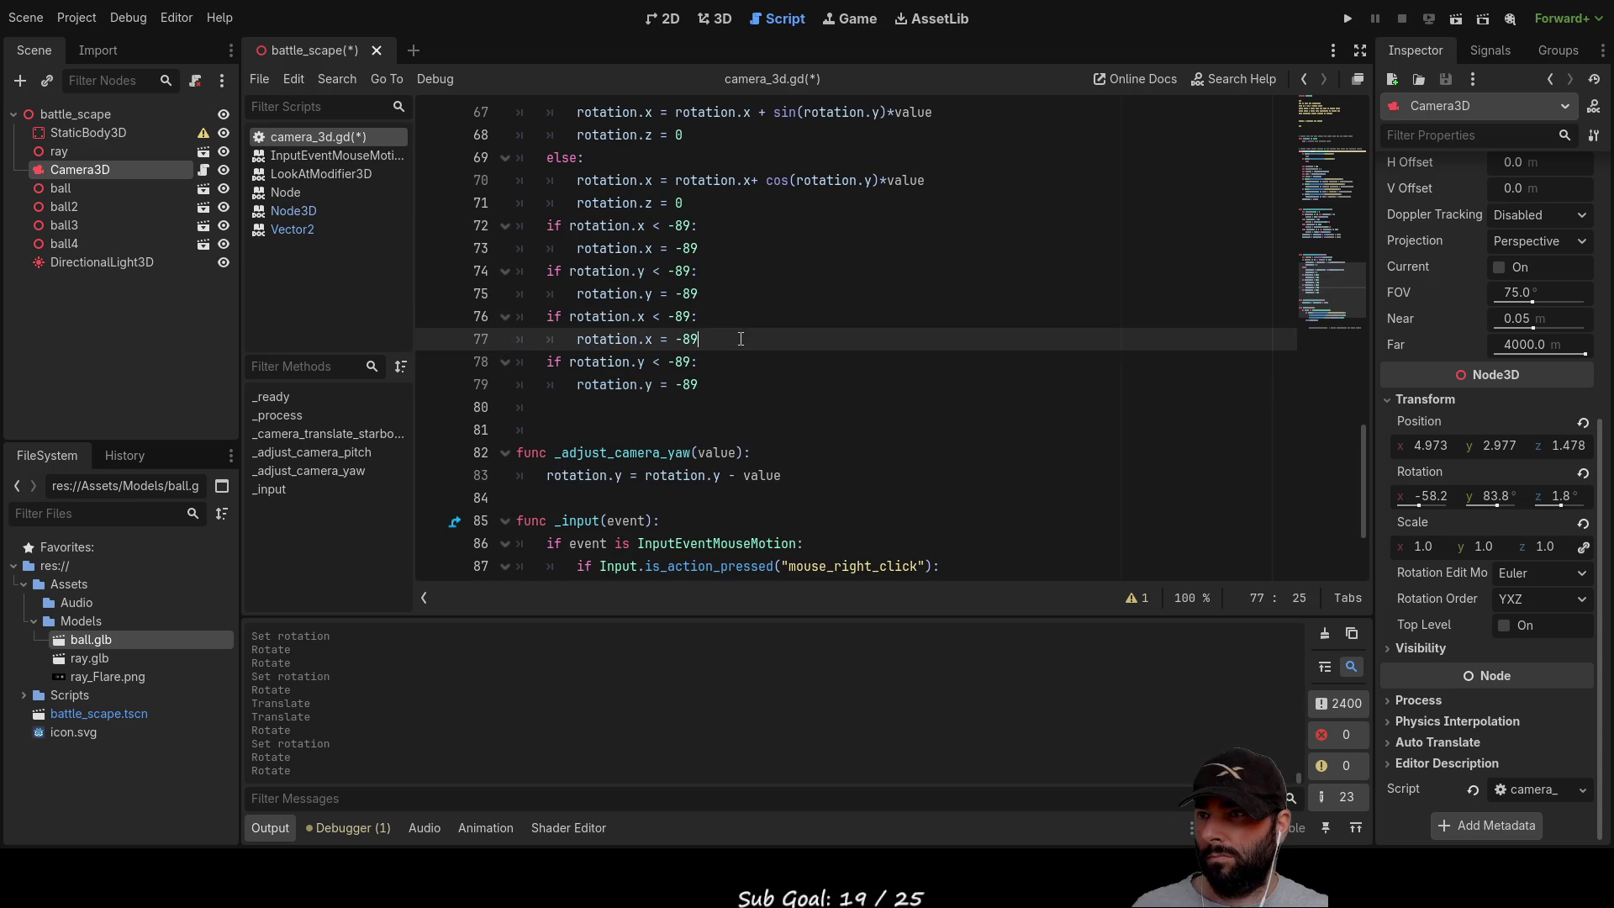
key(Left)
key(Left)
key(Left)
Step: Change the copied x clamp to 'if rotation.x > -5: rotation.x = -5'
key(BackSpace)
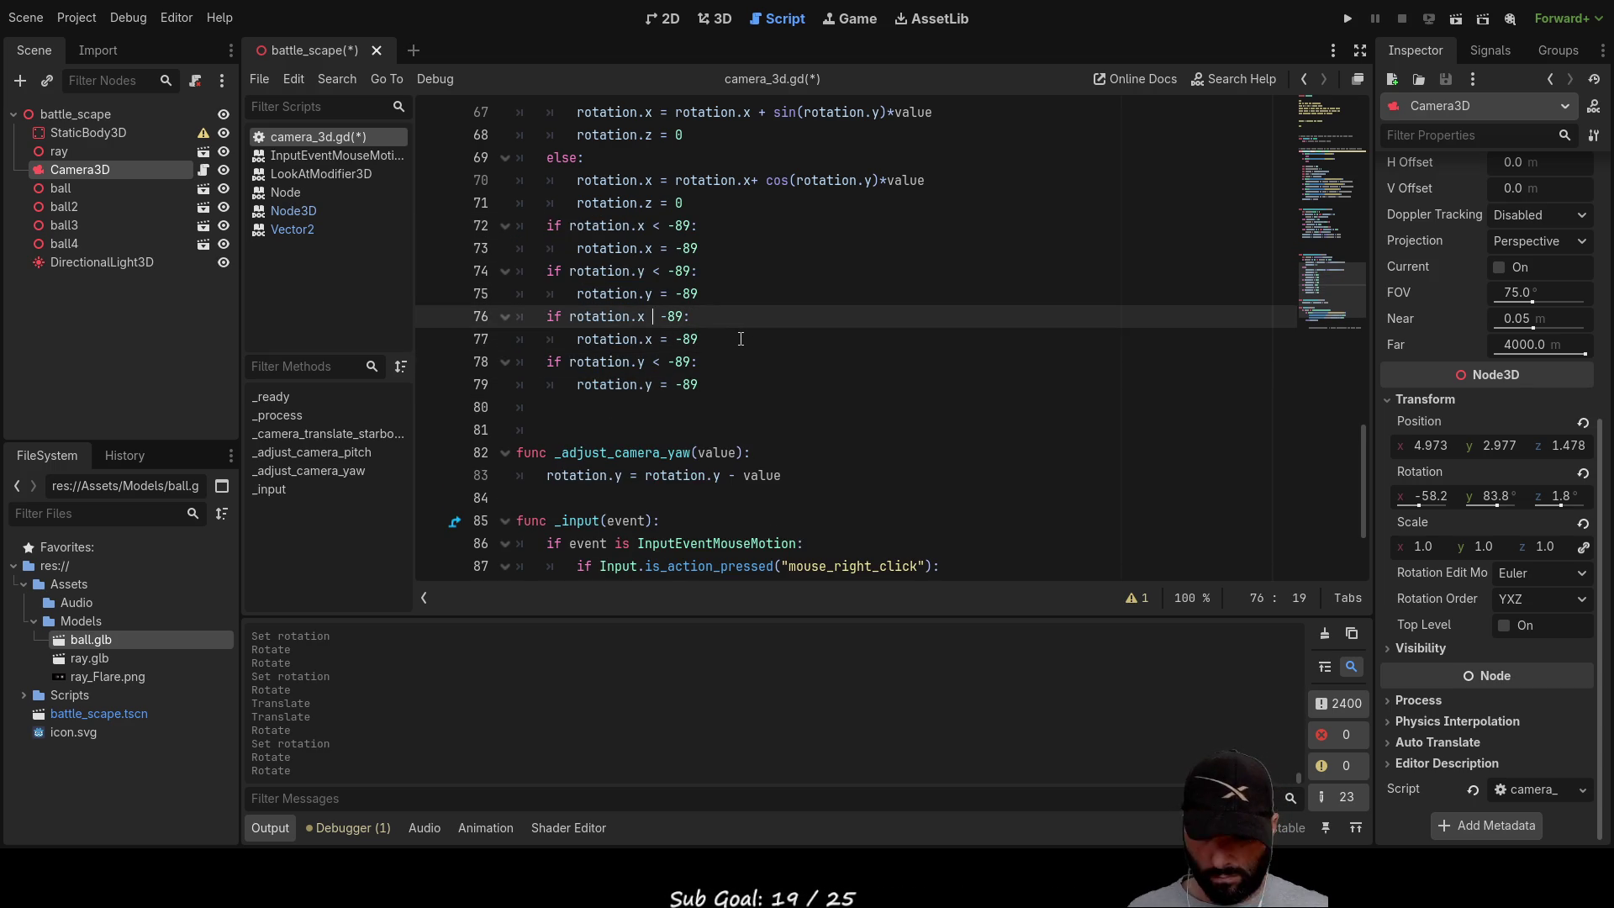
text(>)
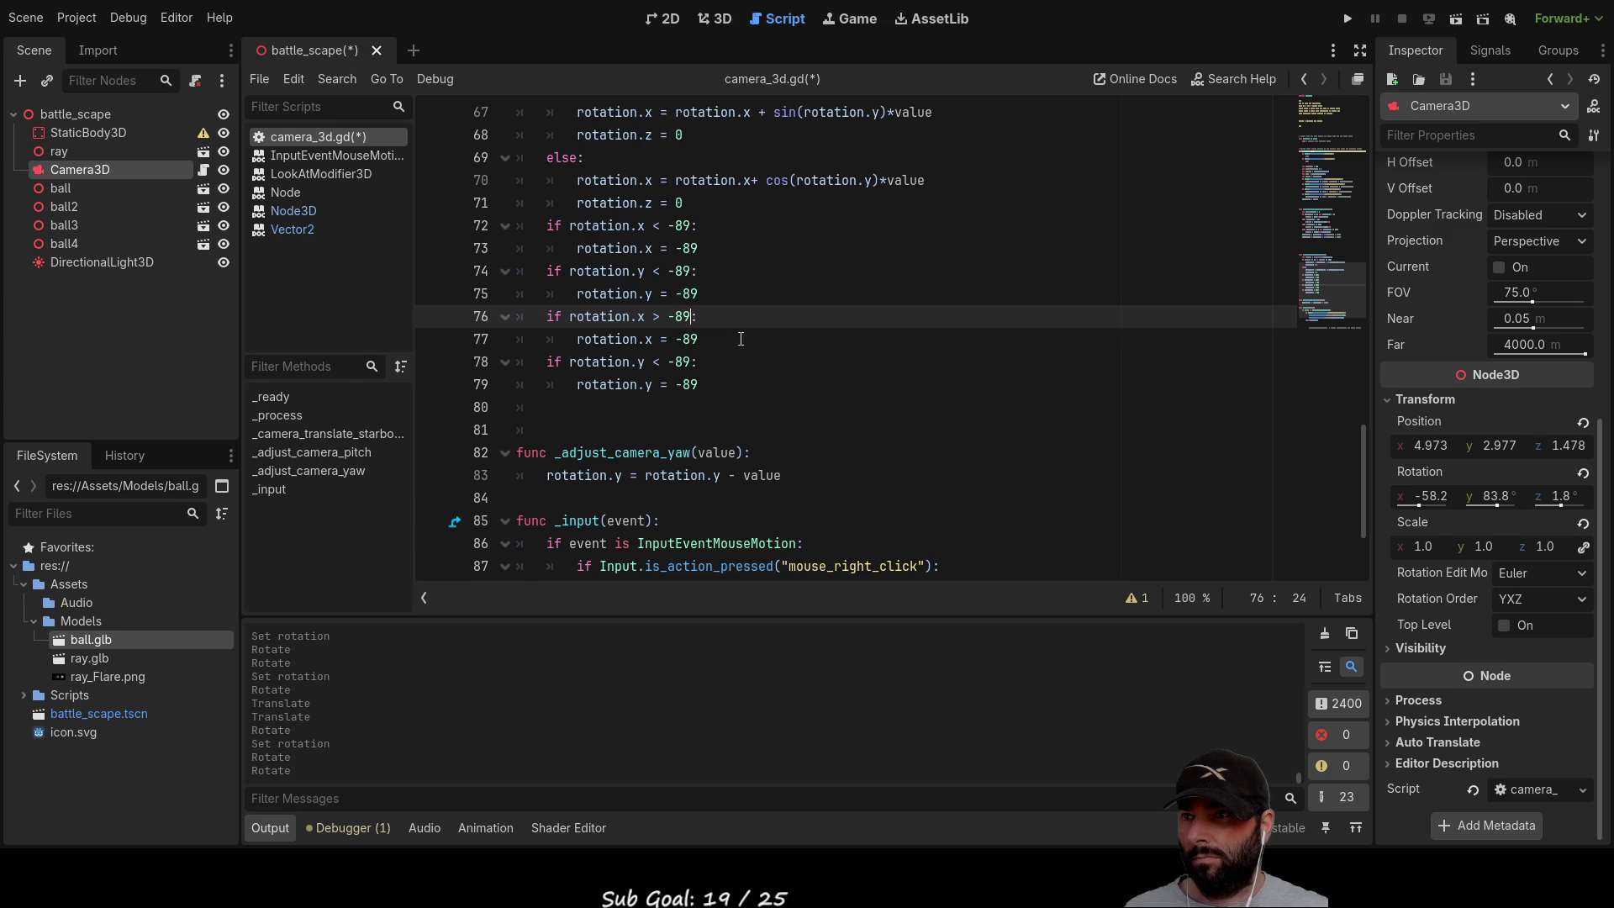
key(BackSpace)
key(BackSpace)
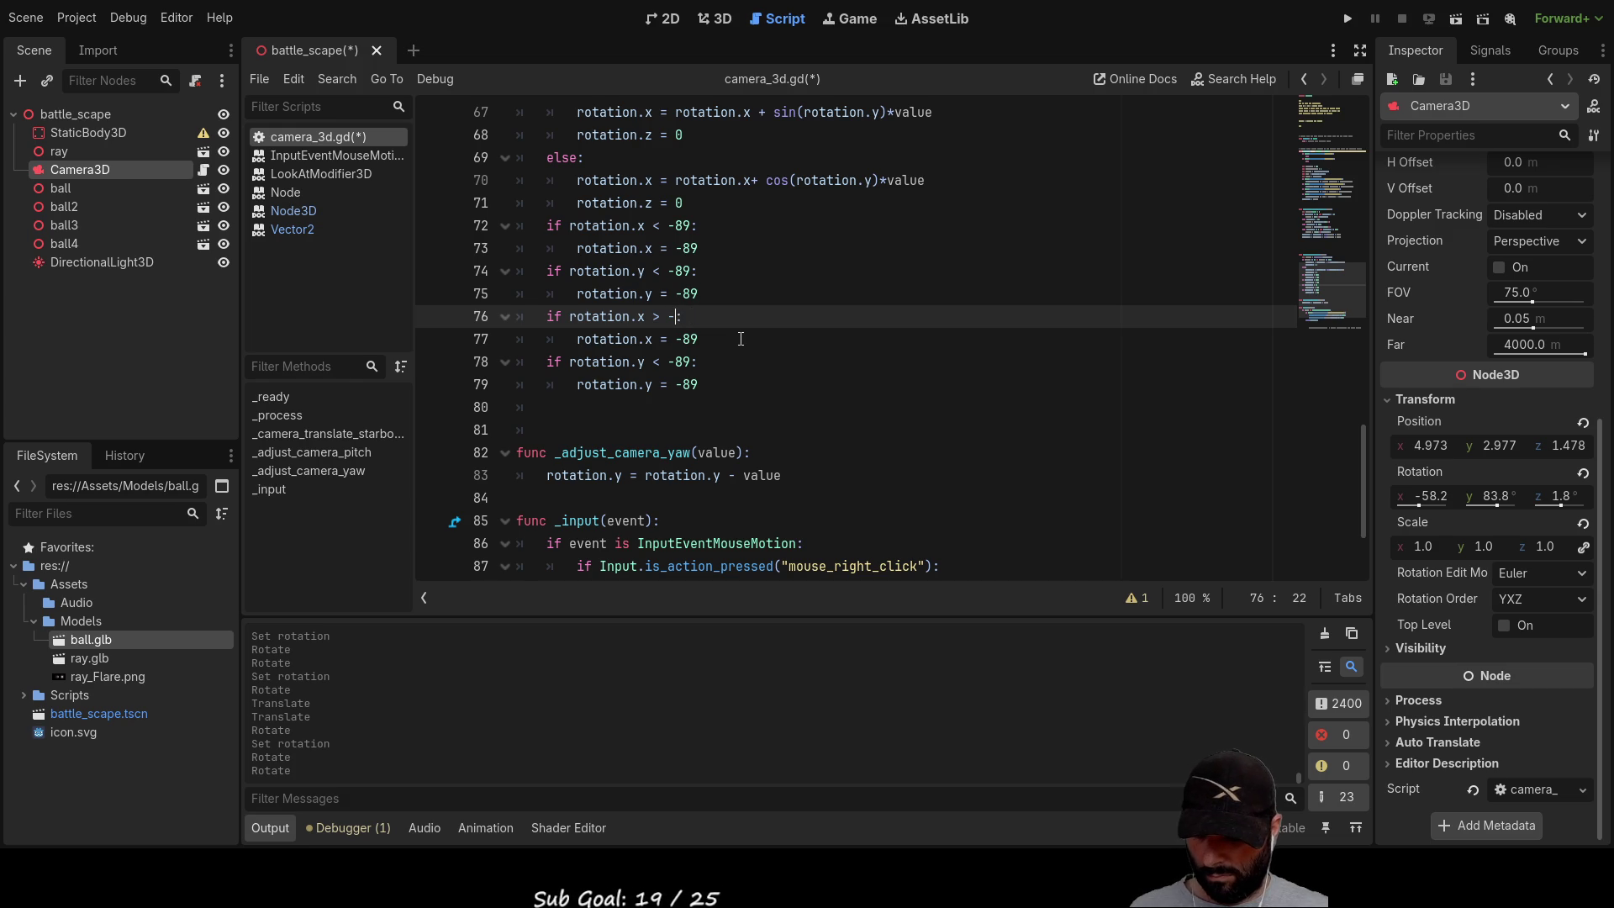
text(5)
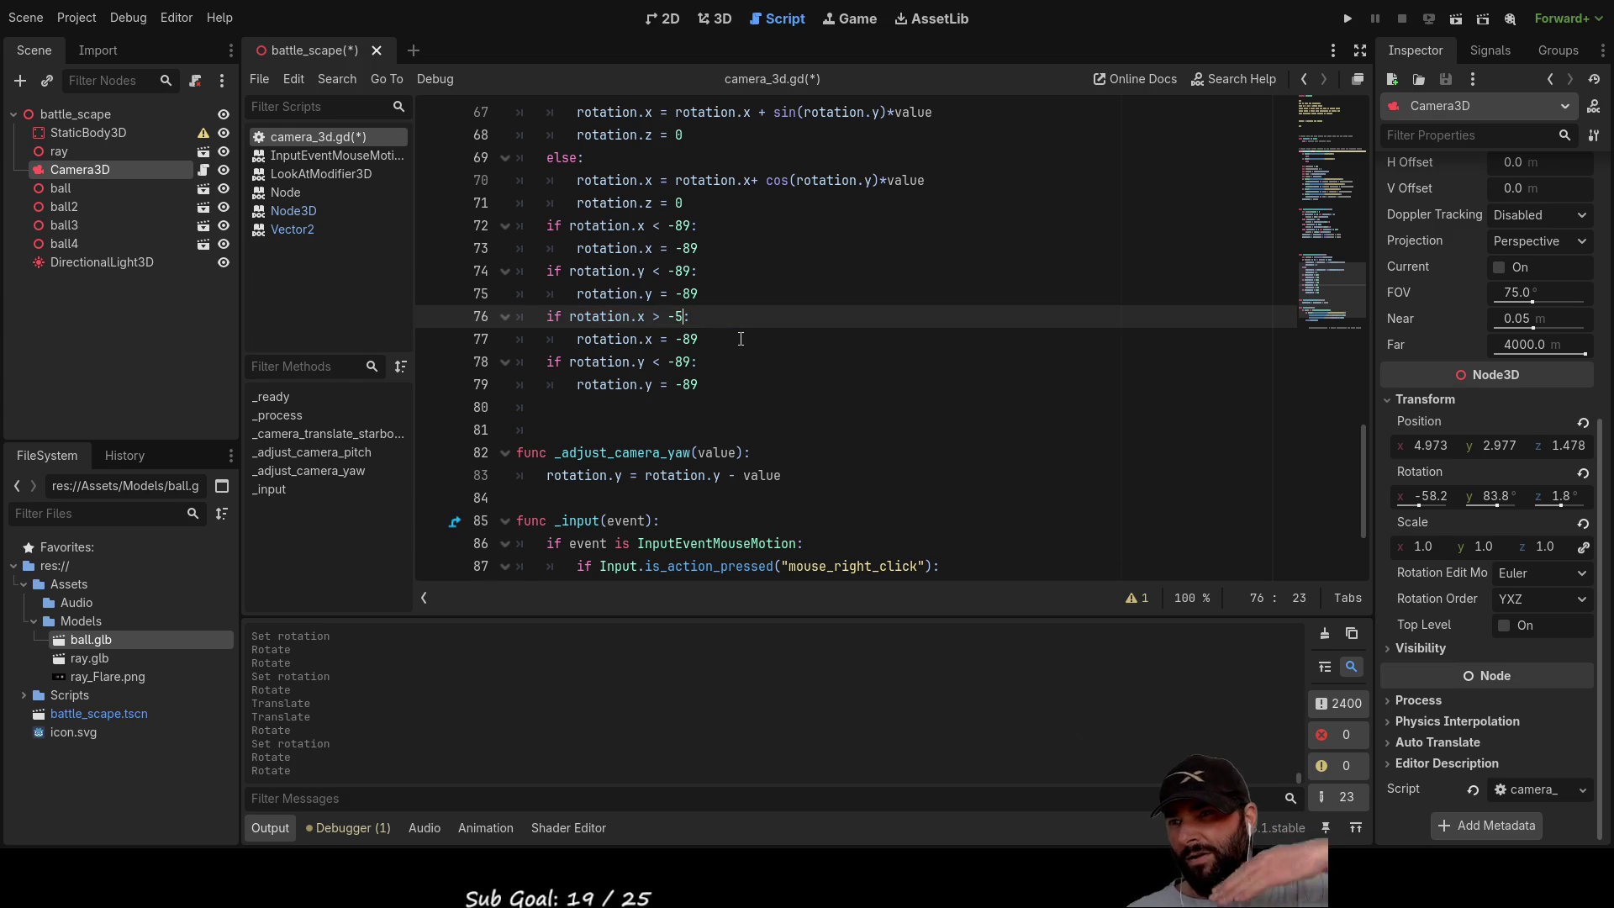
key(Down)
key(BackSpace)
key(BackSpace)
text(5)
Step: Change the copied y clamp to 'if rotation.y > -5: rotation.y = -5', then run the game
key(Down)
key(BackSpace)
key(BackSpace)
text(5)
key(Down)
key(Down)
key(Up)
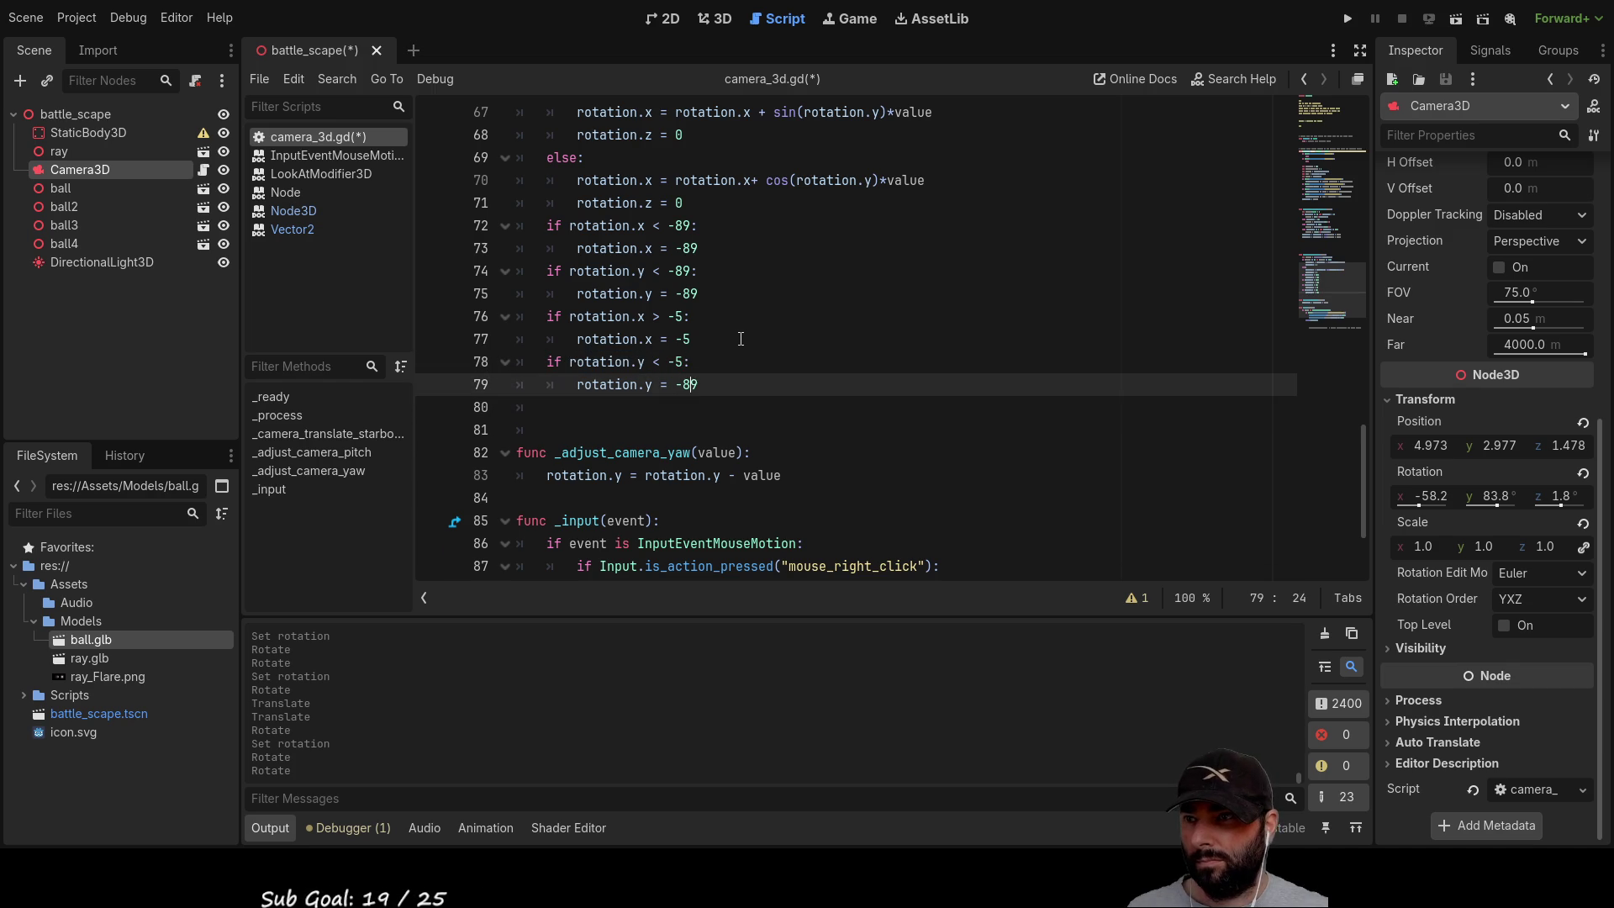
key(BackSpace)
key(BackSpace)
text(5)
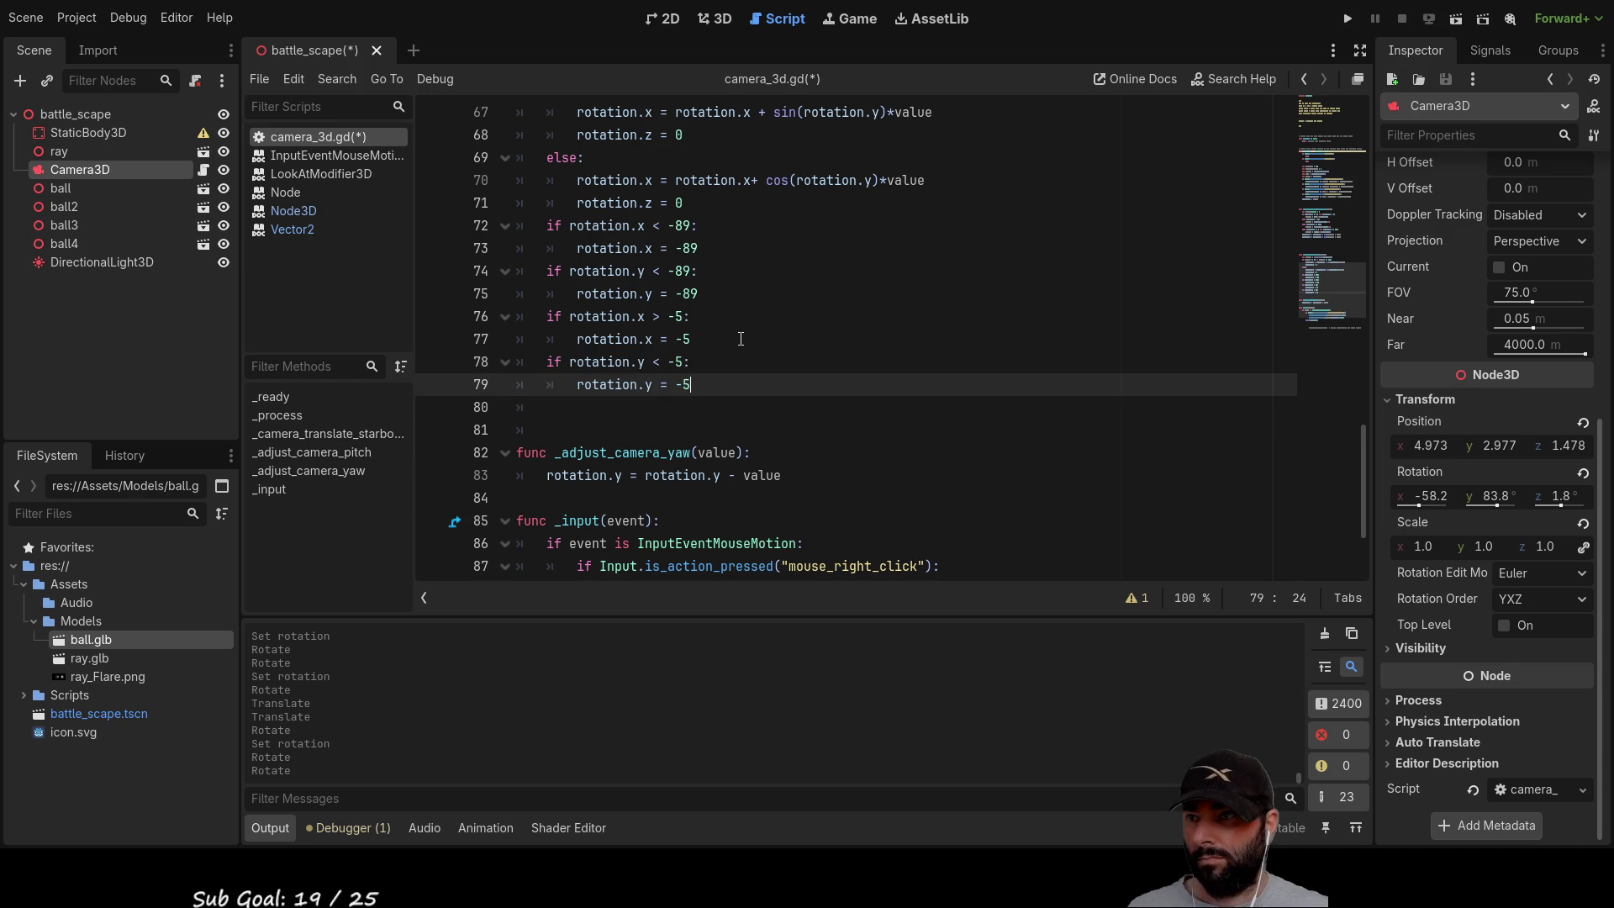
key(Up)
key(BackSpace)
text(>)
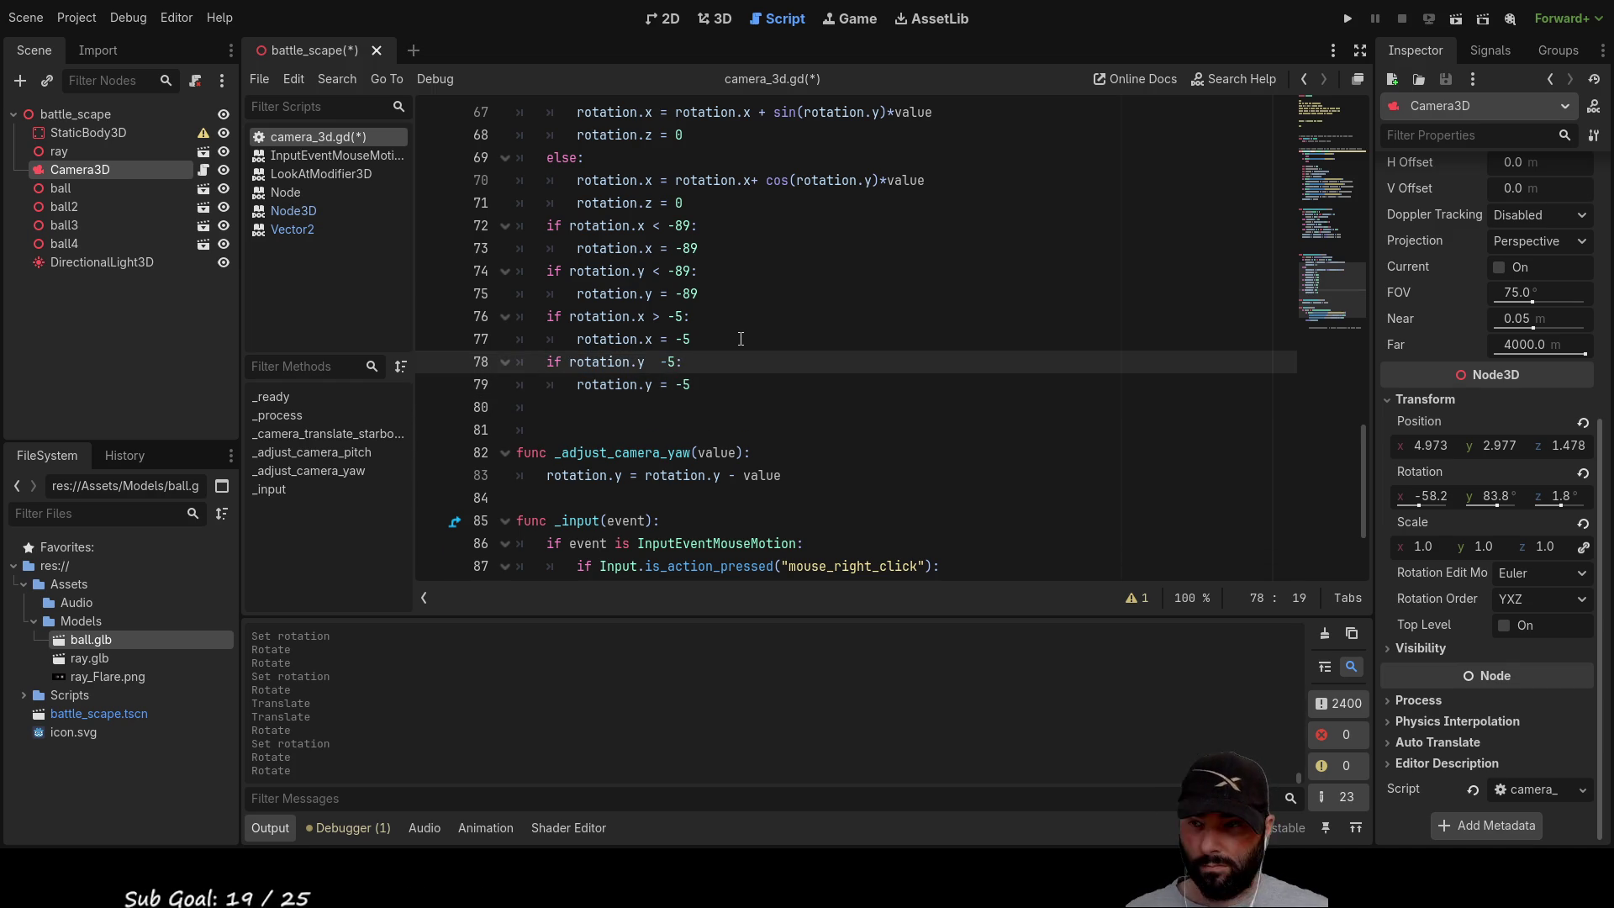
key(Up)
key(Up)
click(1346, 19)
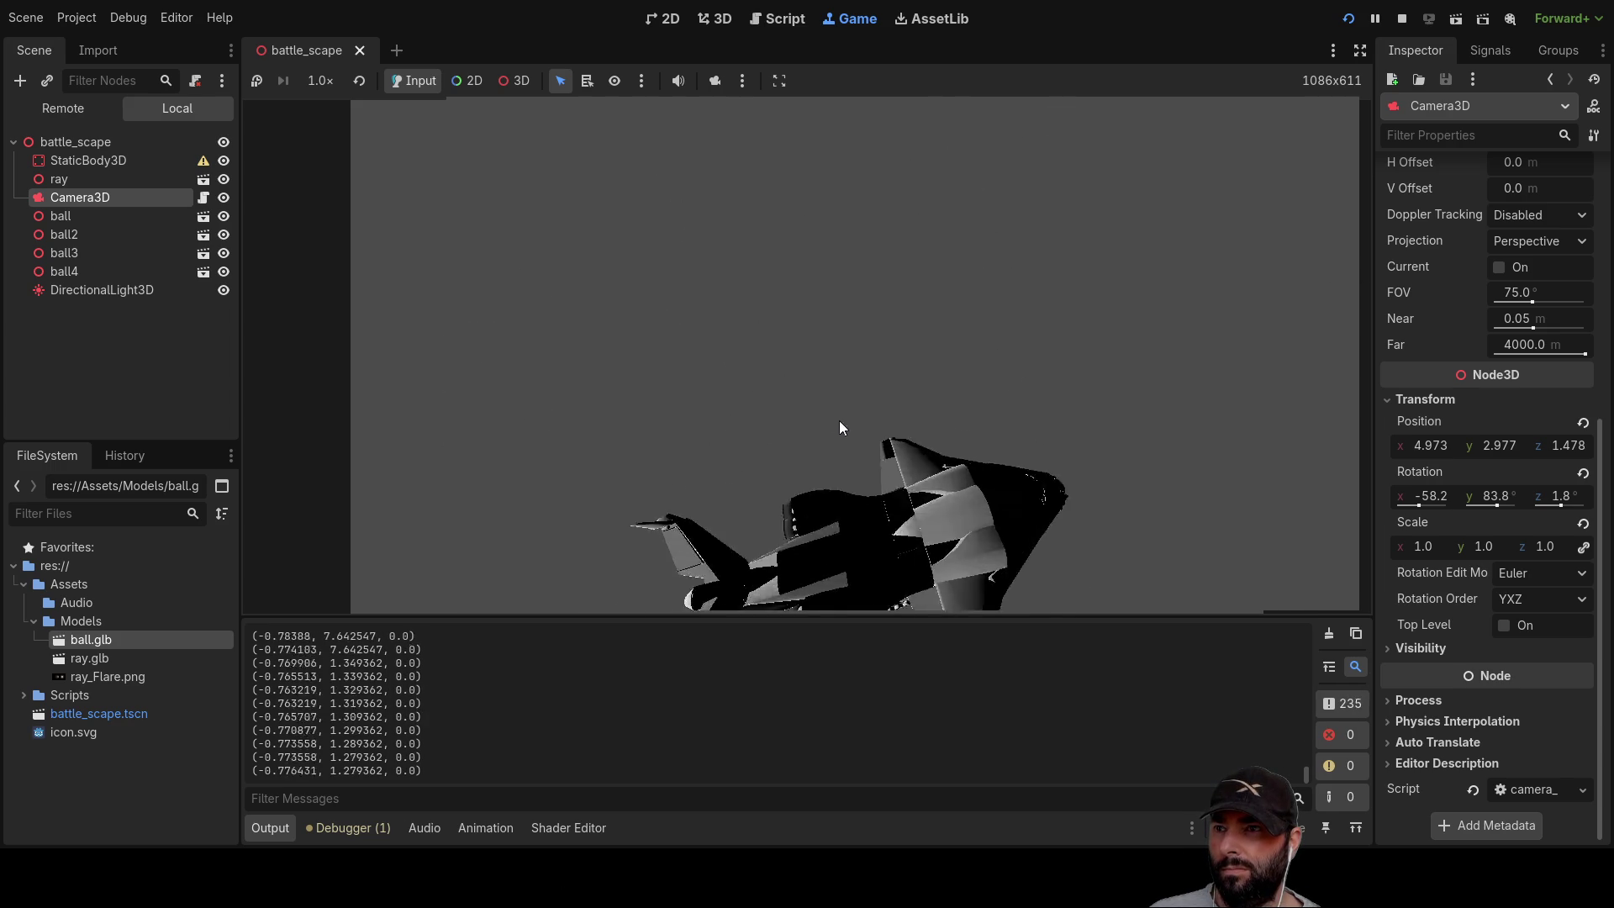
Step: Drag in the running battle_scape game to swing the camera around the ship while watching the logged rotation values
mouse_move(961, 326)
mouse_down()
mouse_move(499, 320)
mouse_move(538, 290)
mouse_move(575, 470)
mouse_up()
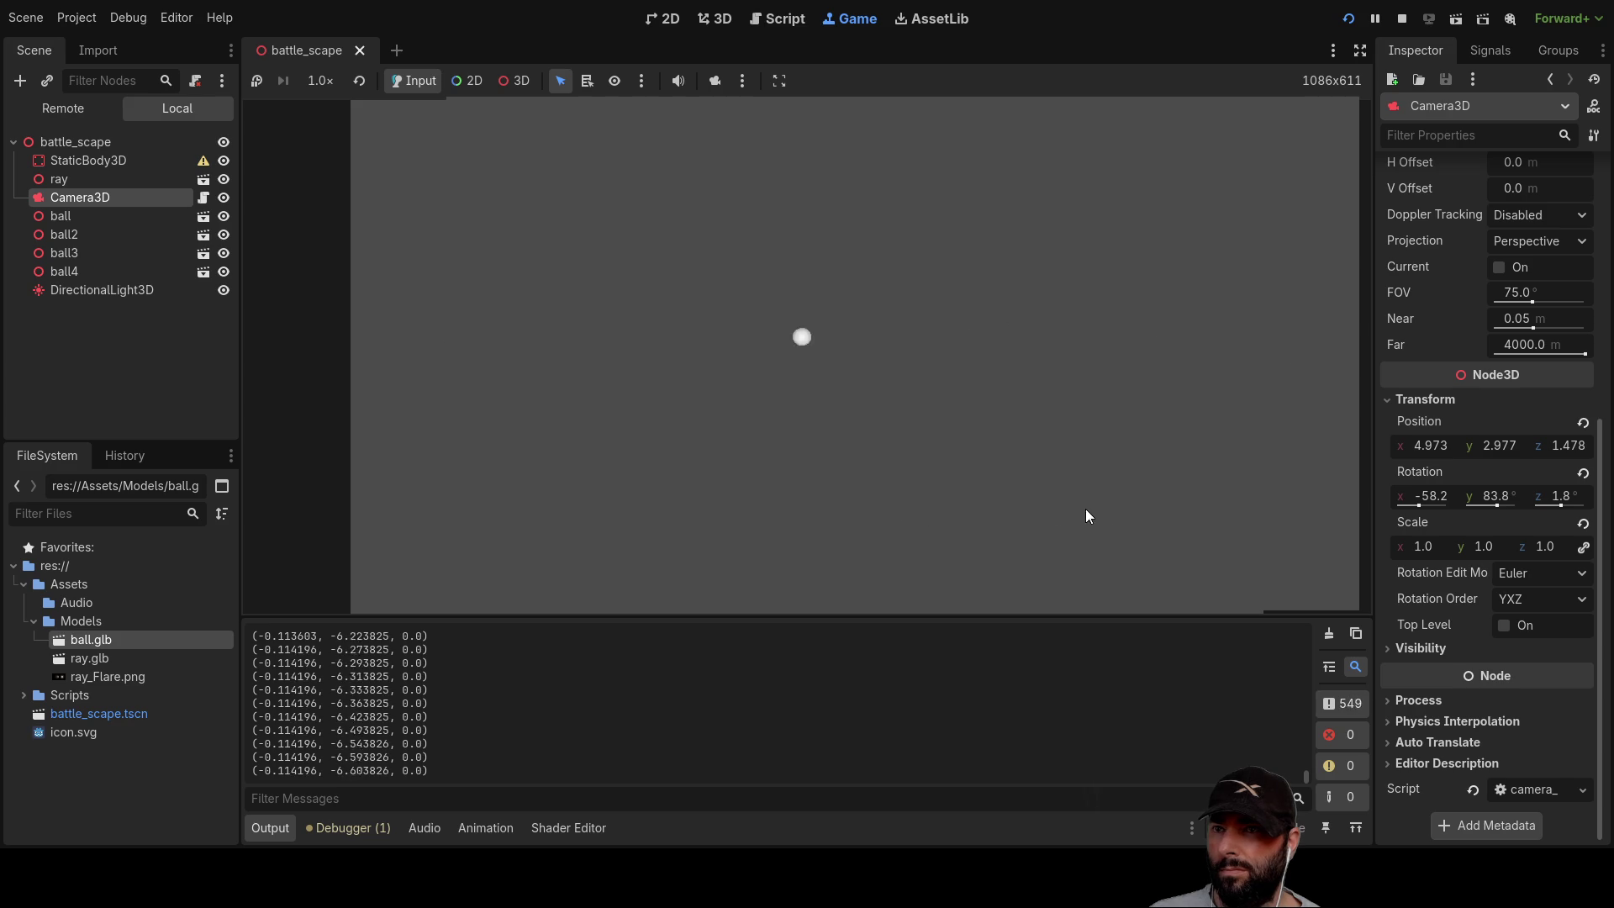
mouse_move(1131, 355)
mouse_down()
mouse_move(1133, 503)
mouse_move(1089, 345)
mouse_up()
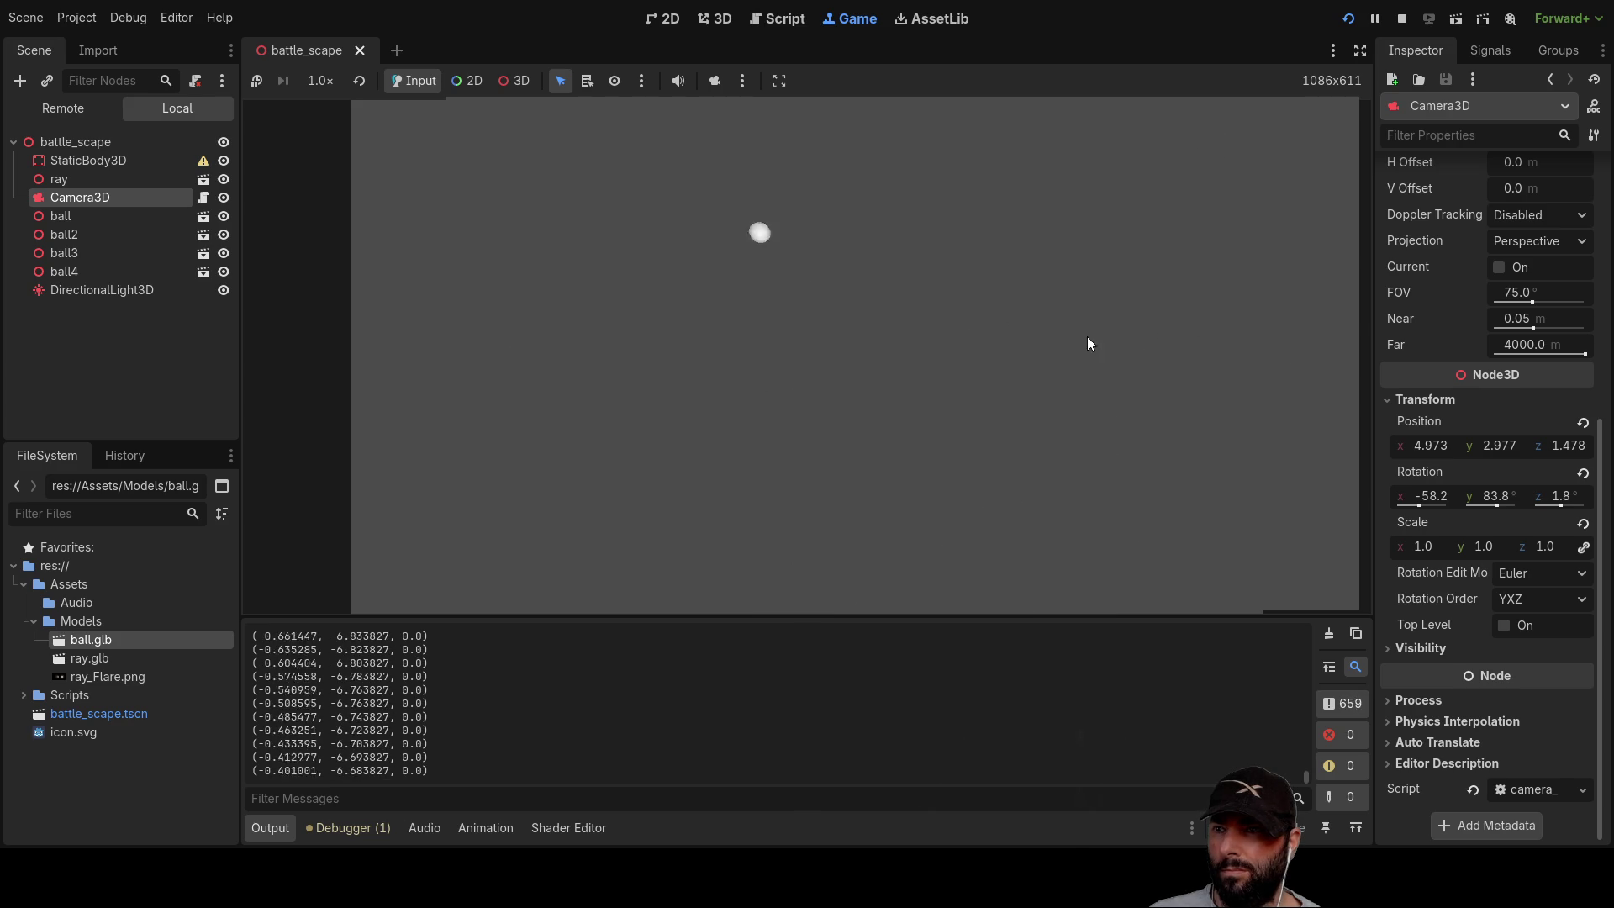
mouse_move(949, 599)
mouse_down()
mouse_move(943, 450)
mouse_move(943, 532)
mouse_move(804, 532)
mouse_move(893, 401)
mouse_move(896, 198)
mouse_move(1056, 289)
mouse_move(1106, 281)
mouse_move(1149, 194)
mouse_move(1025, 389)
mouse_move(1164, 301)
mouse_up()
mouse_move(1128, 351)
mouse_down()
mouse_move(1118, 390)
mouse_move(1083, 371)
mouse_move(1000, 370)
mouse_move(911, 547)
mouse_move(967, 471)
mouse_move(977, 311)
mouse_move(990, 466)
mouse_move(966, 385)
mouse_move(979, 428)
mouse_up()
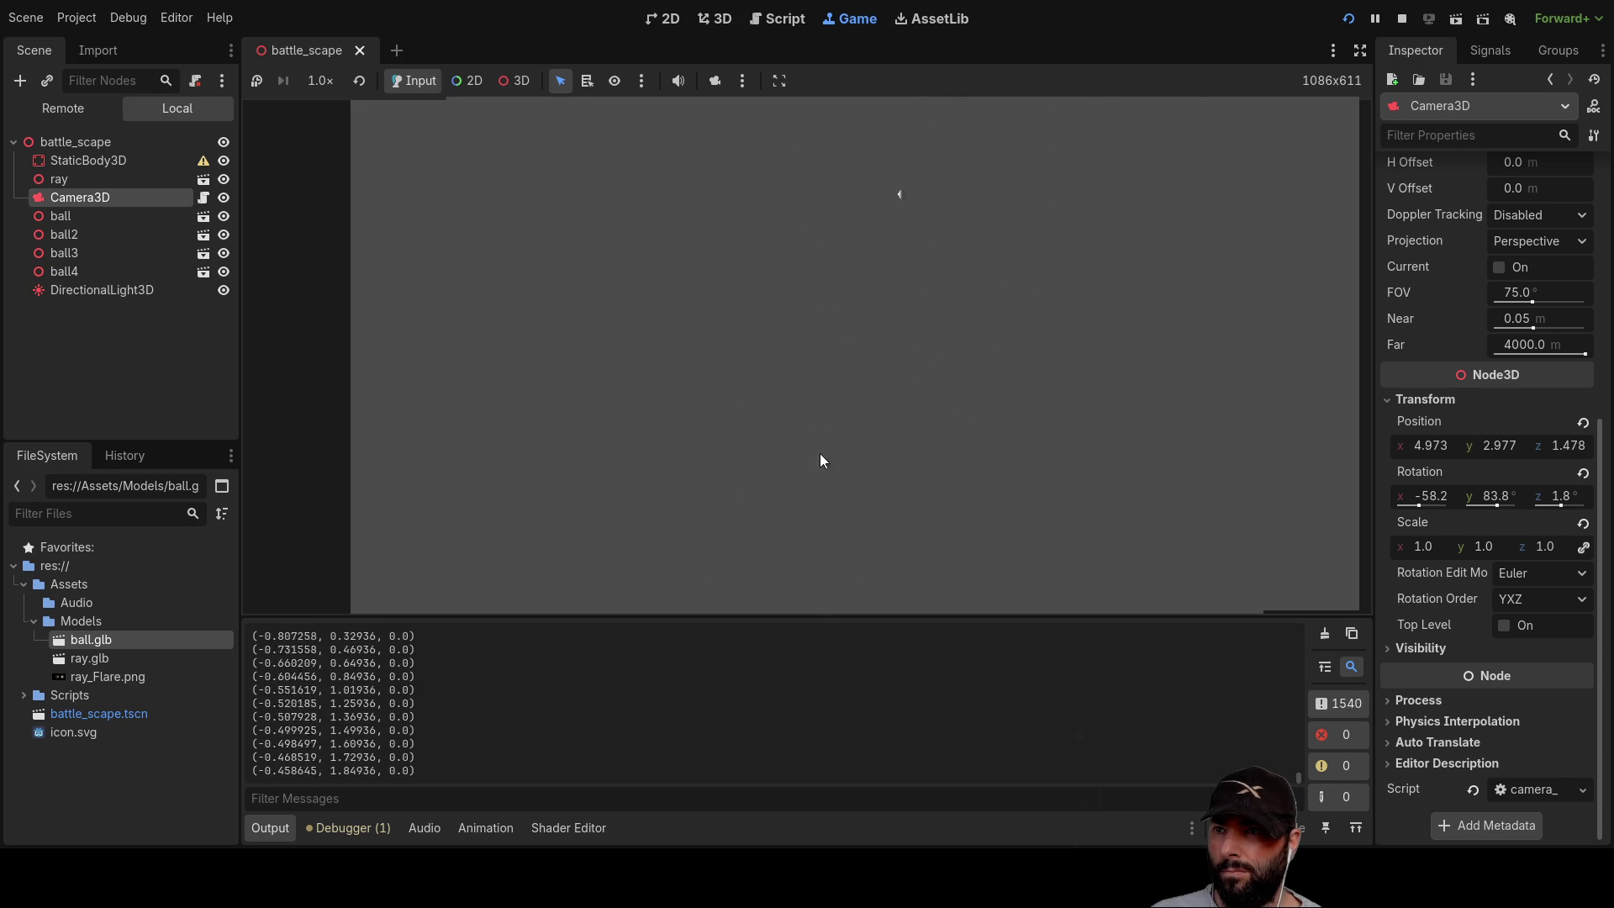
mouse_move(761, 444)
mouse_down()
mouse_move(774, 389)
mouse_move(728, 364)
mouse_move(727, 308)
mouse_up()
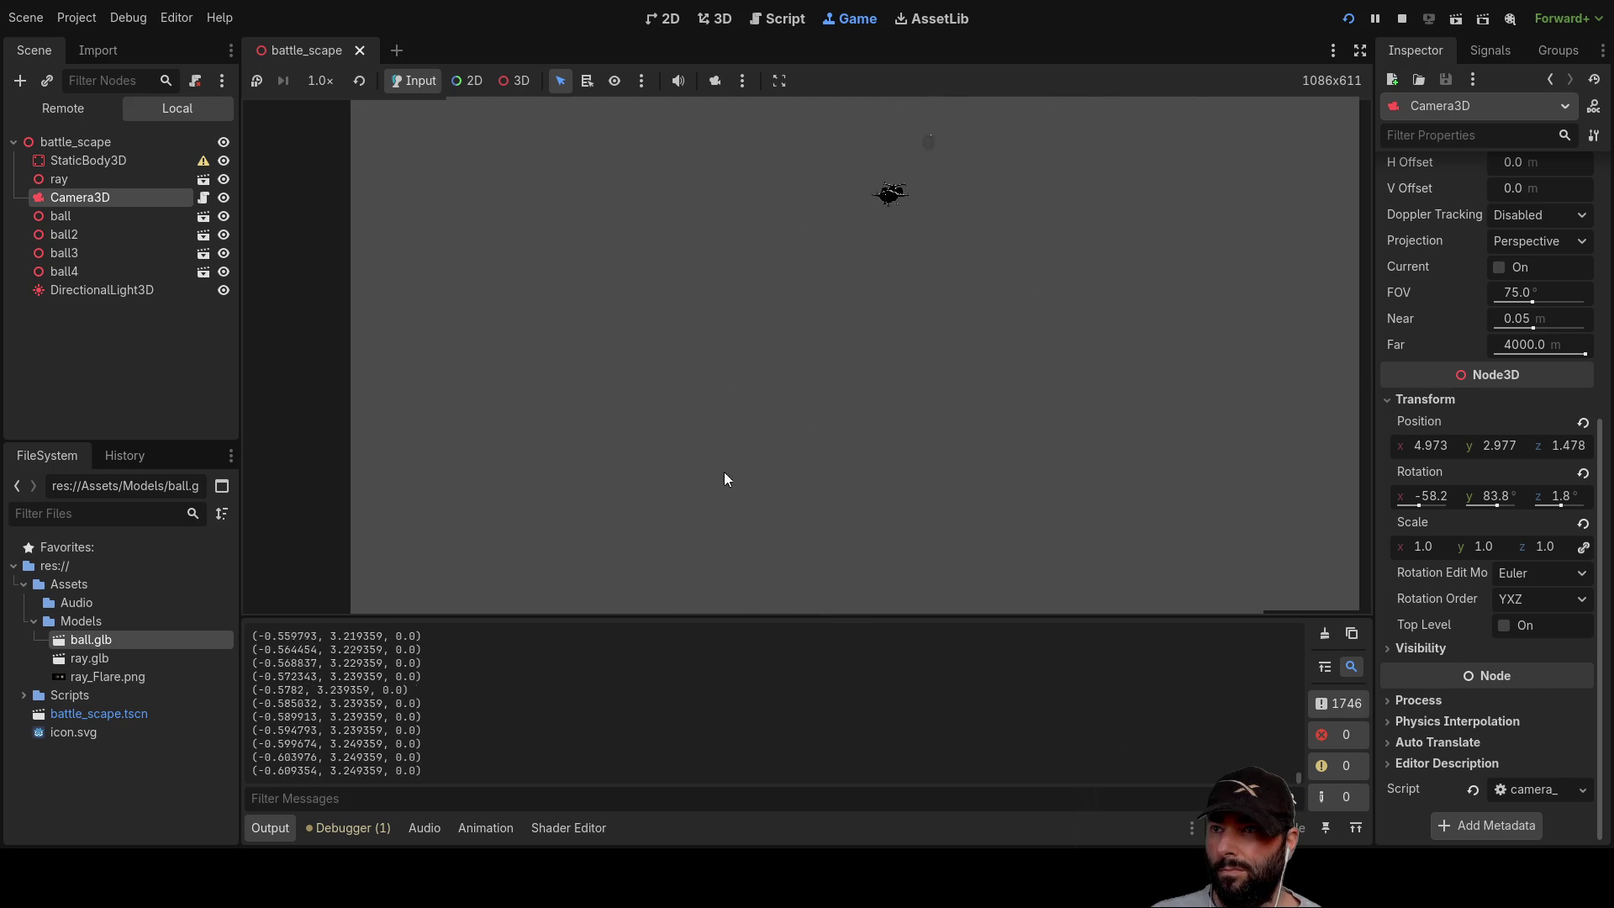
mouse_move(856, 391)
mouse_down()
mouse_move(930, 402)
mouse_move(970, 335)
mouse_move(969, 402)
mouse_move(975, 148)
mouse_move(998, 390)
mouse_move(986, 468)
mouse_move(978, 108)
mouse_move(900, 118)
mouse_move(978, 114)
mouse_move(1028, 421)
mouse_move(1000, 133)
mouse_move(1022, 420)
mouse_move(1081, 577)
mouse_move(1069, 273)
mouse_move(1103, 452)
mouse_move(1091, 361)
mouse_move(1099, 393)
mouse_up()
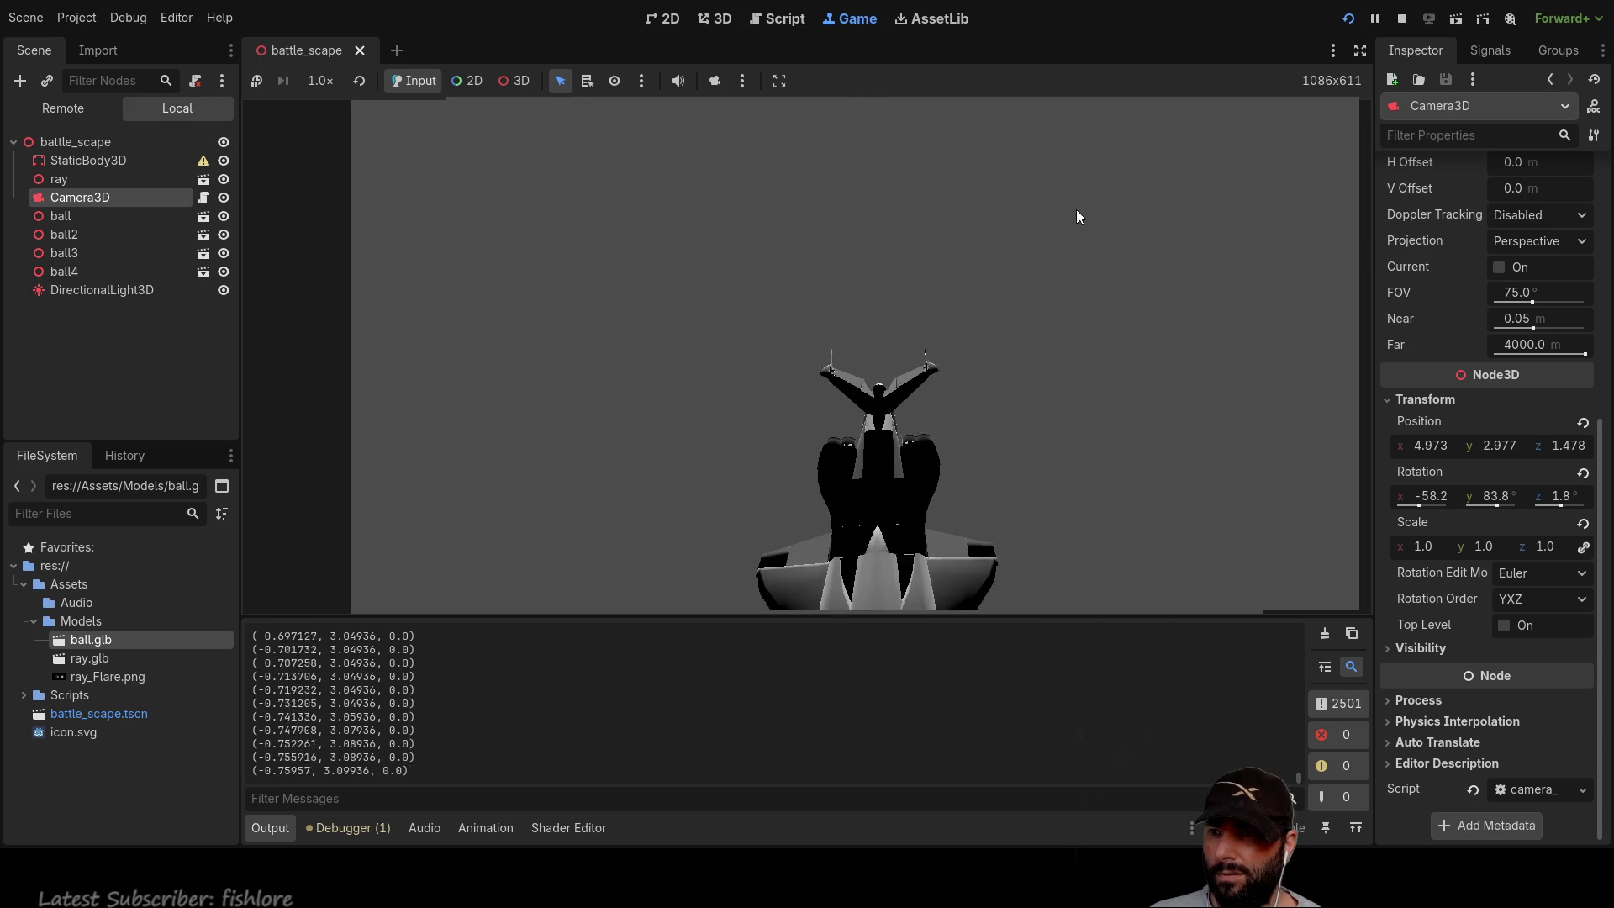
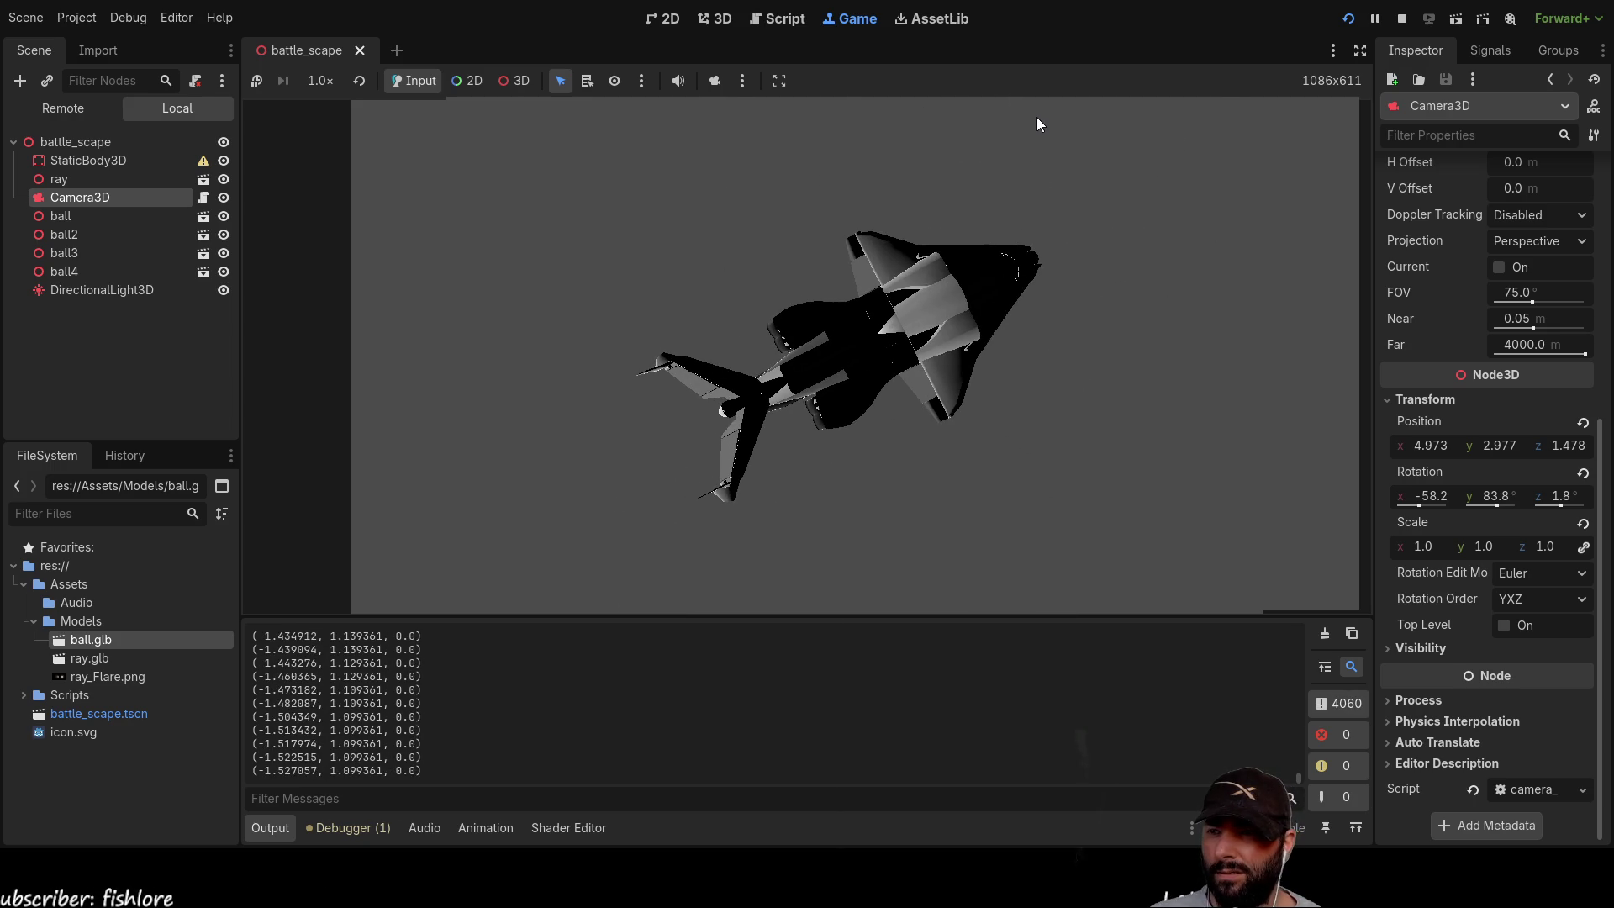
Step: Stop the running game and switch to the 3D scene view
key(F8)
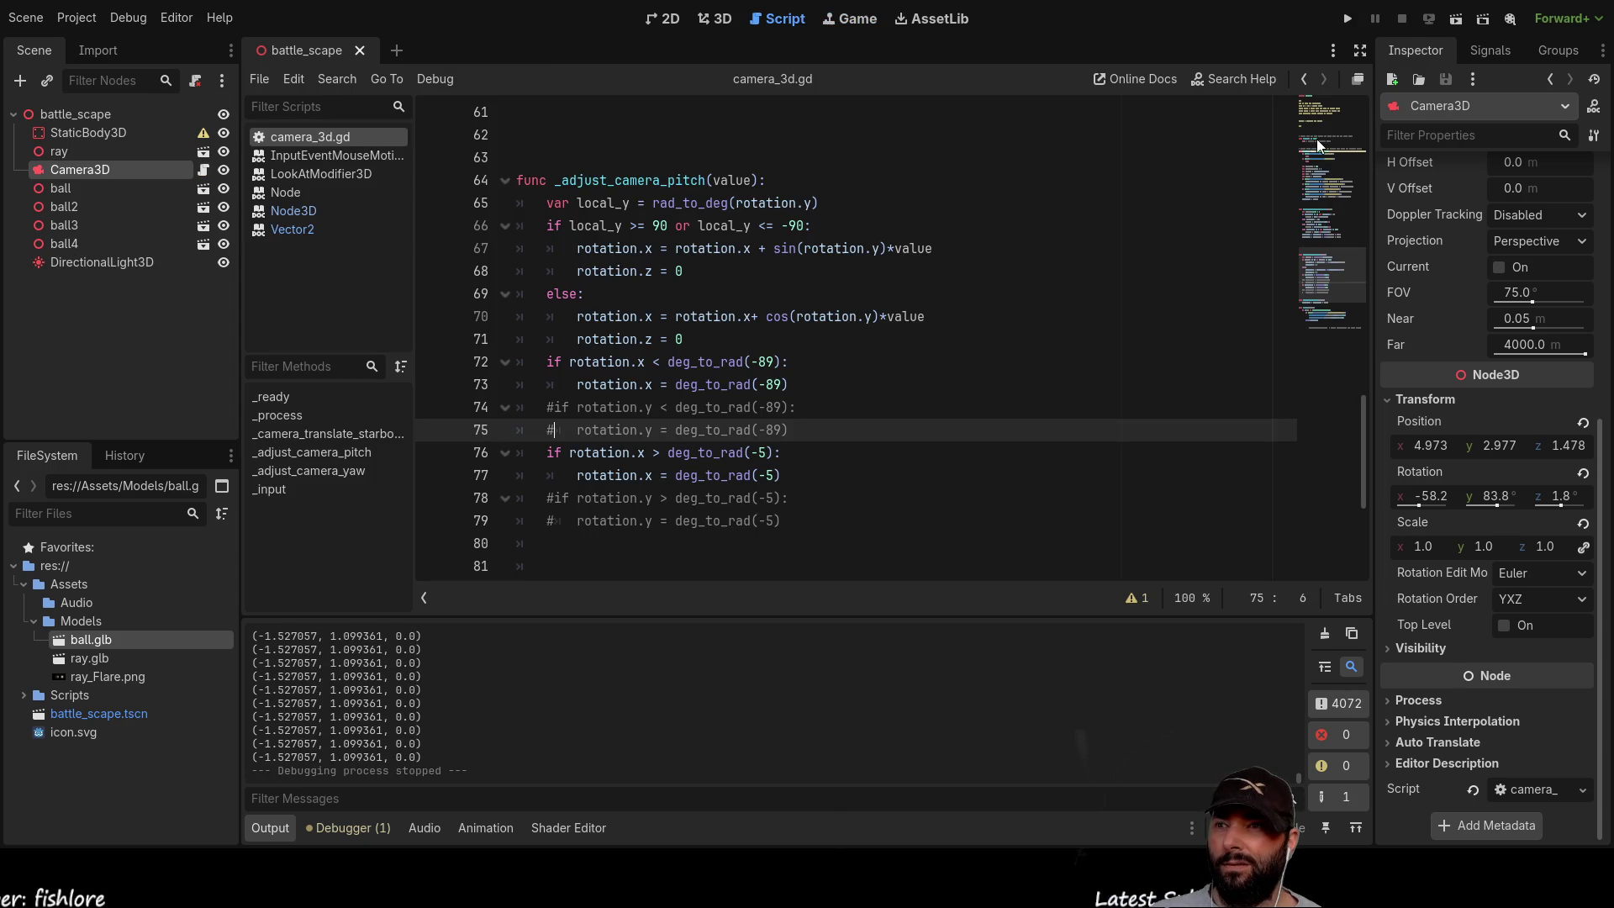
click(714, 19)
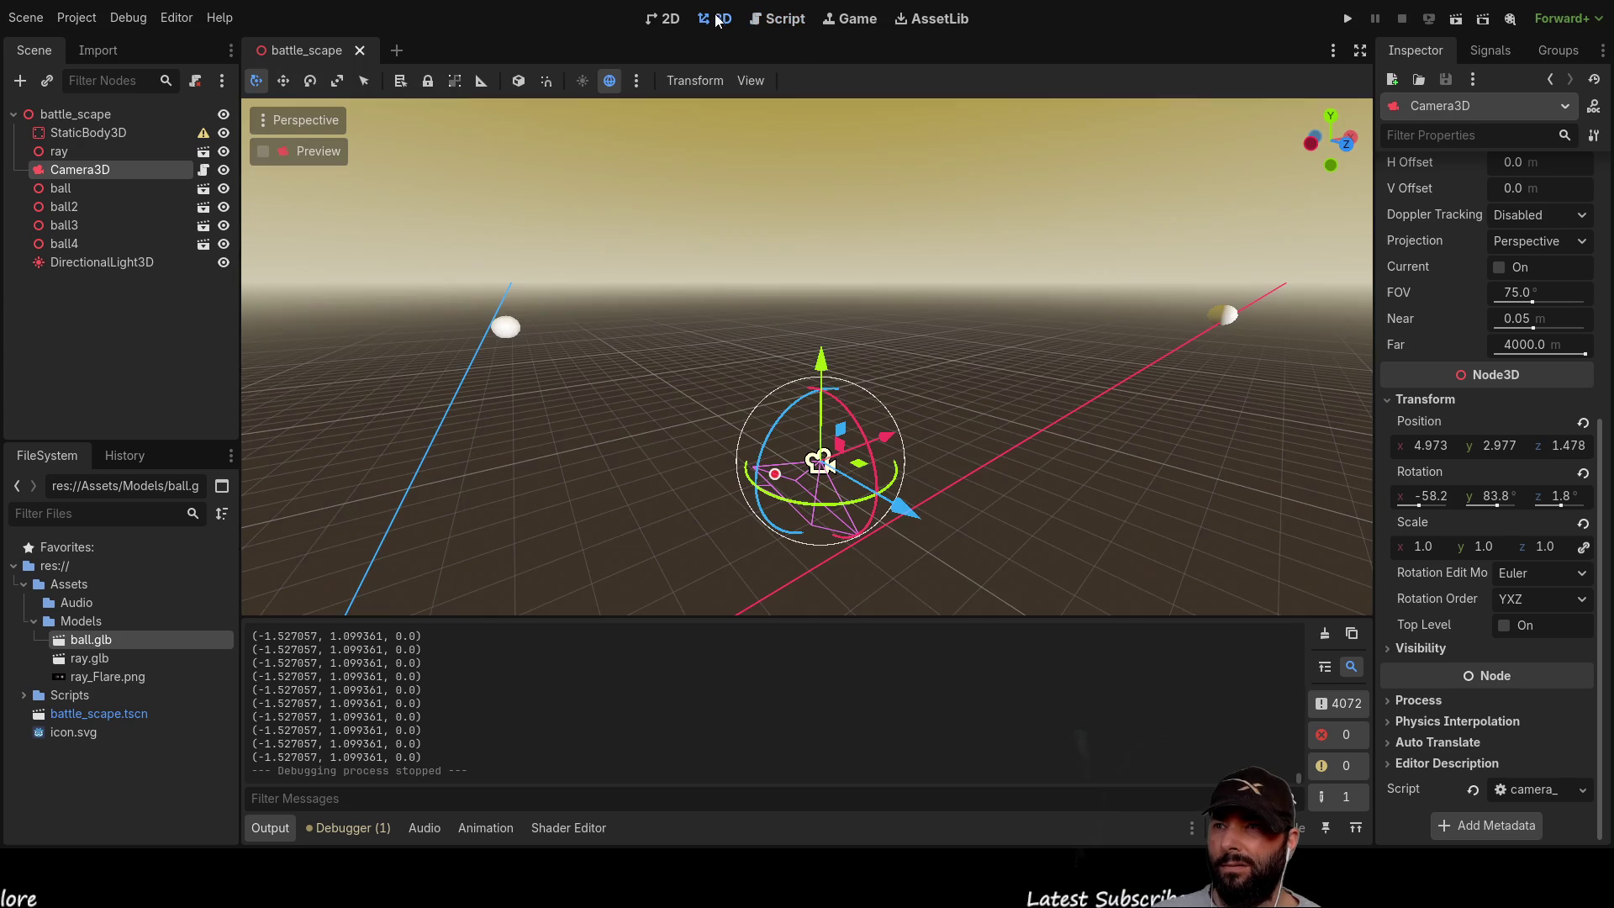
scroll(853, 419, up, 3)
scroll(836, 234, down, 2)
scroll(835, 234, down, 3)
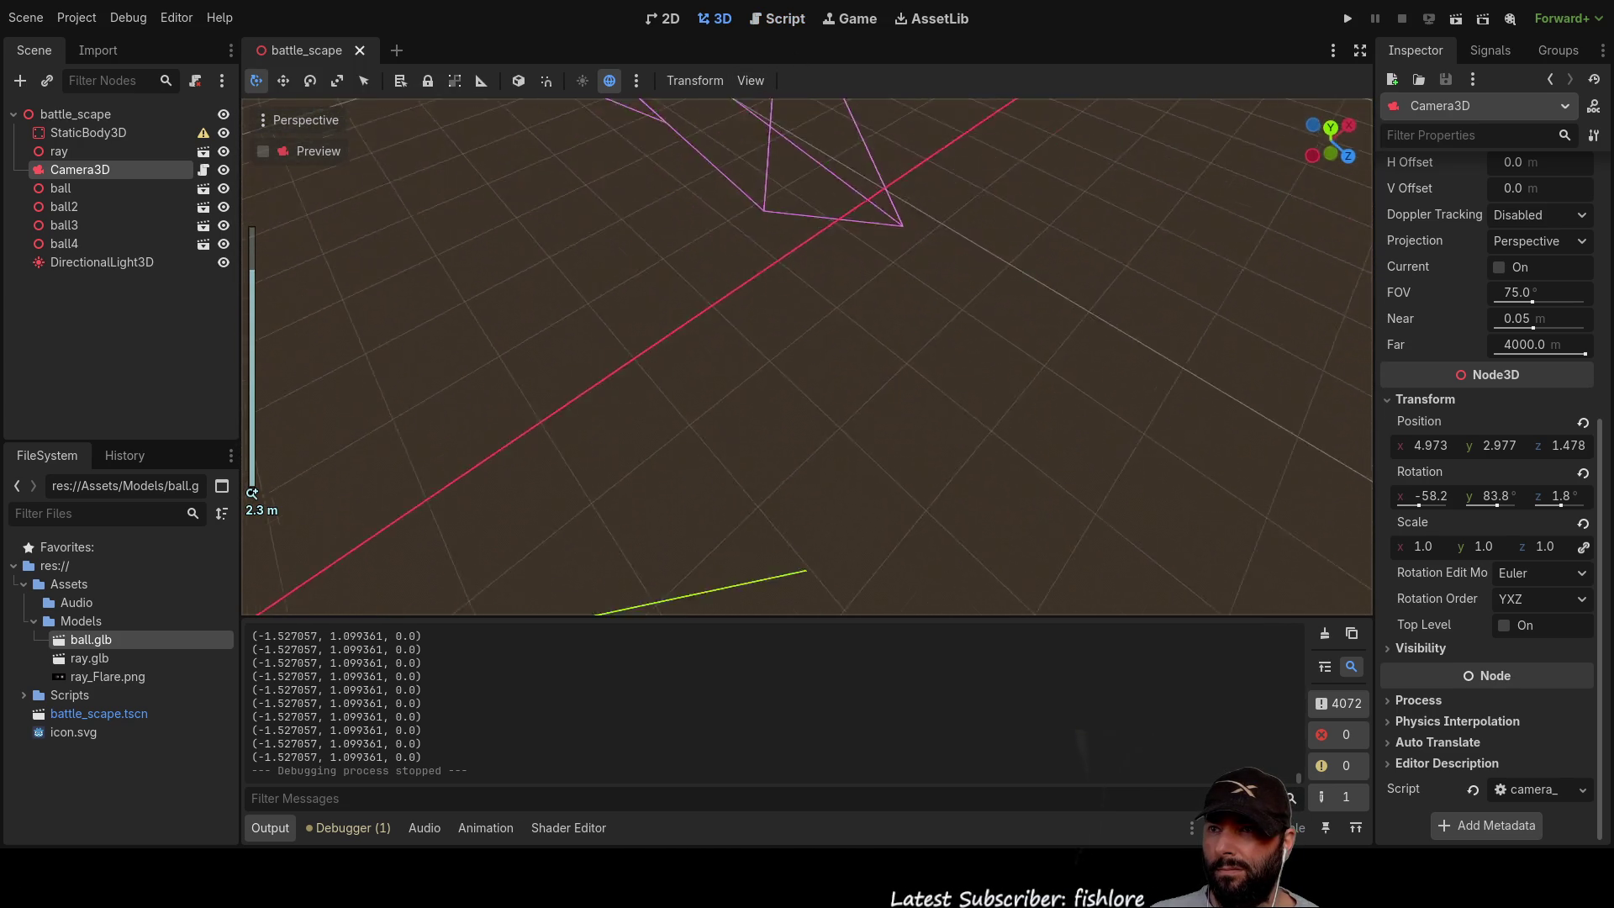
Step: Tilt Camera3D slightly and nudge it along its X axis
mouse_move(757, 223)
mouse_down()
mouse_move(823, 184)
mouse_move(830, 153)
mouse_move(714, 224)
mouse_move(687, 149)
mouse_move(688, 178)
mouse_move(830, 180)
mouse_move(838, 126)
mouse_move(800, 242)
mouse_move(751, 223)
mouse_move(866, 188)
mouse_move(840, 105)
mouse_move(763, 200)
mouse_move(722, 194)
mouse_move(734, 210)
mouse_move(744, 198)
mouse_up()
key(f)
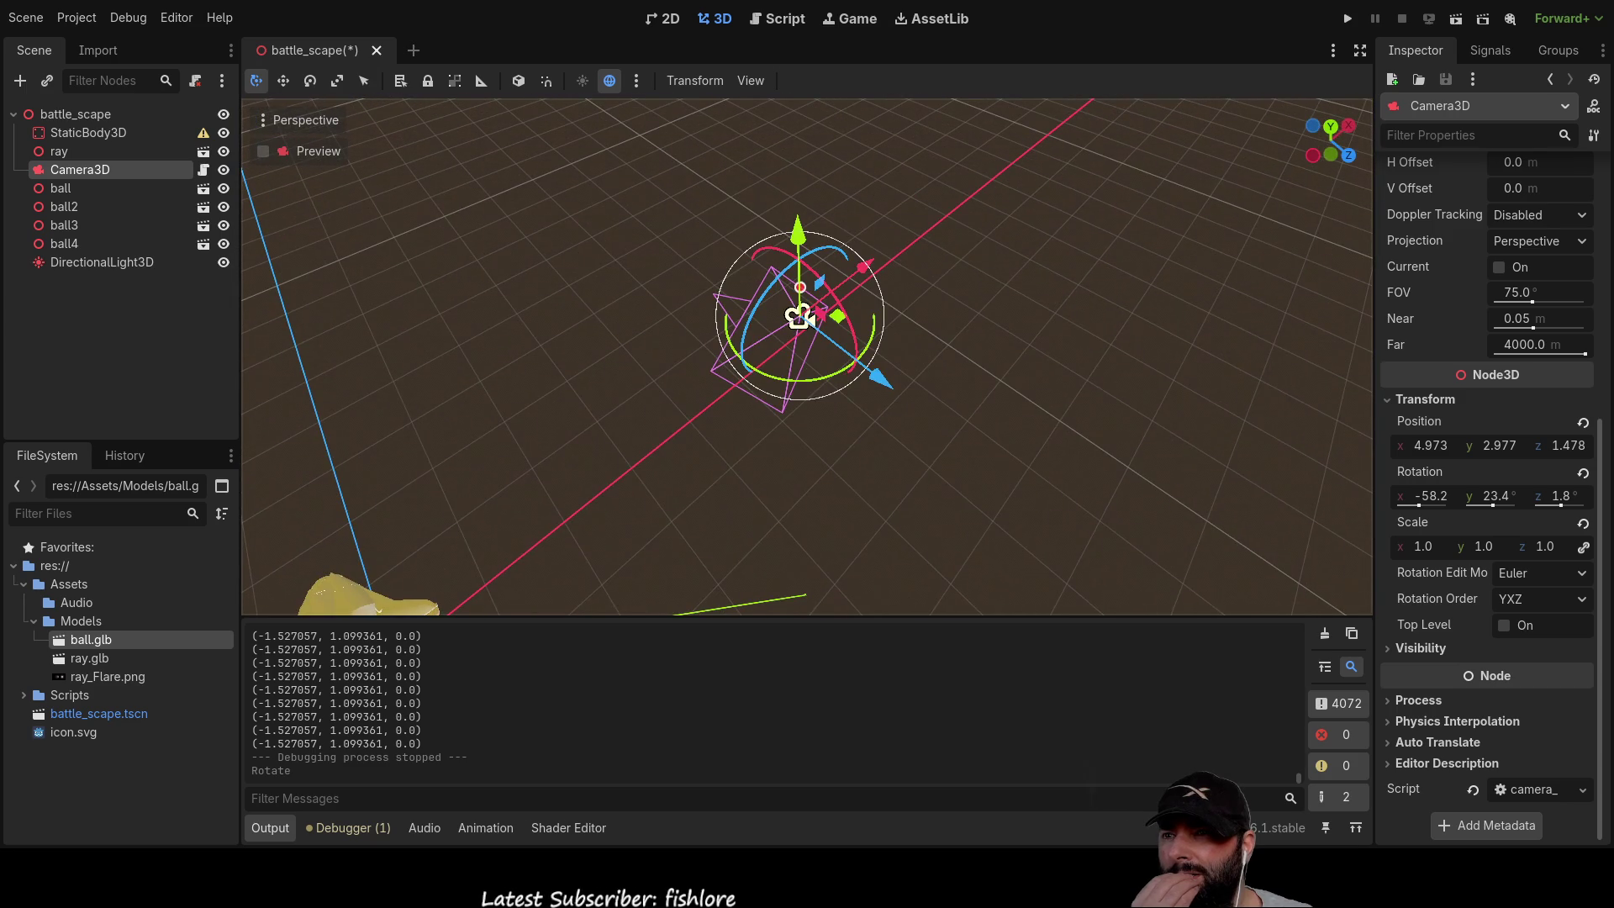
drag(807, 357, 845, 357)
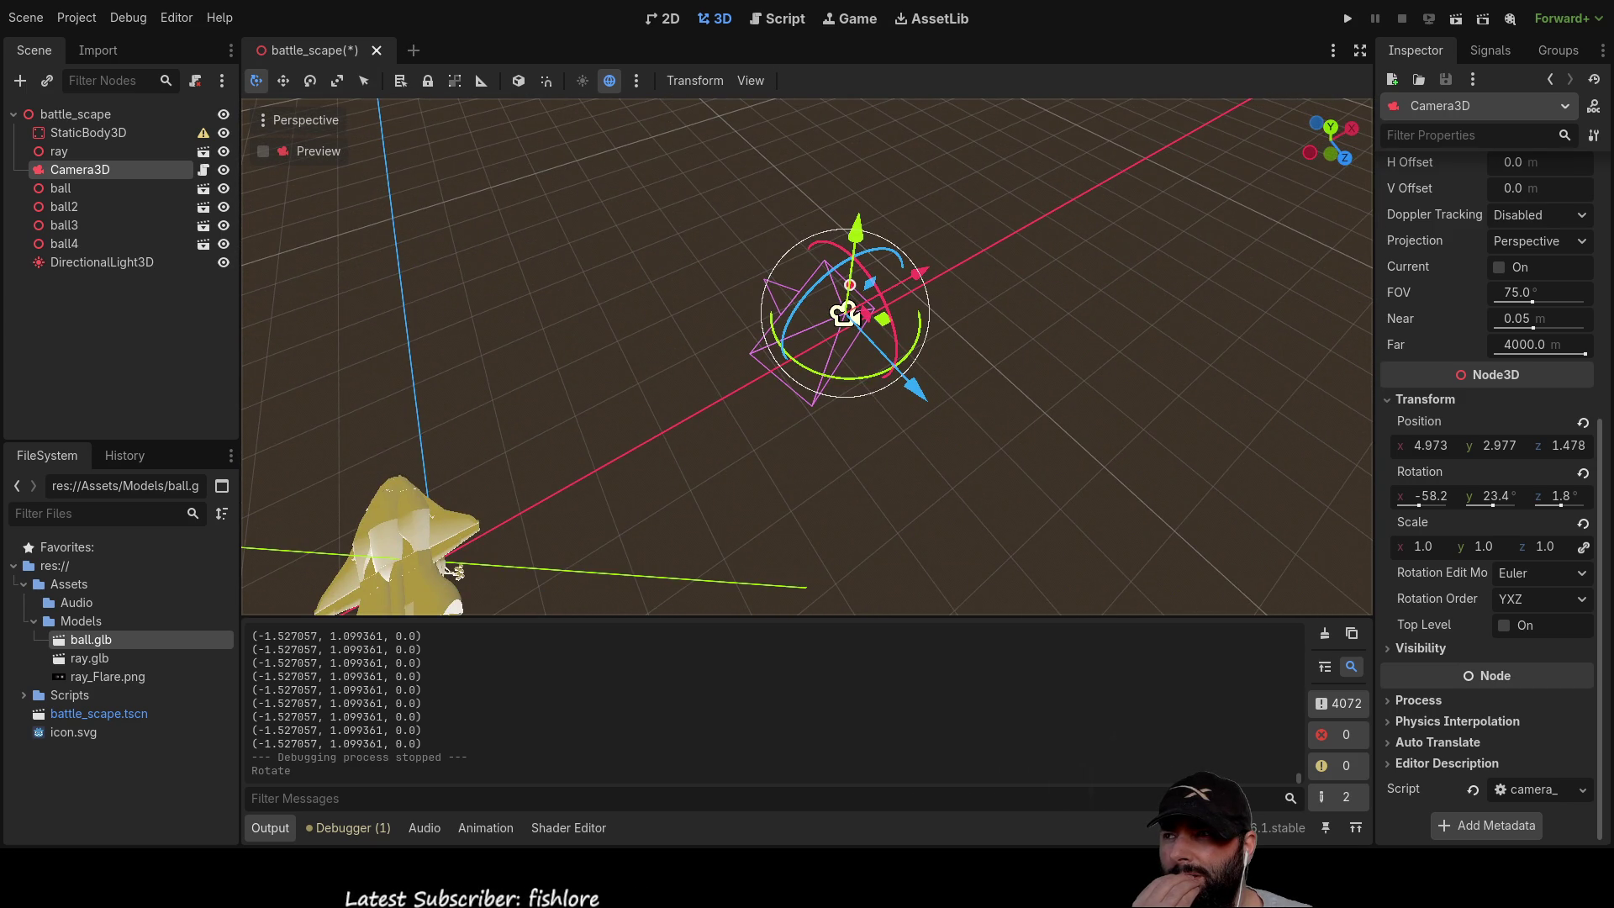
drag(845, 315, 975, 366)
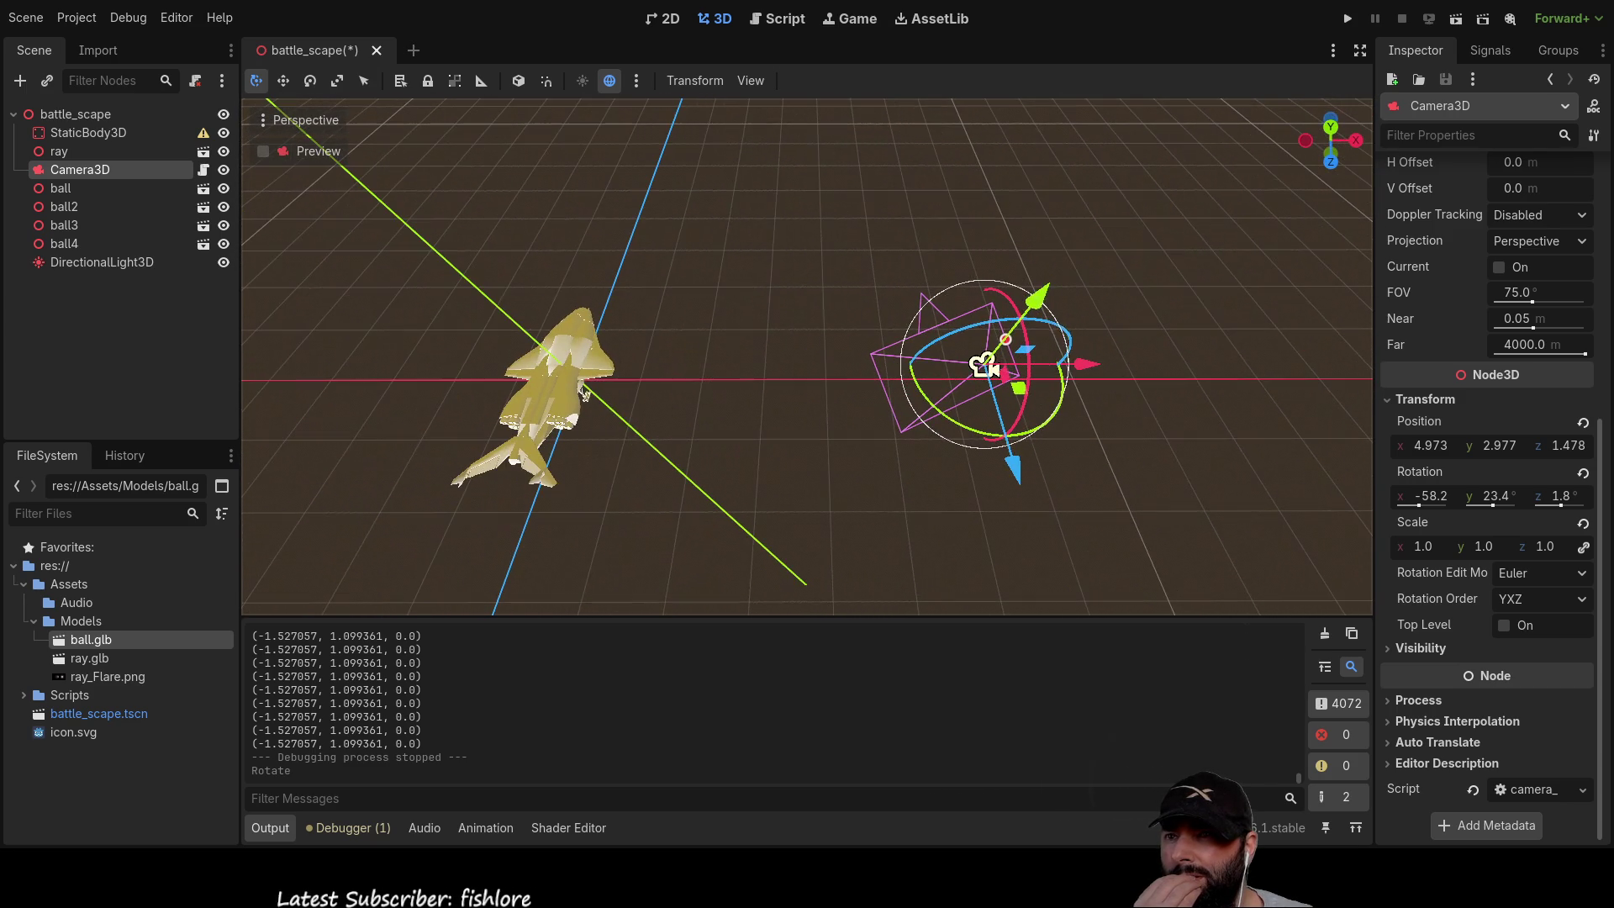
mouse_move(1080, 367)
mouse_down()
mouse_move(647, 370)
mouse_move(711, 372)
mouse_up()
scroll(922, 371, down, 2)
mouse_move(922, 370)
mouse_down()
mouse_move(924, 433)
mouse_move(1036, 427)
mouse_move(975, 348)
mouse_move(857, 328)
mouse_move(839, 263)
mouse_up()
scroll(1036, 427, down, 2)
Step: Turn Camera3D down toward the ship model and set its Z rotation to 0
drag(903, 437, 886, 391)
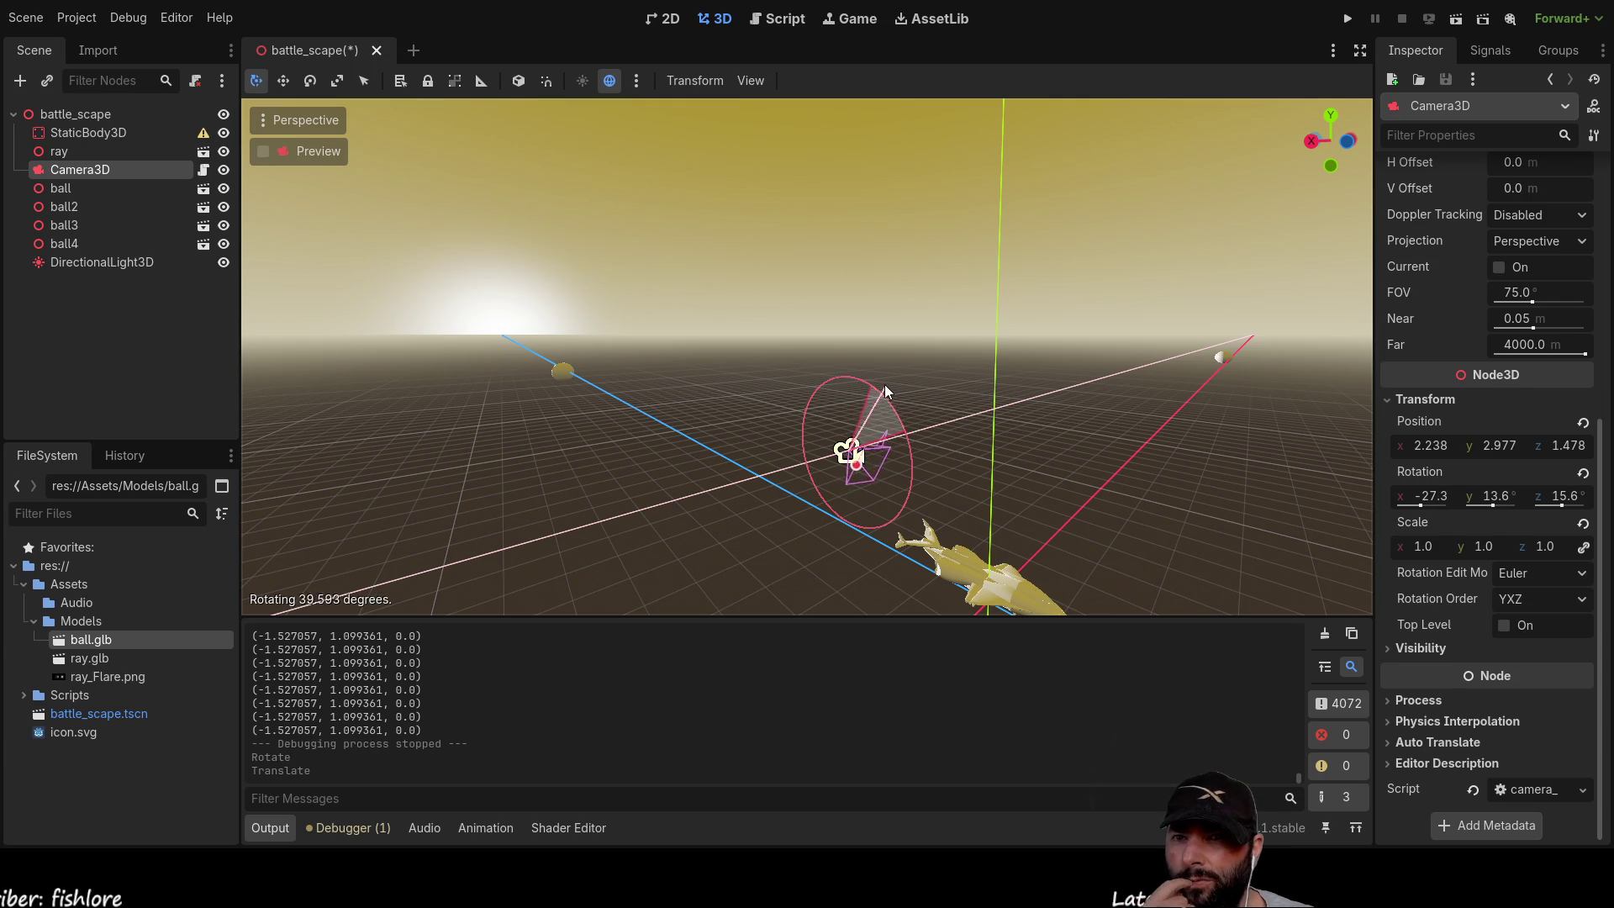
mouse_move(921, 465)
mouse_down()
mouse_move(883, 429)
mouse_move(880, 372)
mouse_up()
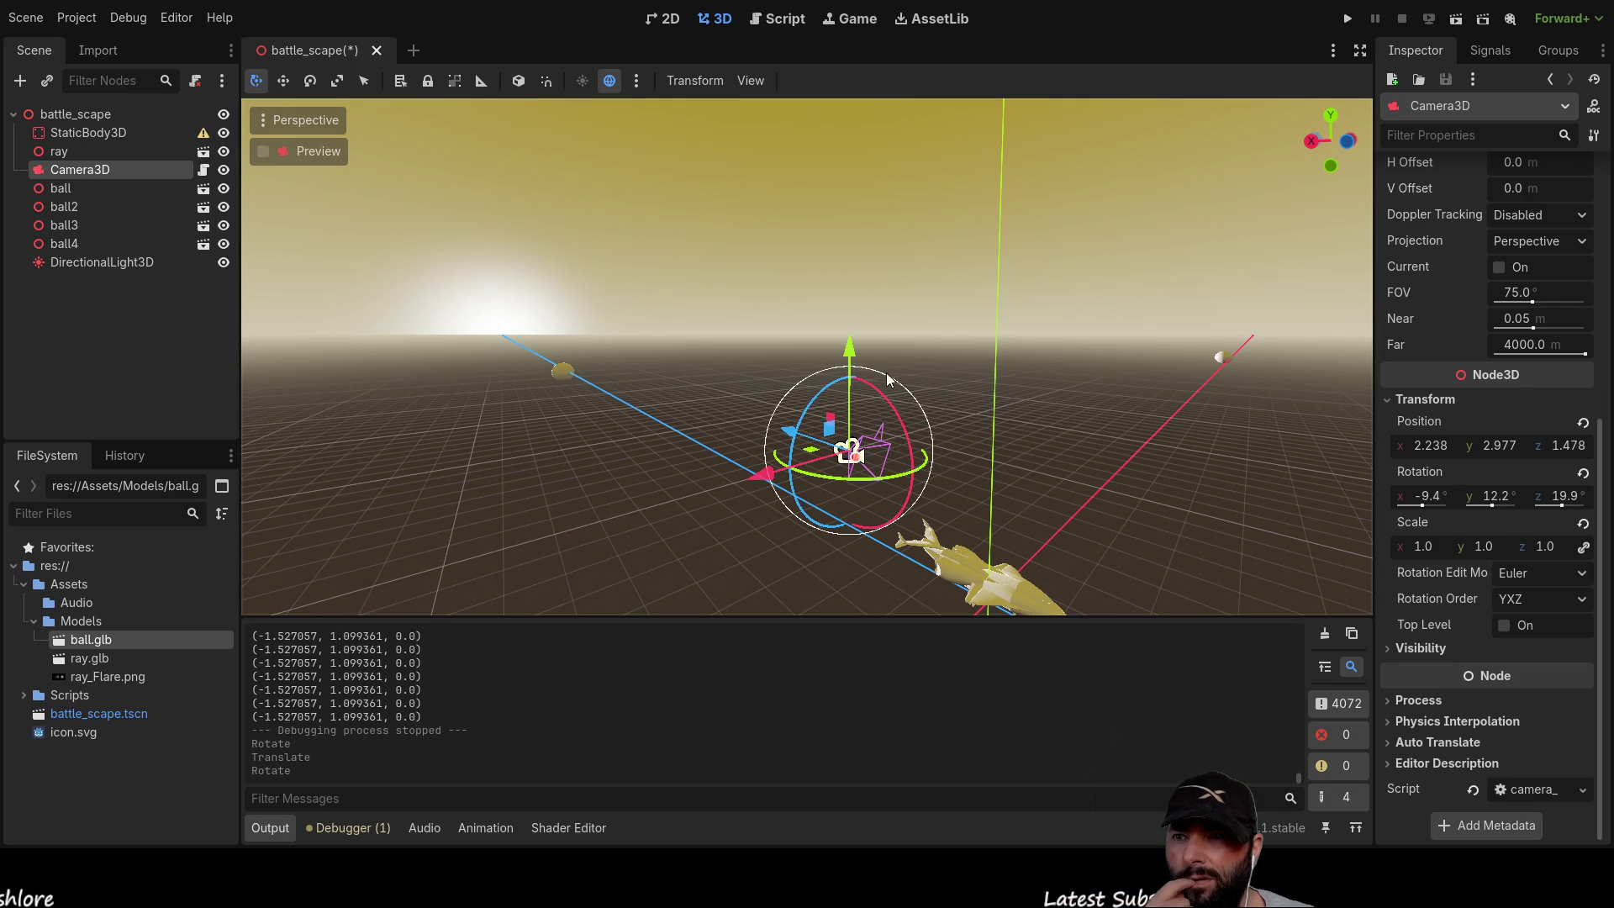
click(1563, 496)
text(0)
key(Return)
mouse_move(1027, 400)
mouse_down()
mouse_move(916, 395)
mouse_move(961, 365)
mouse_move(1027, 396)
mouse_move(983, 403)
mouse_move(1015, 496)
mouse_move(985, 442)
mouse_move(996, 459)
mouse_up()
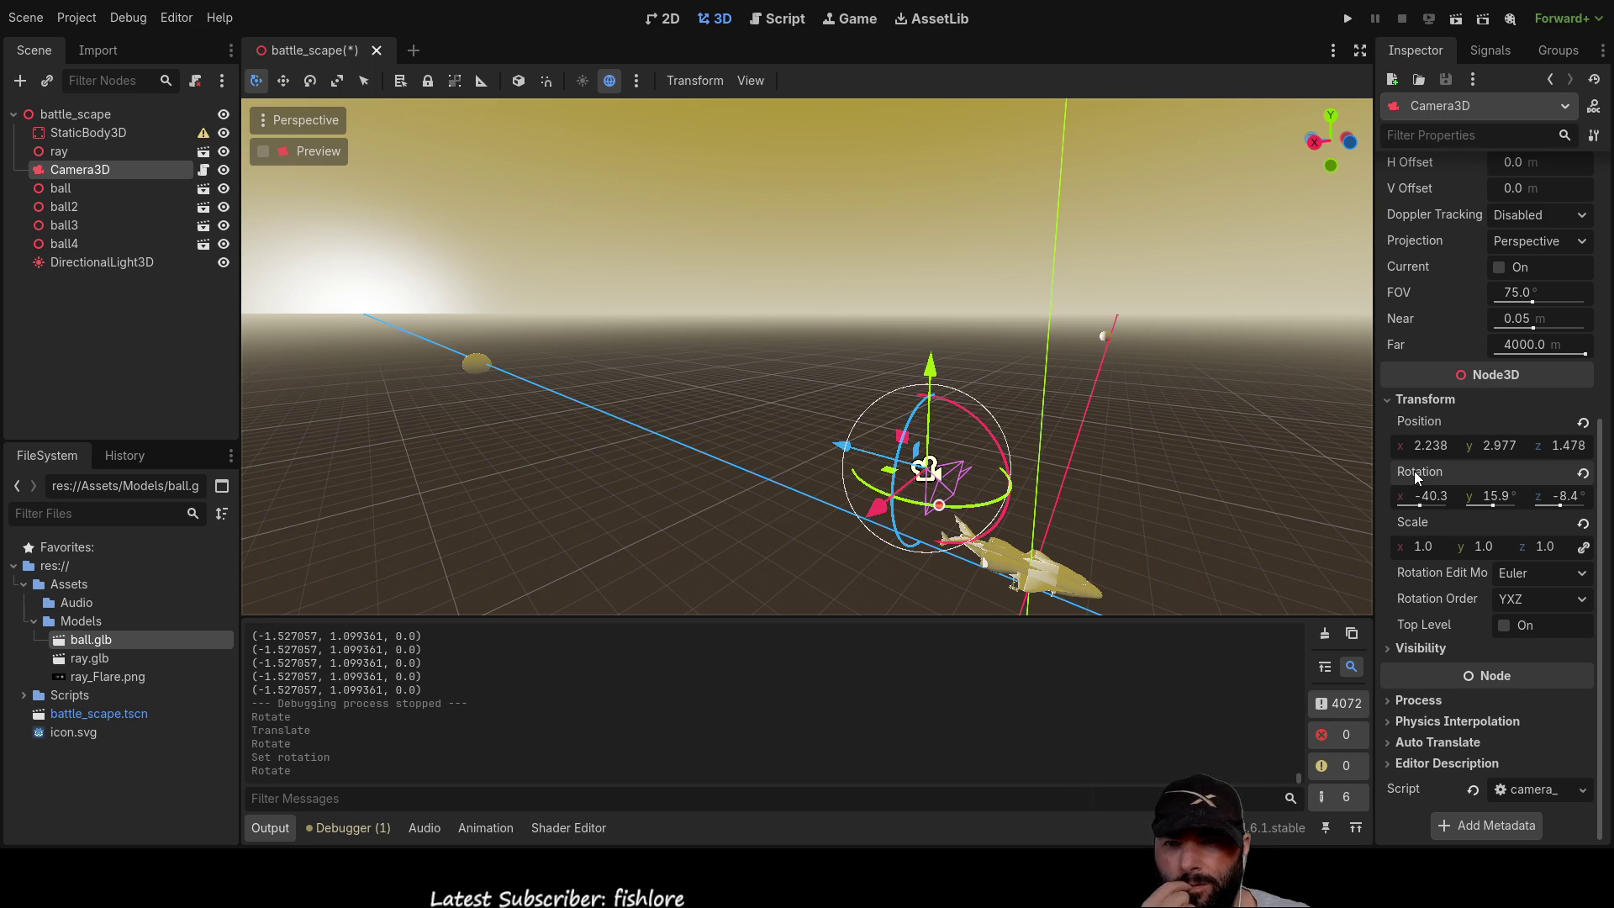
Step: Set Camera3D's Z rotation back to 0 and reselect Camera3D in the scene tree
click(1571, 496)
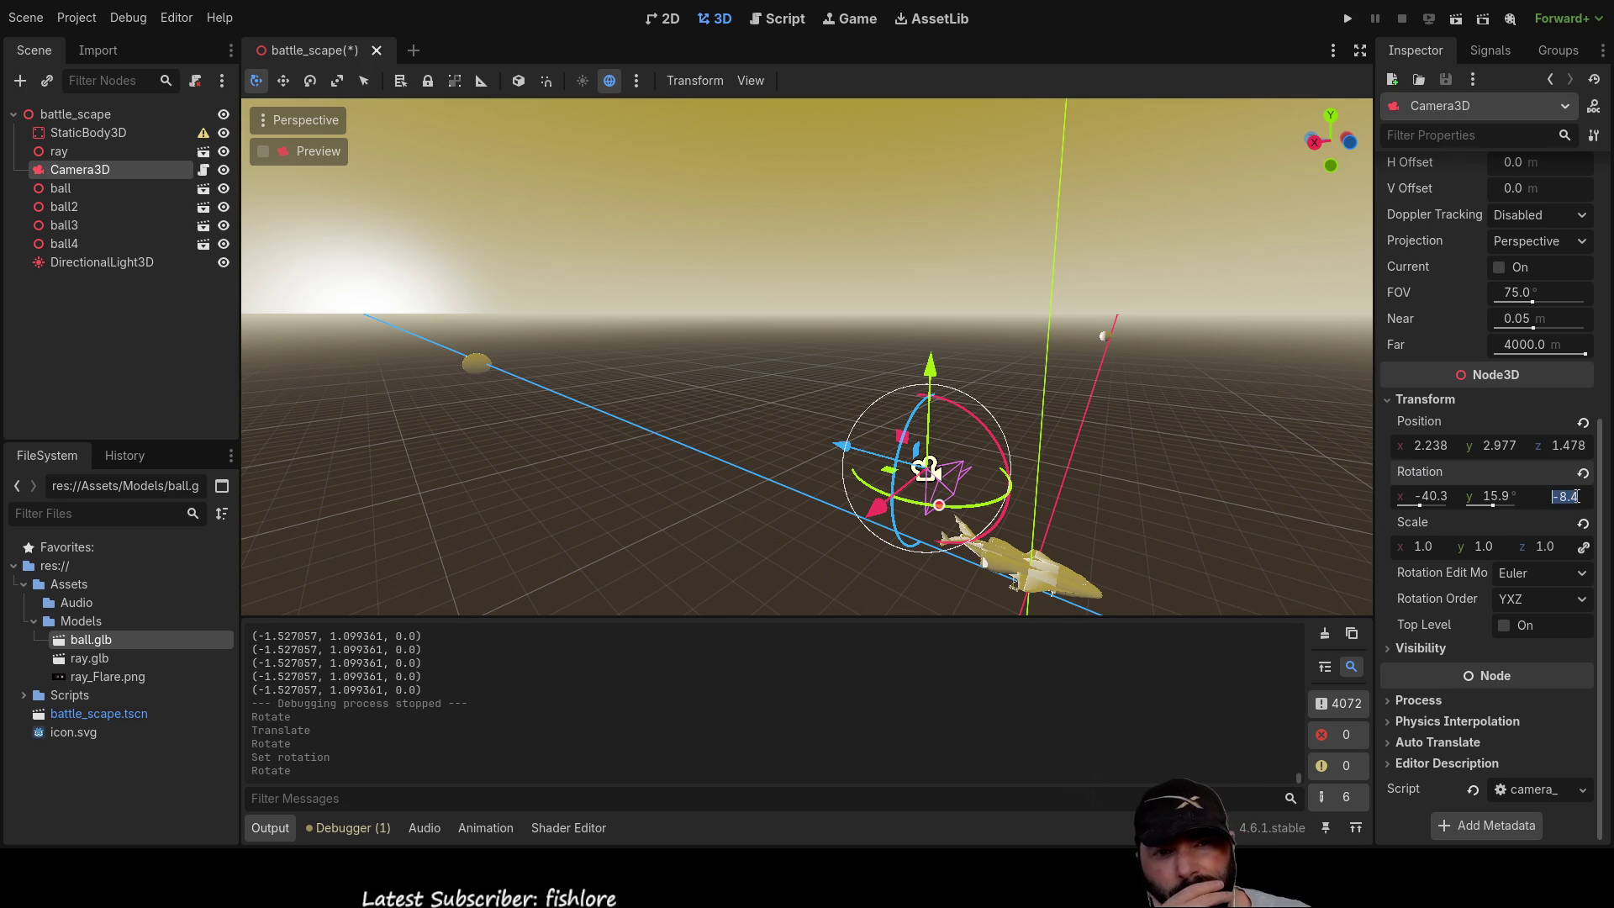
text(0)
key(Return)
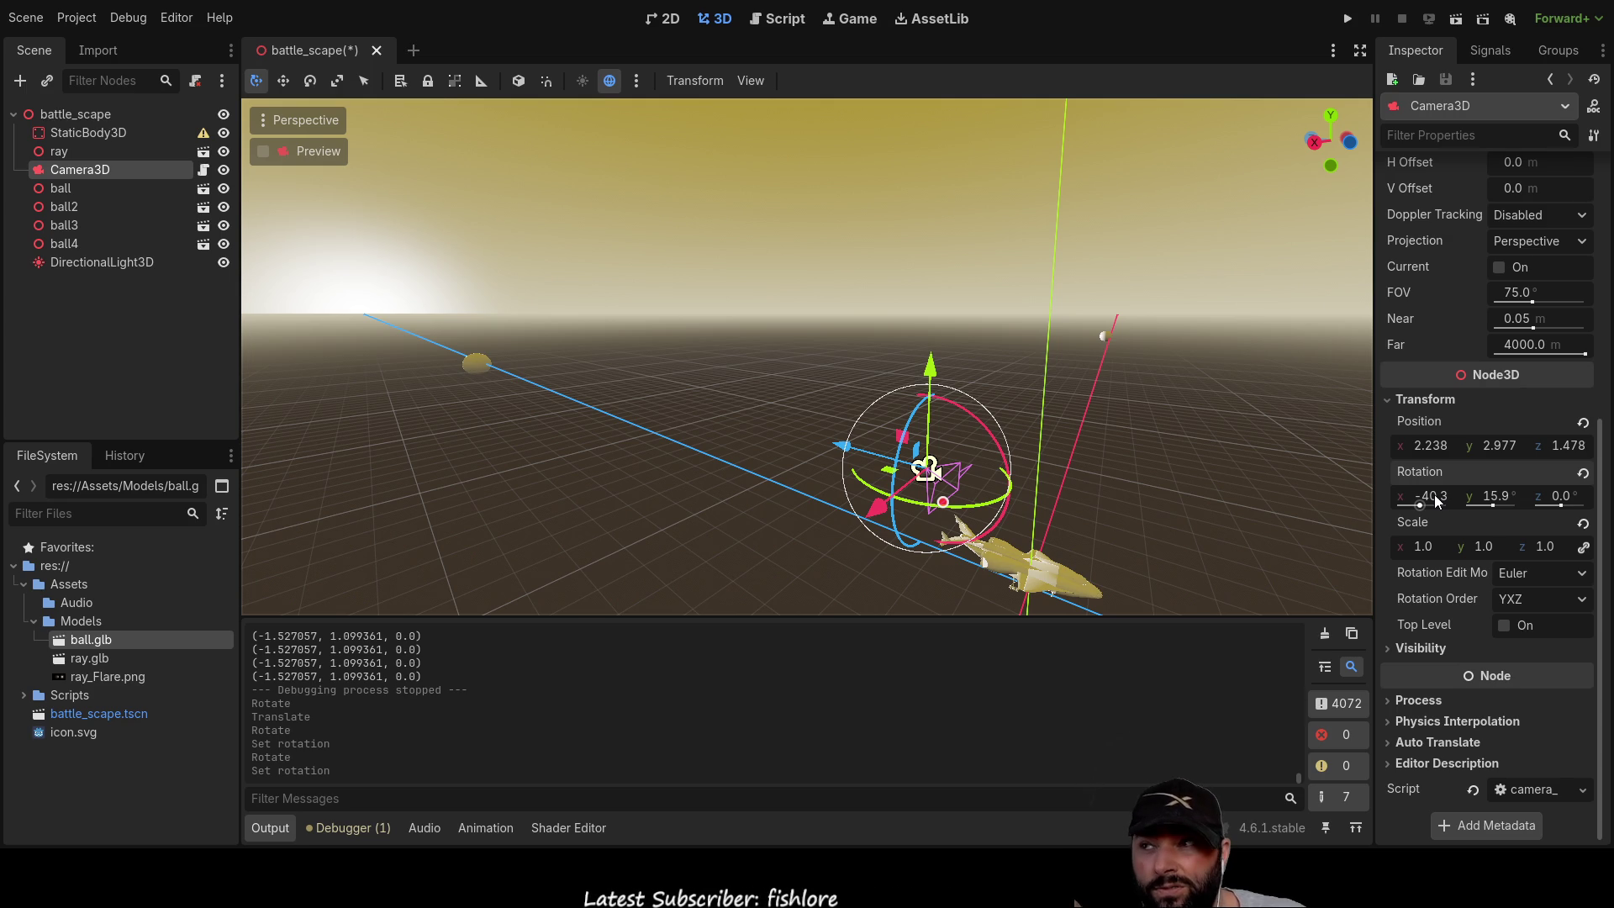
click(59, 115)
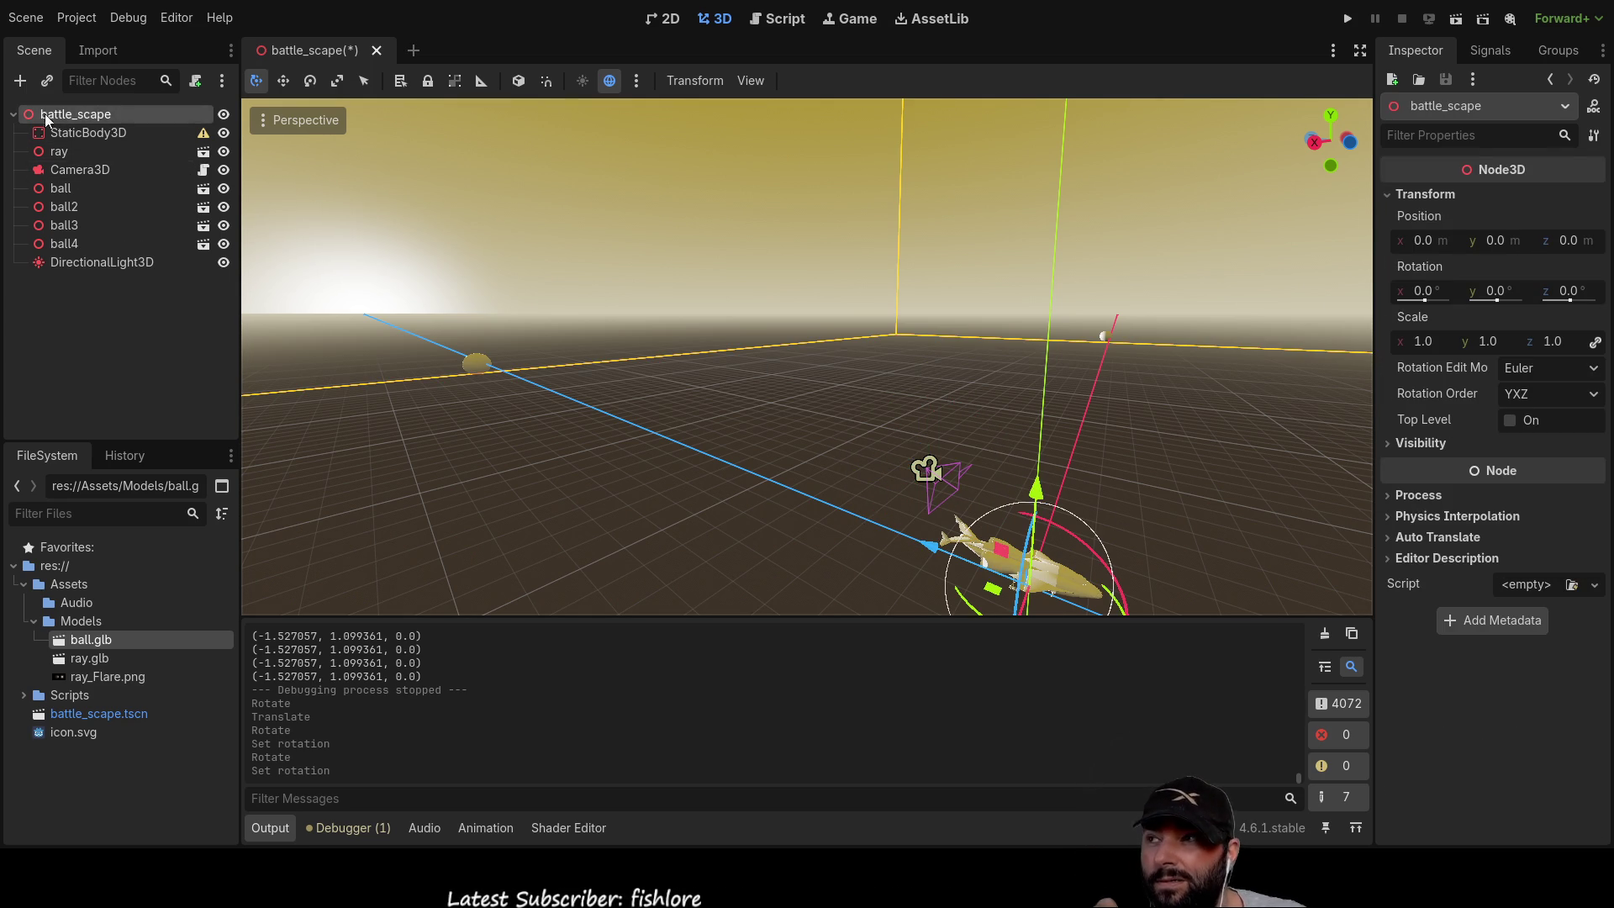
click(80, 169)
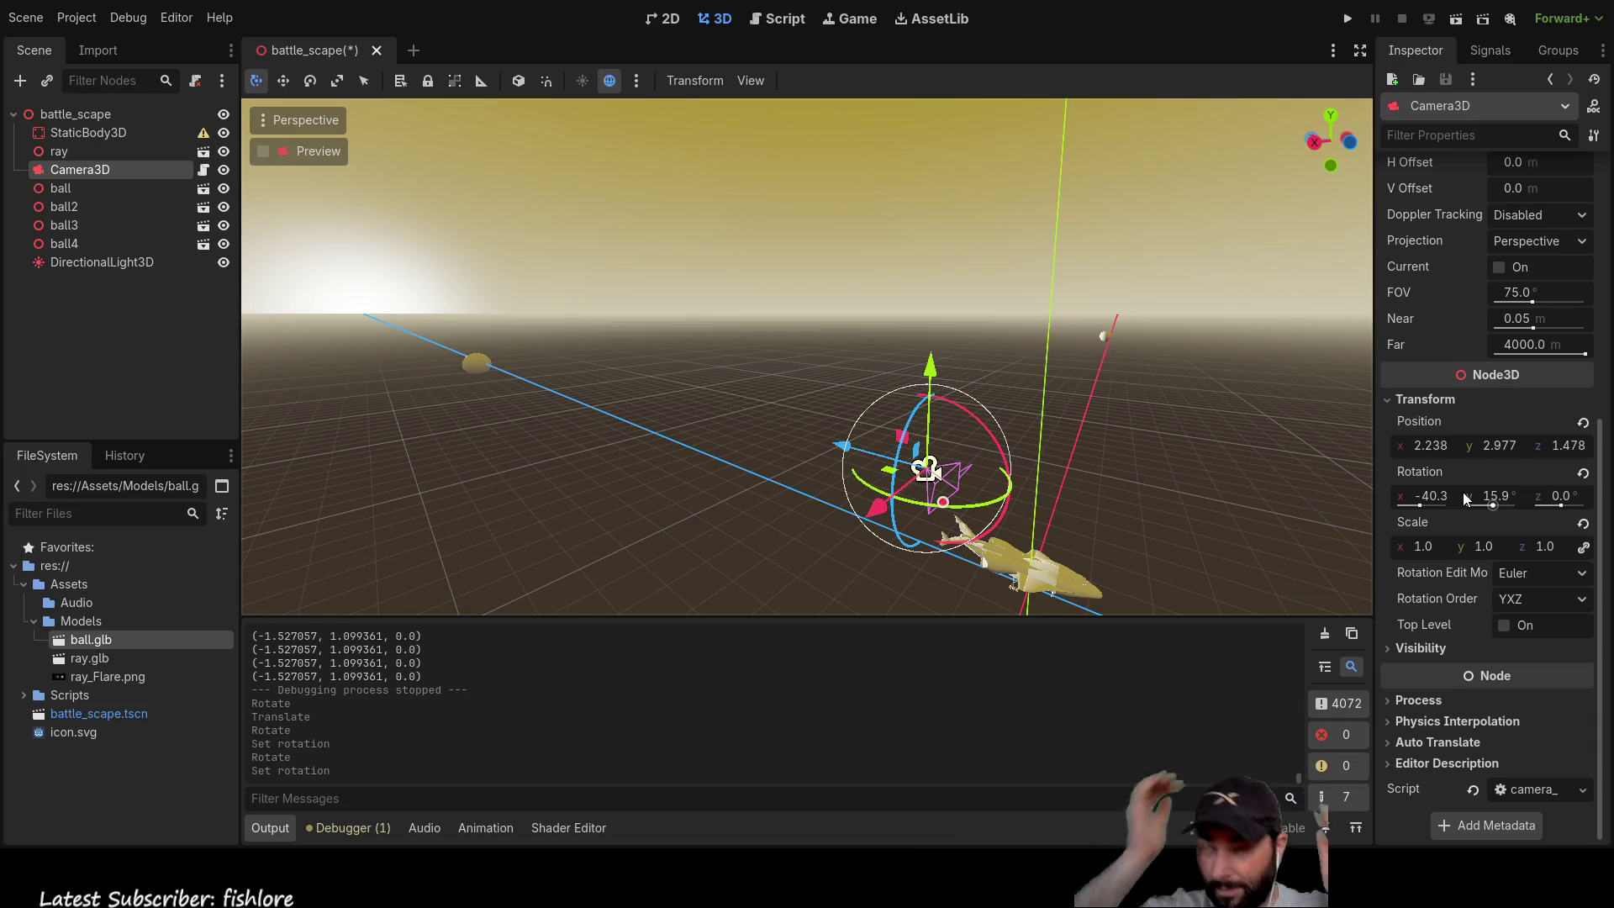
Step: In camera_3d.gd, delete both commented-out rotation.y clamp blocks
click(776, 23)
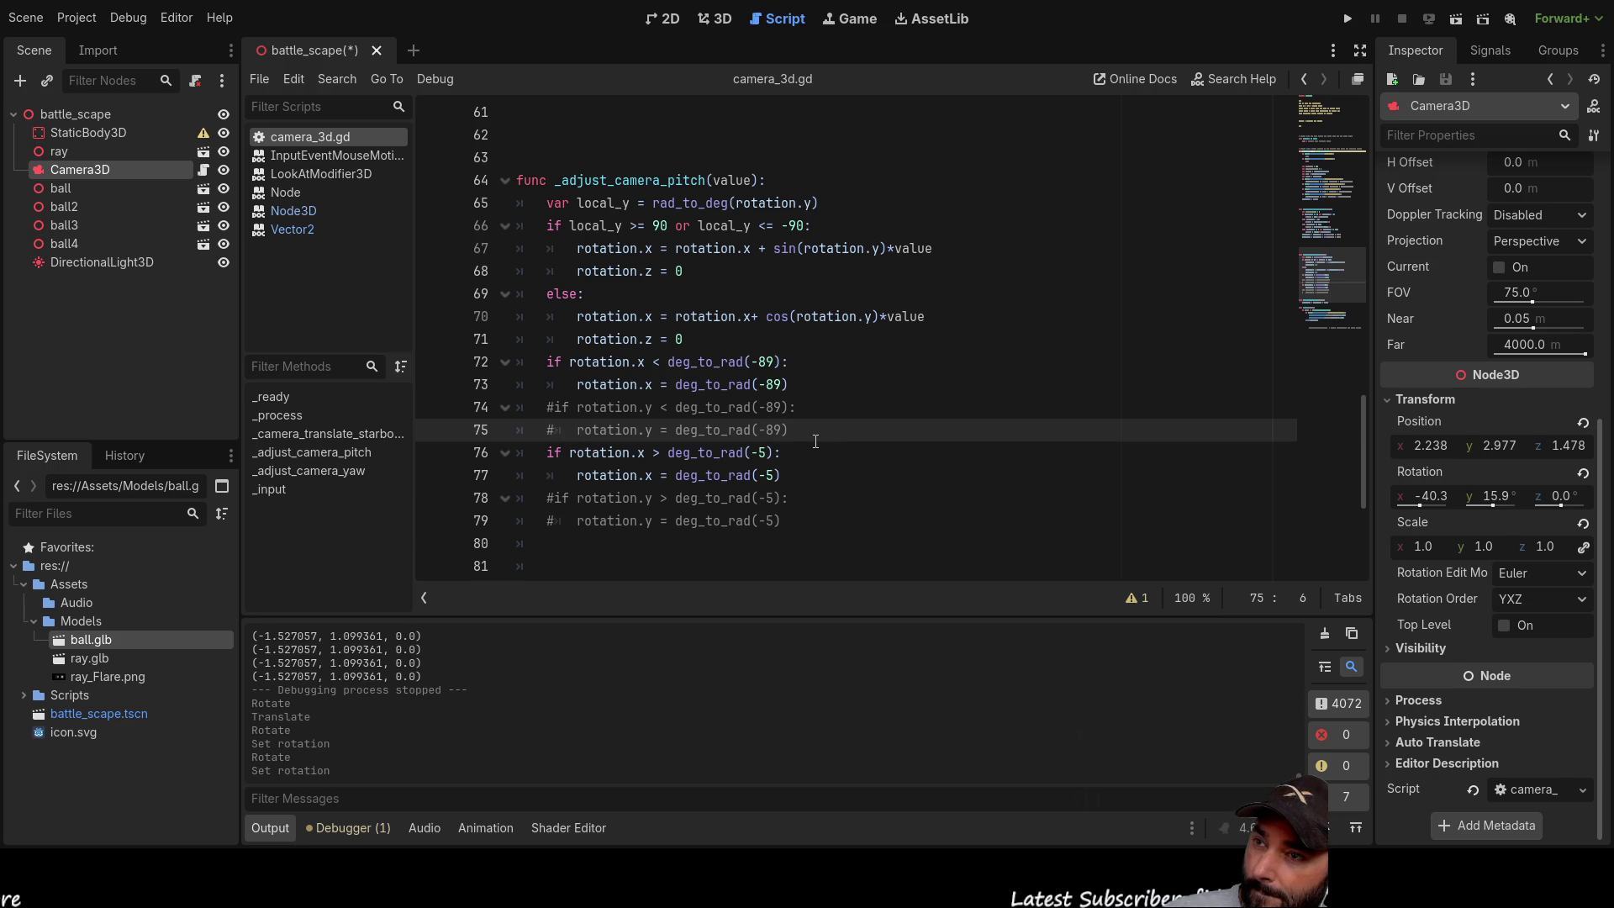
drag(623, 433, 488, 408)
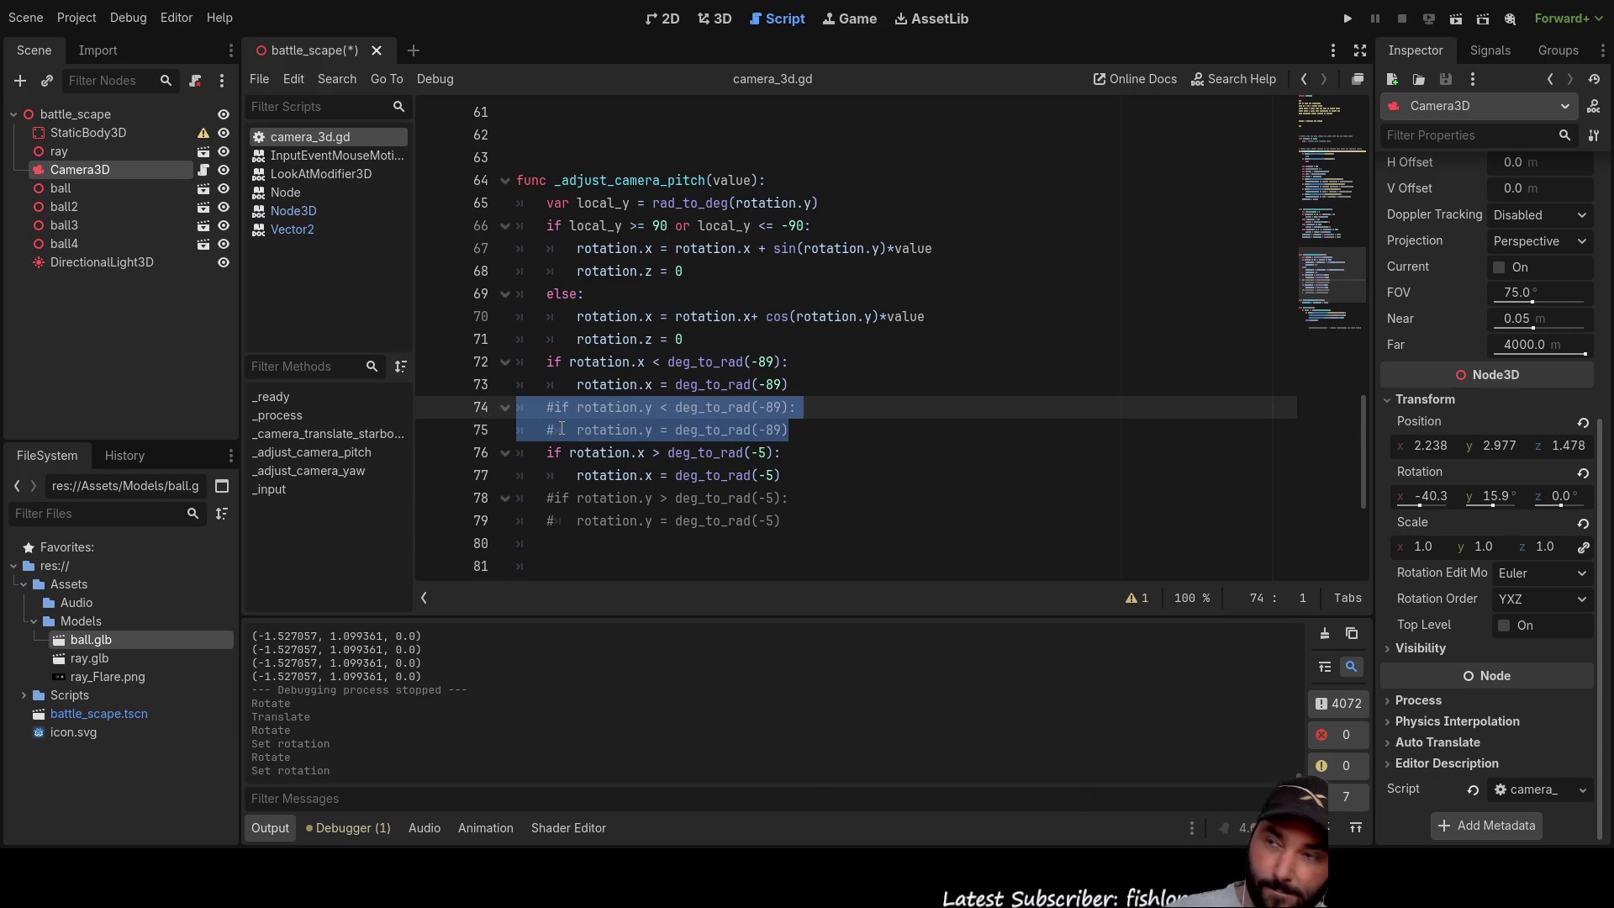
key(Delete)
drag(804, 490, 516, 452)
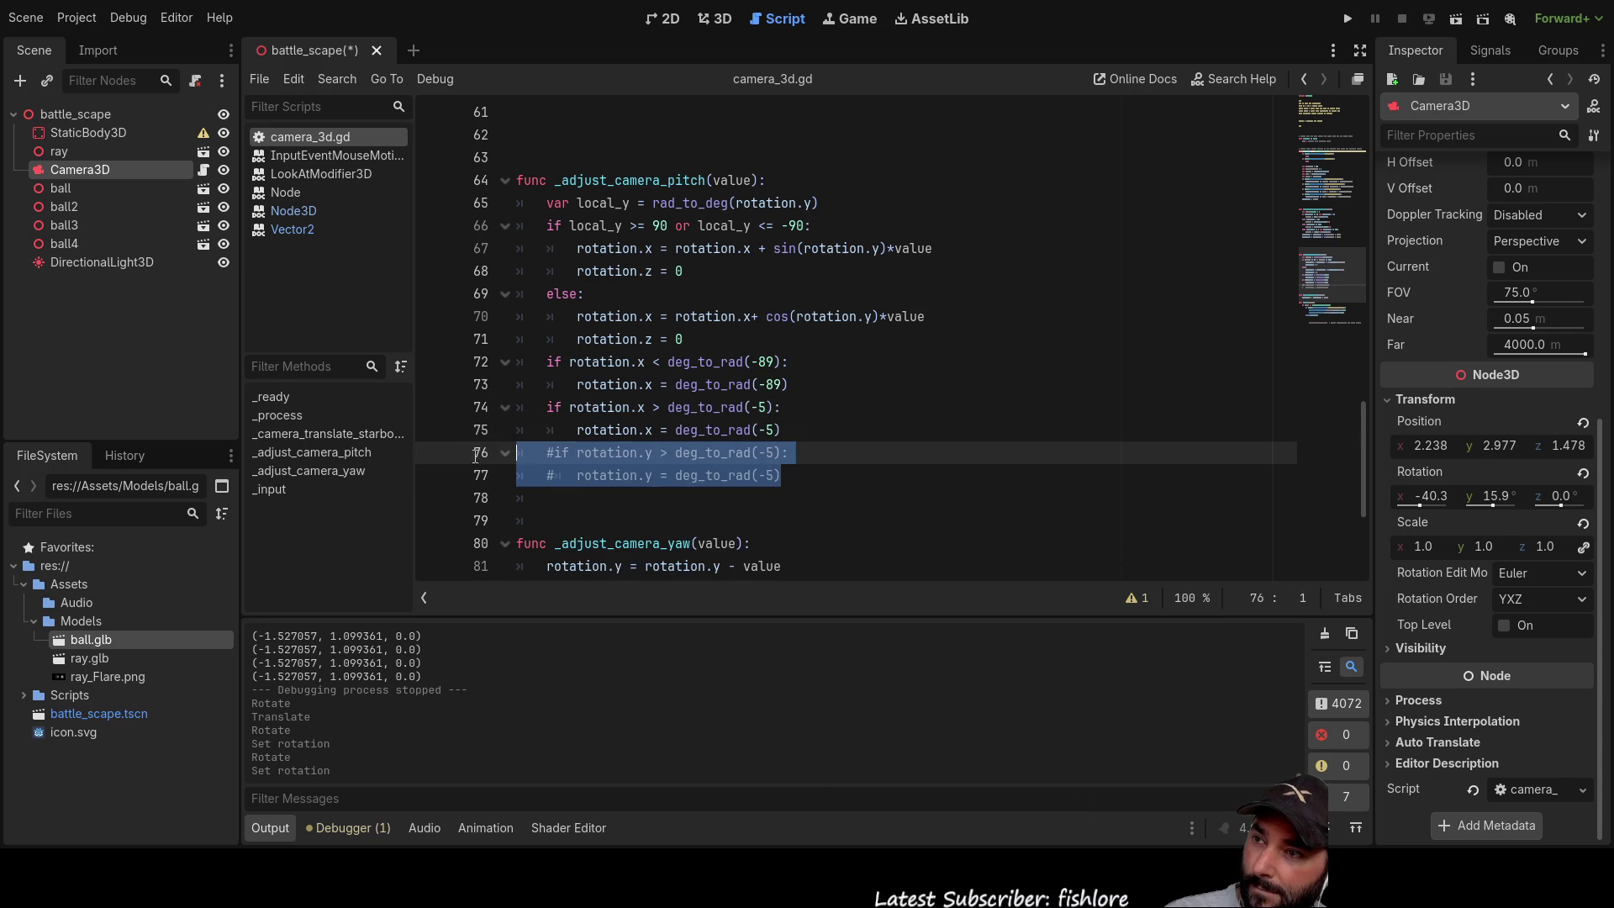
key(Delete)
scroll(950, 444, up, 13)
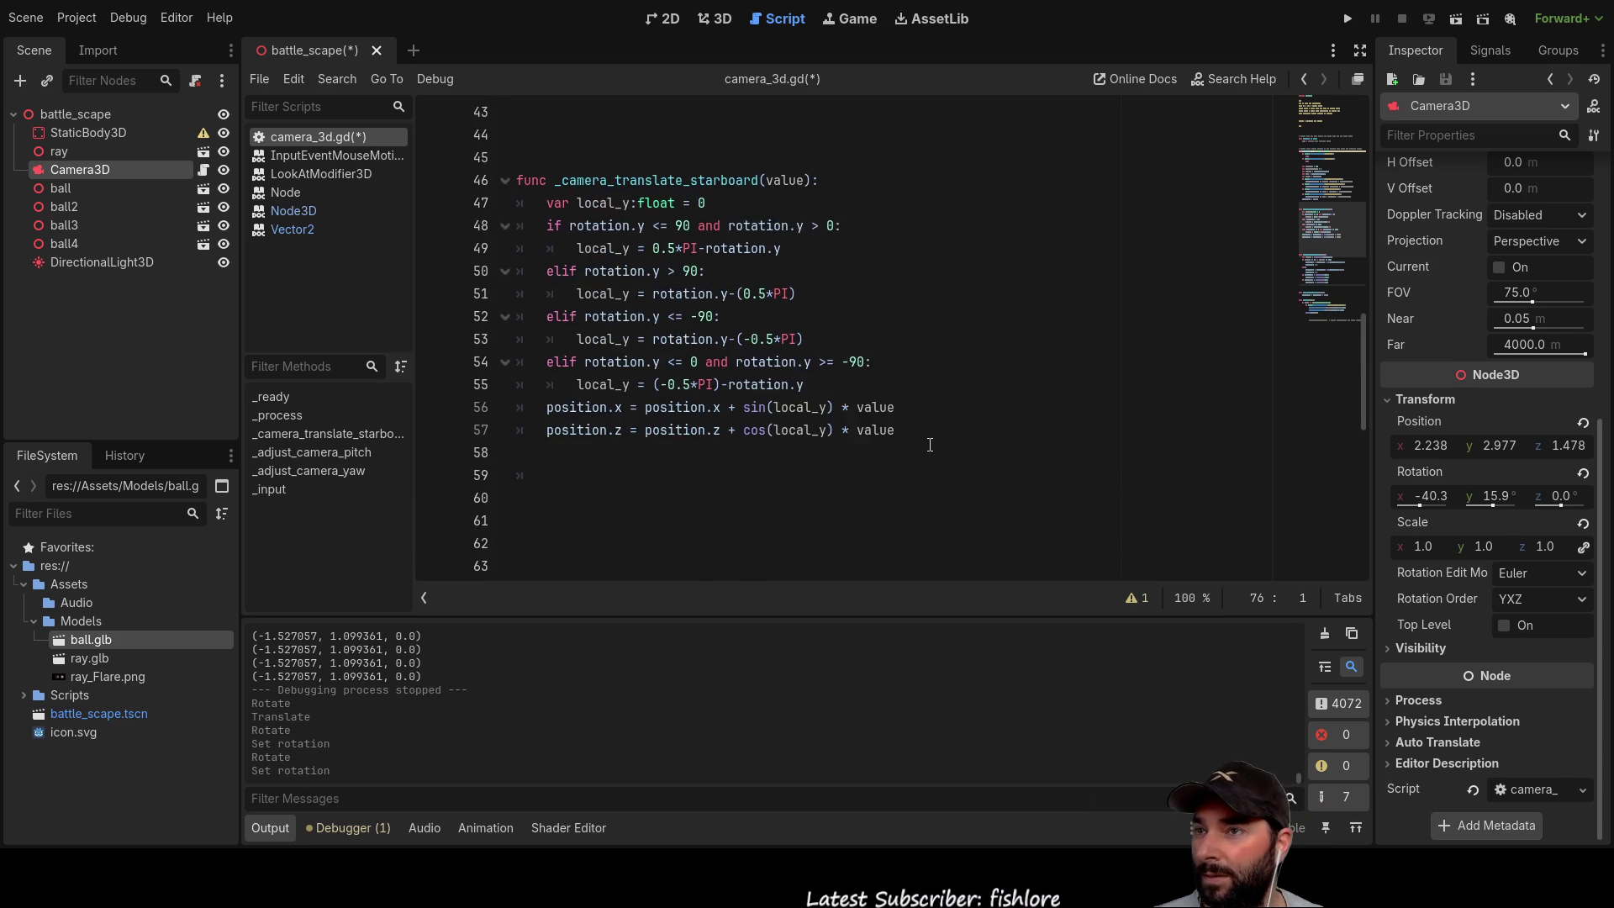
Step: Remove the extra blank line at line 43 in camera_3d.gd
scroll(904, 434, up, 4)
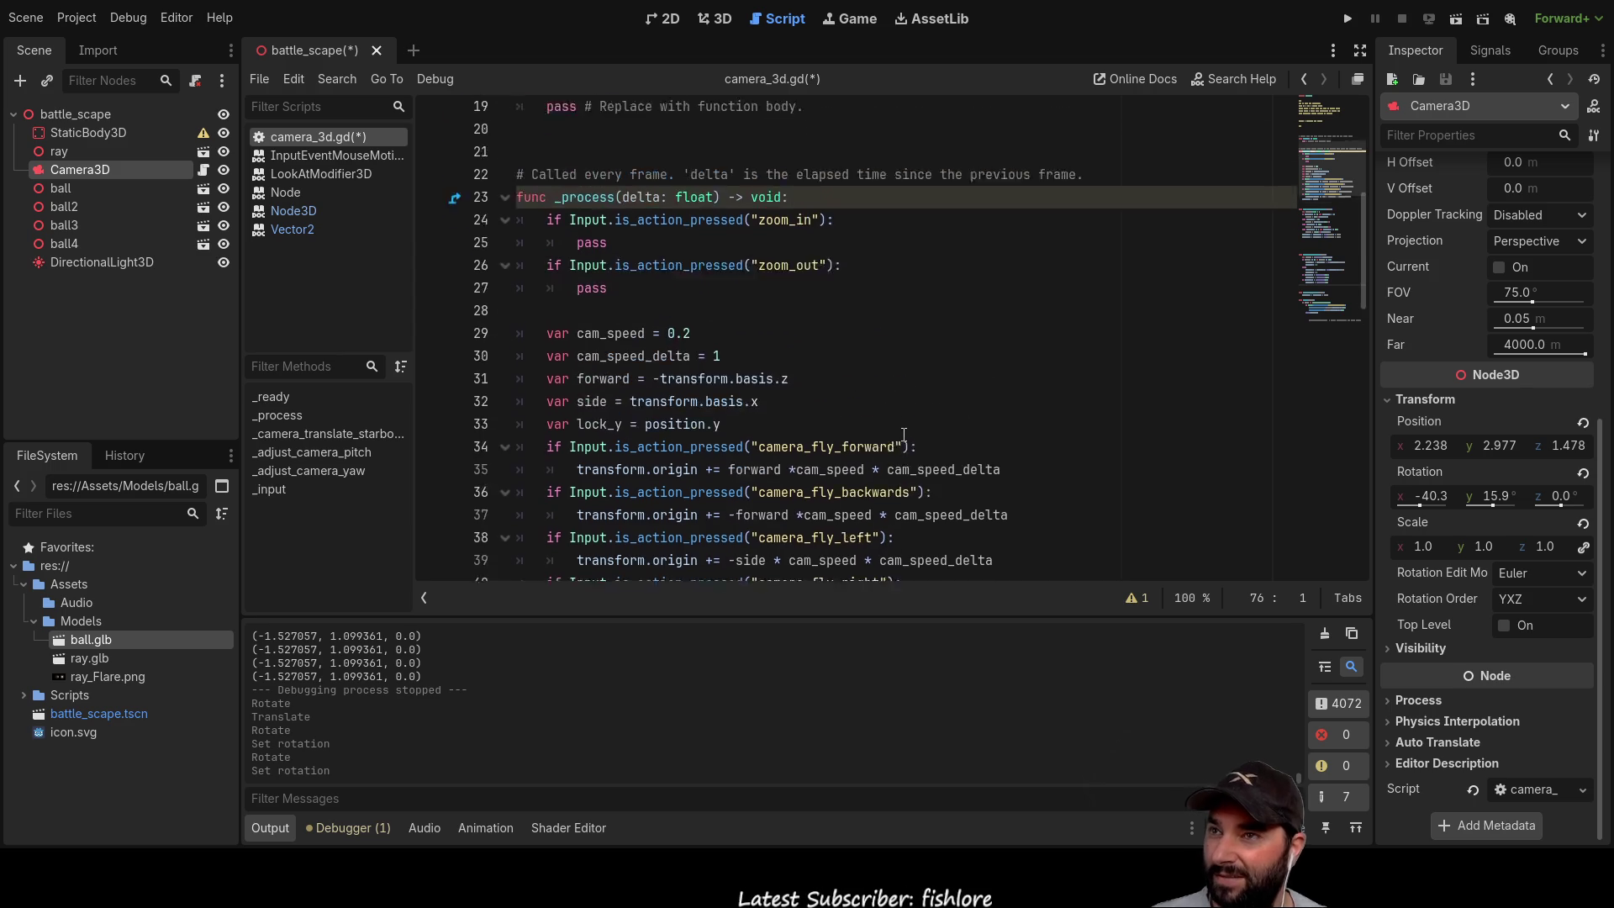
scroll(903, 435, up, 3)
scroll(851, 355, down, 6)
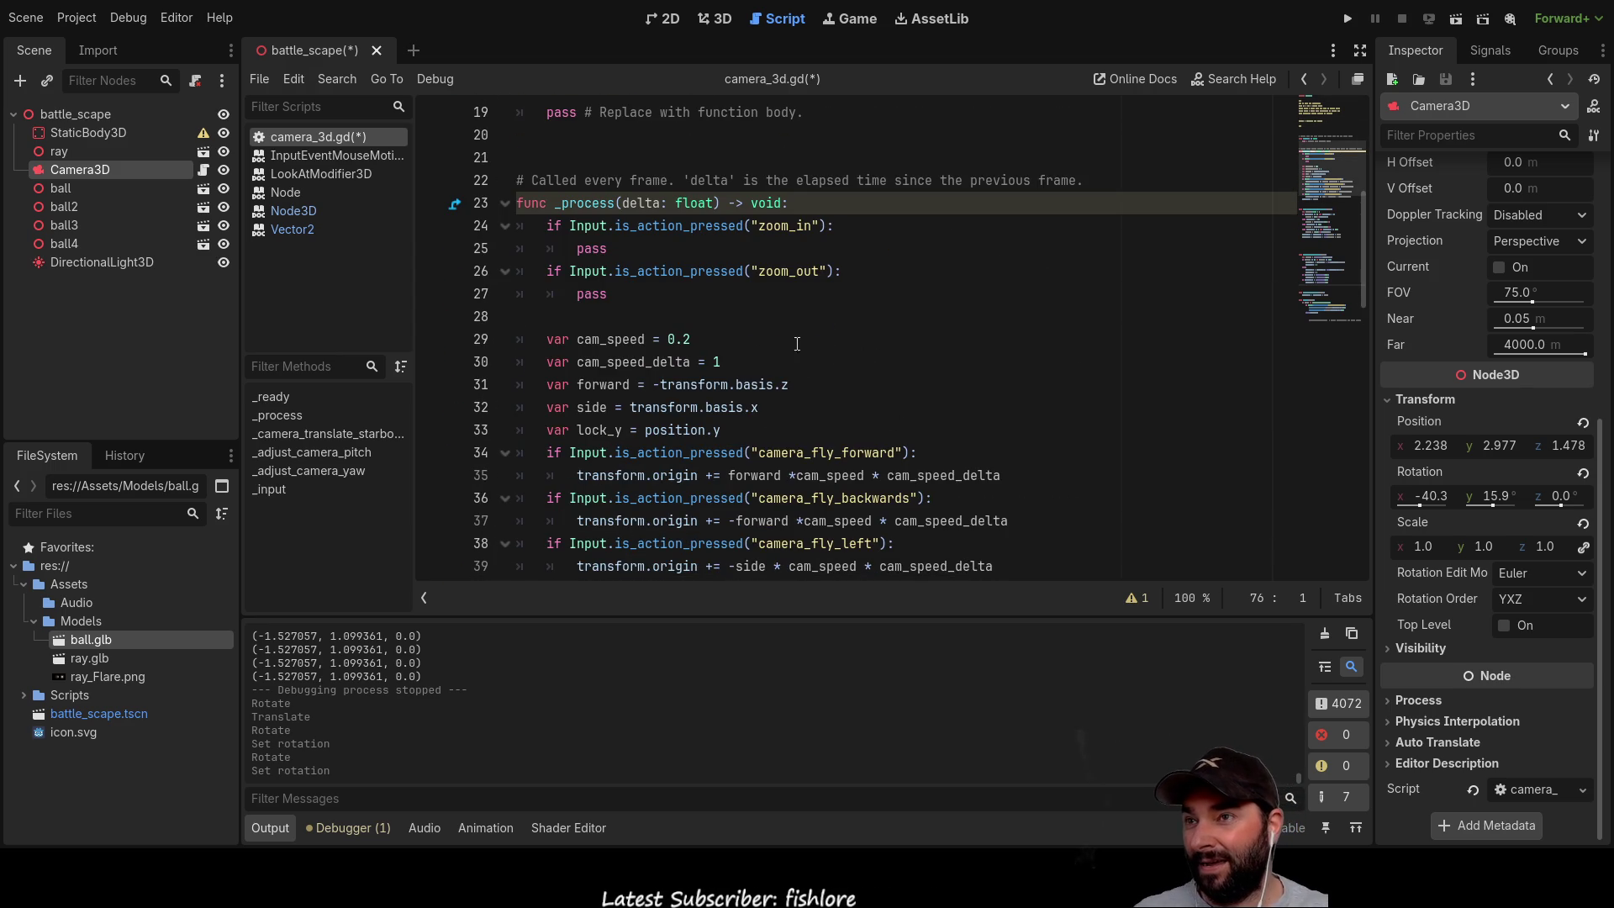
scroll(787, 247, down, 7)
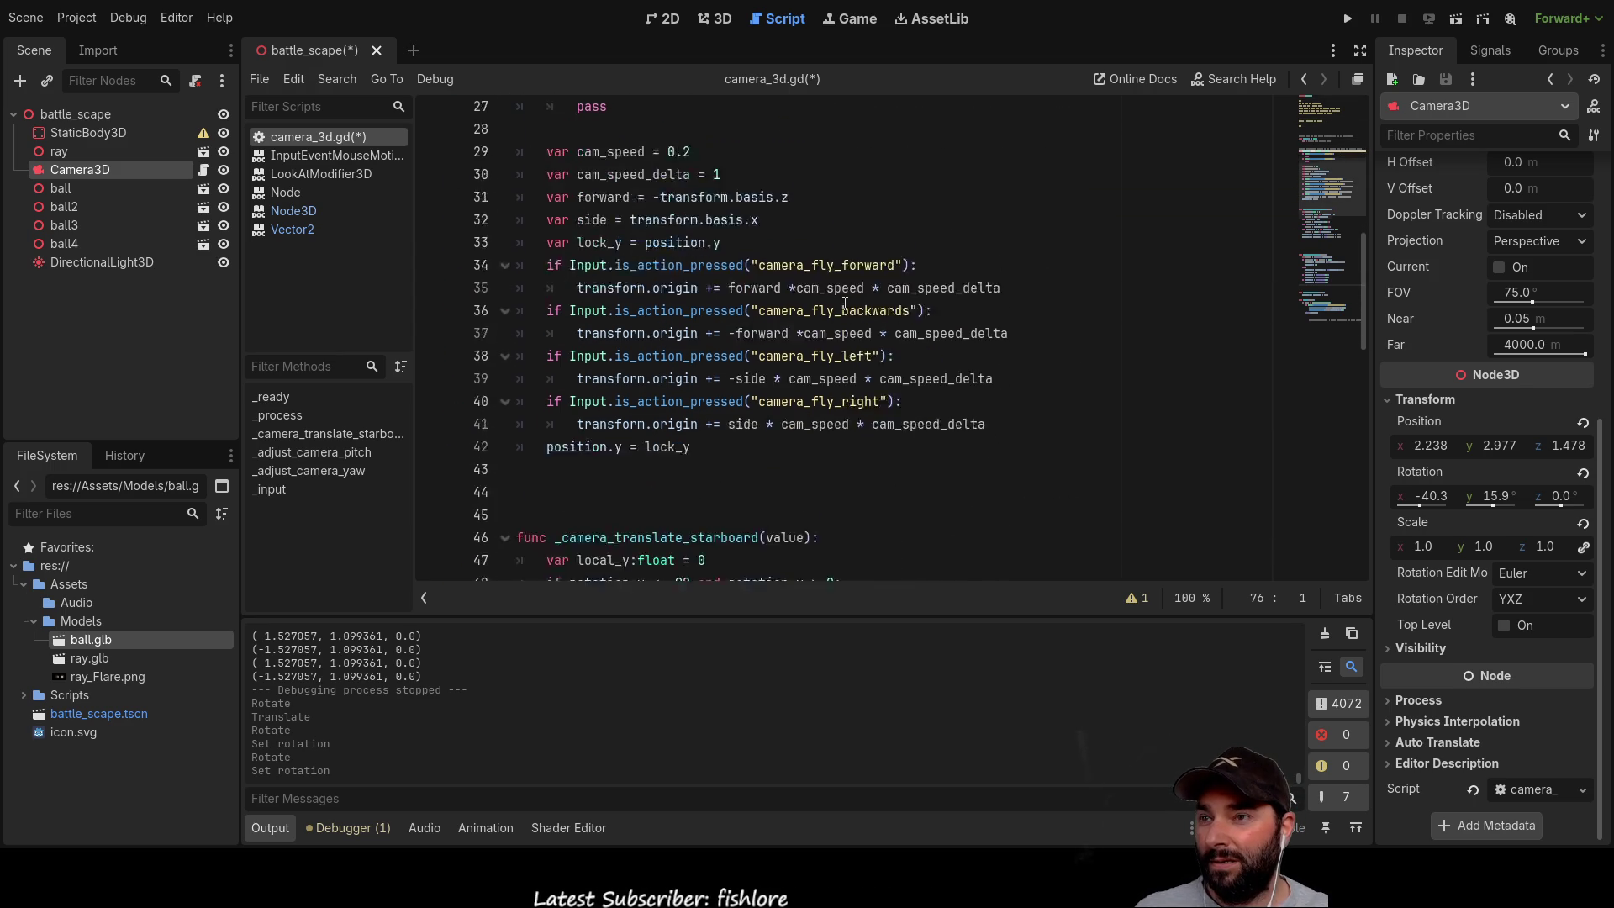
scroll(695, 261, up, 2)
click(748, 316)
key(Delete)
key(Delete)
Step: Find _camera_translate_starboard and put the caret on the empty line after it
scroll(774, 367, down, 2)
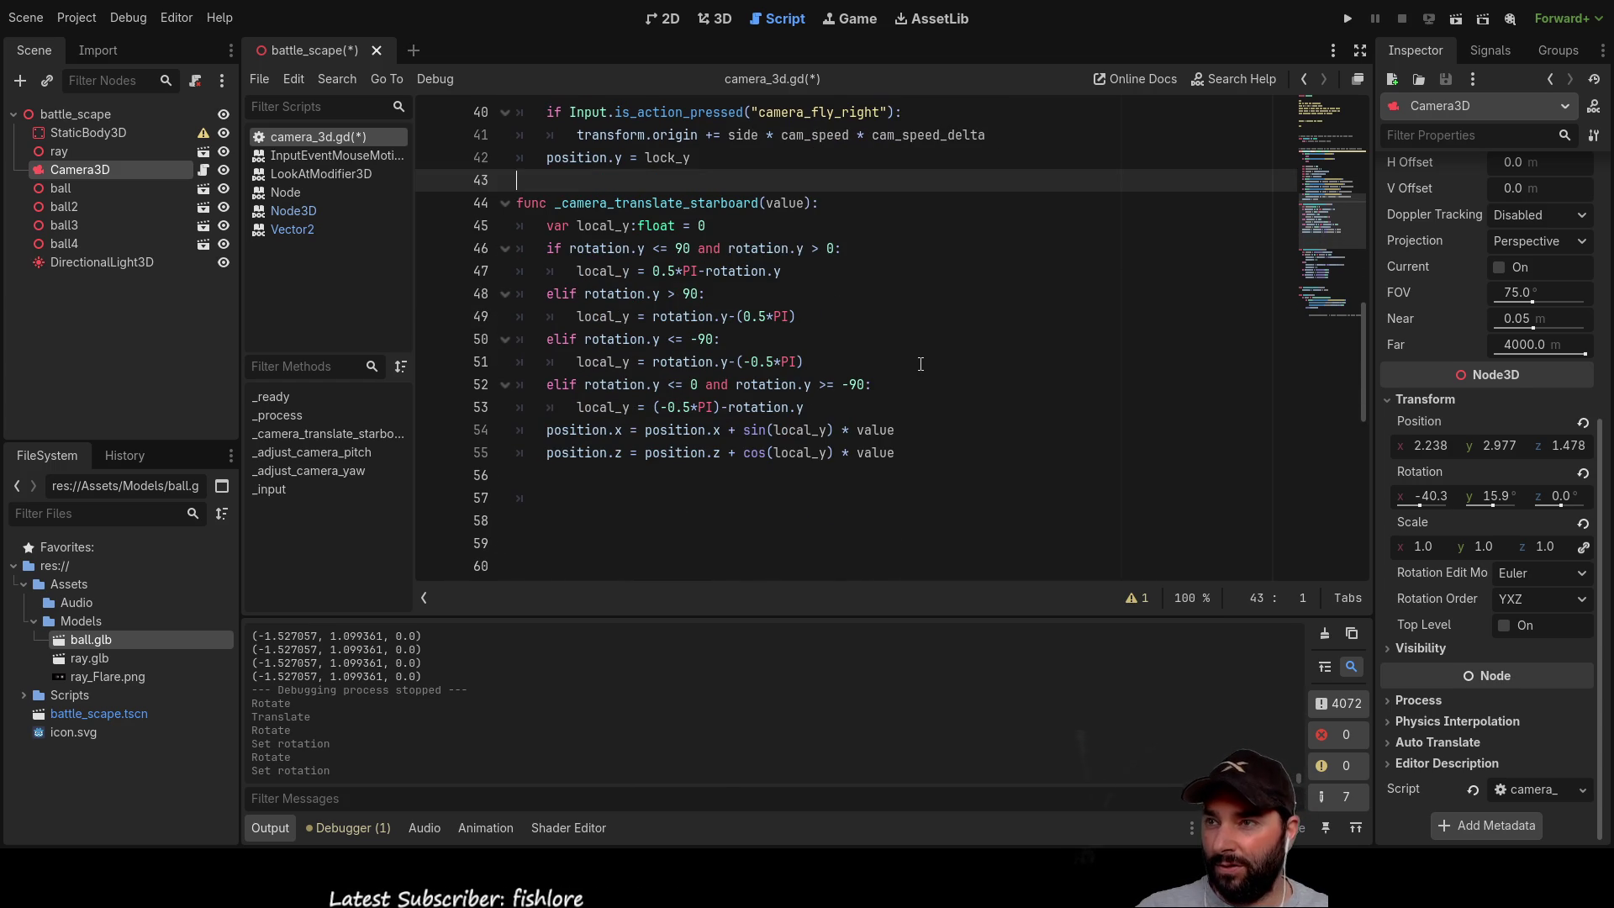
scroll(918, 365, down, 2)
scroll(840, 367, up, 2)
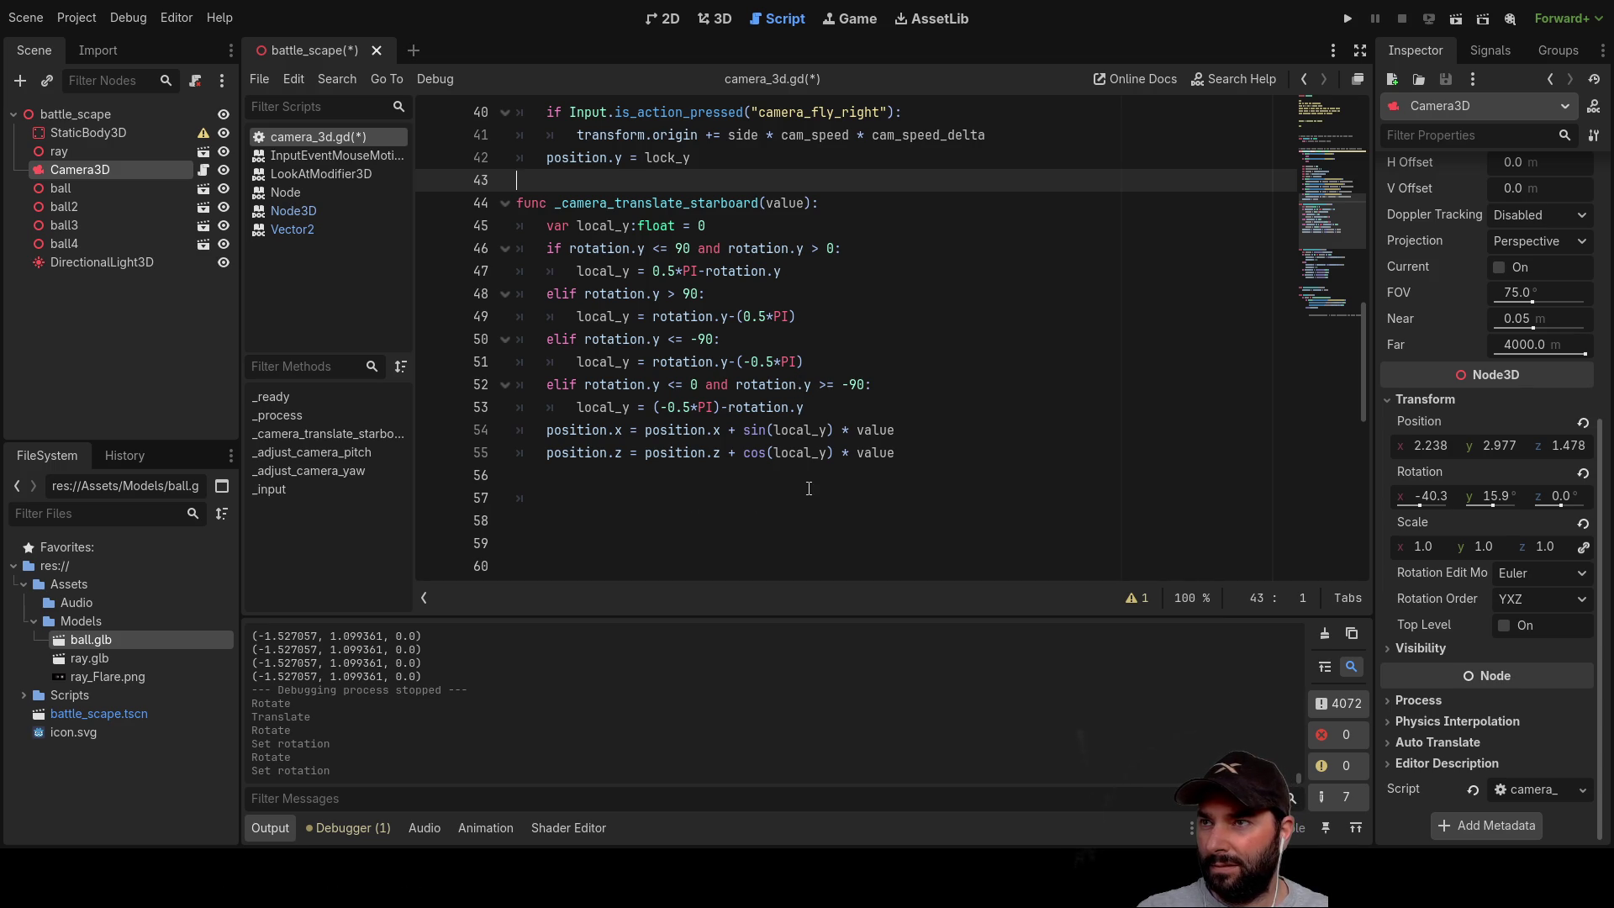
double_click(683, 203)
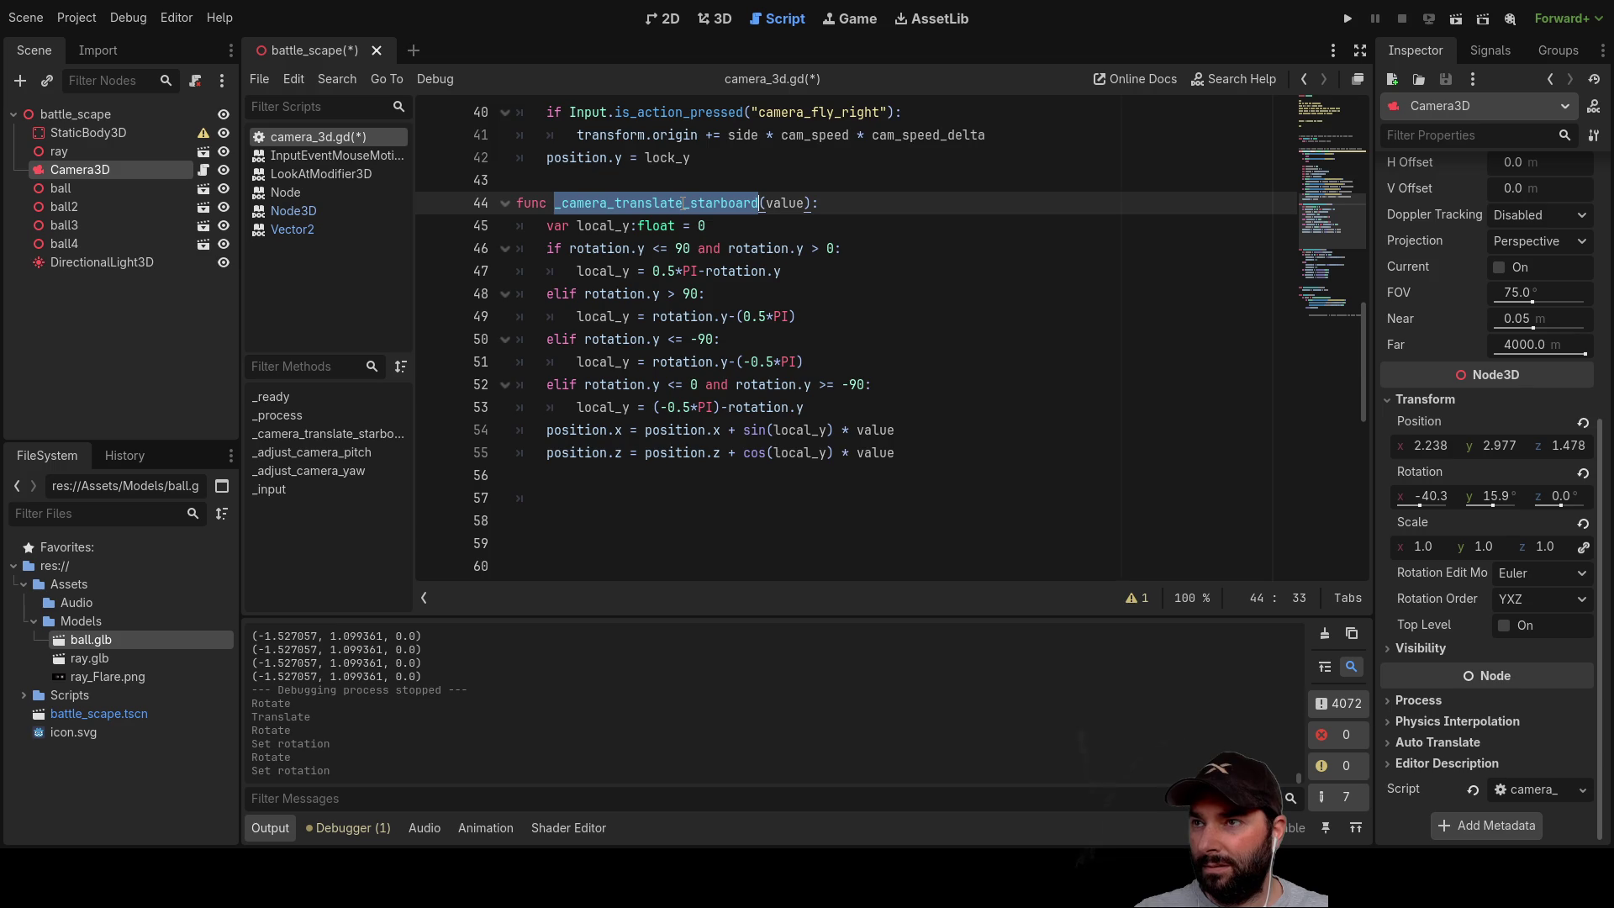
scroll(857, 502, down, 10)
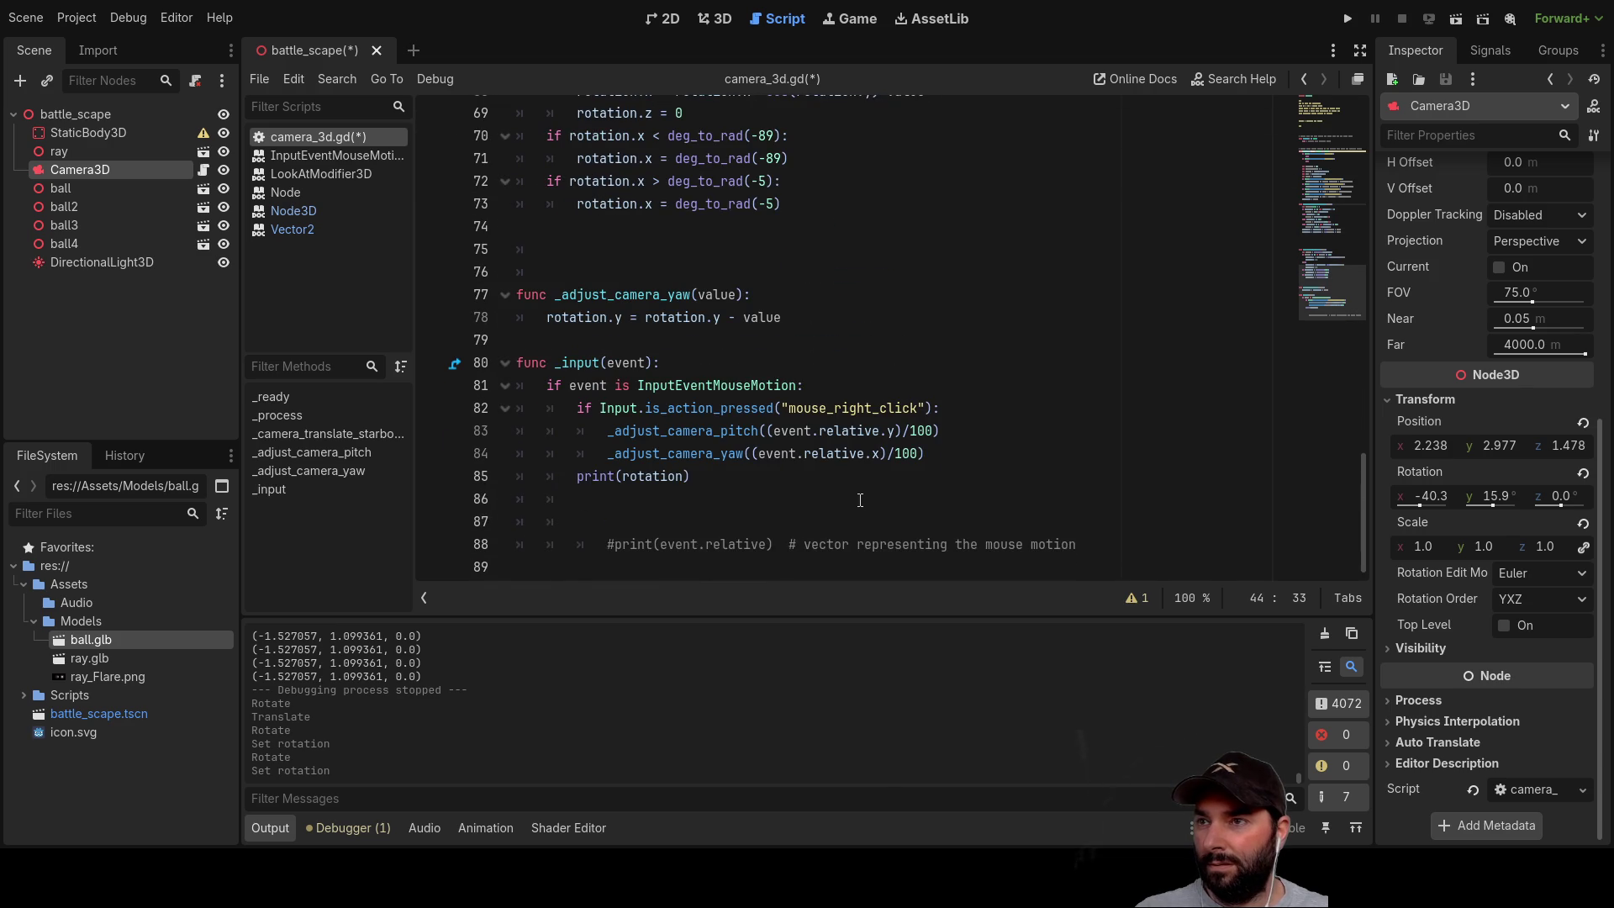
scroll(860, 500, up, 20)
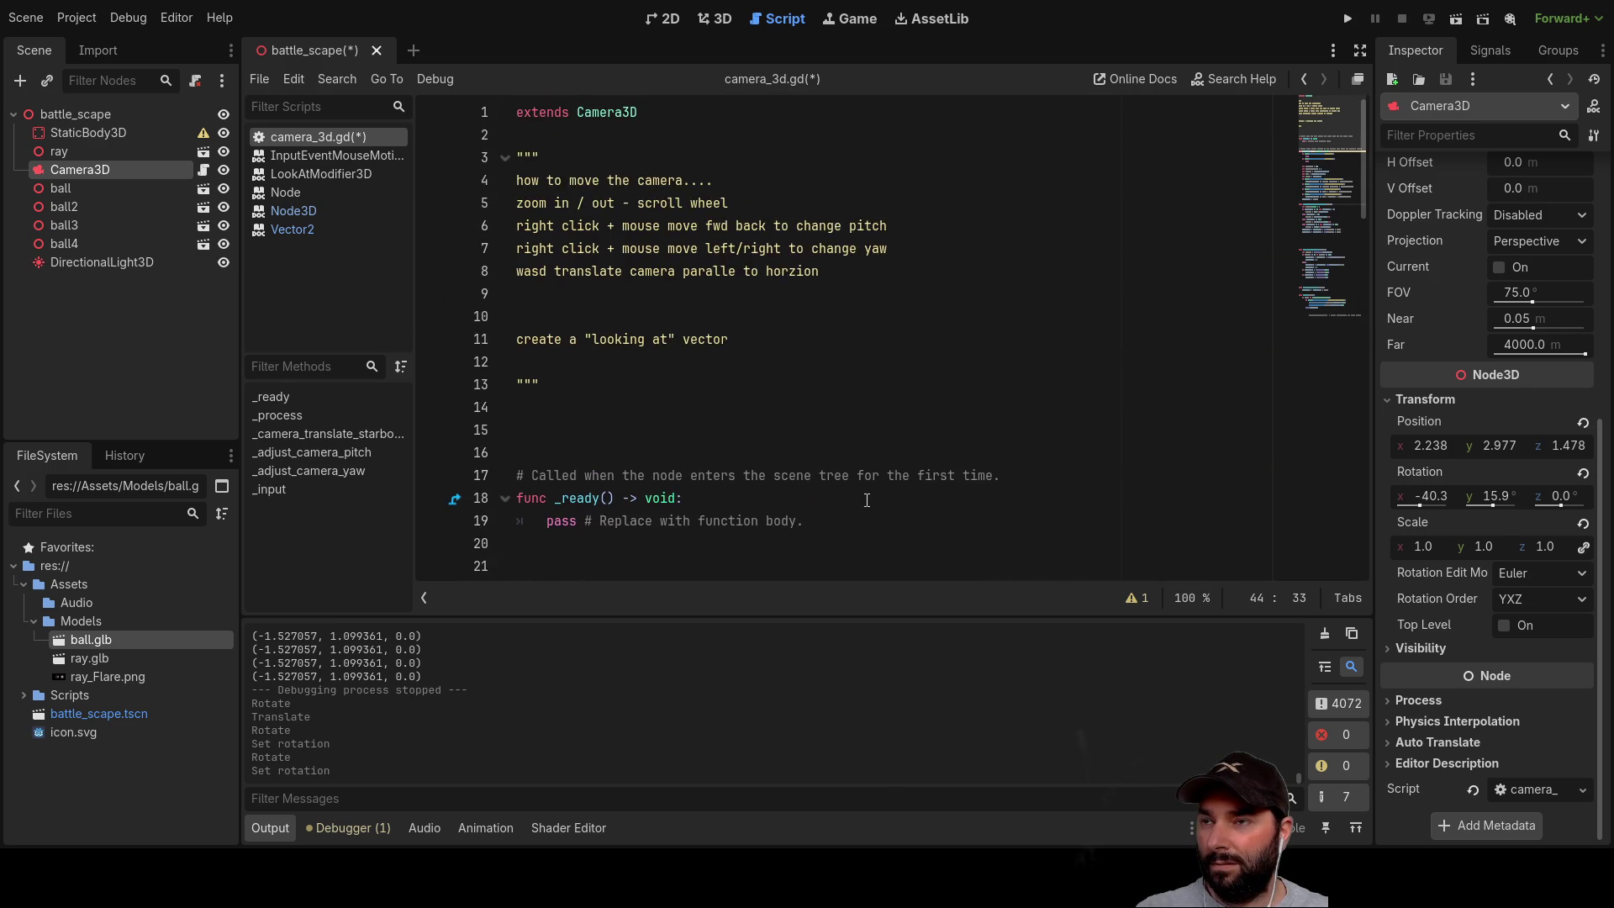
scroll(867, 501, down, 12)
scroll(829, 446, up, 11)
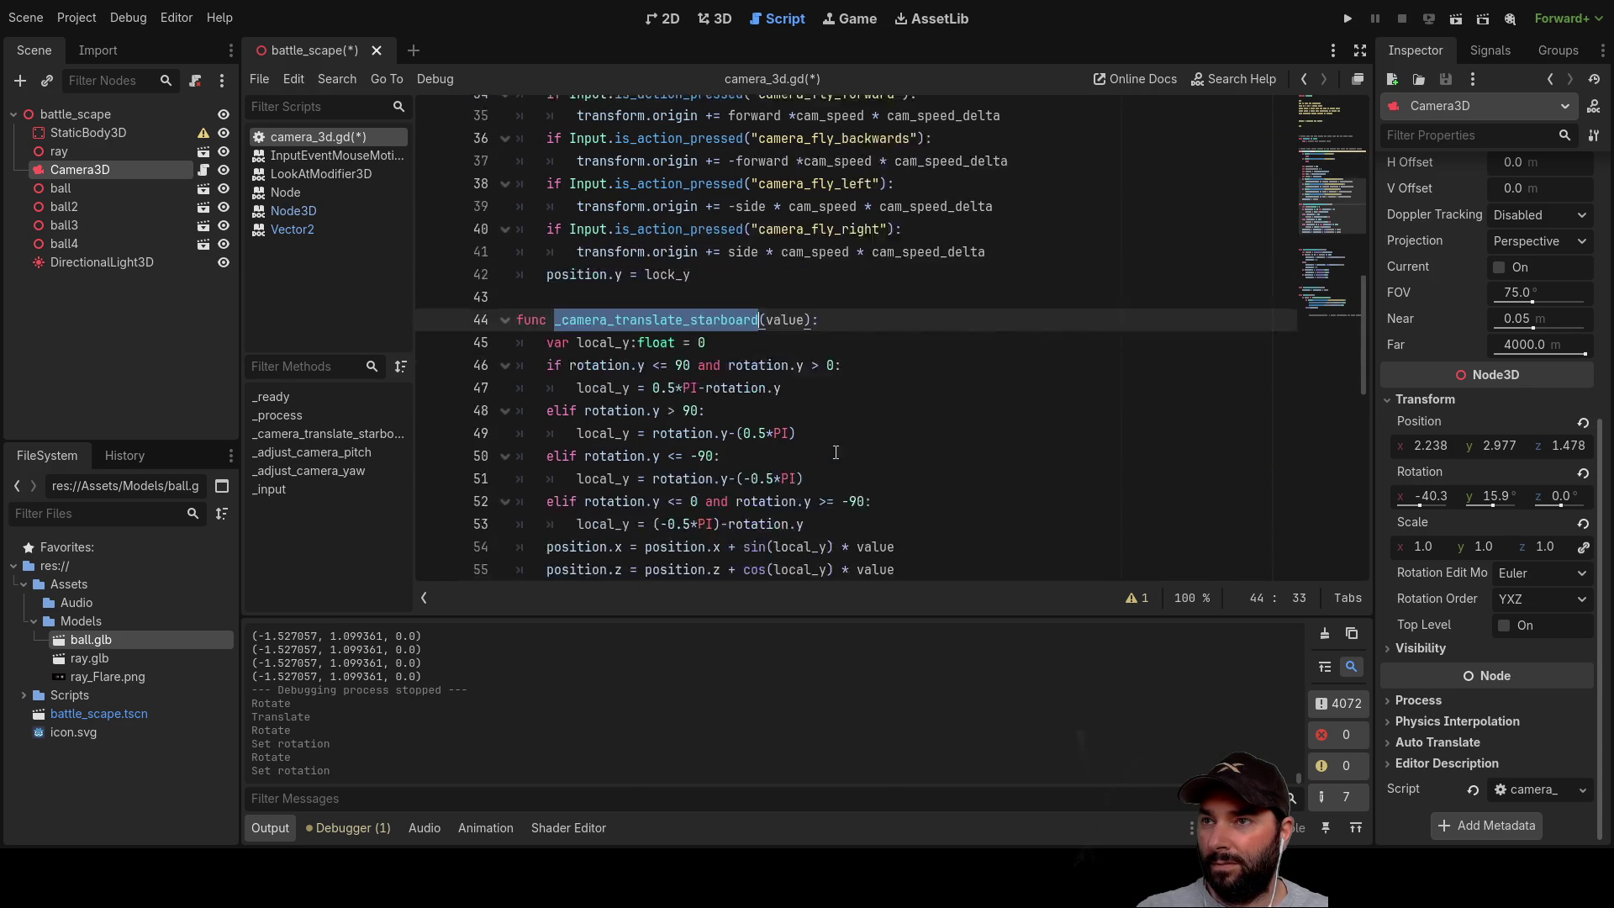
scroll(917, 452, down, 17)
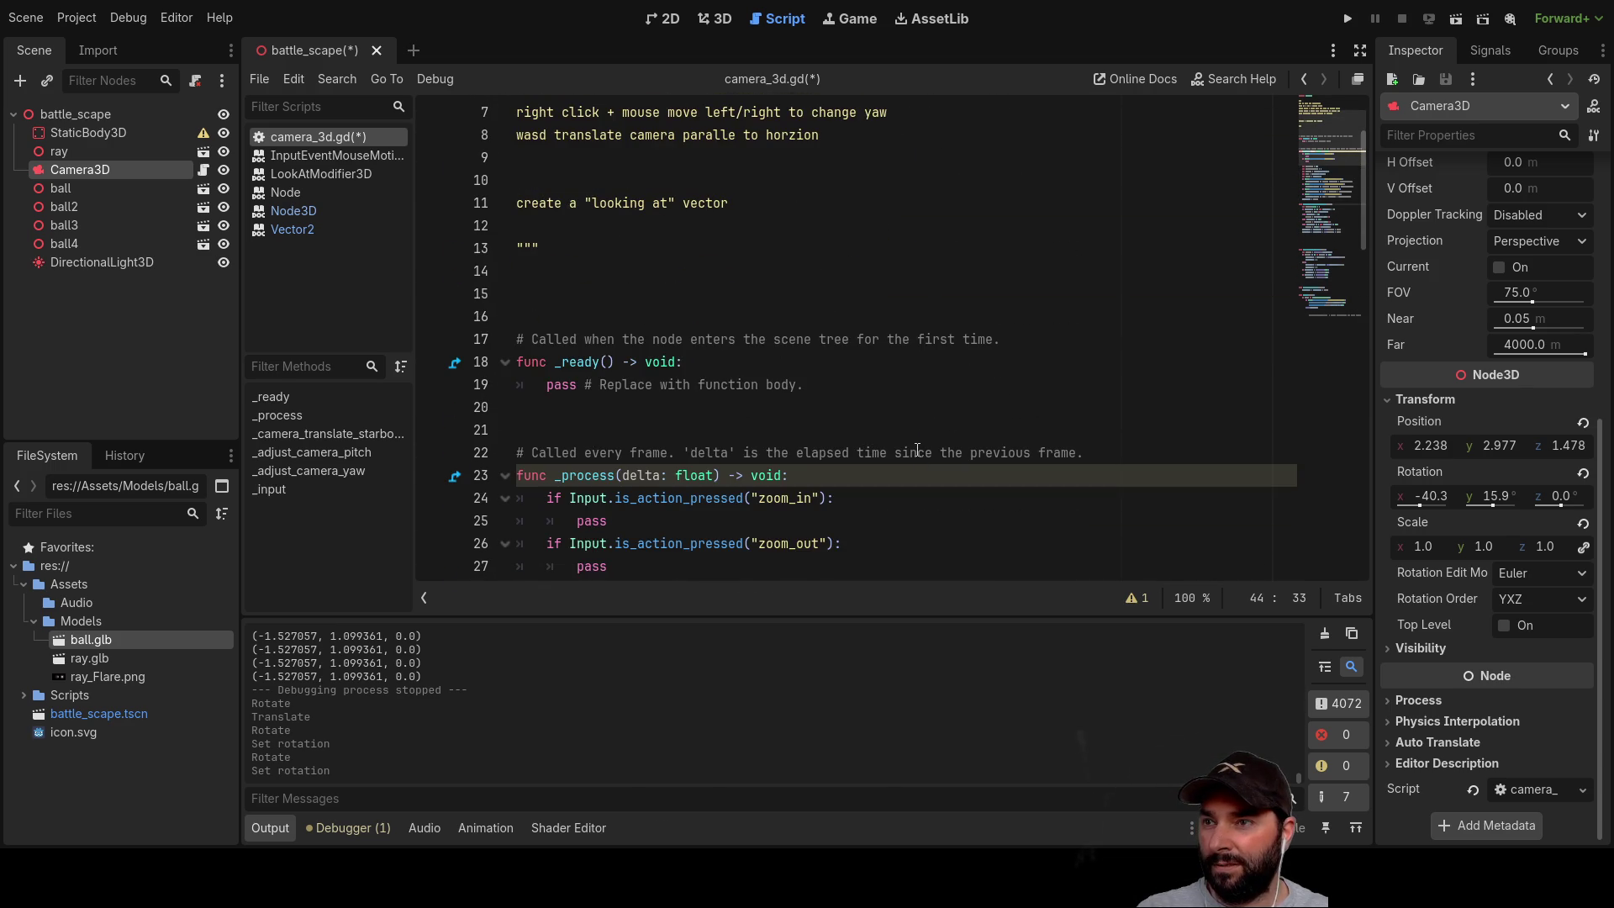
scroll(916, 447, down, 5)
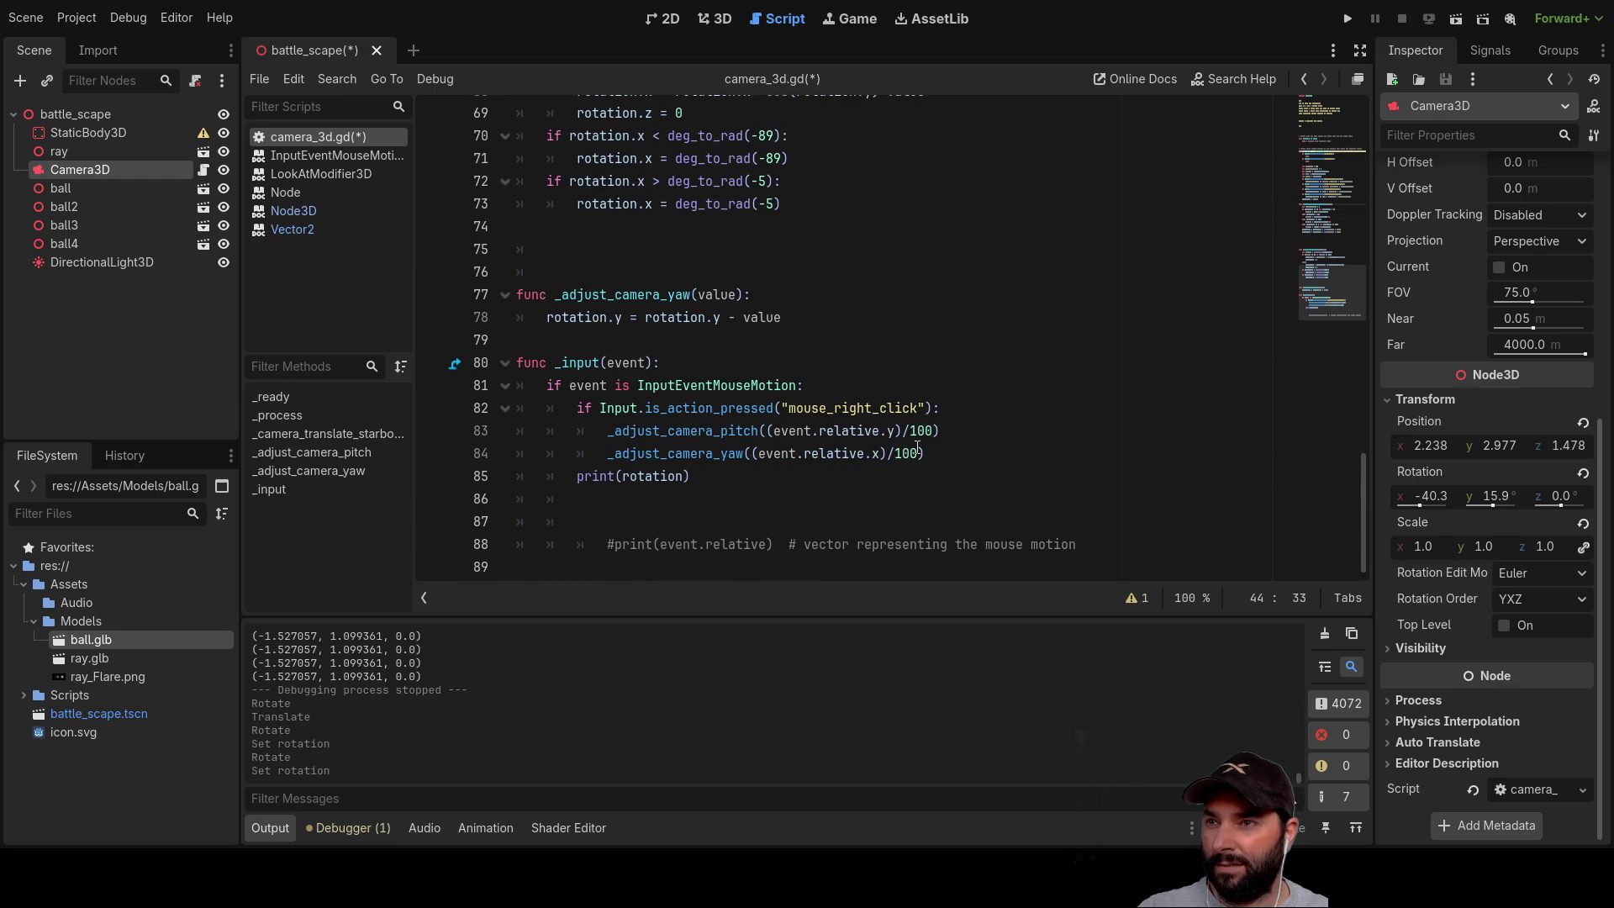
scroll(915, 455, up, 11)
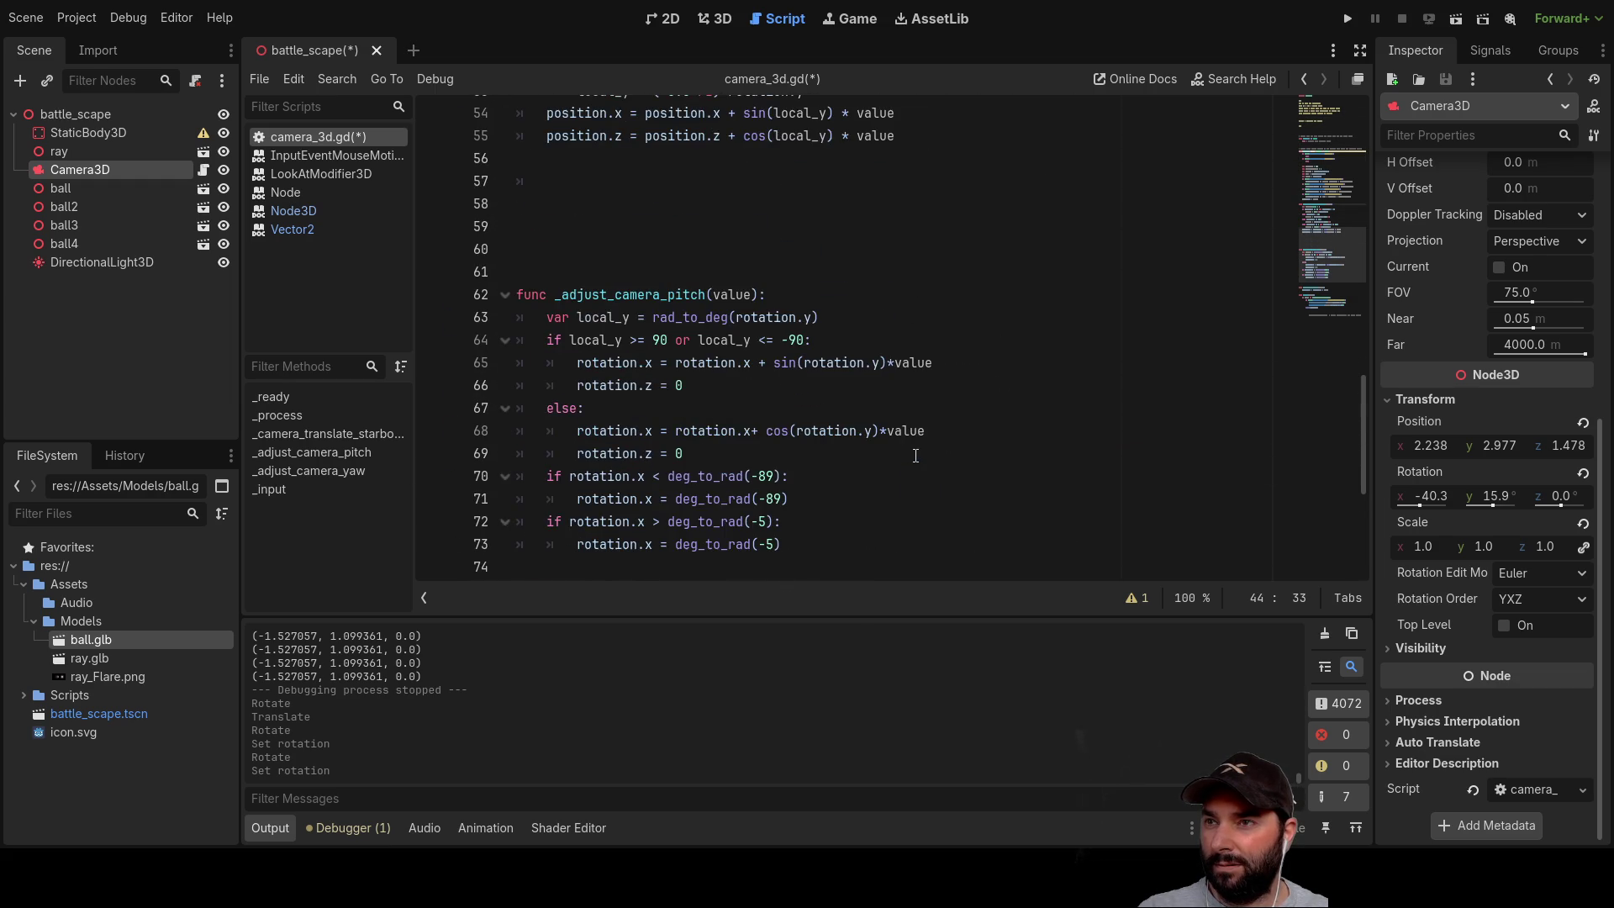
scroll(913, 457, down, 2)
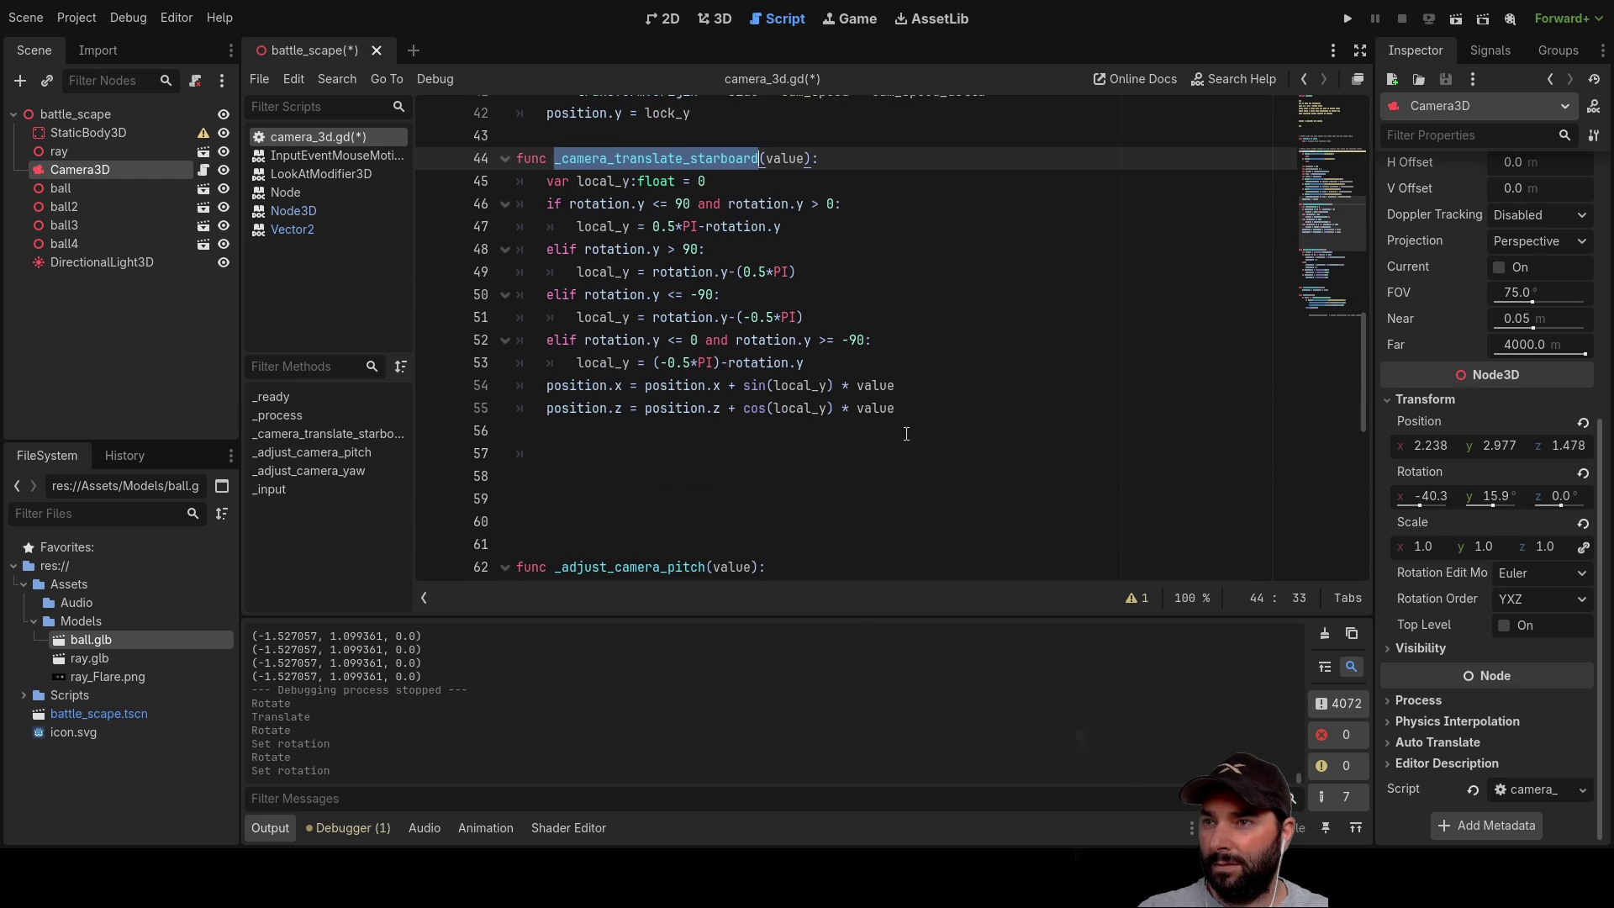
click(909, 437)
Step: Delete lines 43–55 holding _camera_translate_starboard, then review _process
mouse_move(931, 410)
mouse_down()
mouse_move(622, 294)
mouse_move(497, 135)
mouse_move(475, 164)
mouse_up()
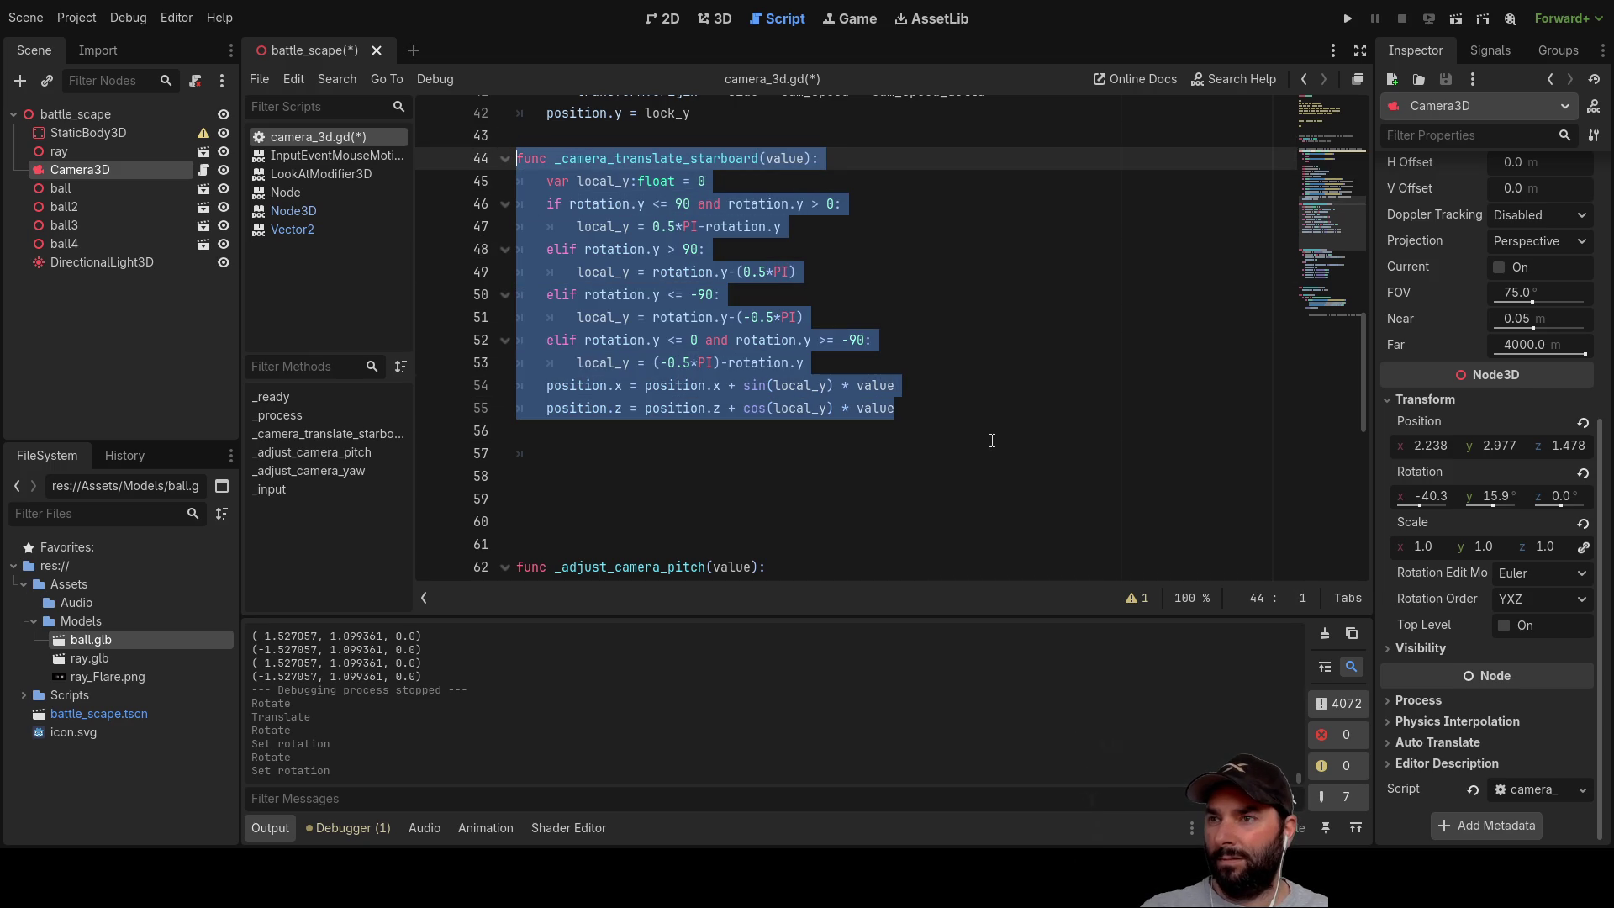
key(Delete)
key(Delete)
key(Delete)
scroll(924, 421, up, 2)
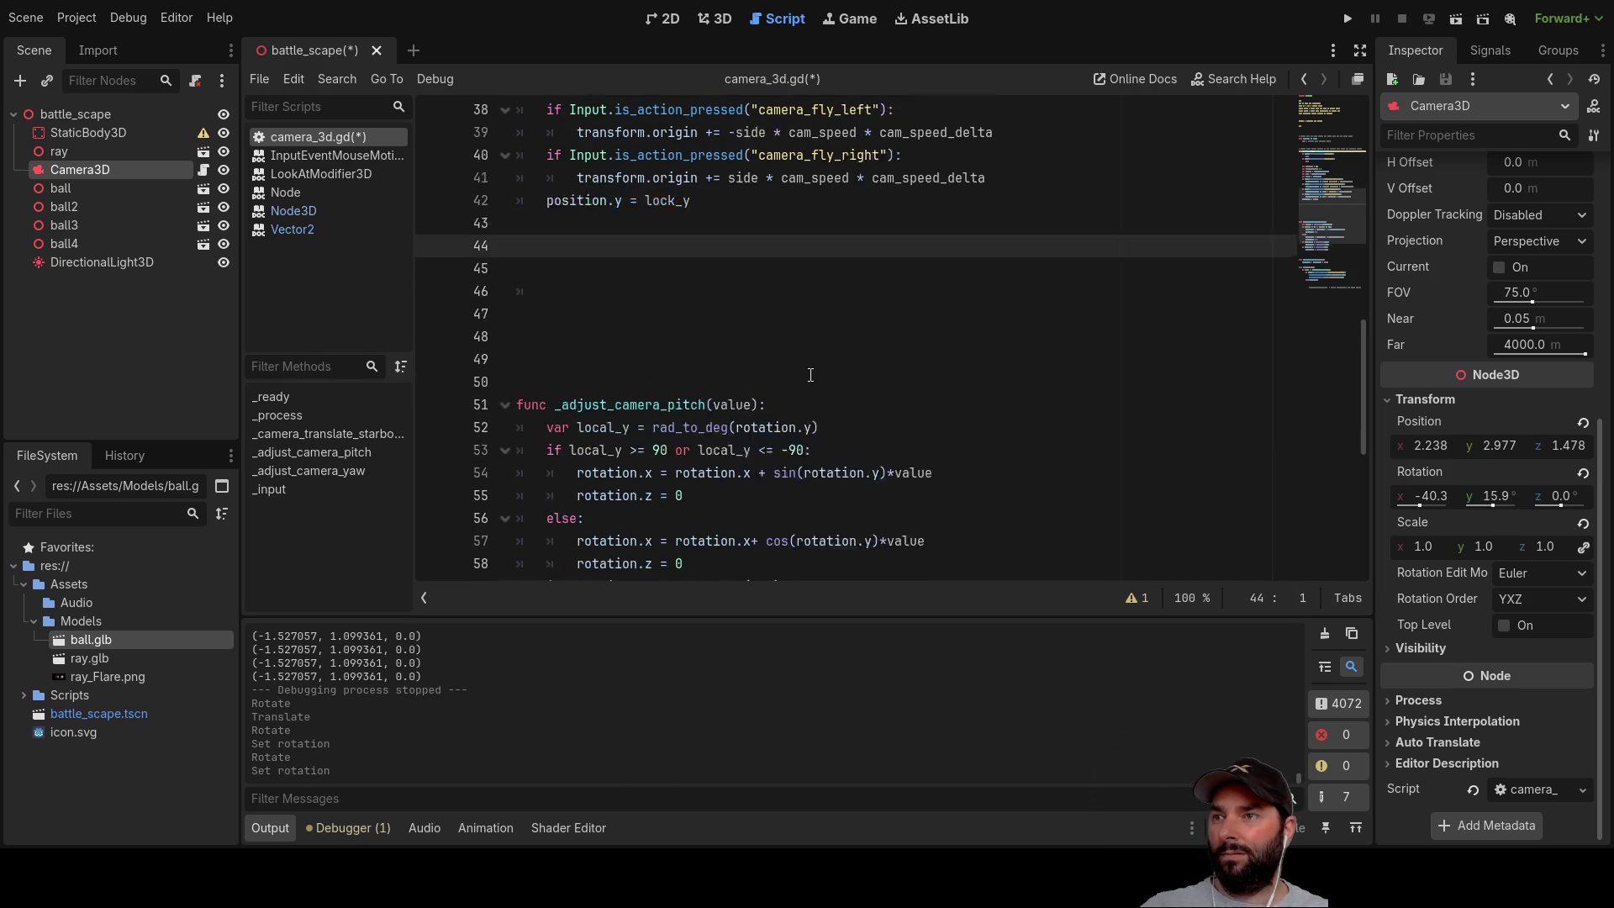
scroll(822, 395, up, 8)
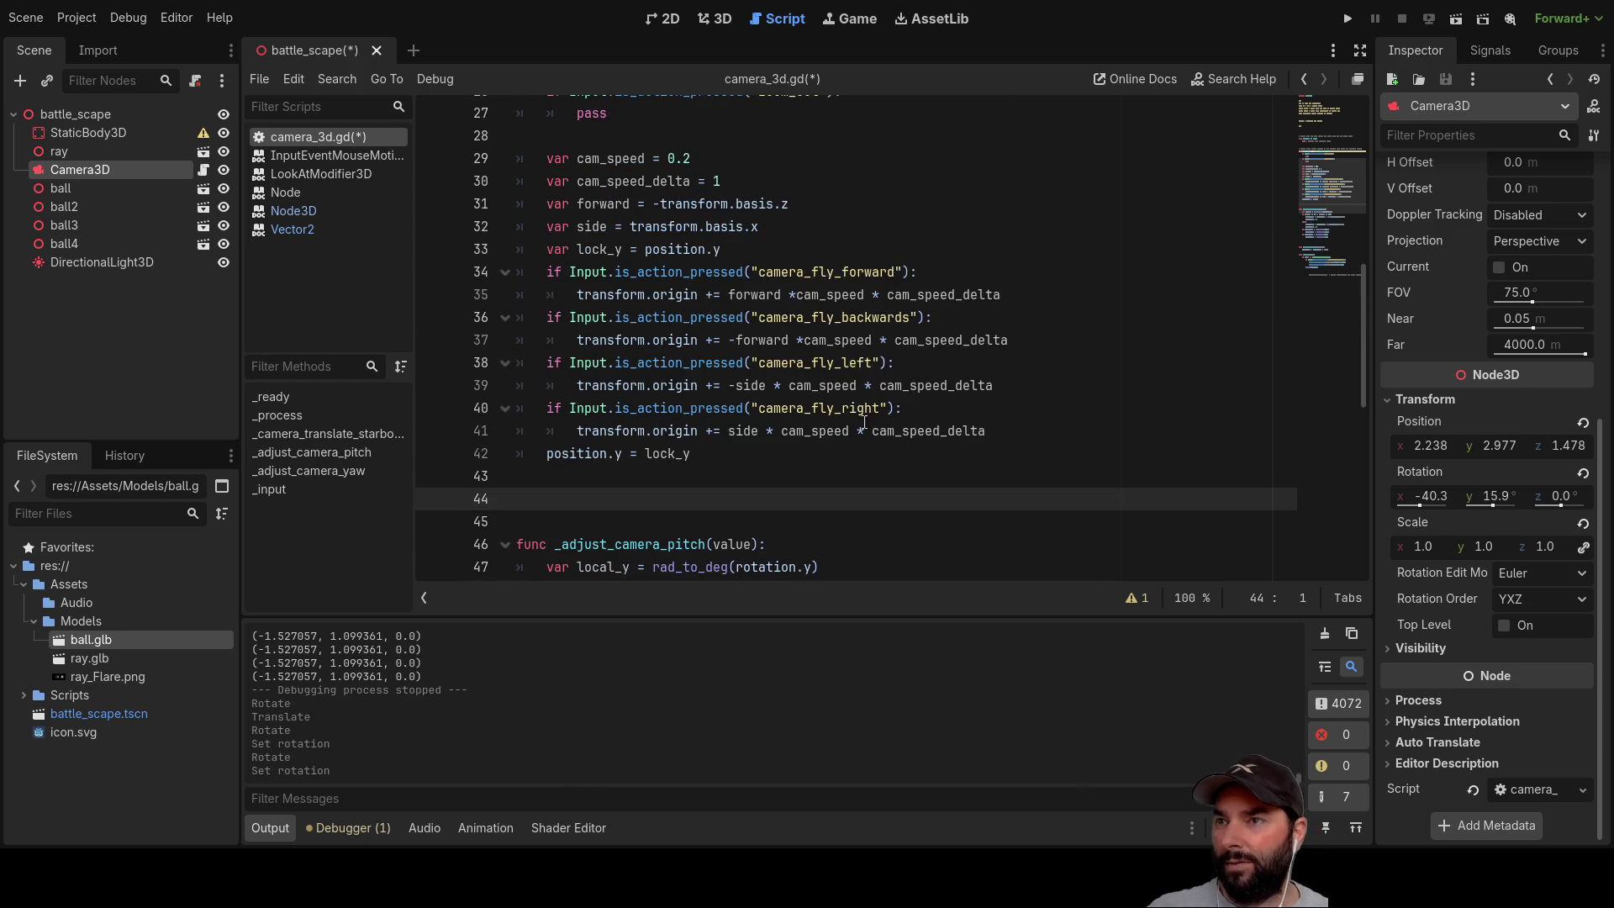
scroll(700, 339, down, 4)
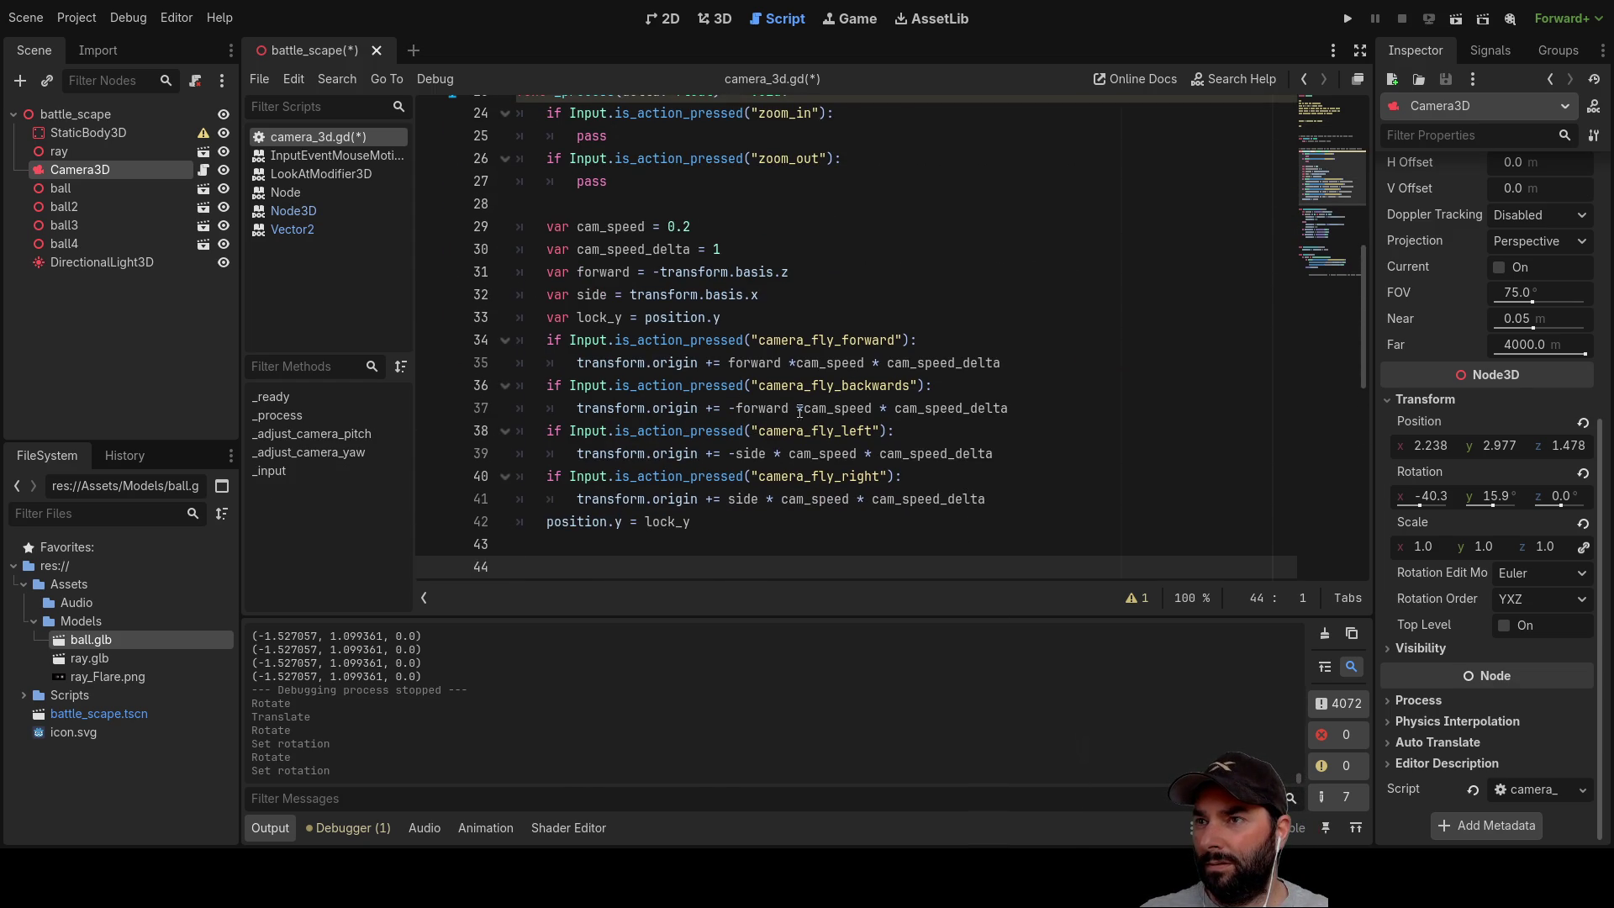
scroll(820, 375, up, 5)
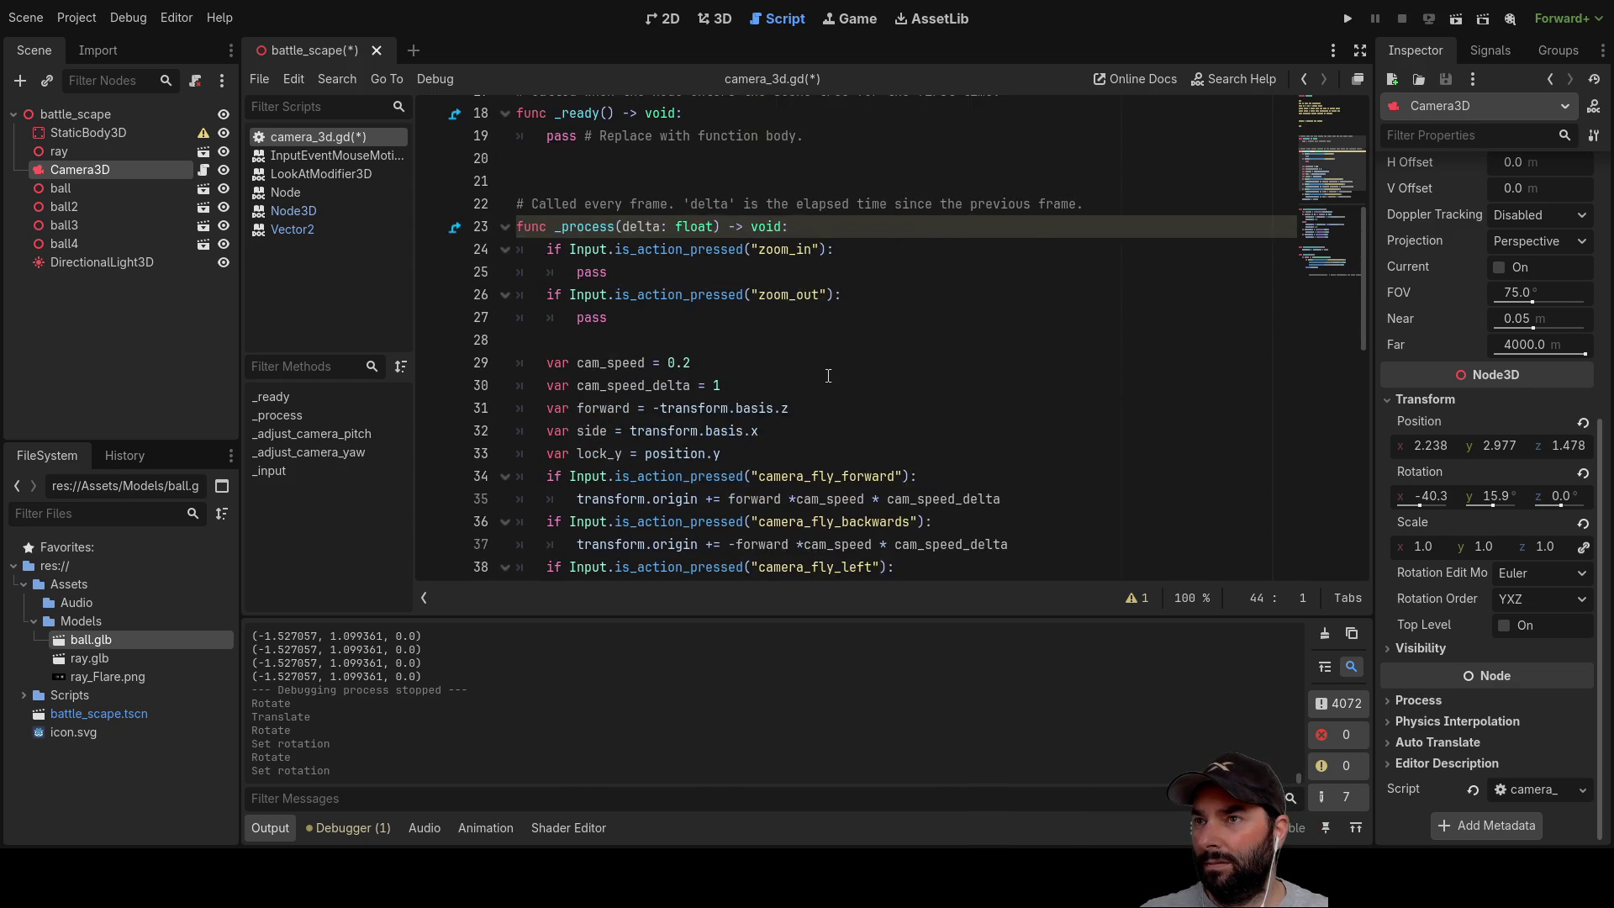
scroll(819, 375, down, 8)
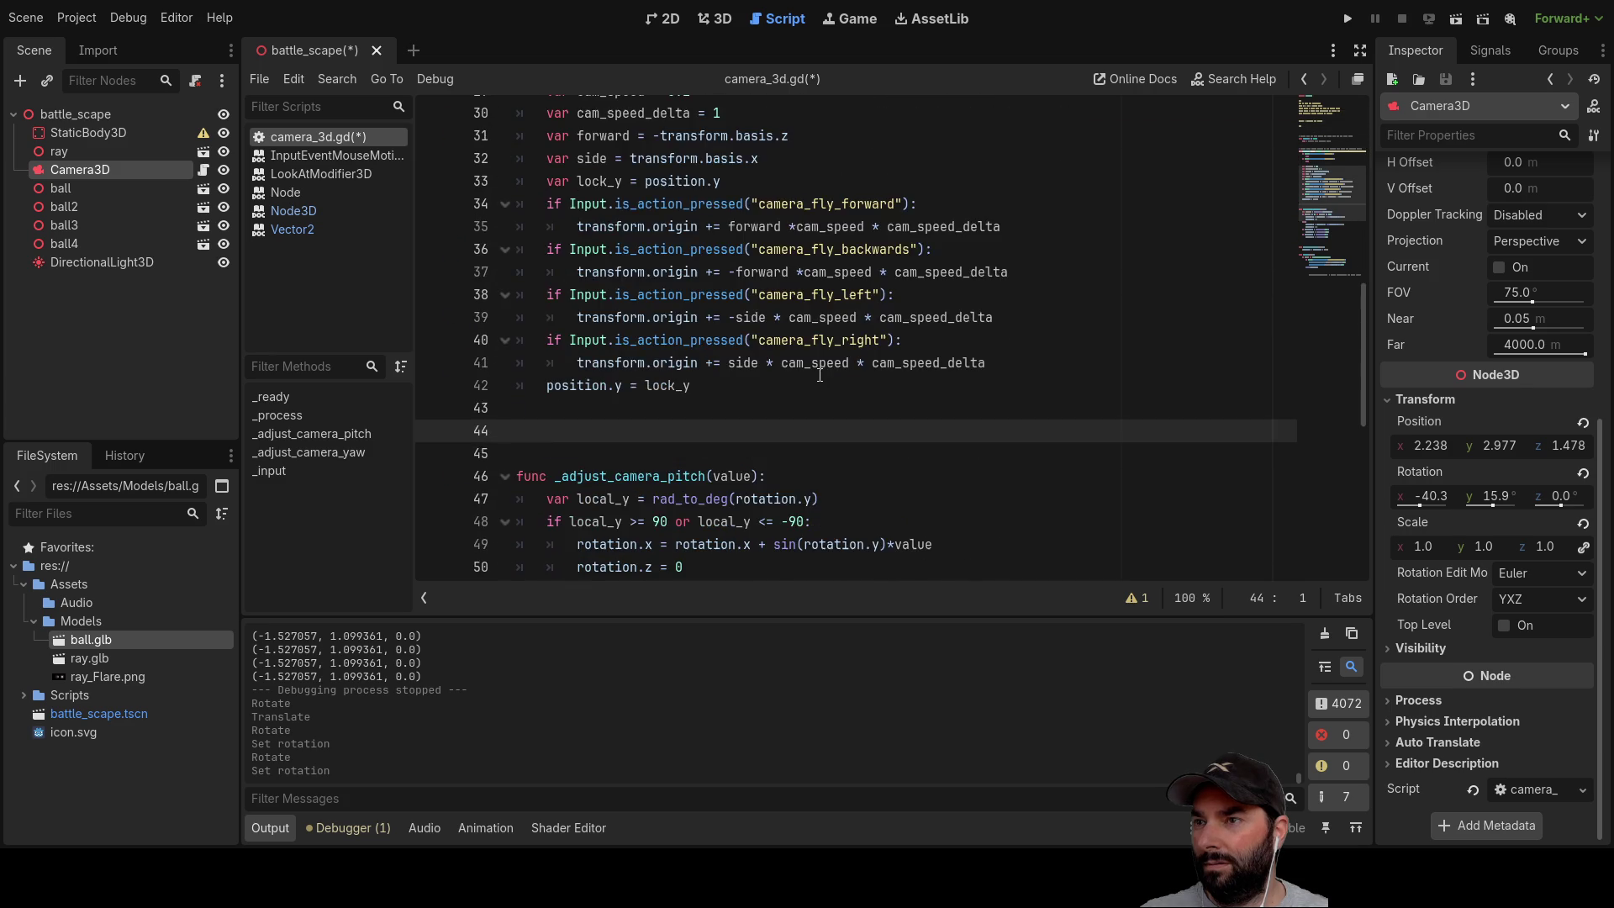
scroll(818, 378, up, 3)
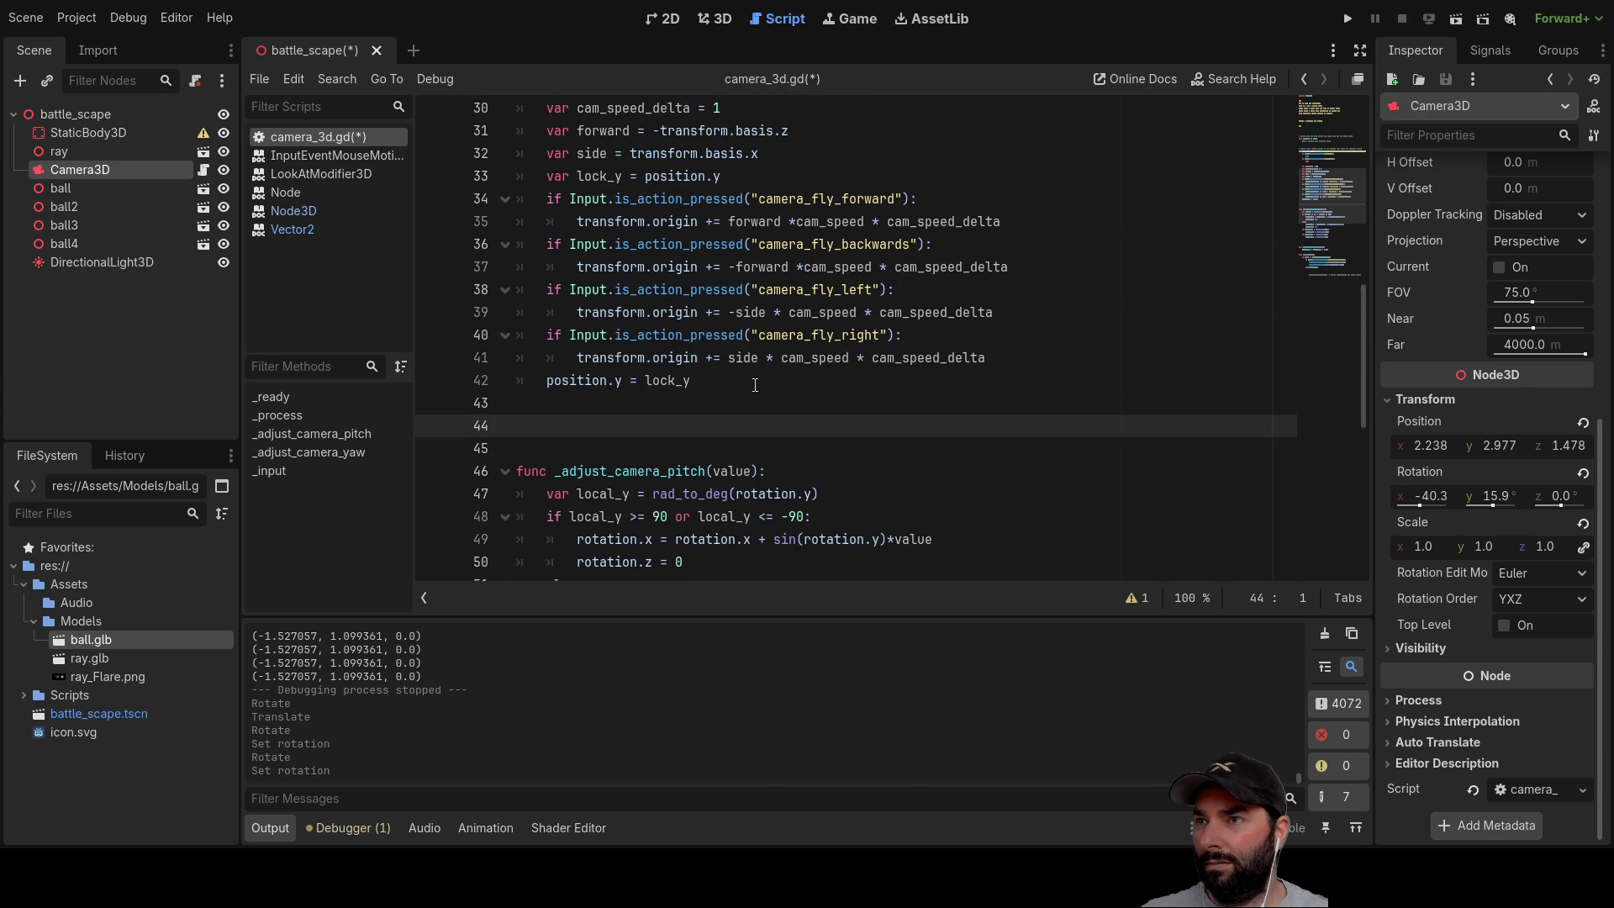
scroll(754, 386, up, 1)
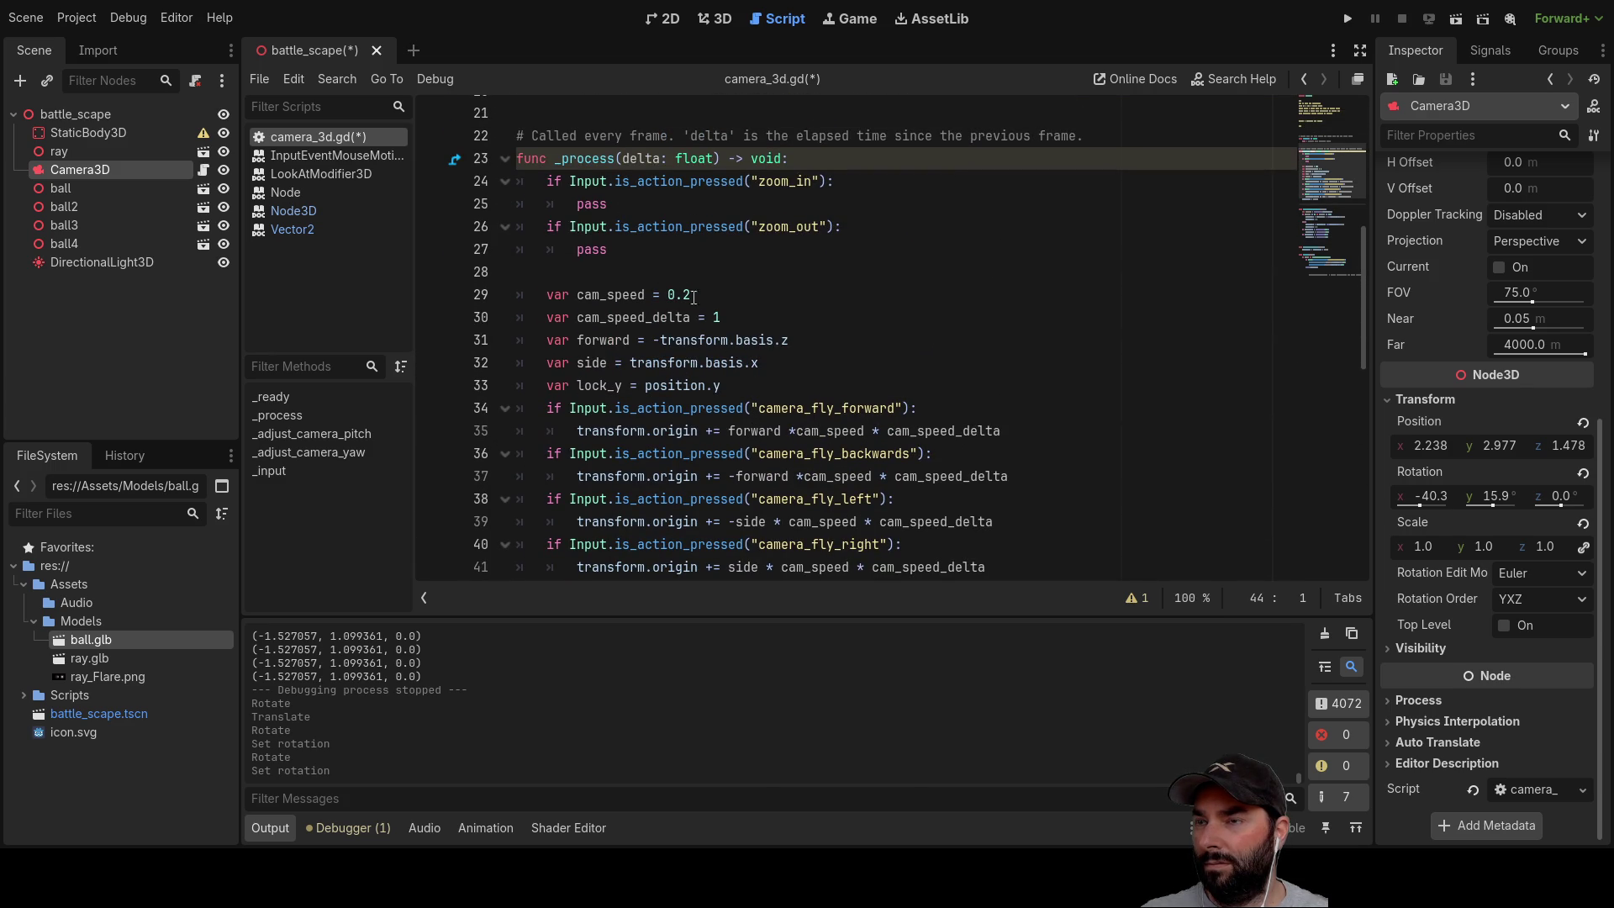
scroll(704, 302, down, 3)
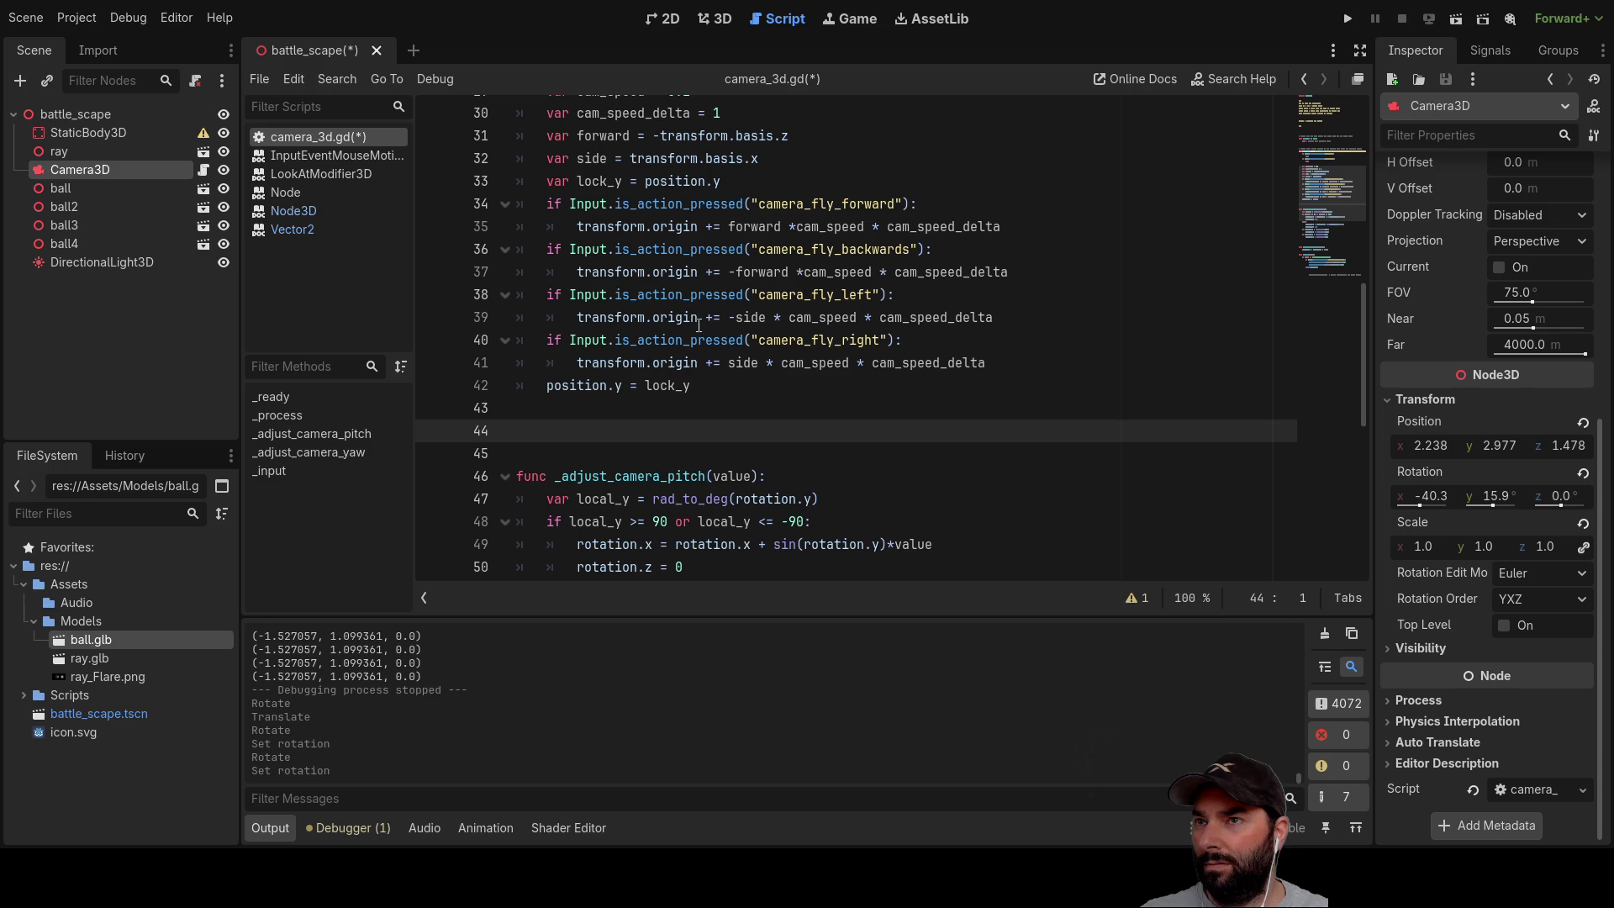
scroll(622, 286, up, 1)
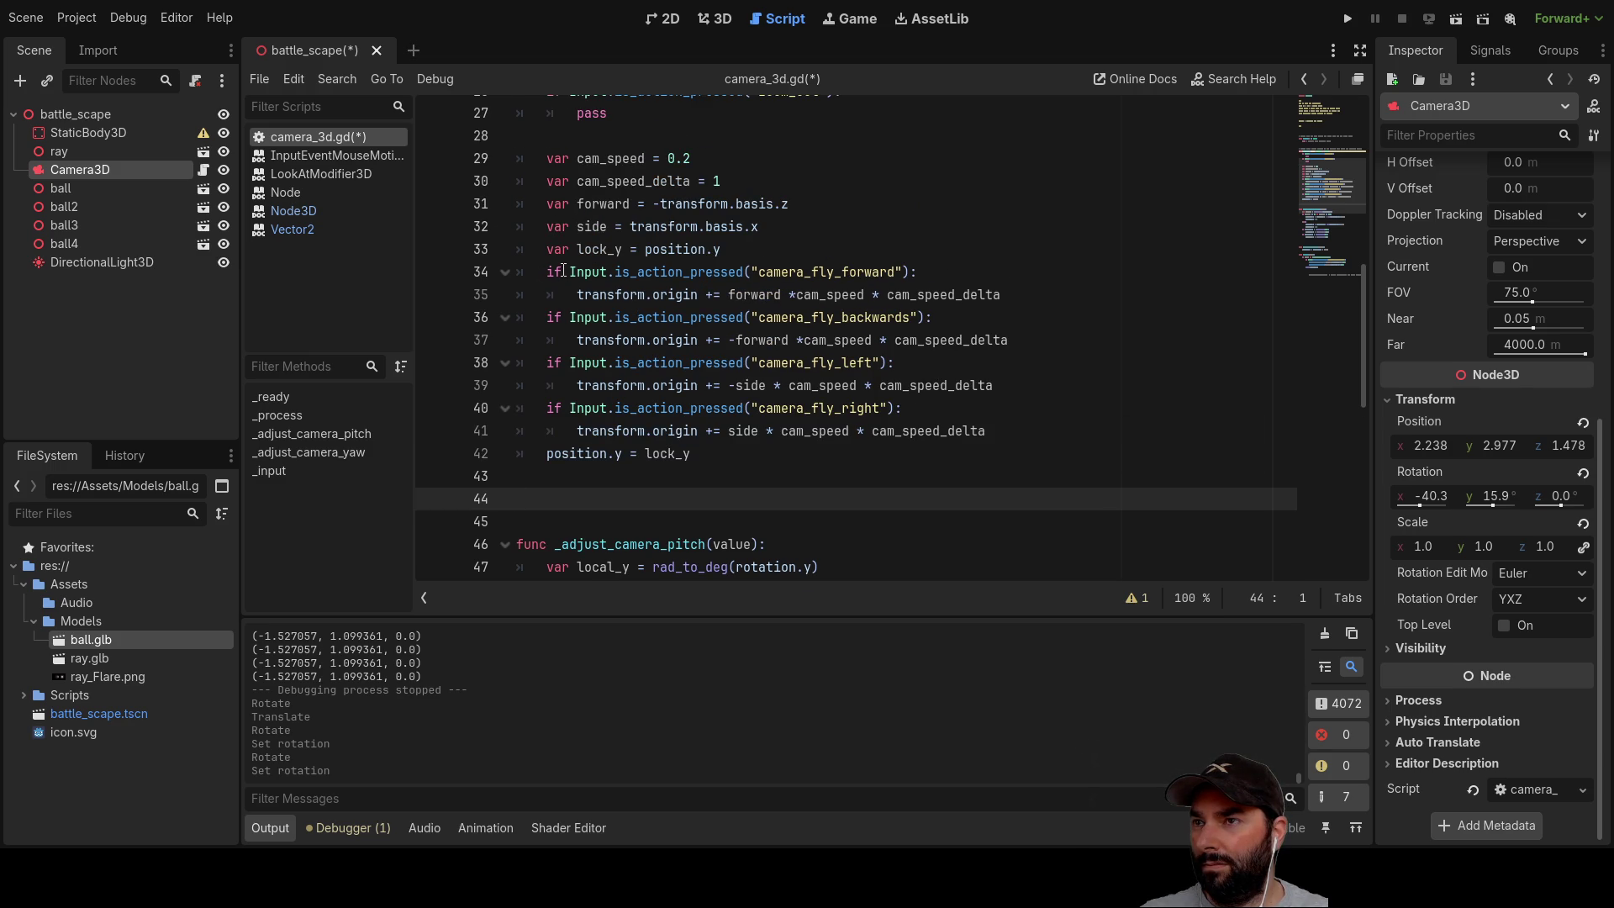
scroll(563, 270, down, 3)
scroll(575, 291, up, 4)
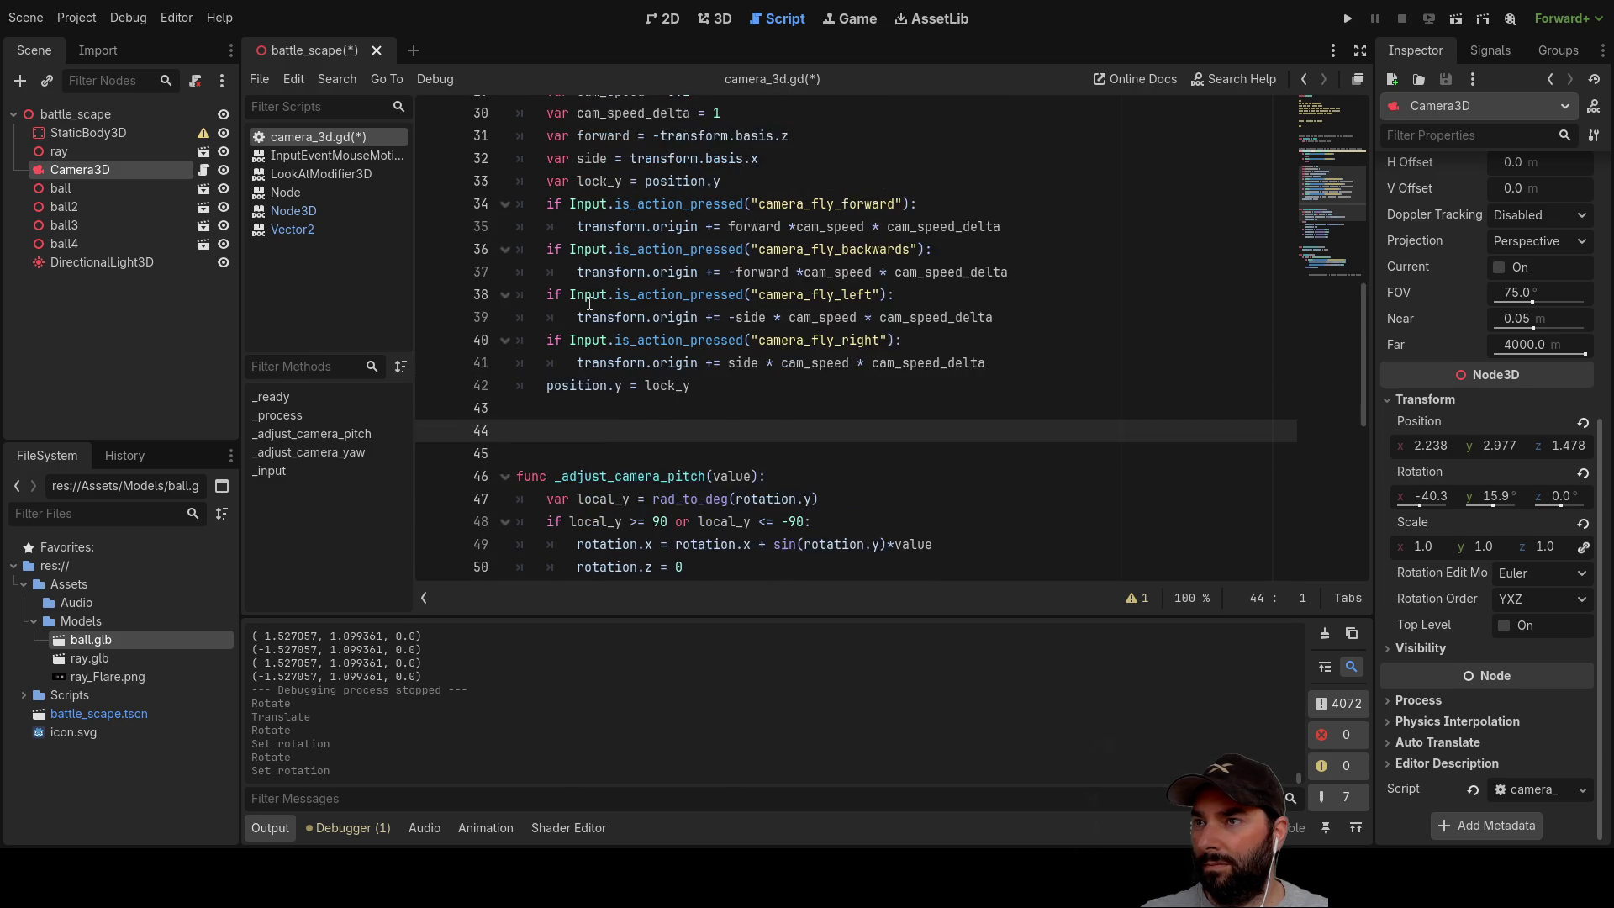
Step: Move cam_speed and cam_speed_delta from _process to below extends Camera3D, unindented
drag(739, 257, 502, 227)
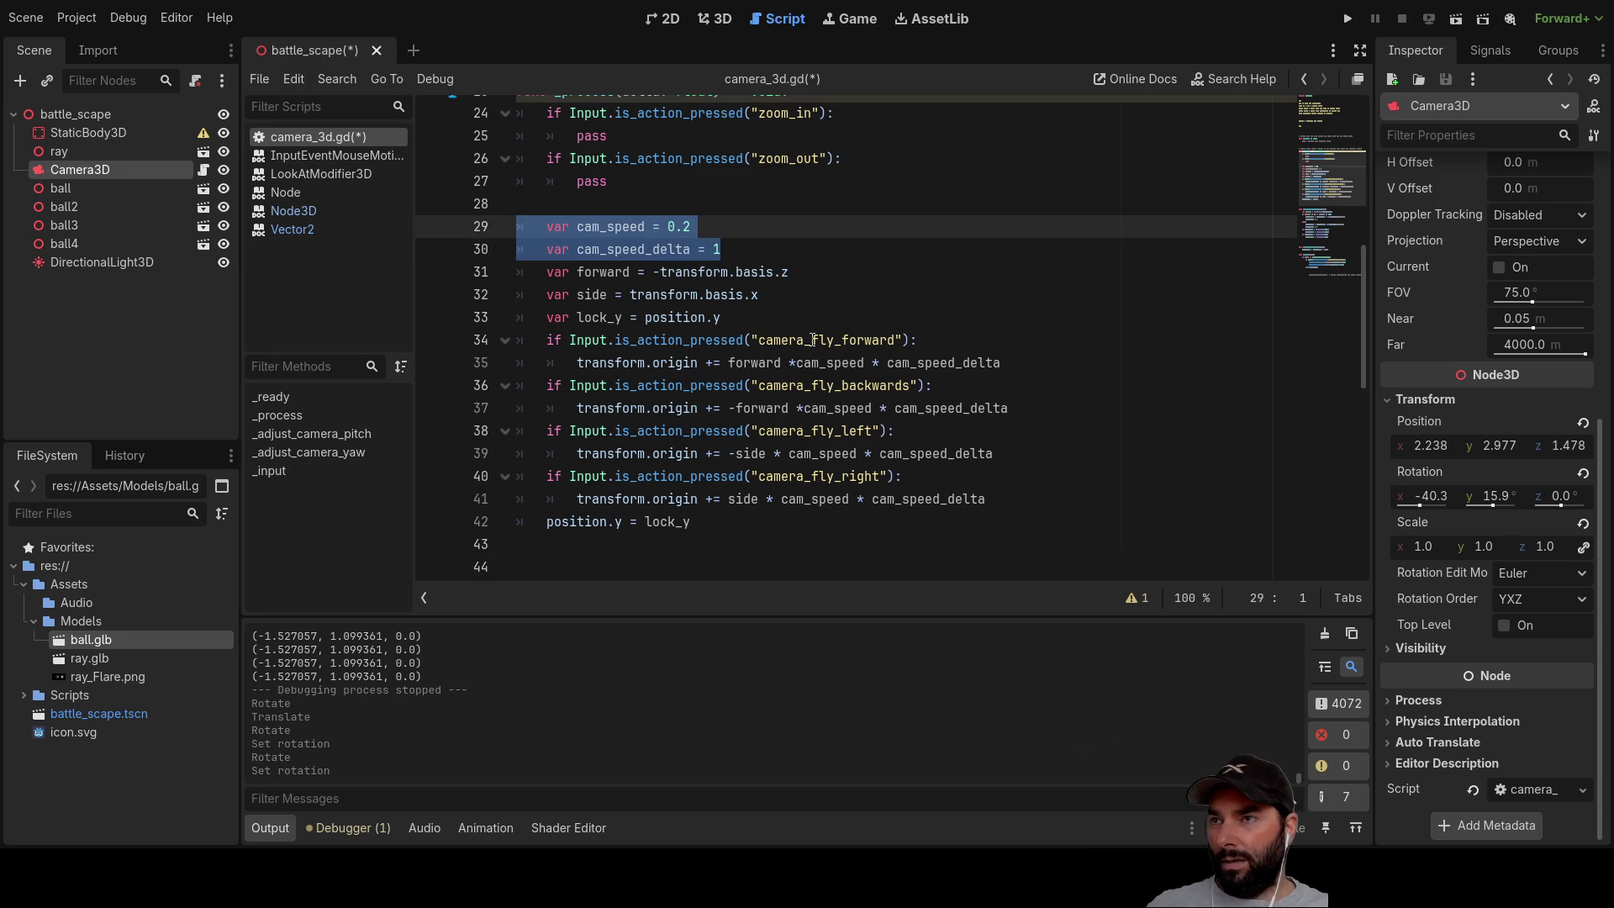
key(ctrl+x)
scroll(697, 311, up, 8)
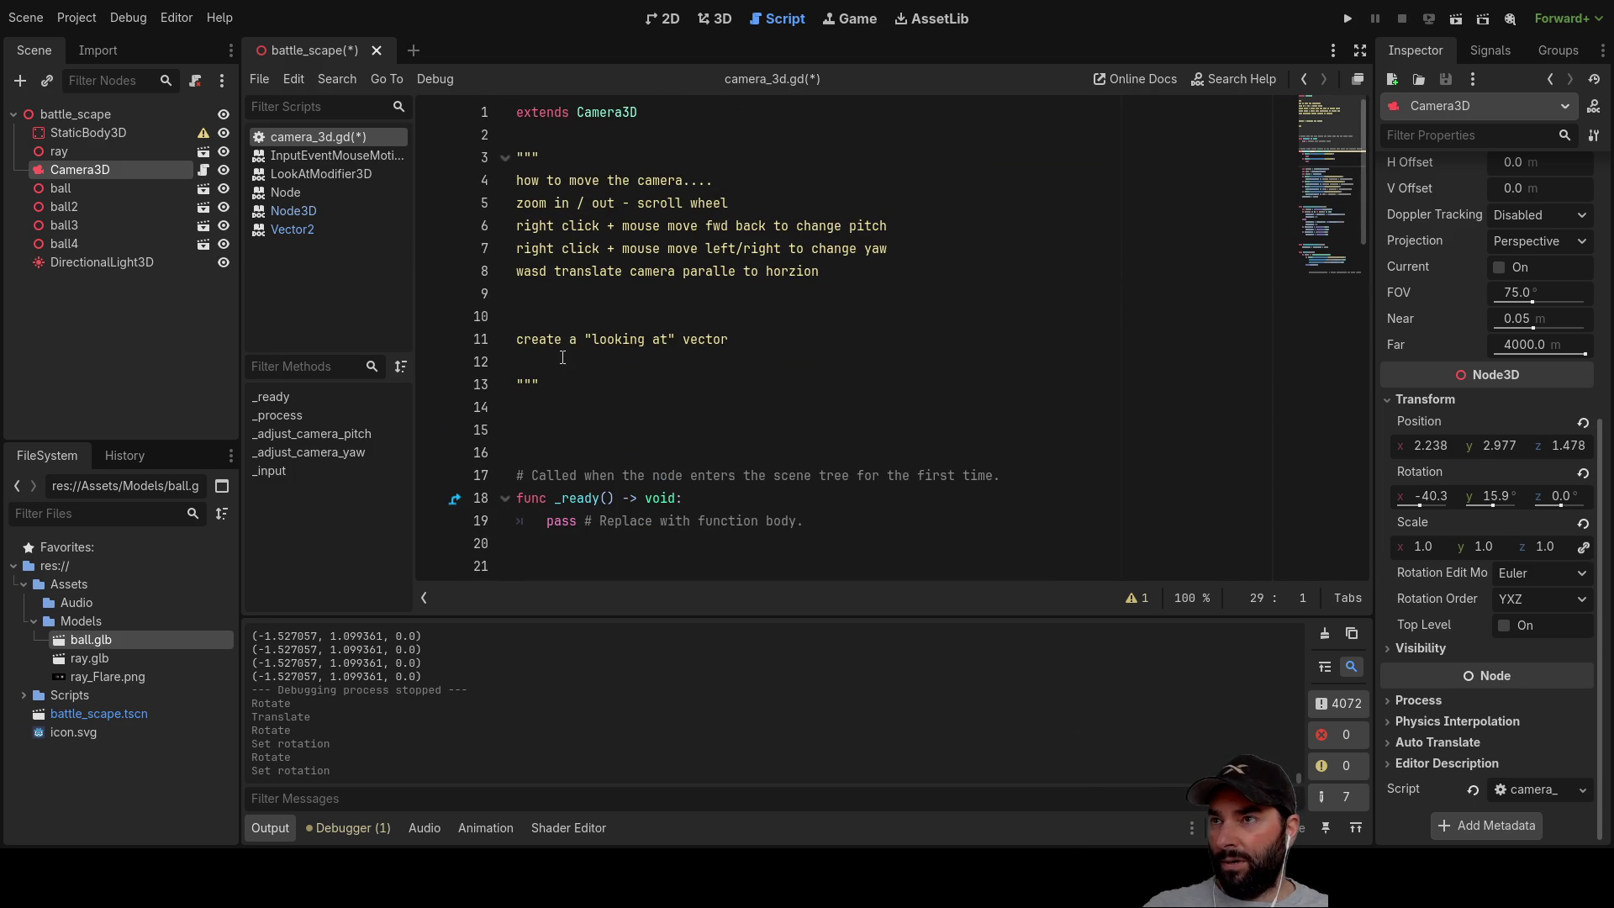
click(589, 134)
key(Return)
key(Return)
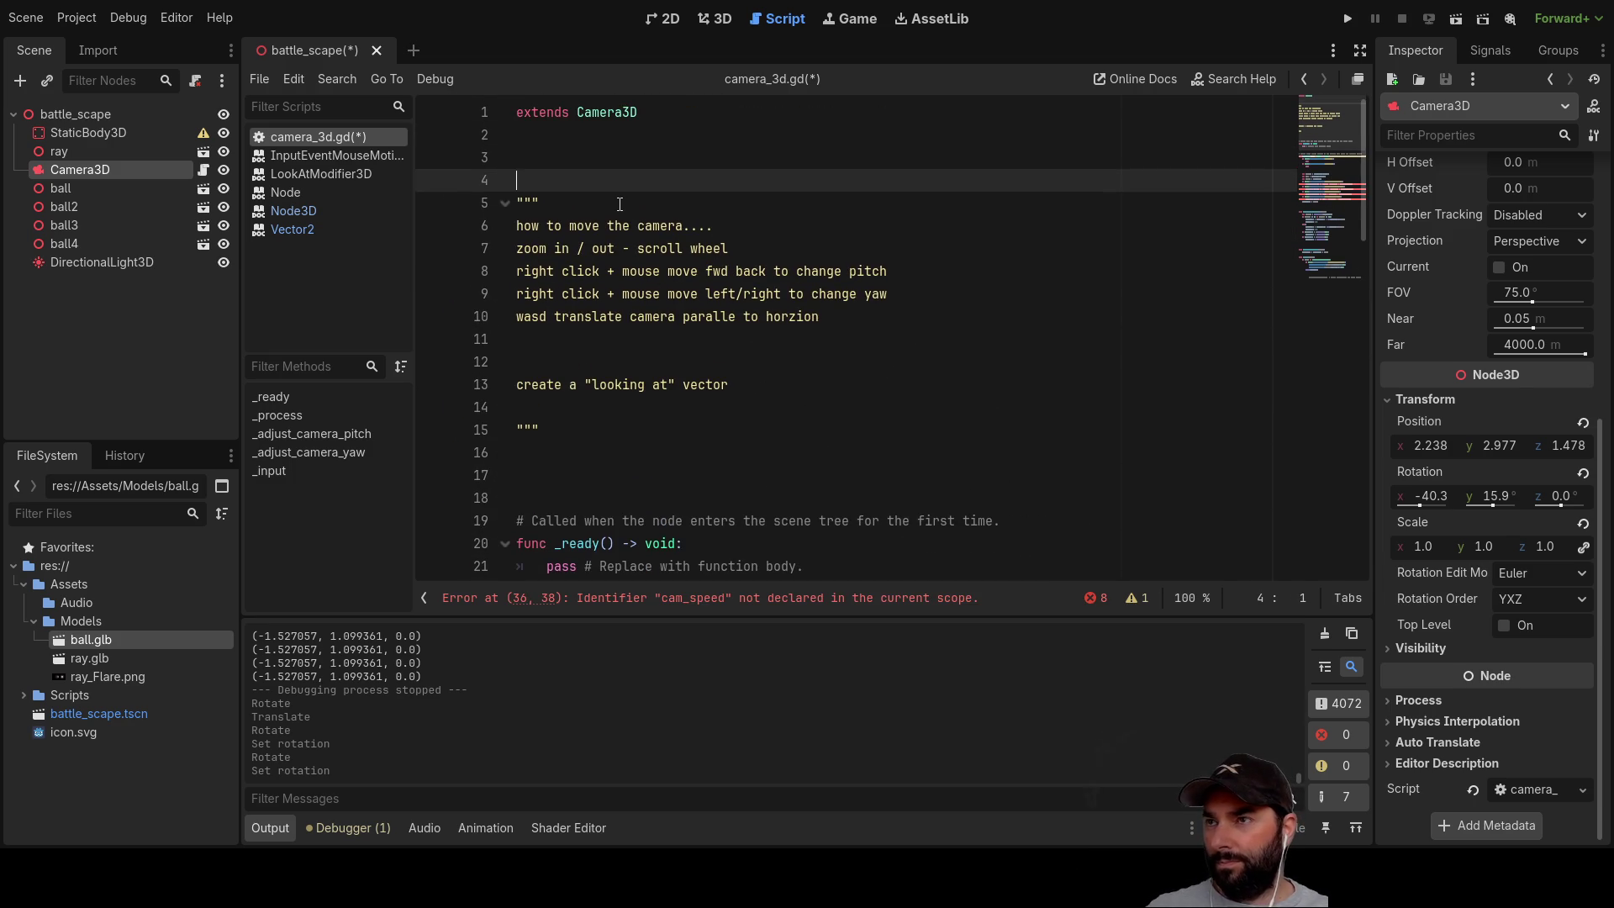
key(Up)
key(ctrl+v)
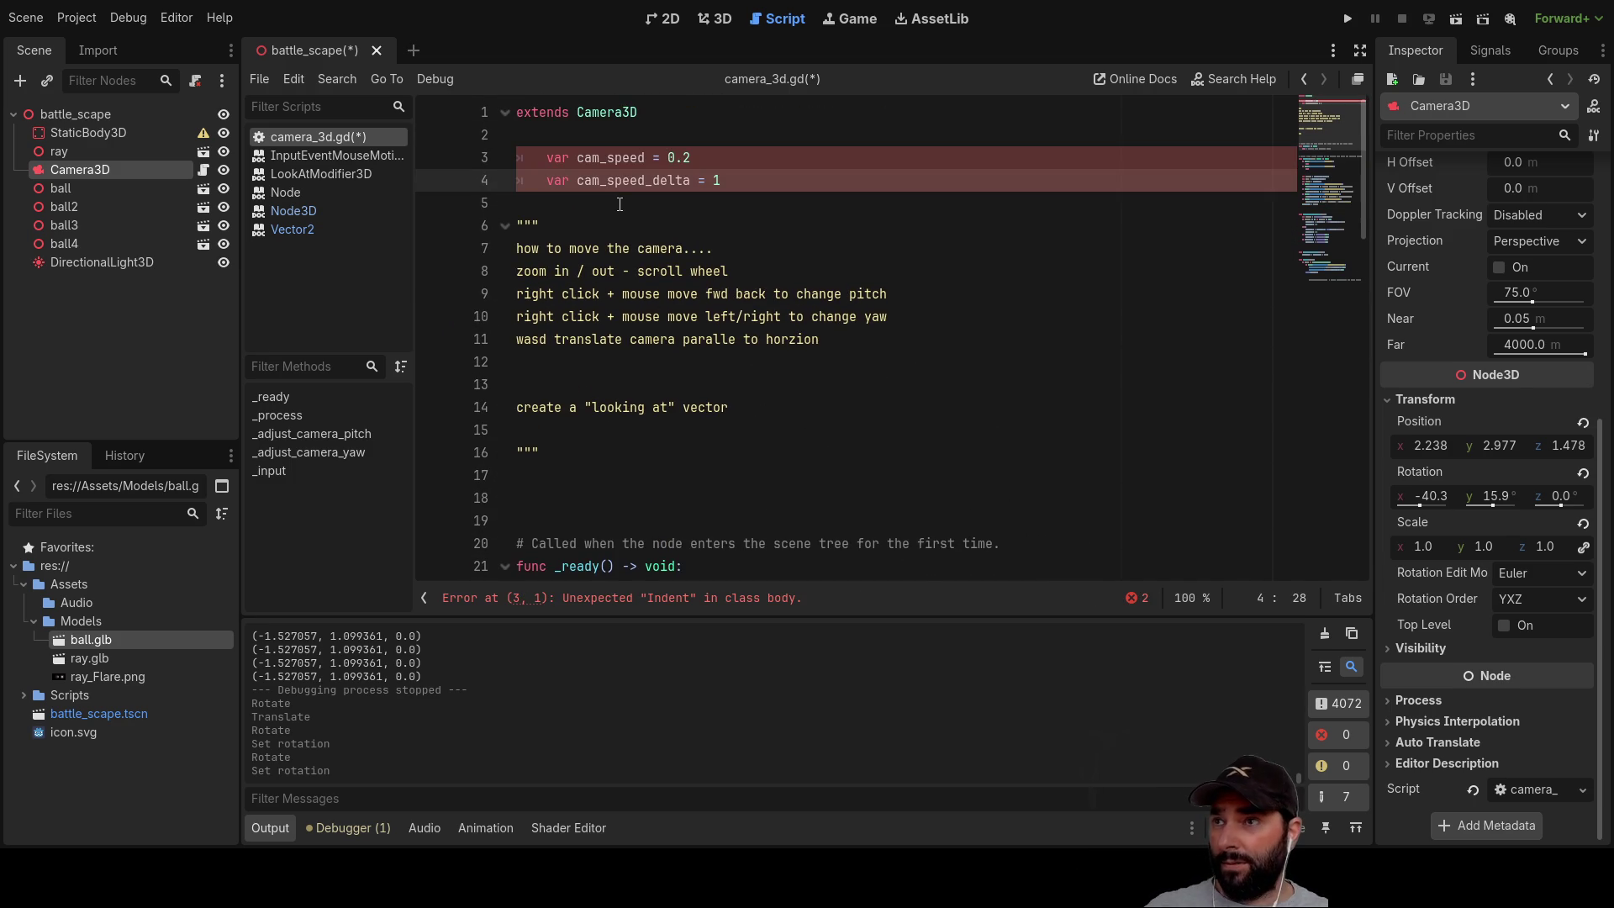
key(ctrl+Left)
key(ctrl+Left)
key(ctrl+Left)
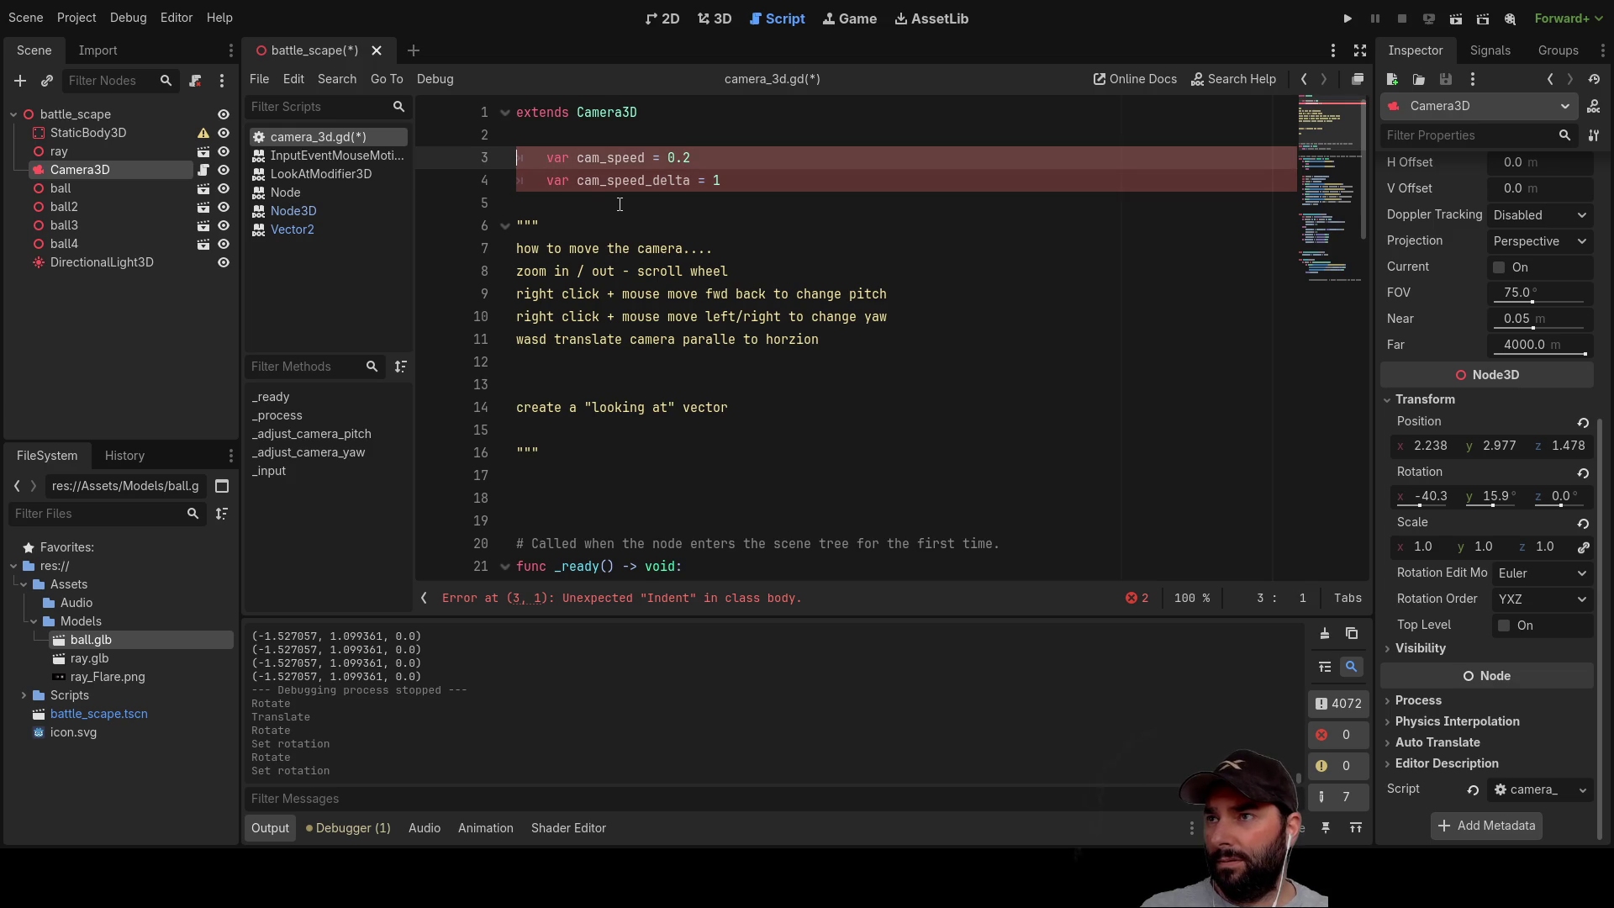
key(Delete)
key(Down)
key(Delete)
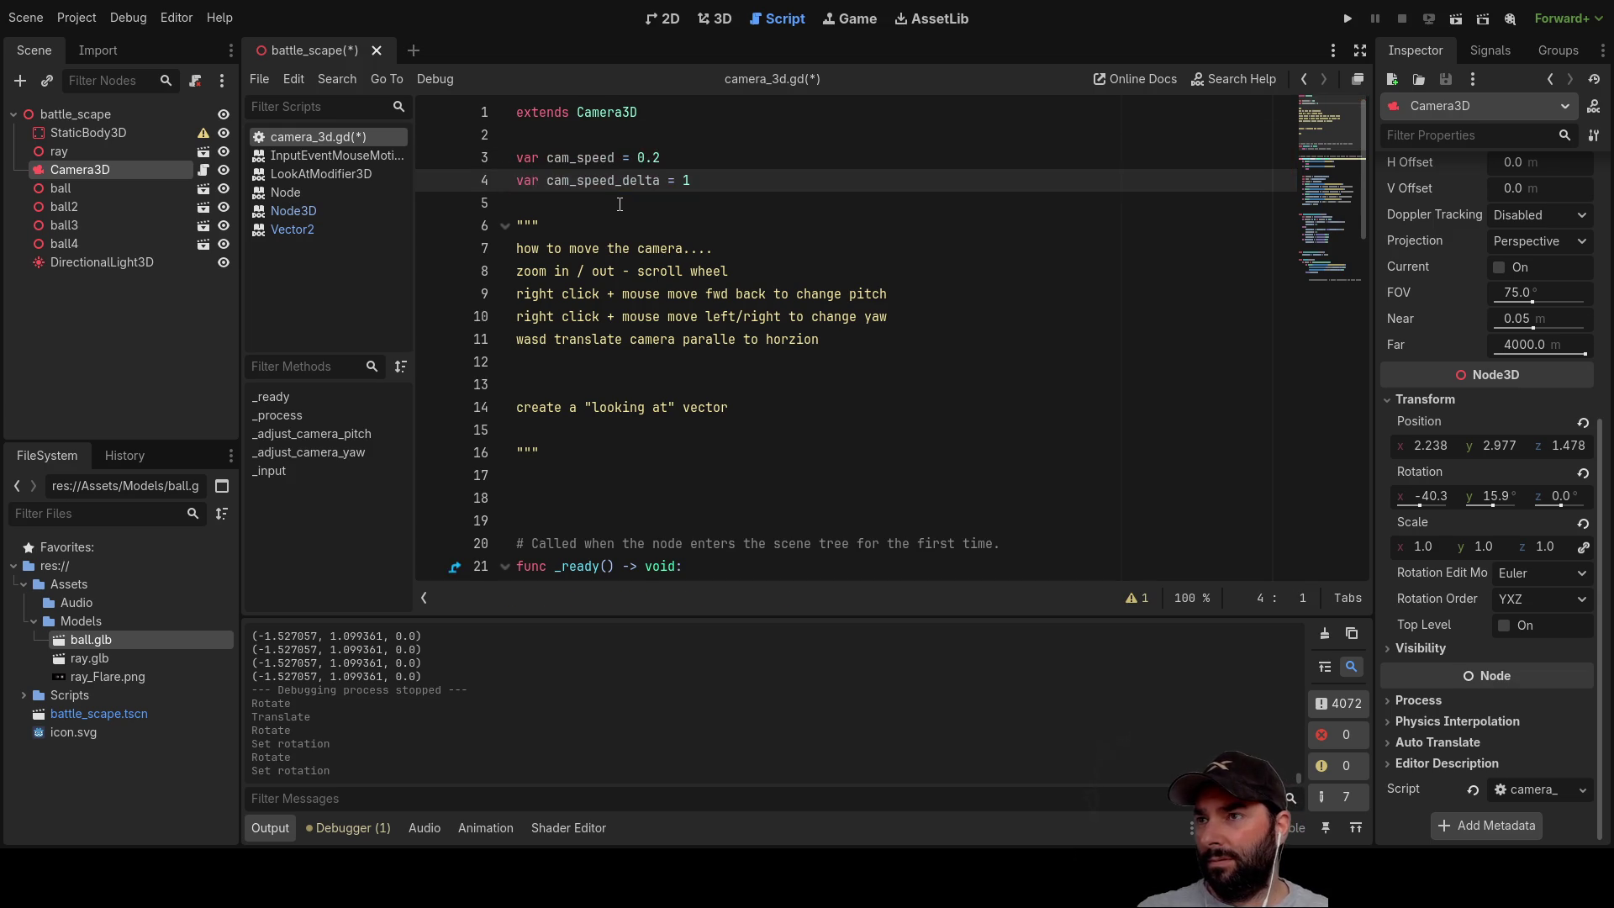
Step: Trim the extra blank lines in _process and before _adjust_camera_pitch
scroll(618, 205, down, 4)
scroll(656, 277, down, 3)
scroll(657, 277, up, 2)
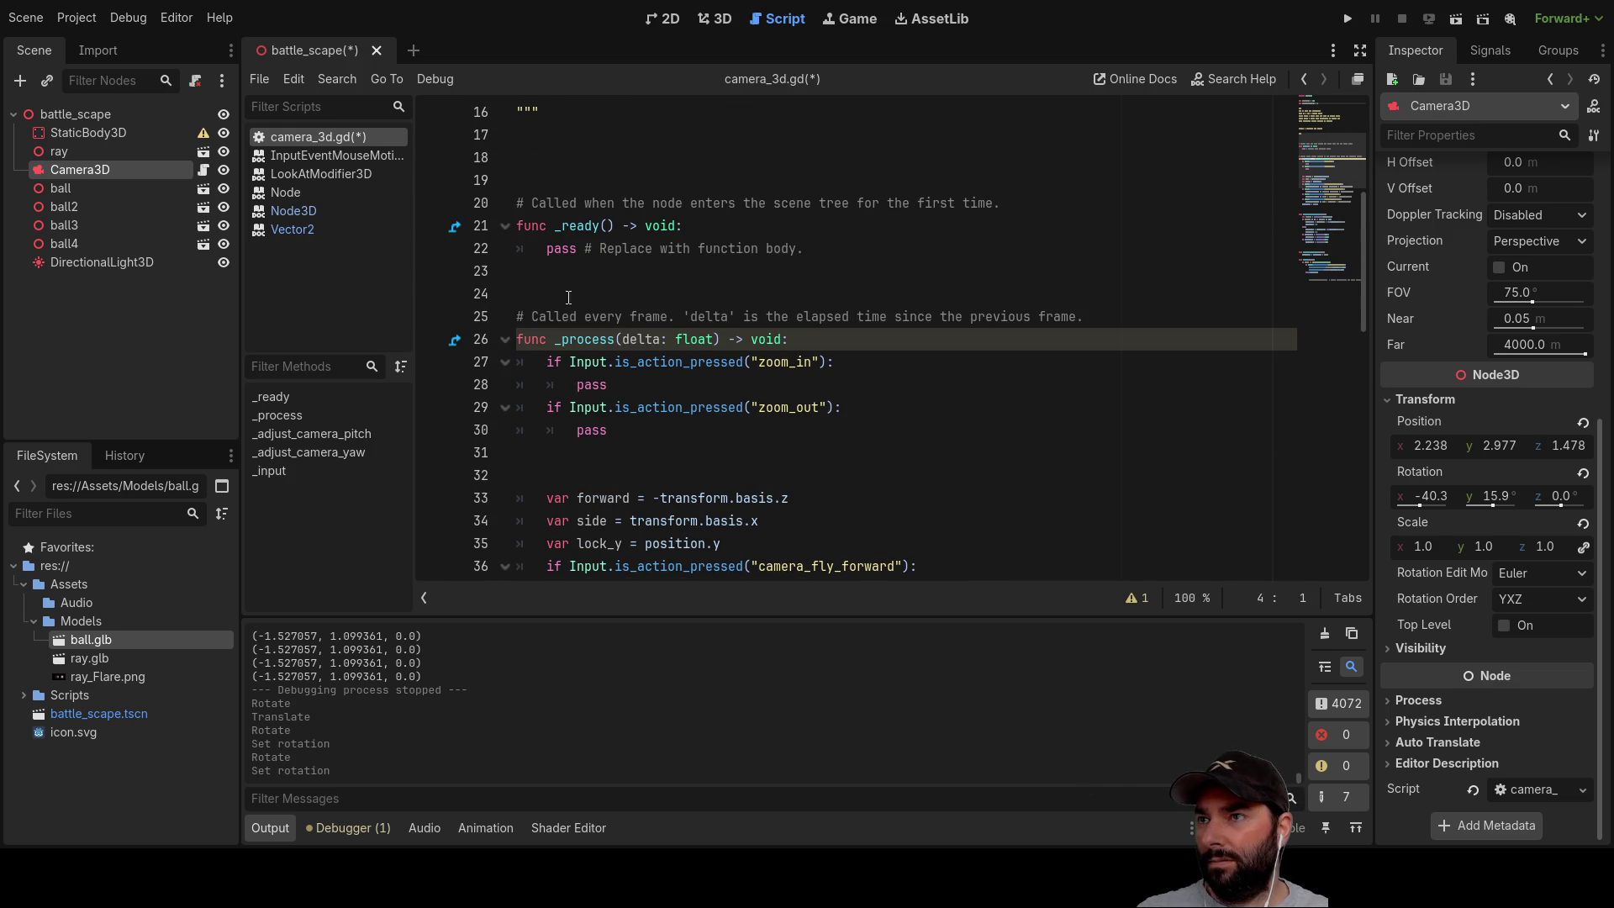
click(723, 294)
key(Delete)
scroll(557, 381, down, 2)
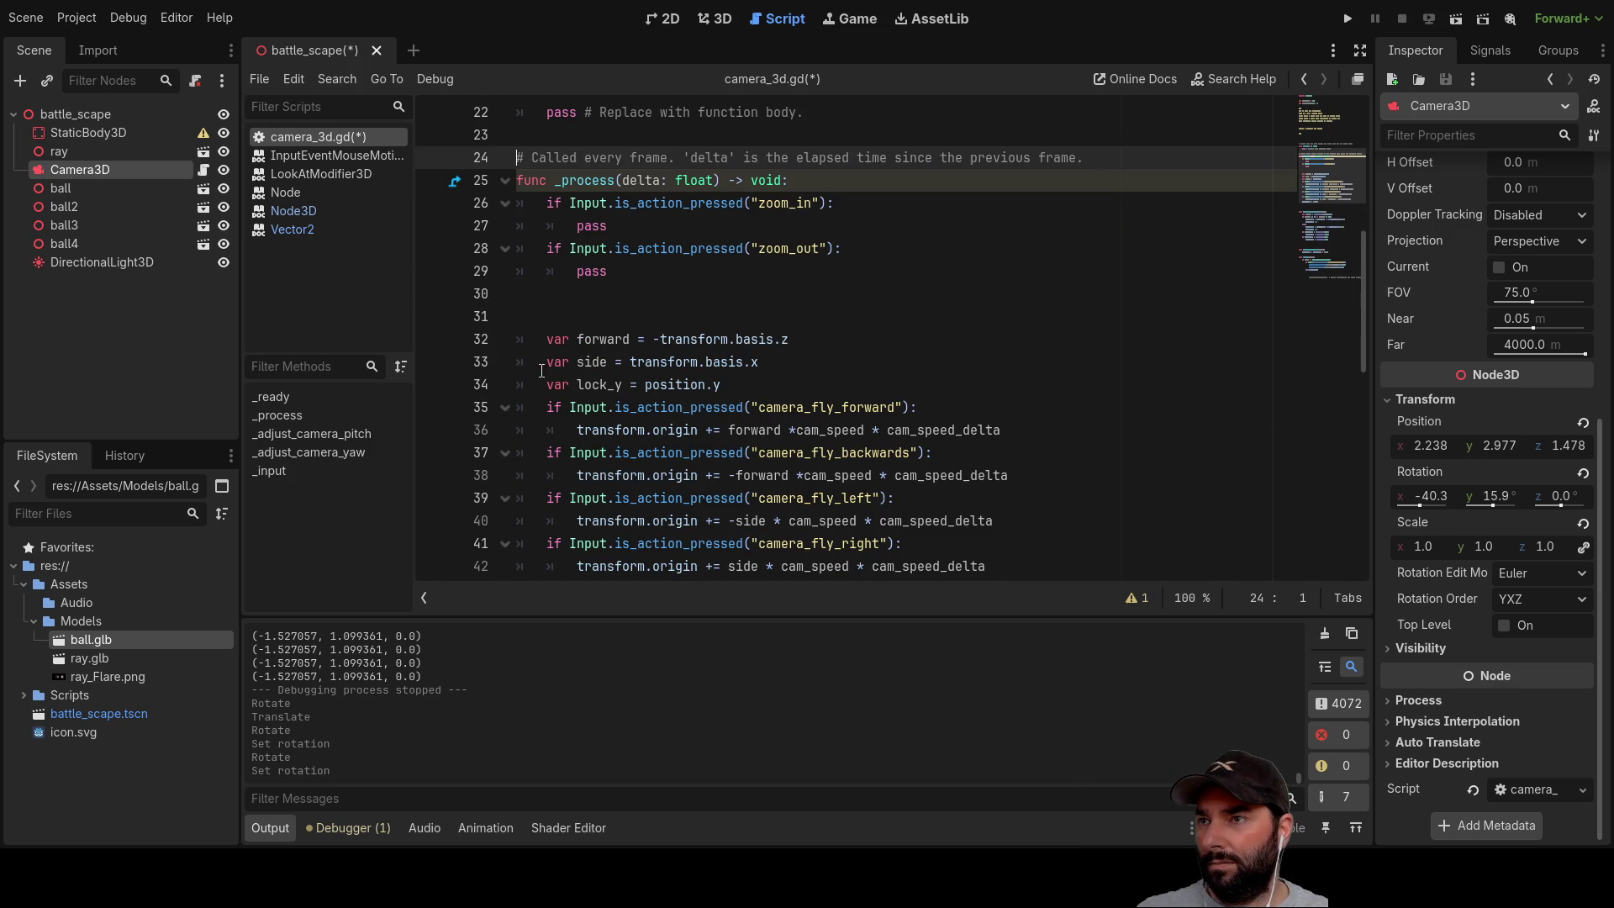
click(516, 305)
key(Delete)
key(Delete)
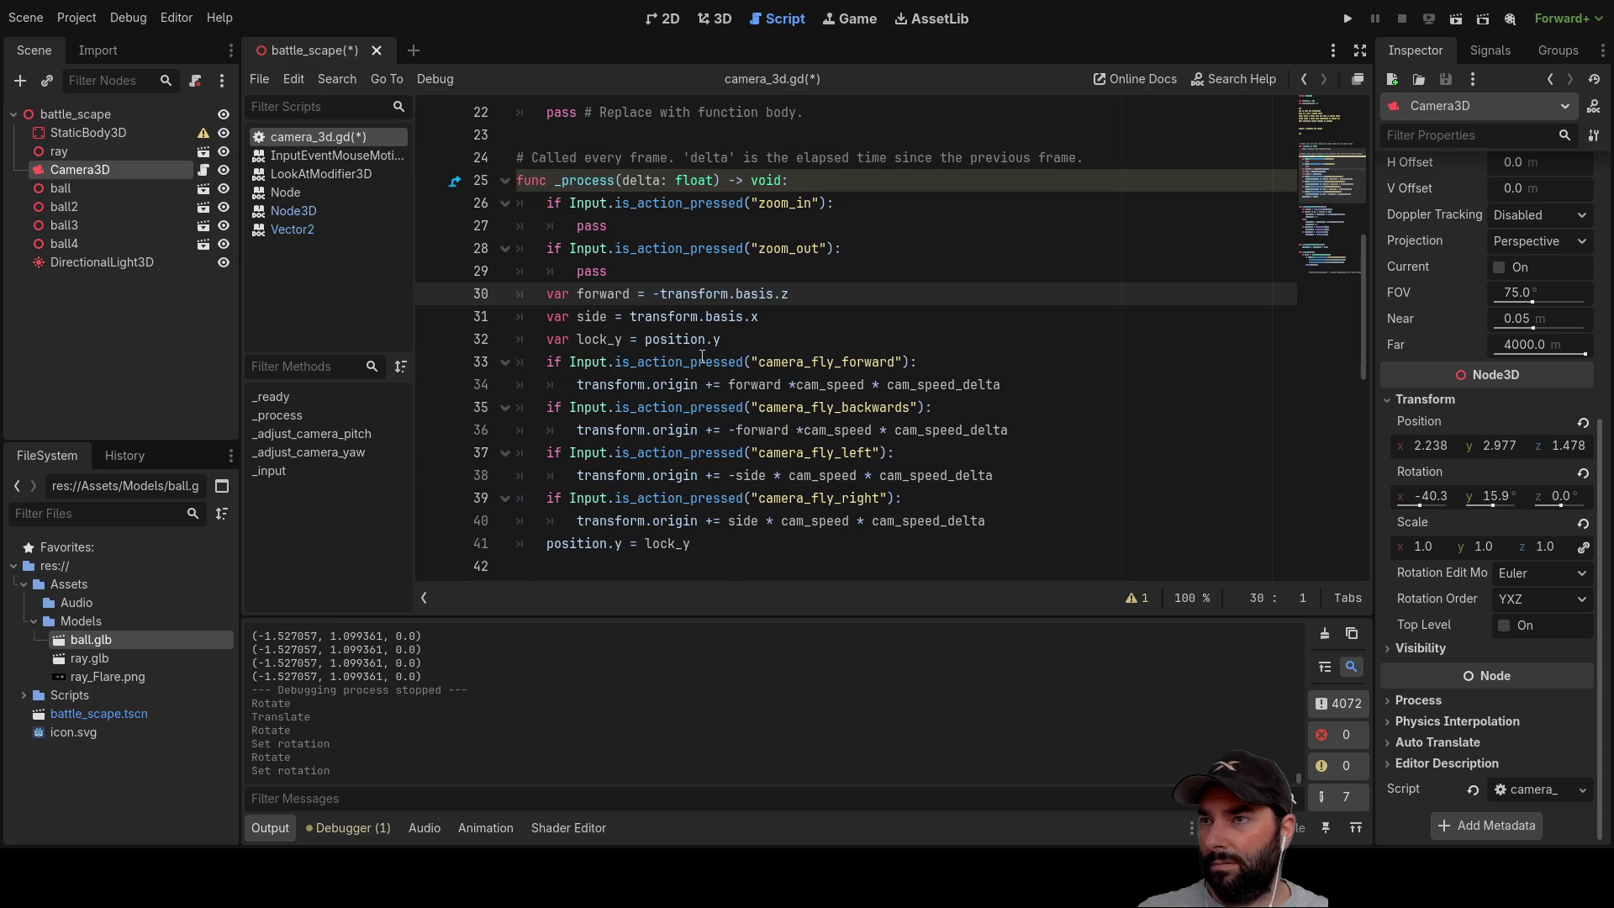
key(Return)
scroll(689, 344, down, 2)
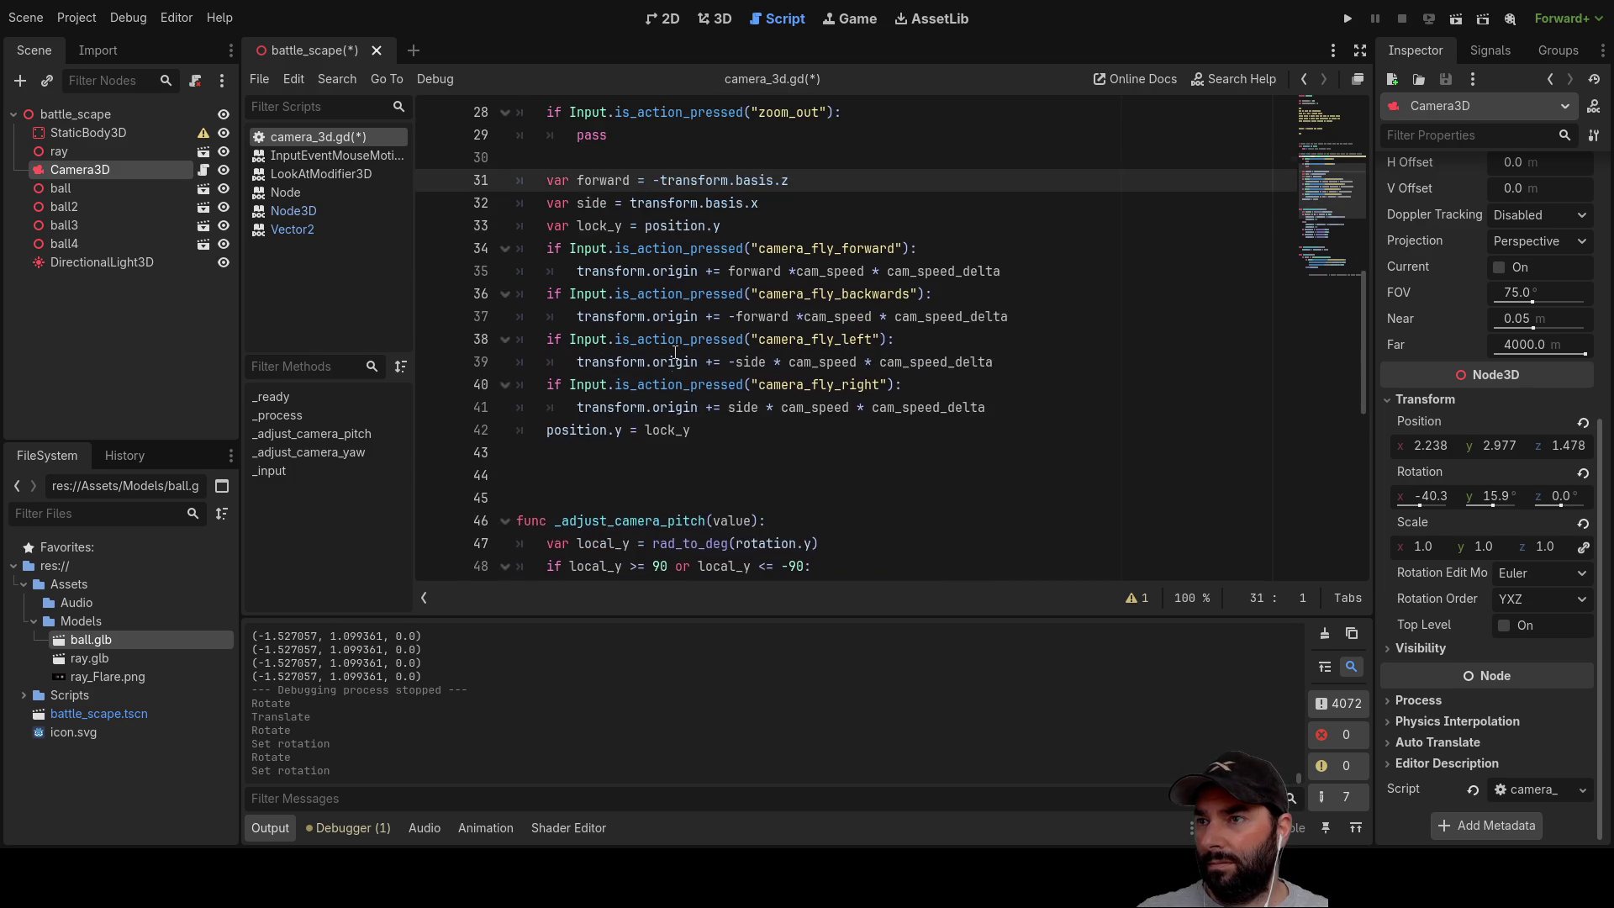
scroll(678, 349, down, 1)
click(740, 384)
key(Delete)
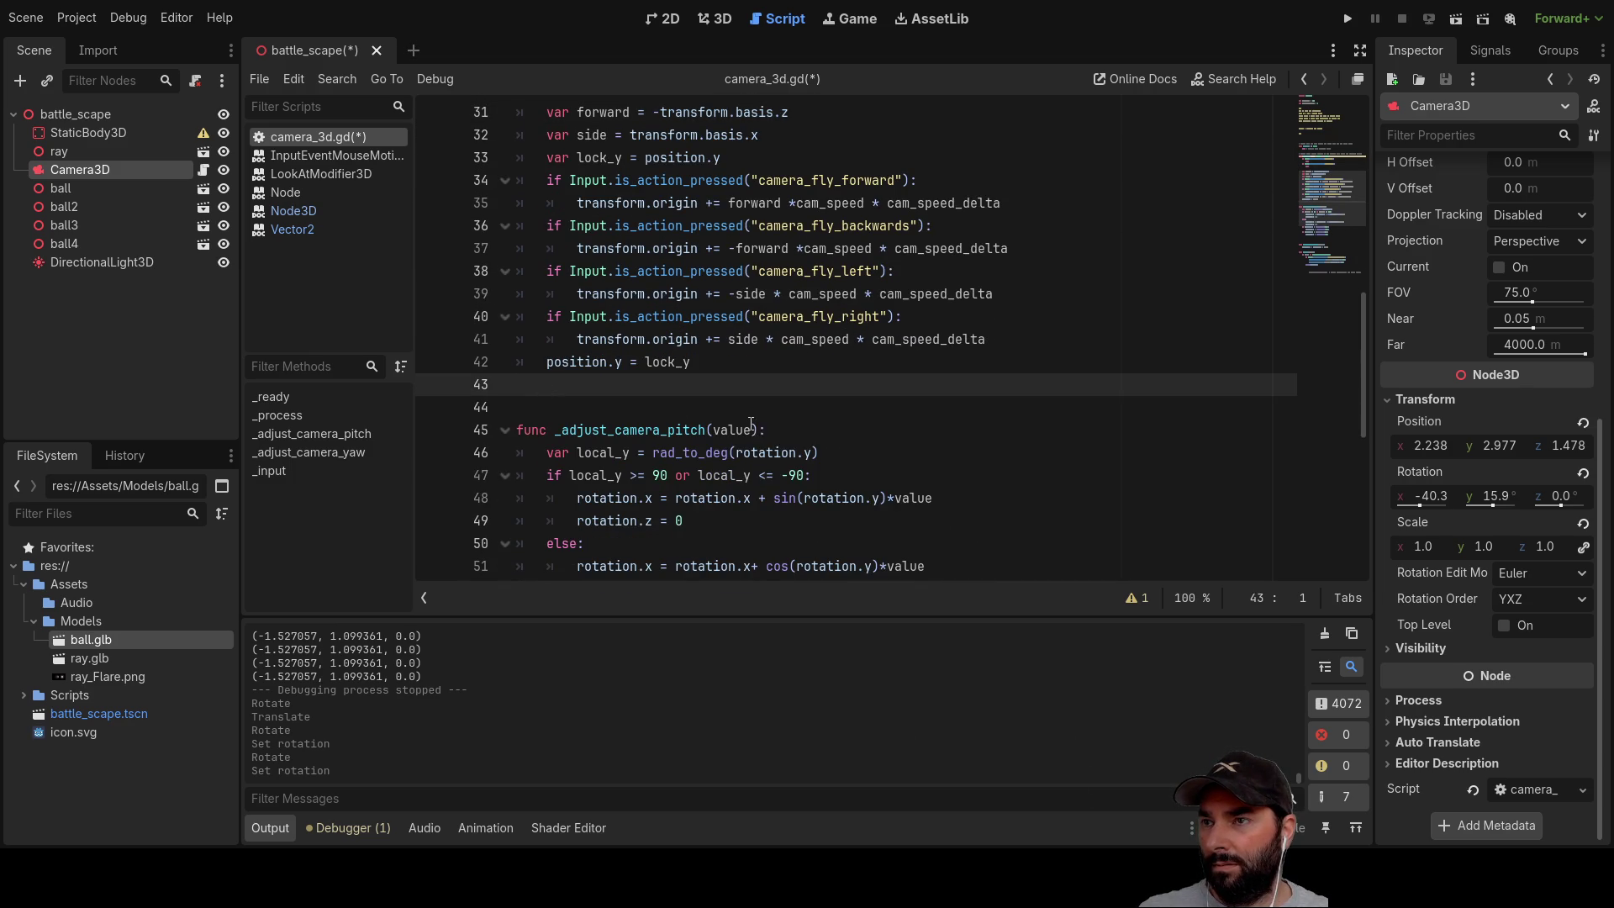
Step: Insert blank lines at line 43 just above func _adjust_camera_pitch
scroll(751, 422, down, 2)
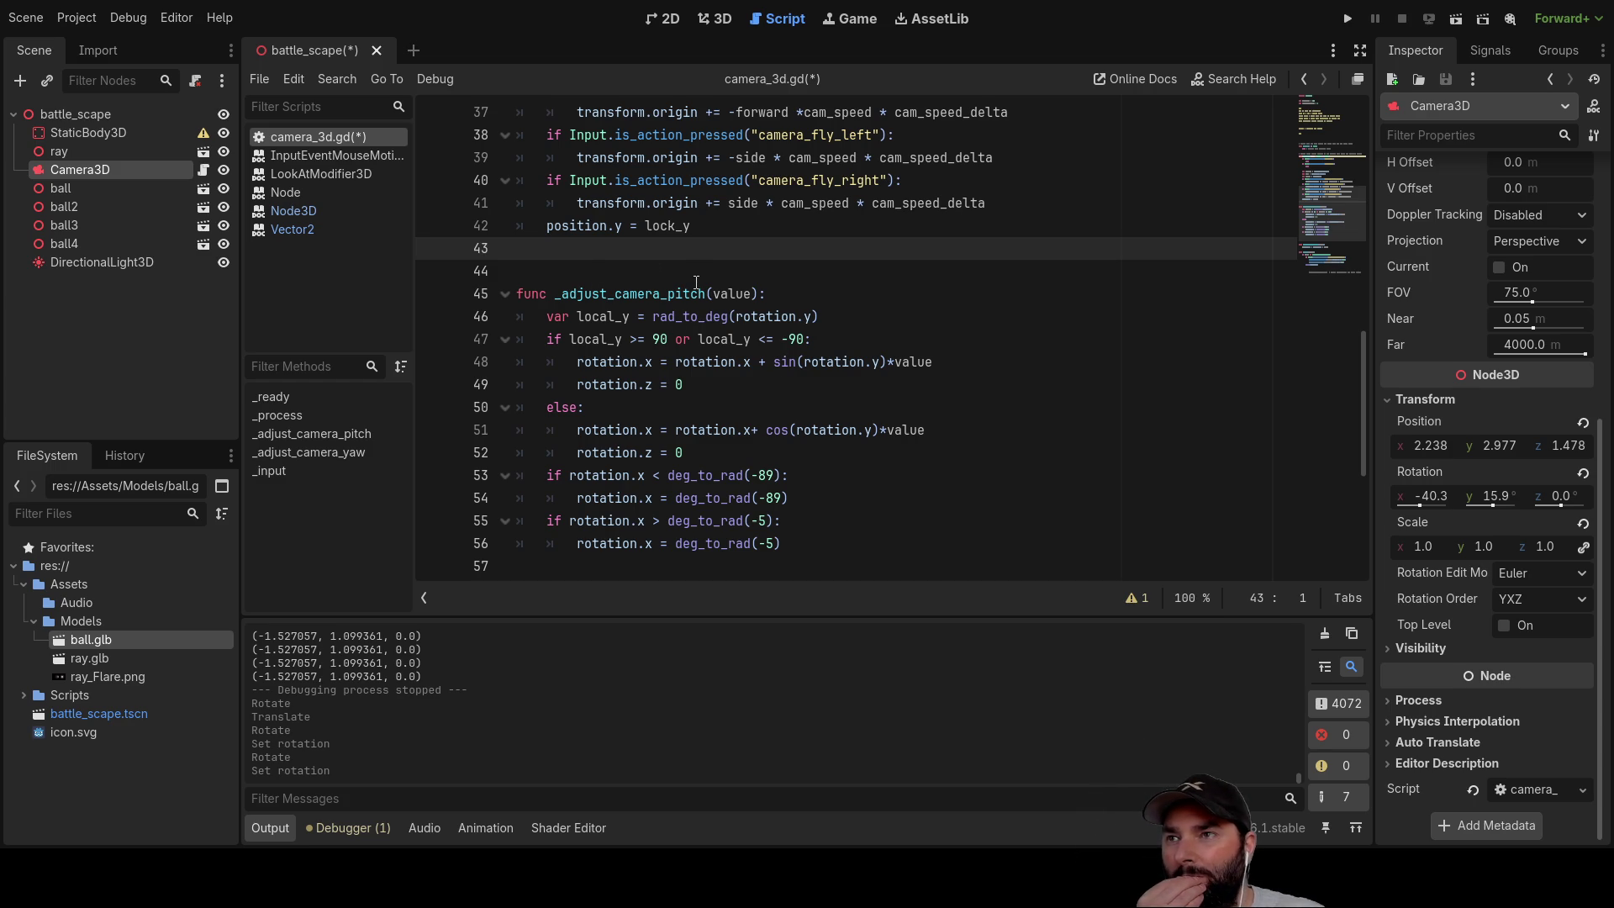
key(Return)
key(Return)
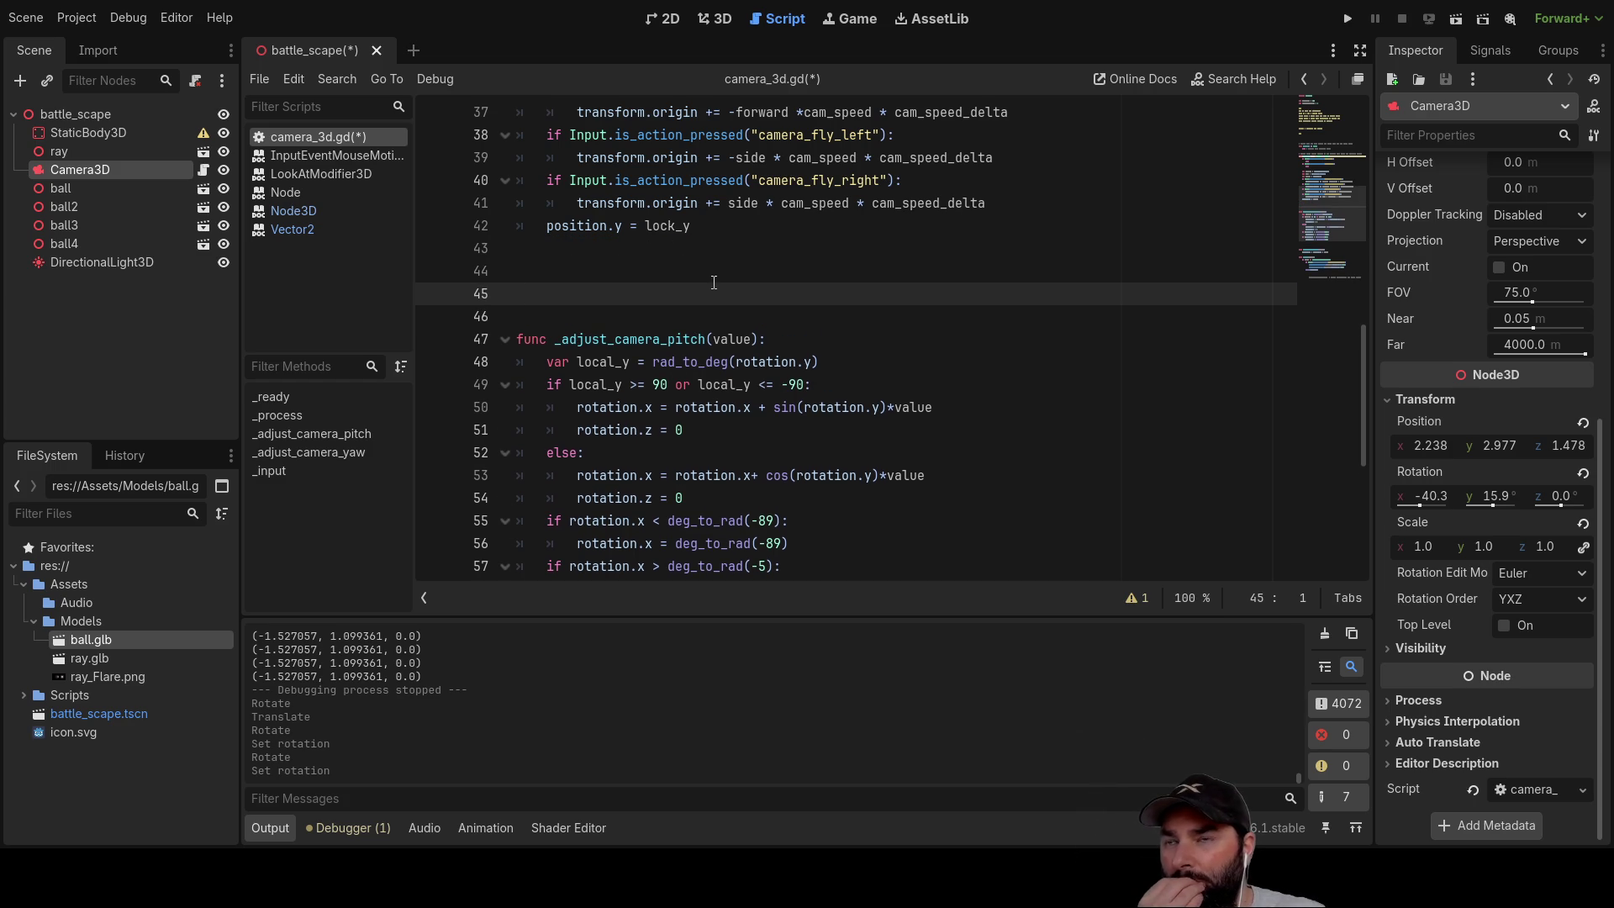
scroll(781, 311, up, 2)
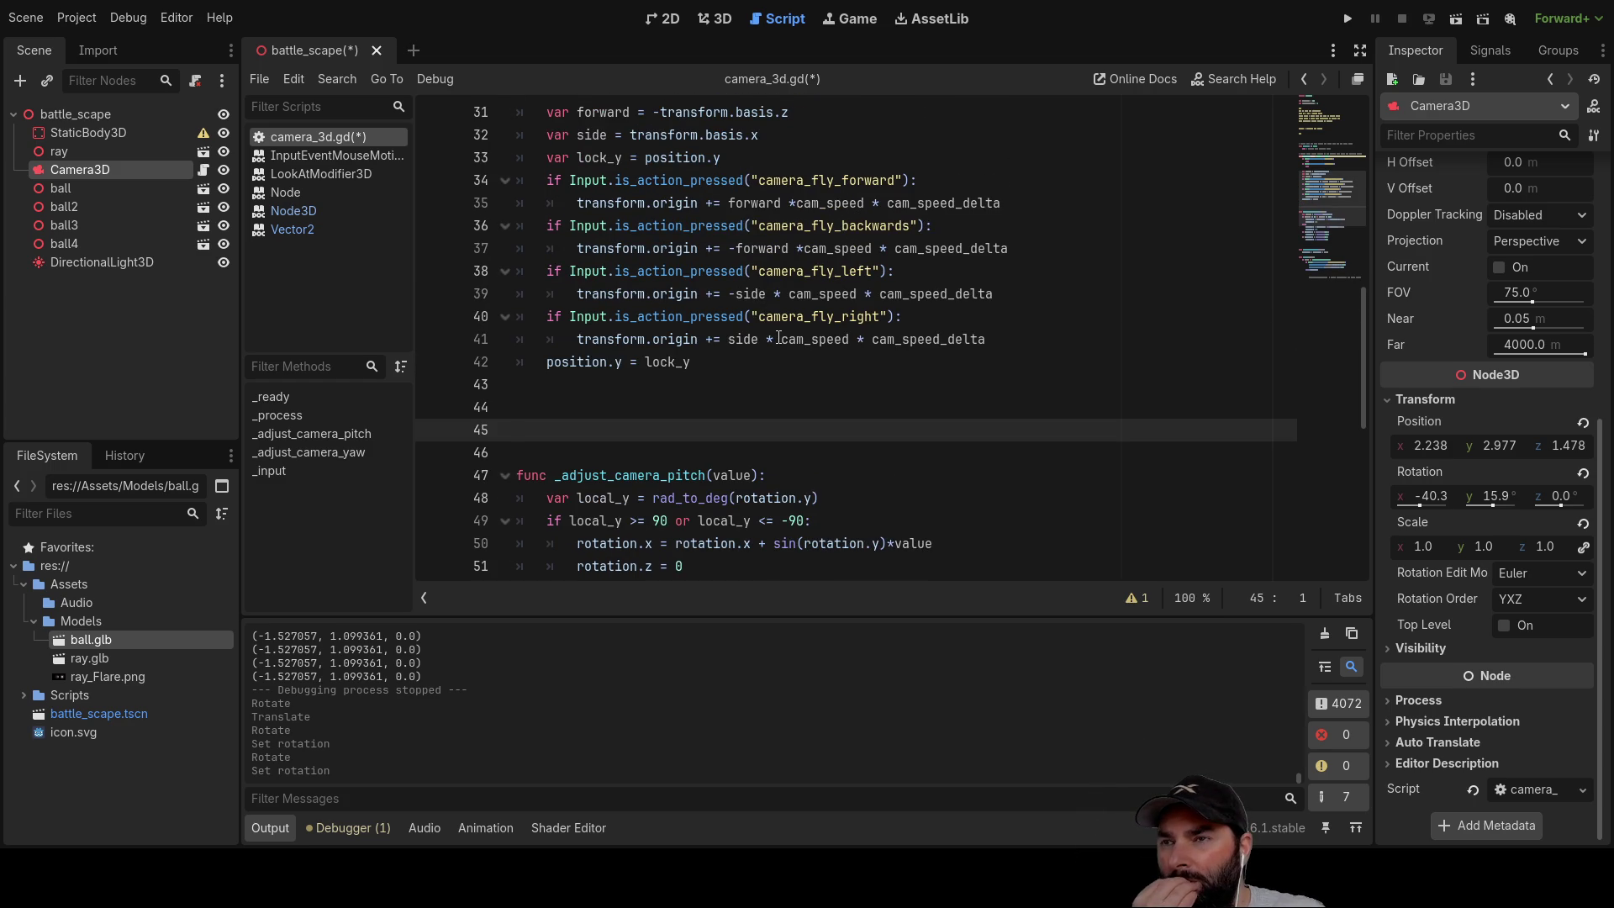
scroll(766, 327, down, 2)
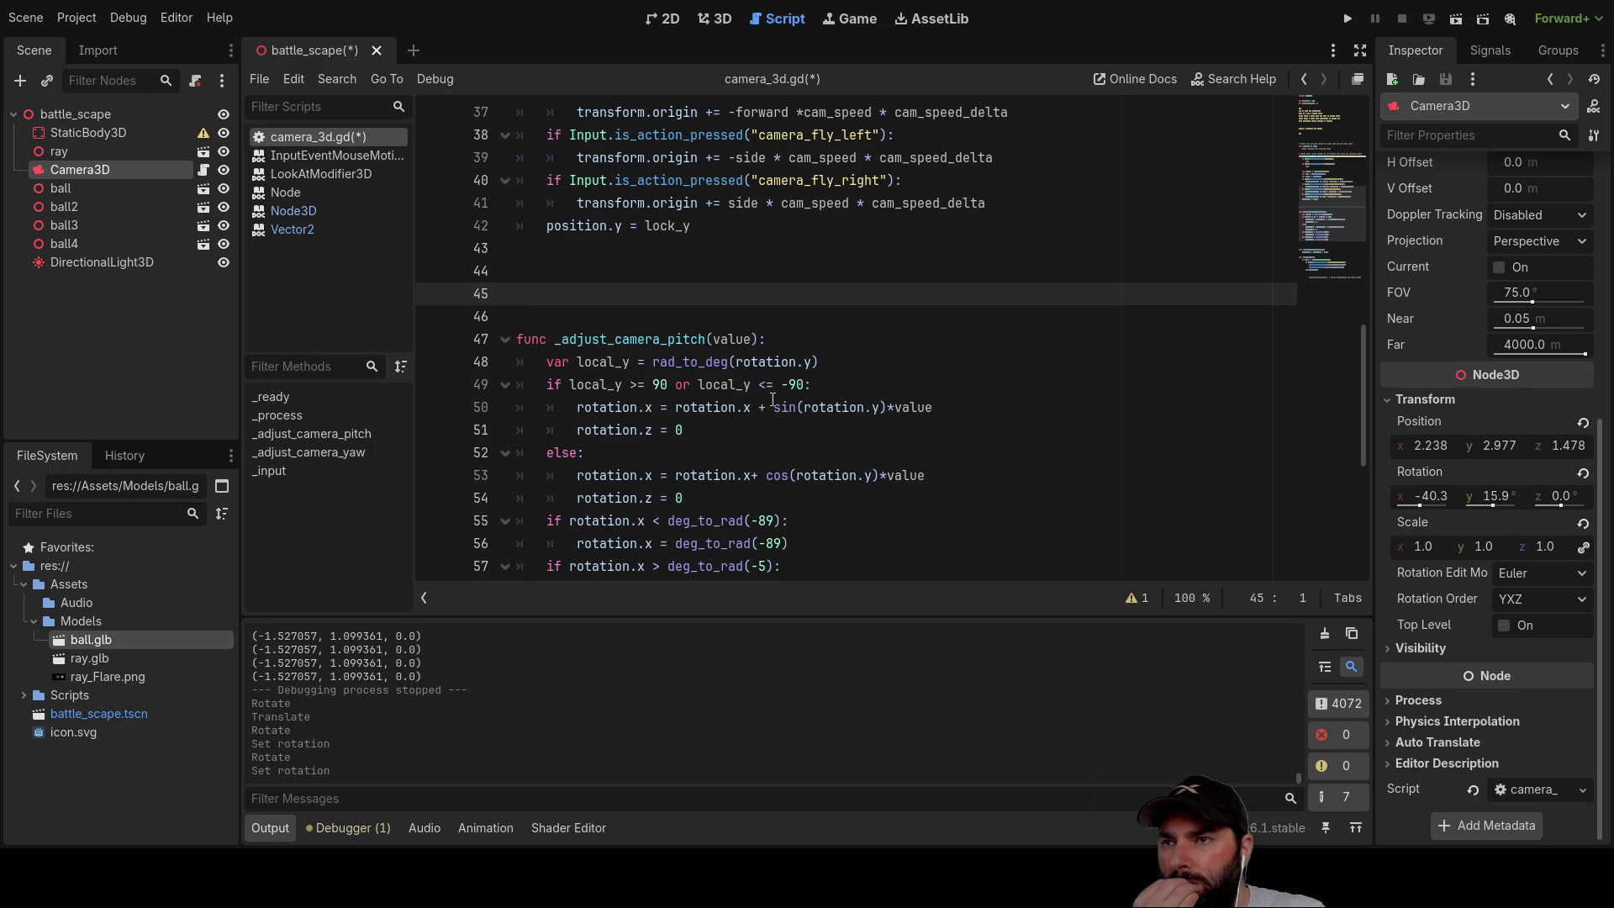
scroll(851, 424, down, 1)
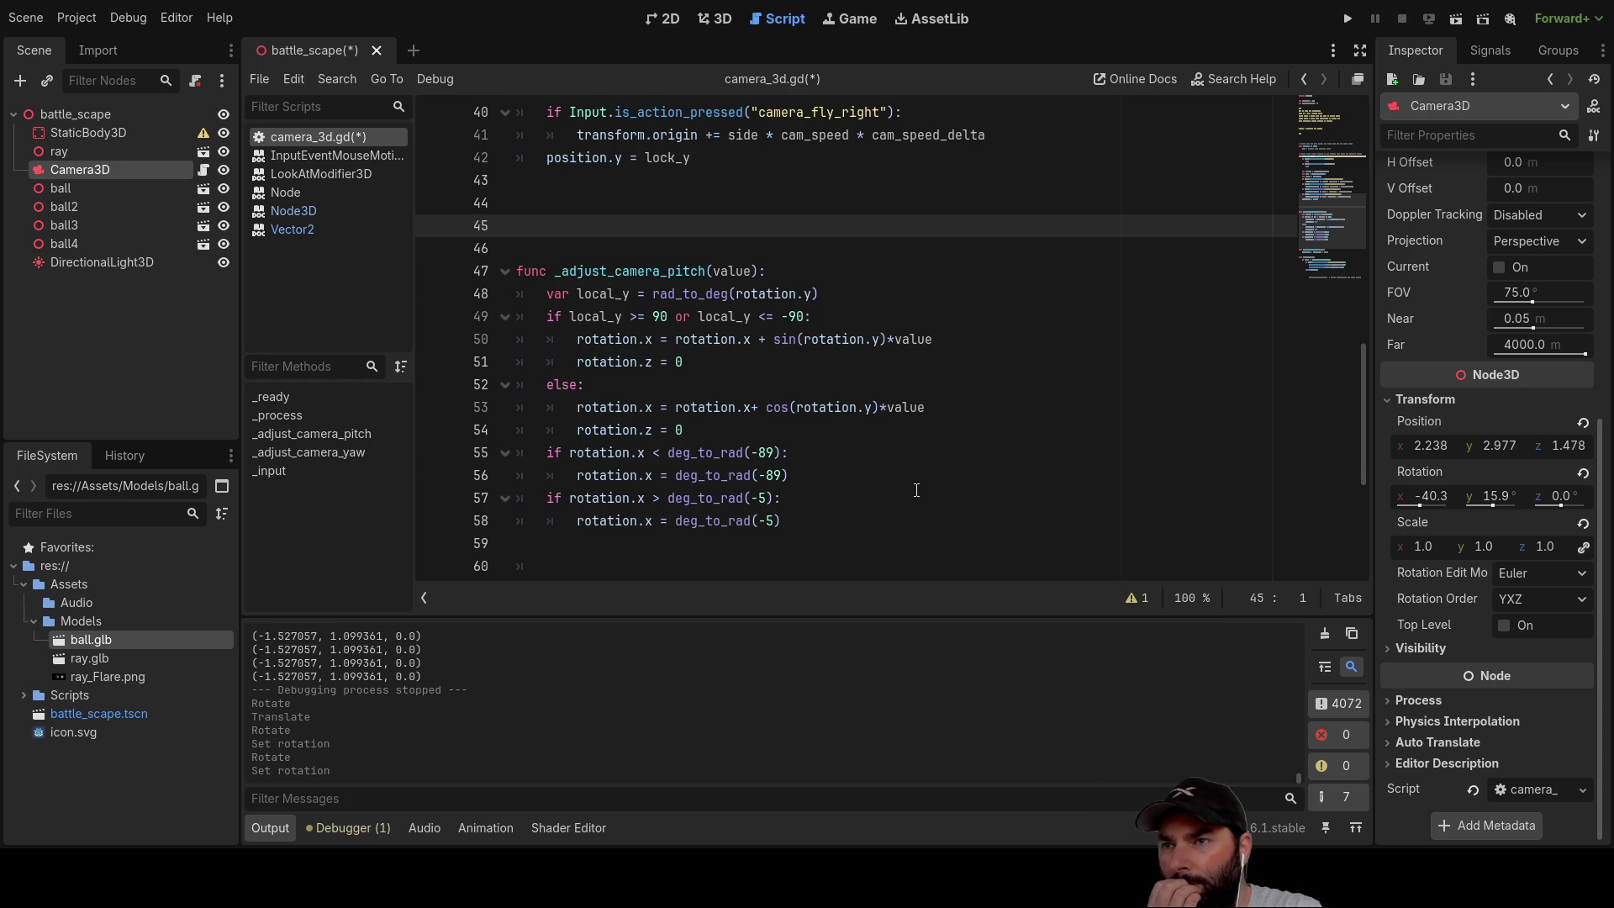
Step: Cut the rotation.x clamp lines 55–58 and paste them unindented at line 45
mouse_move(795, 521)
mouse_down()
mouse_move(555, 499)
mouse_move(546, 453)
mouse_move(524, 453)
mouse_up()
key(ctrl+c)
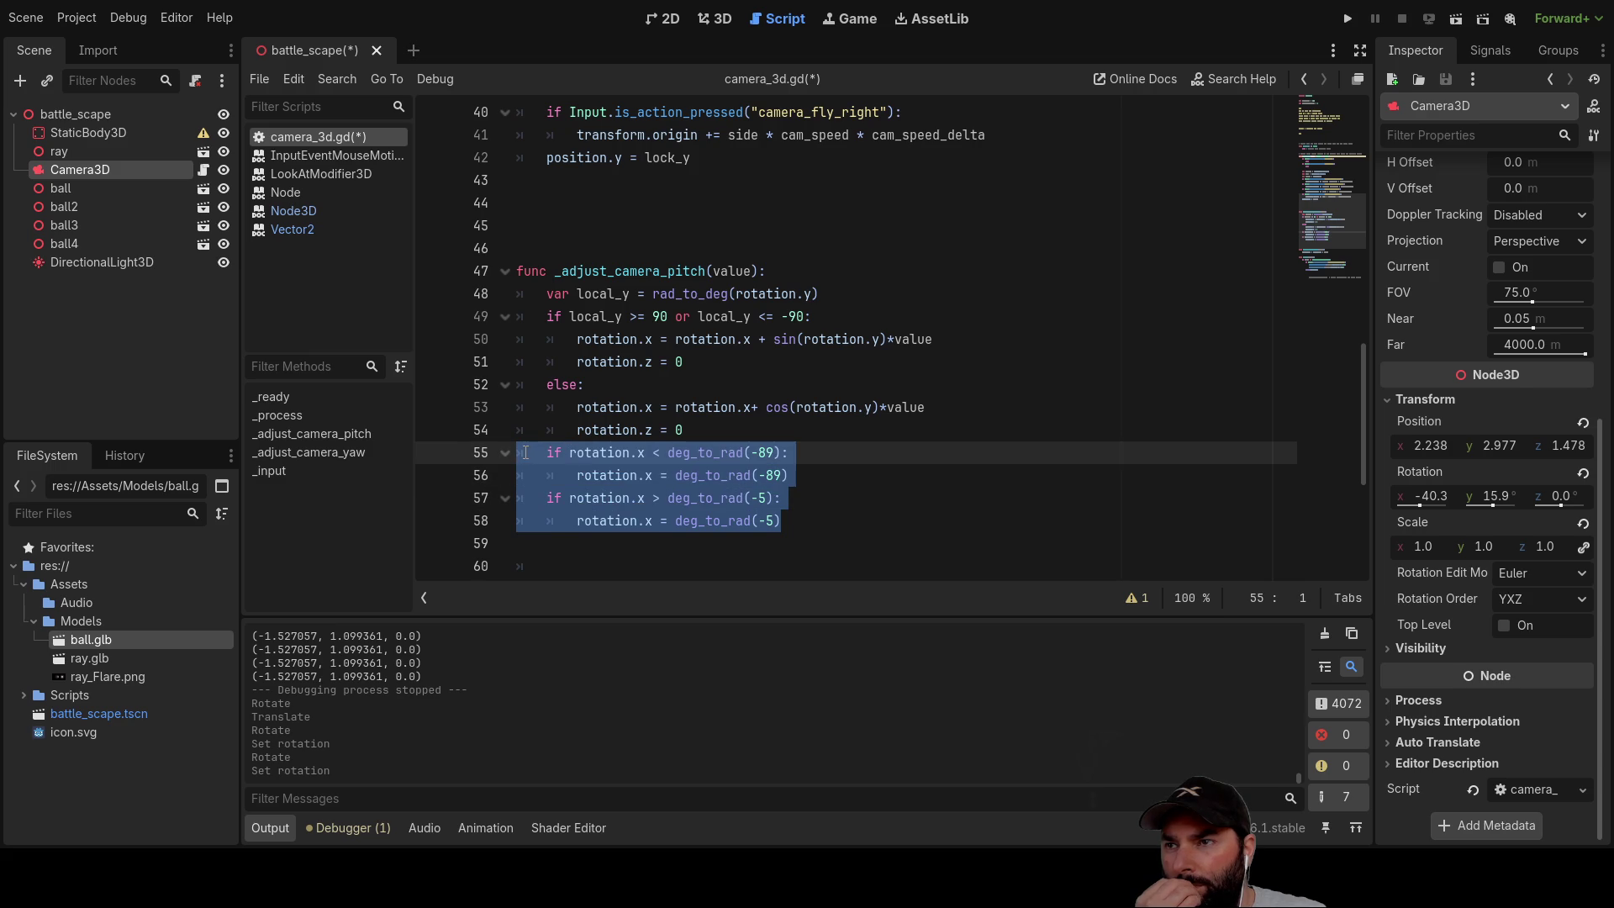
key(BackSpace)
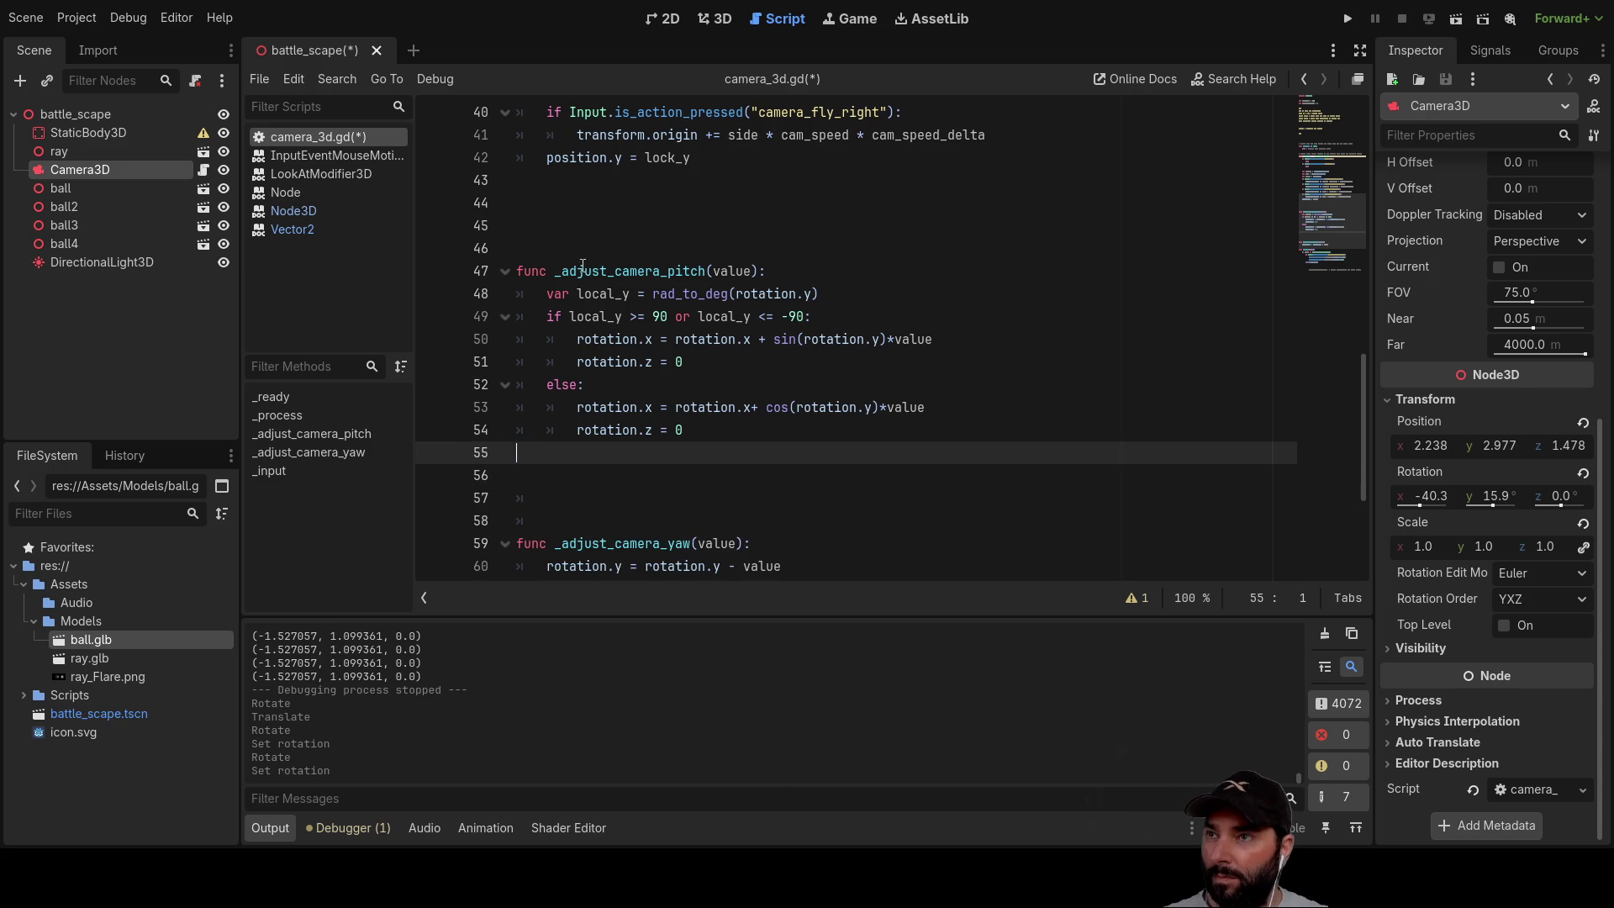
scroll(627, 370, up, 1)
click(559, 290)
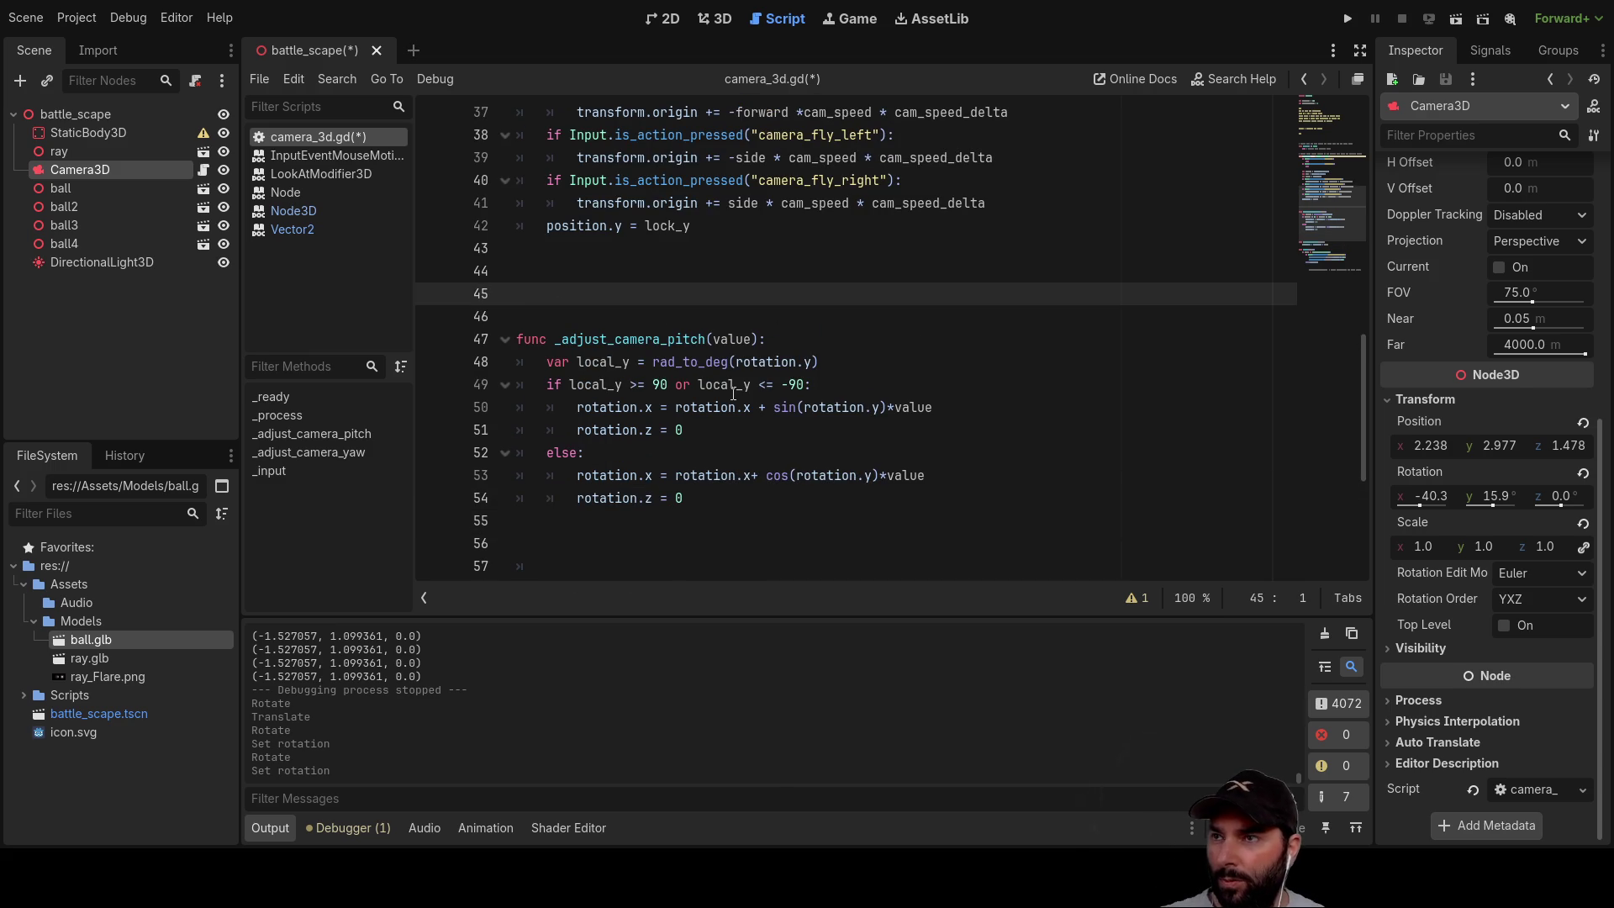
key(ctrl+v)
key(Up)
key(Up)
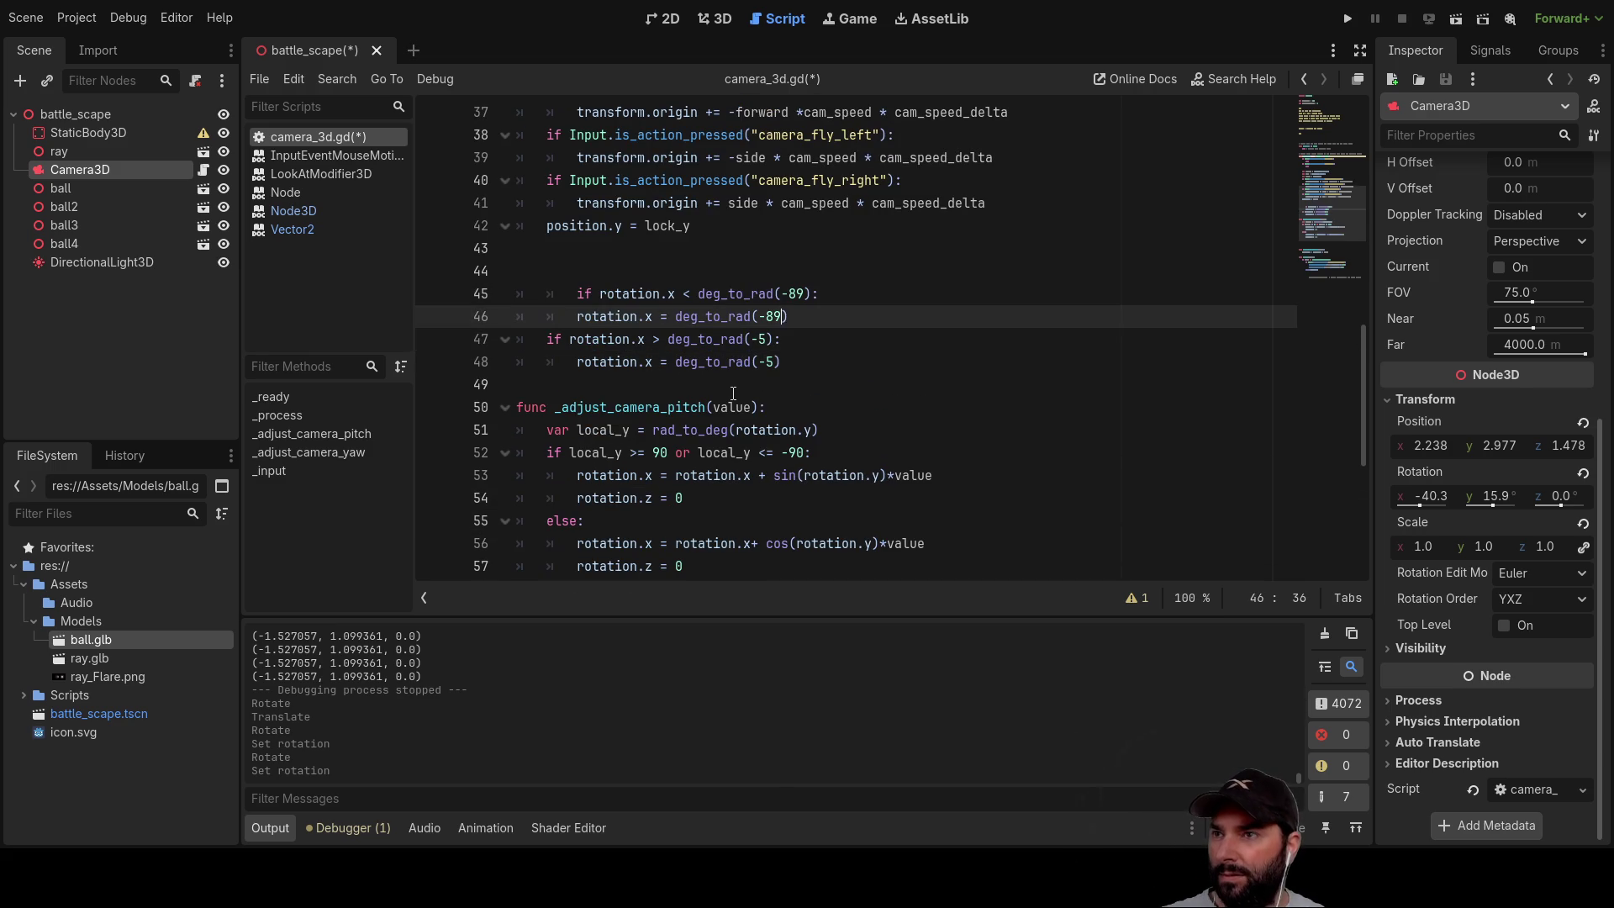
key(Up)
key(Home)
key(Left)
key(Delete)
Step: Add blank lines at line 44 above the moved clamp block
scroll(684, 348, up, 1)
click(592, 331)
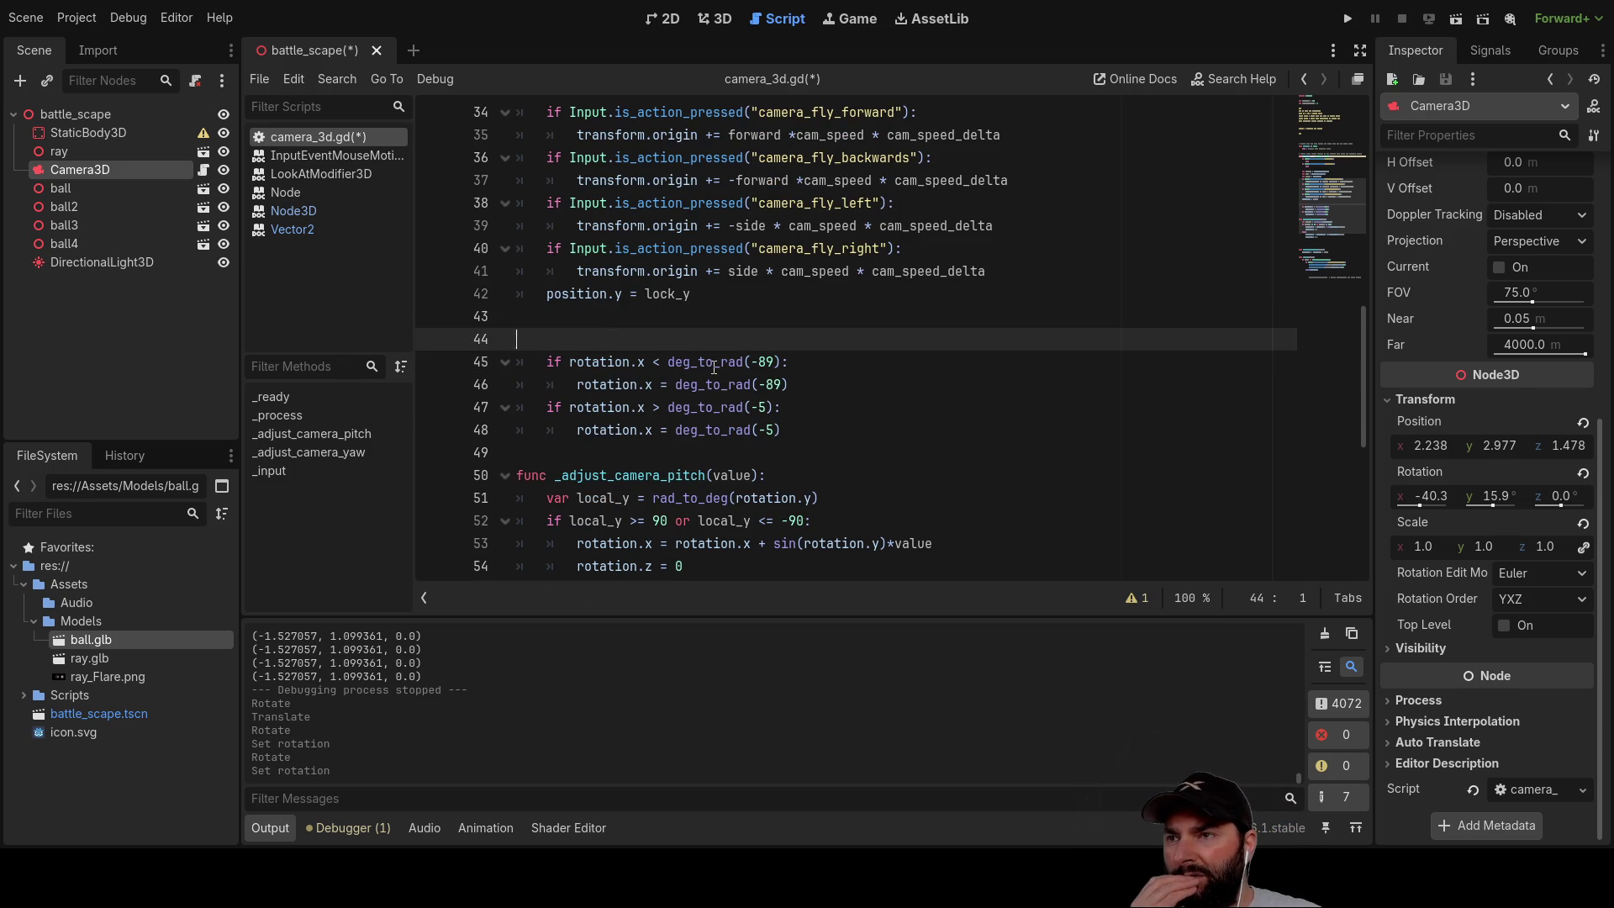
key(Return)
key(Return)
key(Return)
key(Up)
scroll(713, 367, down, 3)
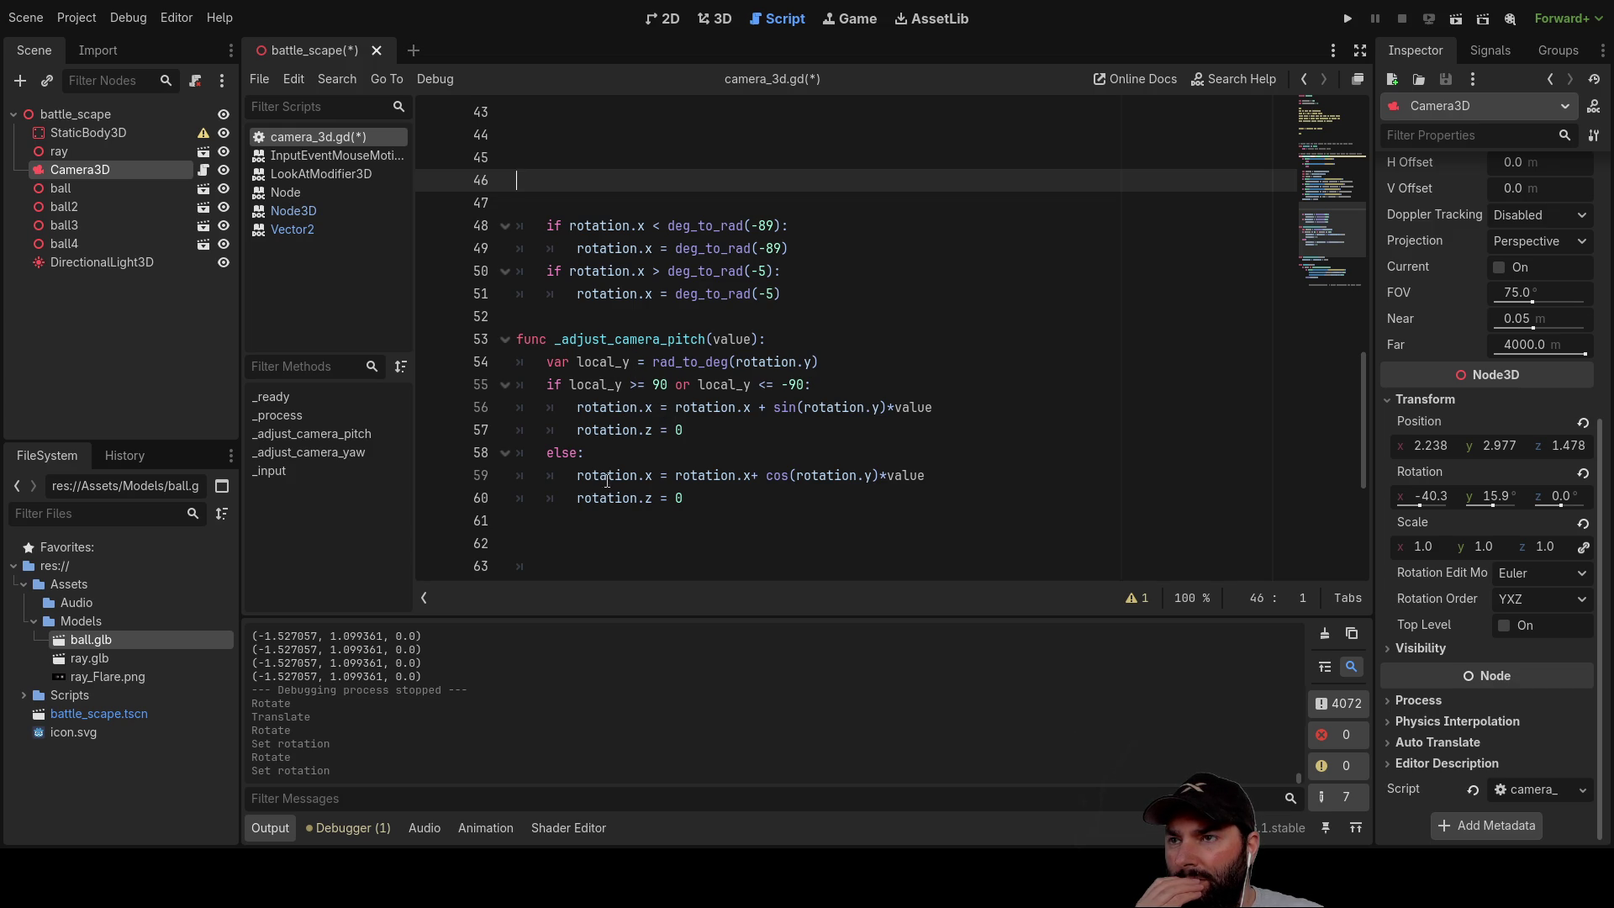
double_click(629, 337)
scroll(924, 471, up, 8)
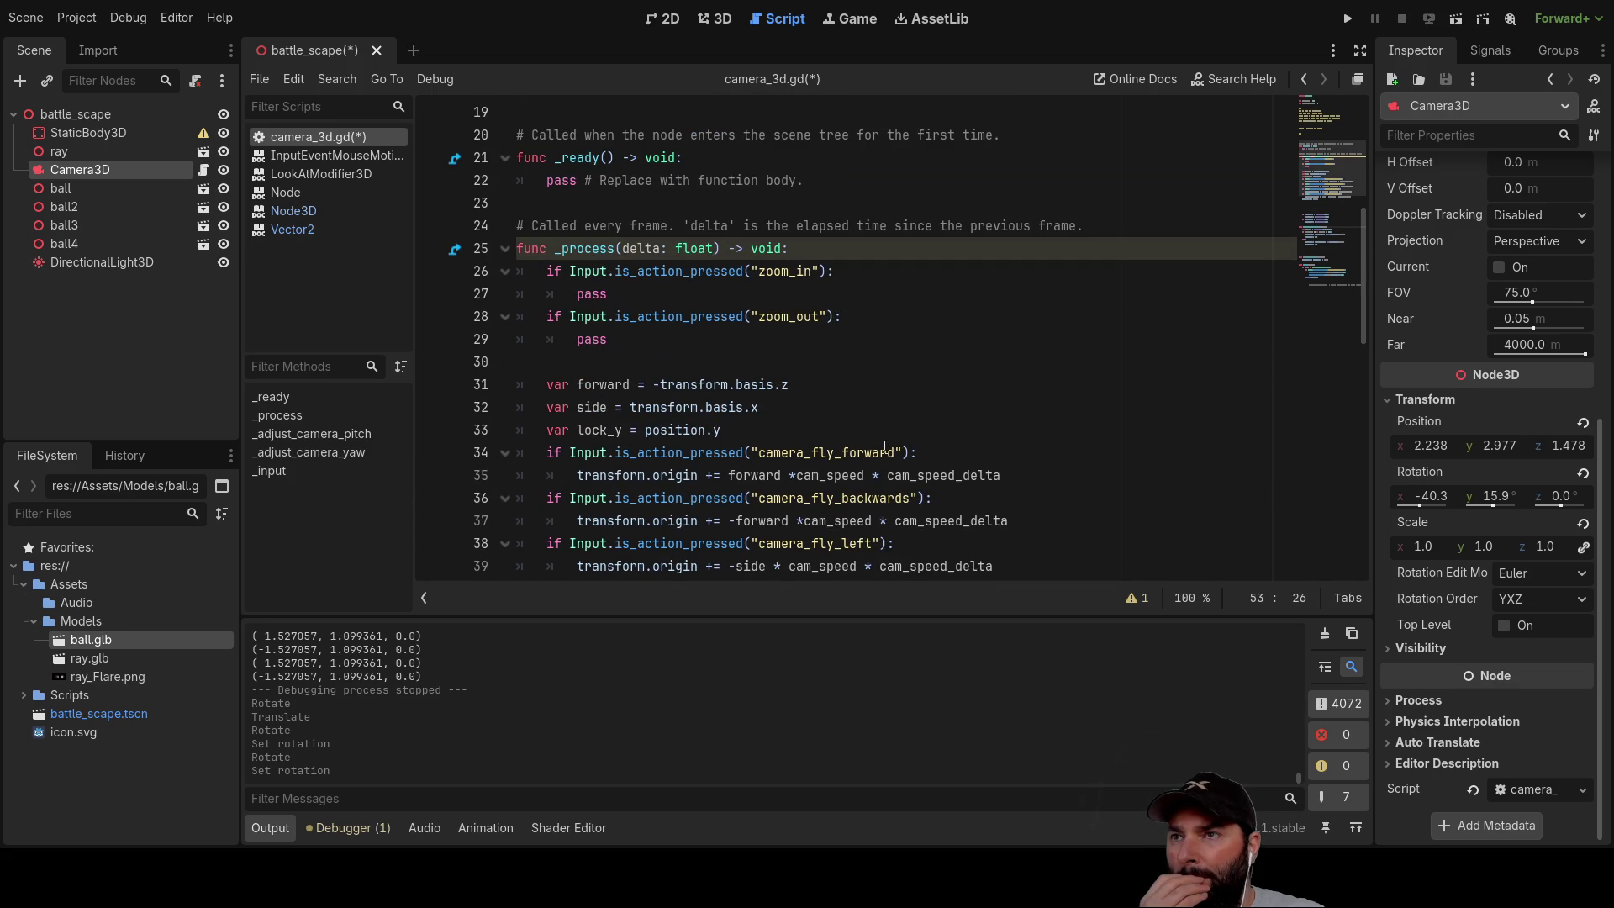
scroll(884, 447, up, 1)
scroll(884, 447, down, 8)
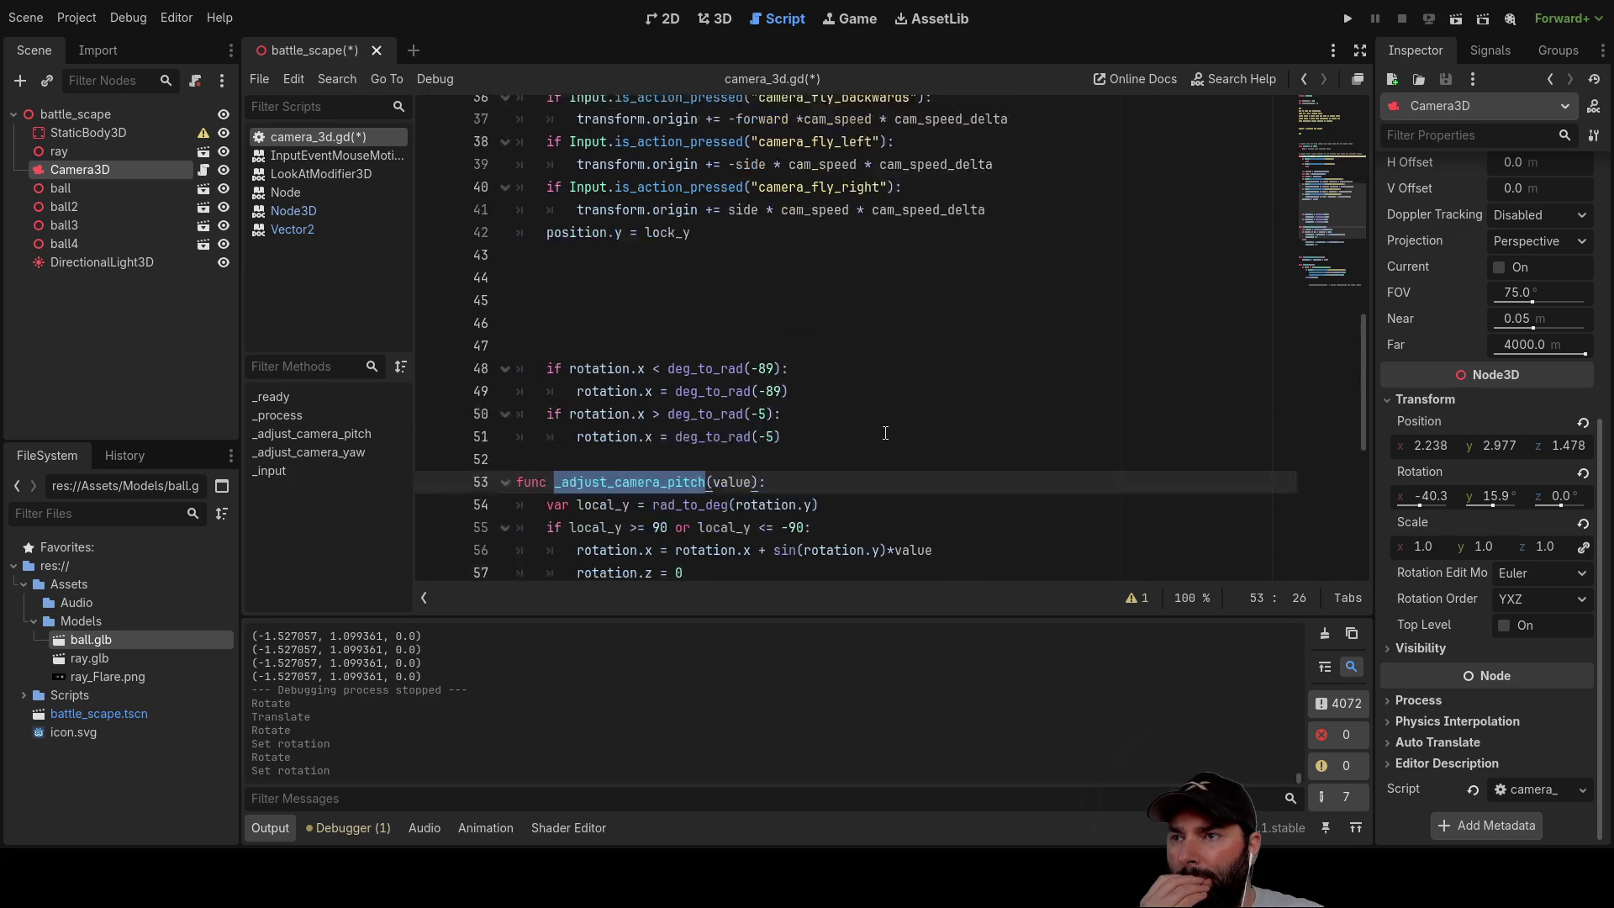
scroll(884, 429, down, 3)
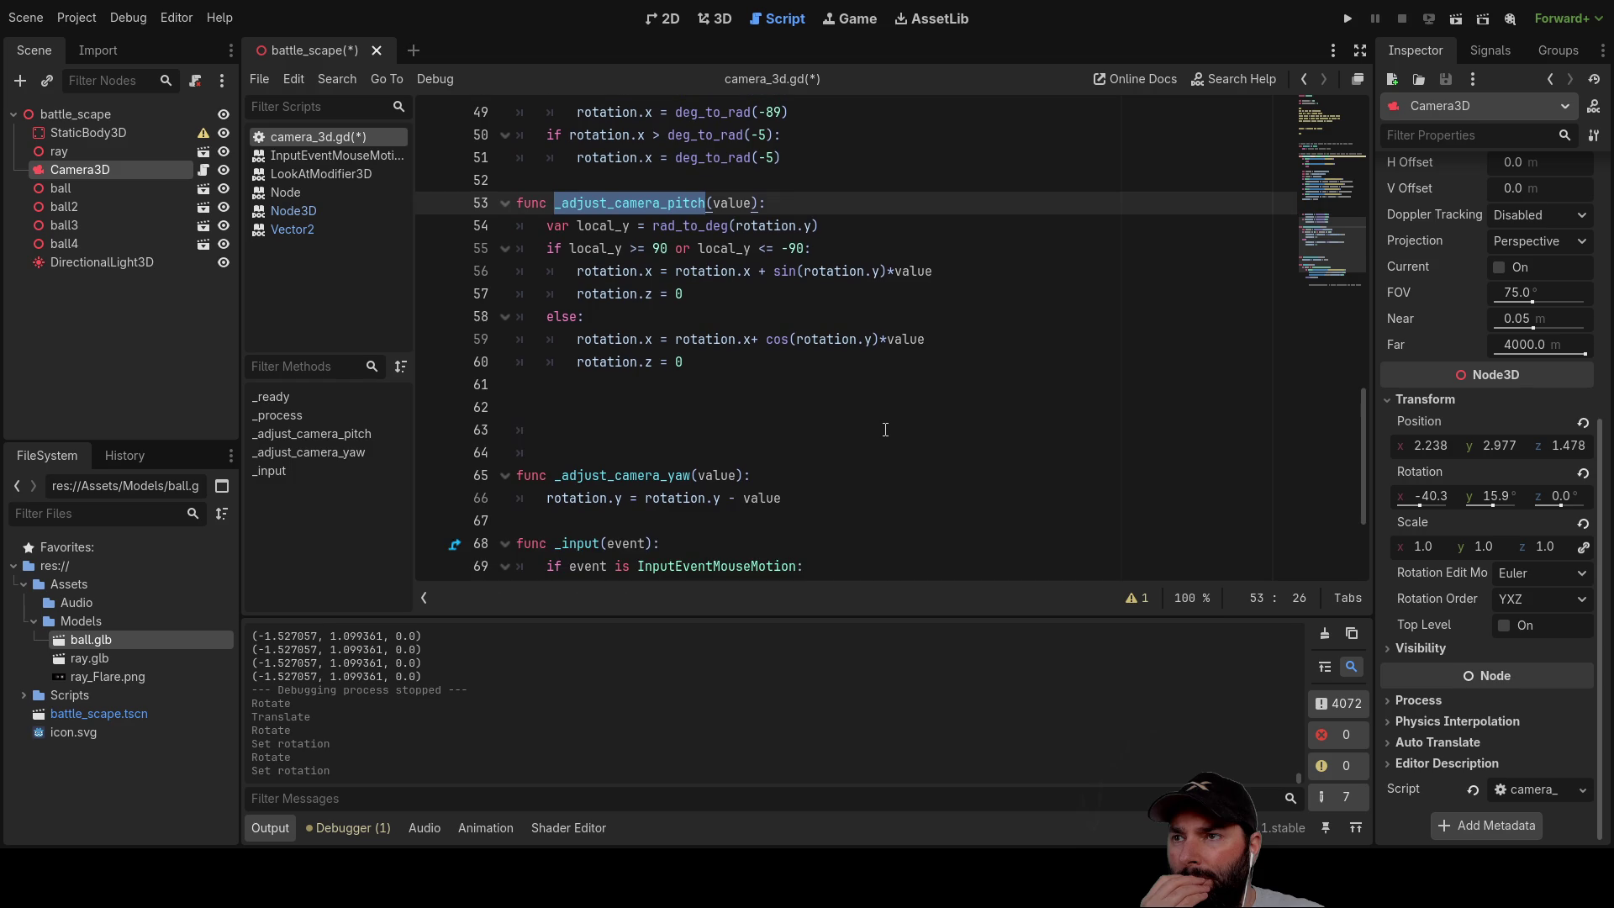
scroll(886, 428, down, 3)
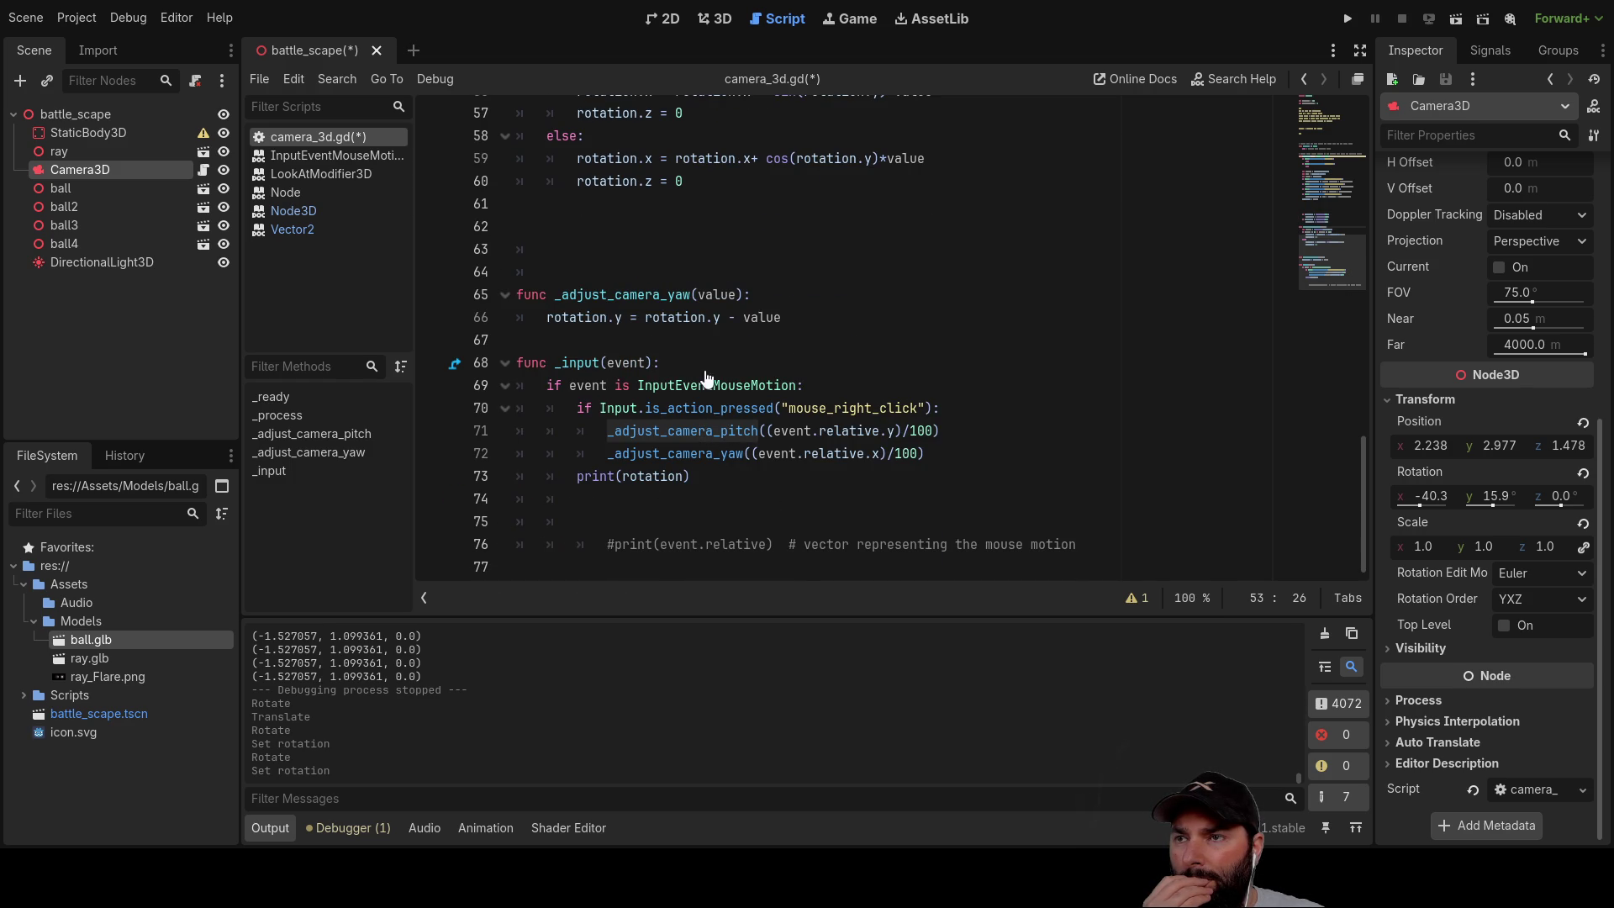
scroll(970, 276, up, 4)
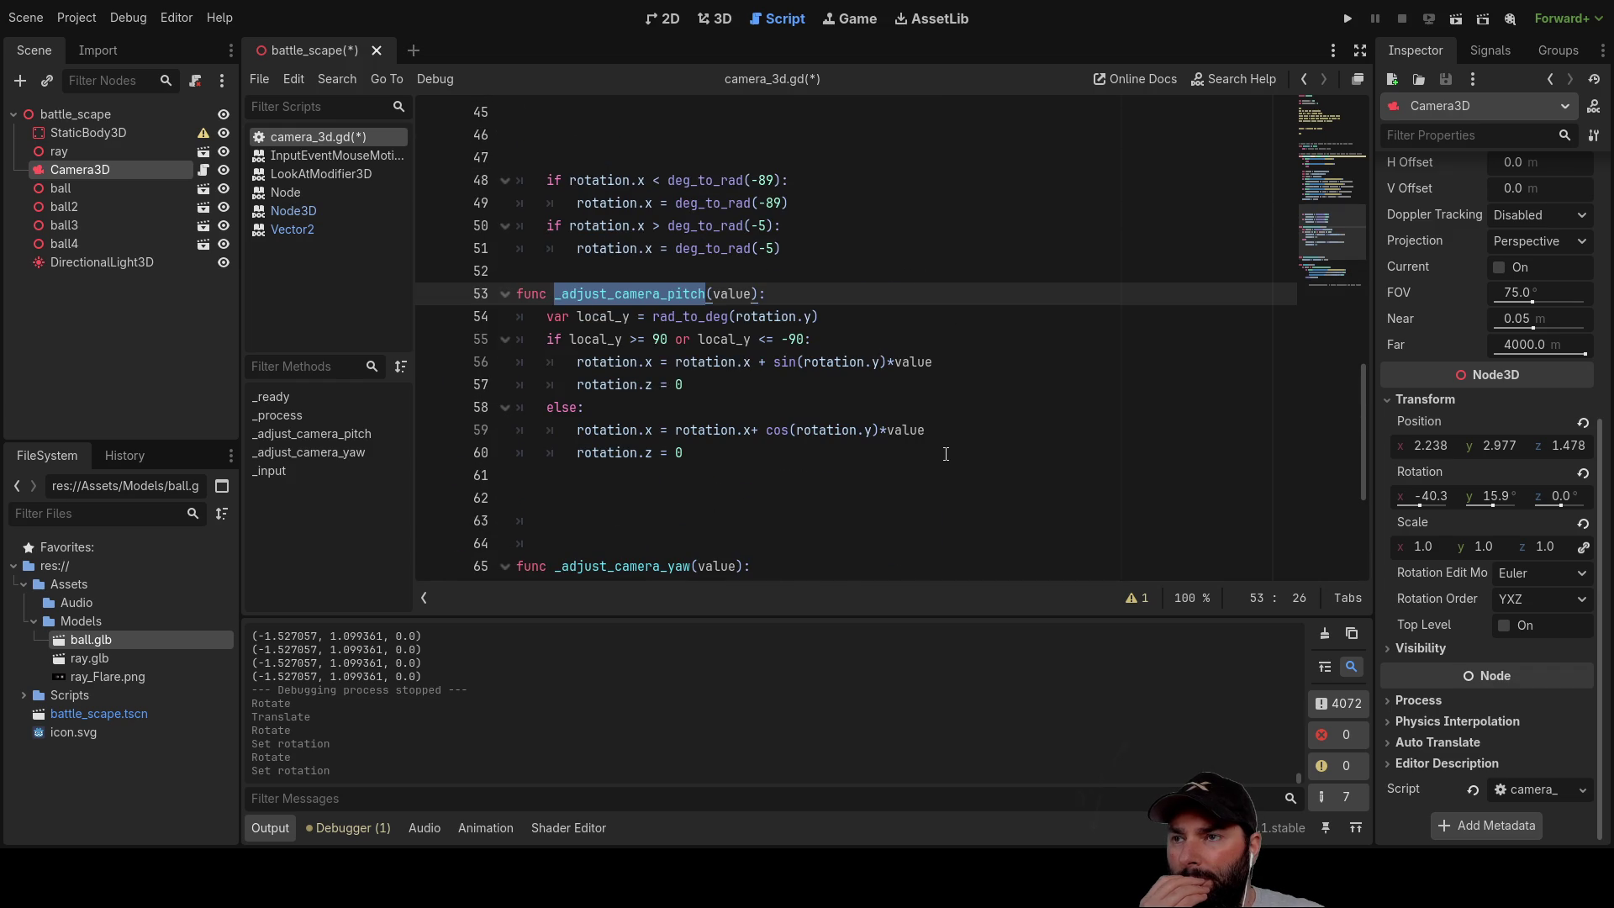
scroll(946, 454, down, 4)
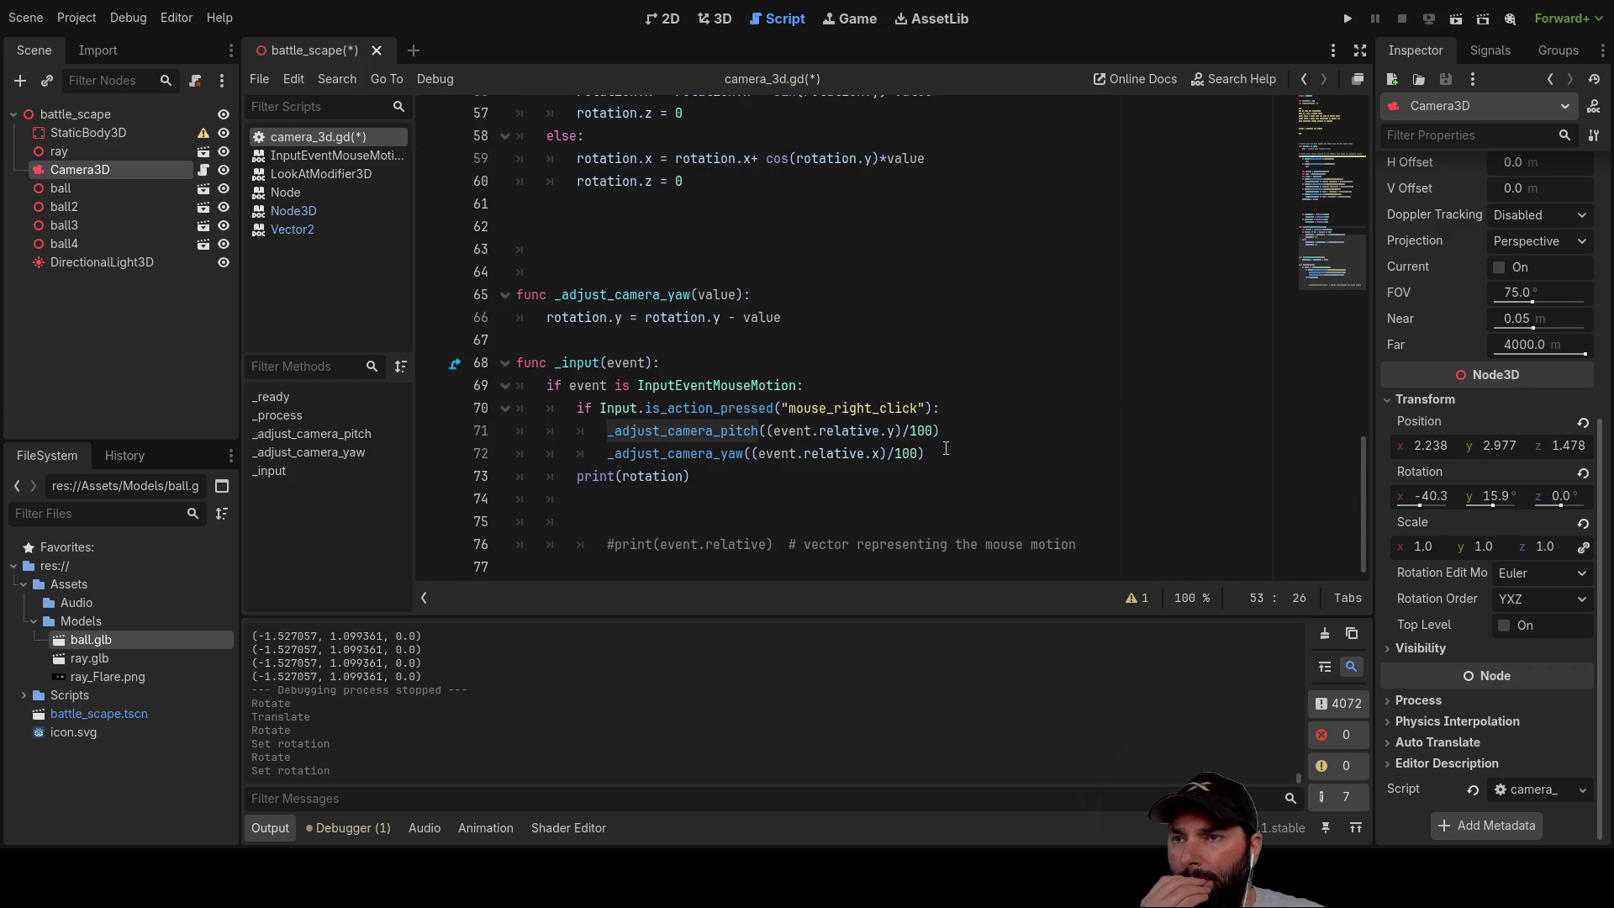
scroll(937, 450, up, 9)
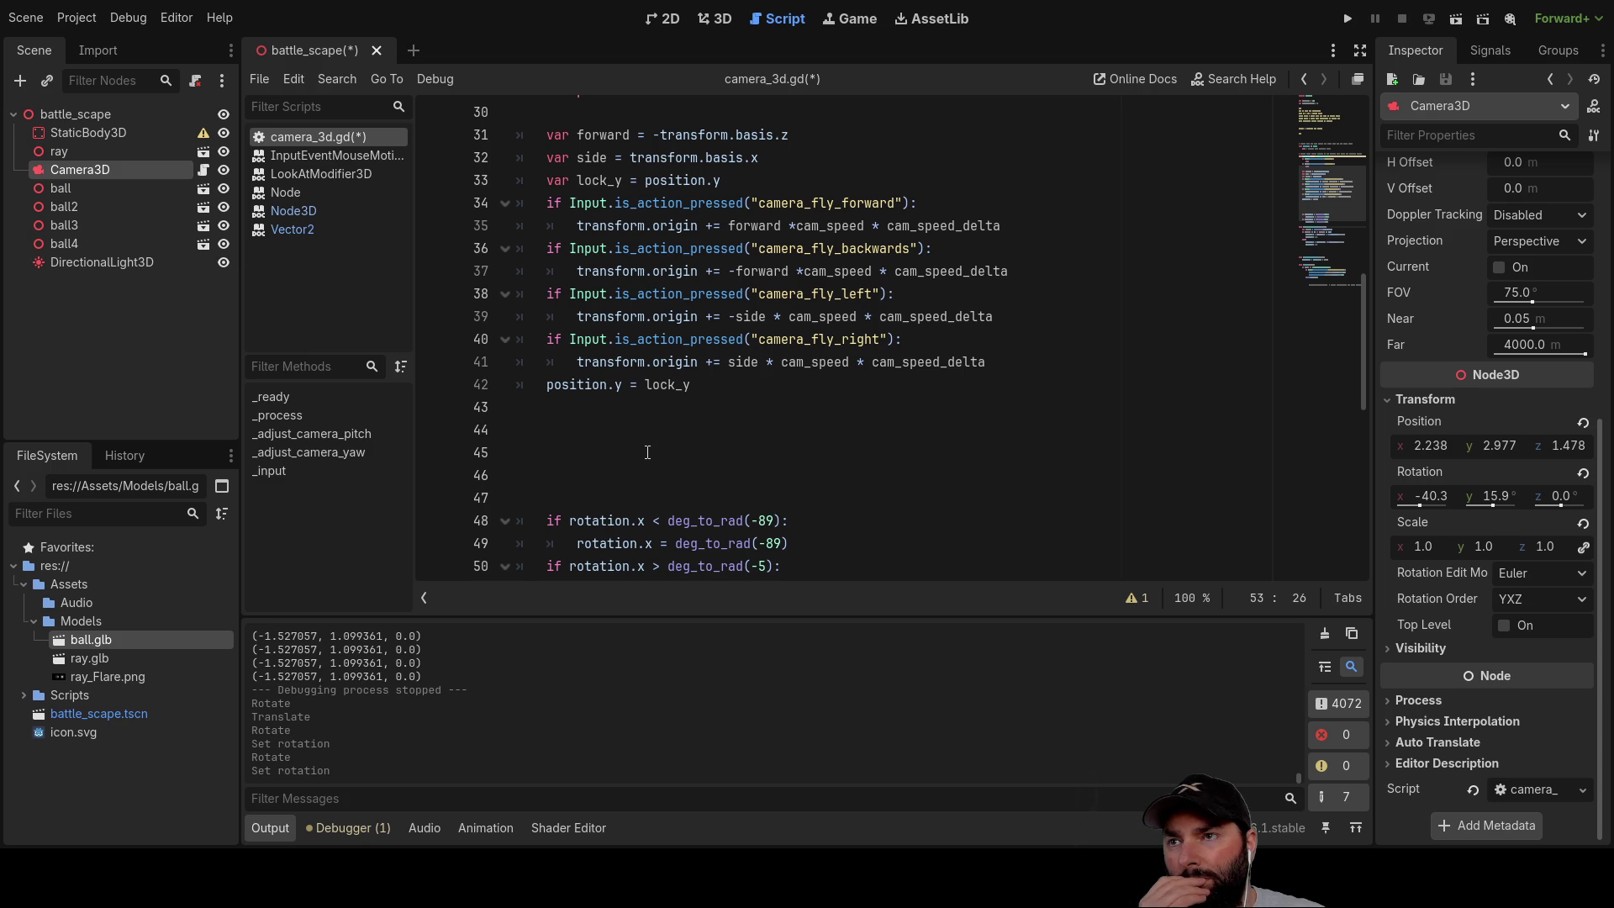
scroll(647, 452, up, 1)
scroll(593, 342, up, 2)
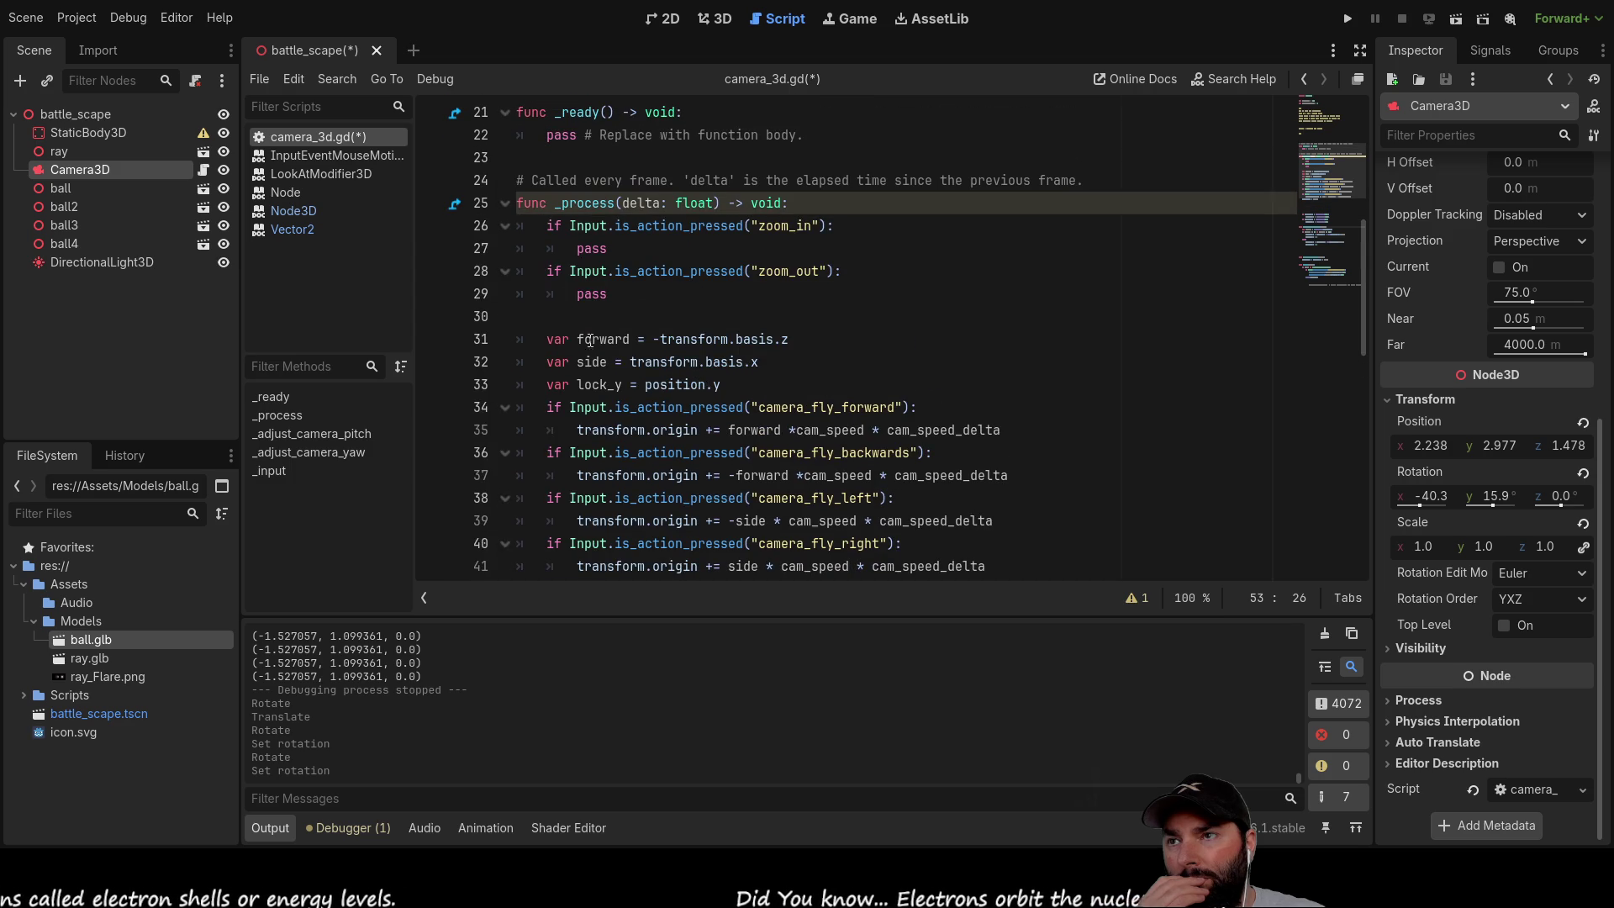
Step: Add 'var yaw = transform.basis' on a new line above var lock_y in _process
click(550, 383)
key(Return)
key(Up)
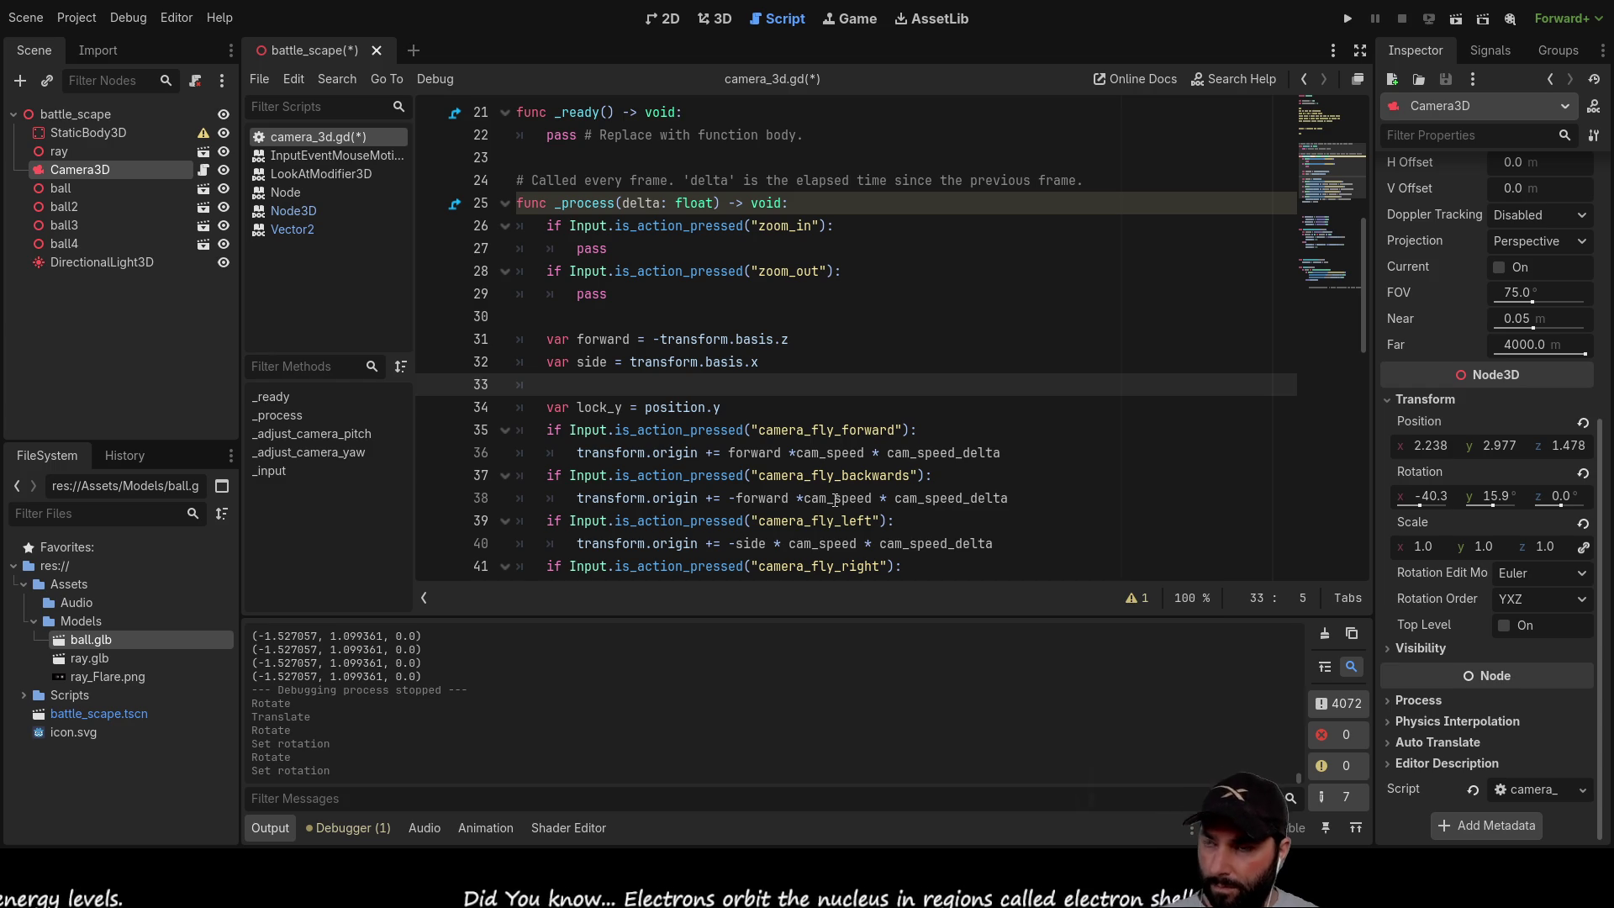
text(var yaw )
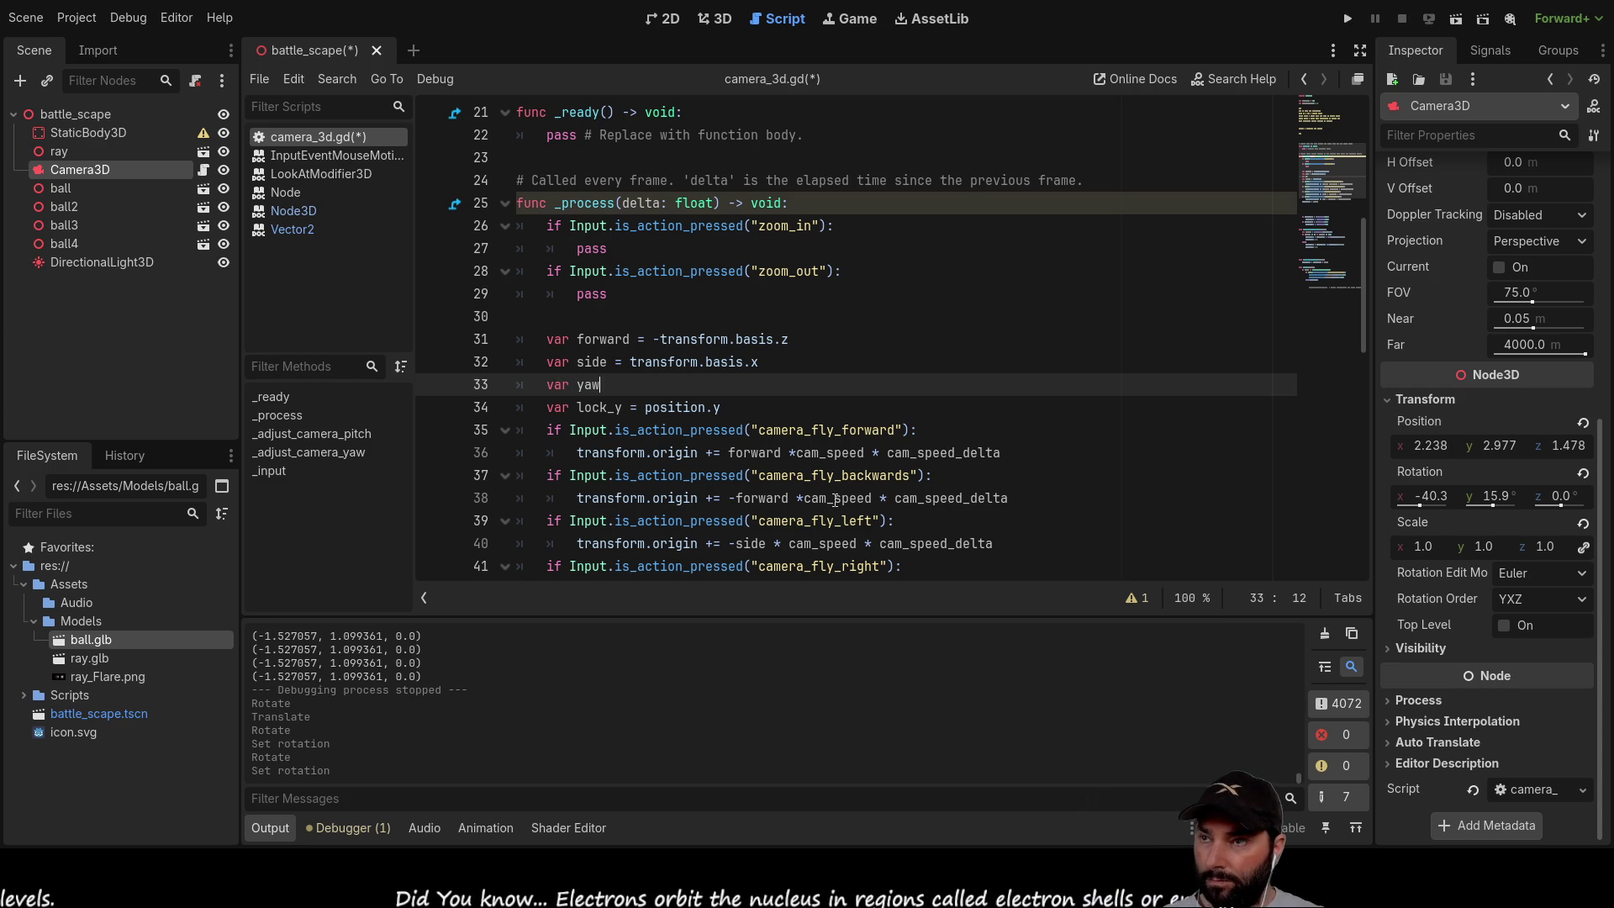
text(= )
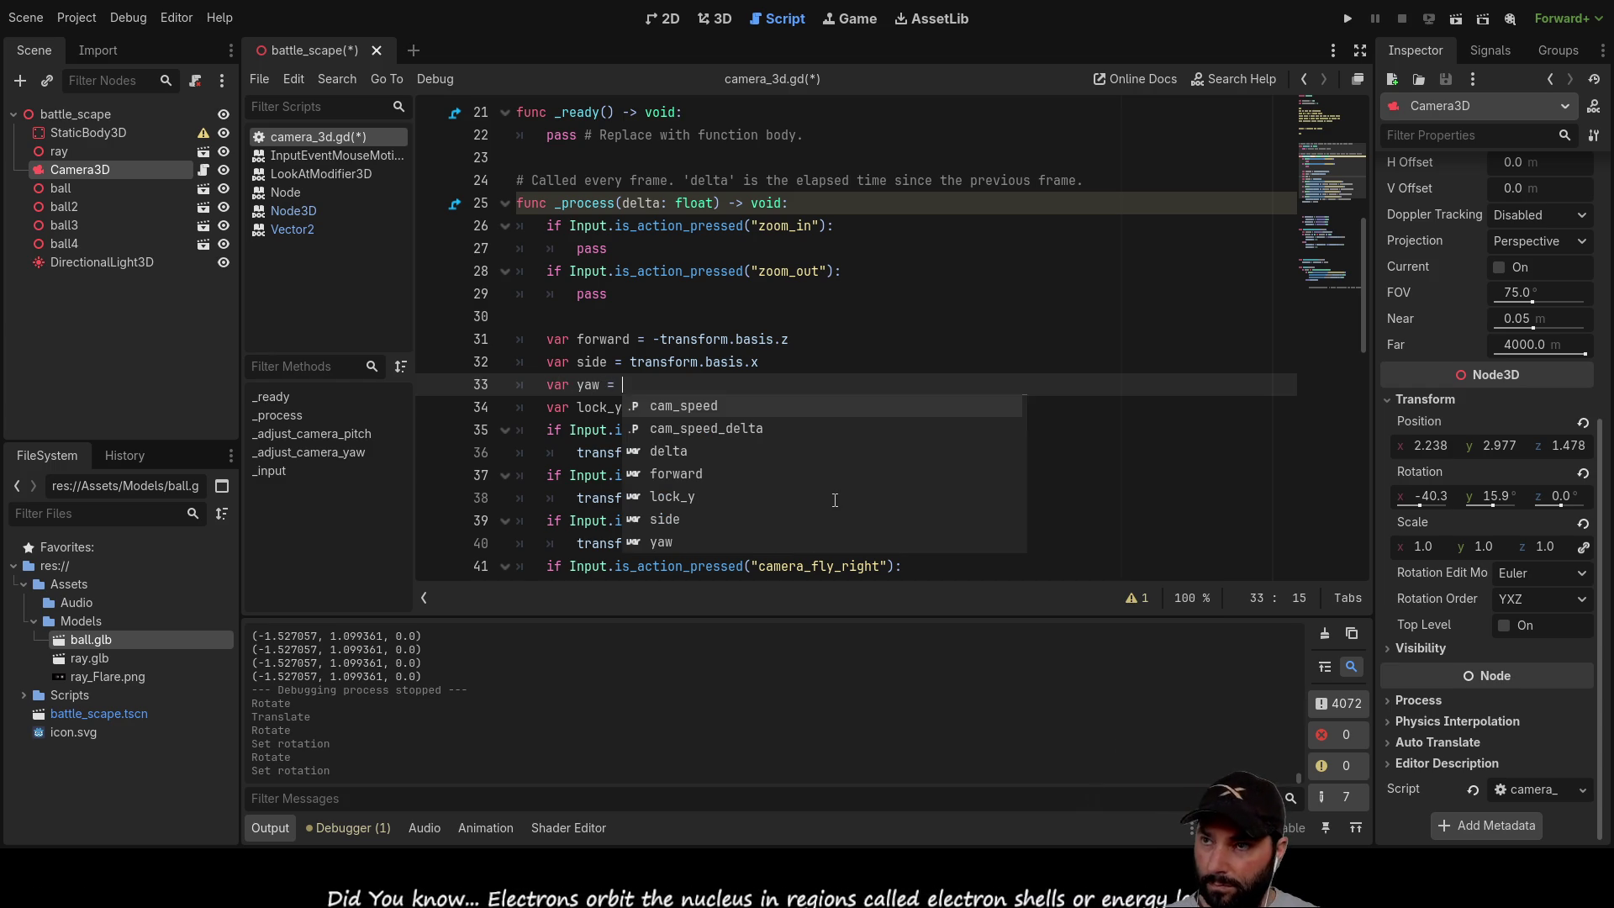
text(tra)
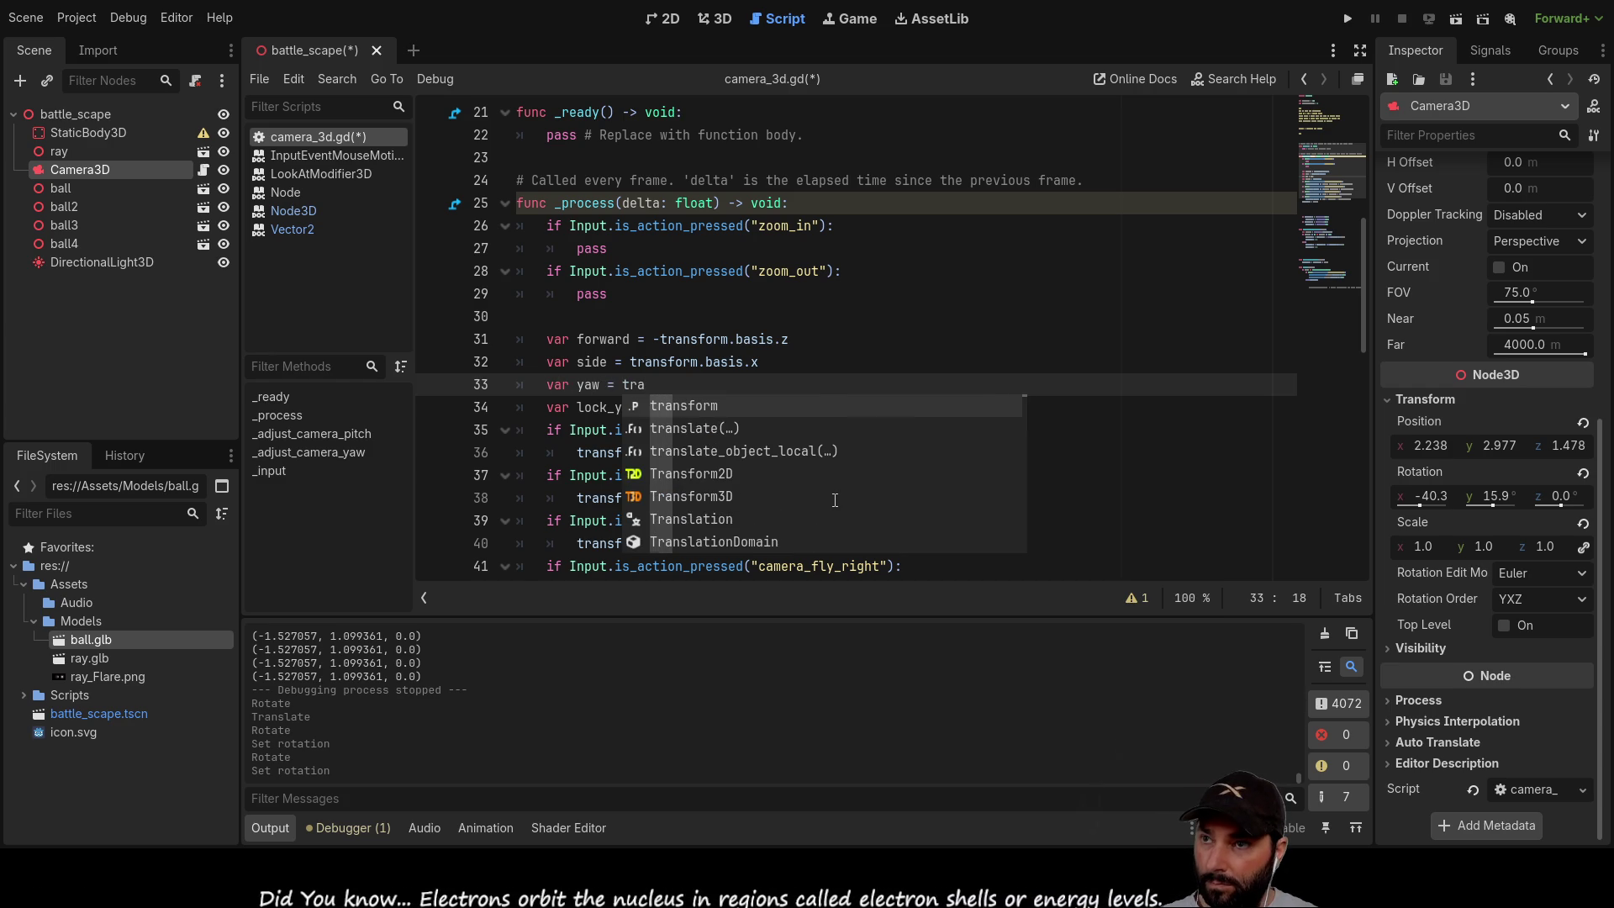
text(b)
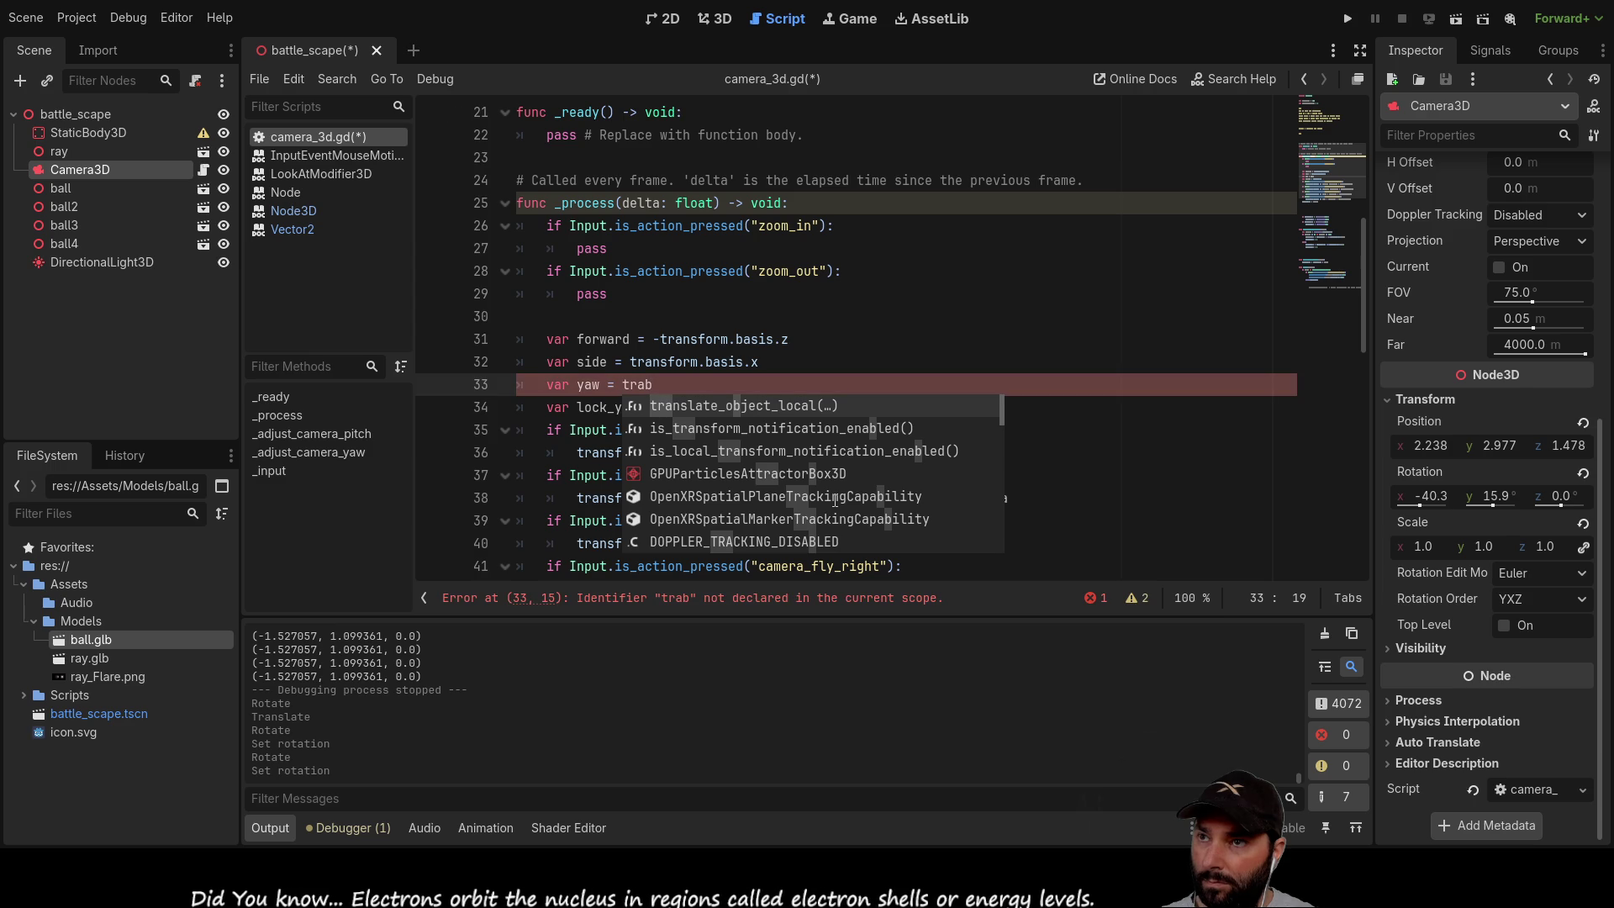
key(BackSpace)
text(ns)
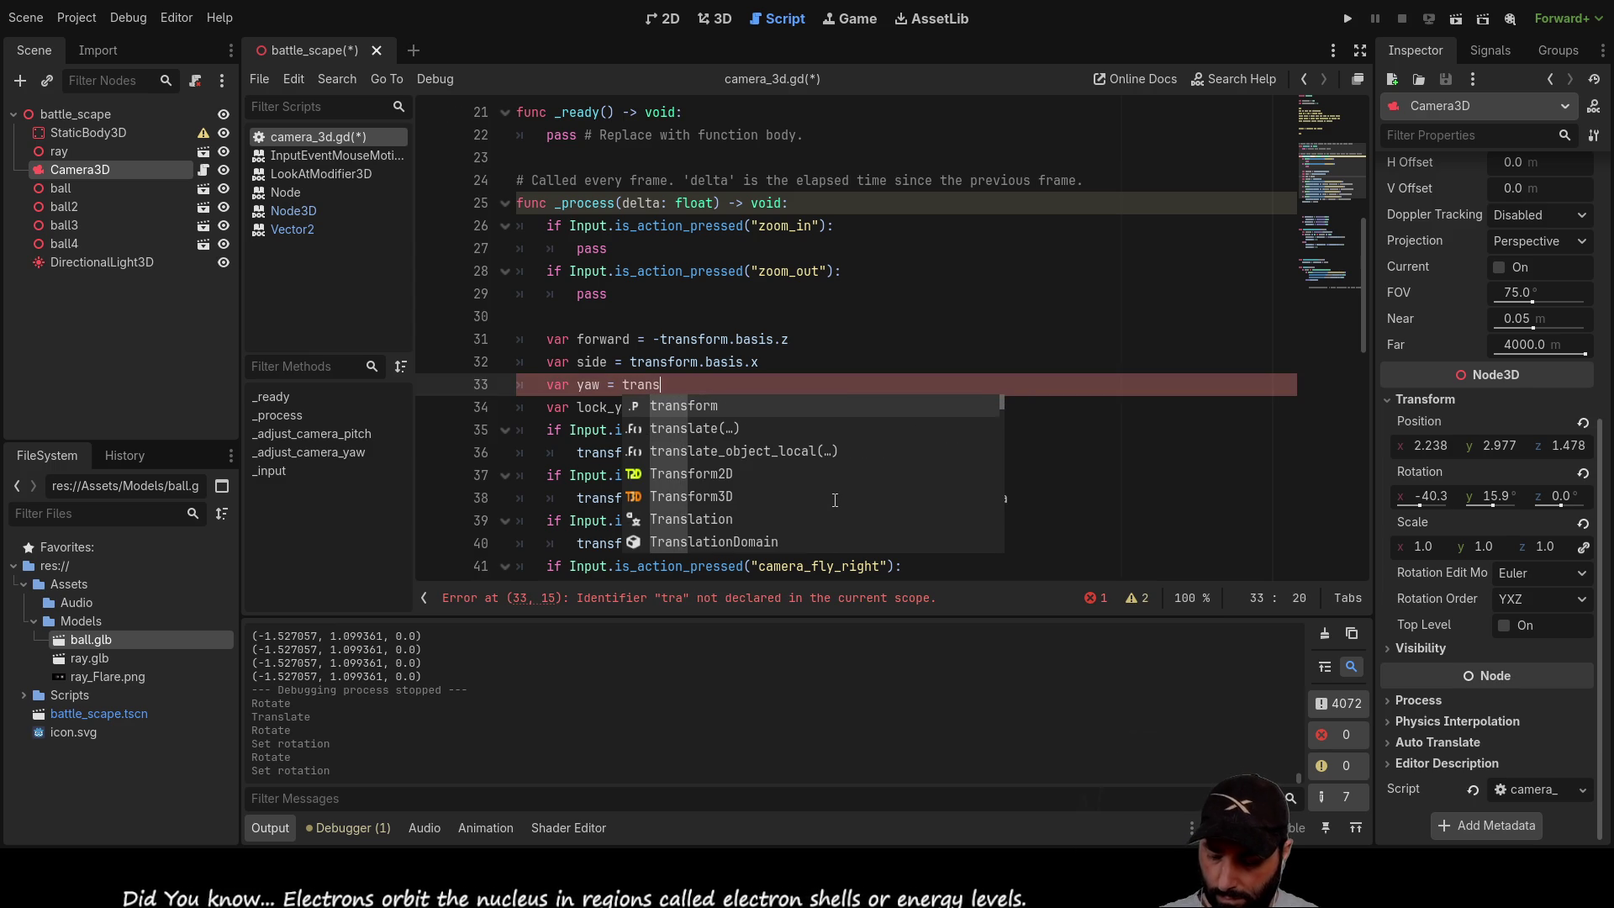
text(form)
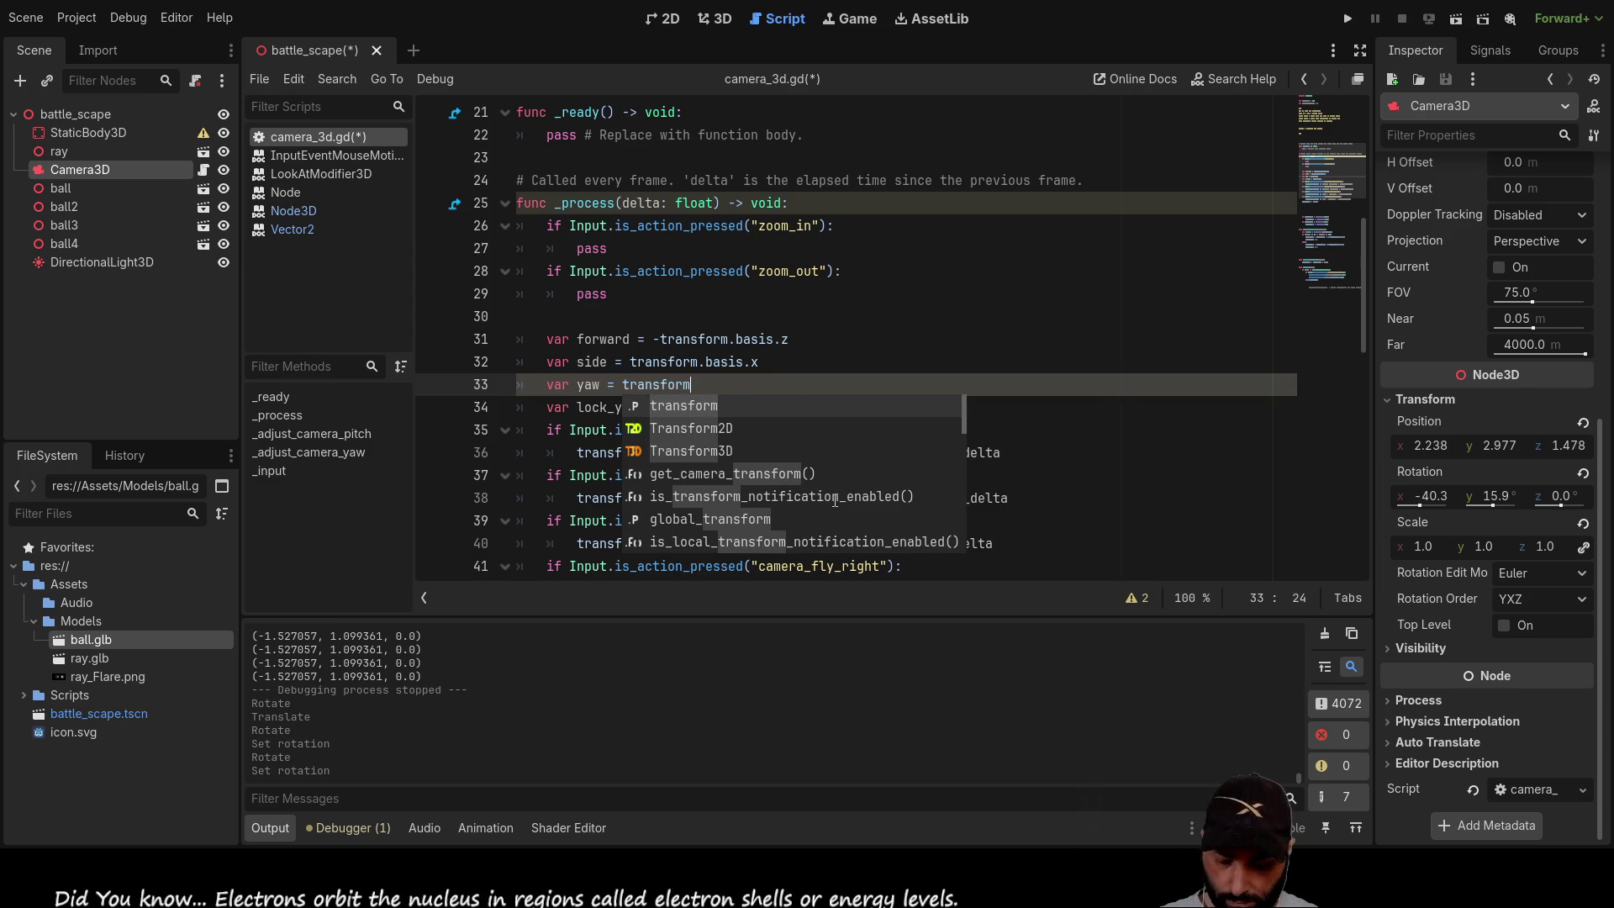
text(.)
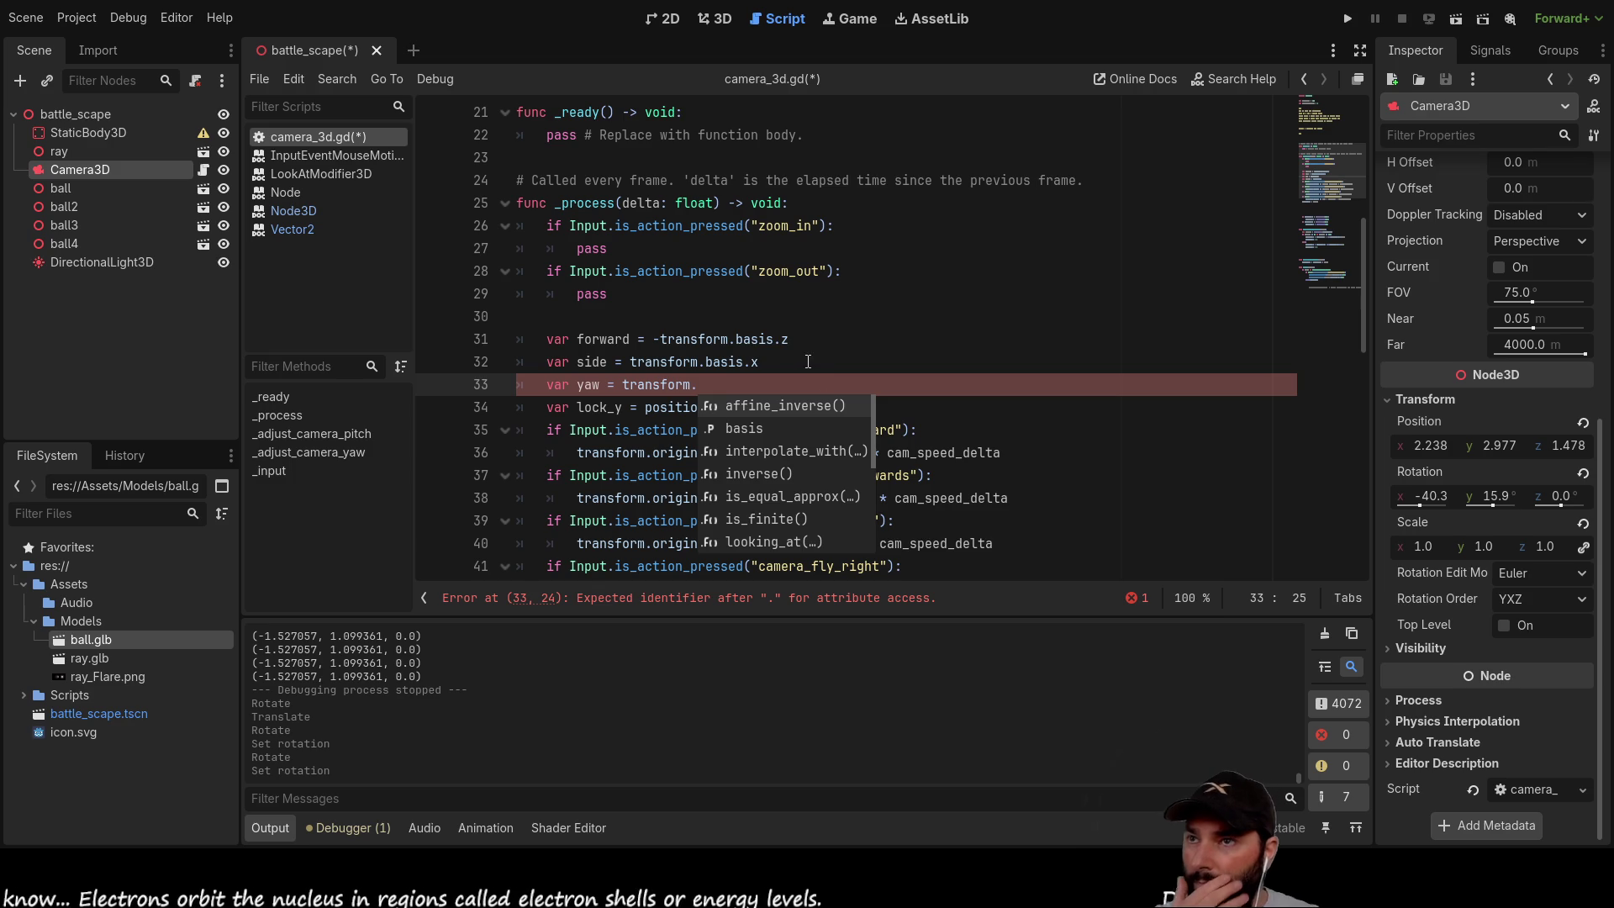
click(754, 429)
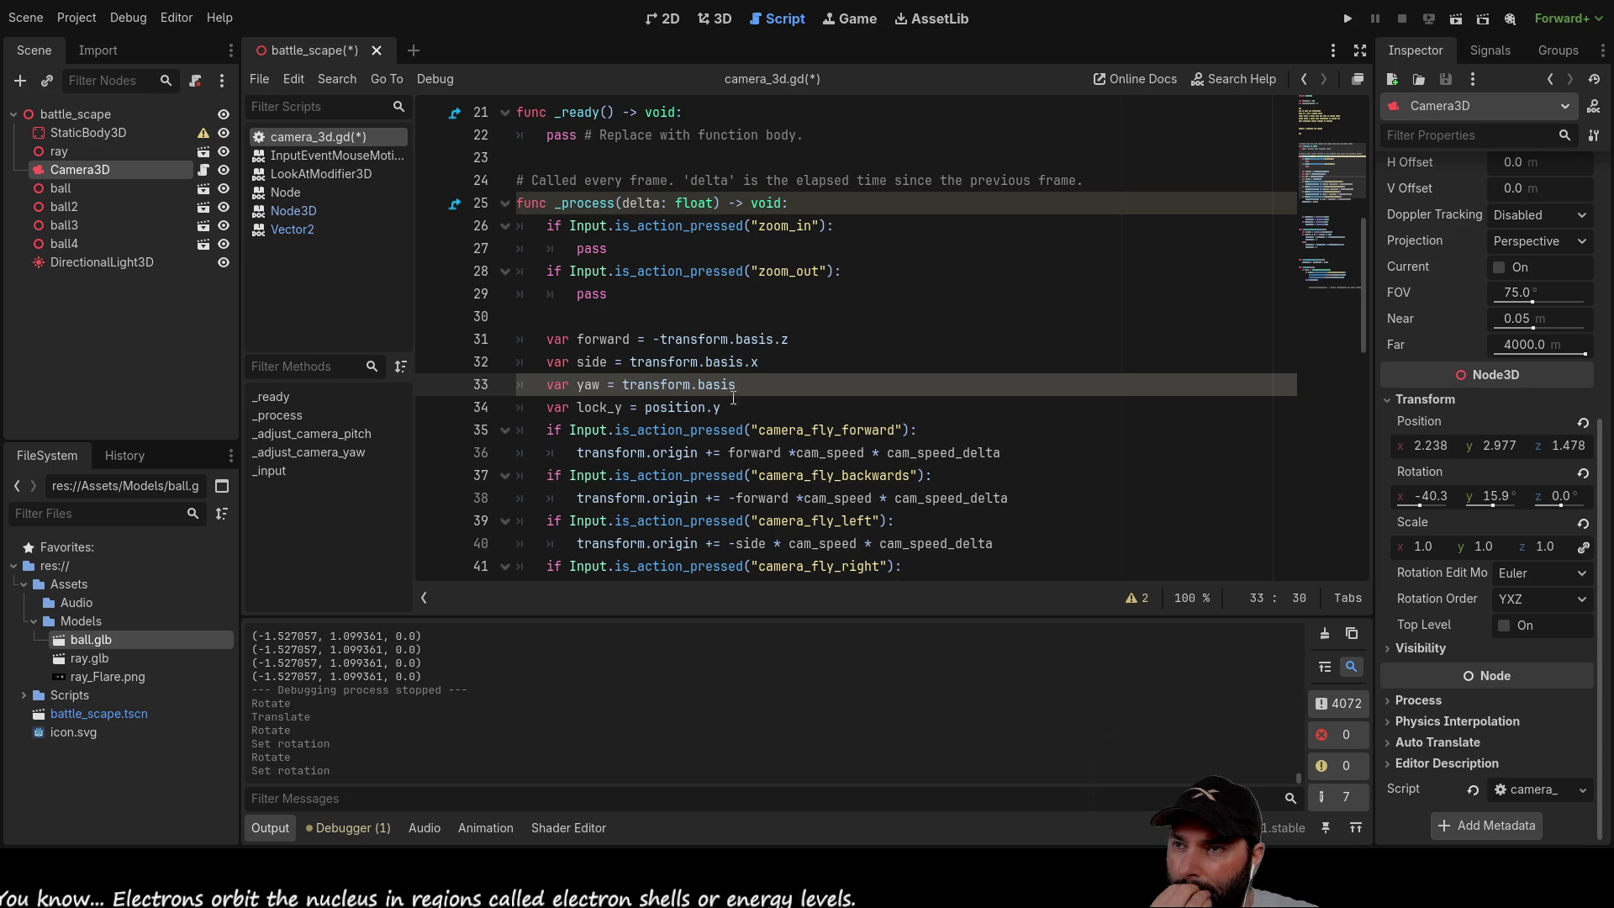
Step: Remove basis, browse the transform member suggestions, and pick basis again
key(BackSpace)
key(BackSpace)
key(BackSpace)
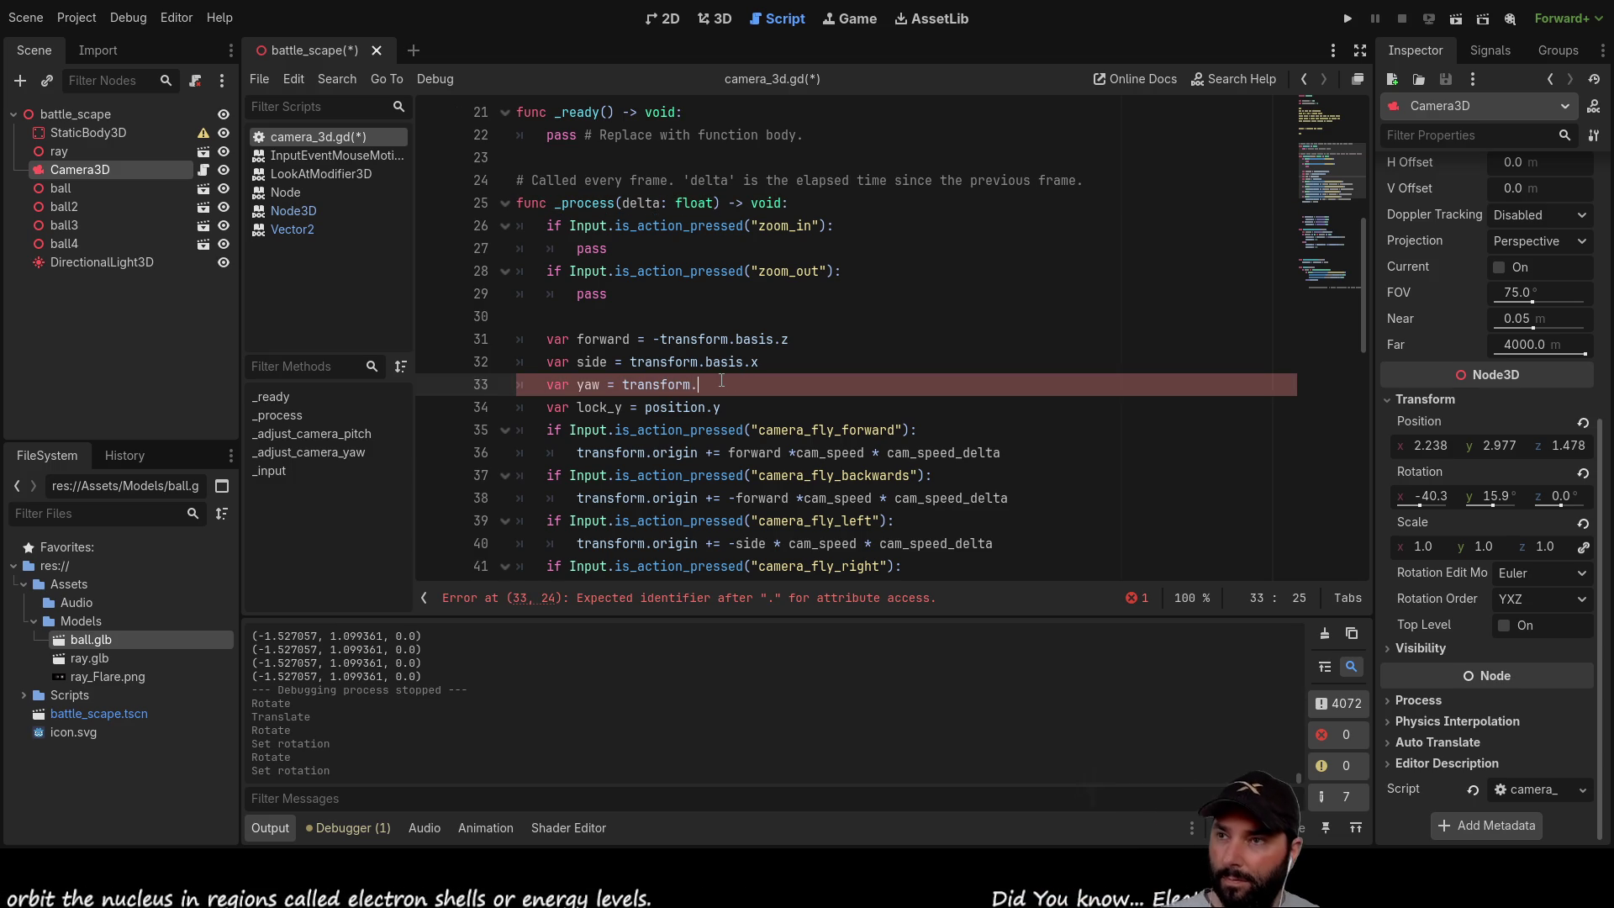
key(ctrl+space)
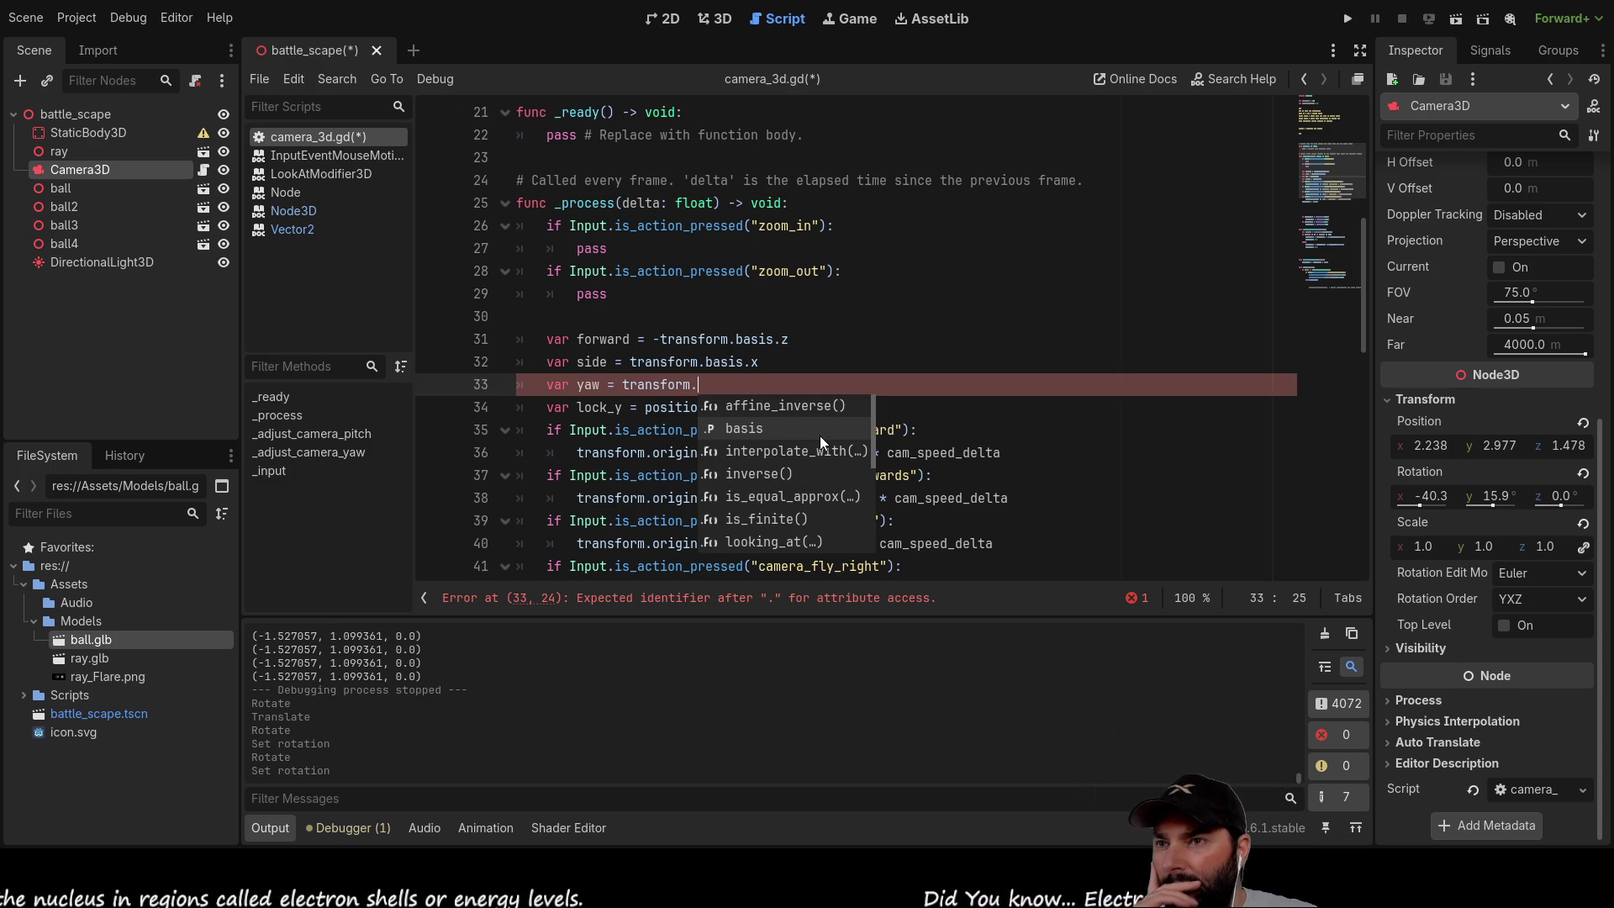
scroll(809, 456, down, 4)
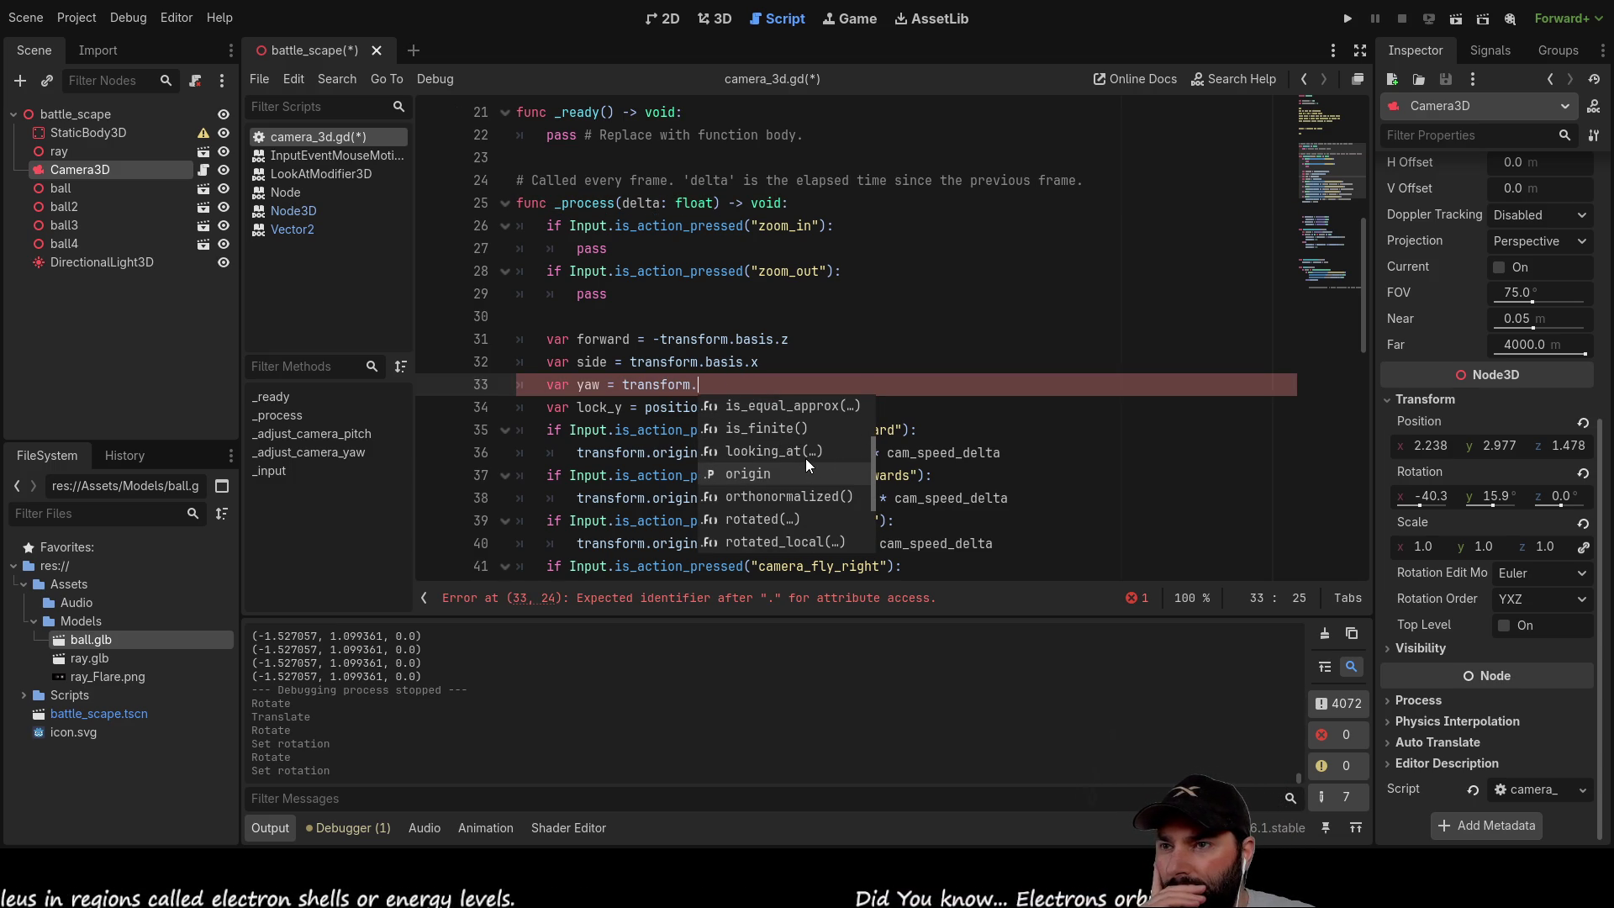
scroll(808, 498, down, 2)
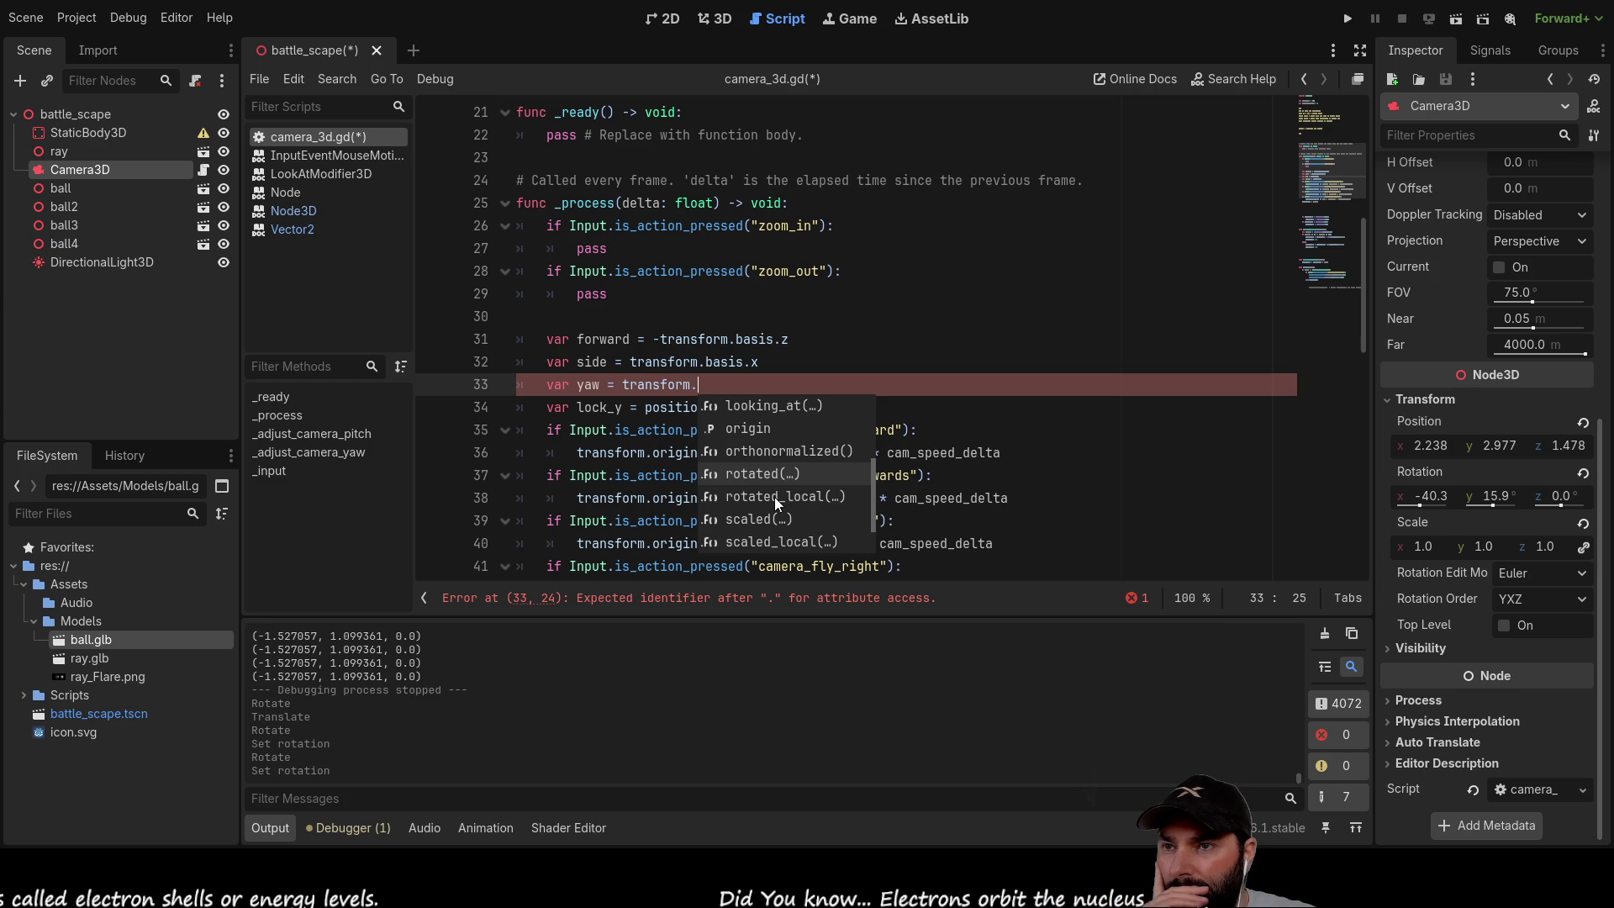
scroll(774, 496, down, 1)
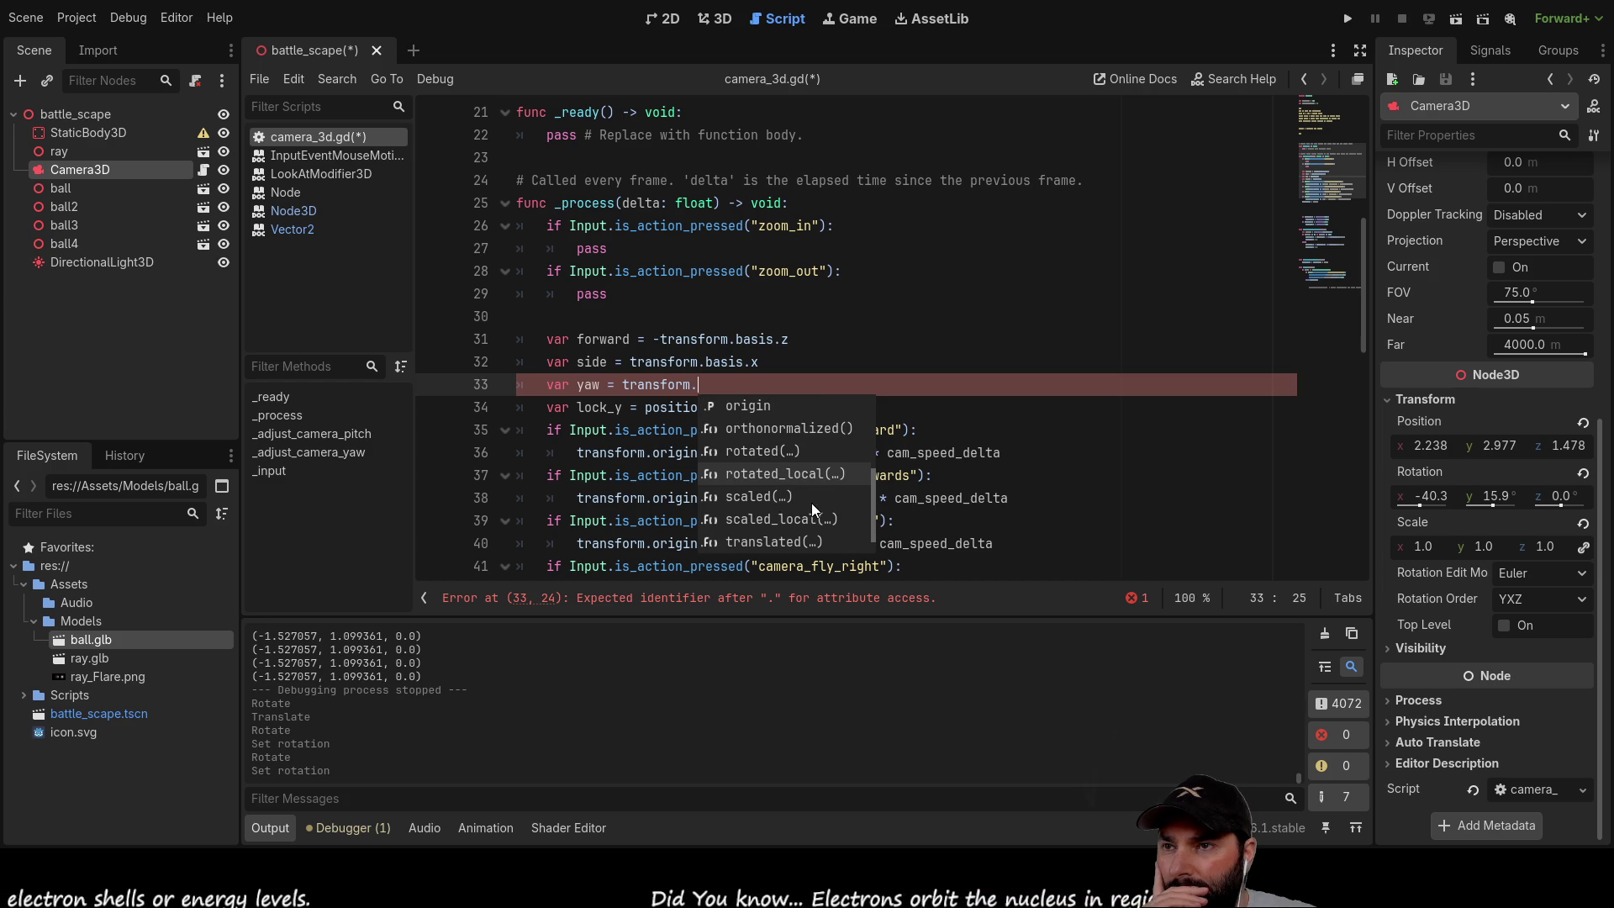
scroll(796, 498, down, 1)
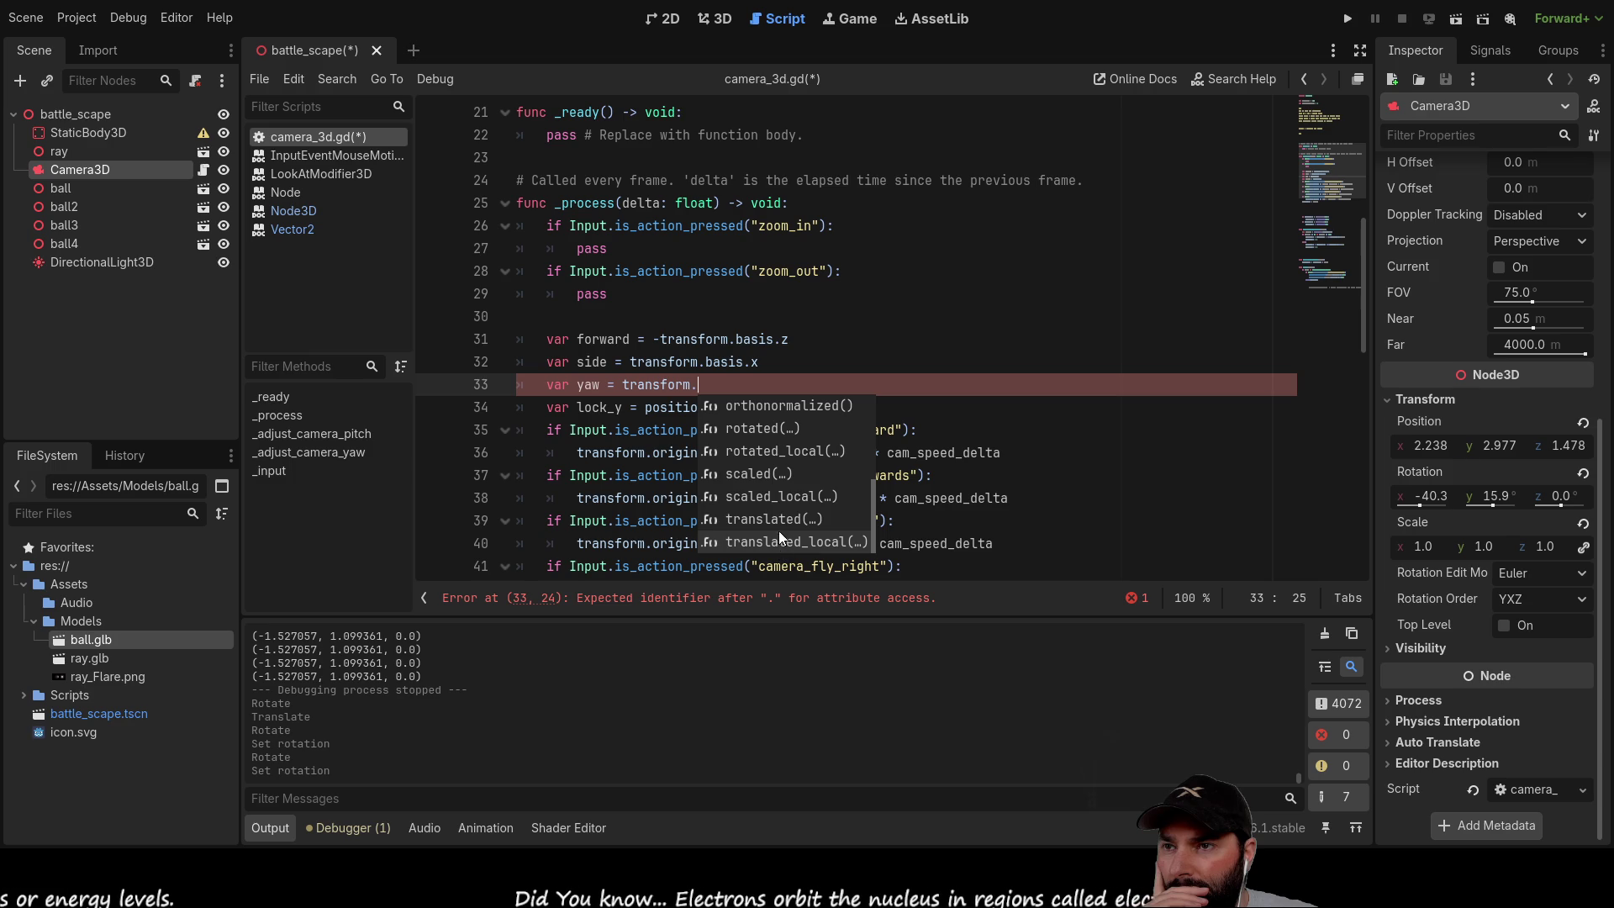
scroll(778, 524, up, 5)
scroll(781, 496, up, 3)
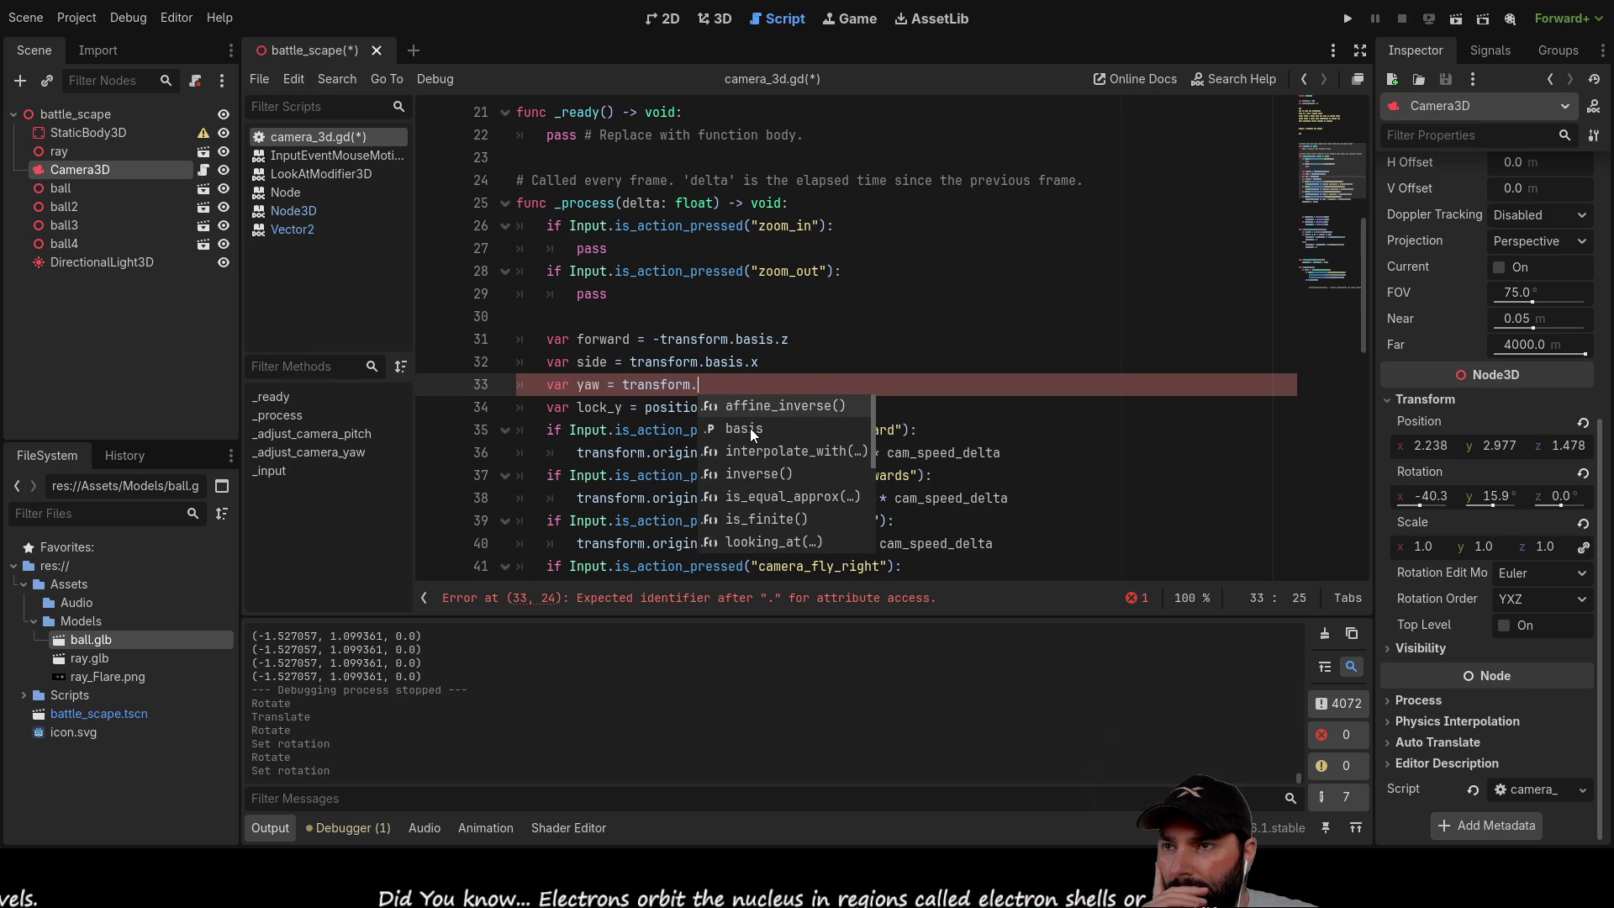
scroll(749, 431, down, 7)
scroll(761, 467, up, 2)
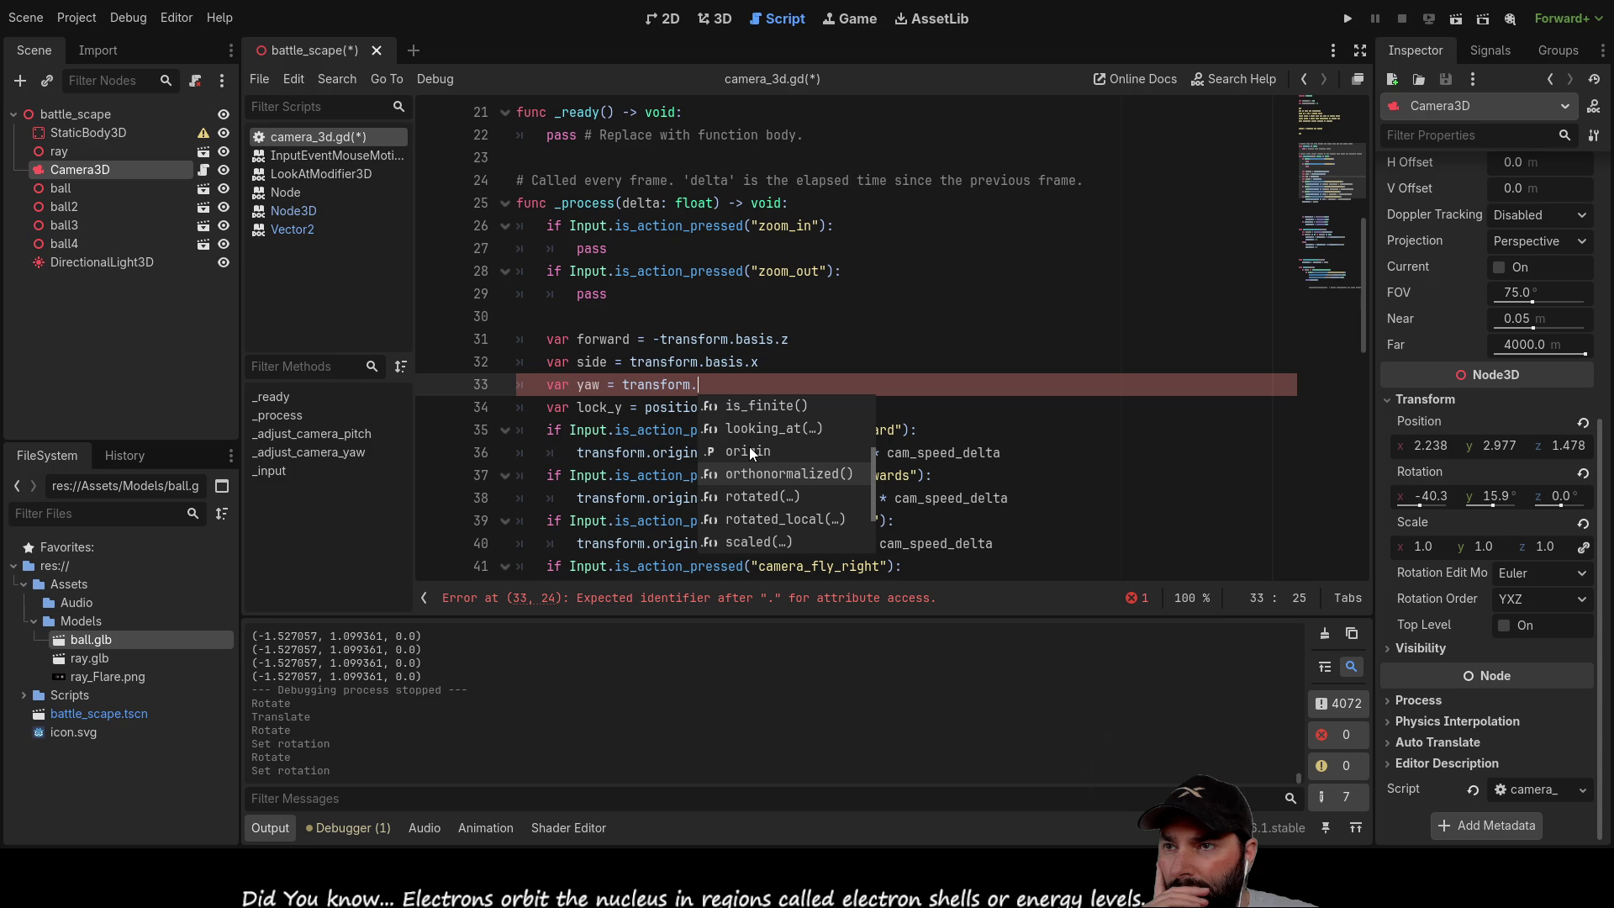
scroll(750, 449, up, 5)
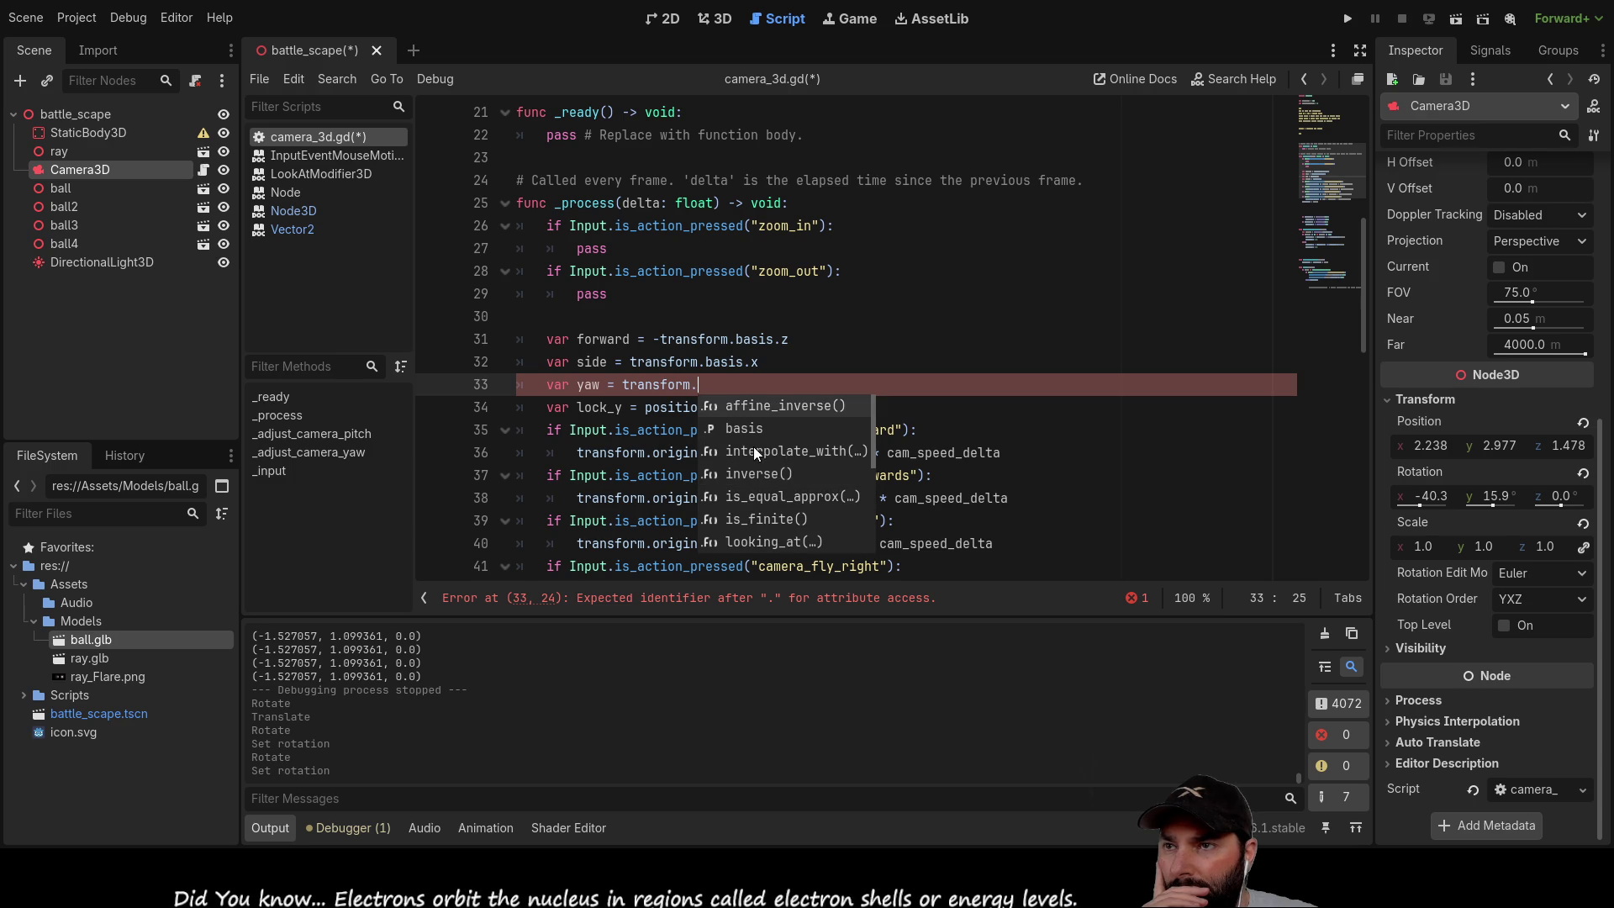
click(750, 429)
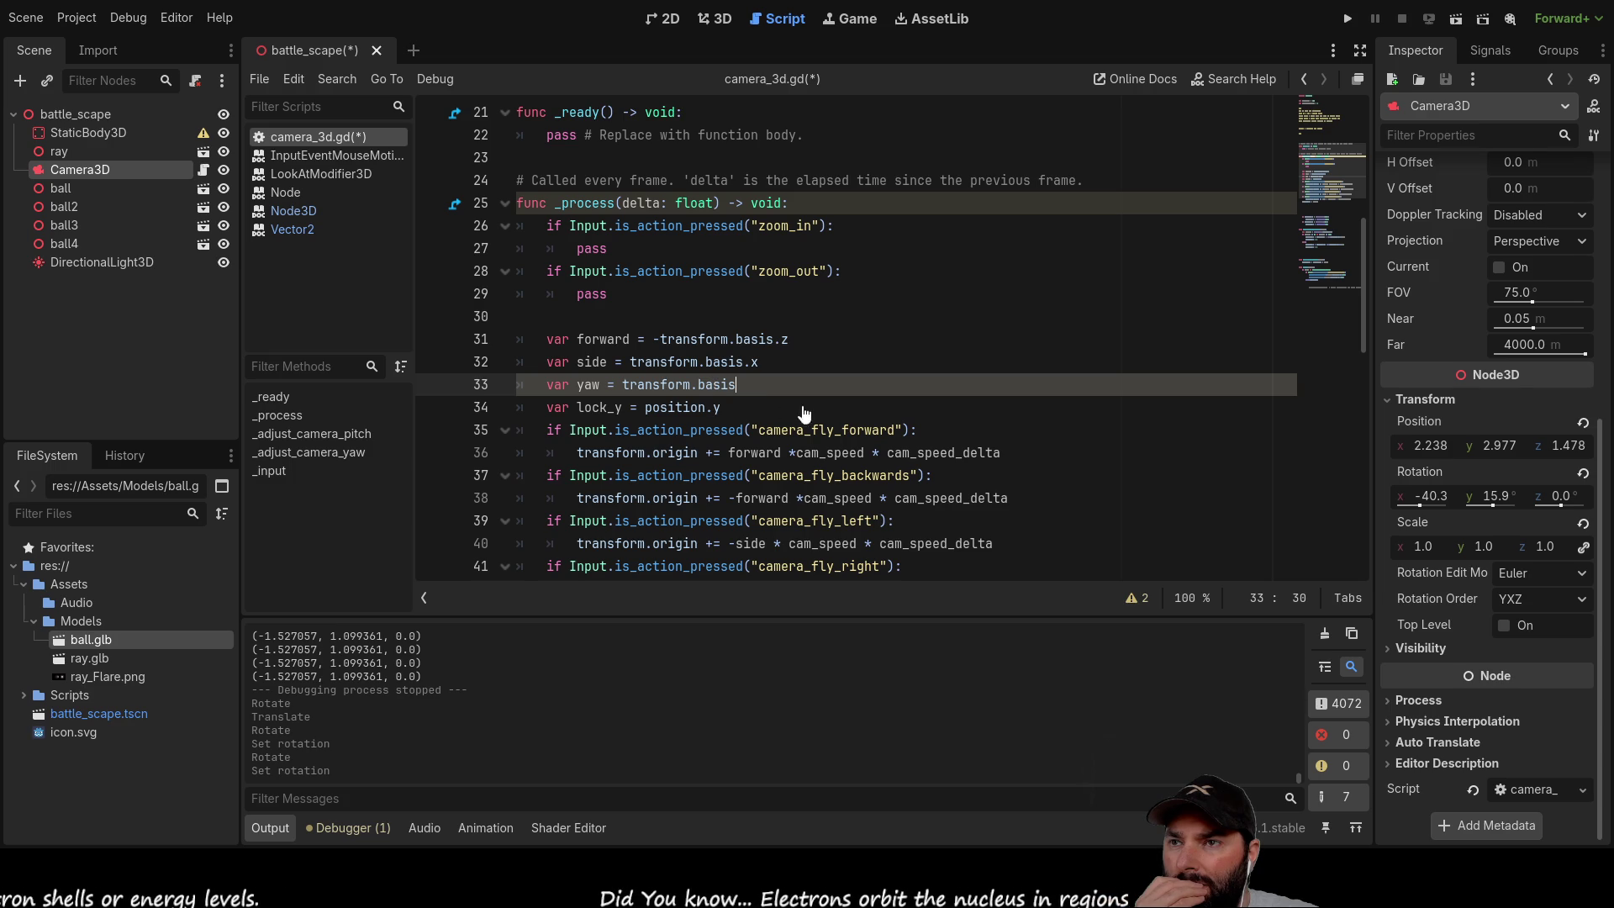
Step: Look up the Transform3D basis documentation, then return to camera_3d.gd
key(alt+F1)
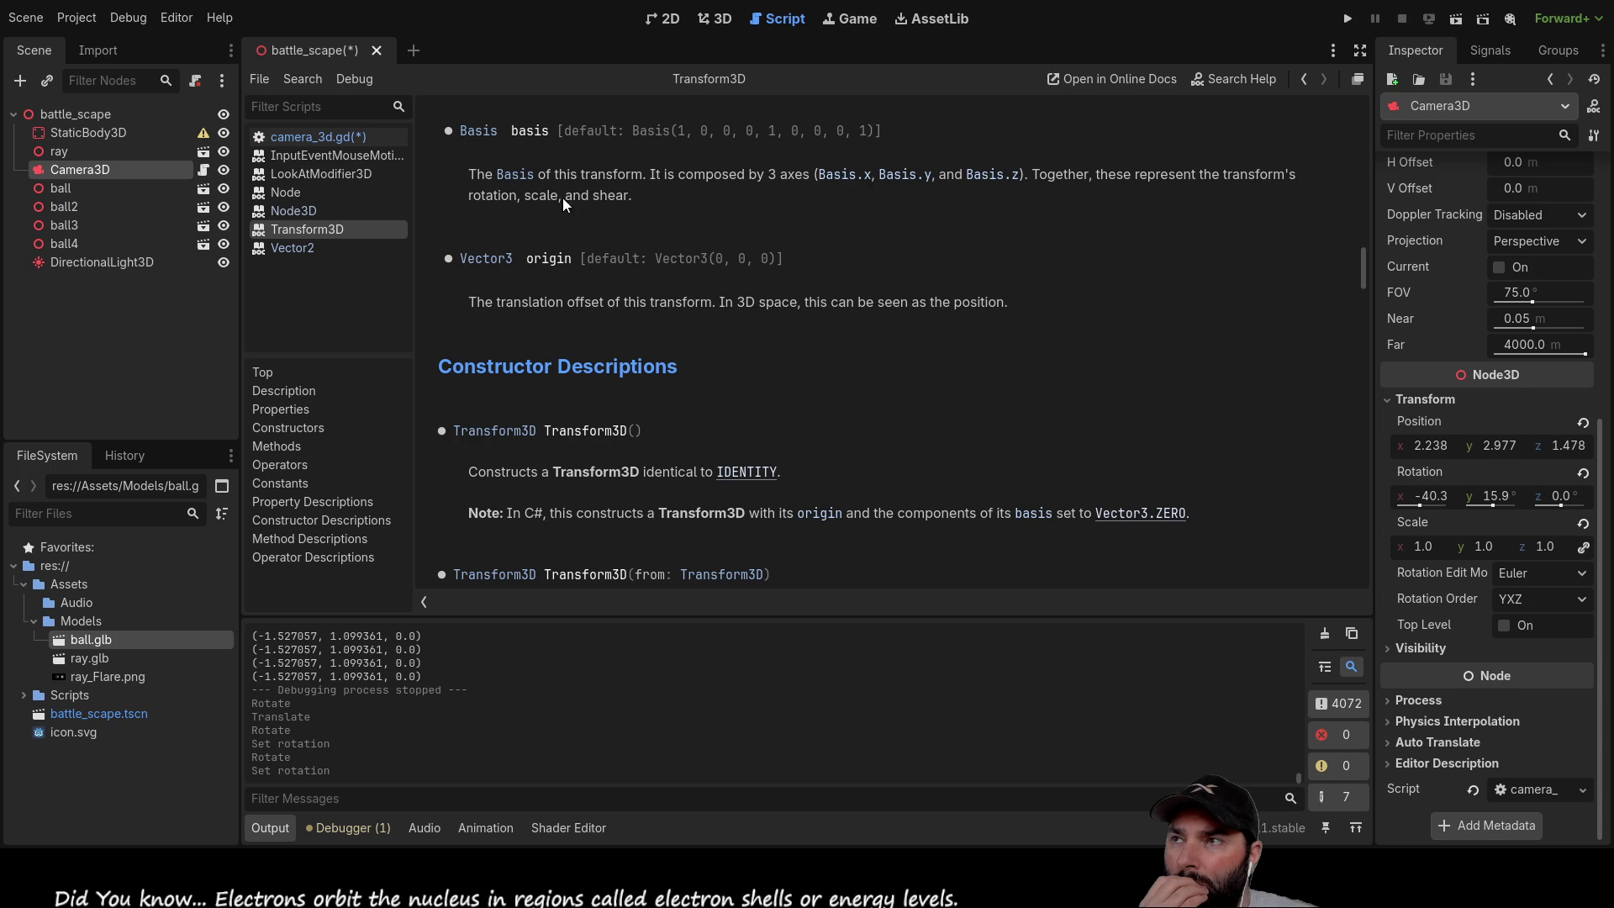
click(340, 136)
Step: Back in camera_3d.gd, scroll to line 33's var yaw = transform.basis
scroll(855, 400, down, 2)
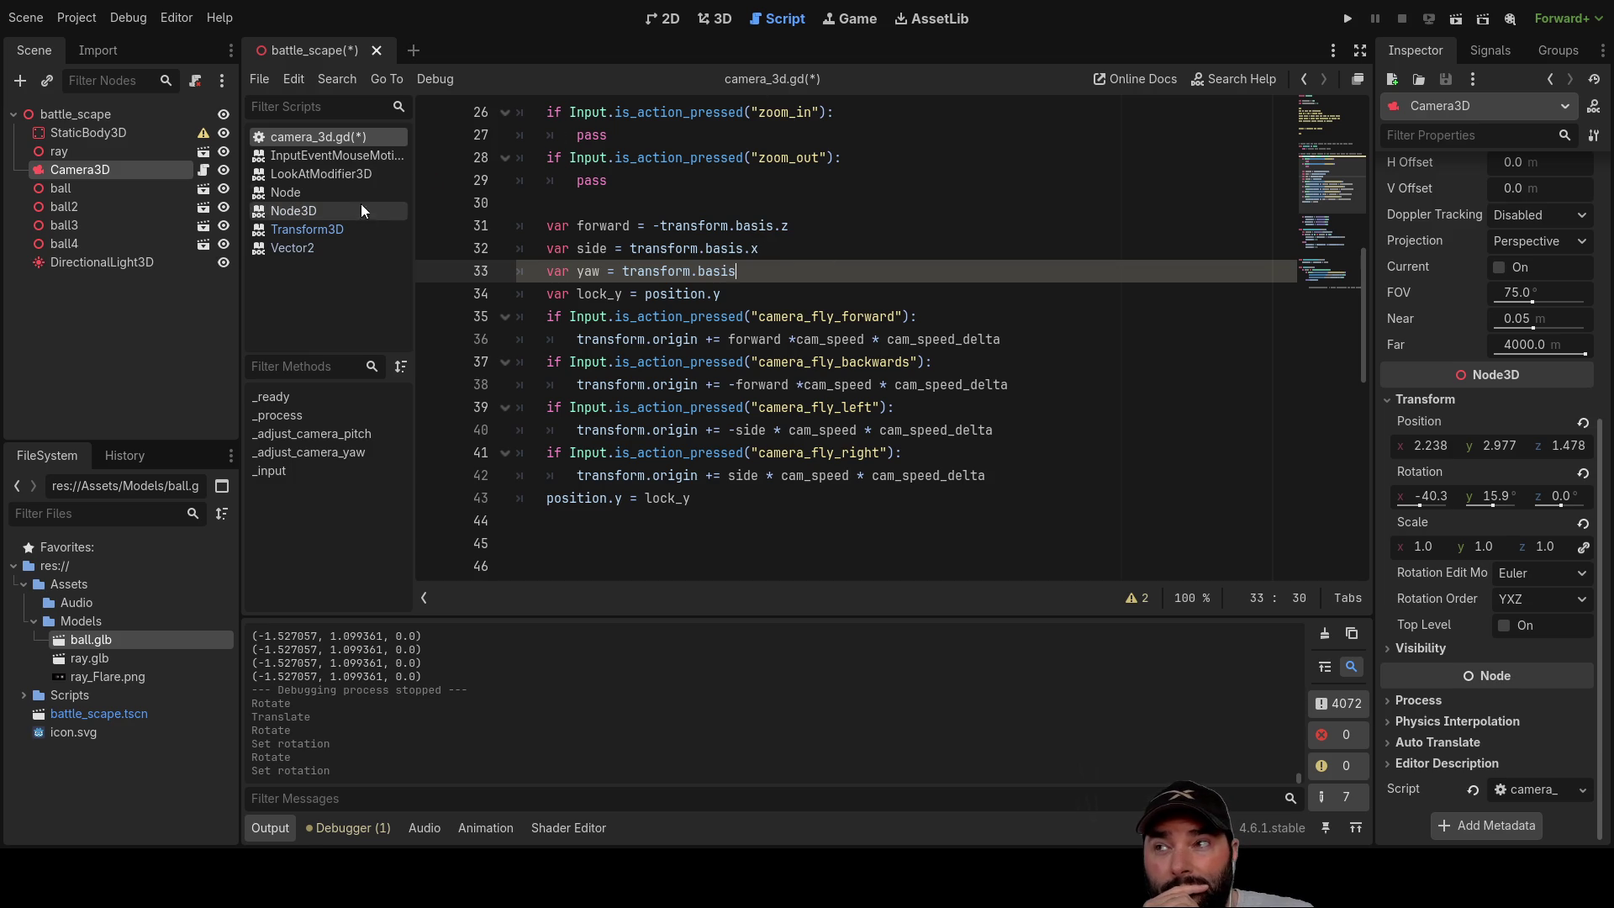
Step: Reopen the Transform3D help page at its basis and origin property descriptions
click(330, 230)
scroll(754, 290, up, 2)
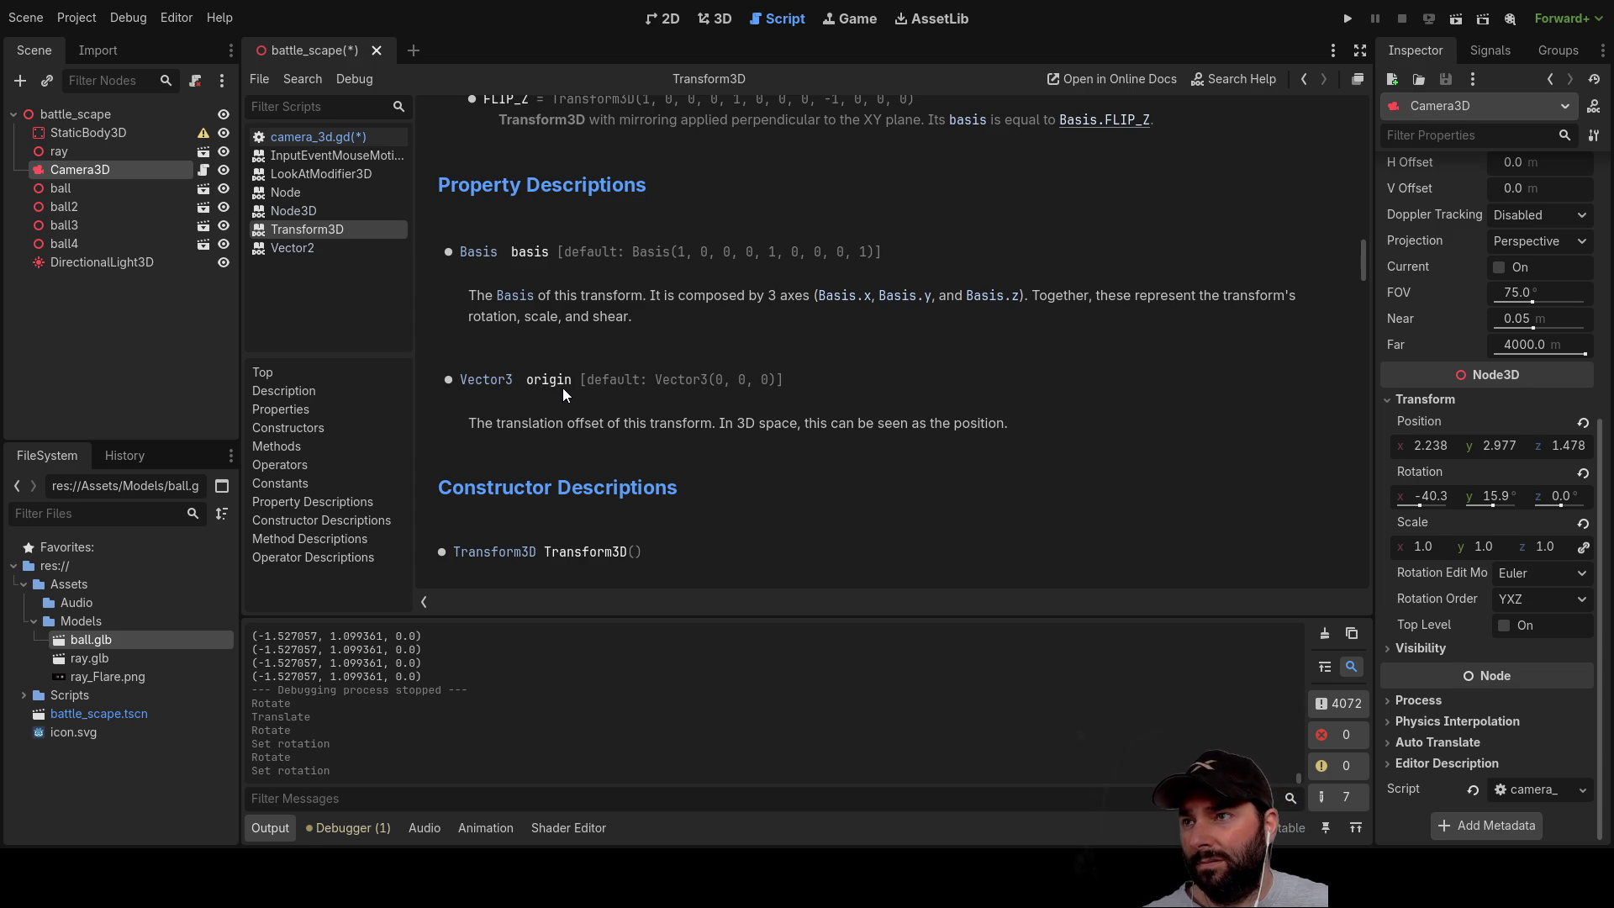
Step: Scroll the Transform3D reference to its Methods list and select rotated_local(axis, angle)
scroll(709, 492, up, 5)
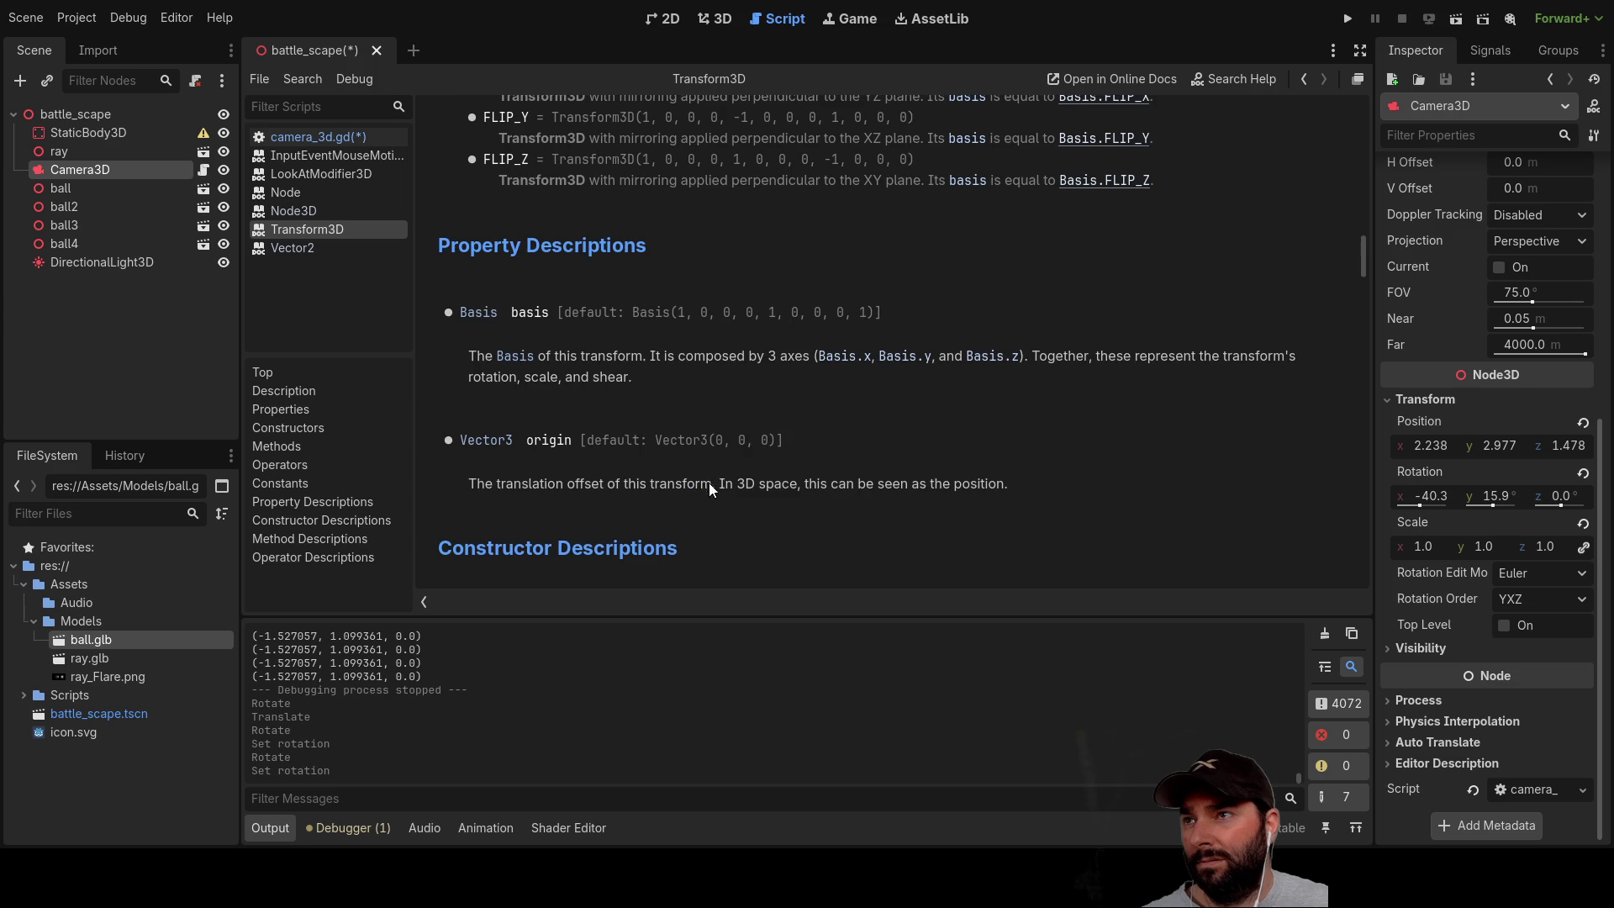
scroll(714, 492, up, 7)
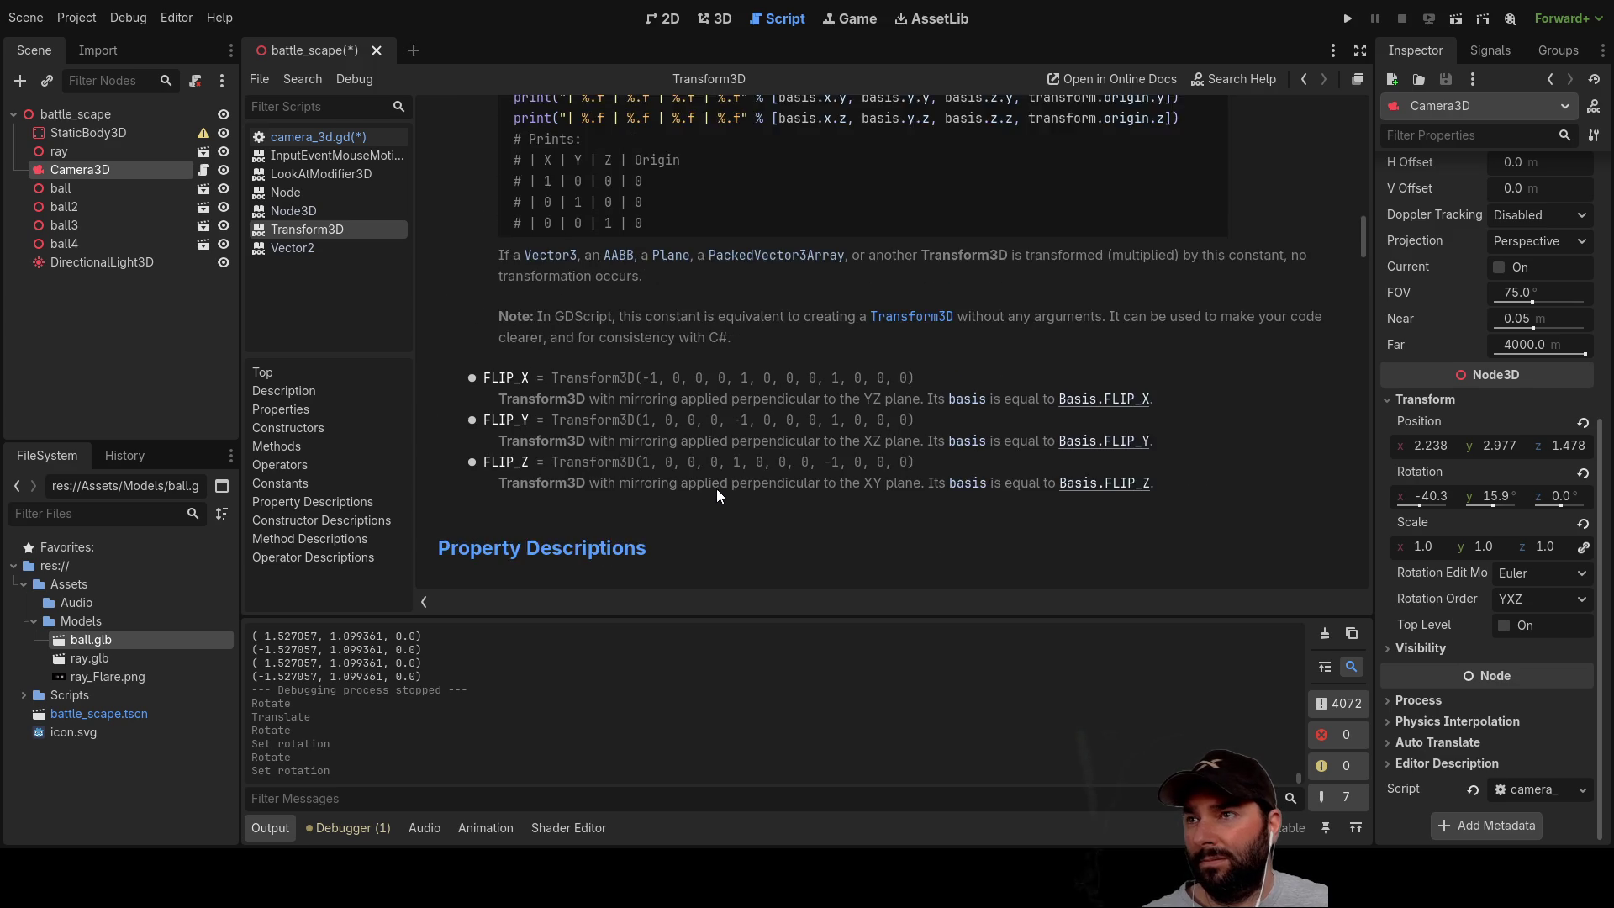
scroll(729, 483, up, 2)
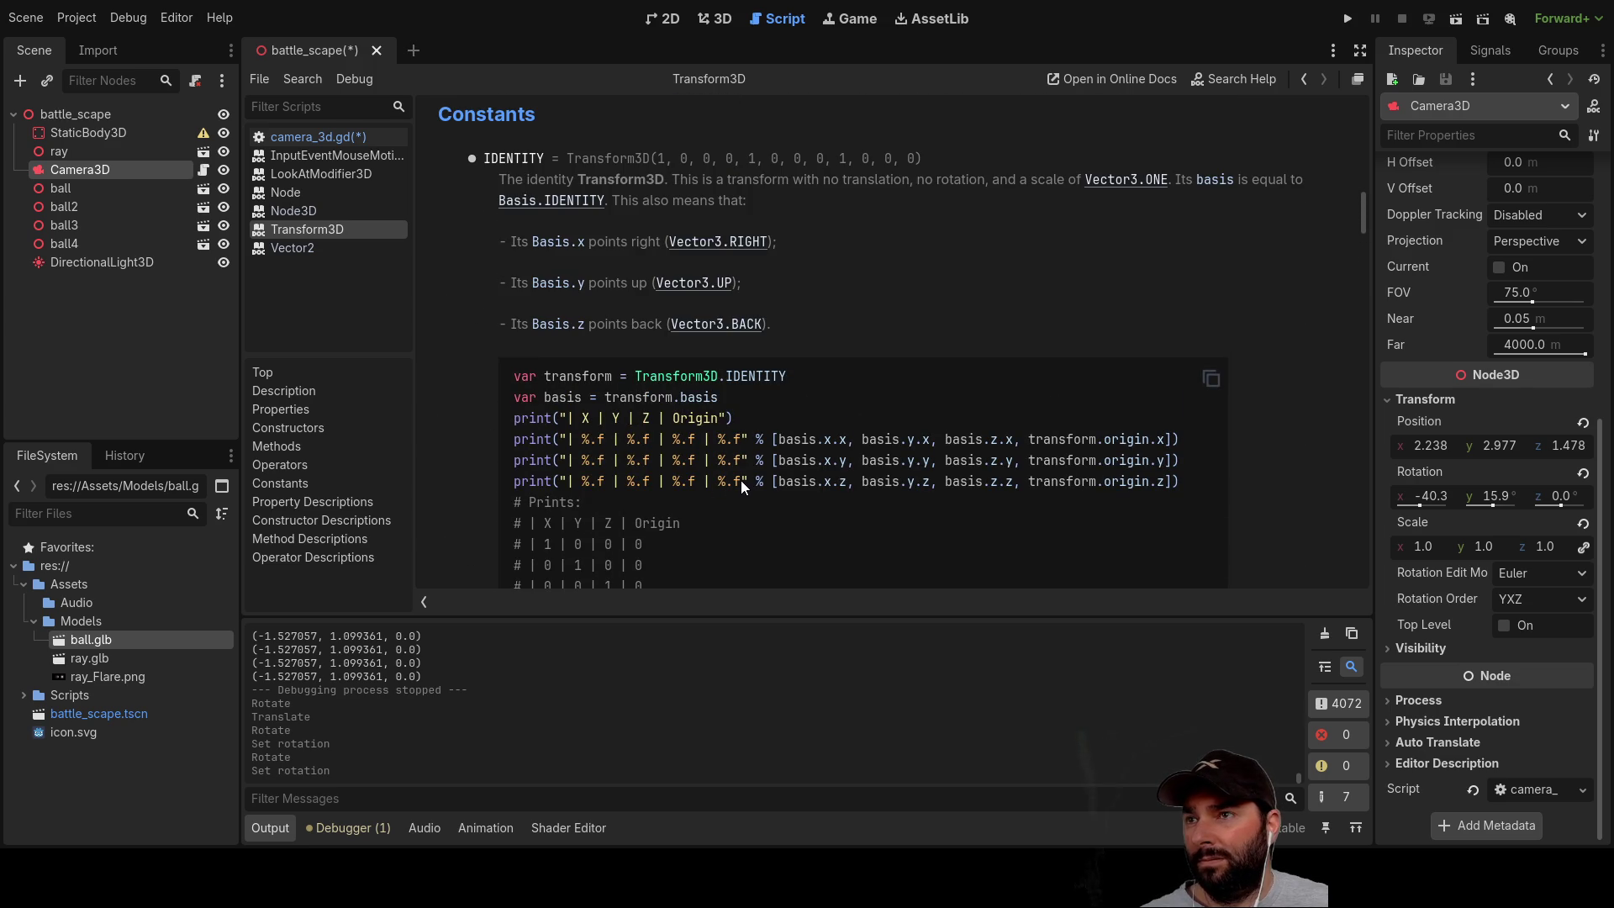
scroll(741, 485, up, 6)
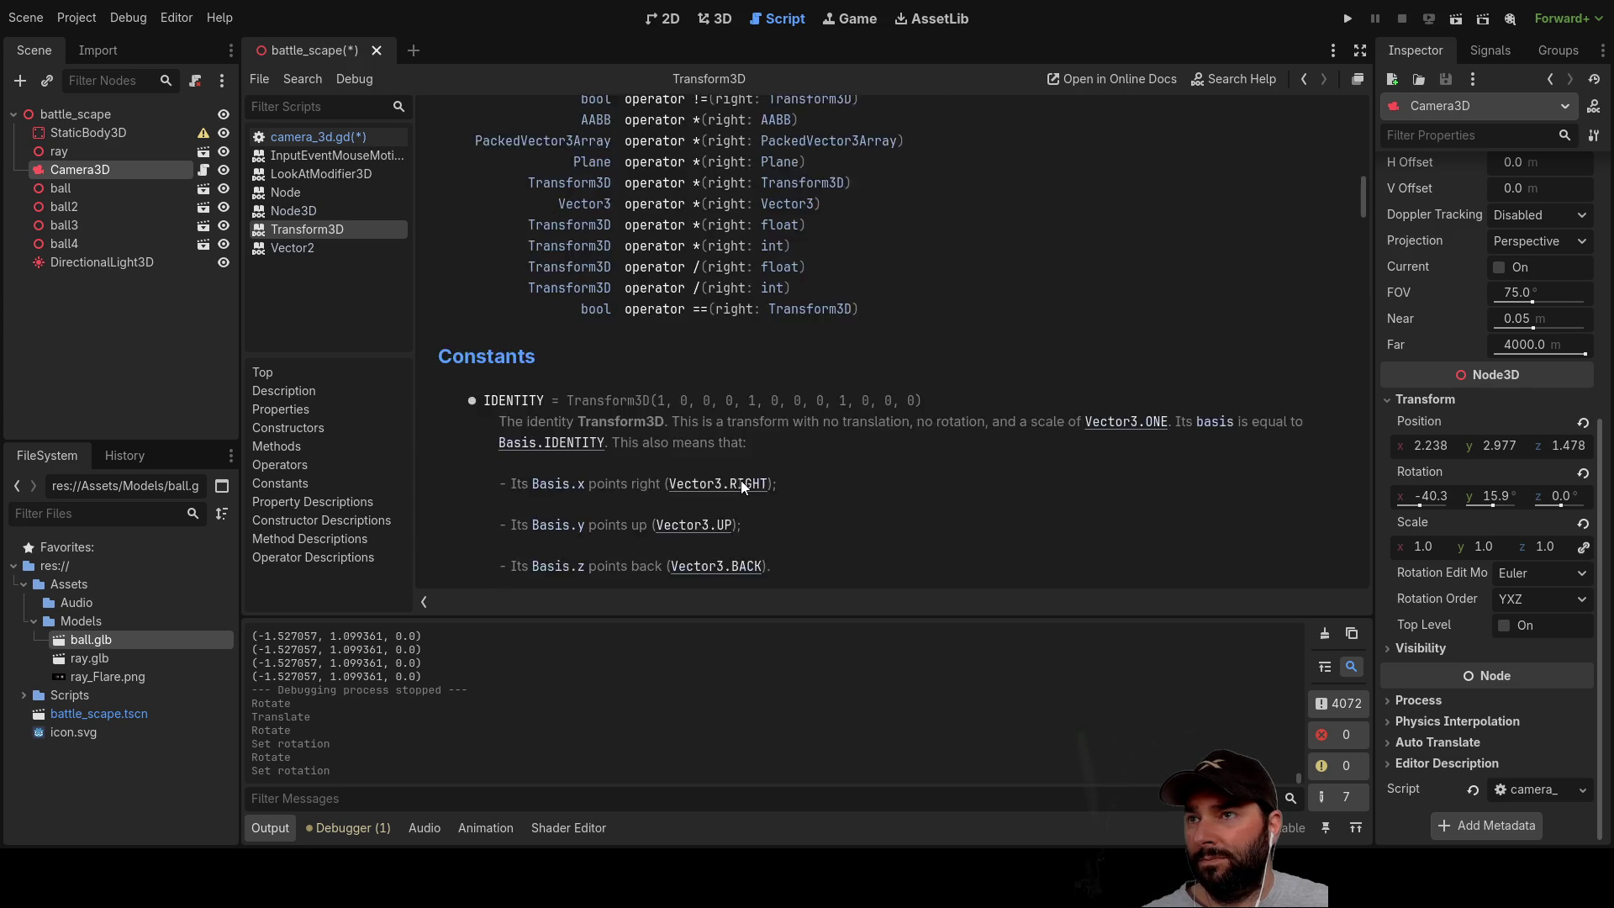
scroll(740, 481, up, 9)
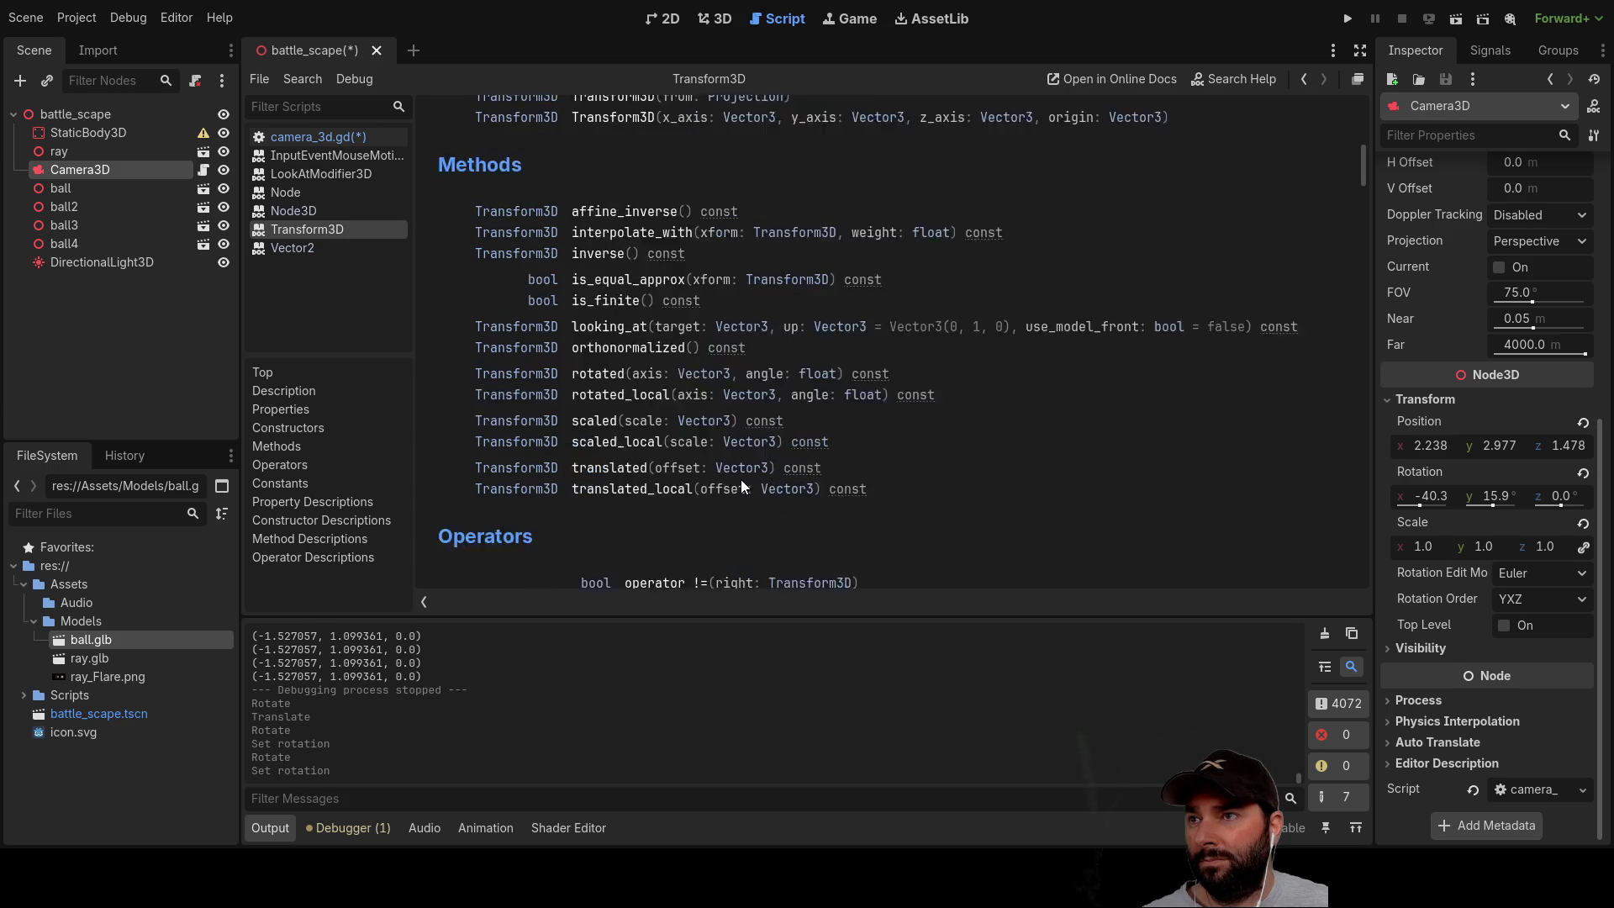
scroll(740, 486, up, 4)
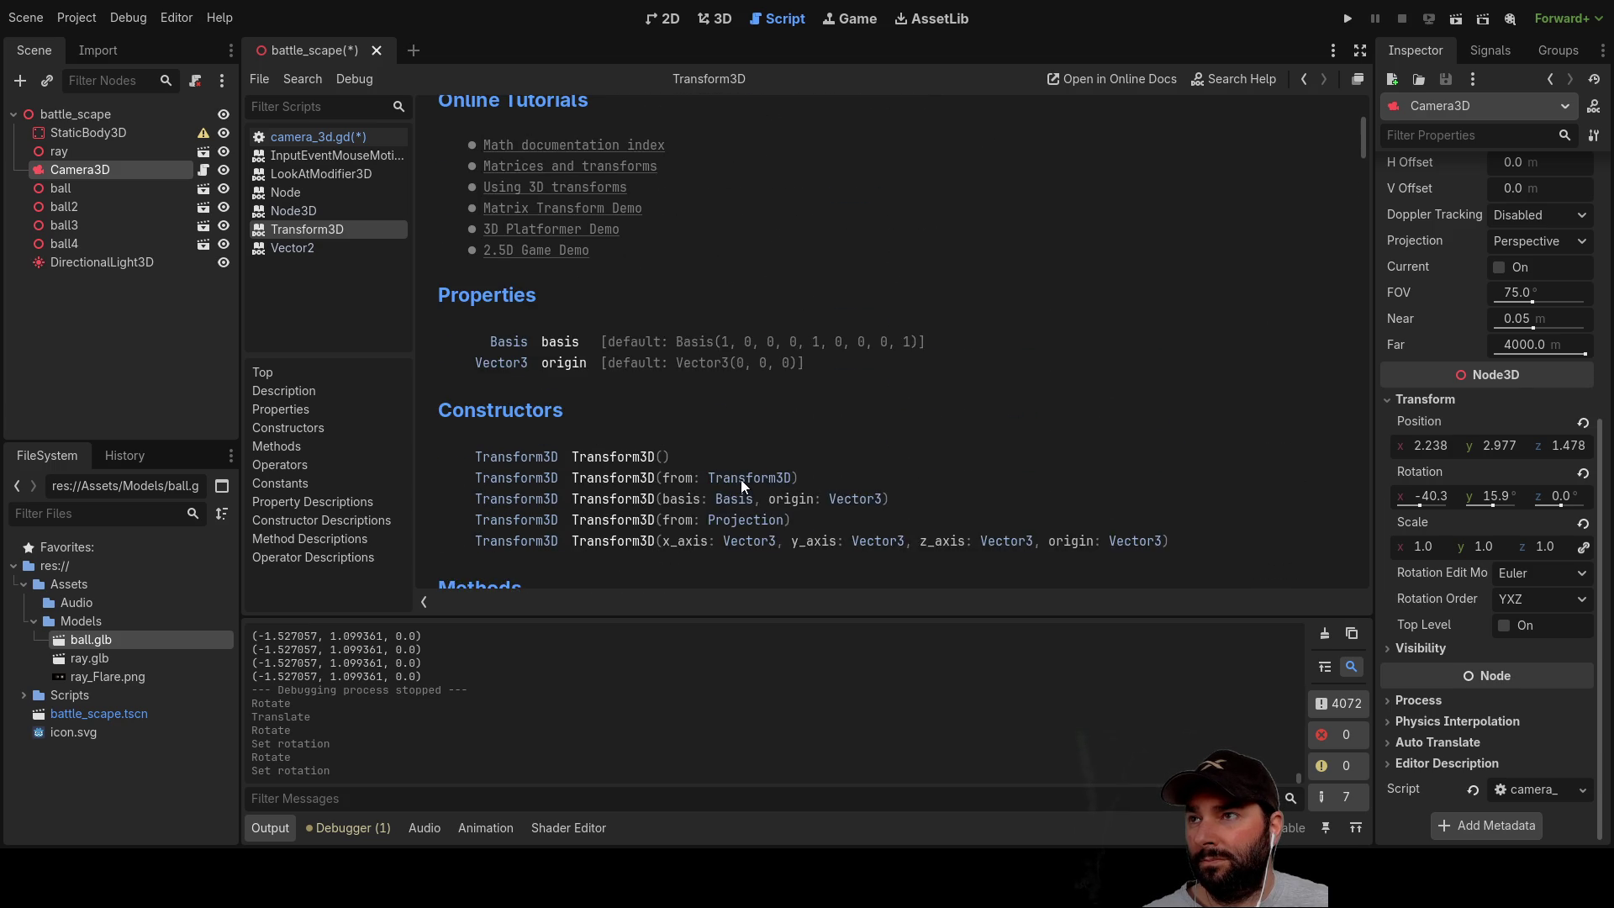
scroll(740, 486, up, 5)
scroll(741, 484, up, 1)
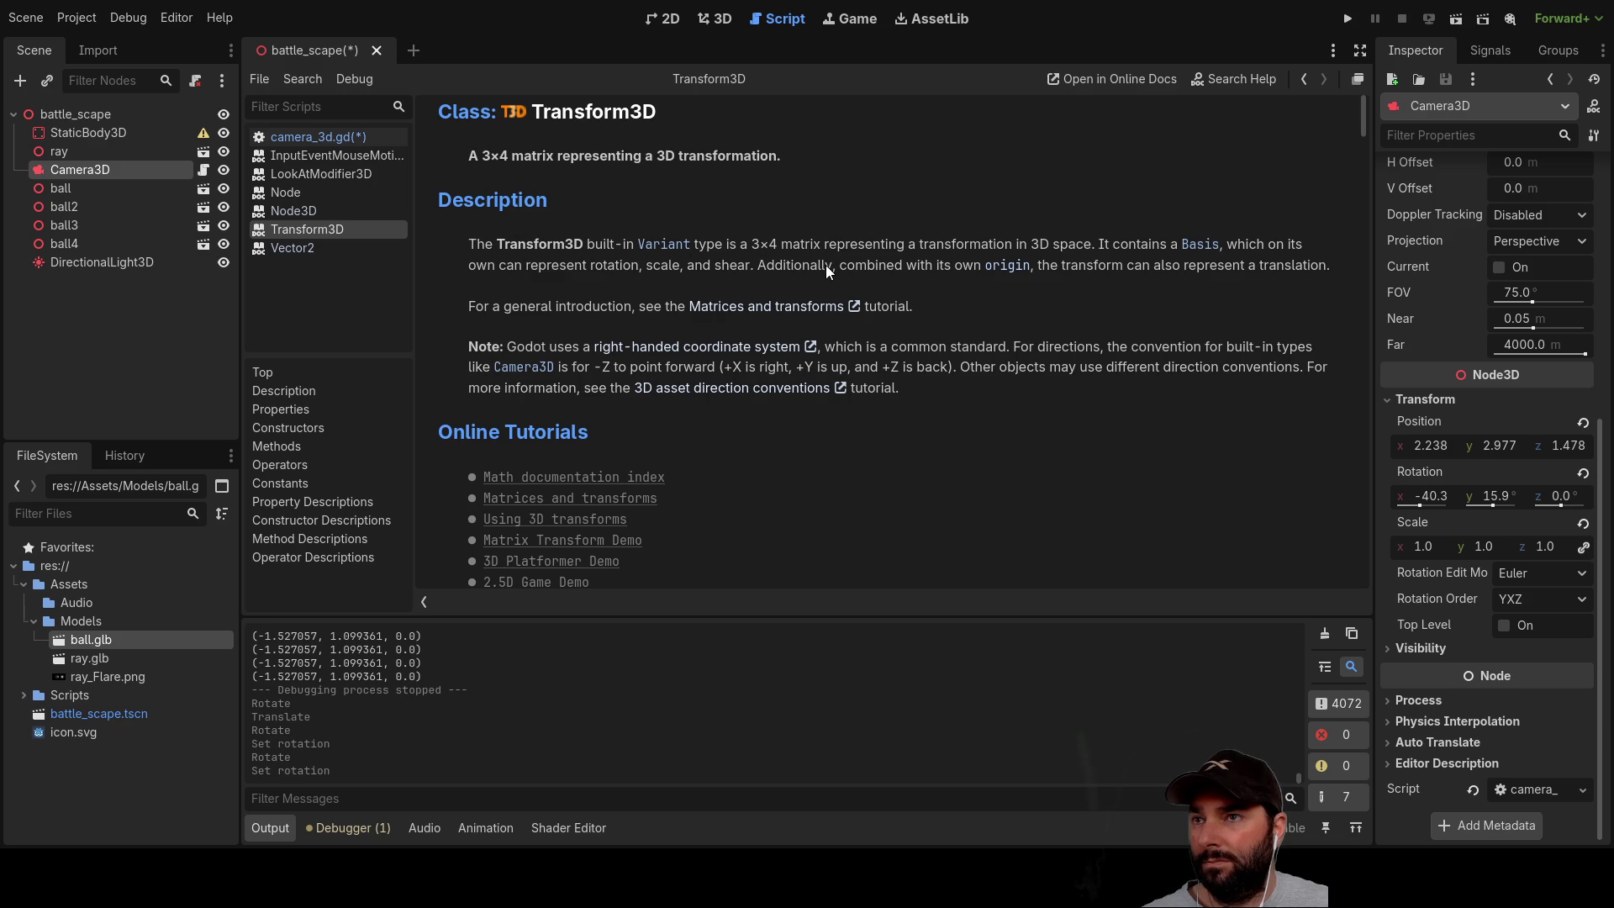
scroll(686, 368, down, 3)
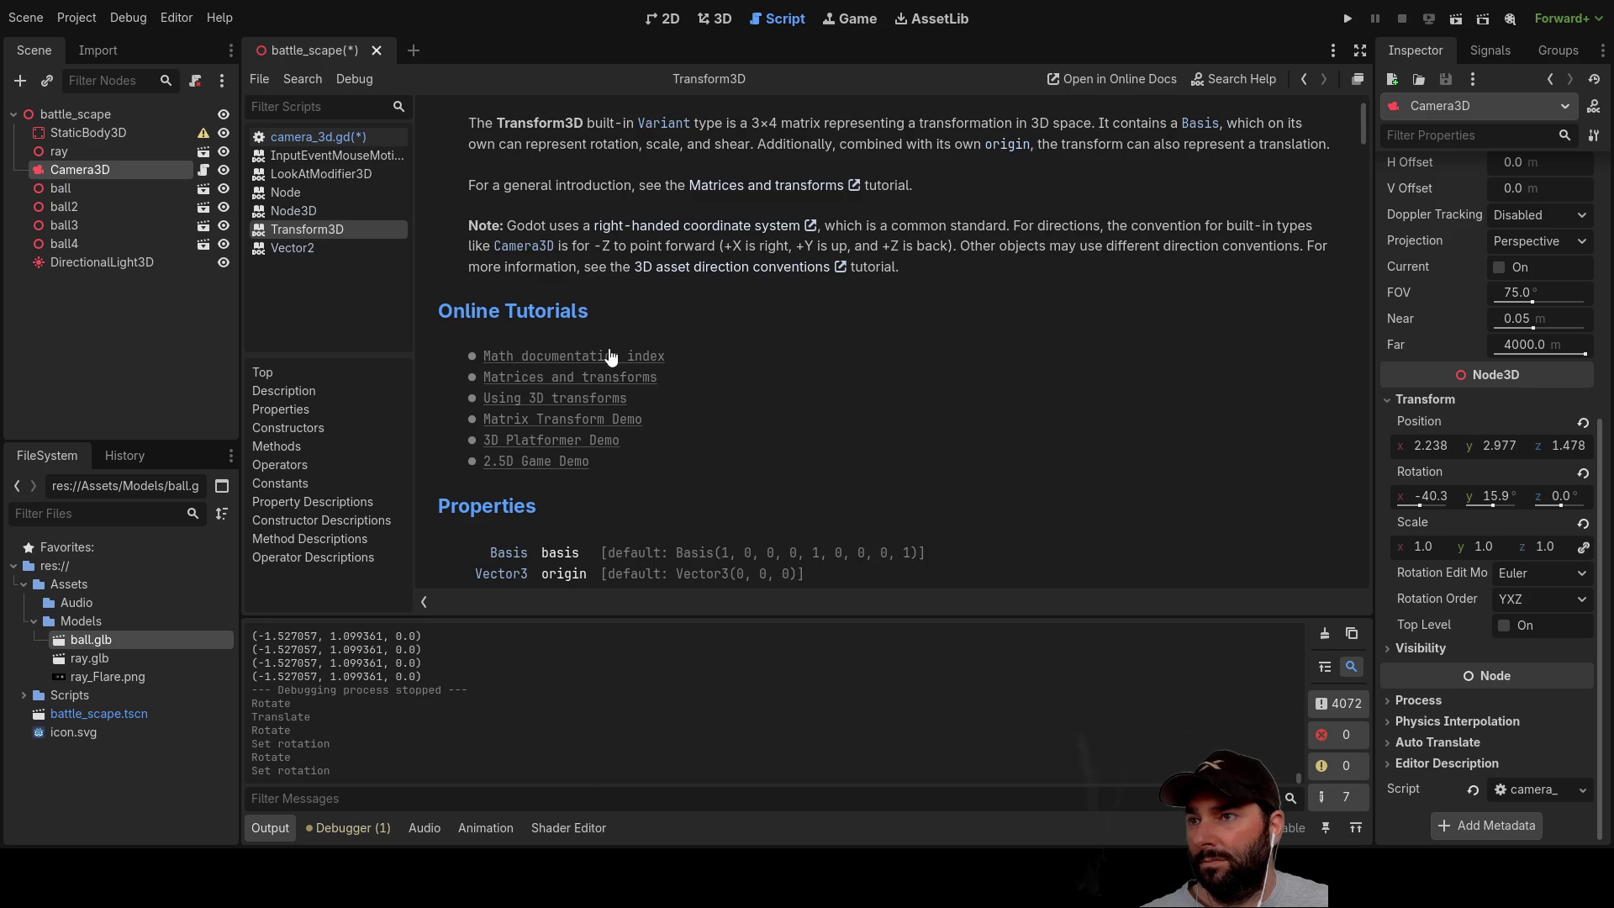
scroll(763, 393, down, 4)
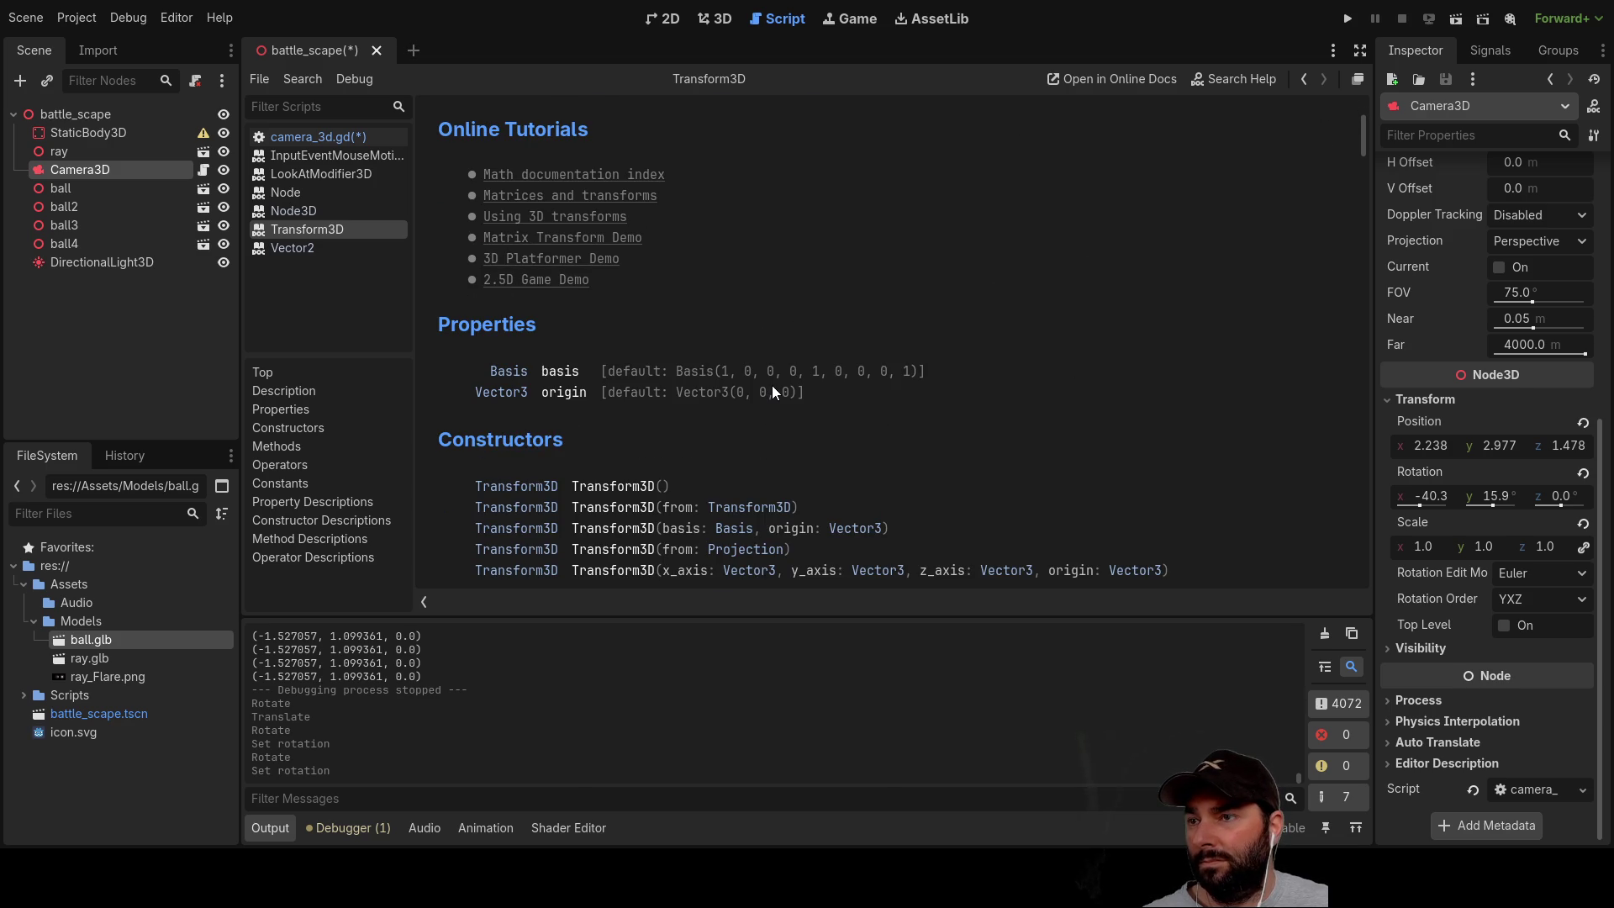
scroll(772, 385, down, 3)
scroll(739, 447, down, 3)
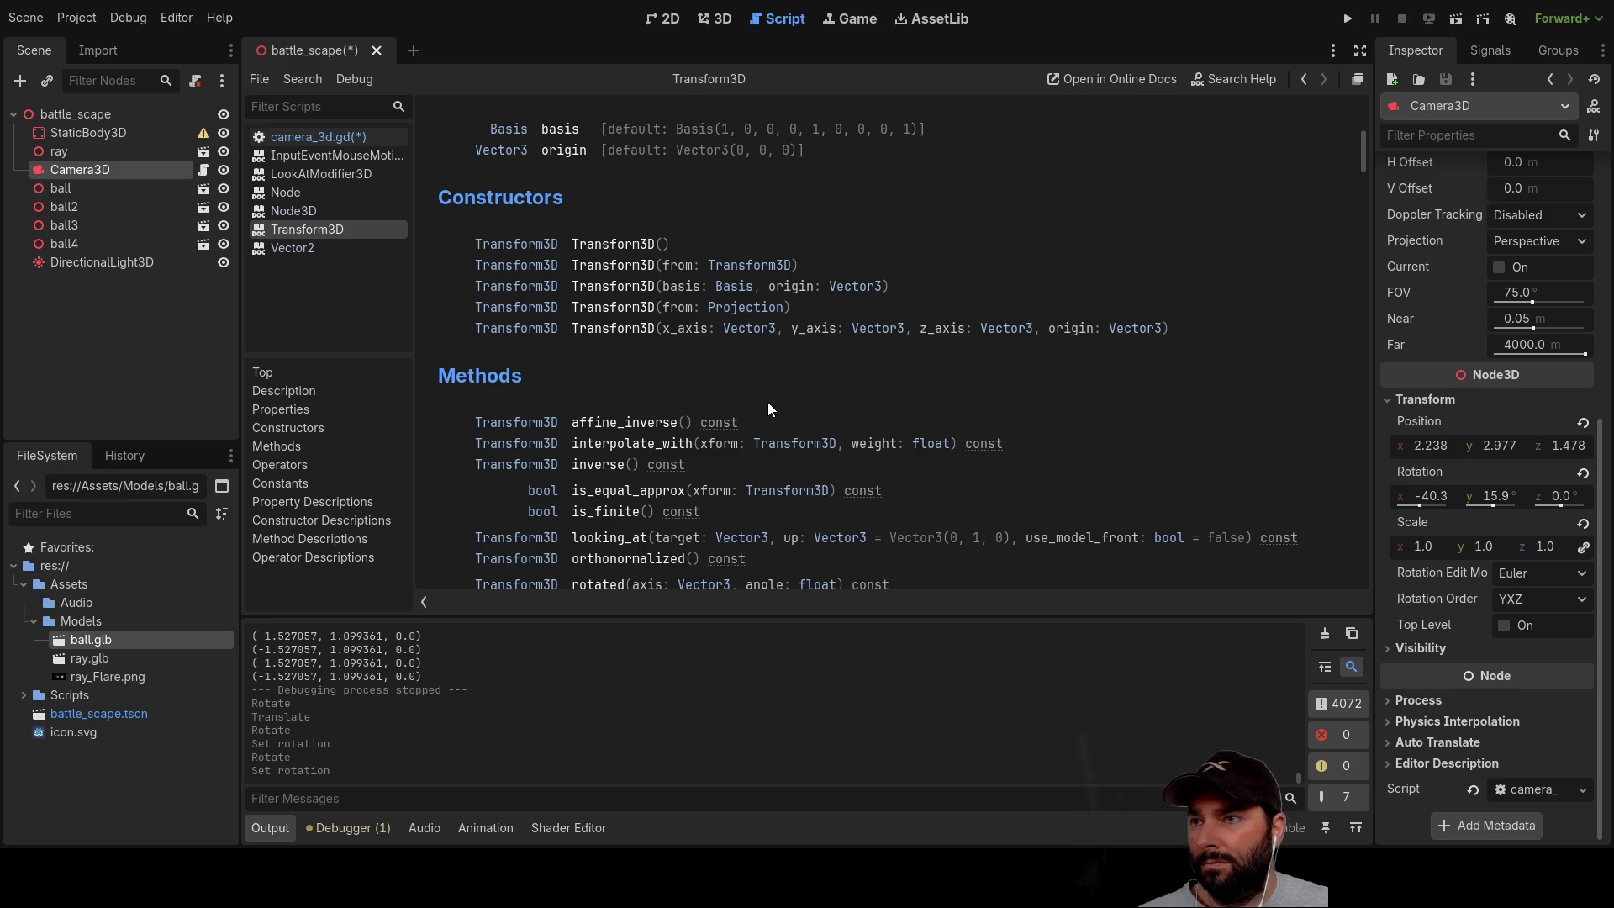
scroll(664, 454, down, 3)
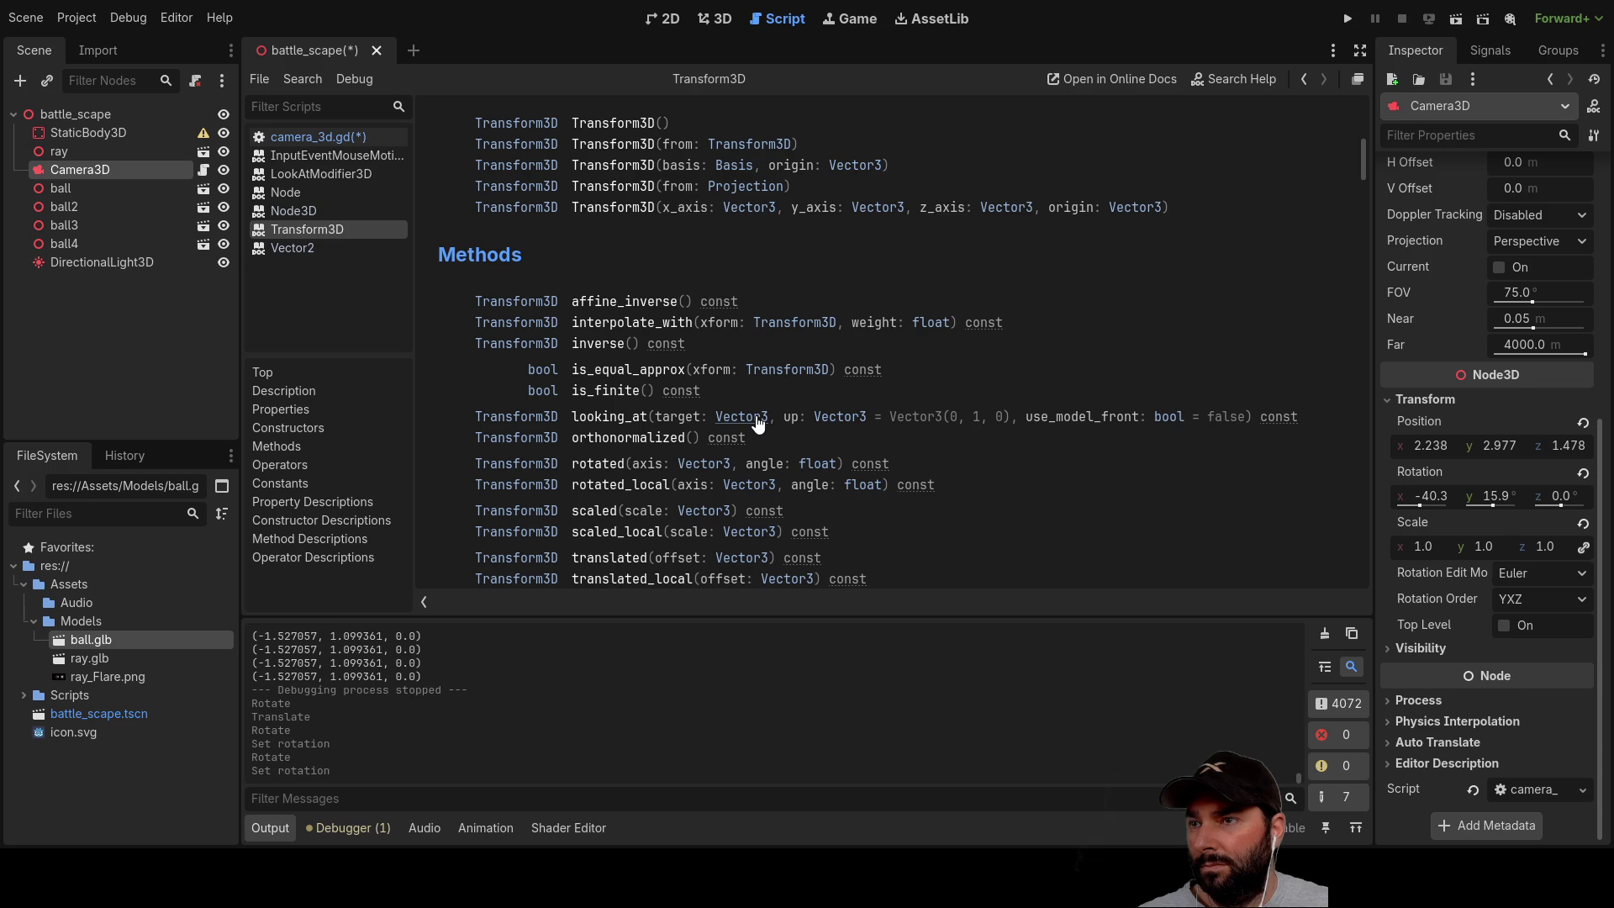
scroll(778, 475, down, 1)
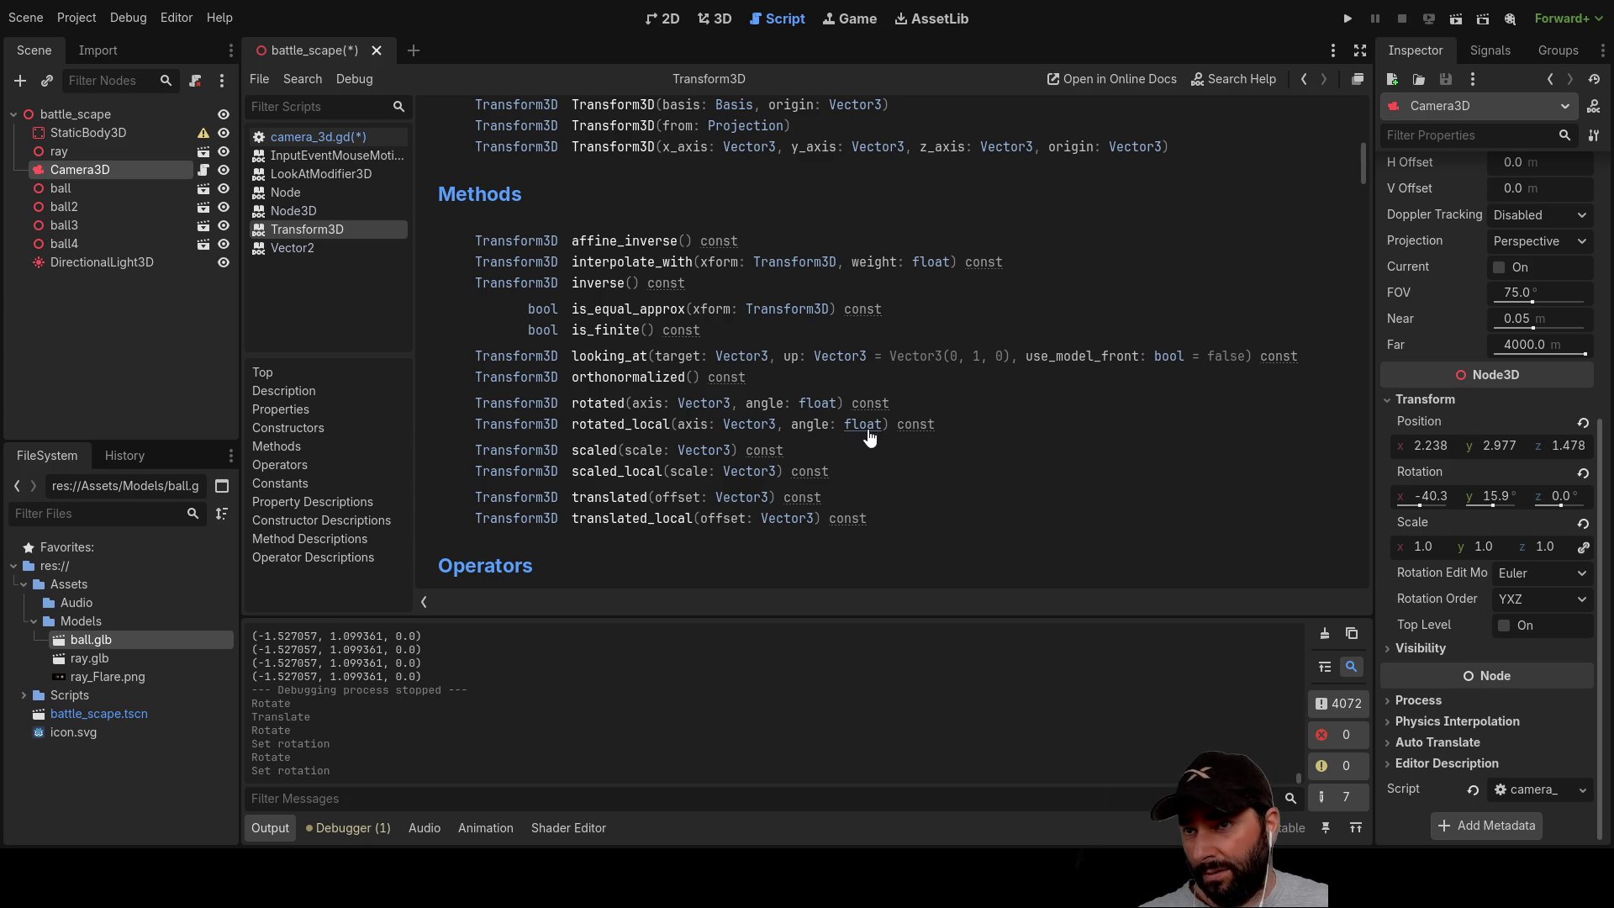
drag(569, 423, 674, 424)
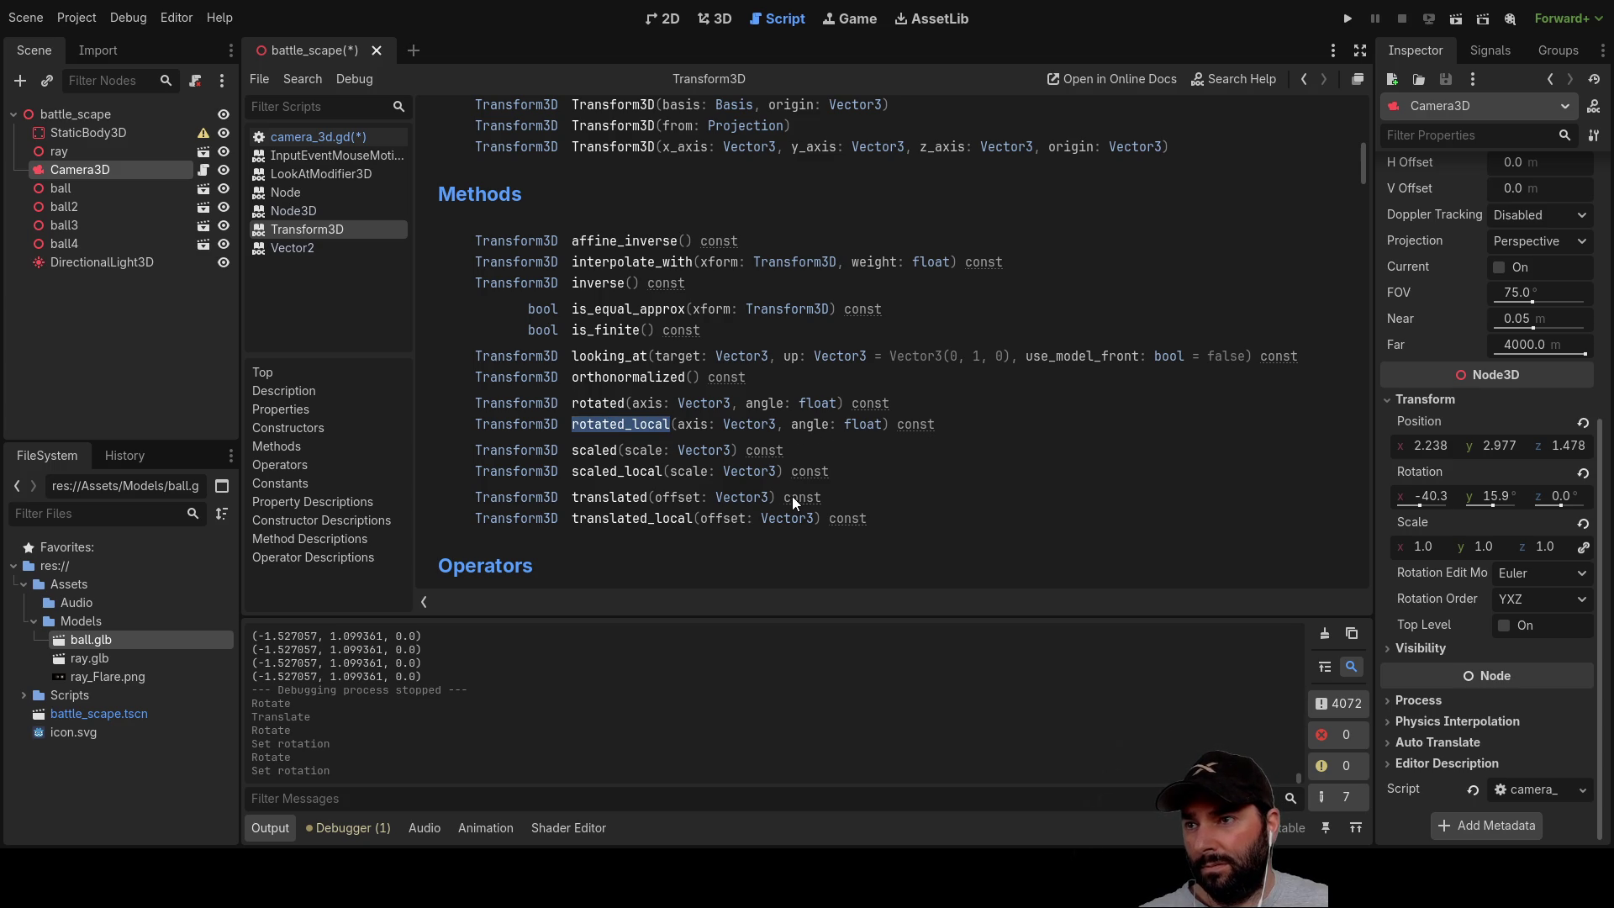
scroll(553, 406, up, 3)
scroll(553, 407, down, 3)
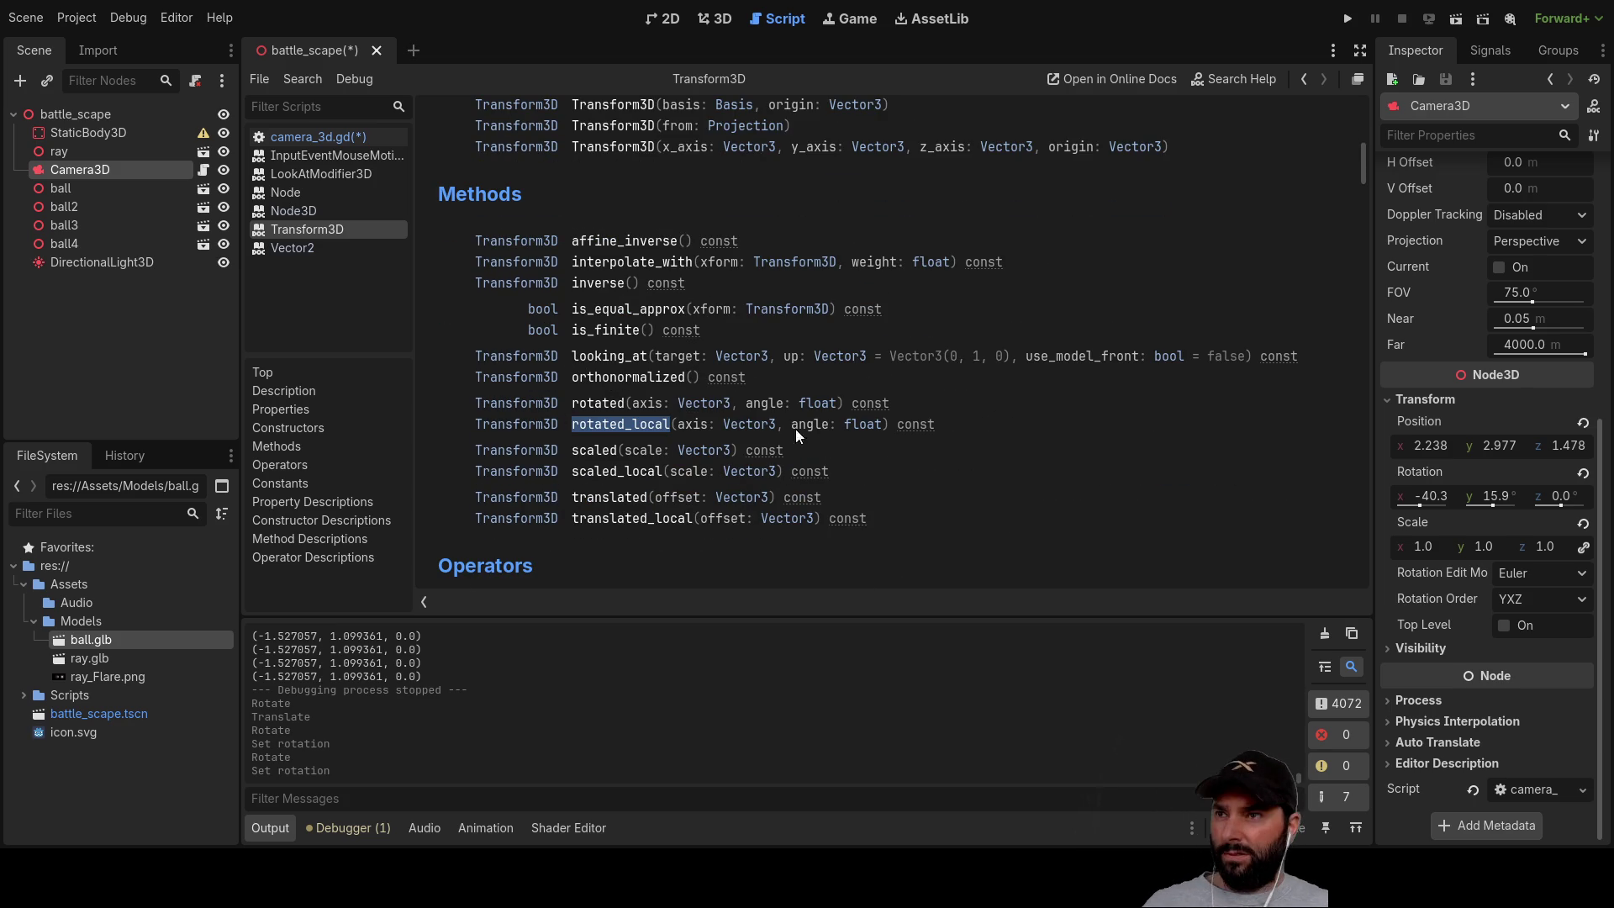
Step: Rewrite line 33 as var yaw = transform.rotated_local(), removing basis
click(356, 137)
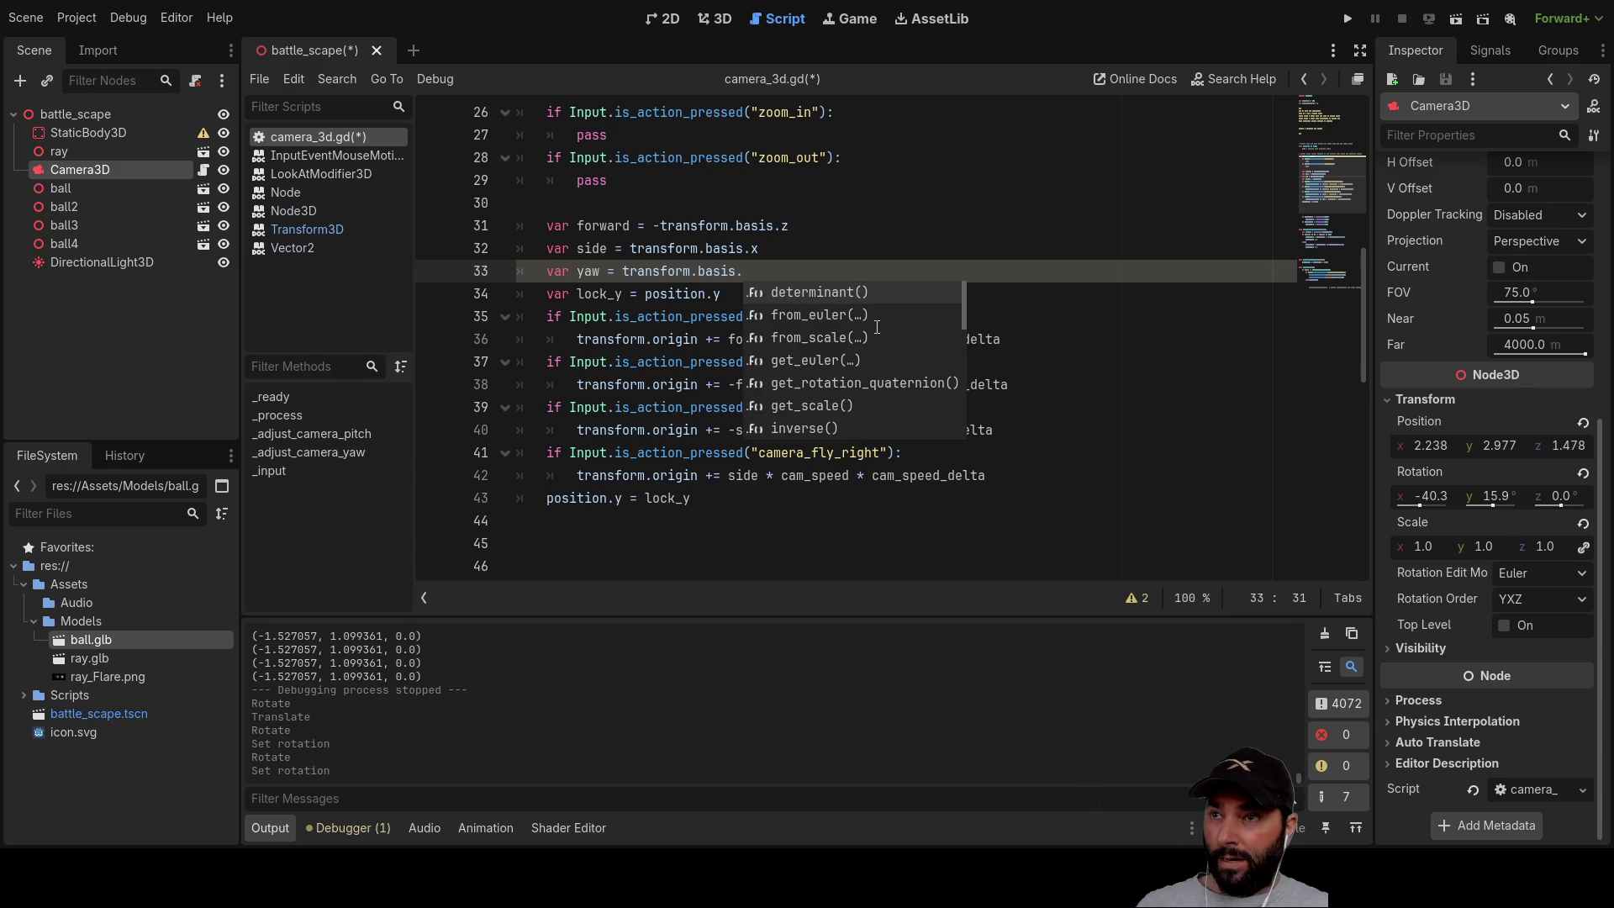
text(rotated_local)
key(Return)
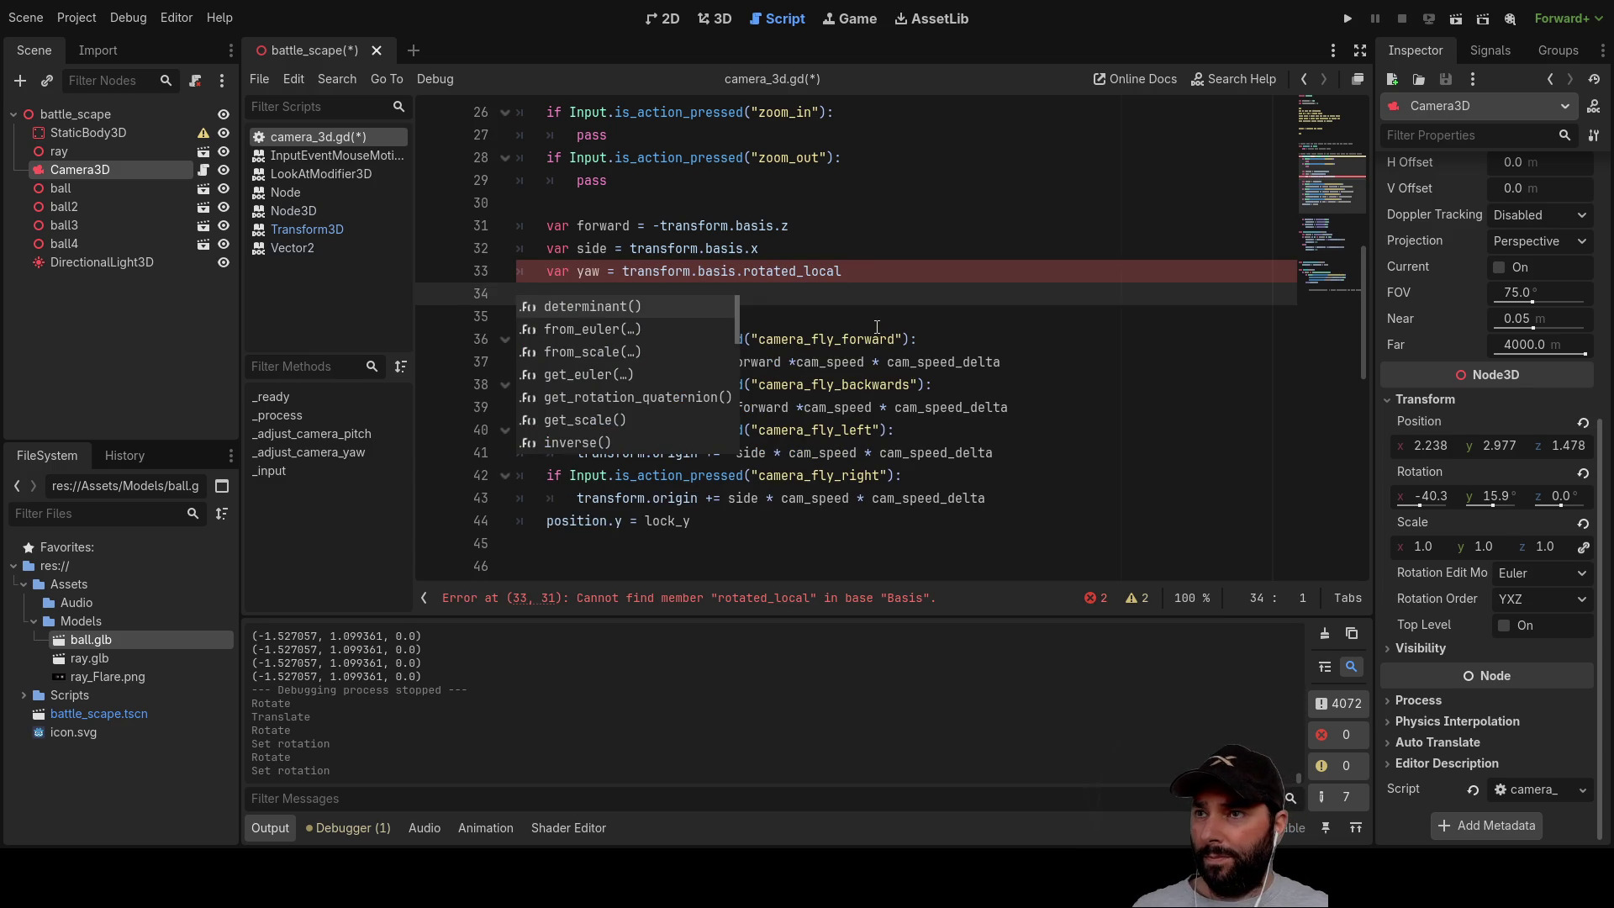
click(843, 270)
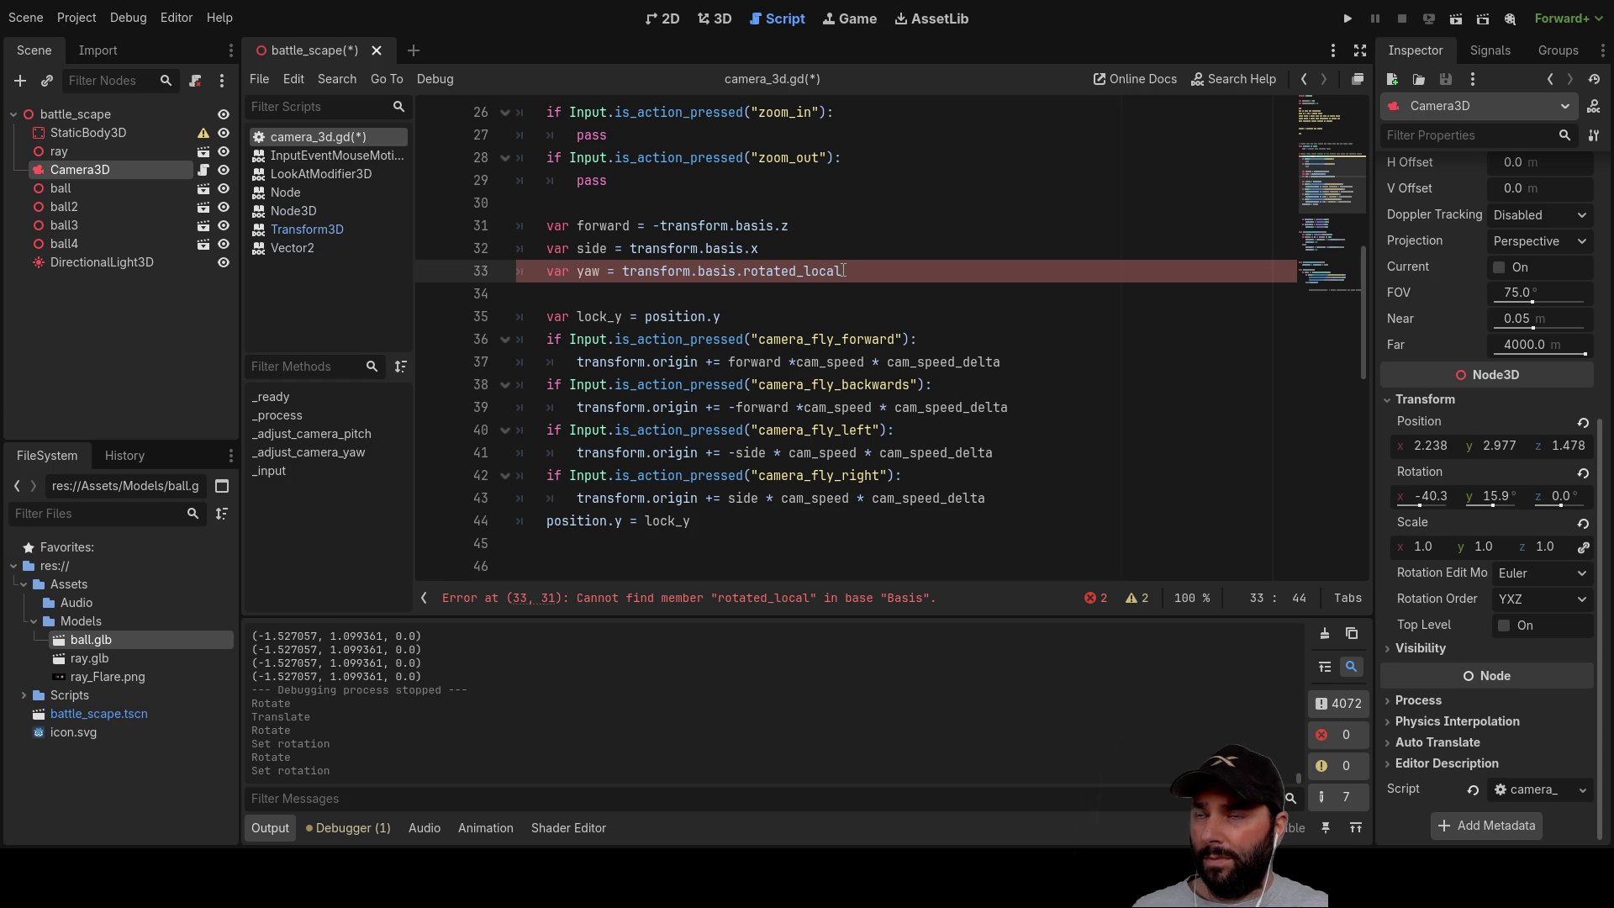
text(())
key(Left)
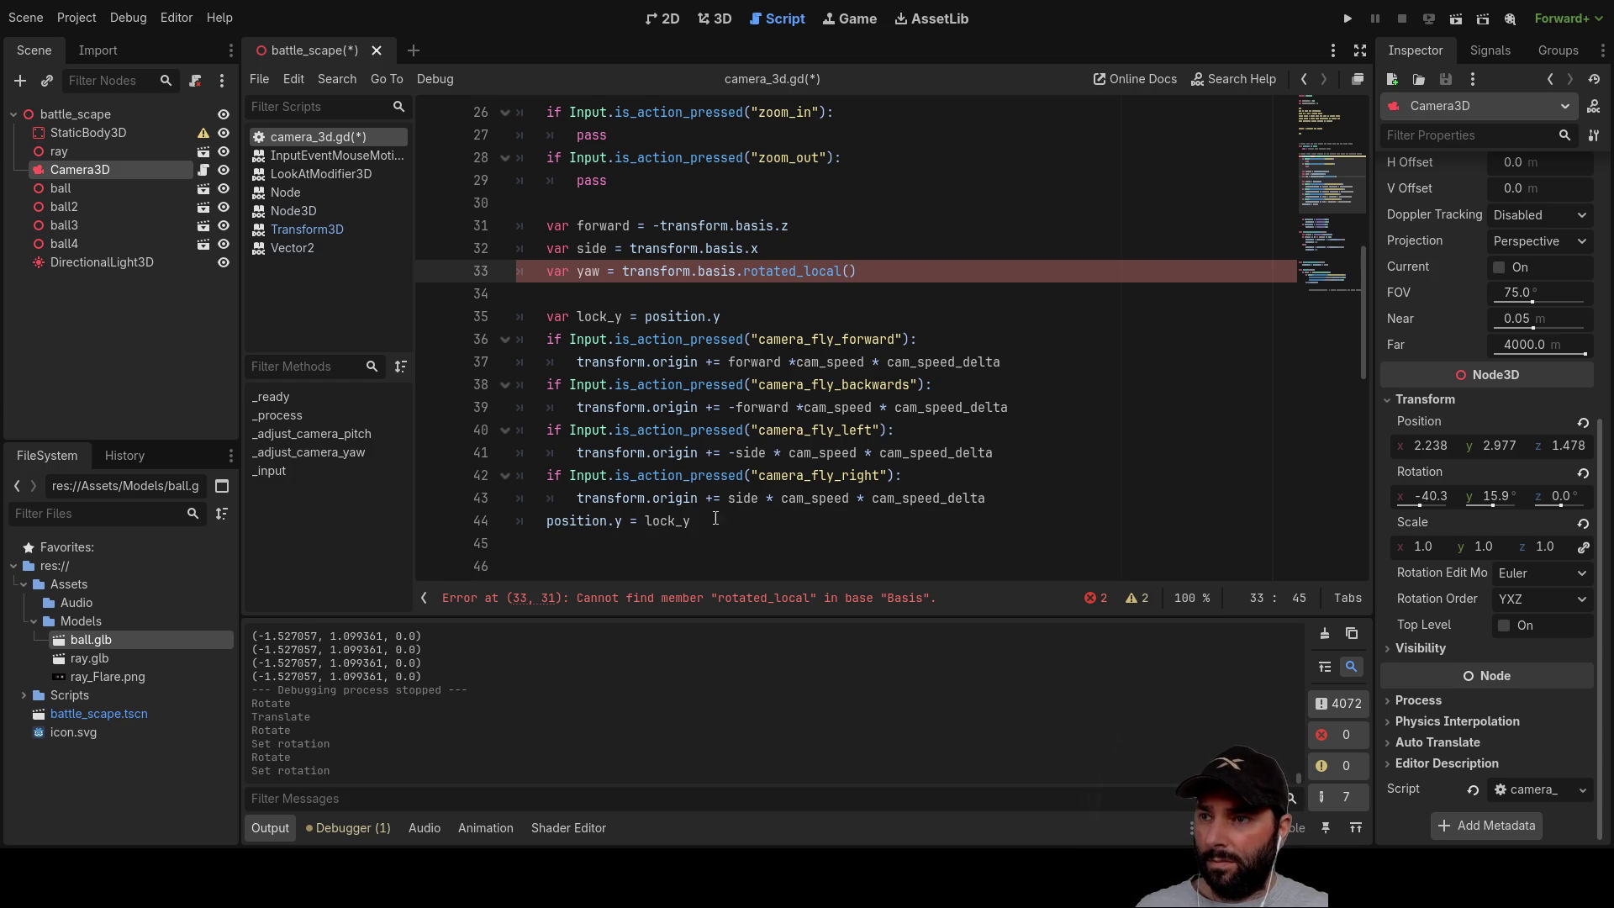
click(739, 270)
key(BackSpace)
key(BackSpace)
key(BackSpace)
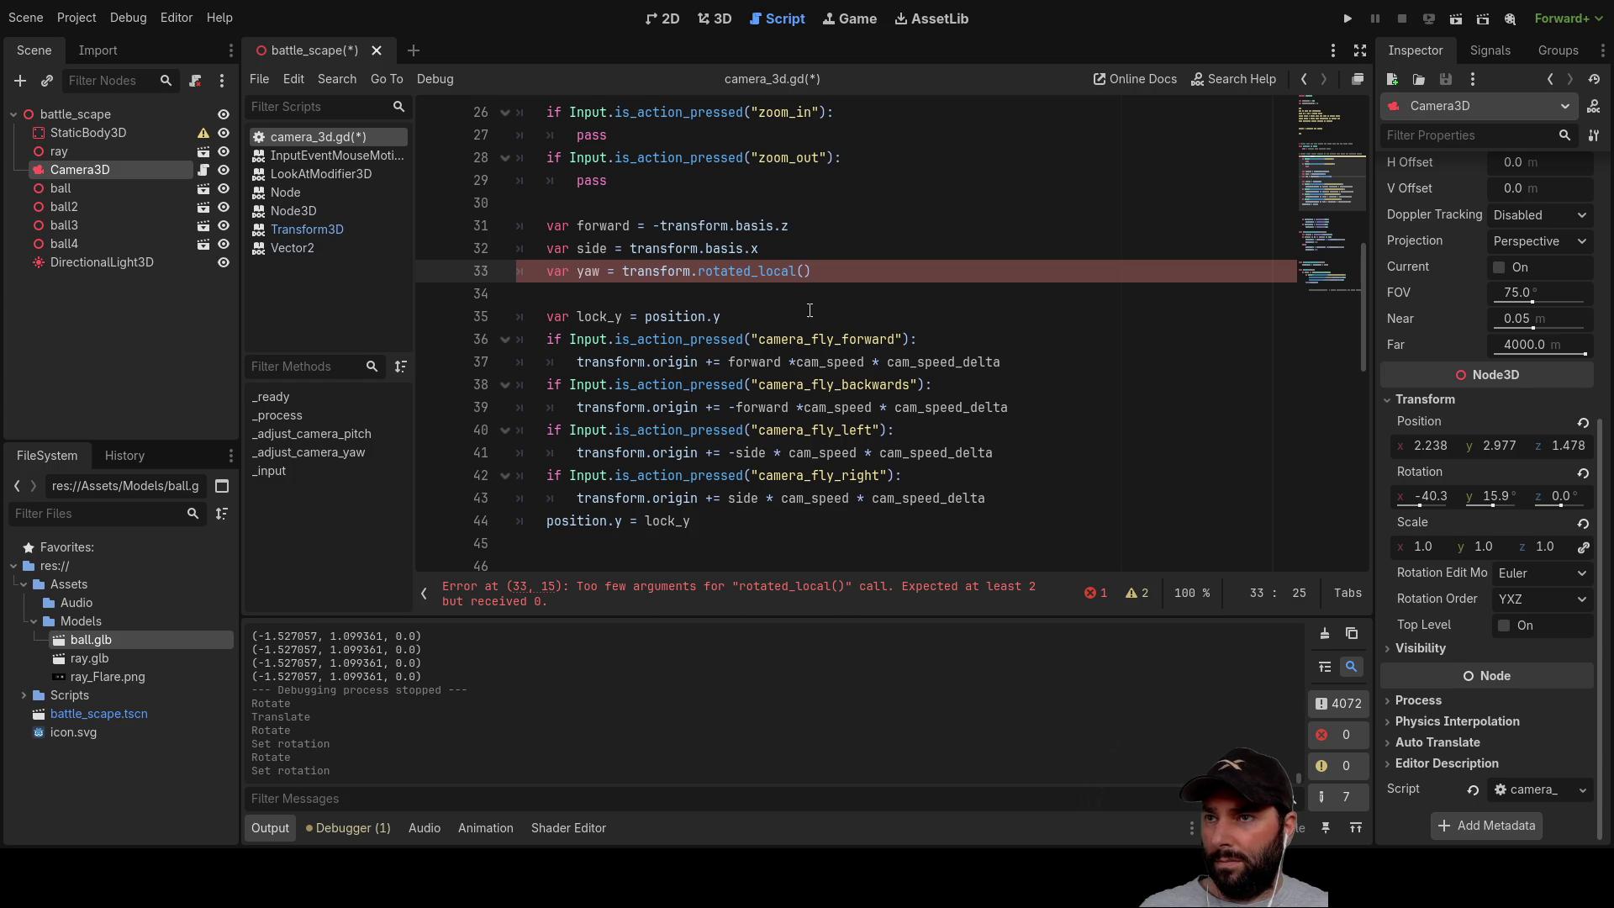
Step: In the 3D view, reselect Camera3D and turn it about its vertical axis
click(714, 18)
scroll(768, 321, down, 3)
mouse_move(730, 288)
mouse_down()
mouse_move(748, 257)
mouse_move(868, 345)
mouse_move(1077, 419)
mouse_move(1134, 360)
mouse_move(1101, 317)
mouse_move(756, 269)
mouse_move(928, 309)
mouse_up()
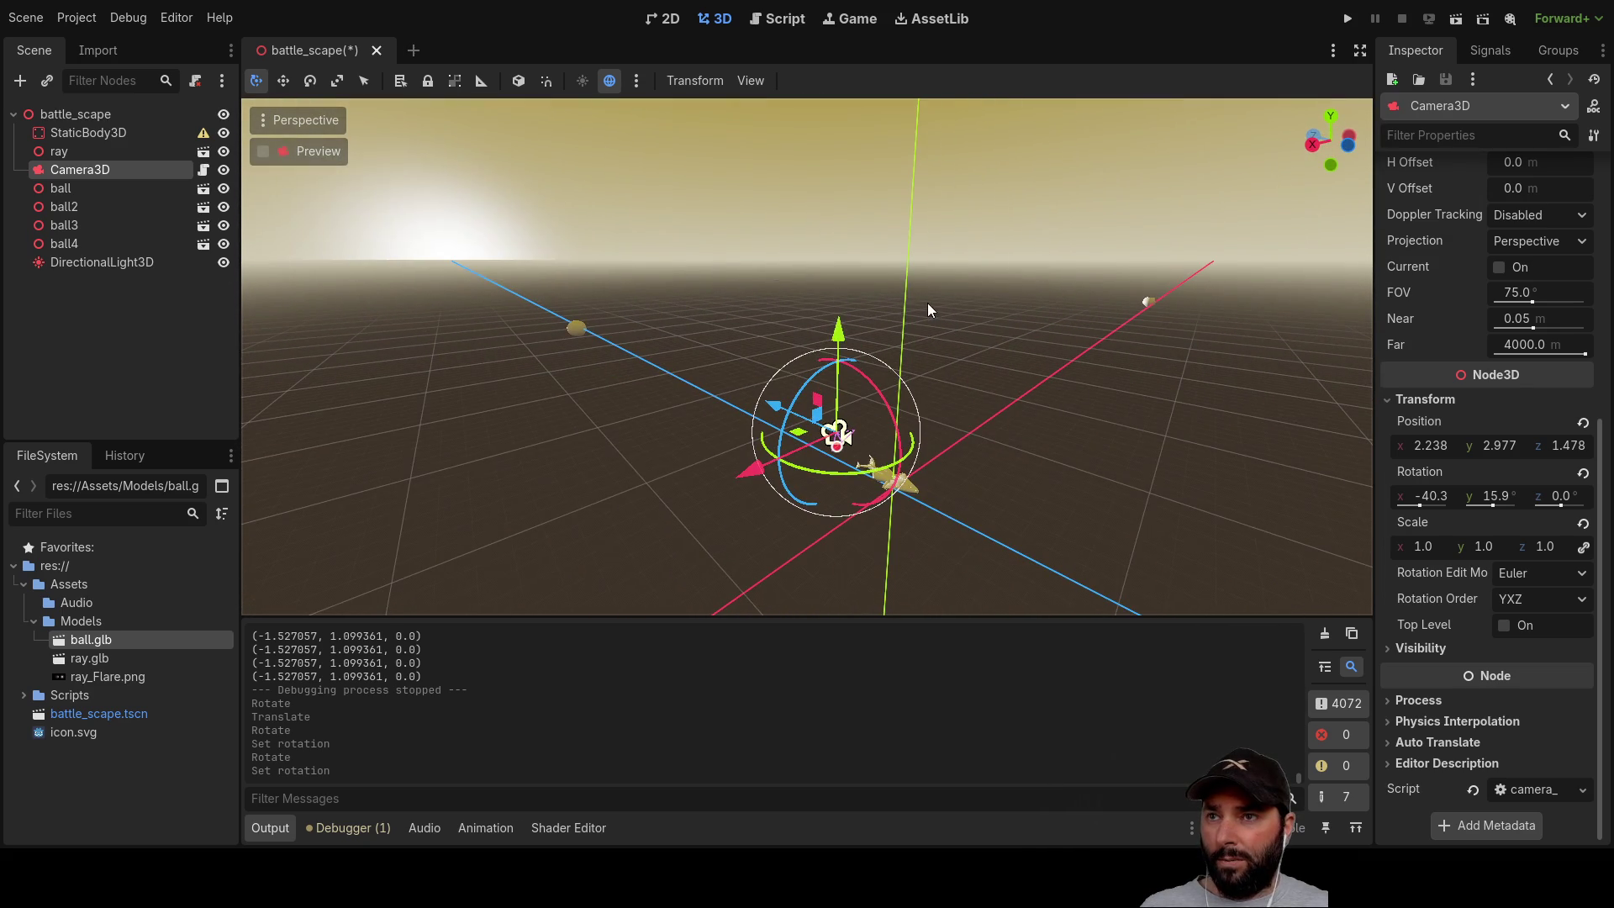
click(905, 274)
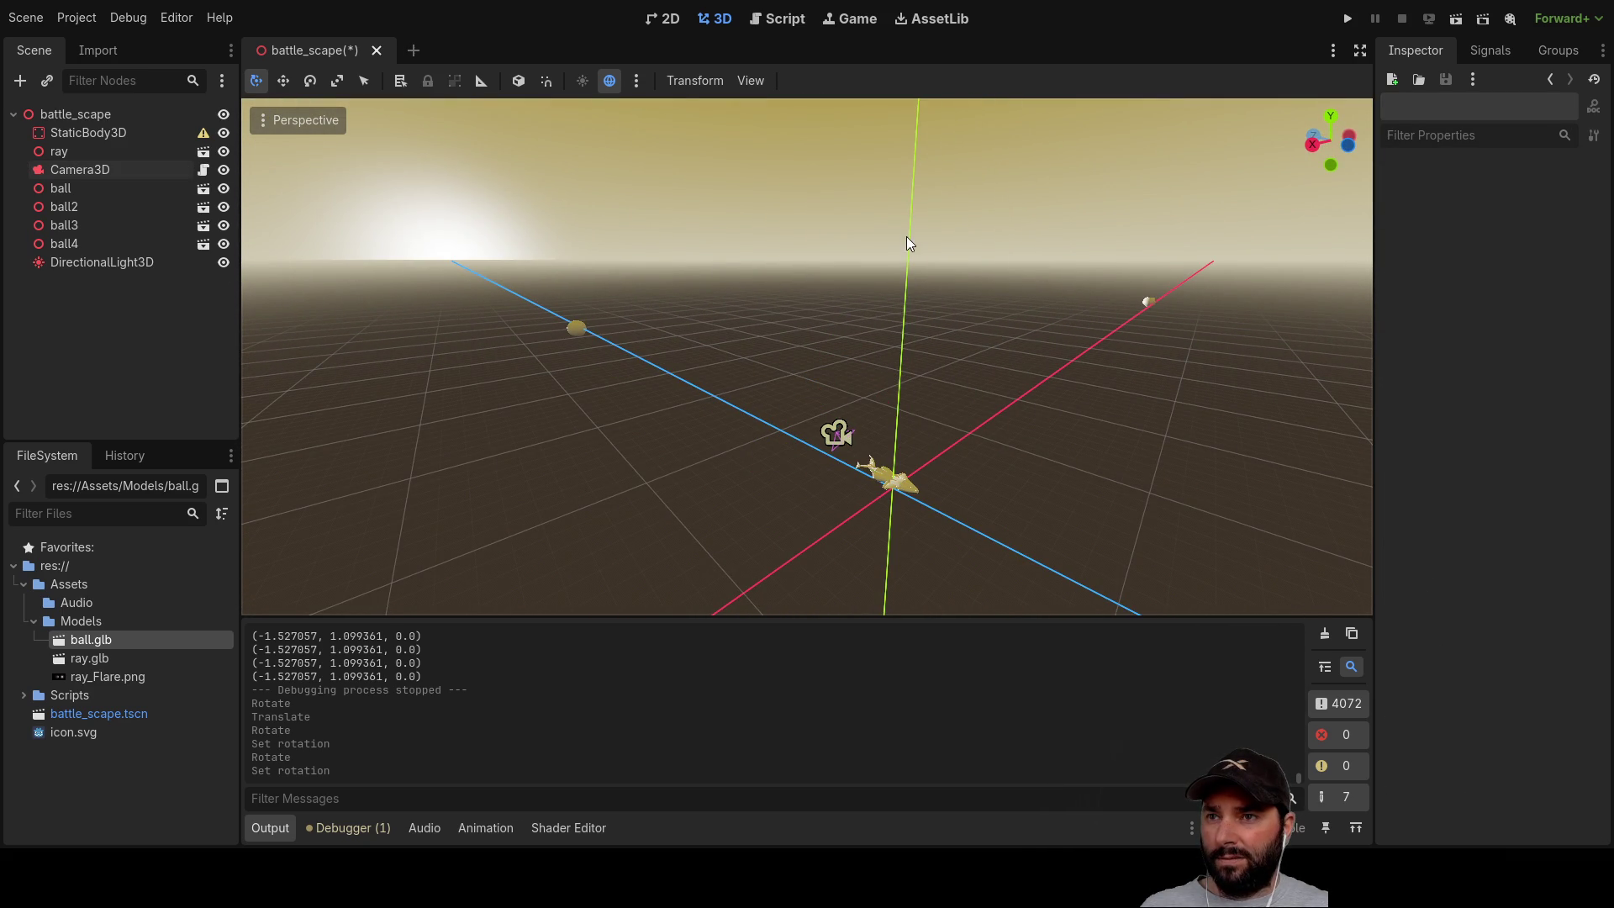
click(837, 432)
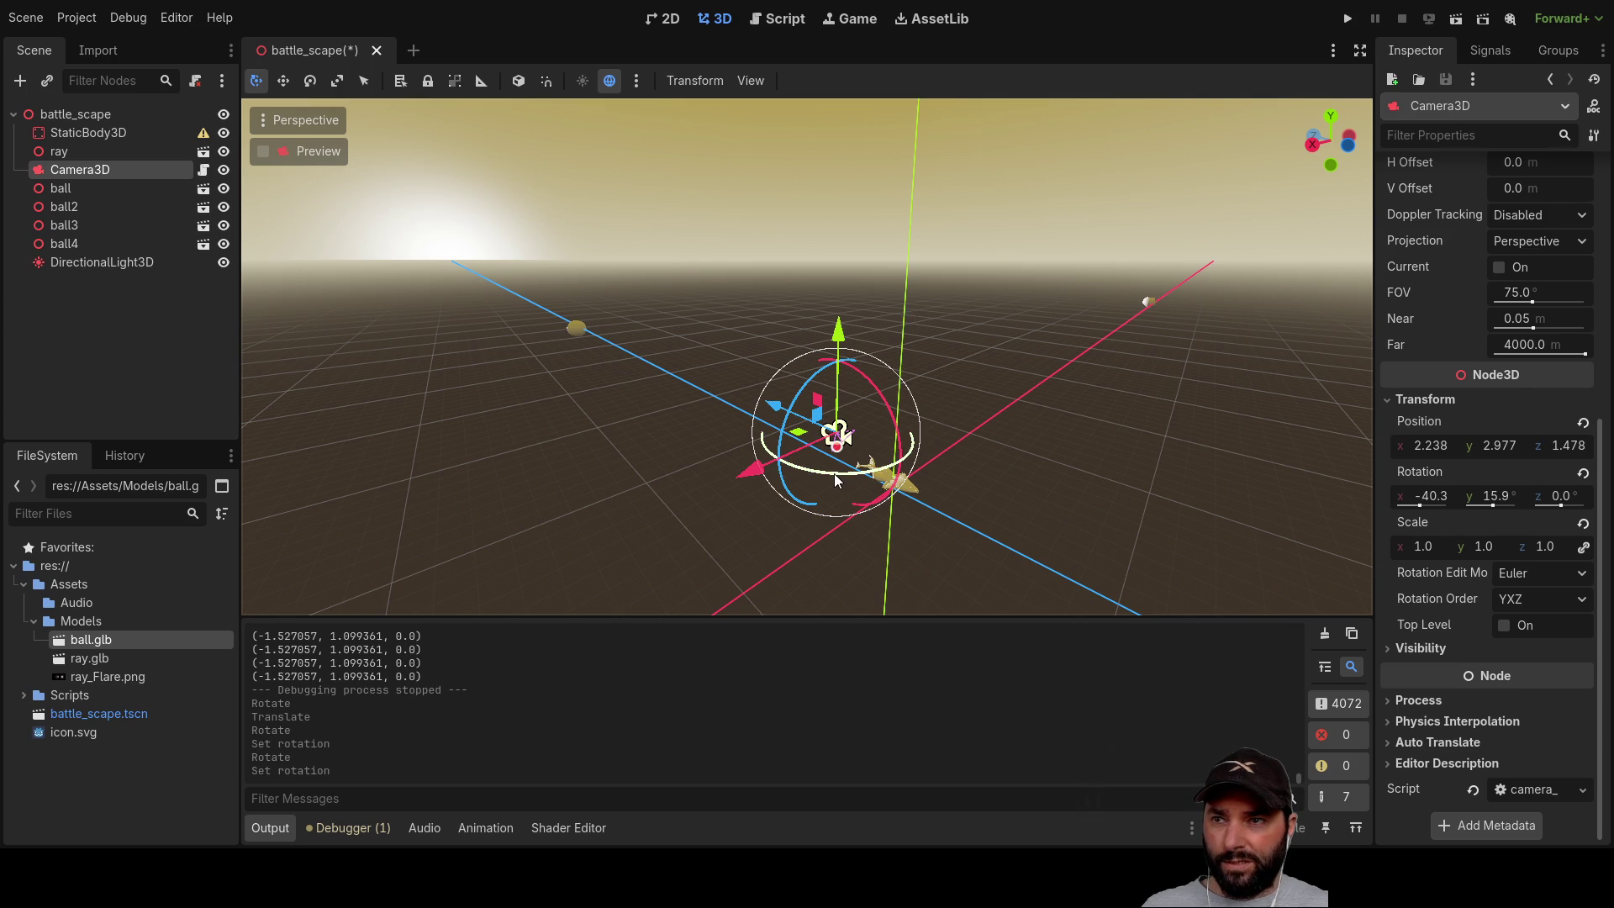
mouse_move(819, 465)
mouse_down()
mouse_move(844, 469)
mouse_move(828, 476)
mouse_up()
Step: Zero Camera3D's Y rotation (now -40.3°, 0°, 0°) and return to the rotated_local() call
click(1497, 496)
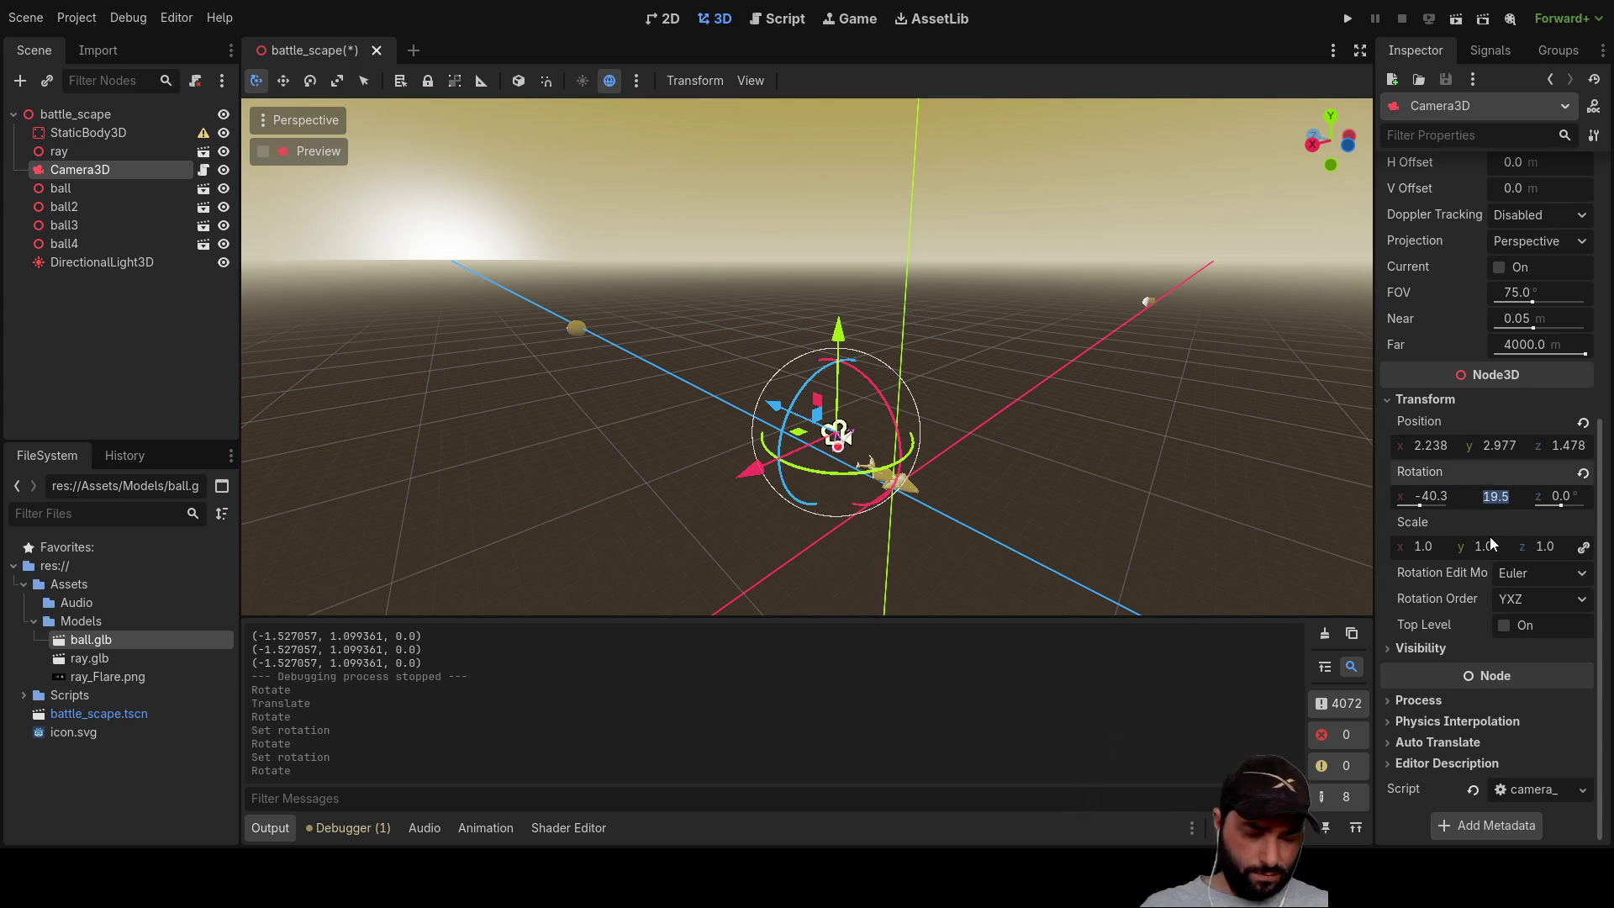
text(0)
key(Return)
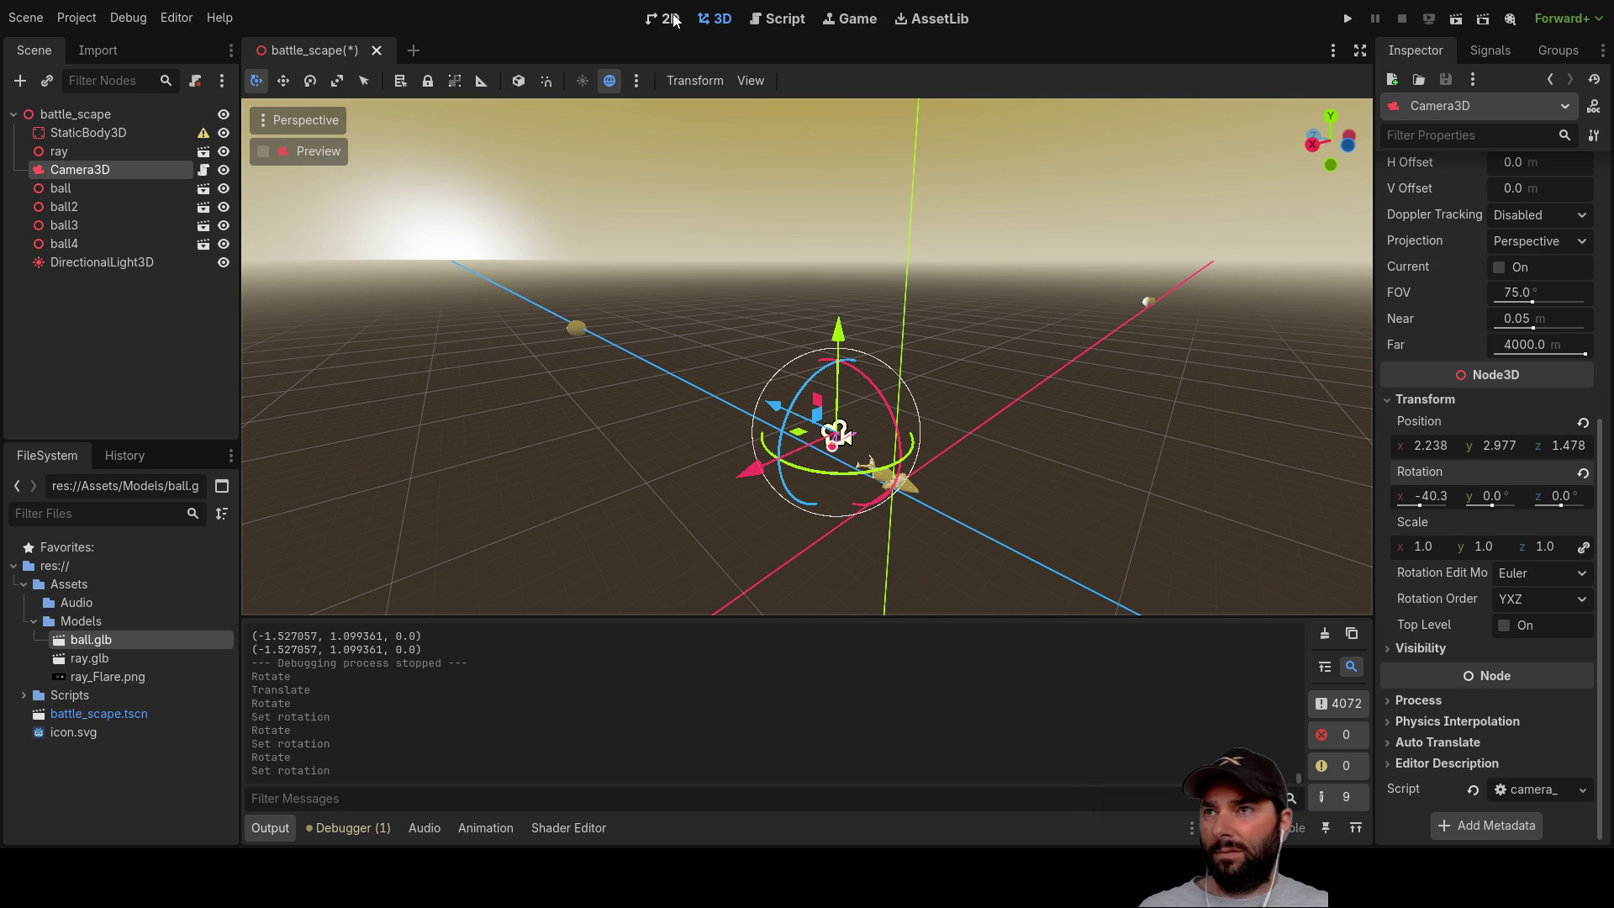
click(801, 23)
click(802, 272)
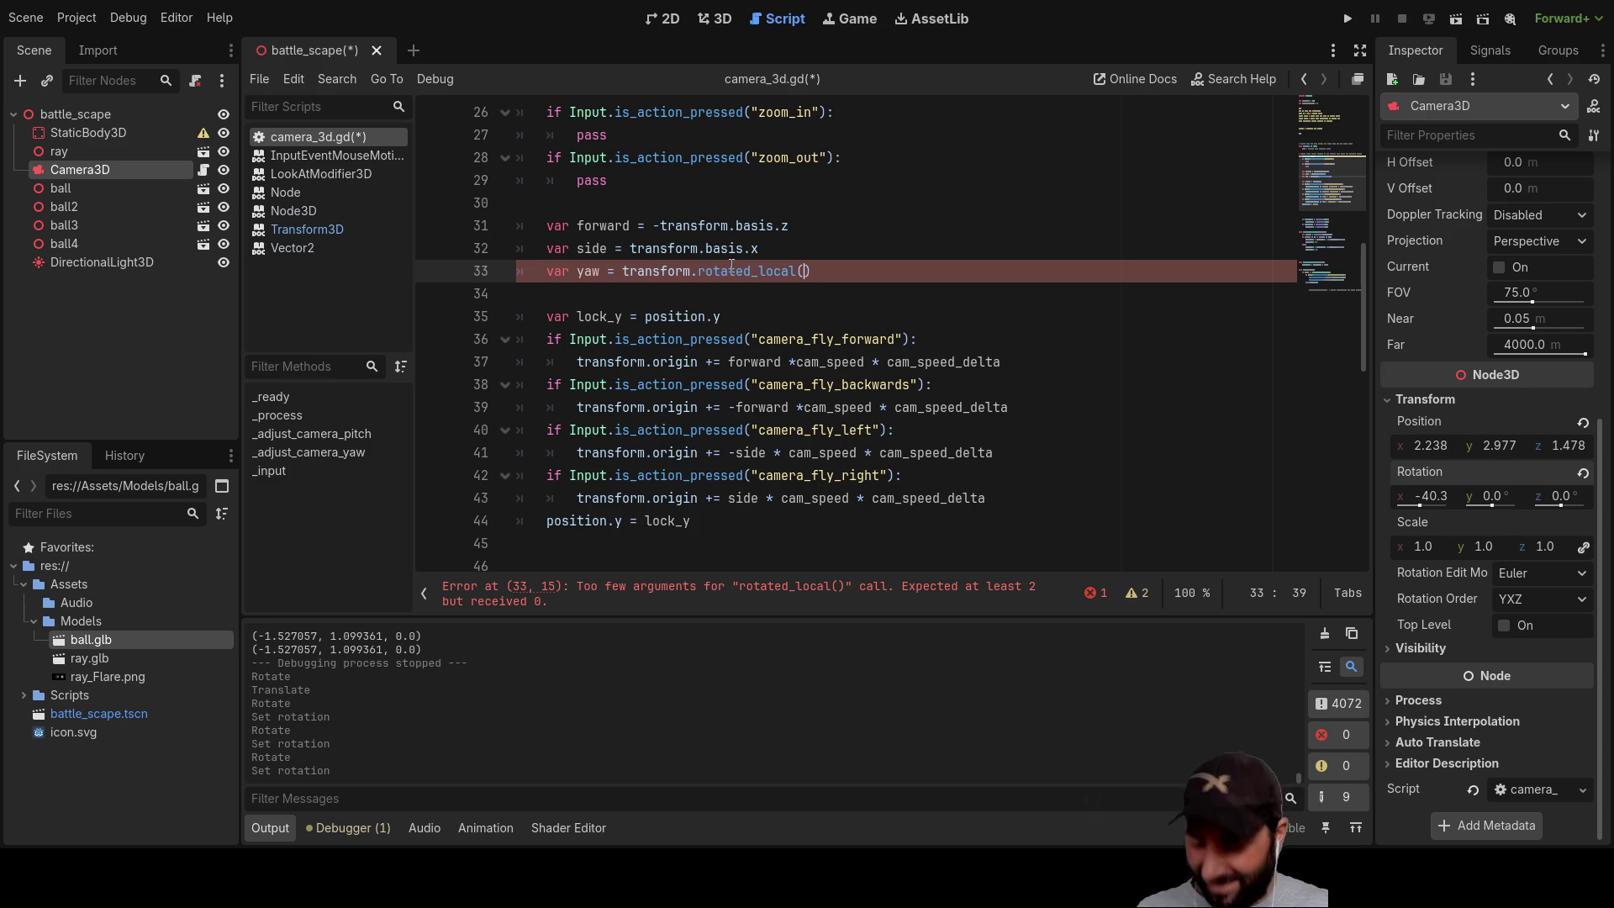
Step: Delete the entire var yaw rotated_local statement, leaving line 33 blank
text(y)
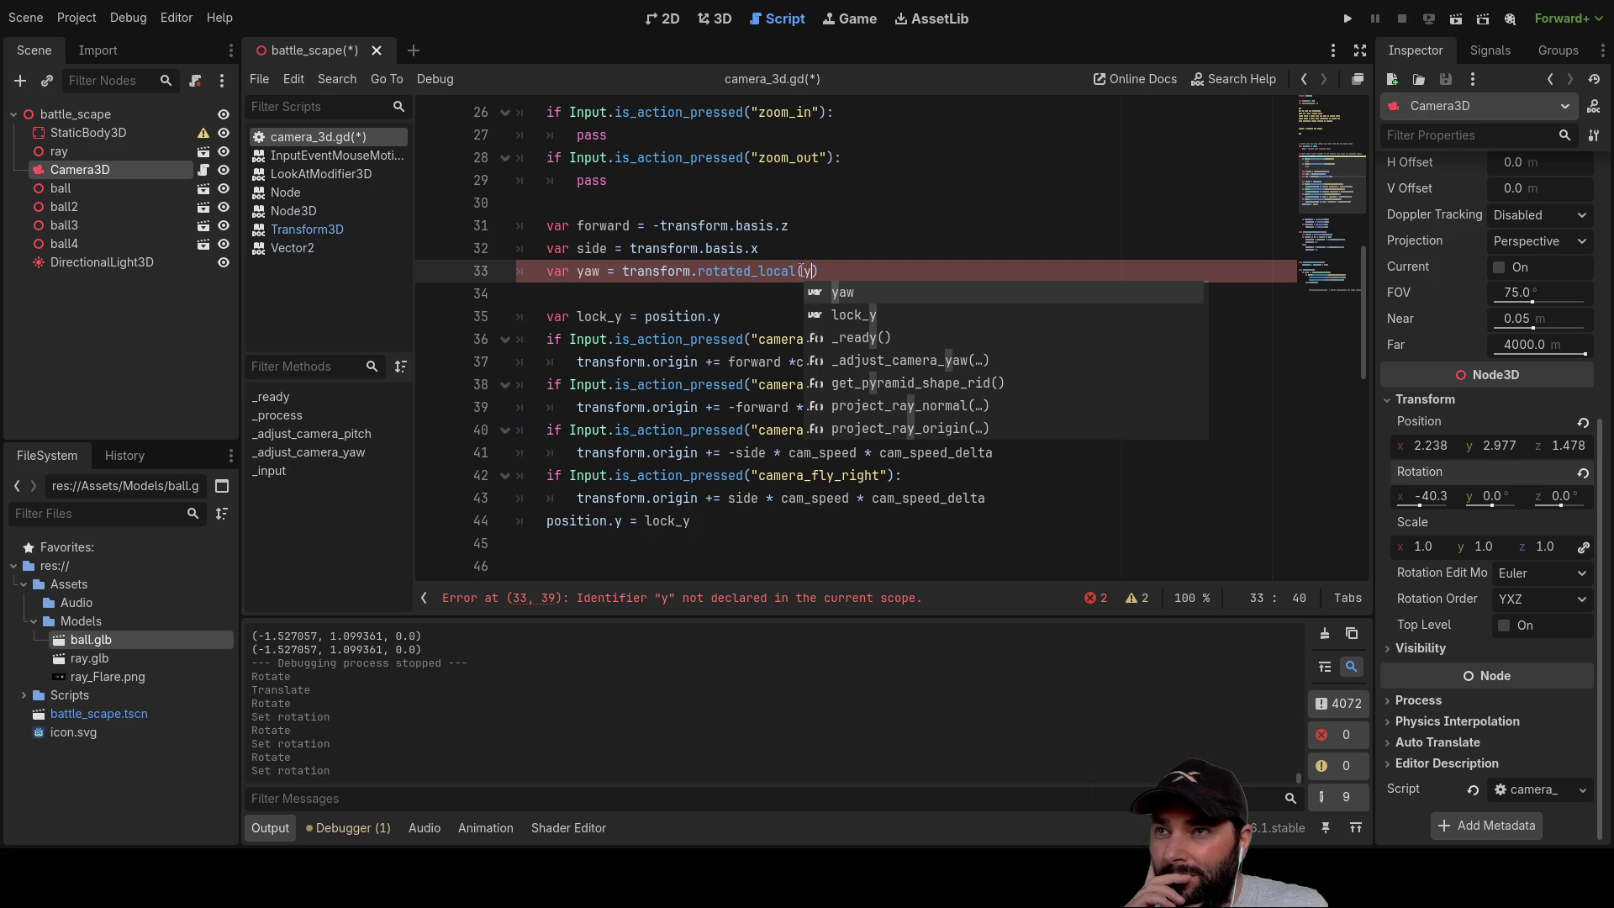
scroll(785, 538, up, 2)
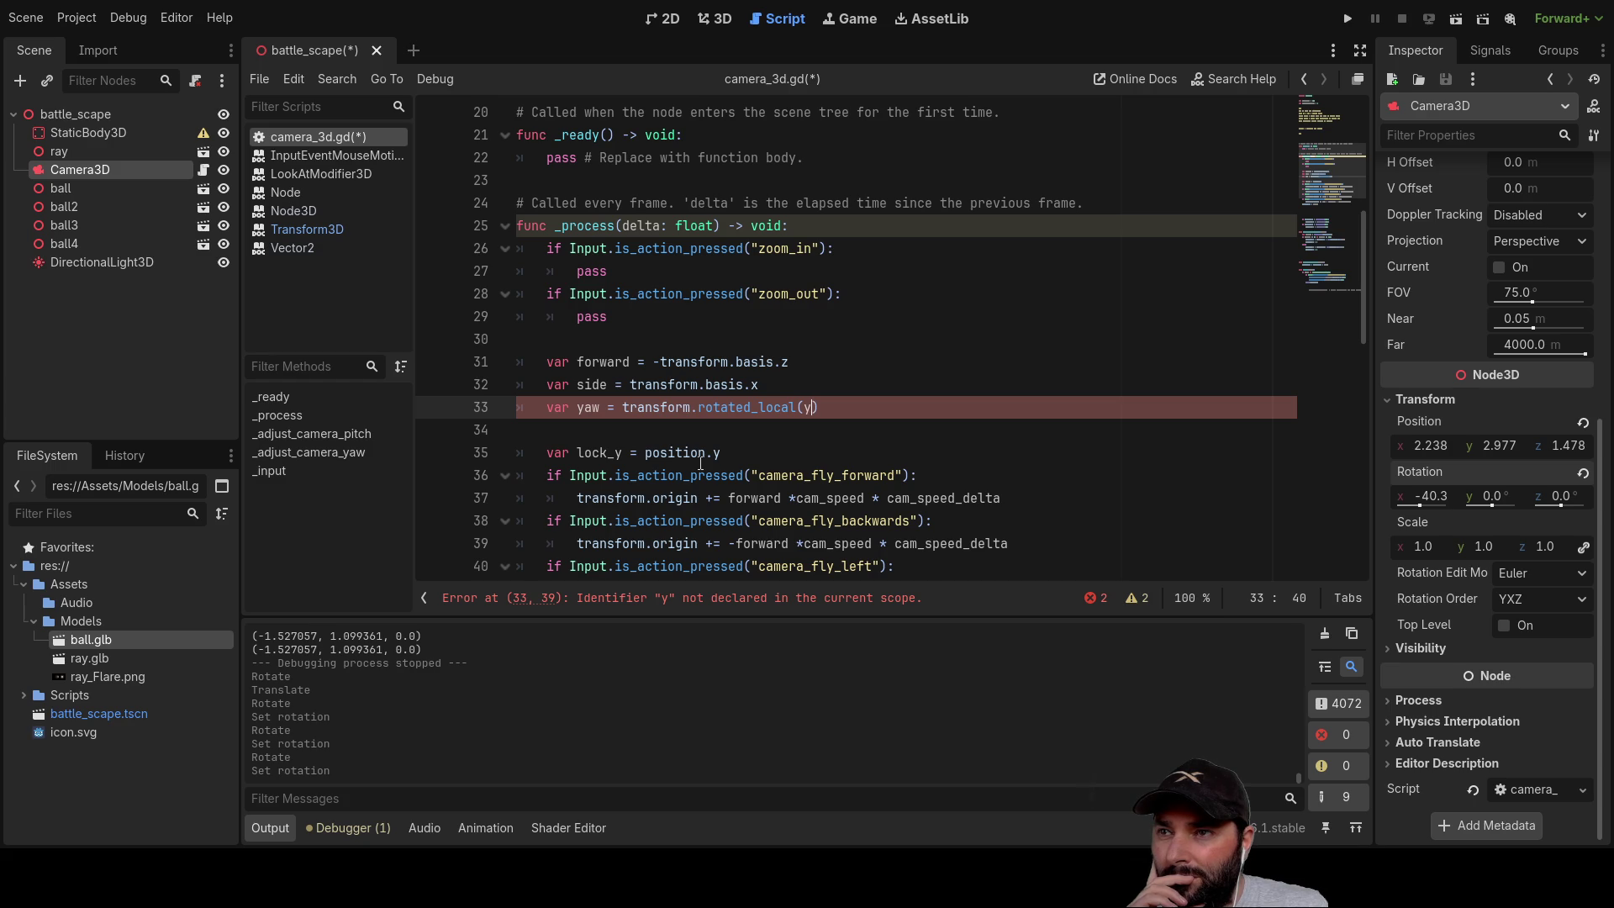
double_click(662, 407)
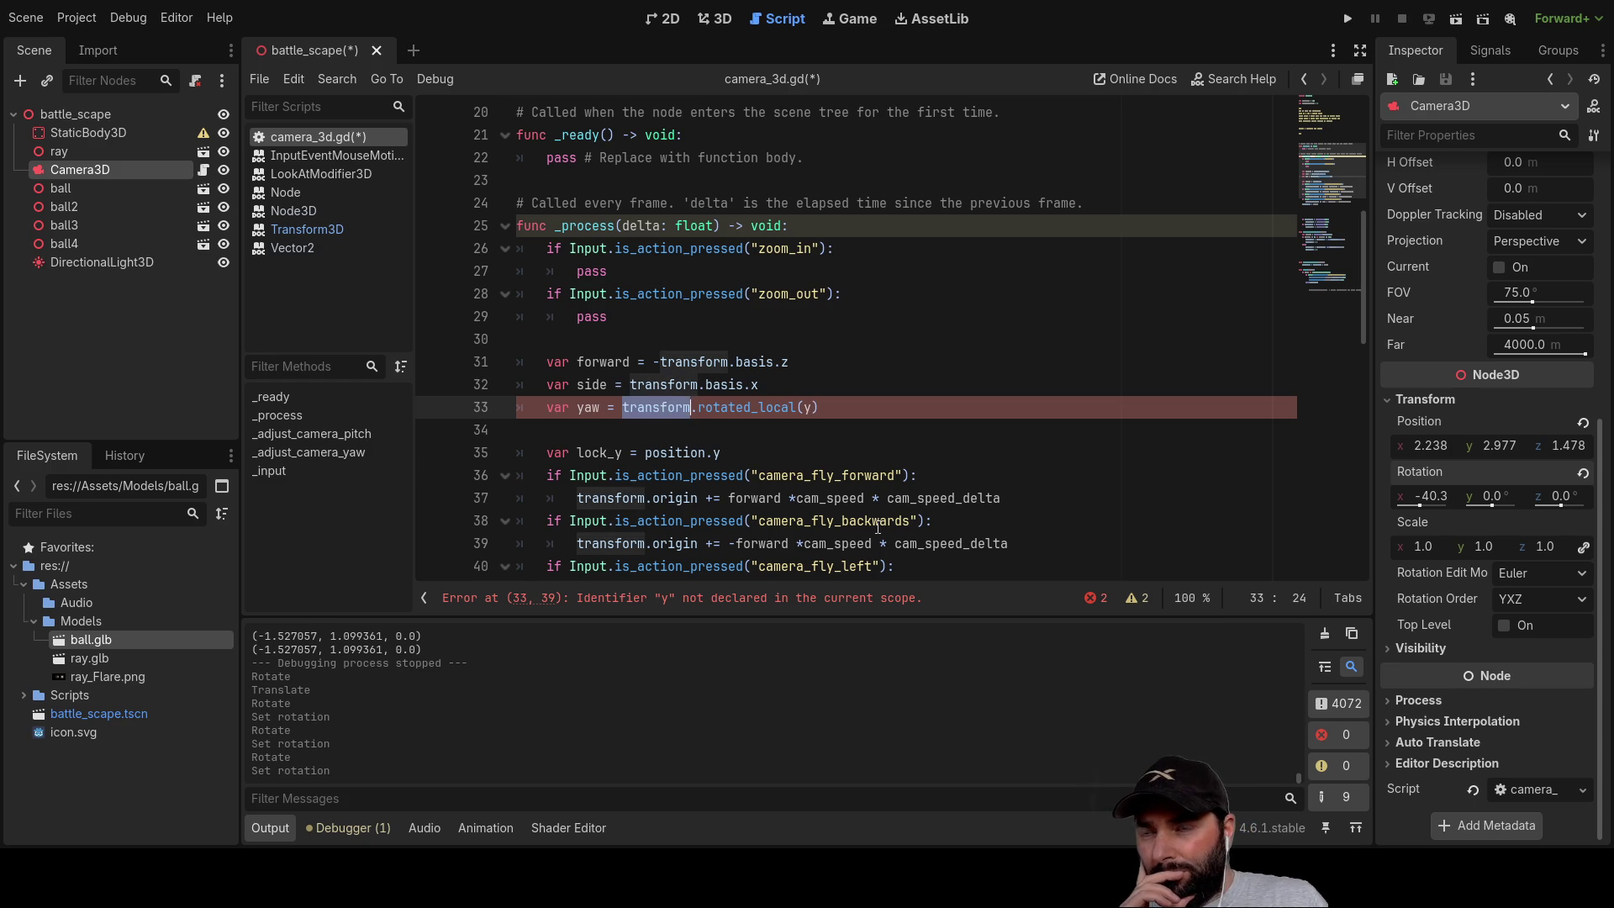
key(BackSpace)
key(Delete)
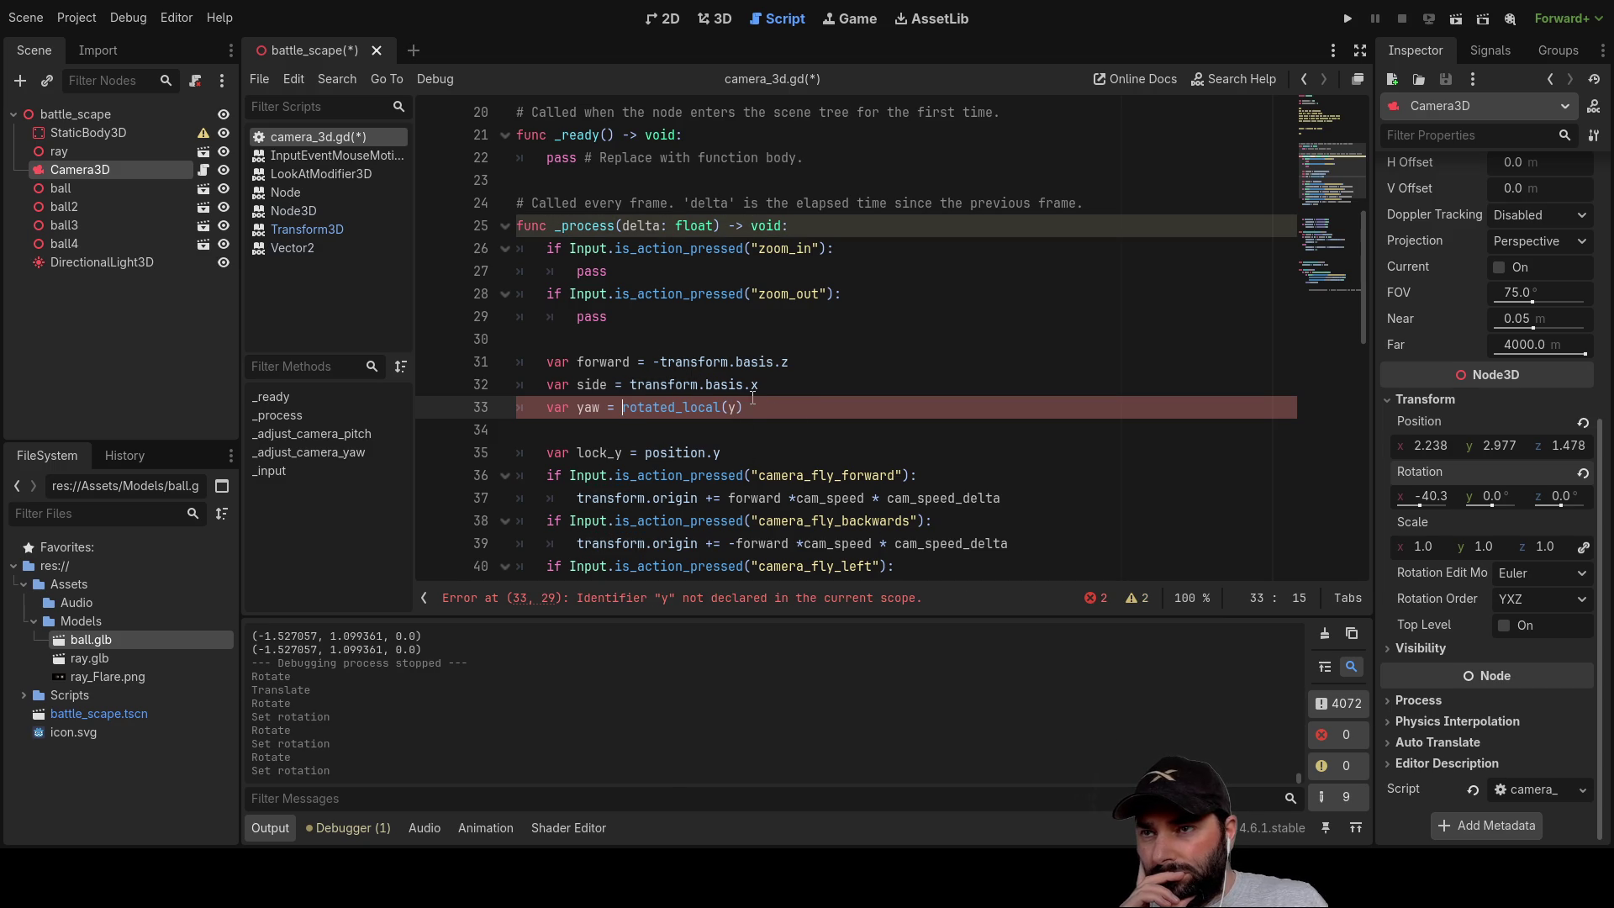
drag(744, 407, 517, 407)
key(BackSpace)
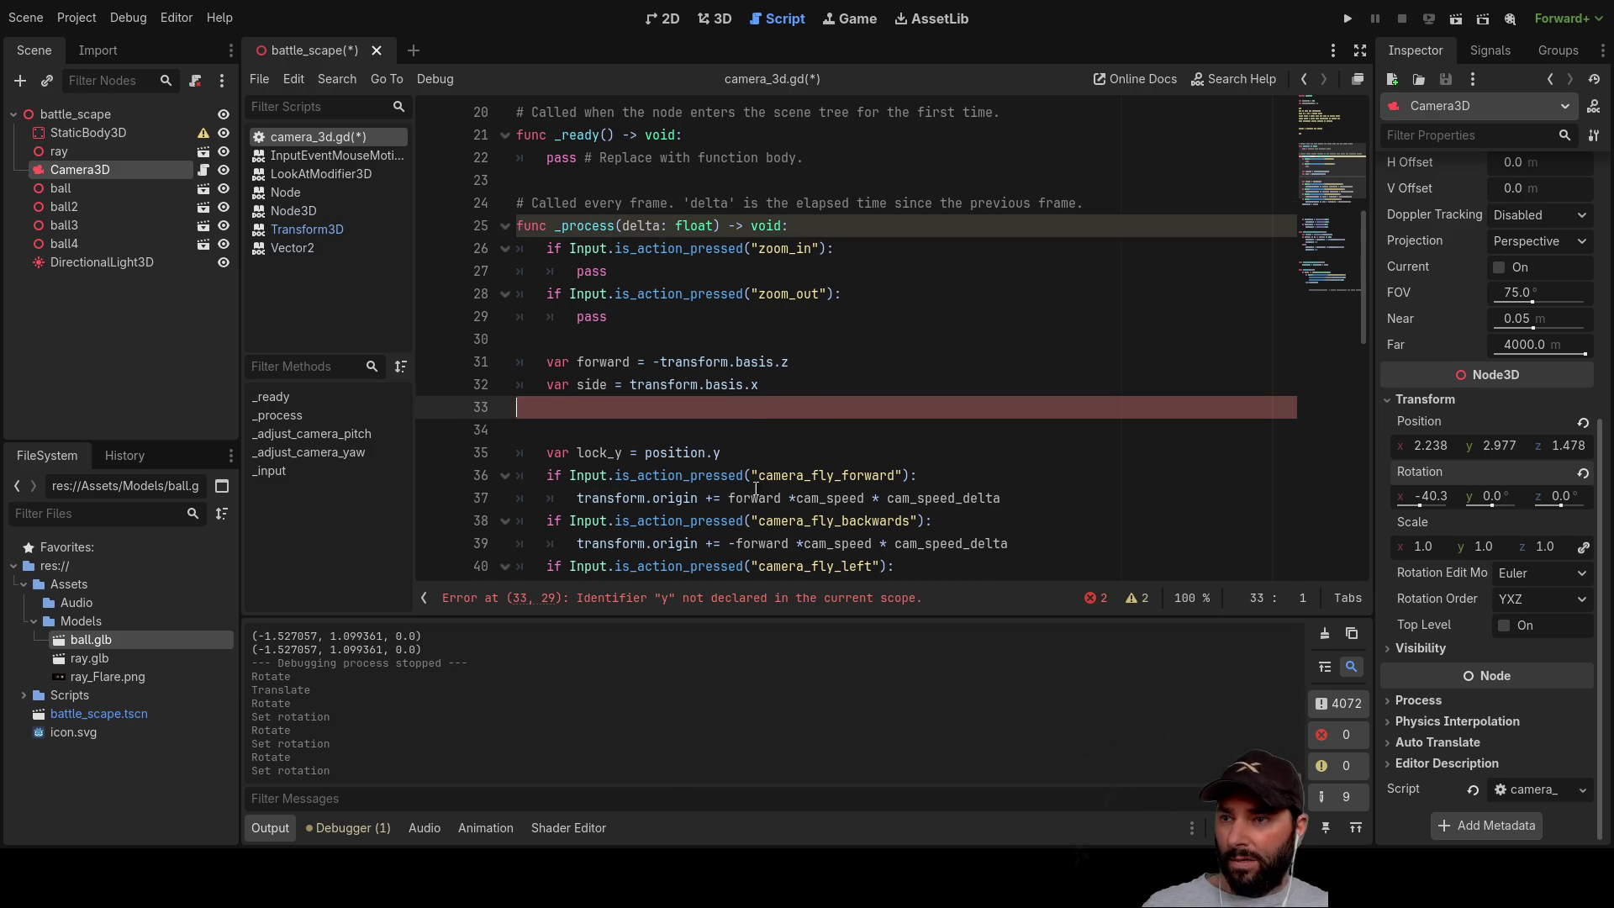
Step: Move down to _adjust_camera_yaw and place the cursor in its body
scroll(756, 494, down, 5)
scroll(760, 445, up, 6)
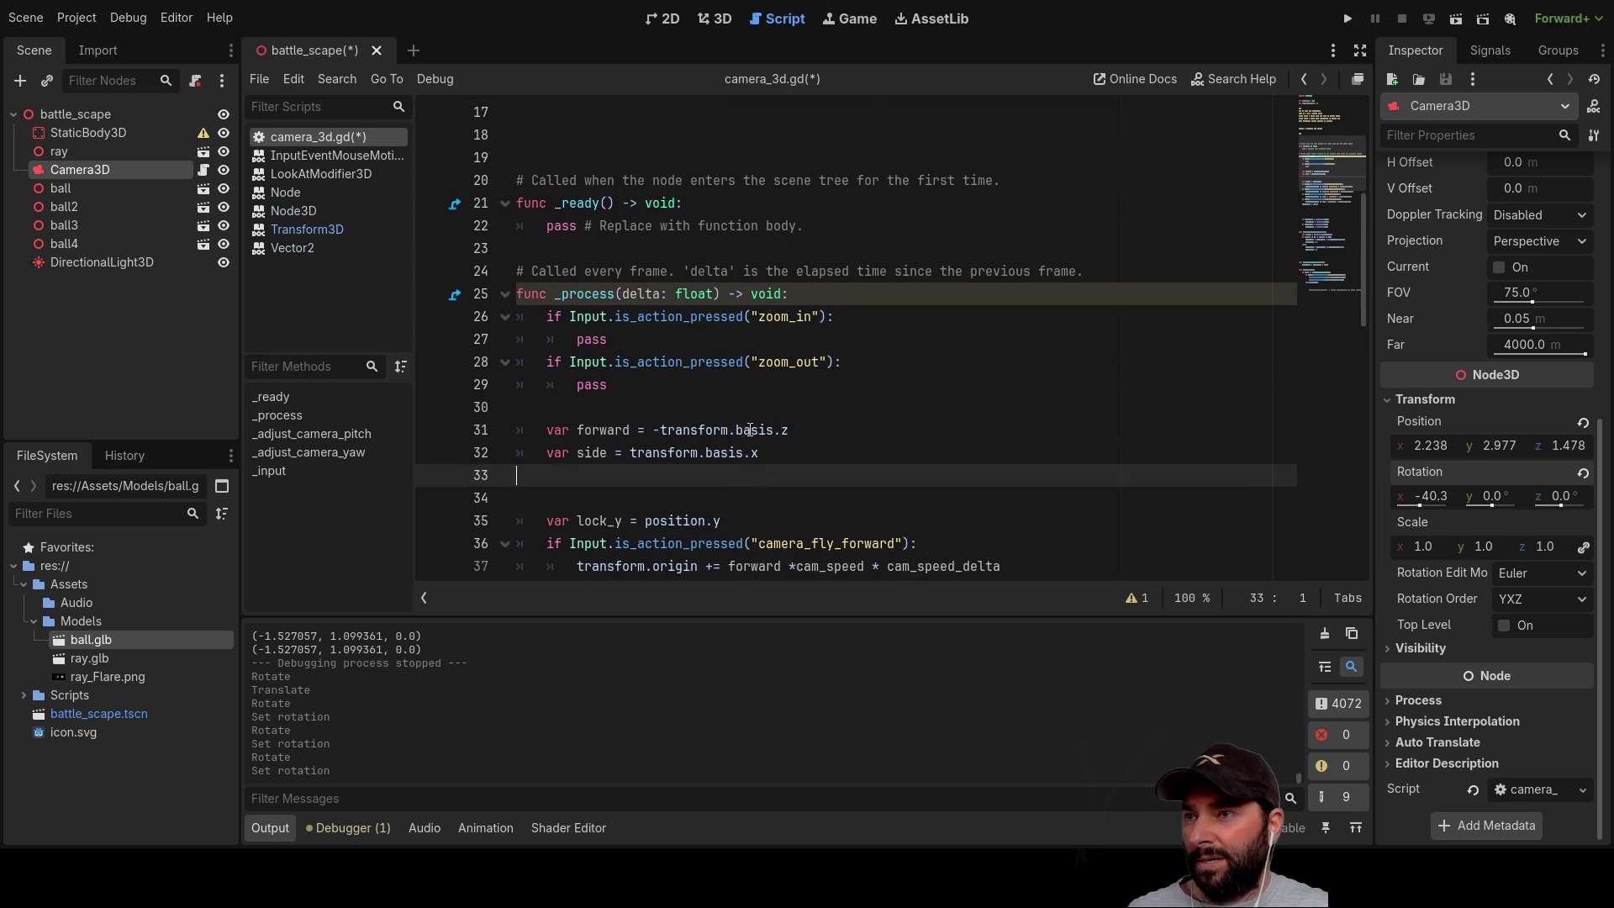
scroll(751, 430, up, 5)
scroll(741, 420, down, 16)
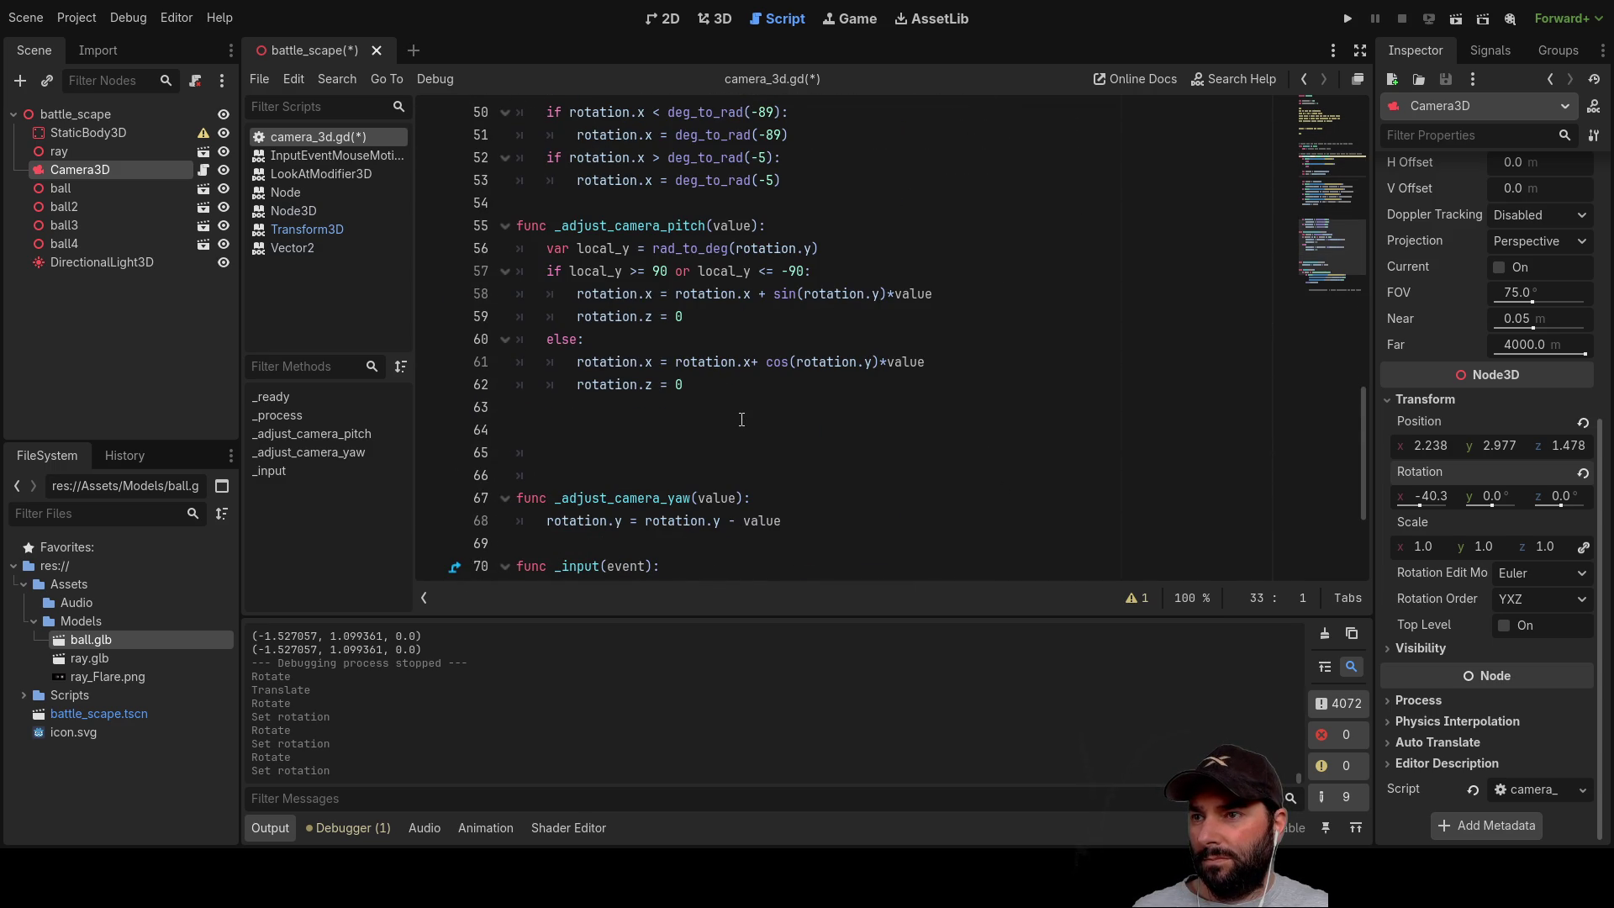
scroll(742, 420, down, 2)
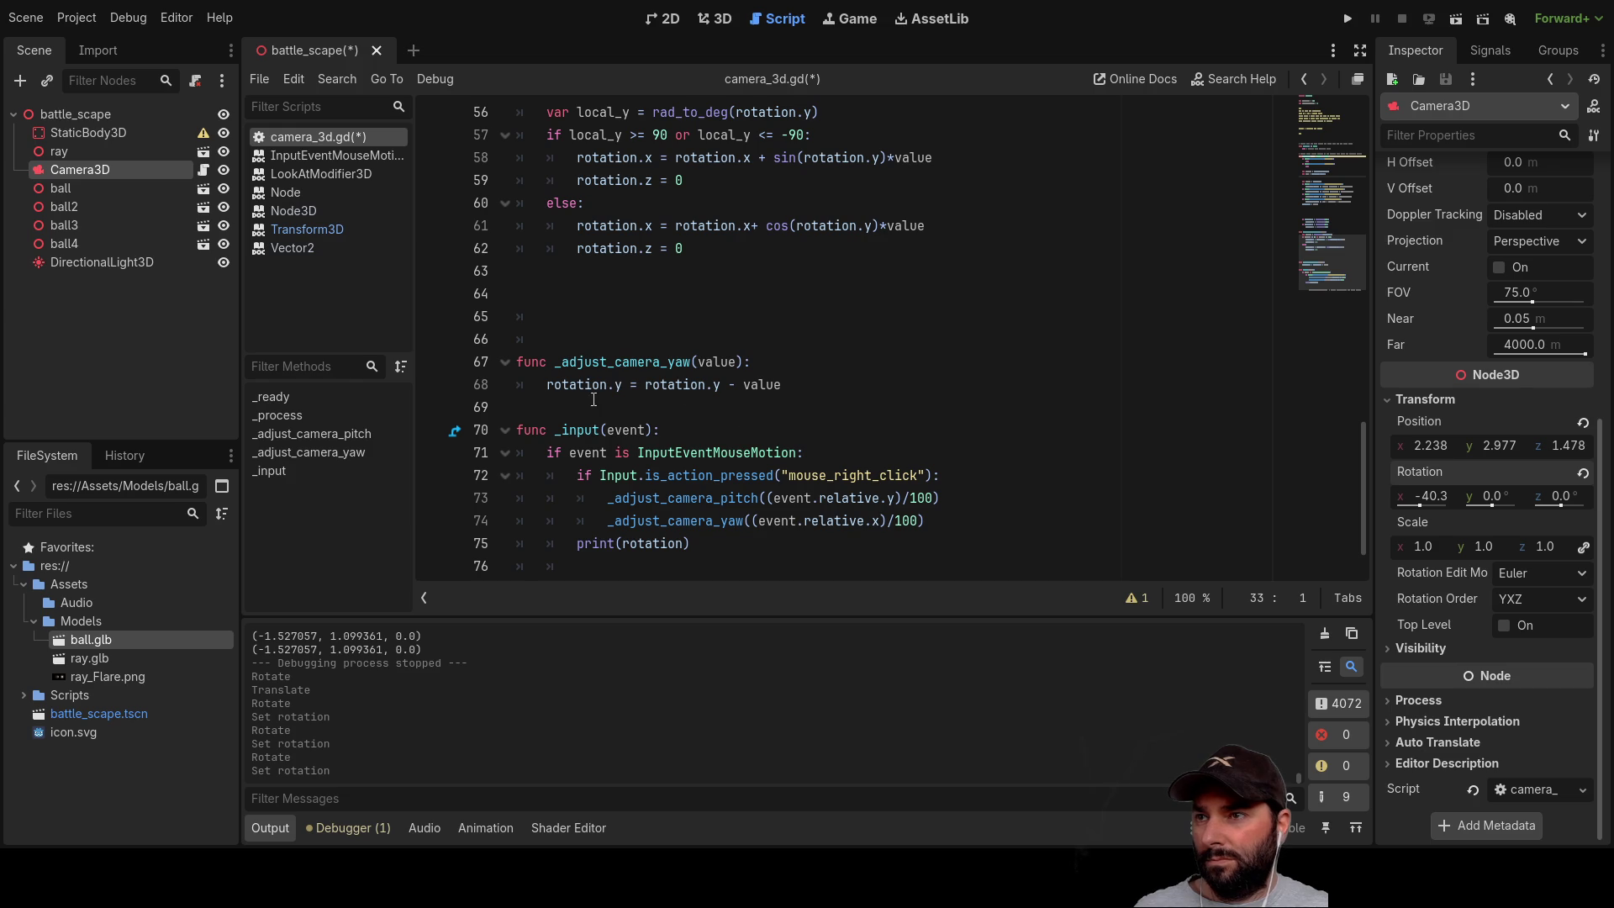
click(548, 385)
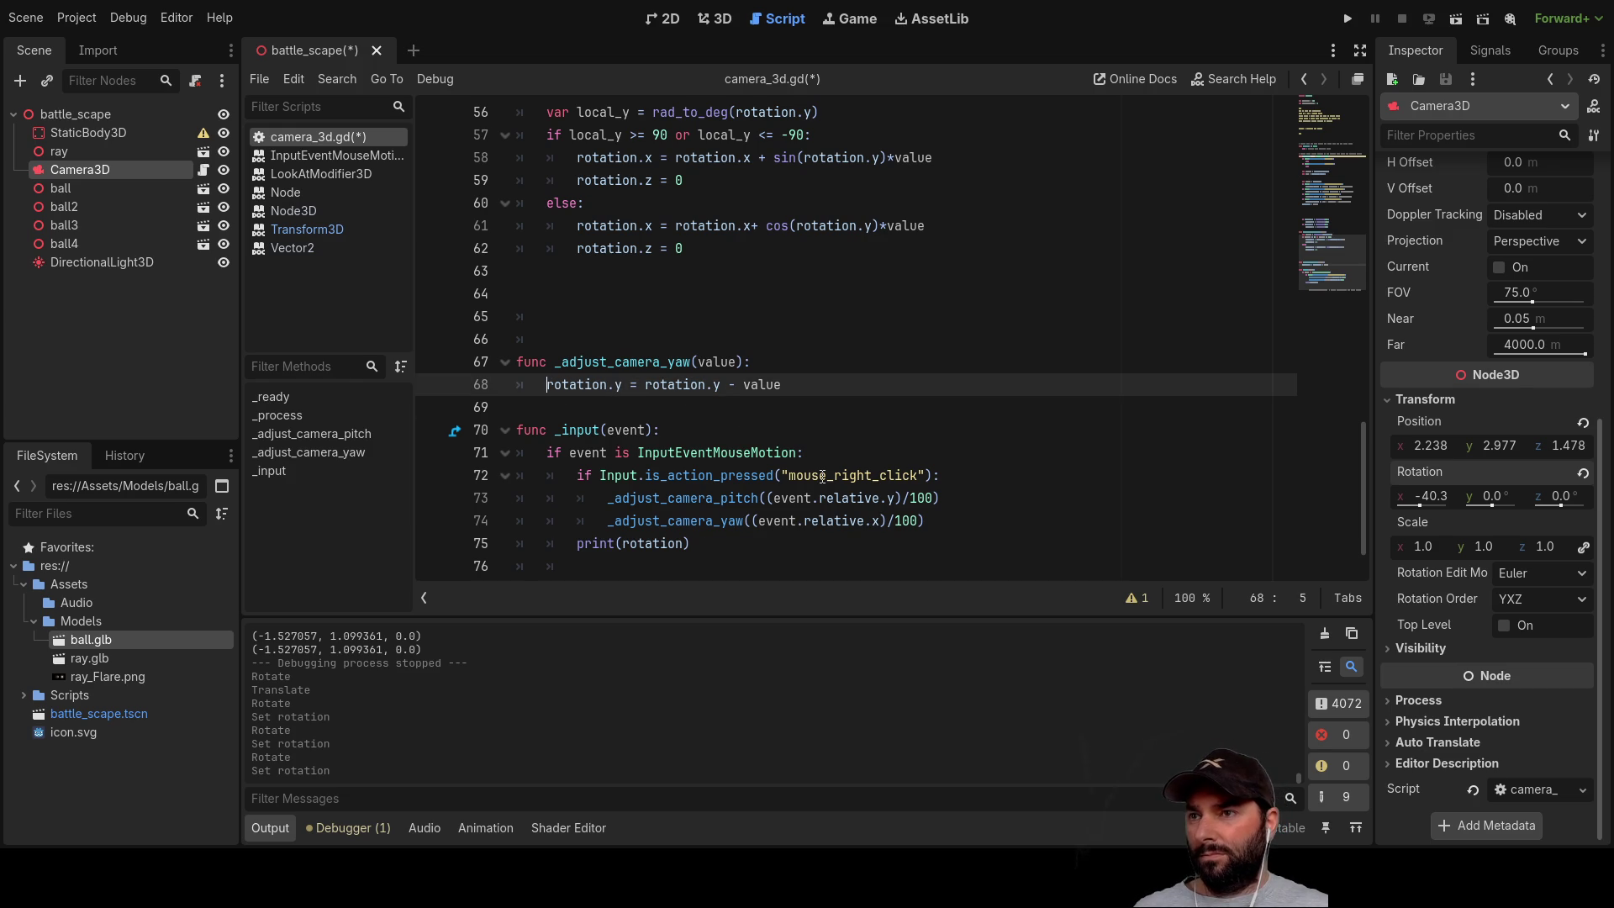
Step: Add a rotated_local() stub on a new line above the rotation.y statement
key(Return)
key(Up)
text(rotated_local)
key(Return)
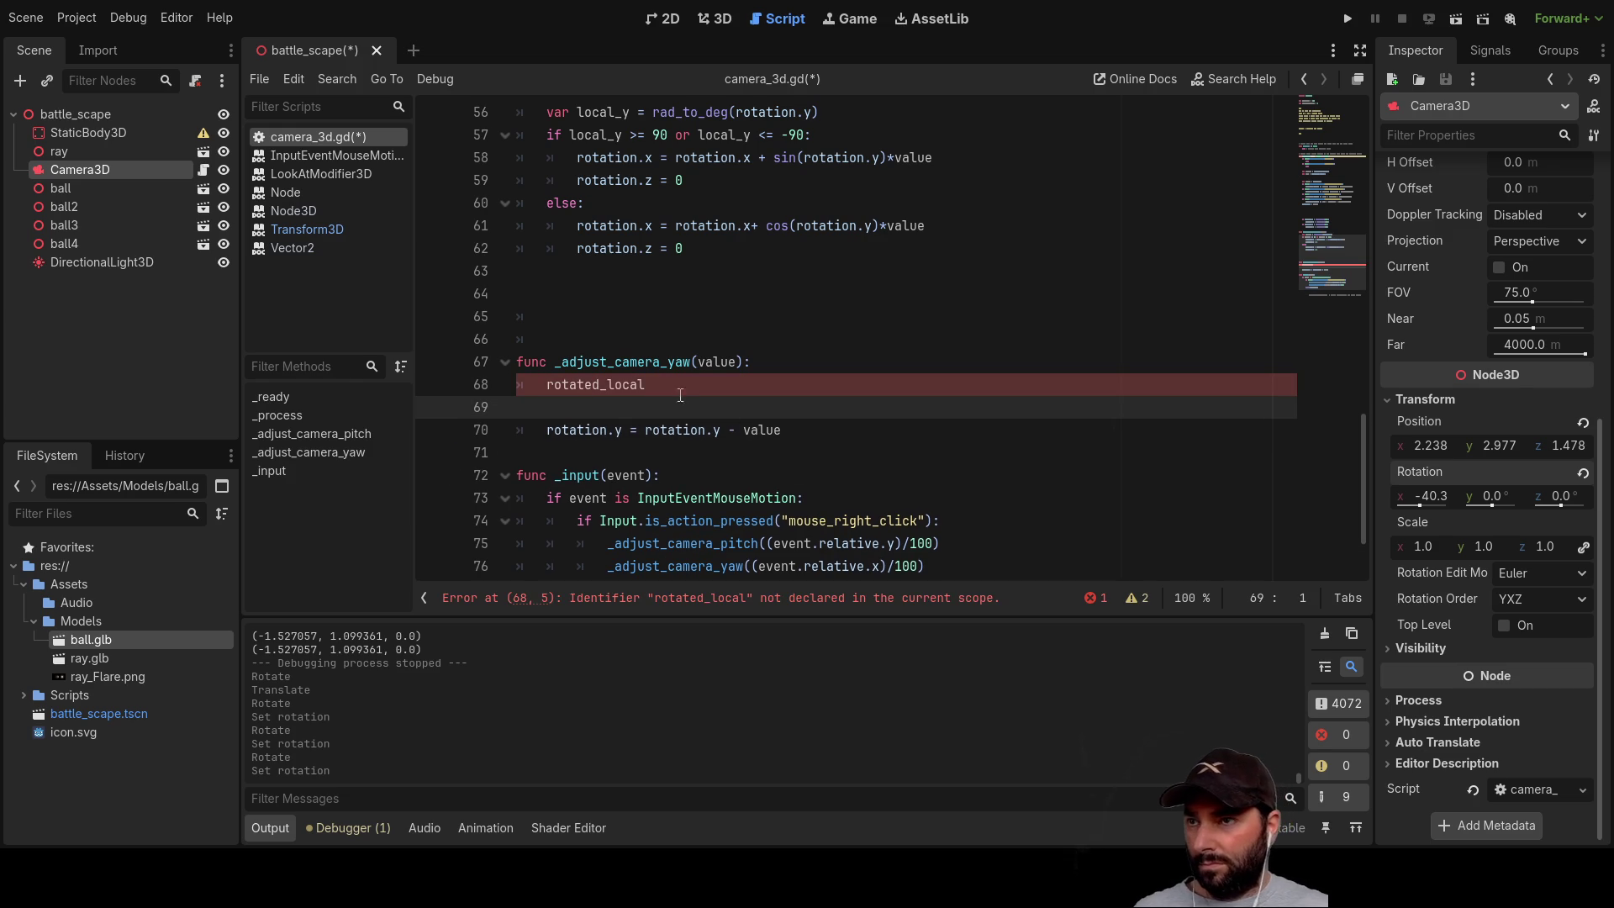
click(691, 389)
text(())
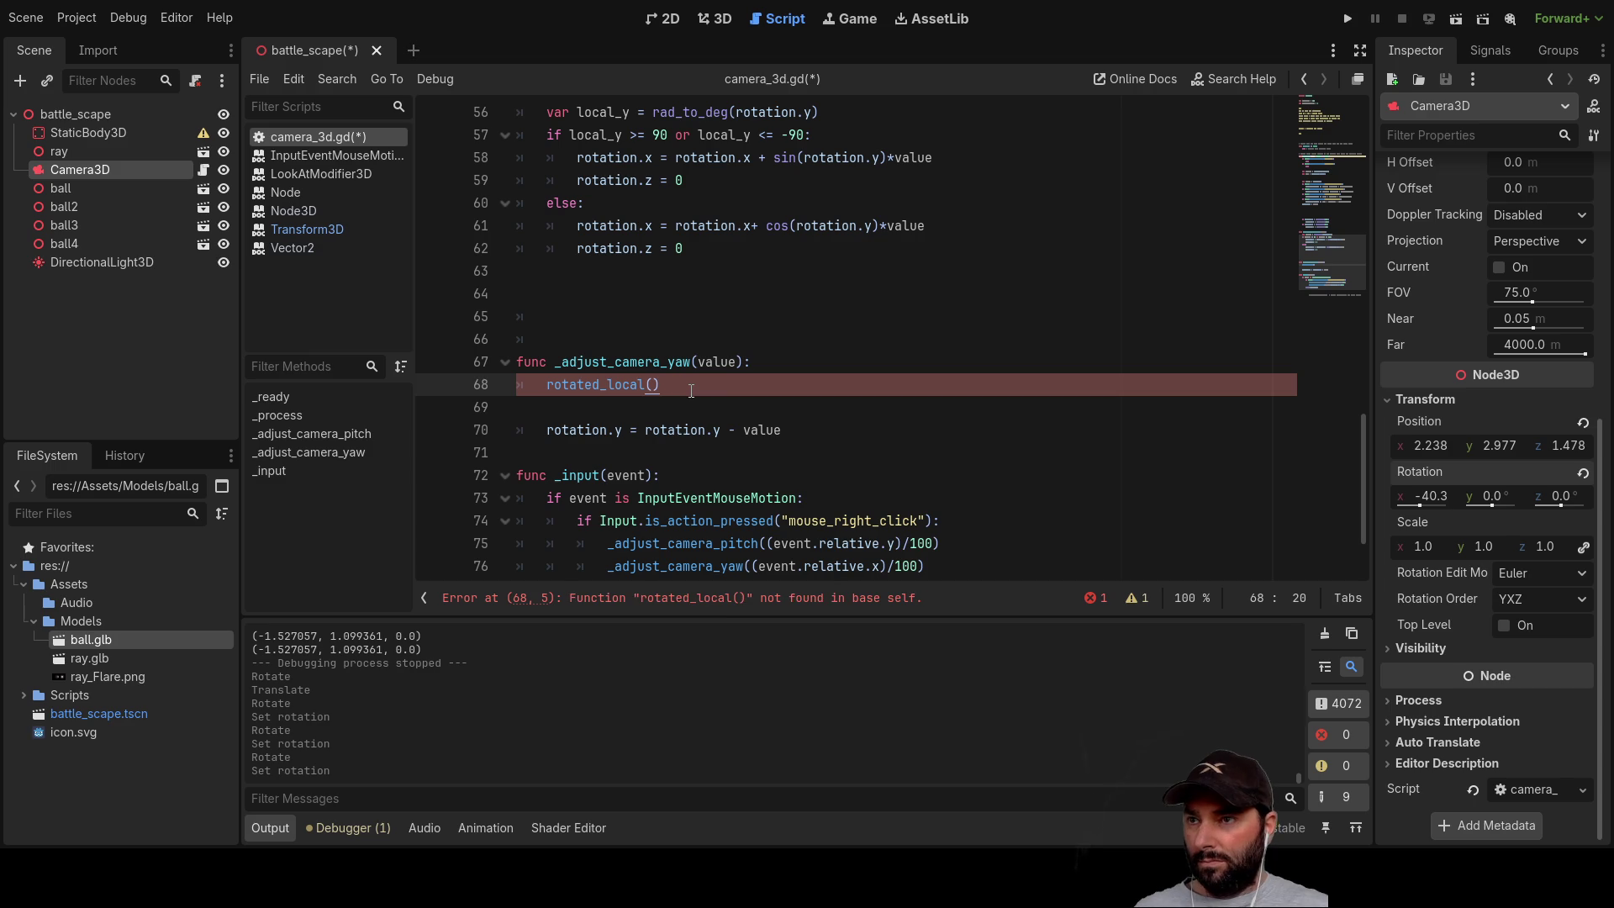
Step: Fill the stub as rotated_local(rotation.y - value) using text copied from line 70
drag(547, 430, 622, 431)
key(ctrl+c)
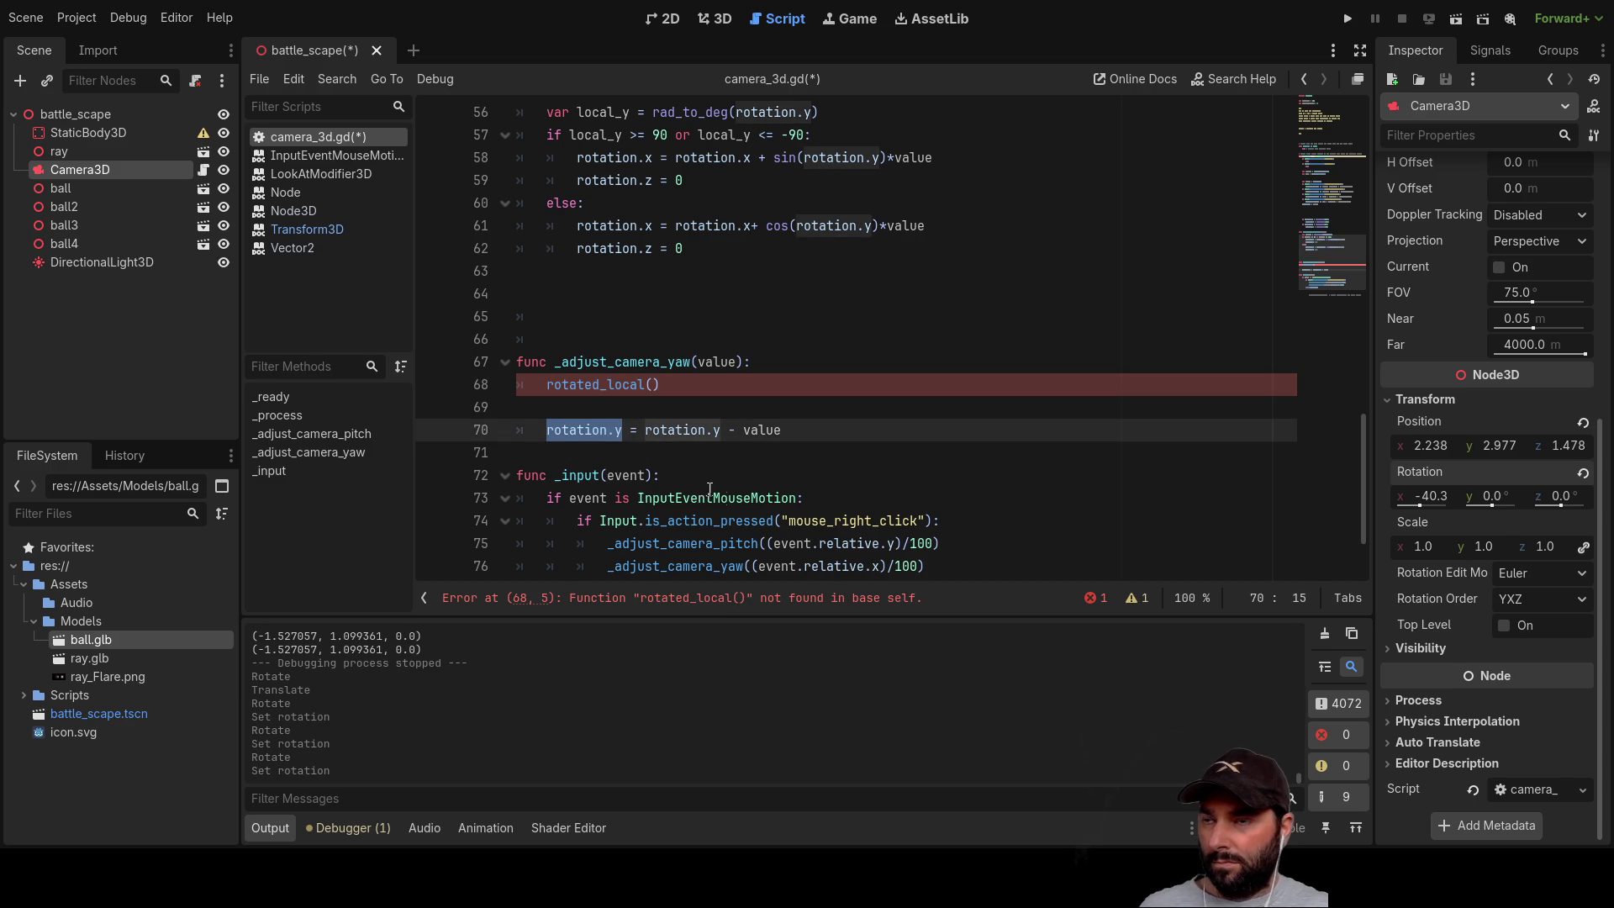
click(648, 384)
key(ctrl+v)
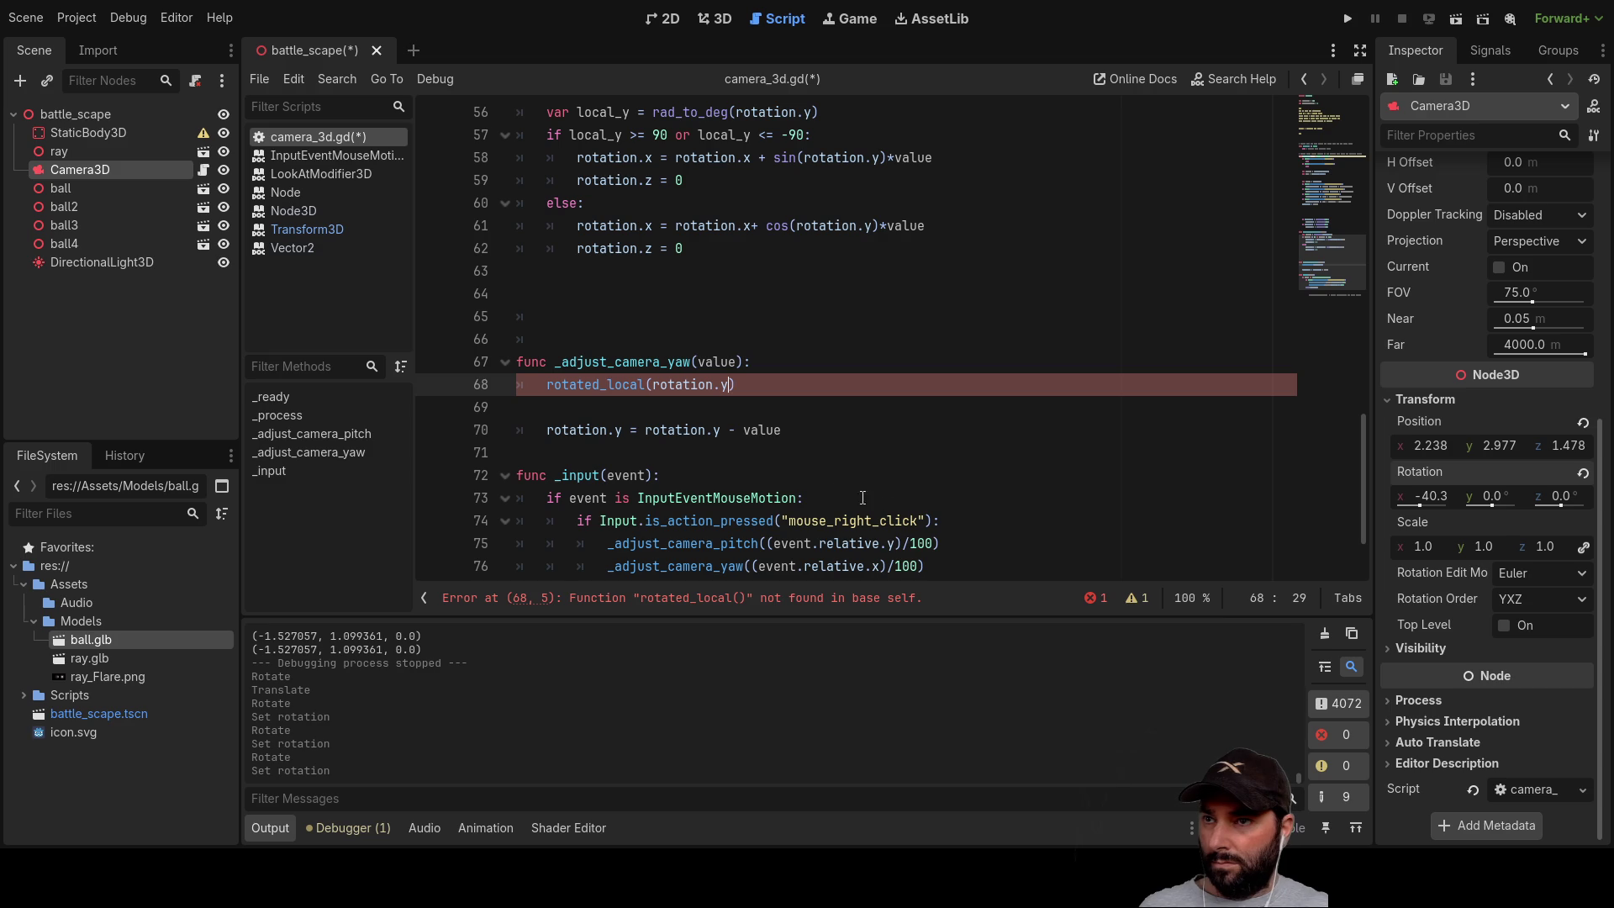
drag(729, 430, 782, 431)
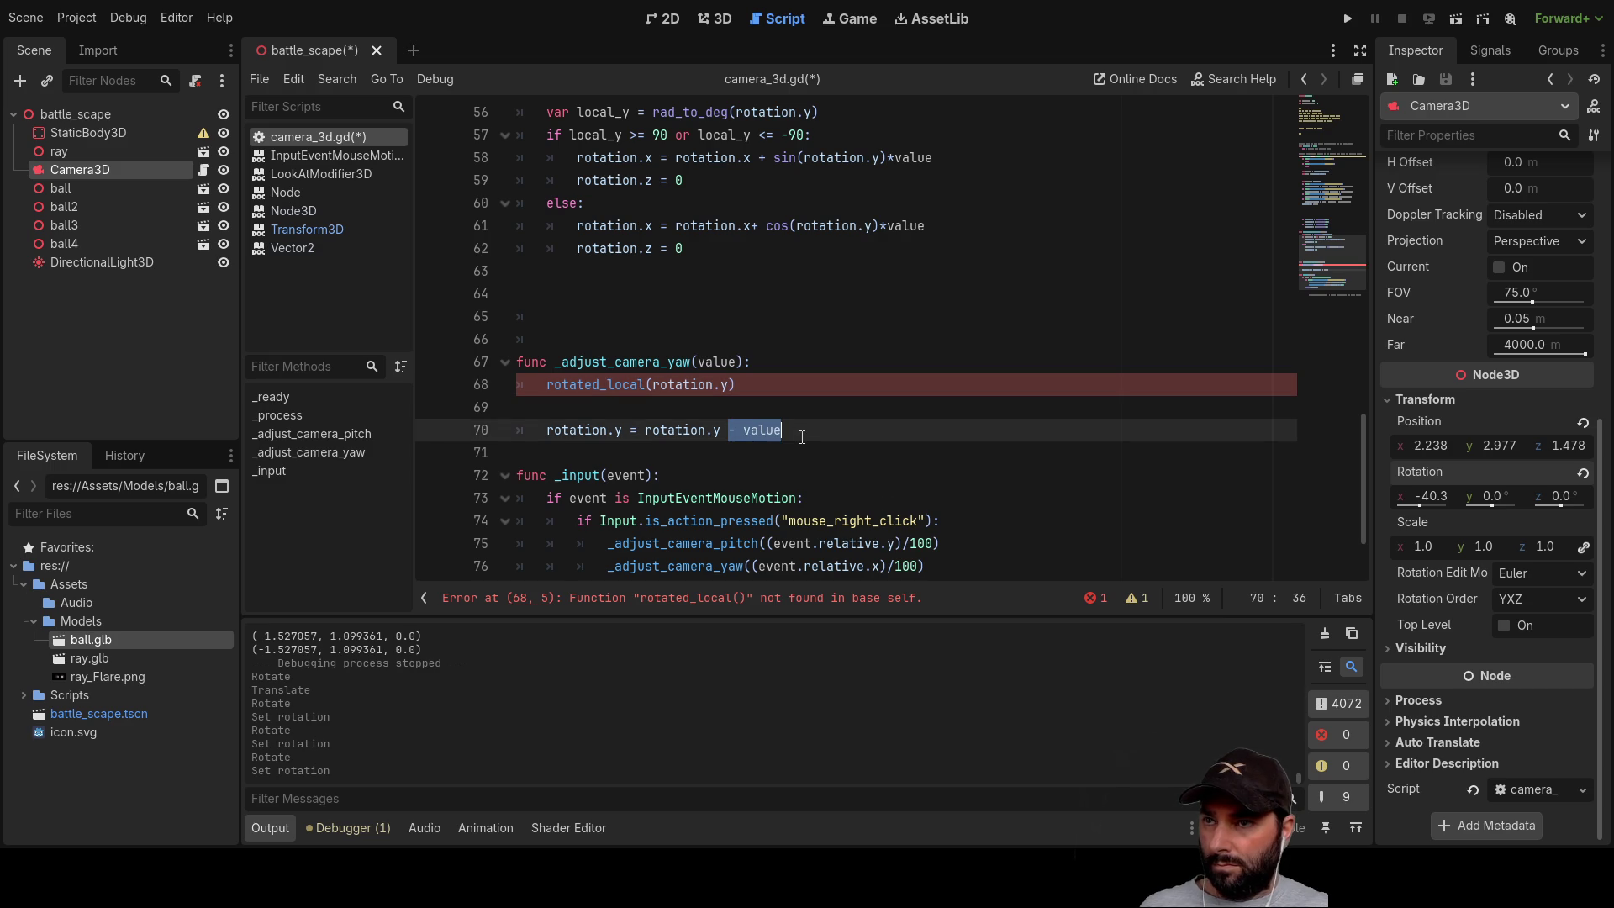
key(ctrl+c)
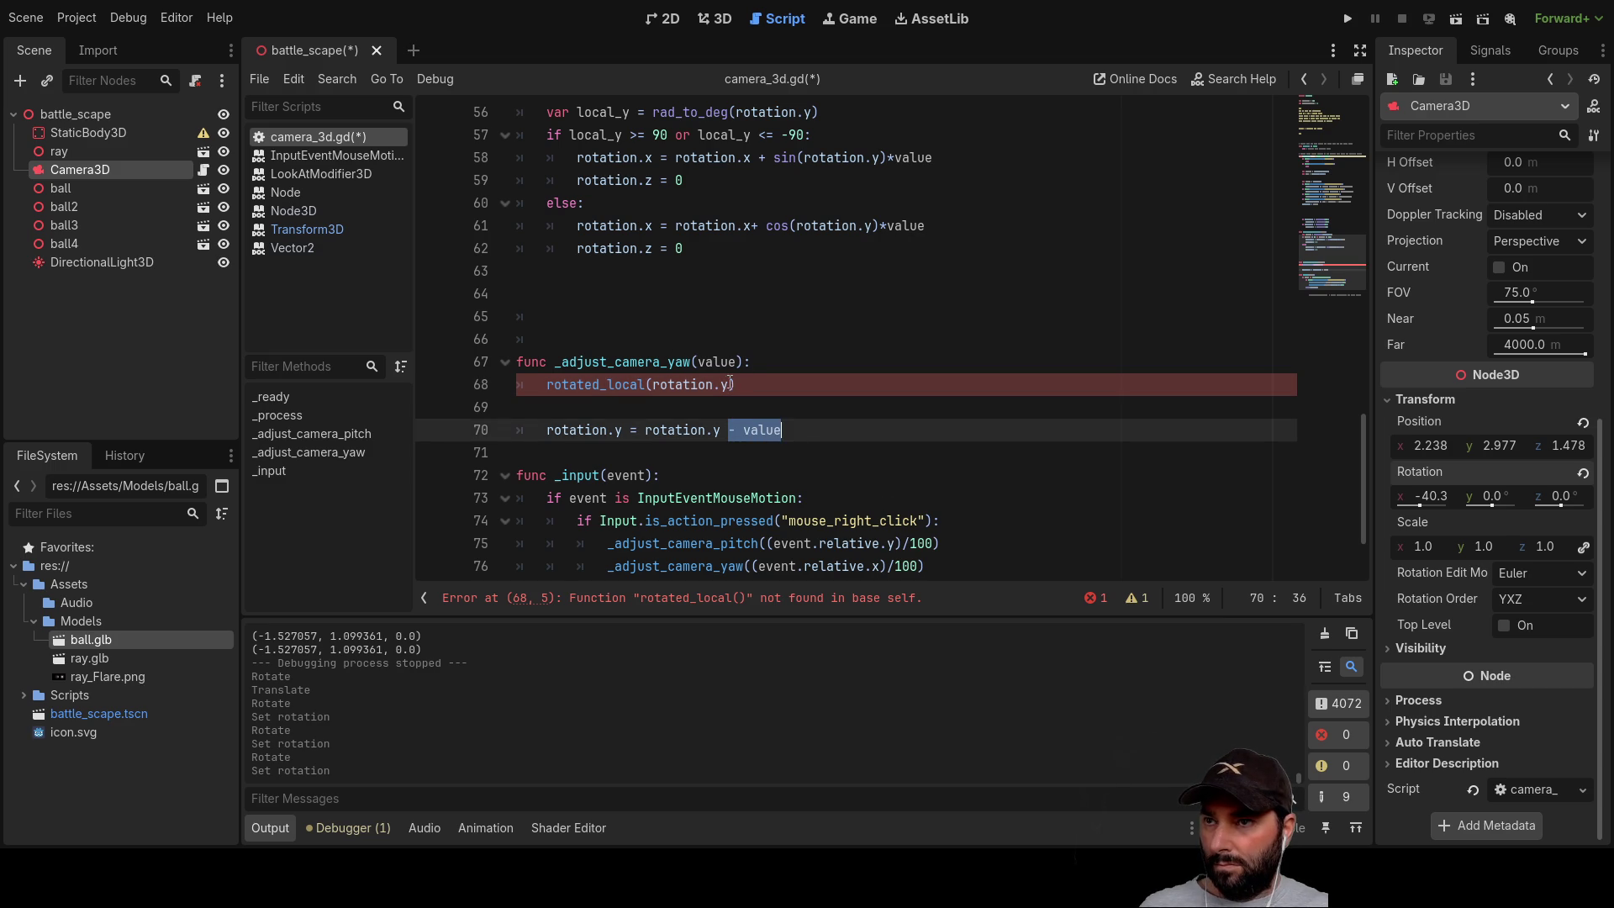
click(729, 384)
key(ctrl+v)
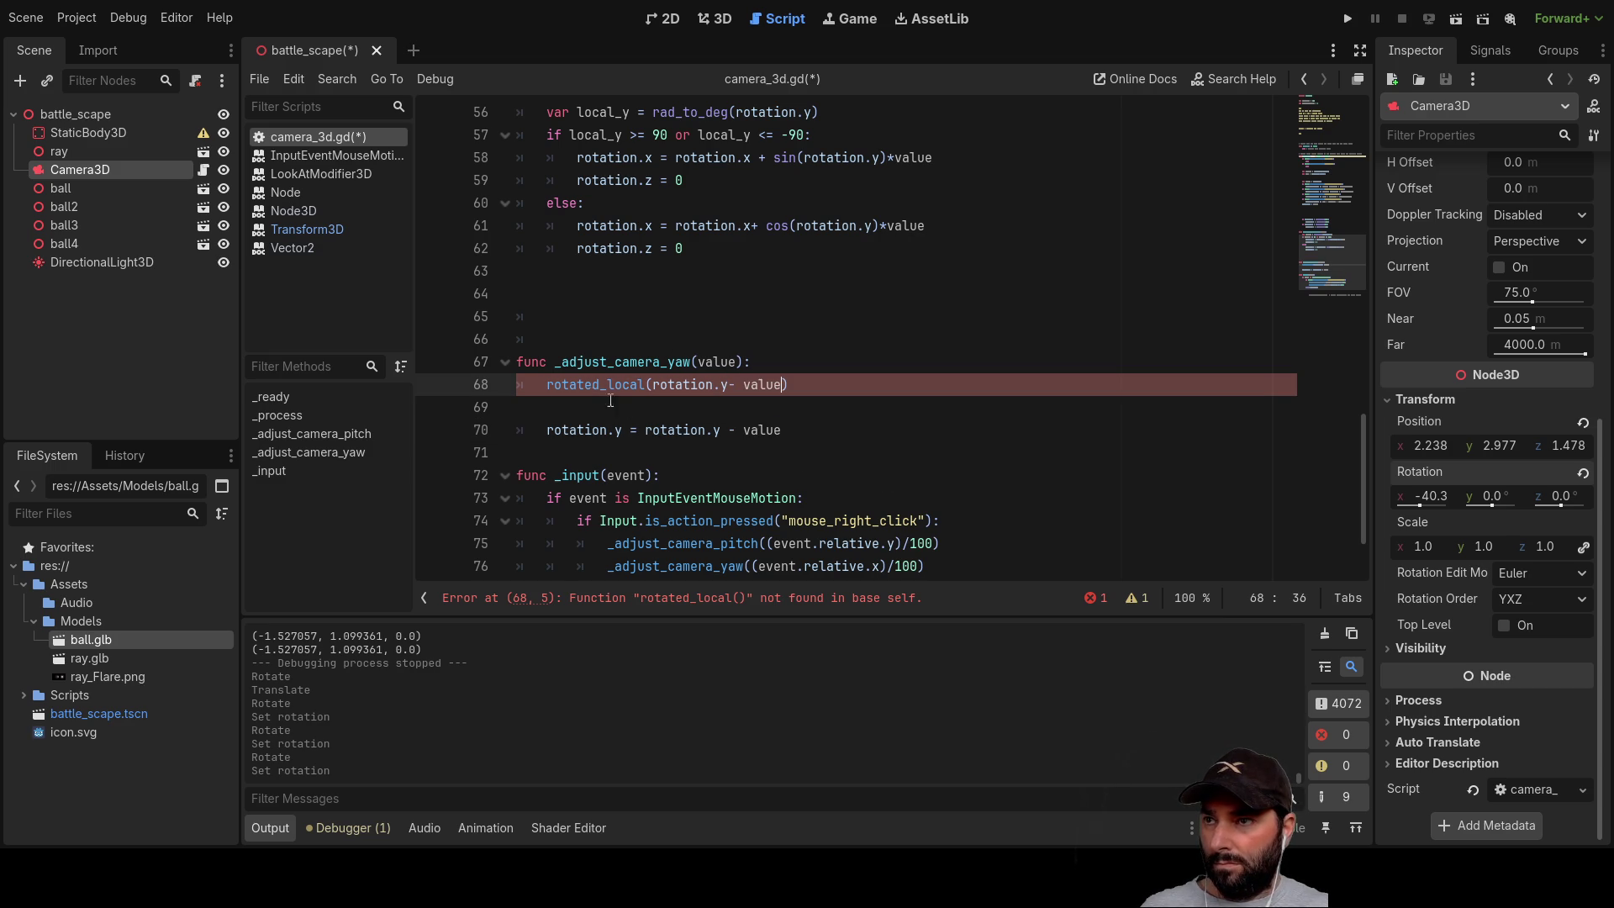
Step: Try a rotation.y. prefix on the call, then delete the whole trial statement from line 68
click(534, 383)
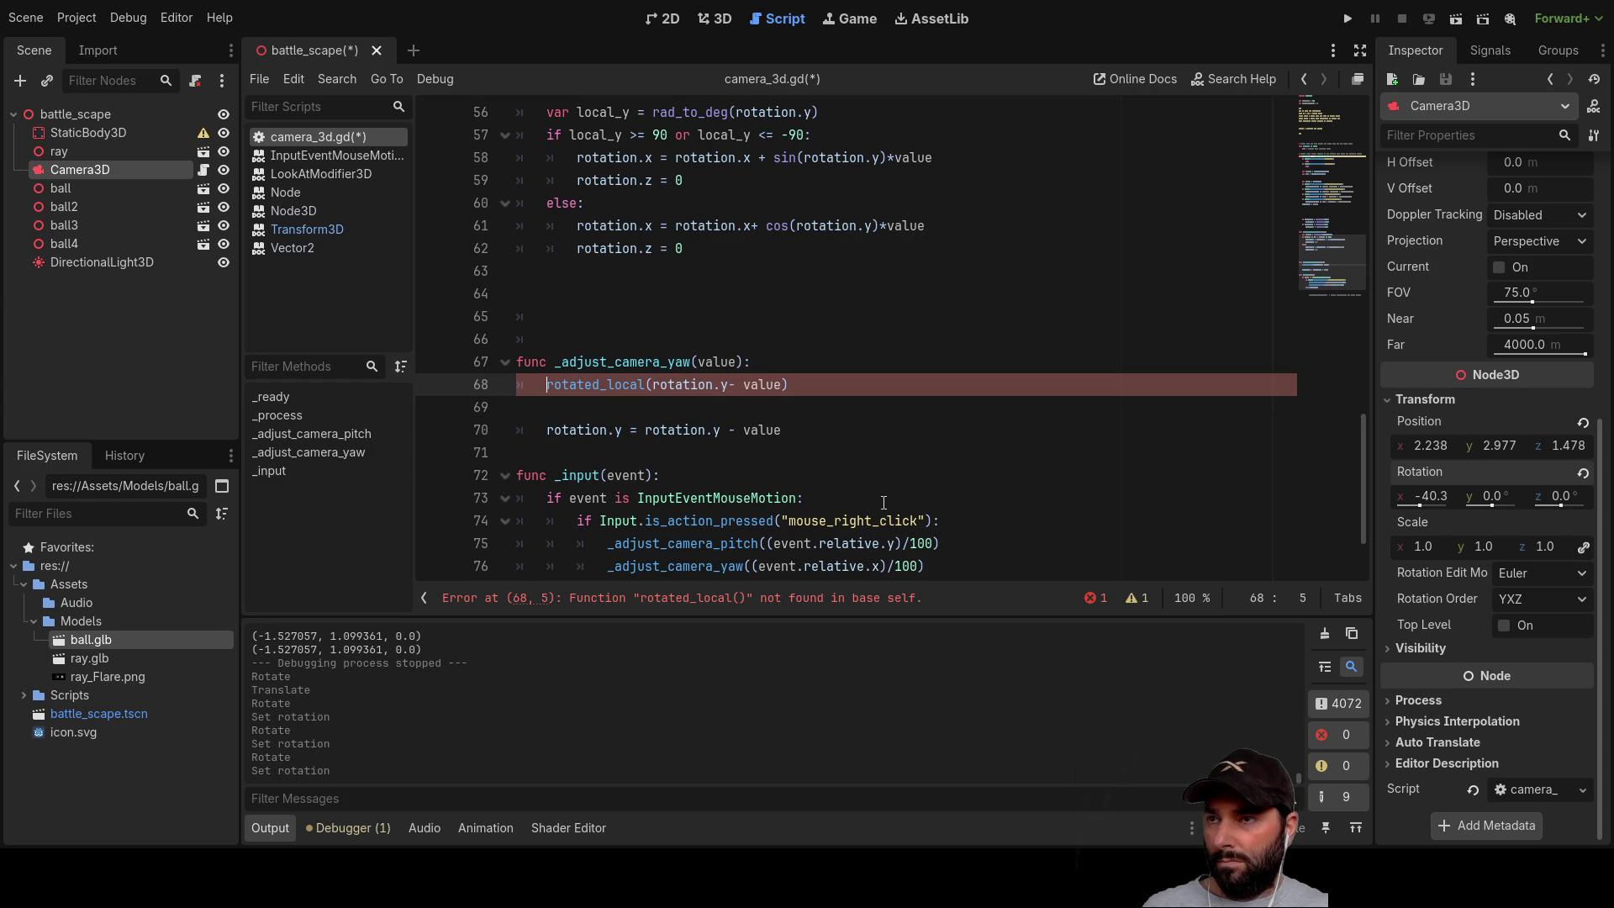
key(Right)
key(Right)
key(Right)
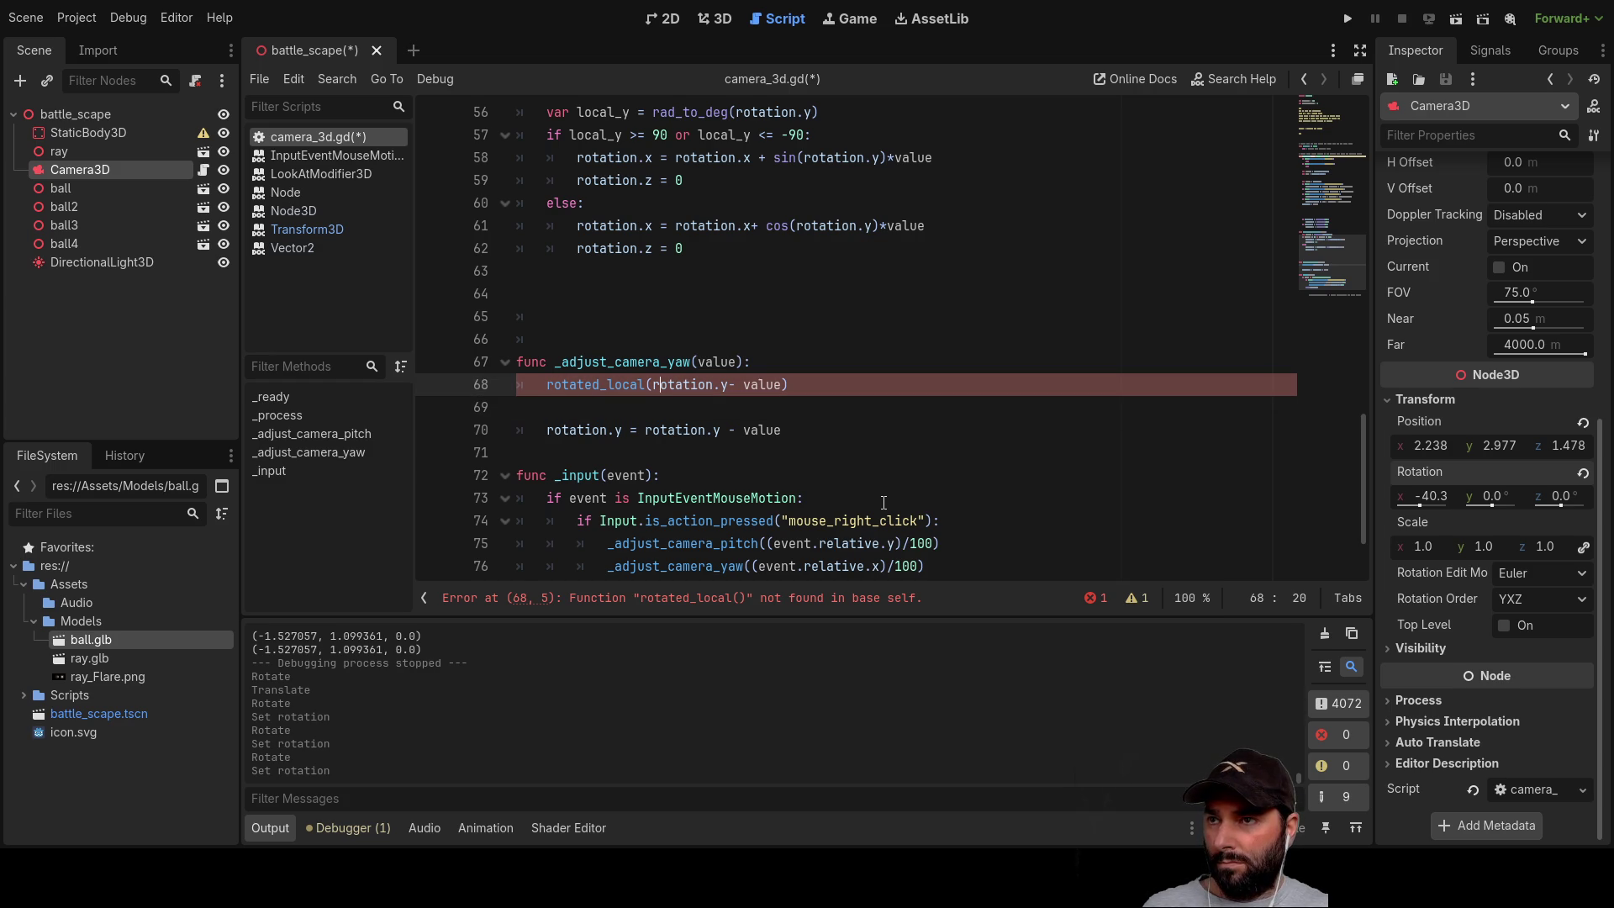
key(shift+Right)
key(shift+Right)
key(shift+Right)
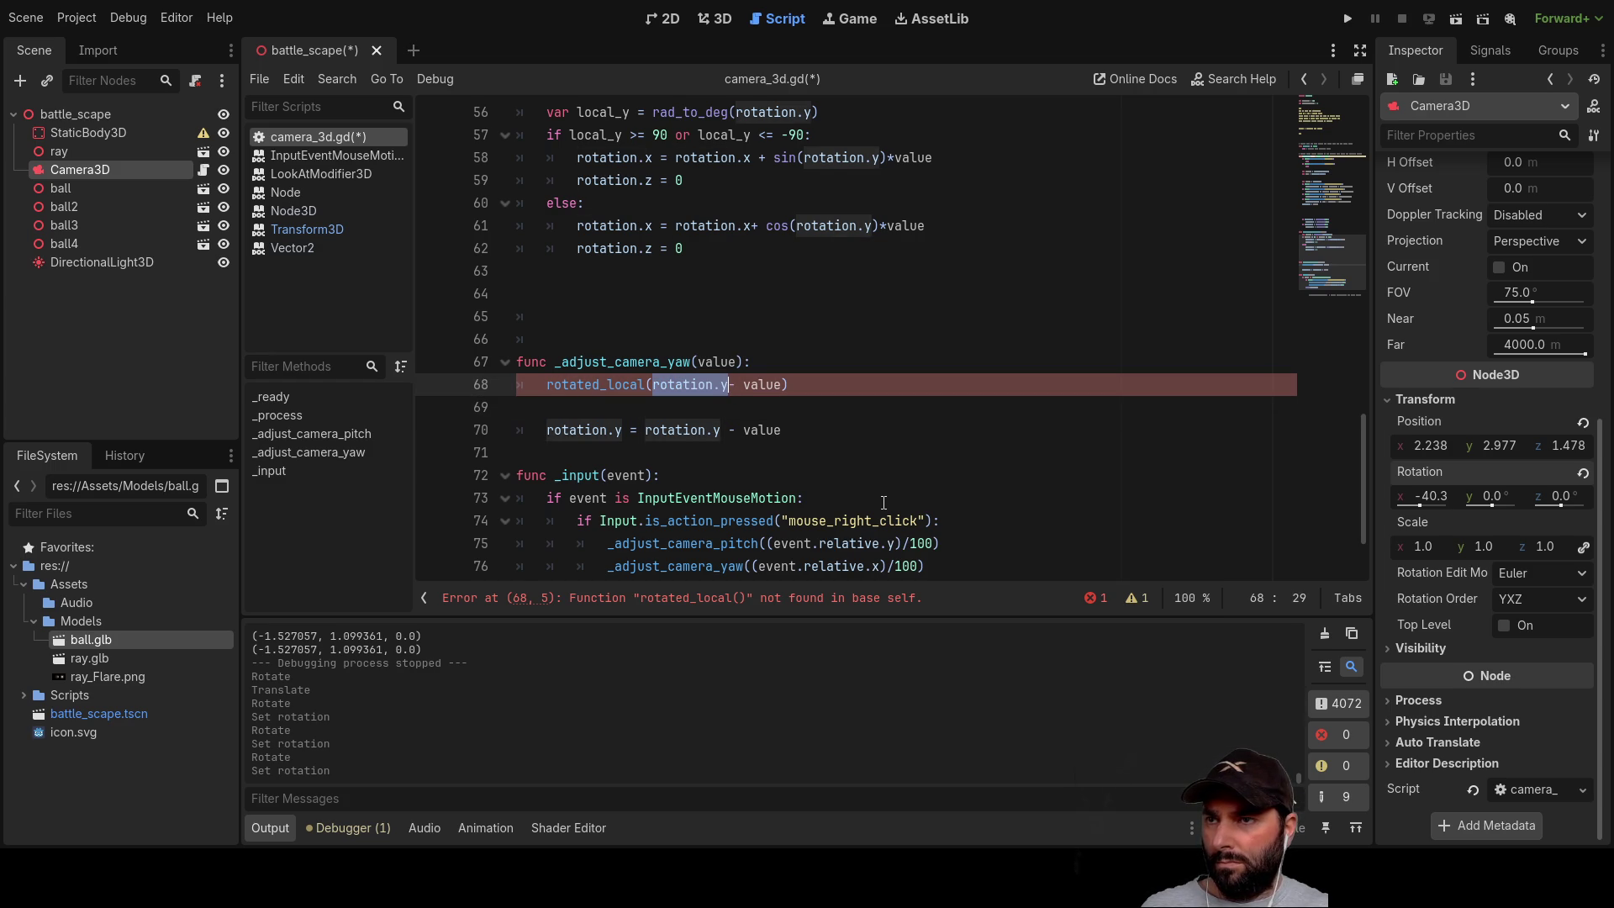
key(Left)
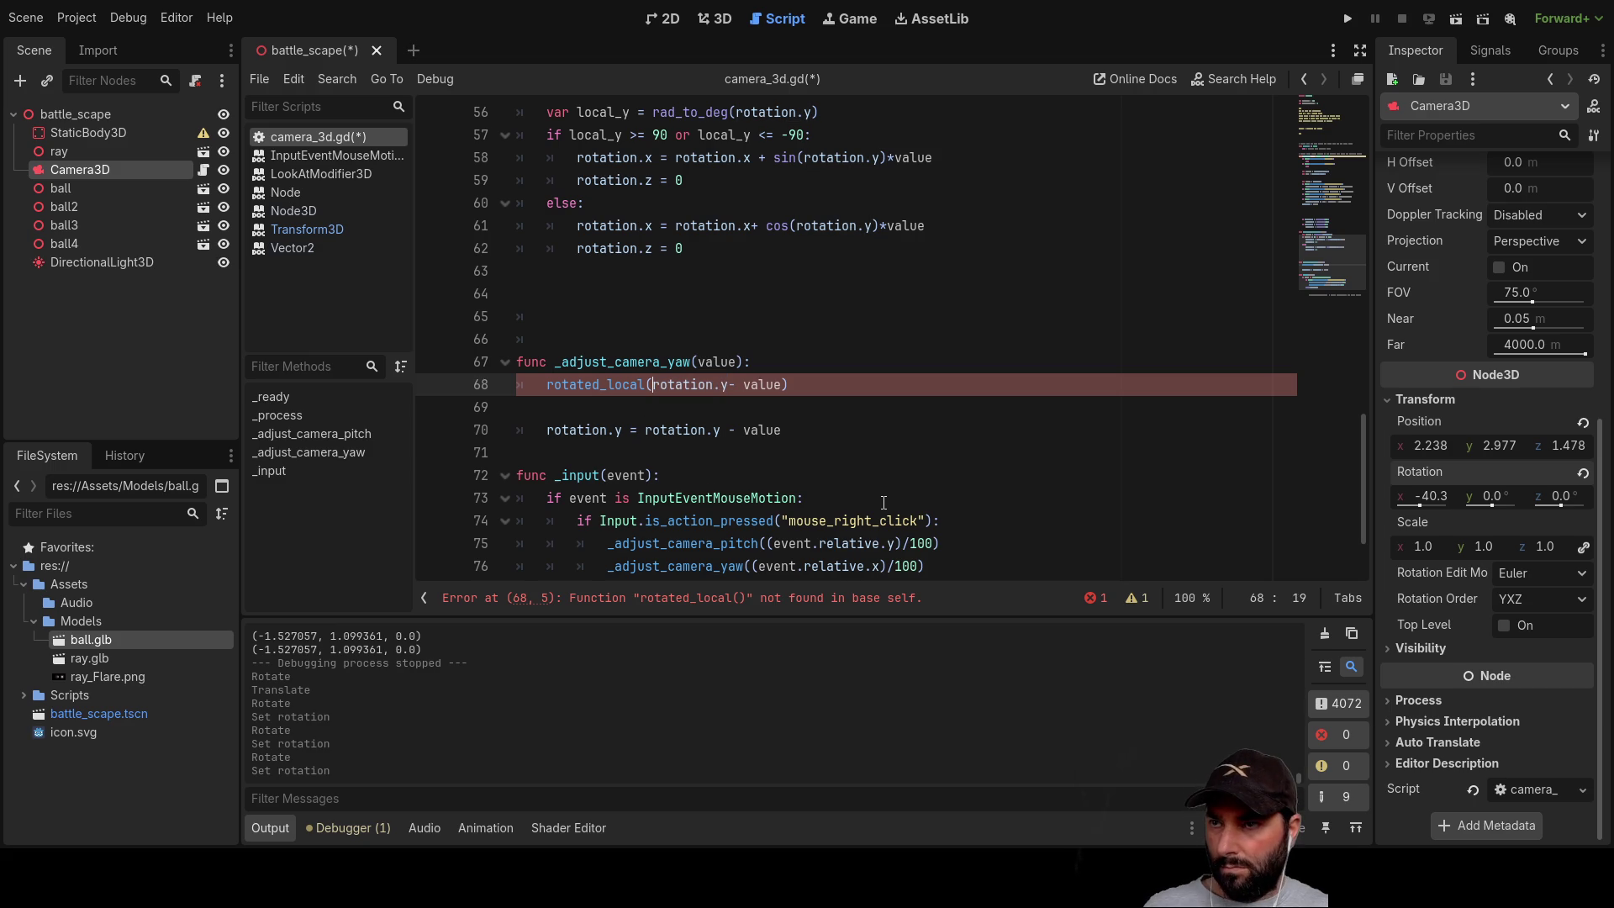
key(Left)
key(Left)
key(Left)
key(ctrl+v)
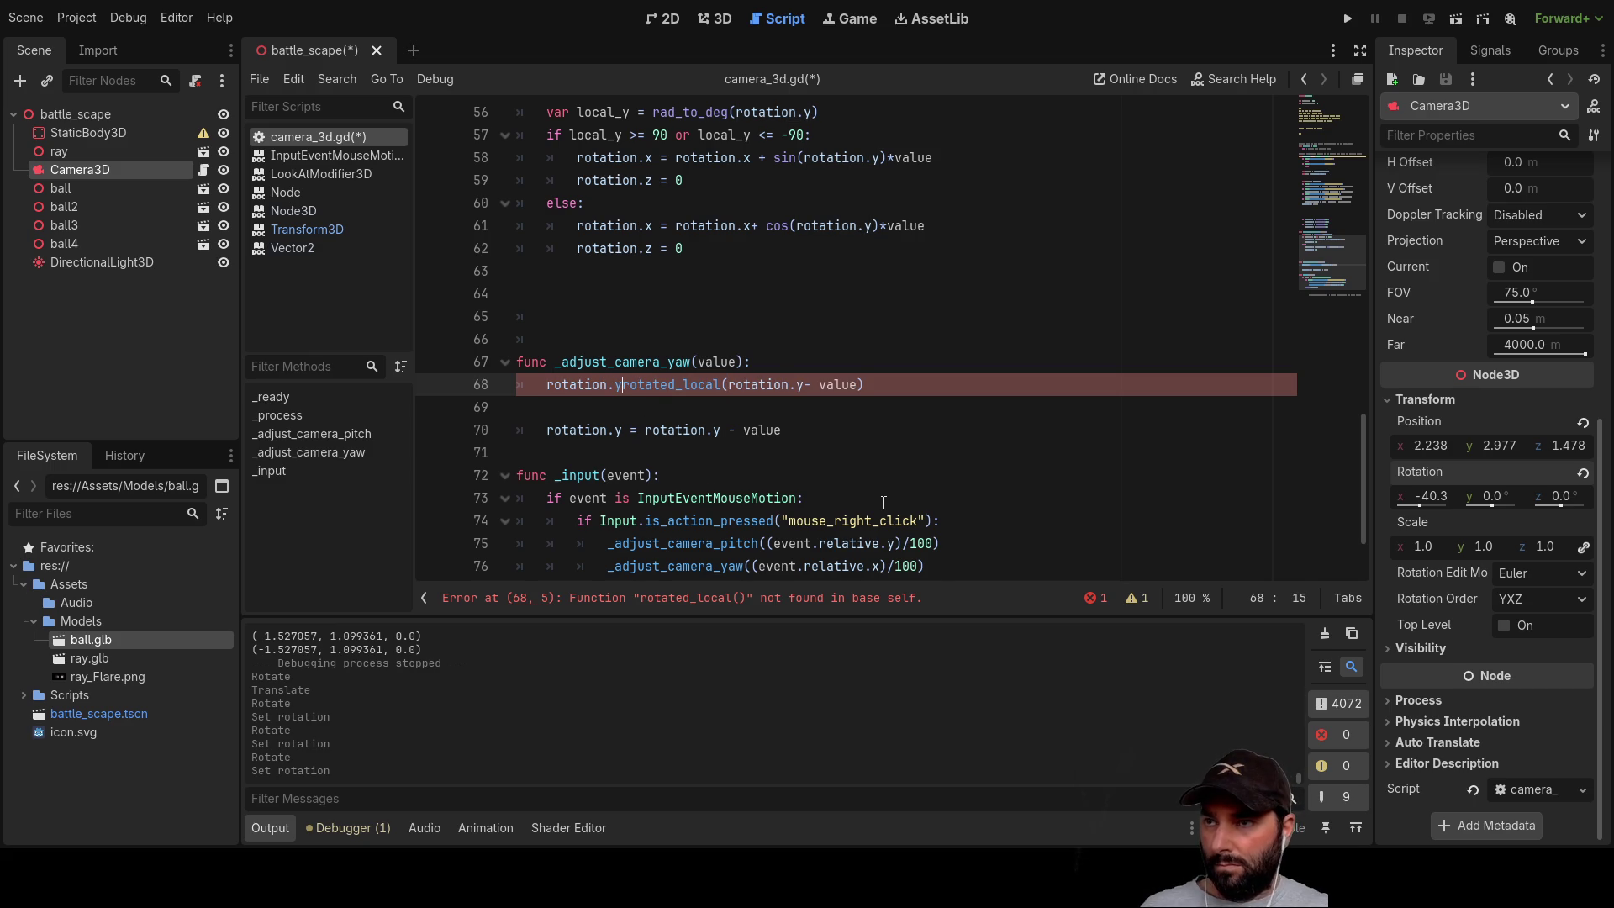
text(.)
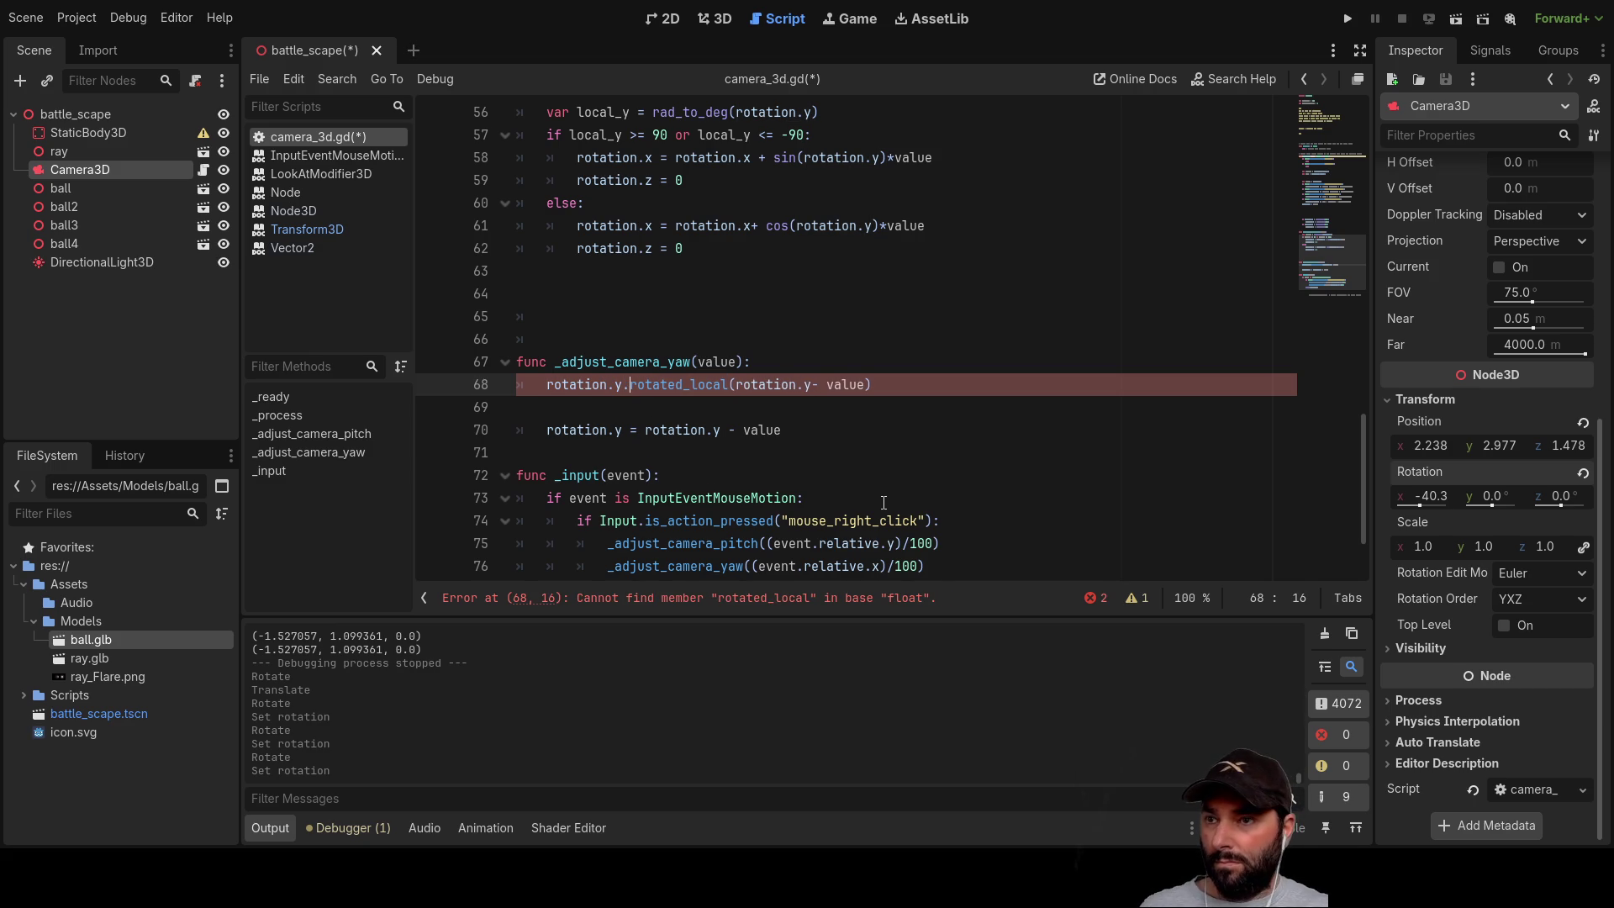
key(BackSpace)
key(BackSpace)
key(BackSpace)
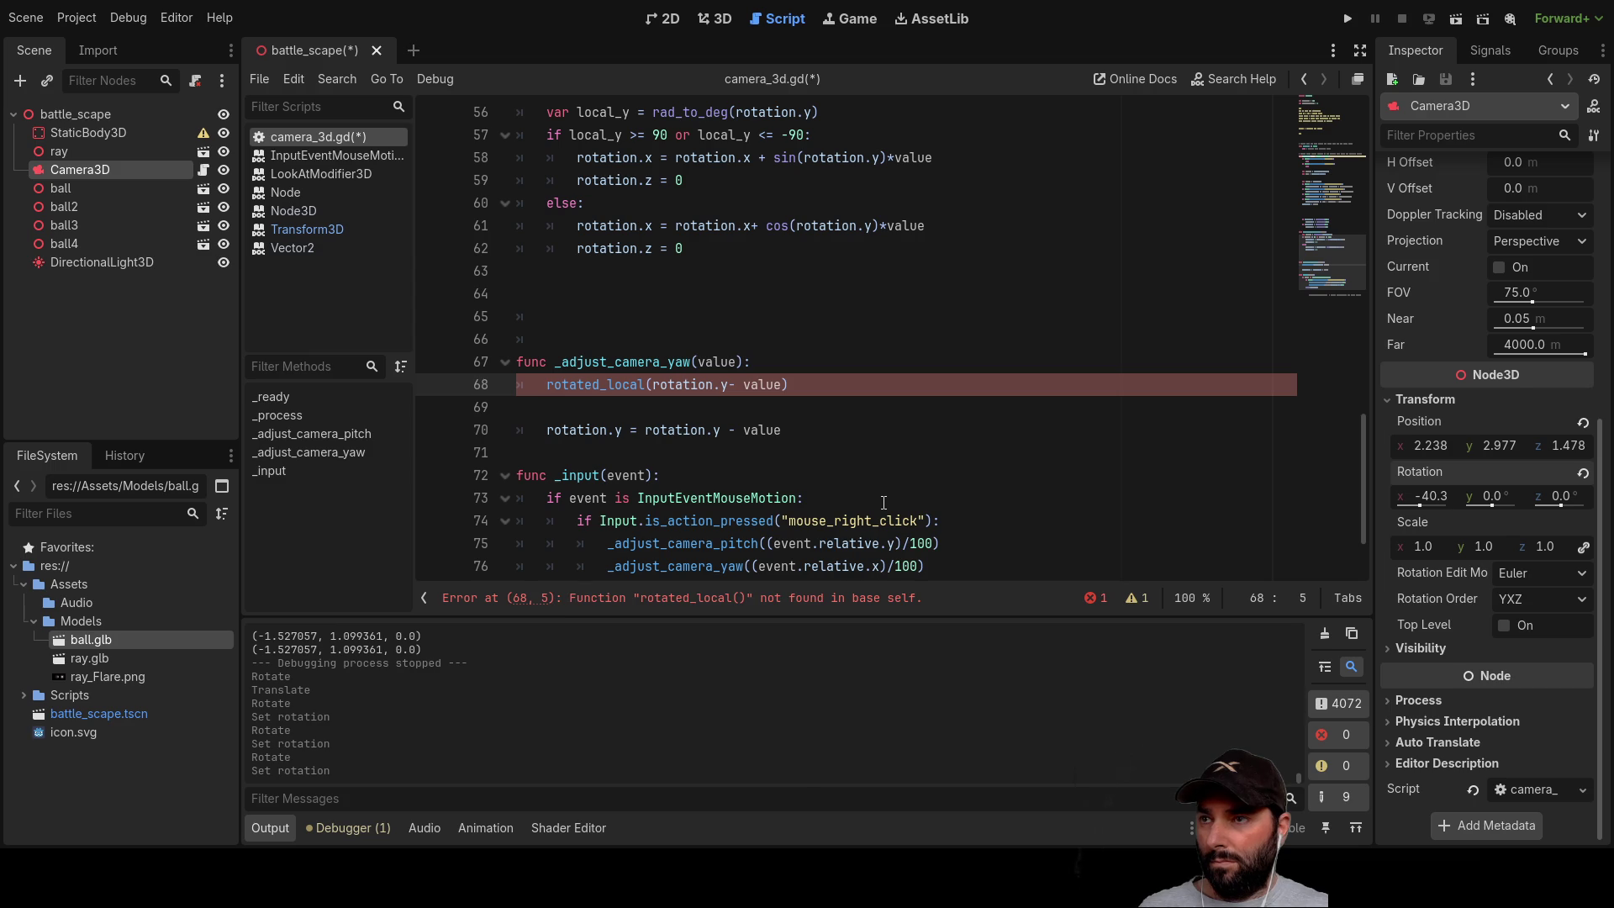
text(.)
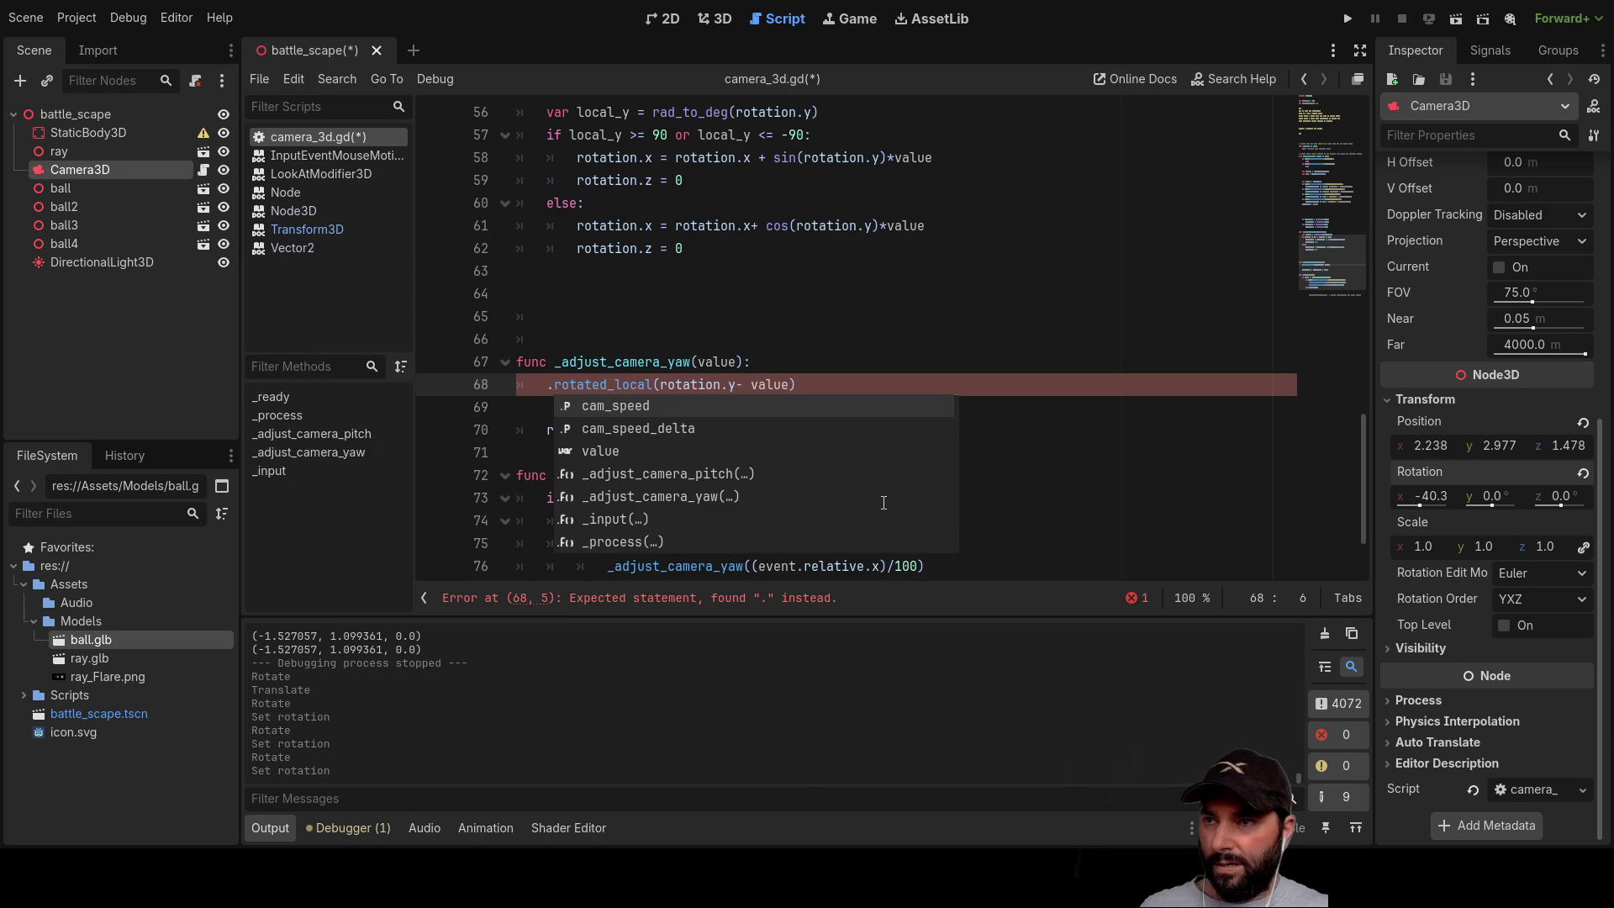
click(918, 345)
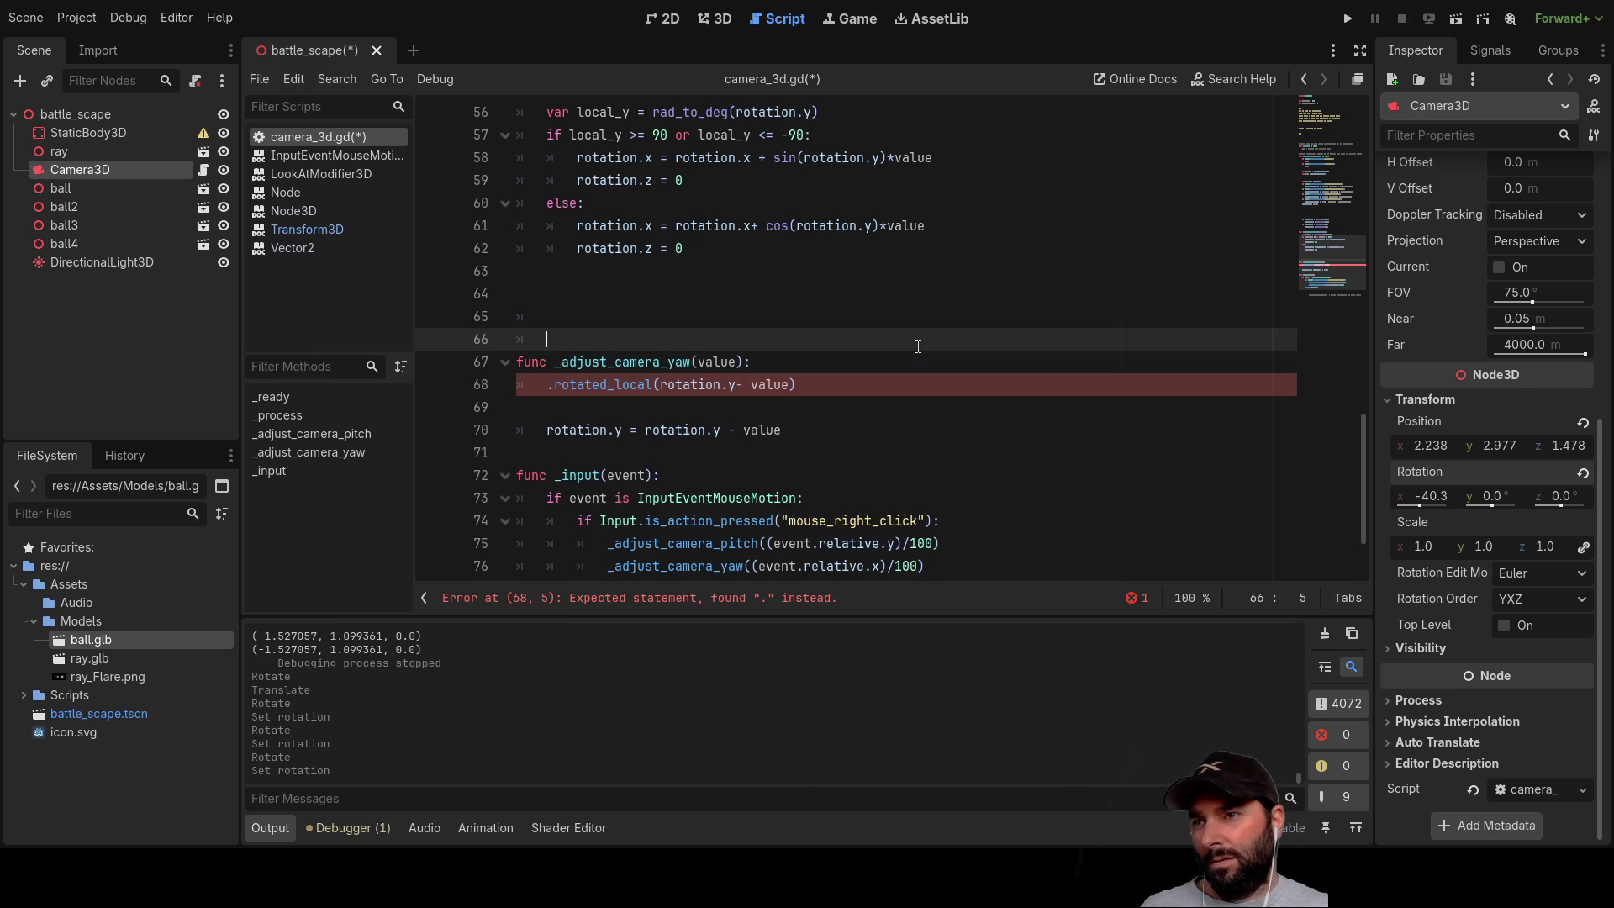
mouse_move(795, 385)
mouse_down()
mouse_move(519, 387)
mouse_move(542, 386)
mouse_up()
key(BackSpace)
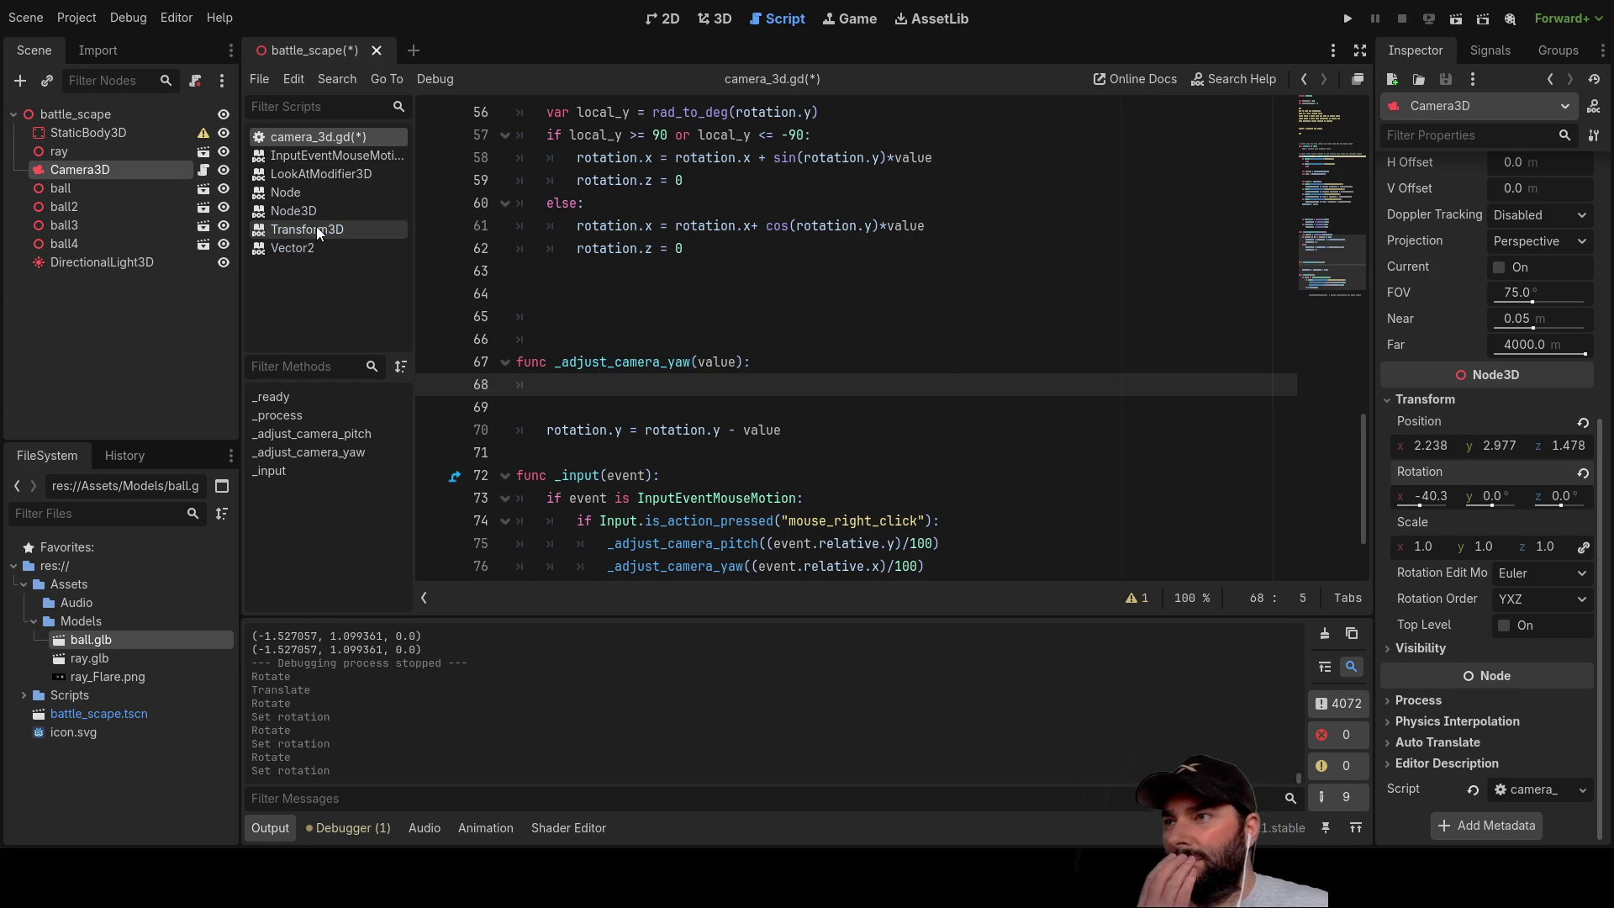
Step: Glance at the Transform3D reference, then reopen camera_3d.gd at _adjust_camera_yaw
click(304, 230)
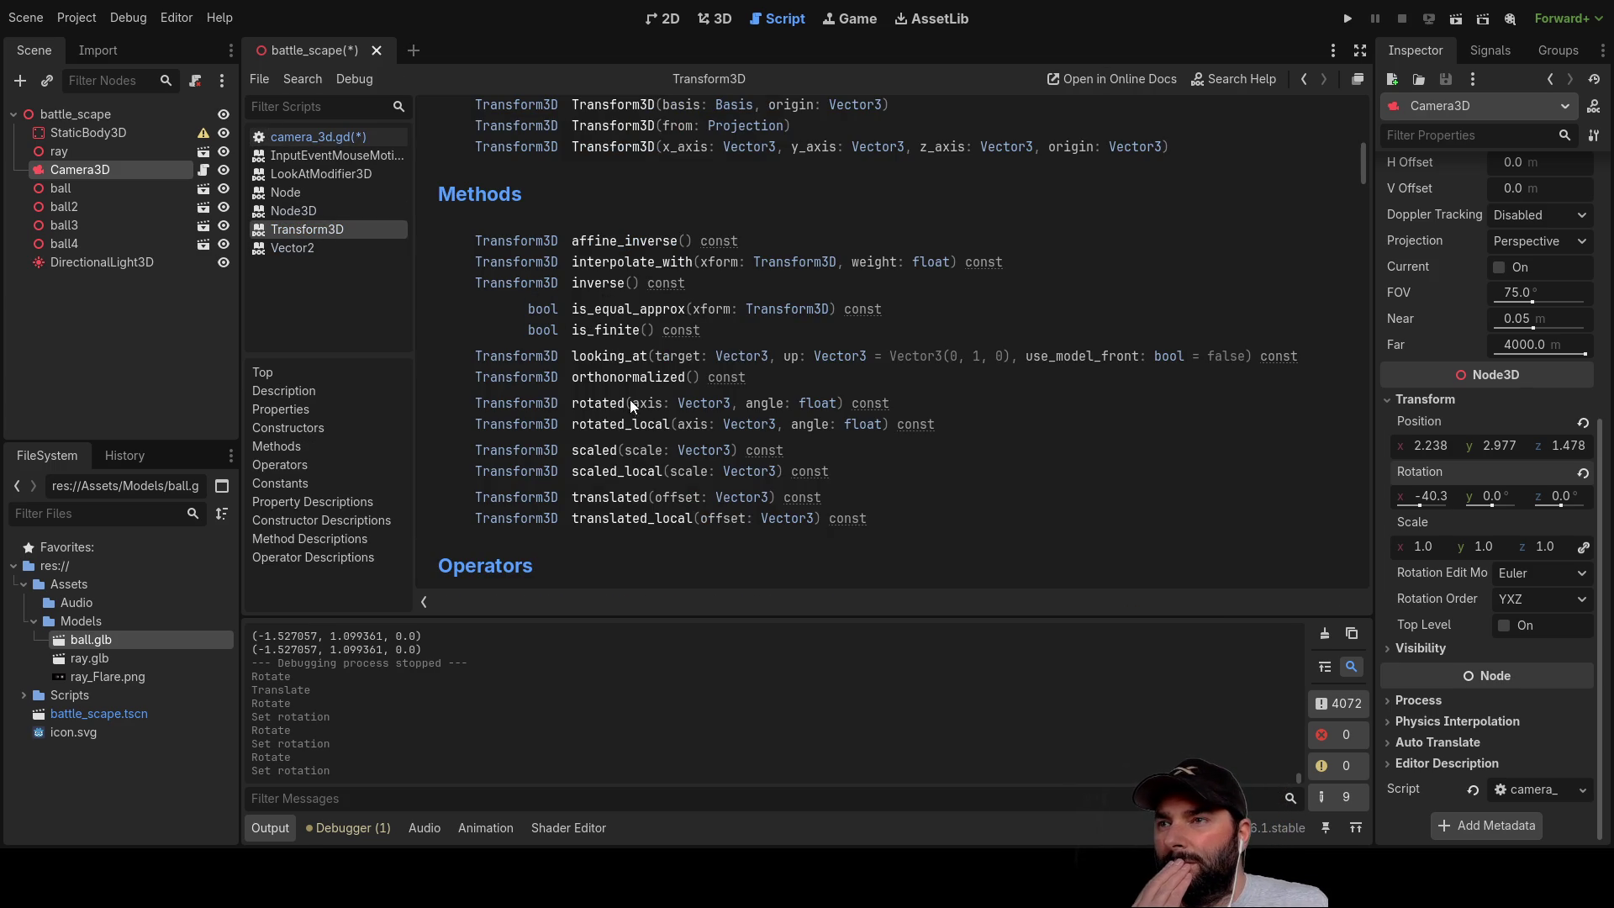
scroll(563, 422, up, 10)
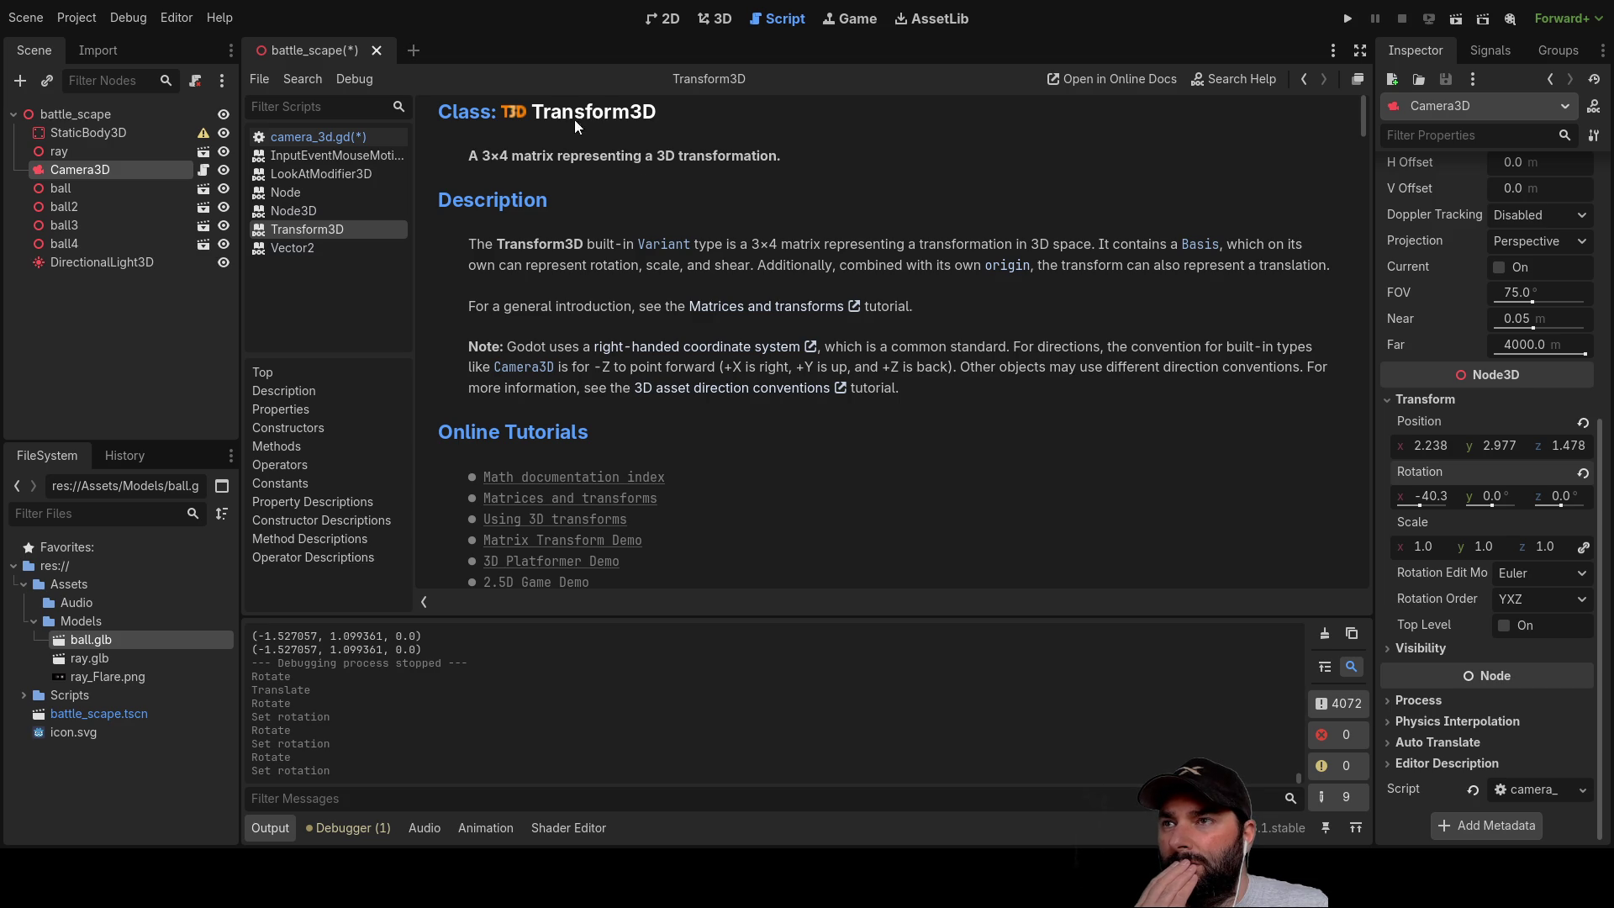
key(ctrl+F1)
click(779, 17)
click(384, 138)
scroll(670, 369, up, 6)
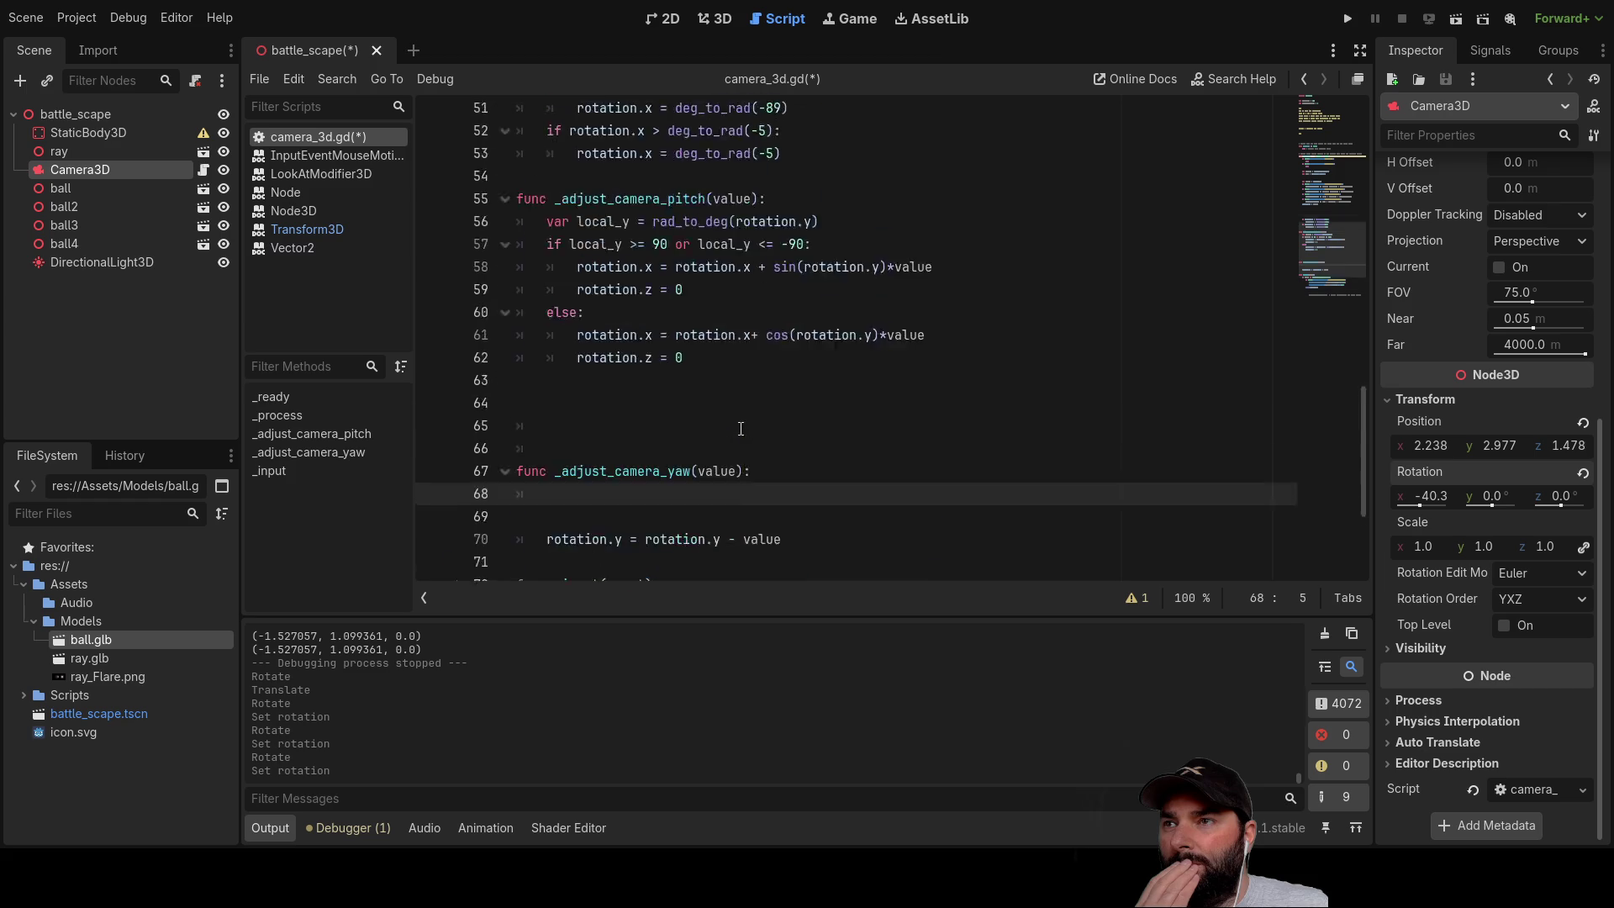
scroll(741, 428, up, 7)
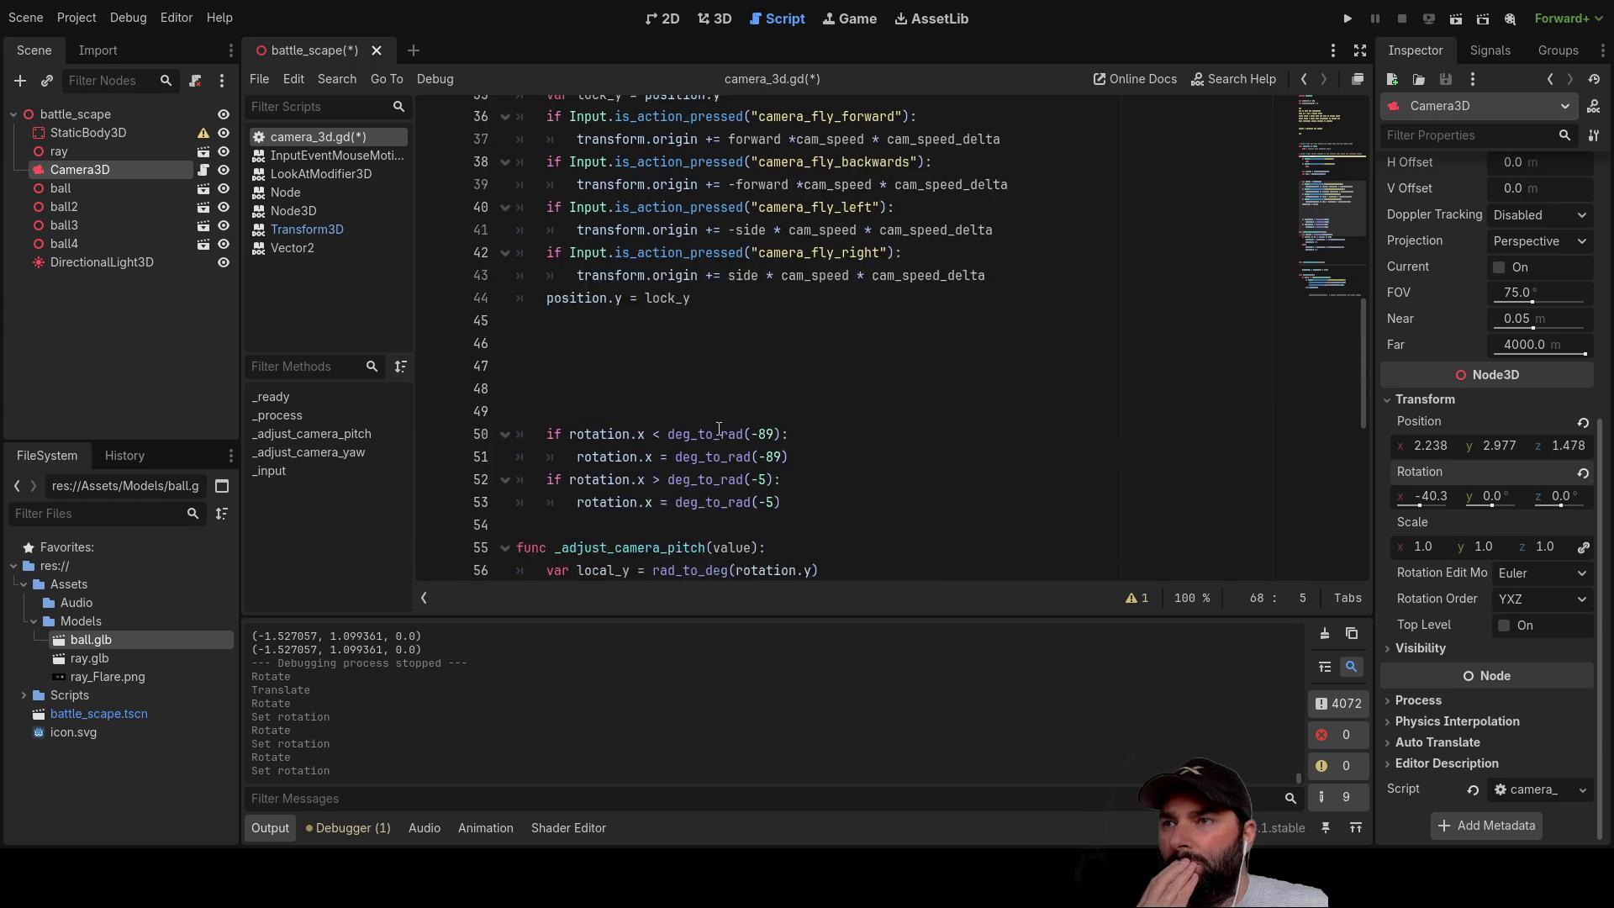
scroll(717, 428, up, 5)
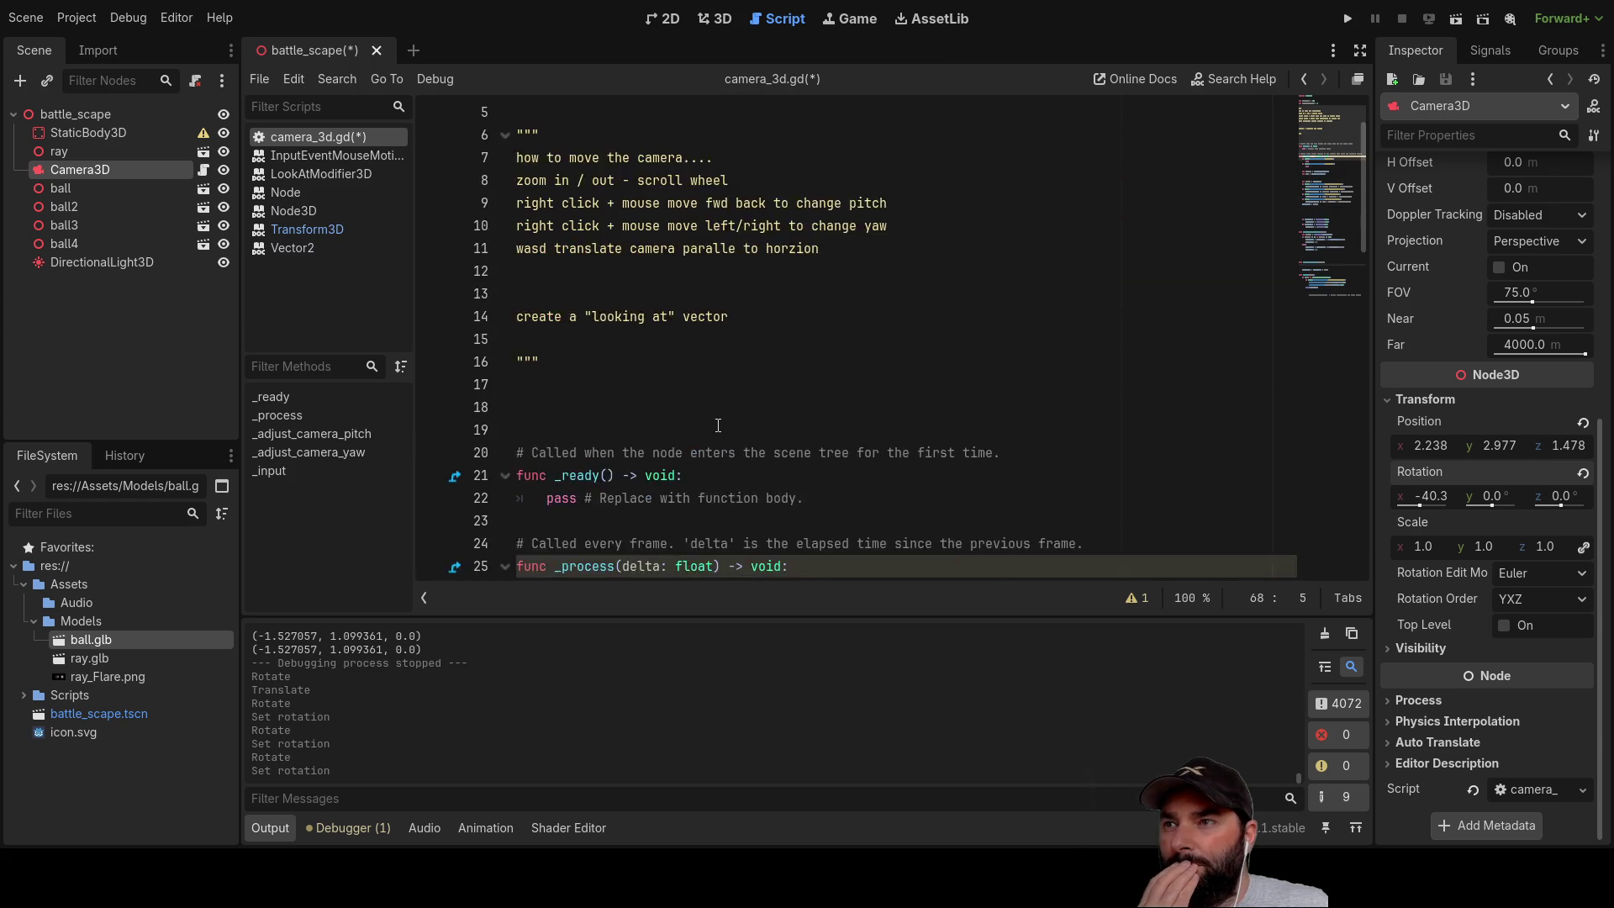
scroll(714, 416, down, 15)
scroll(713, 410, down, 5)
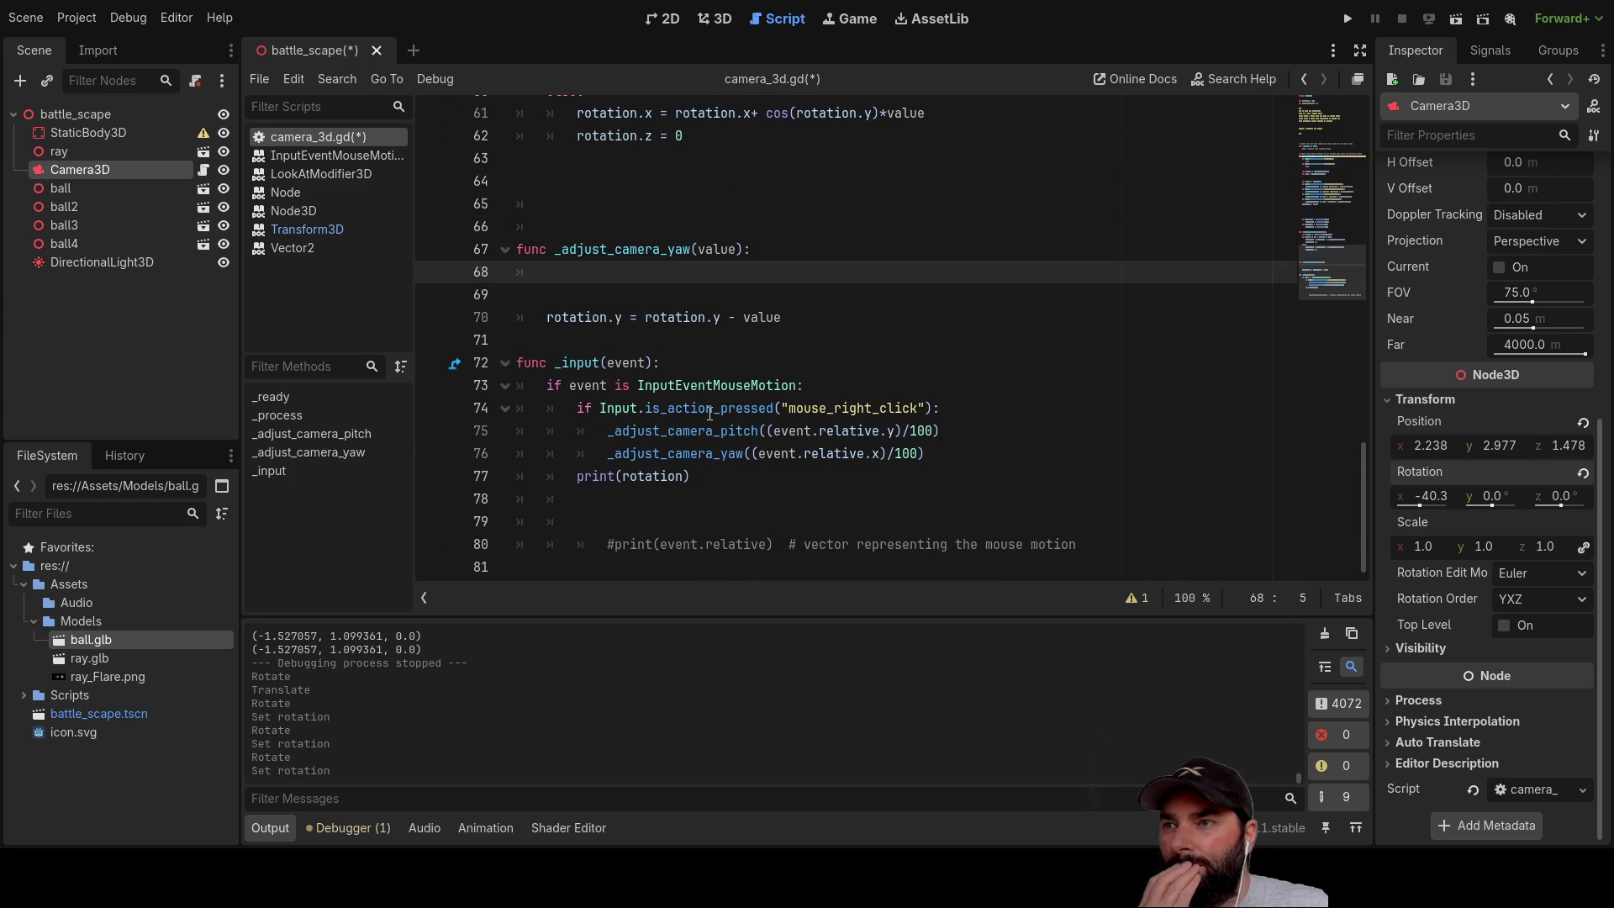
scroll(714, 437, up, 6)
scroll(715, 444, up, 8)
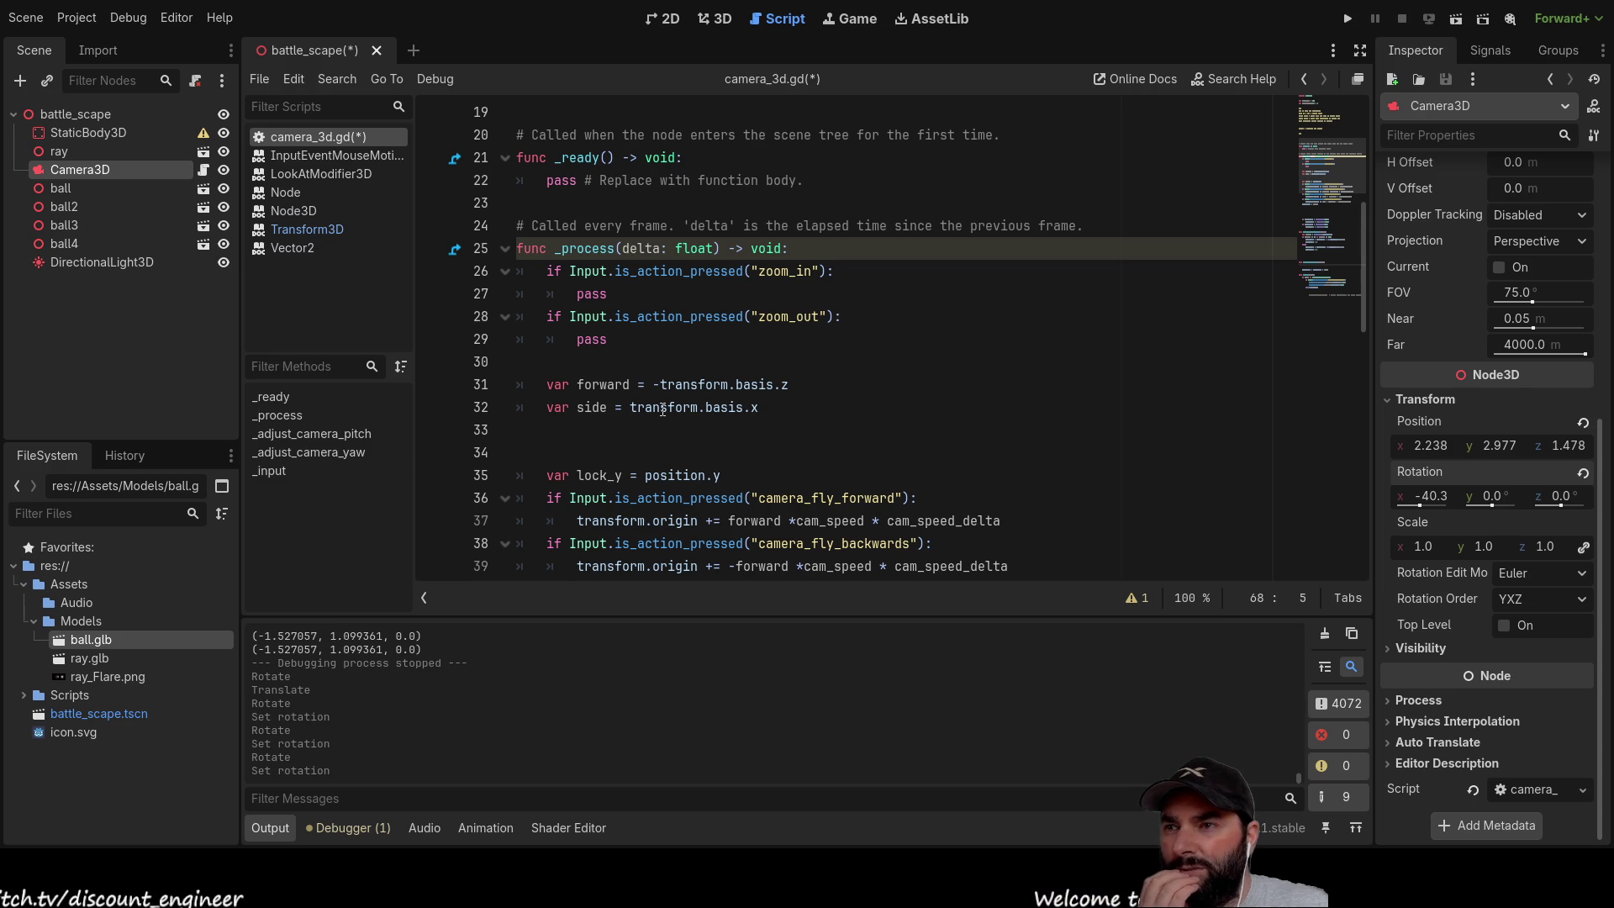
double_click(664, 409)
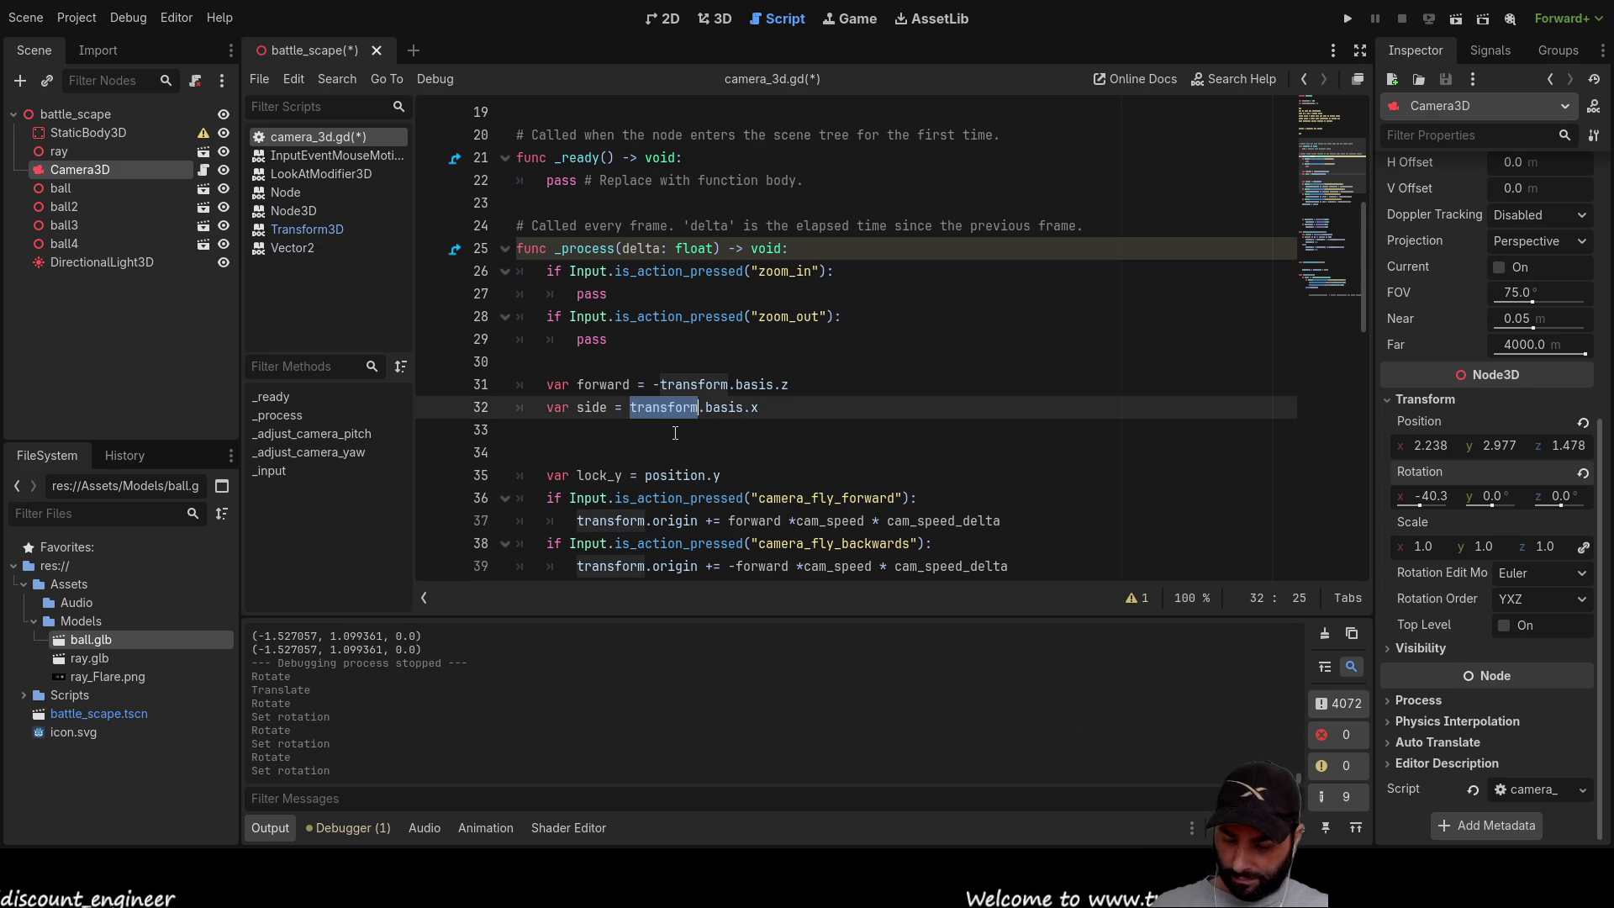
scroll(674, 432, down, 10)
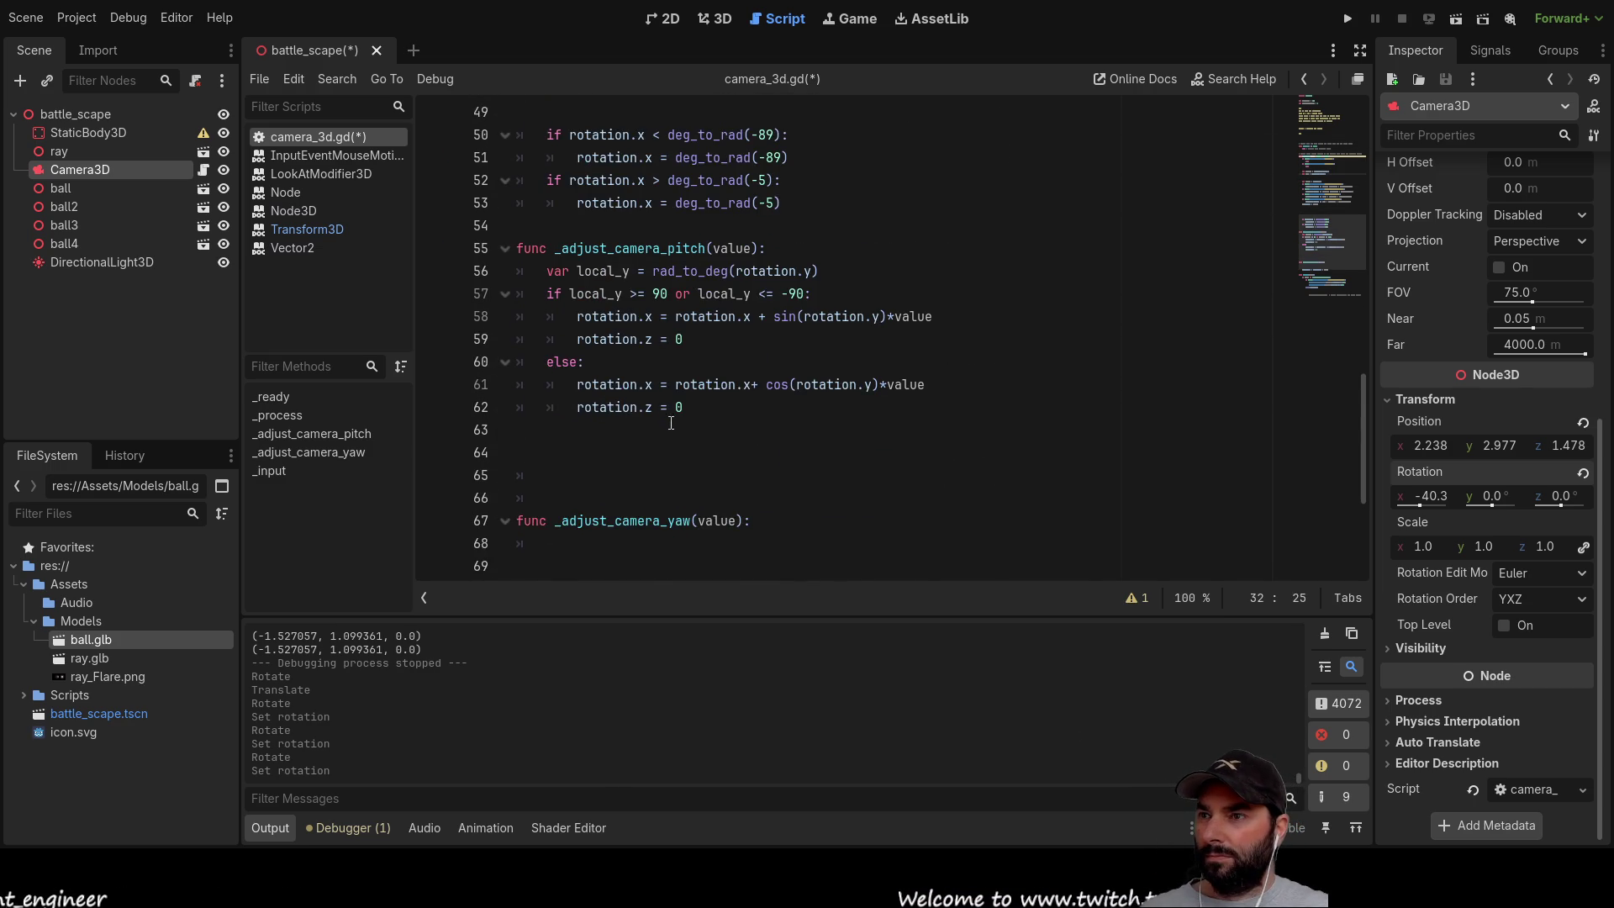
scroll(673, 428, down, 3)
click(589, 346)
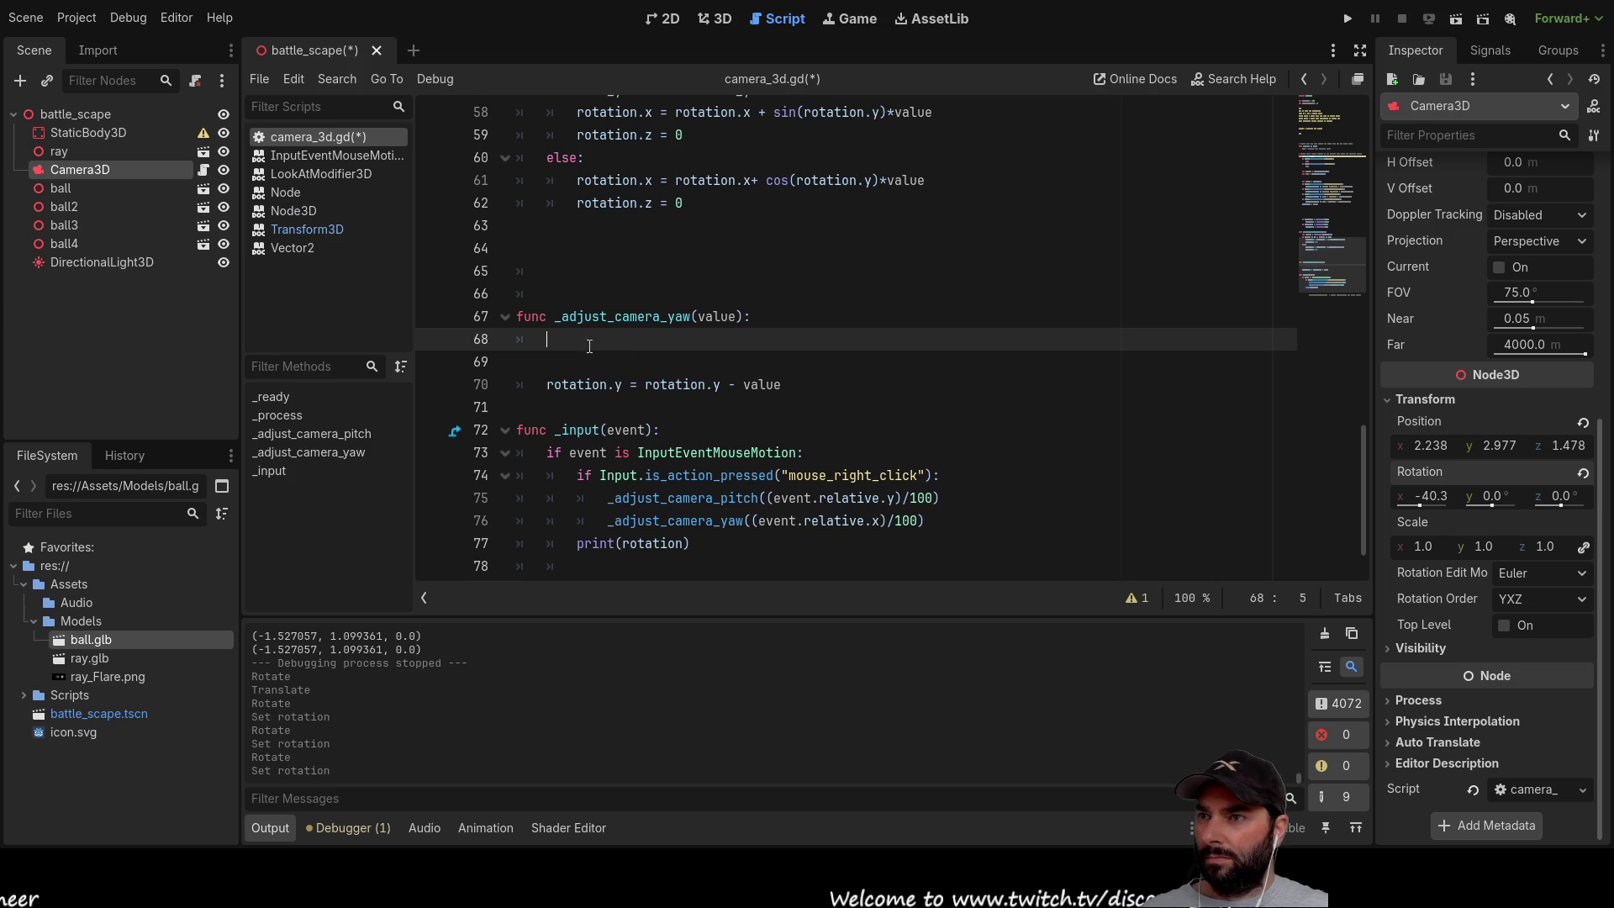
Step: Write transform.rotated_local(rotation.y) on line 68, taking rotation.y from line 70
text(transform)
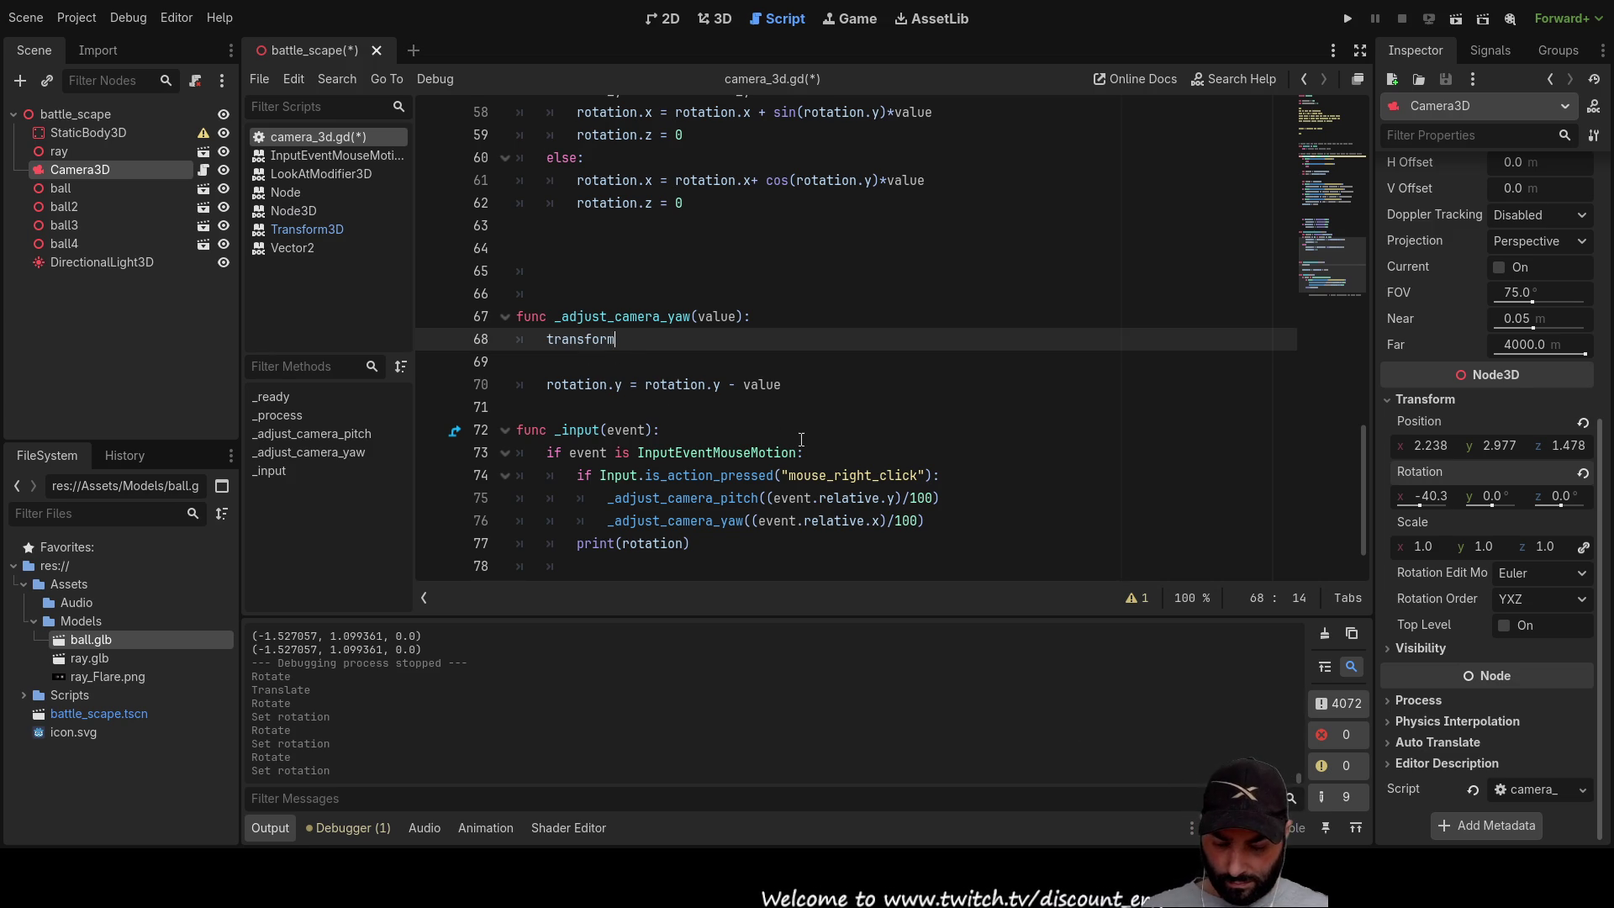
text(.rot)
key(Down)
key(Return)
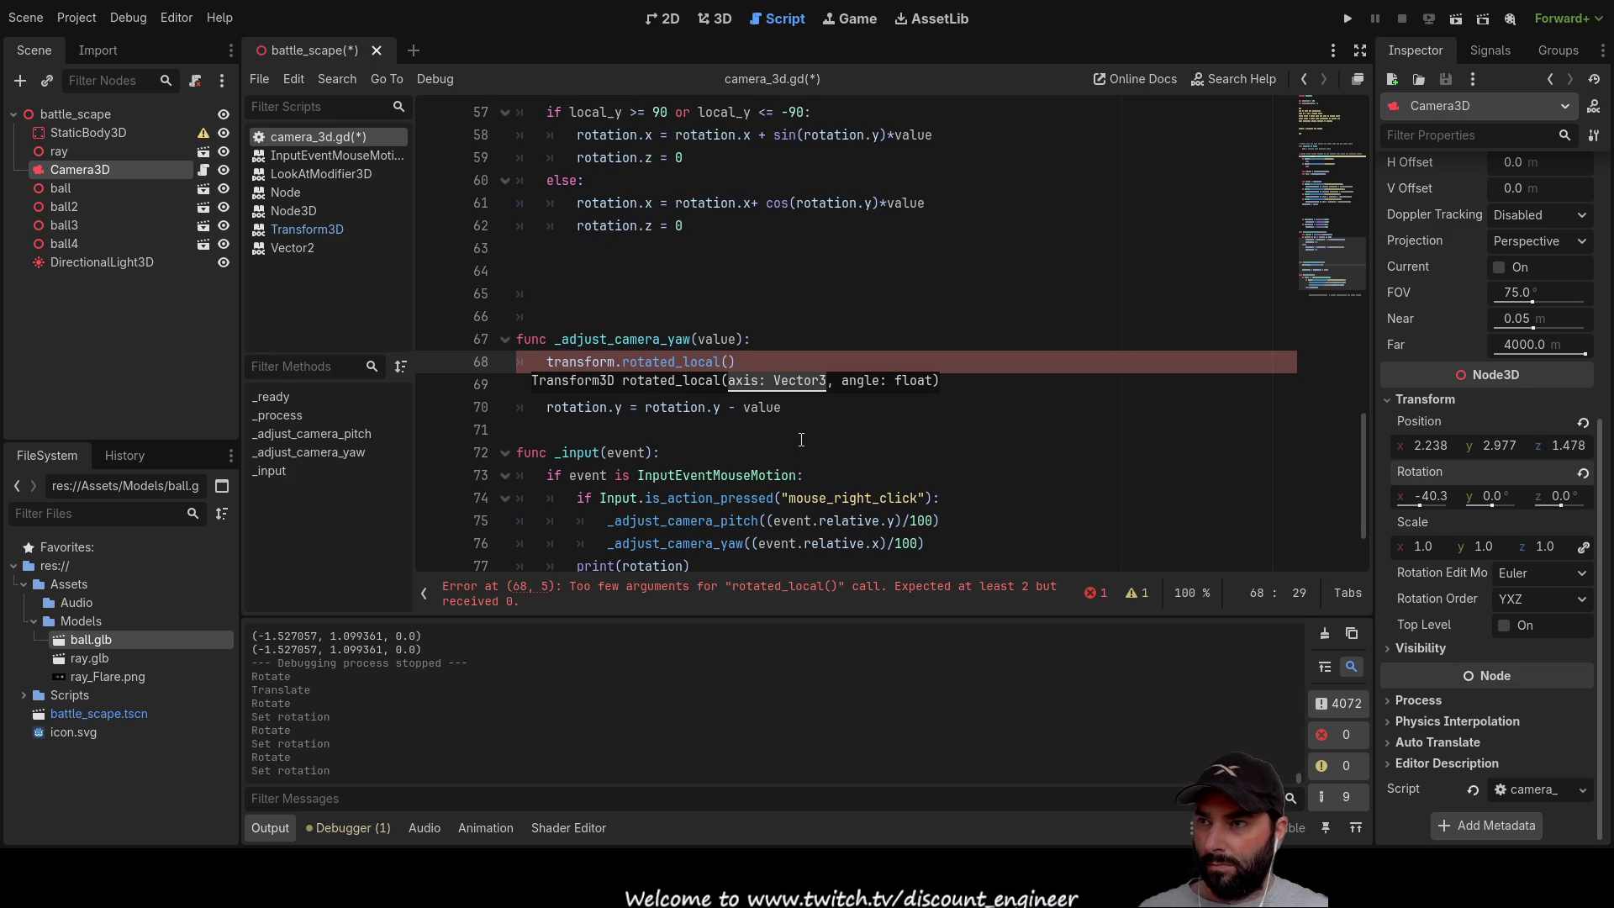
click(608, 410)
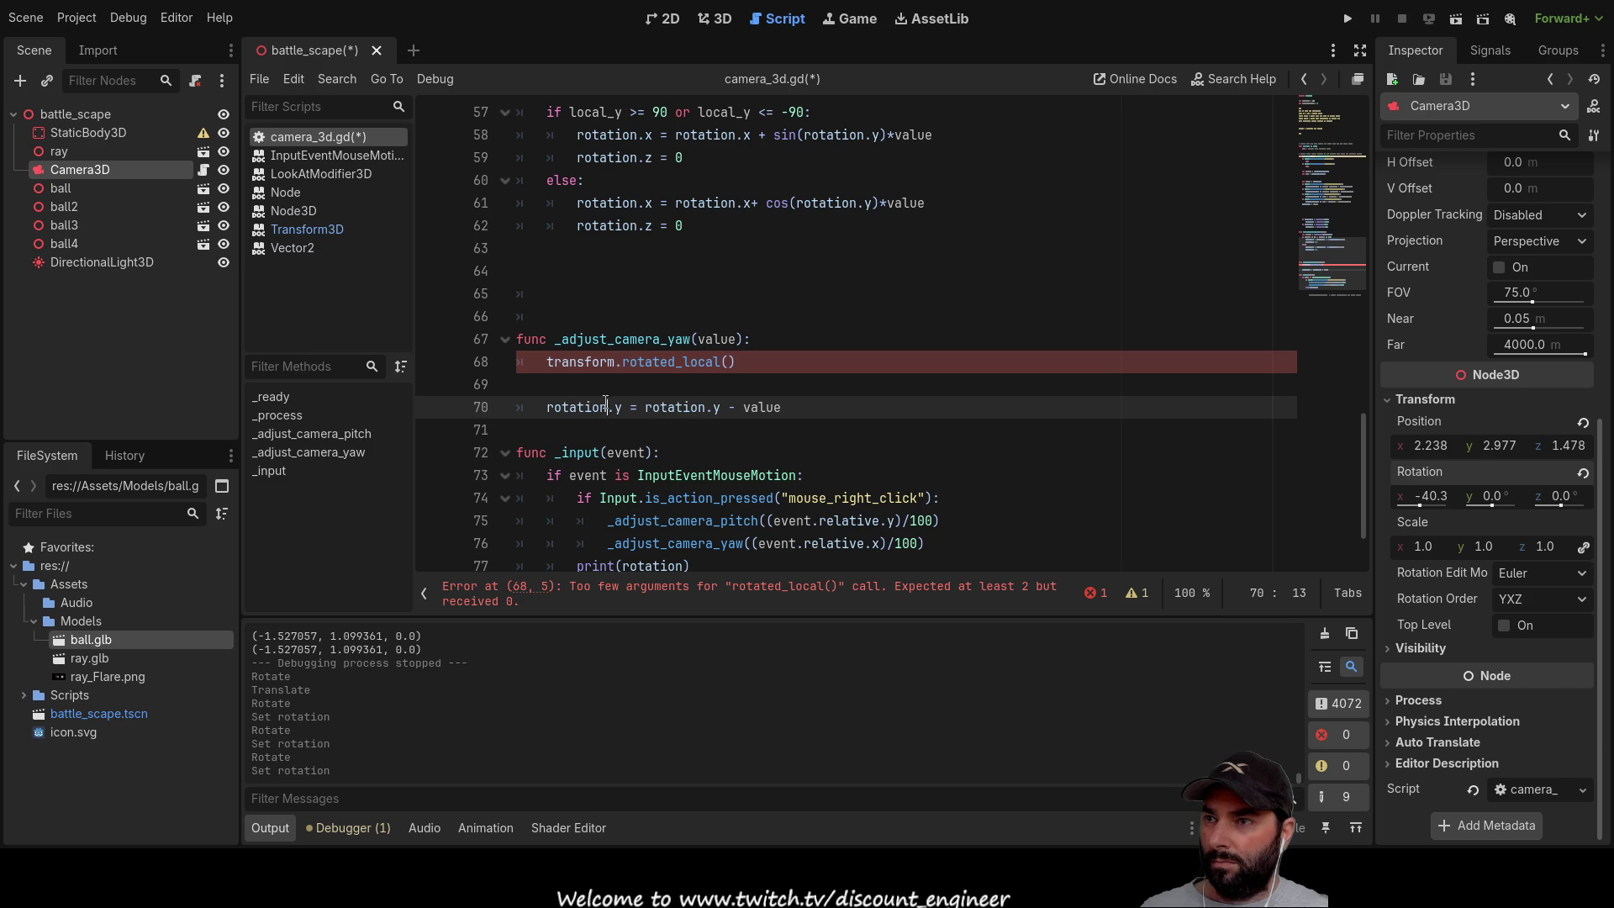
drag(547, 412, 623, 412)
key(ctrl+c)
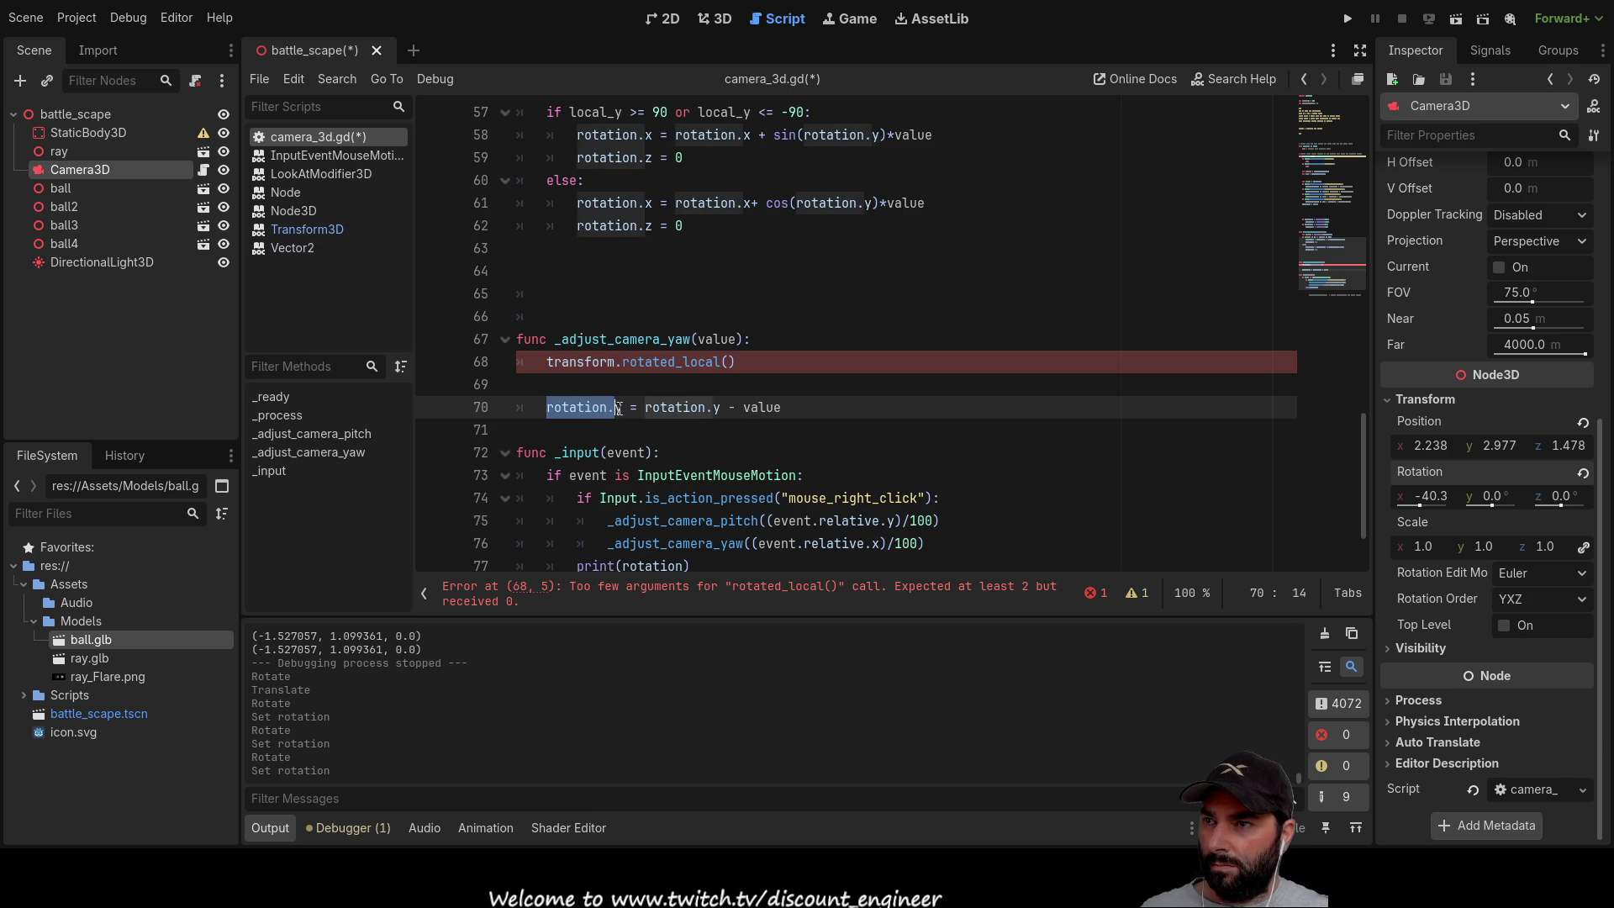
click(723, 363)
key(ctrl+v)
key(ctrl+z)
key(Right)
key(ctrl+v)
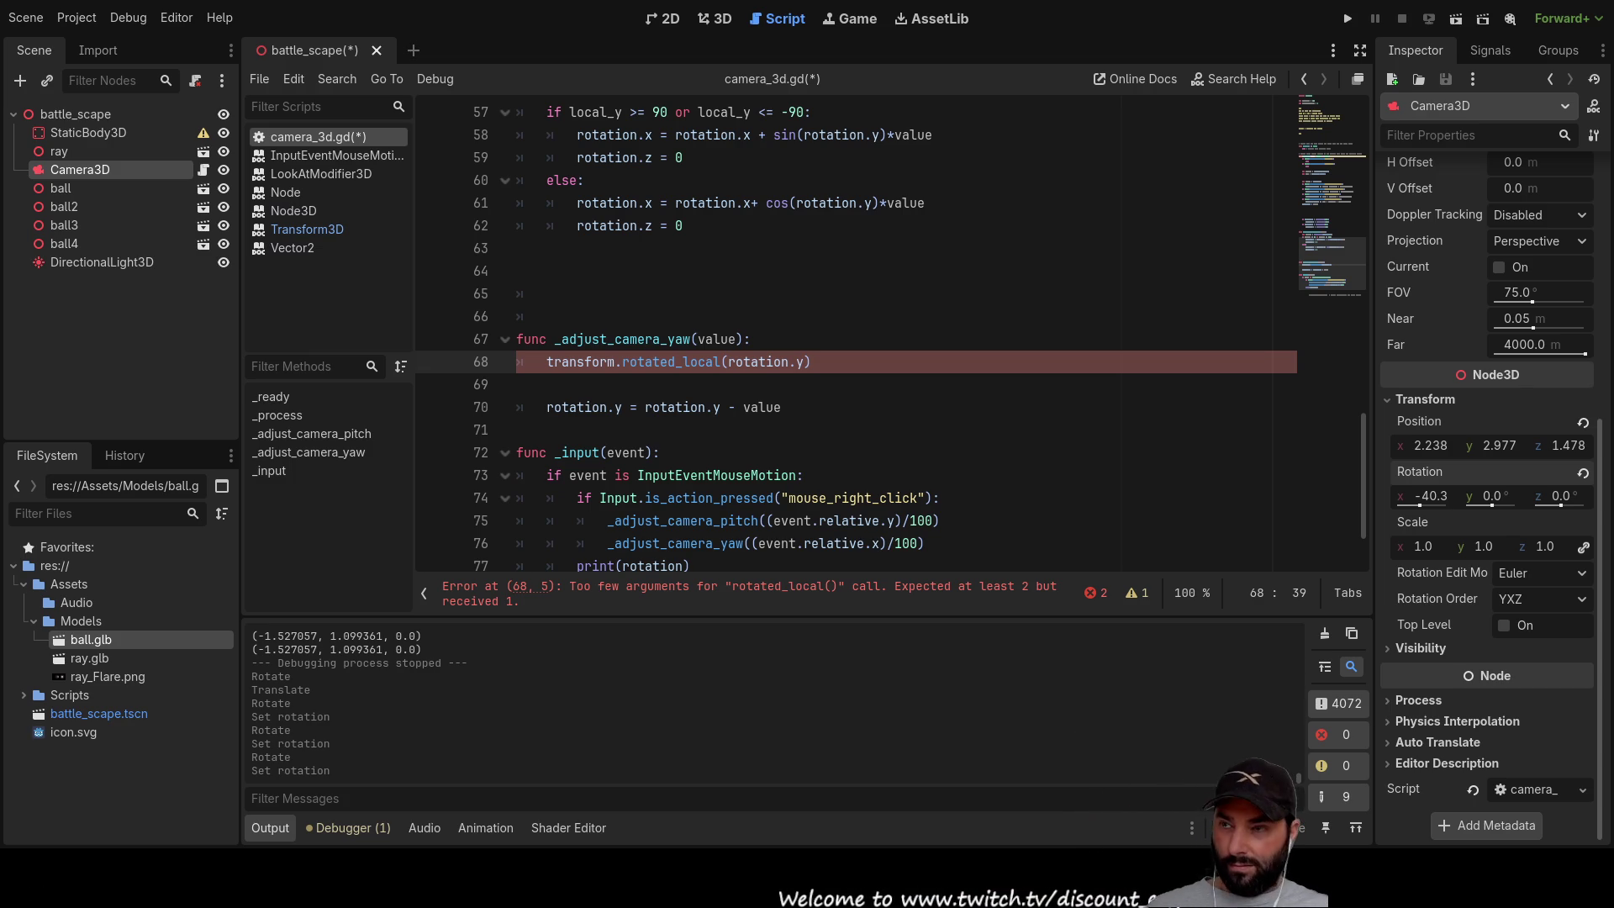
scroll(882, 336, up, 4)
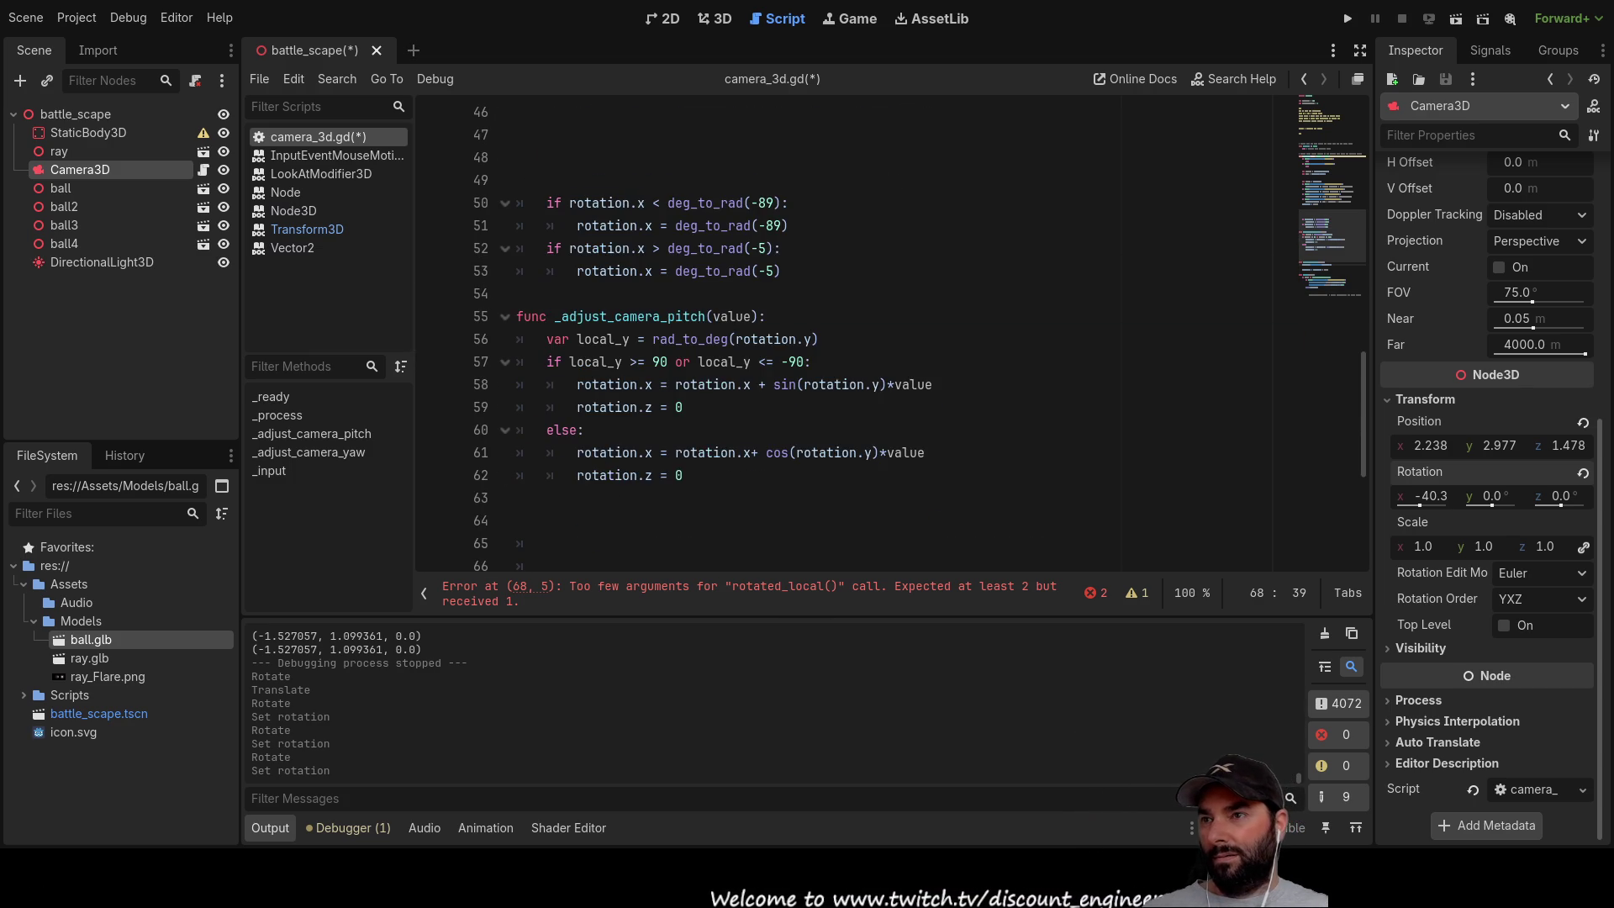
scroll(882, 337, down, 4)
scroll(883, 336, down, 2)
scroll(883, 336, up, 6)
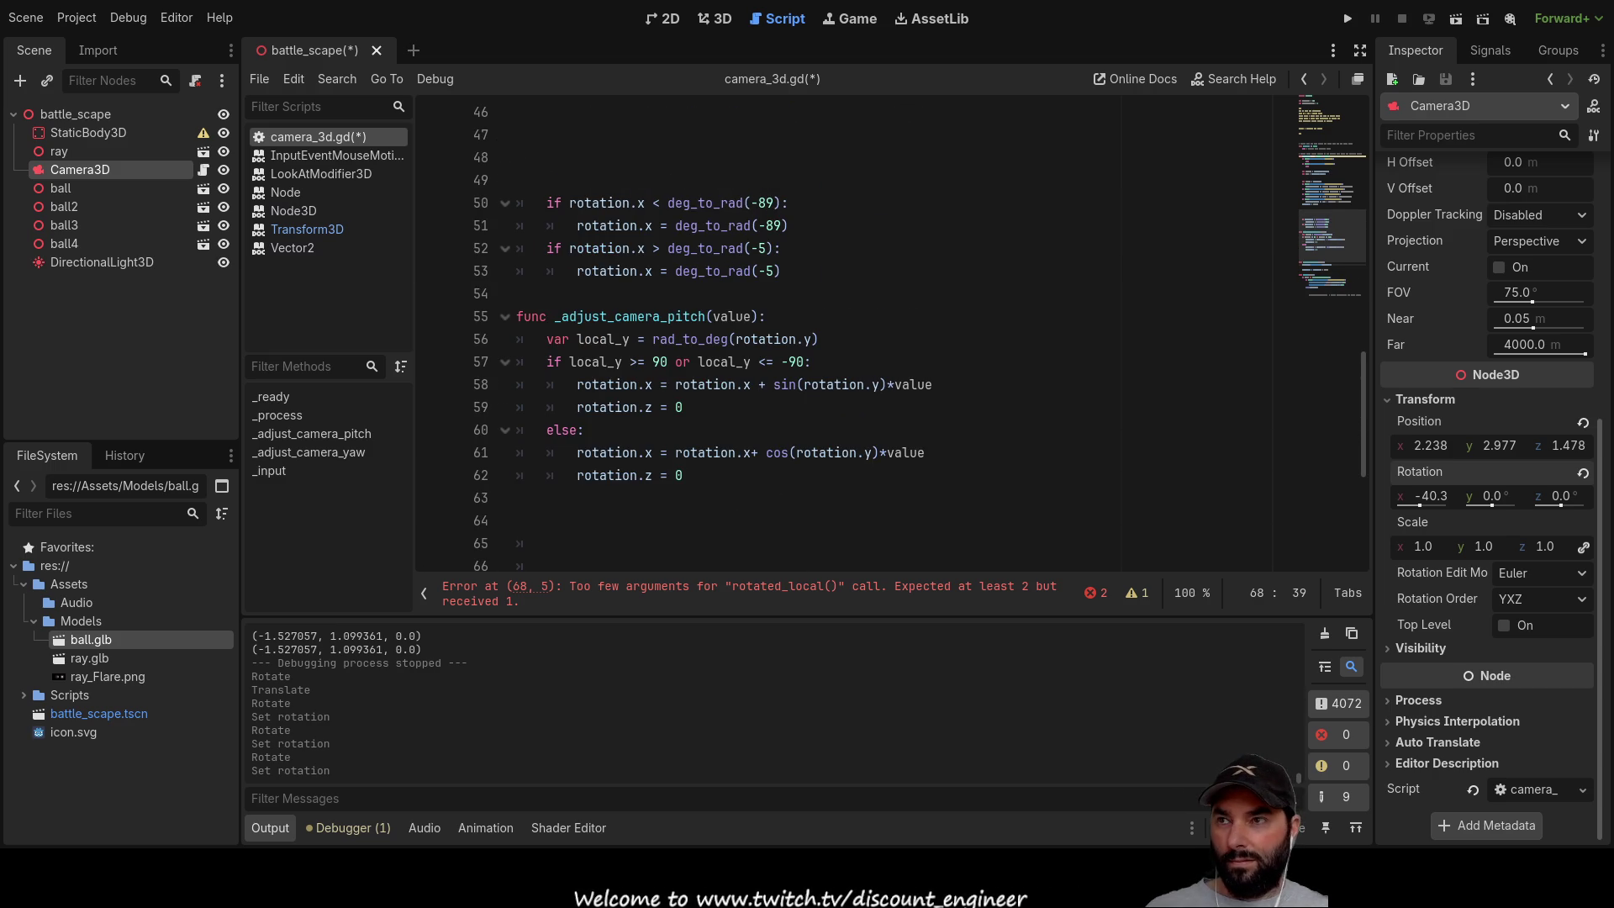
scroll(883, 336, down, 5)
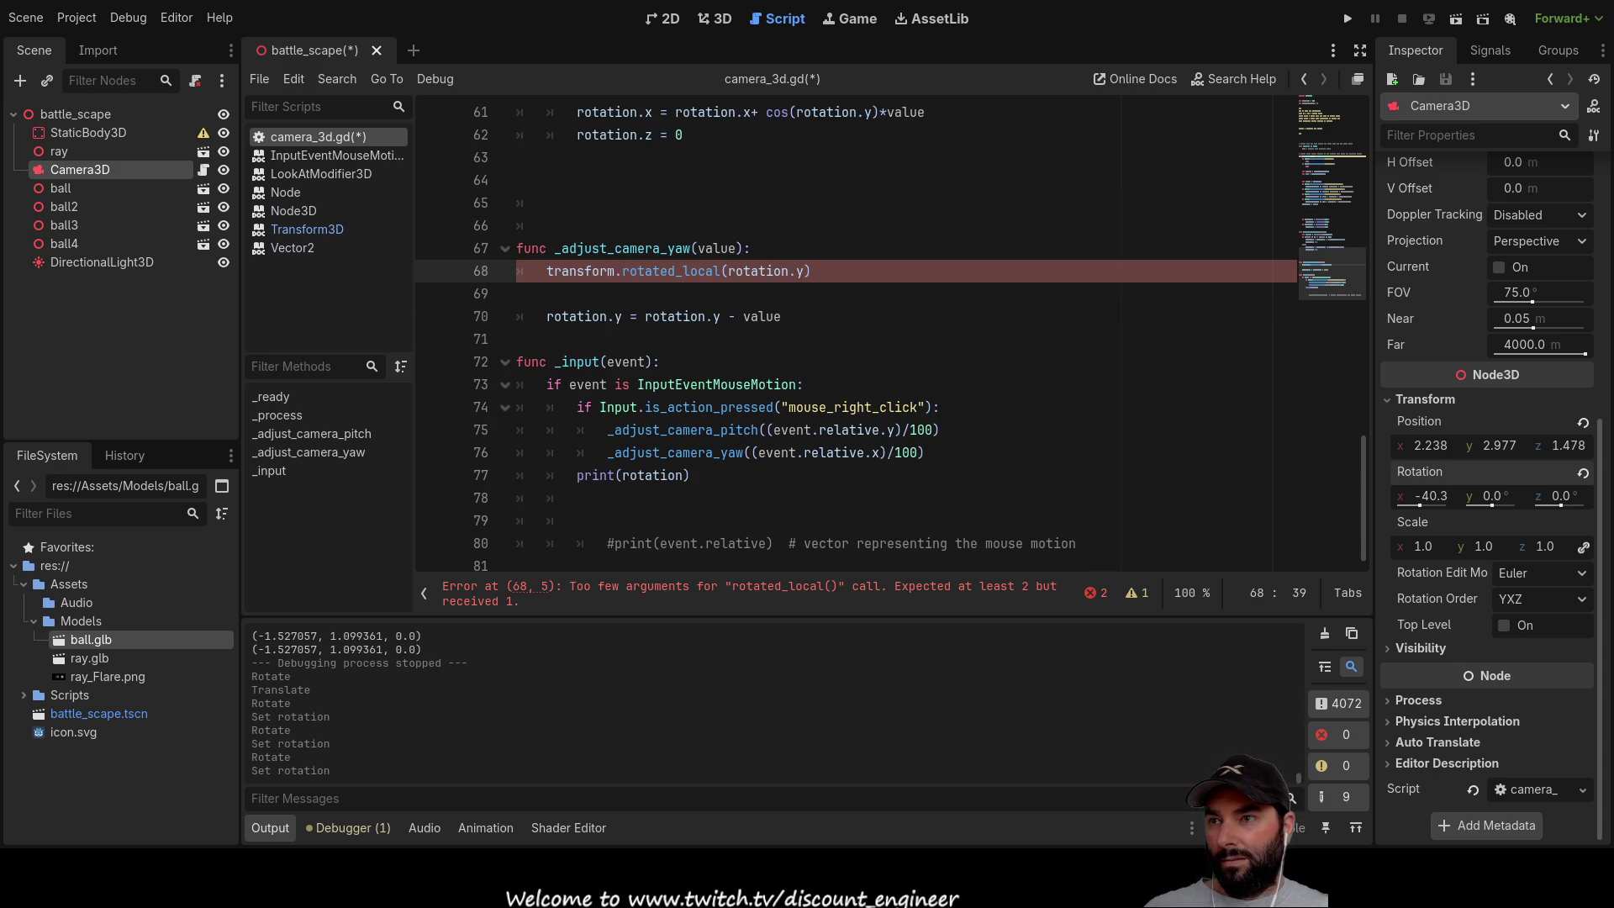
scroll(883, 336, up, 8)
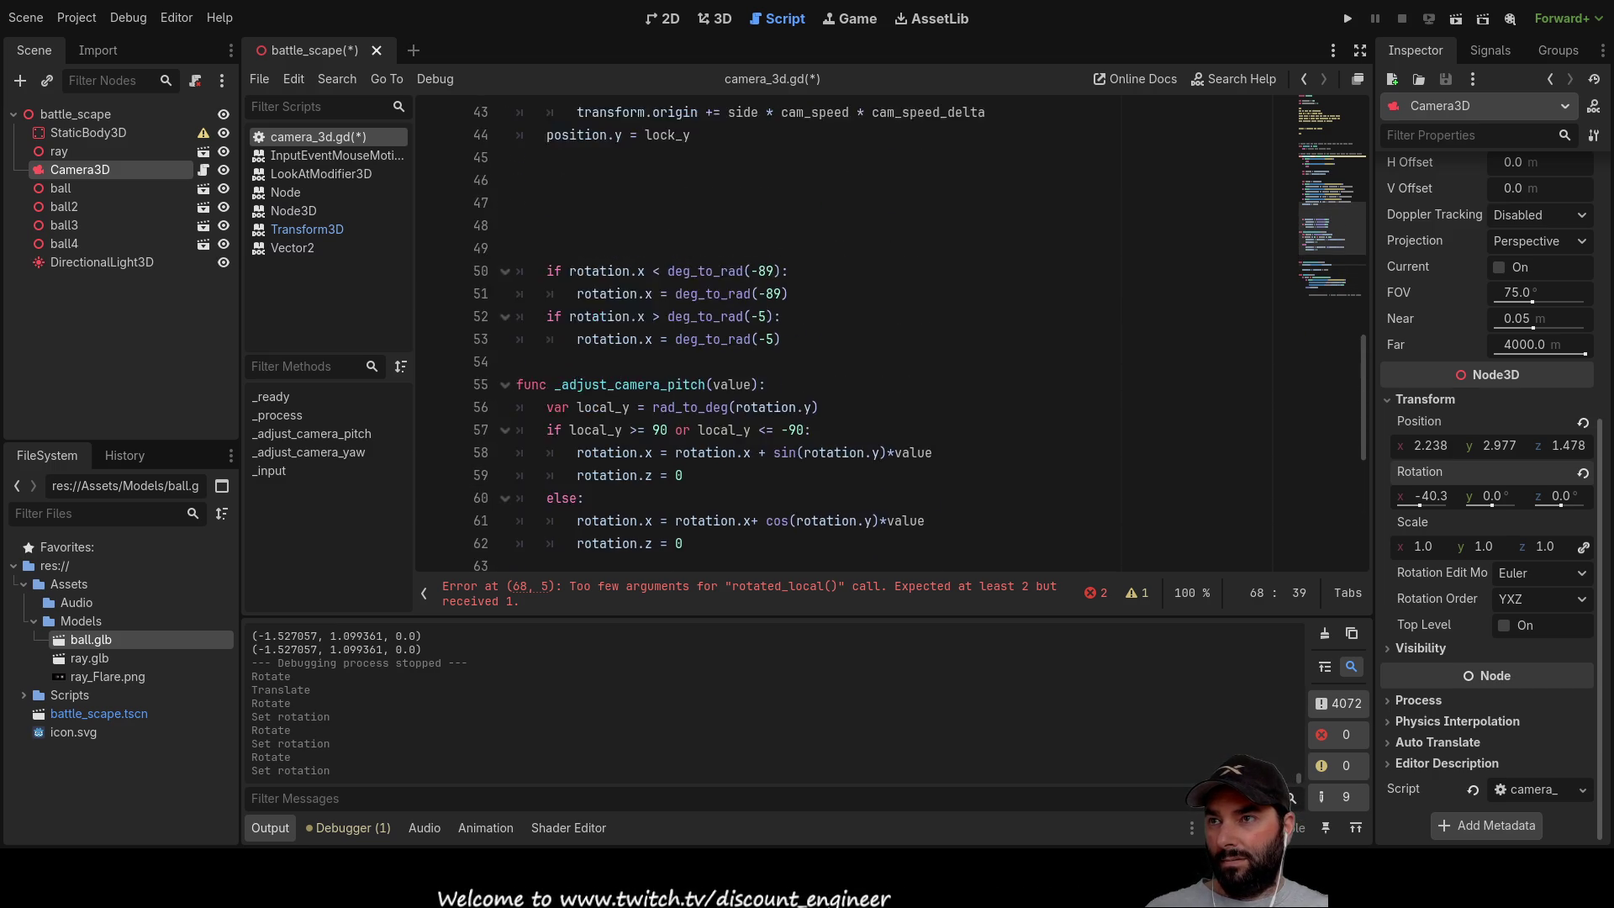
scroll(882, 336, up, 6)
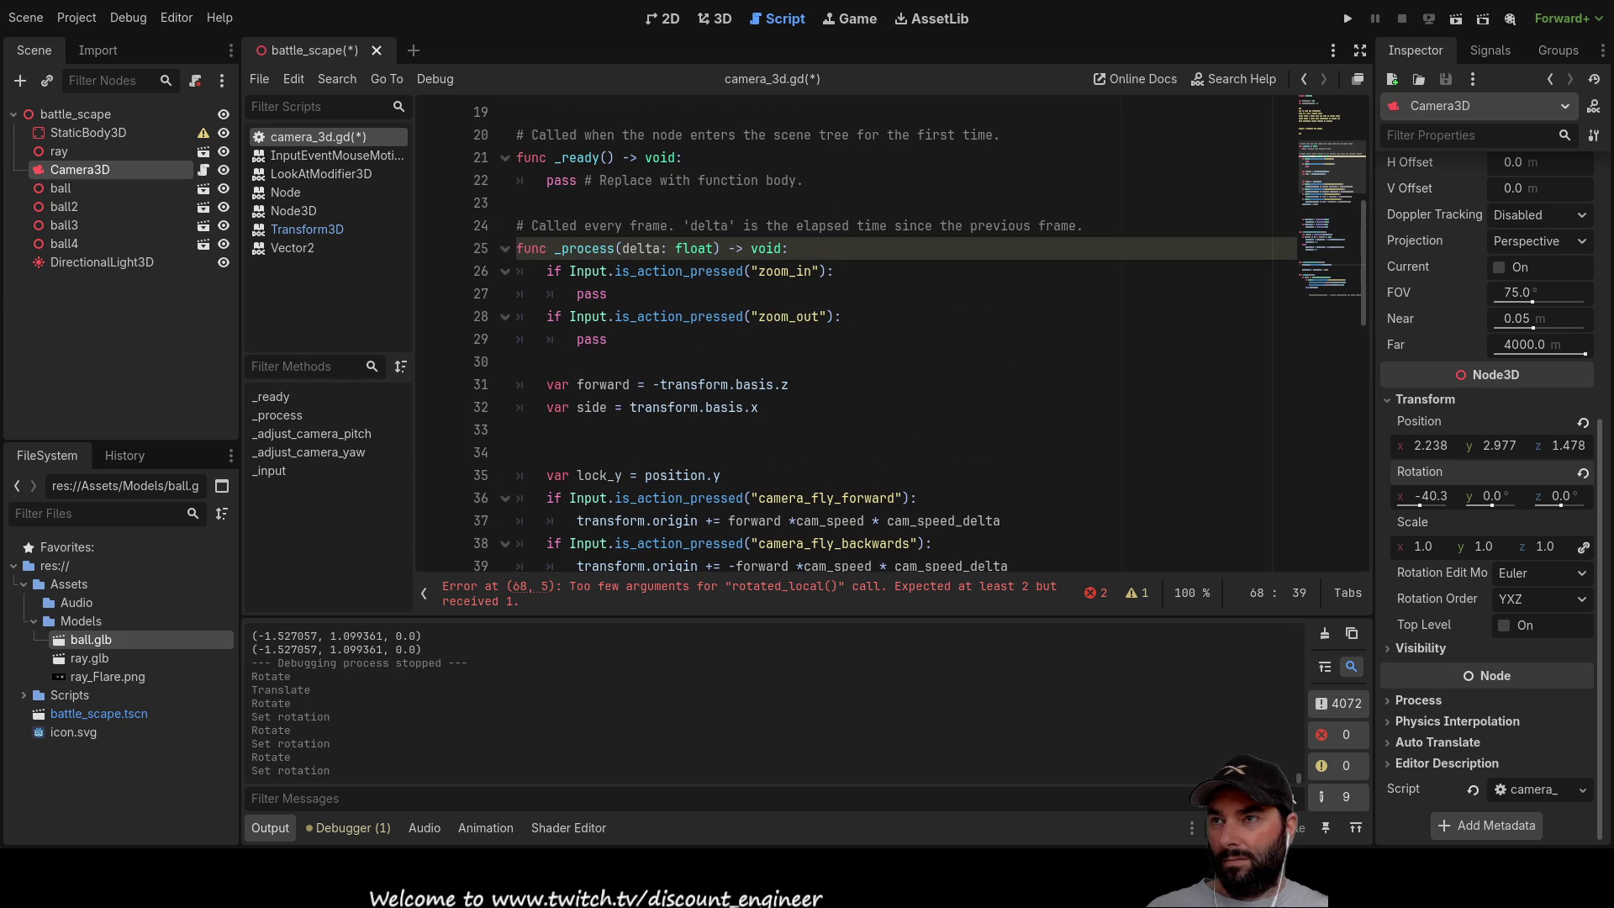
Step: Remove the blank lines before the pitch clamp and open a new line after it
scroll(883, 336, down, 2)
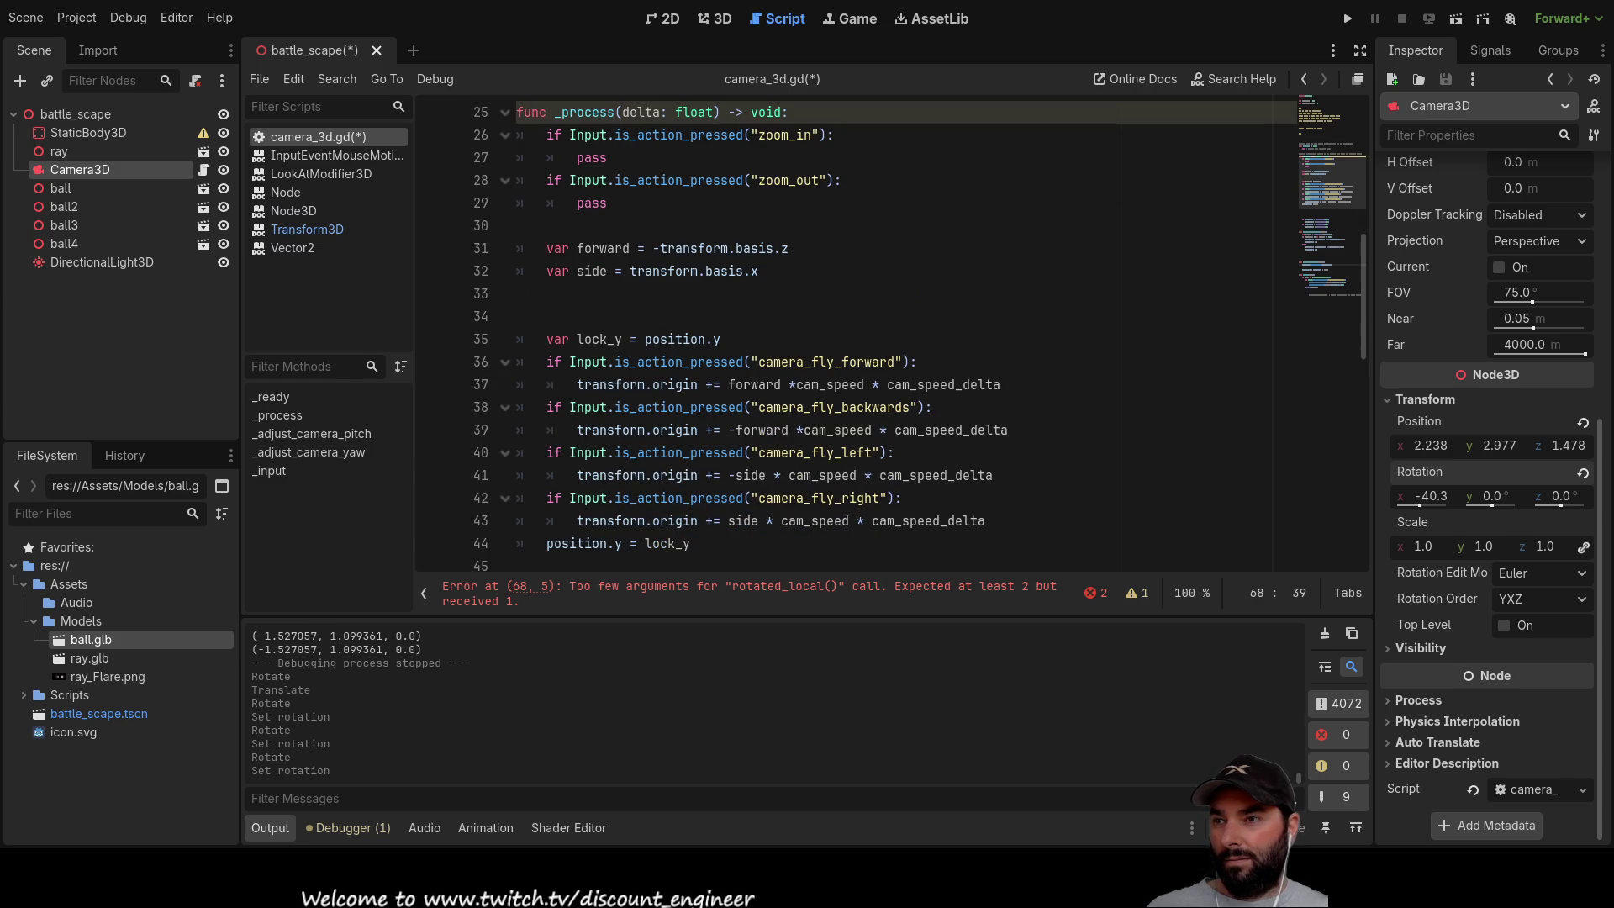
scroll(600, 427, down, 3)
click(600, 427)
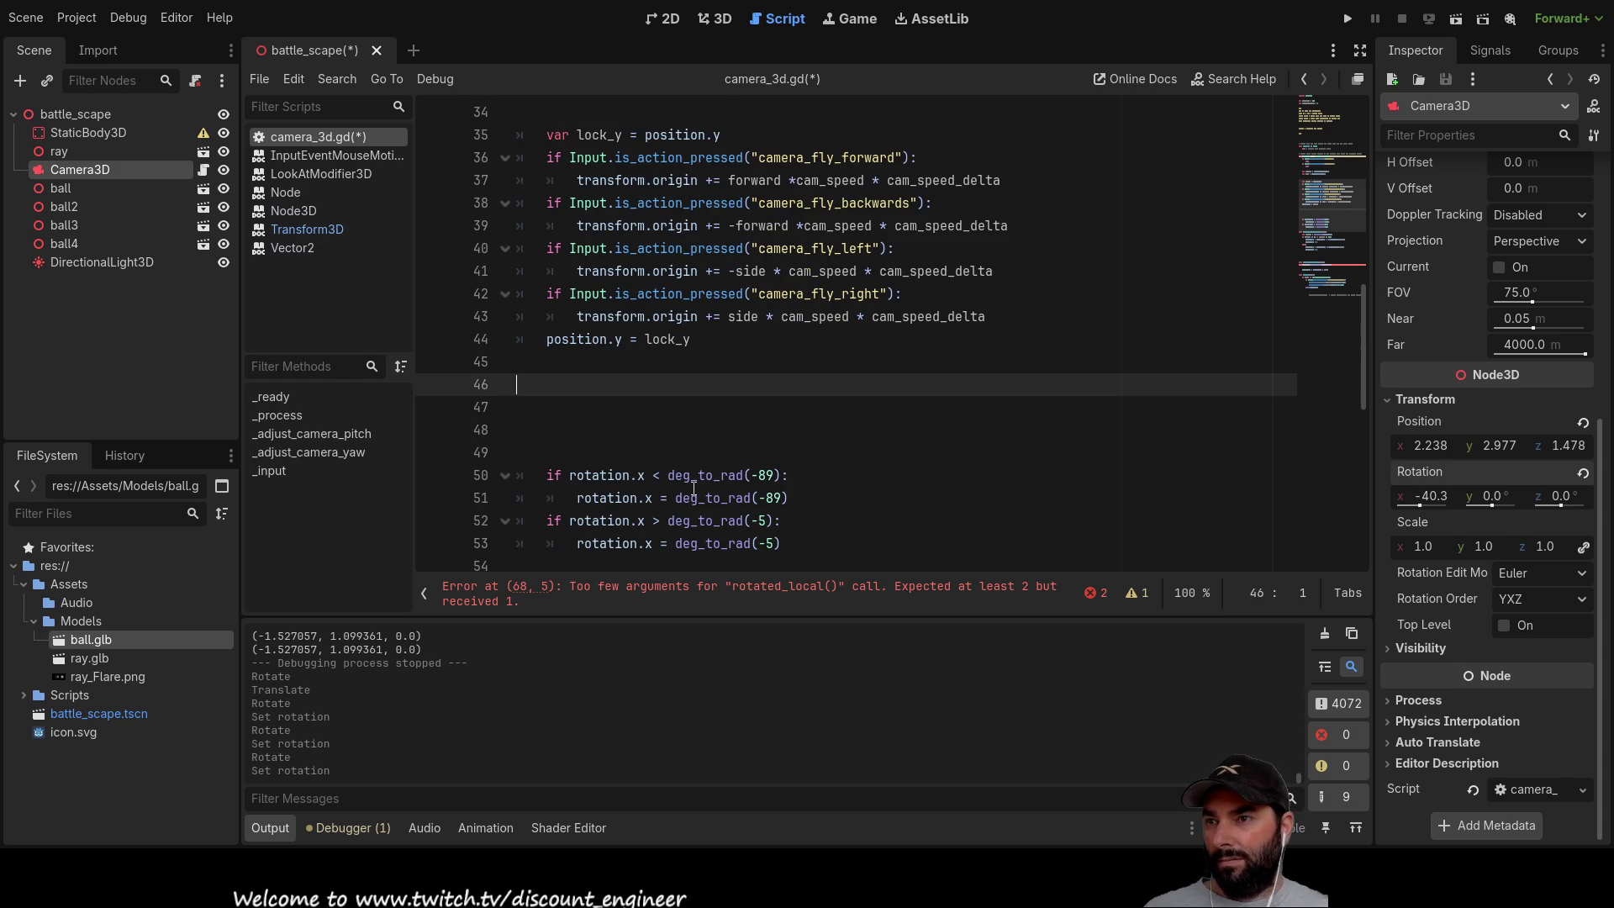
key(BackSpace)
key(Delete)
key(Delete)
key(Delete)
key(Down)
key(Down)
key(Down)
key(Down)
key(Return)
key(Return)
key(Return)
key(Up)
key(Up)
Step: Paste look_at(Vector3(0,0,0)) on line 50, strip the 'function: ' prefix, and indent it
text(function: look_at(Vector3(0,0,0)))
key(Right)
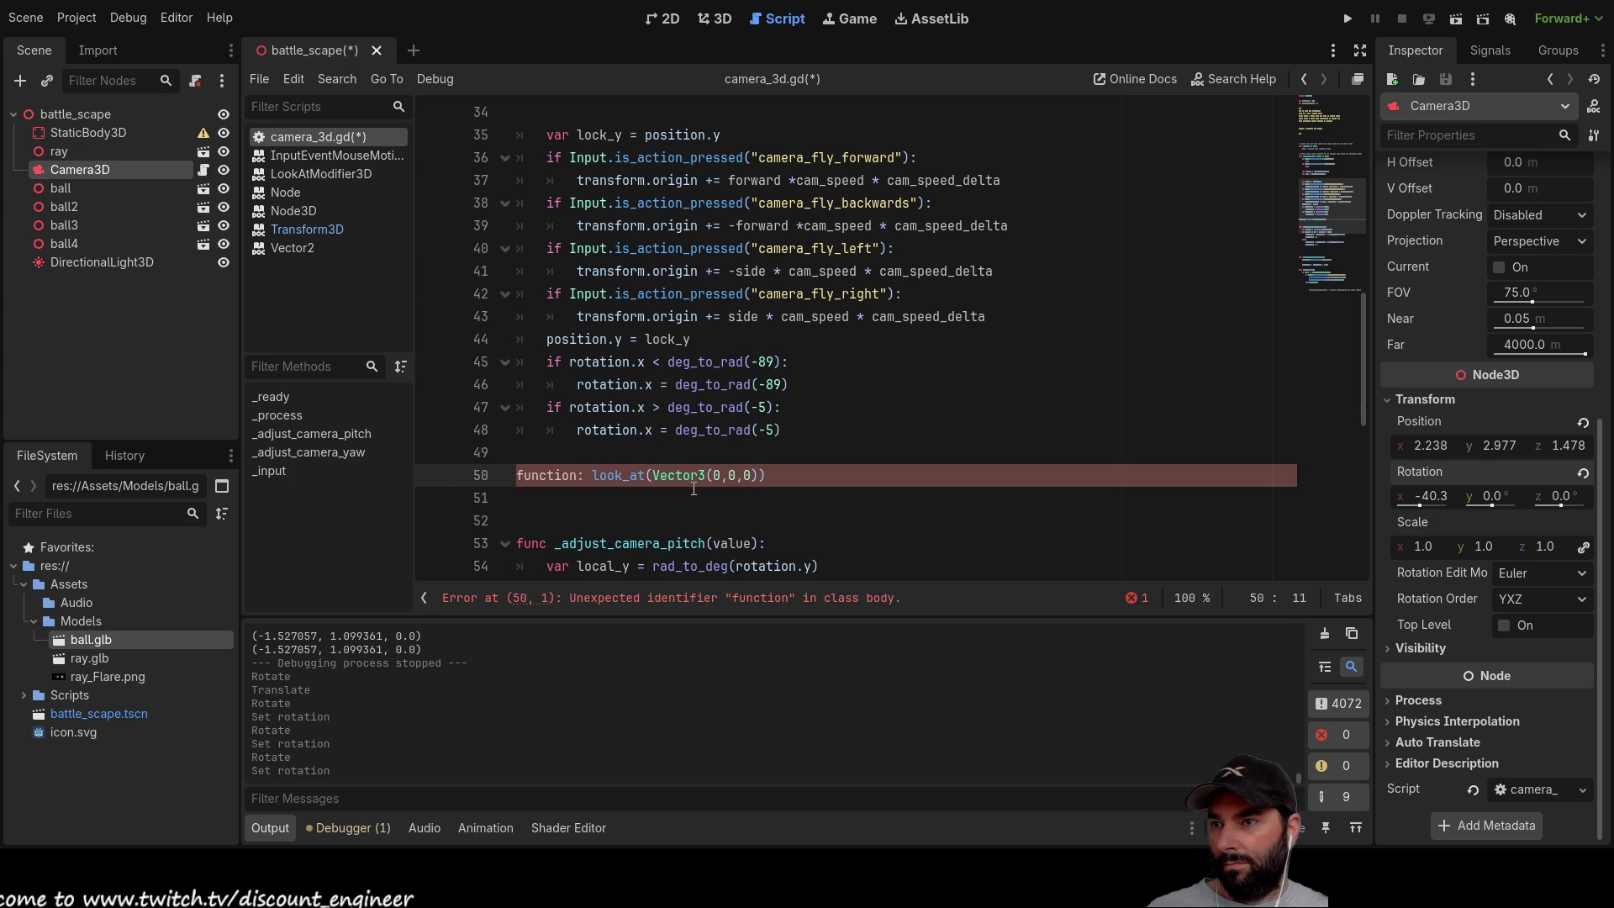
key(Left)
key(Left)
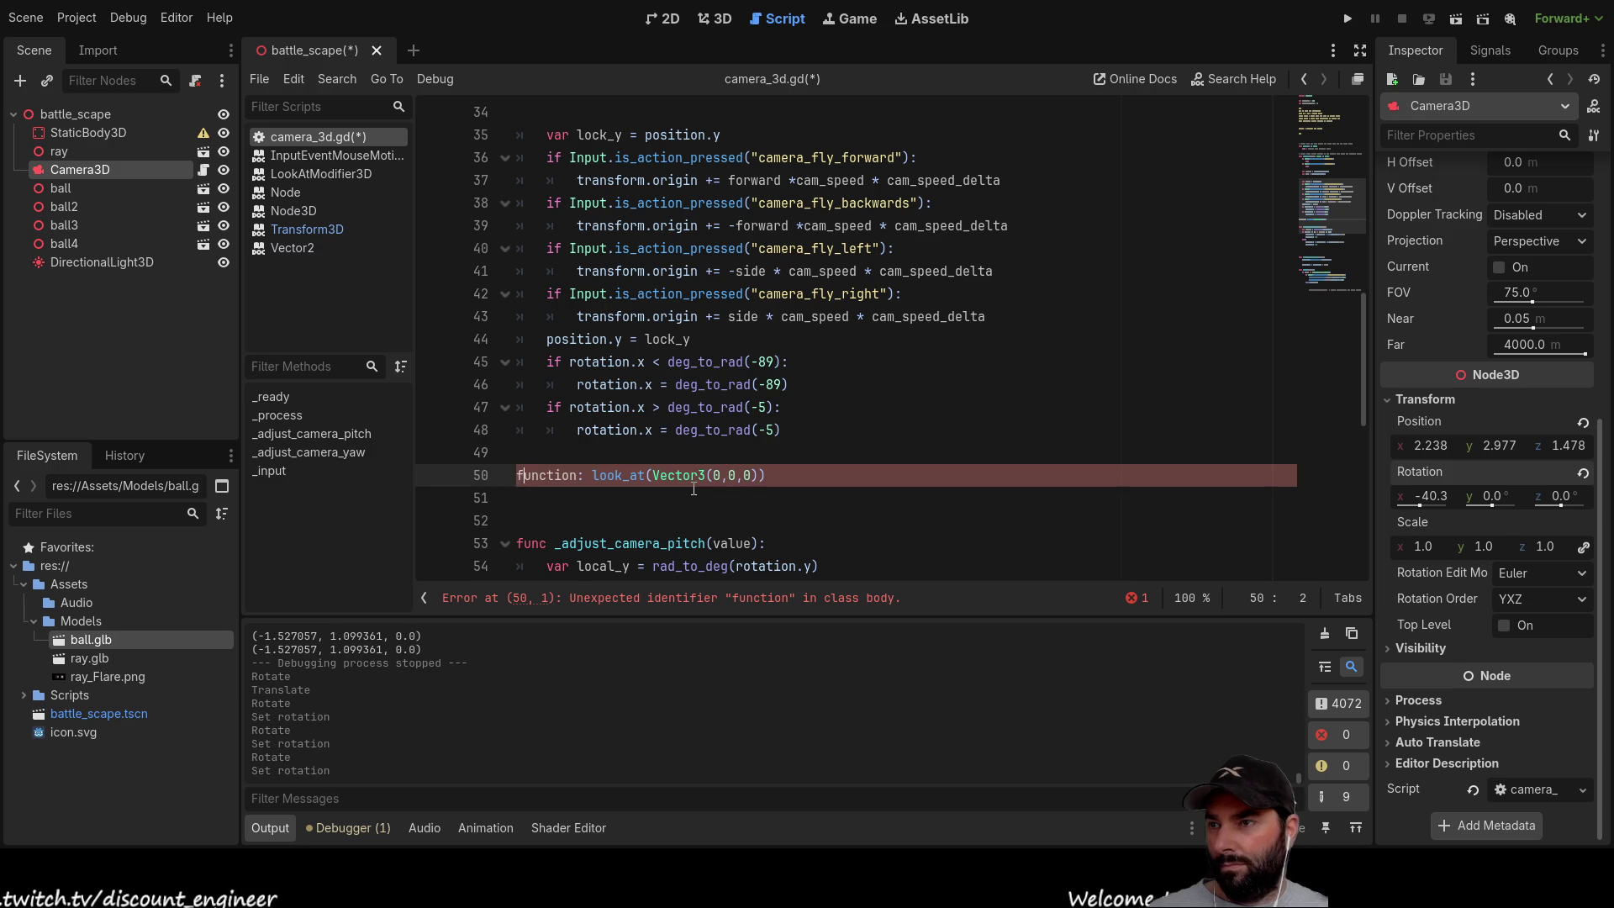
key(Right)
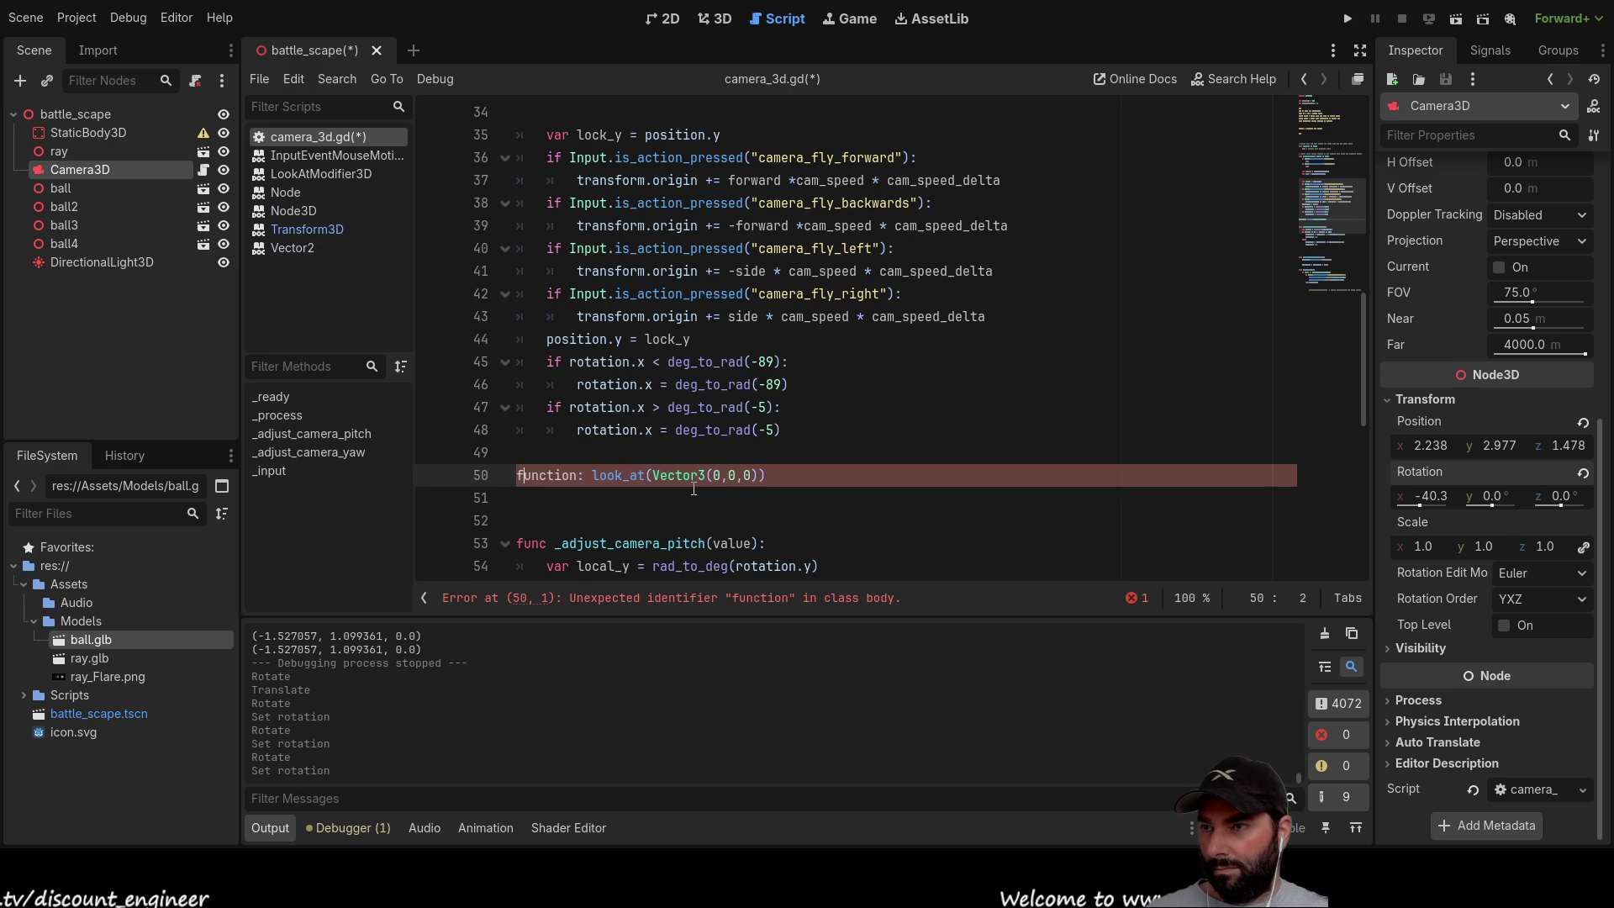
key(Right)
key(Right)
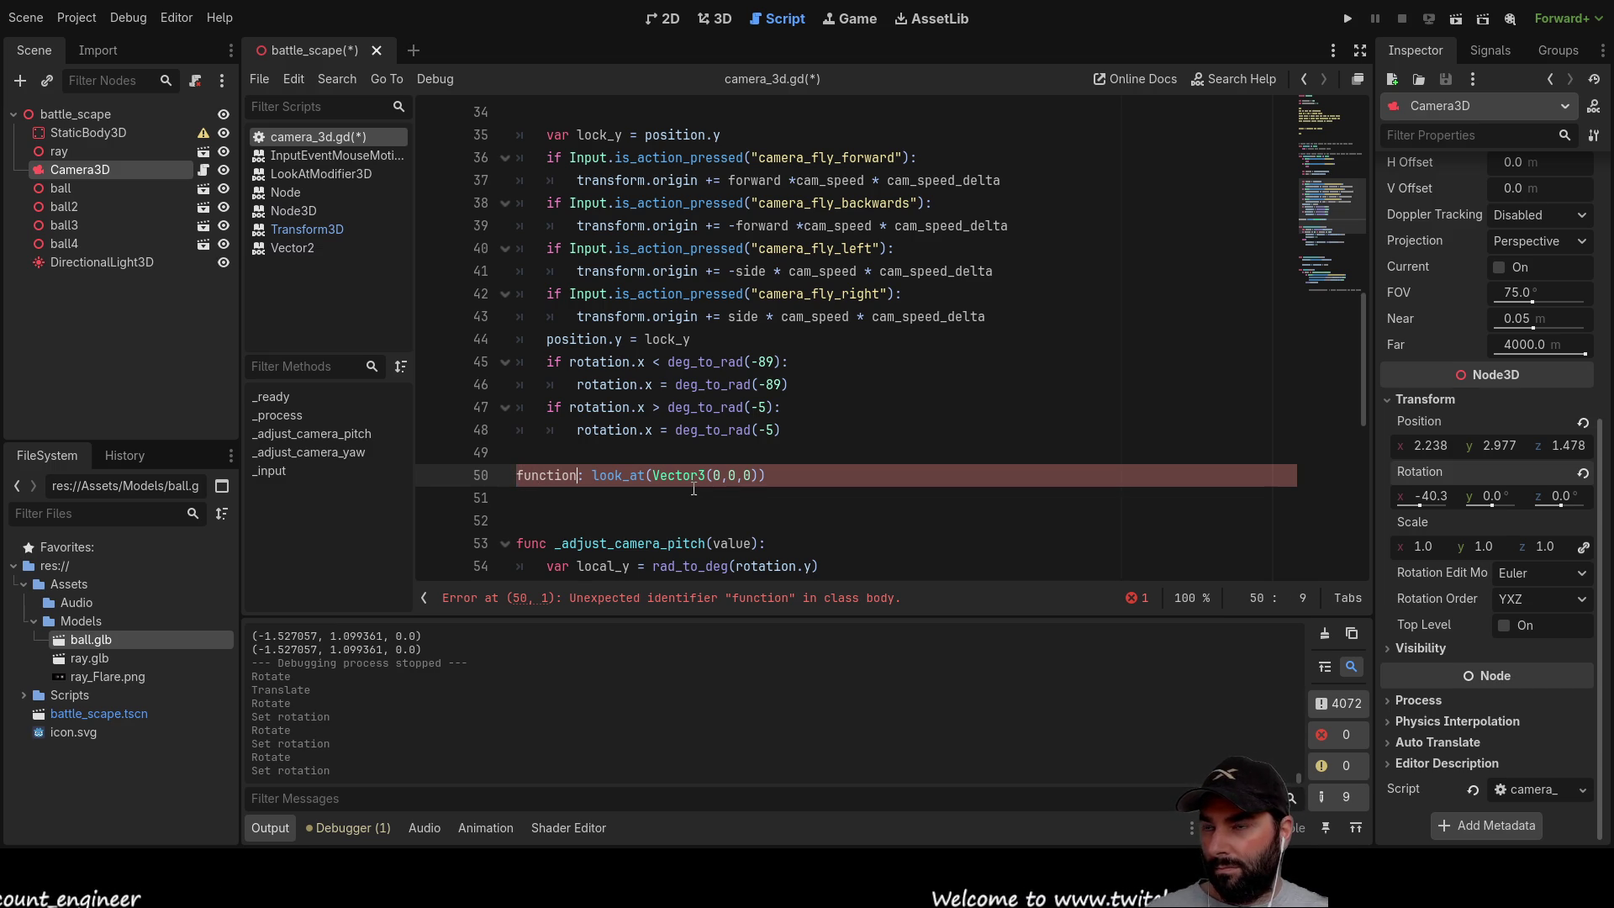
key(BackSpace)
key(BackSpace)
key(BackSpace)
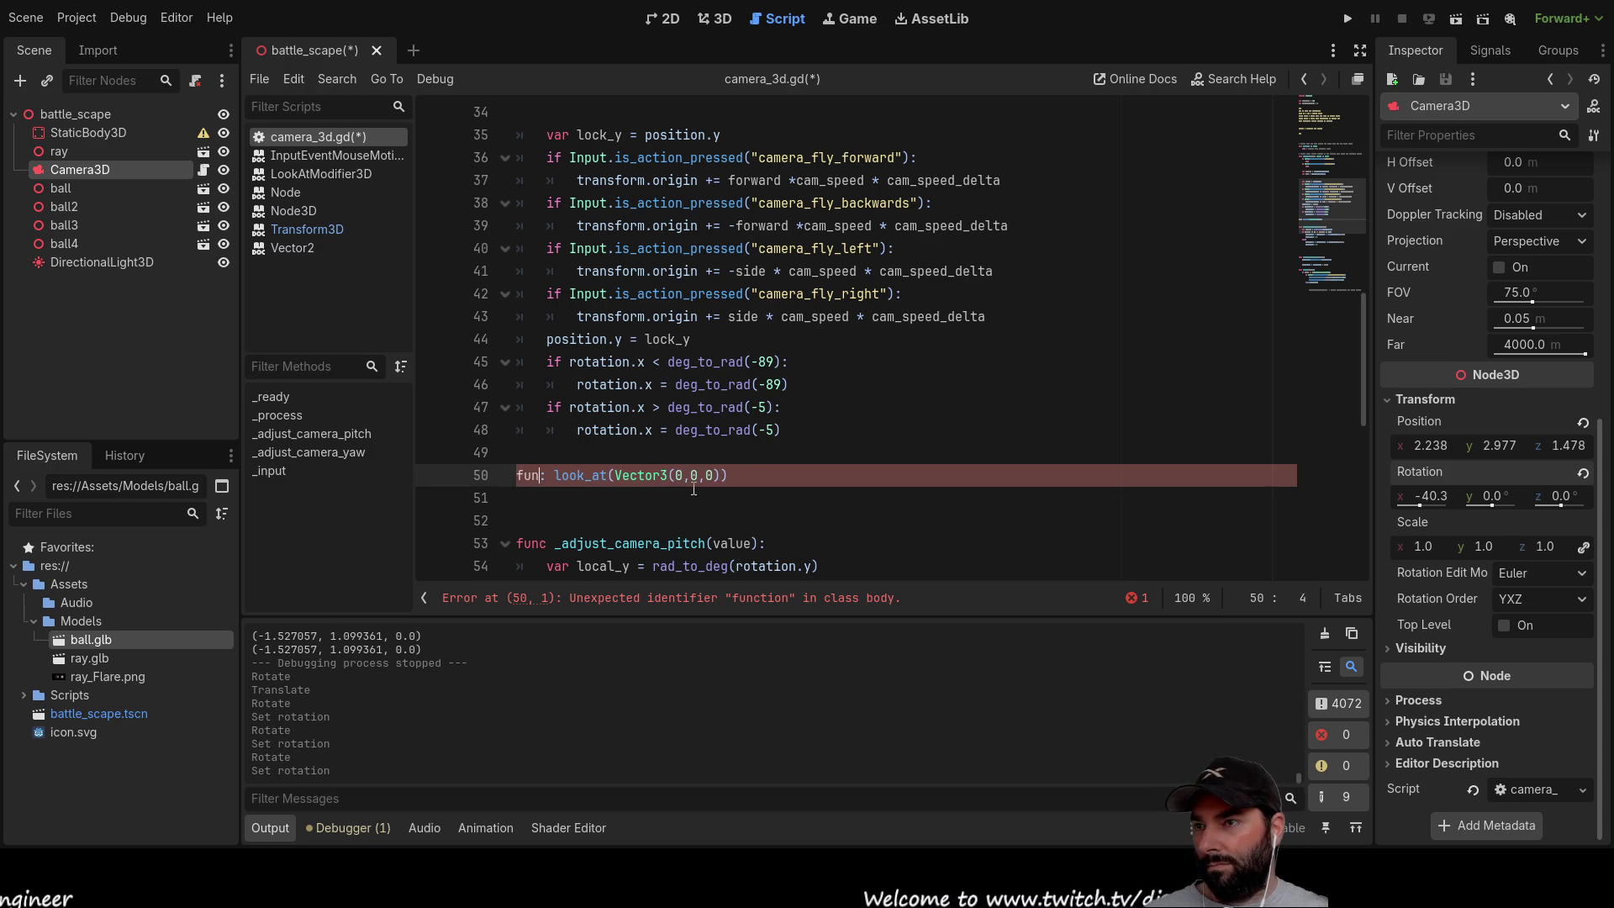
key(Delete)
key(Delete)
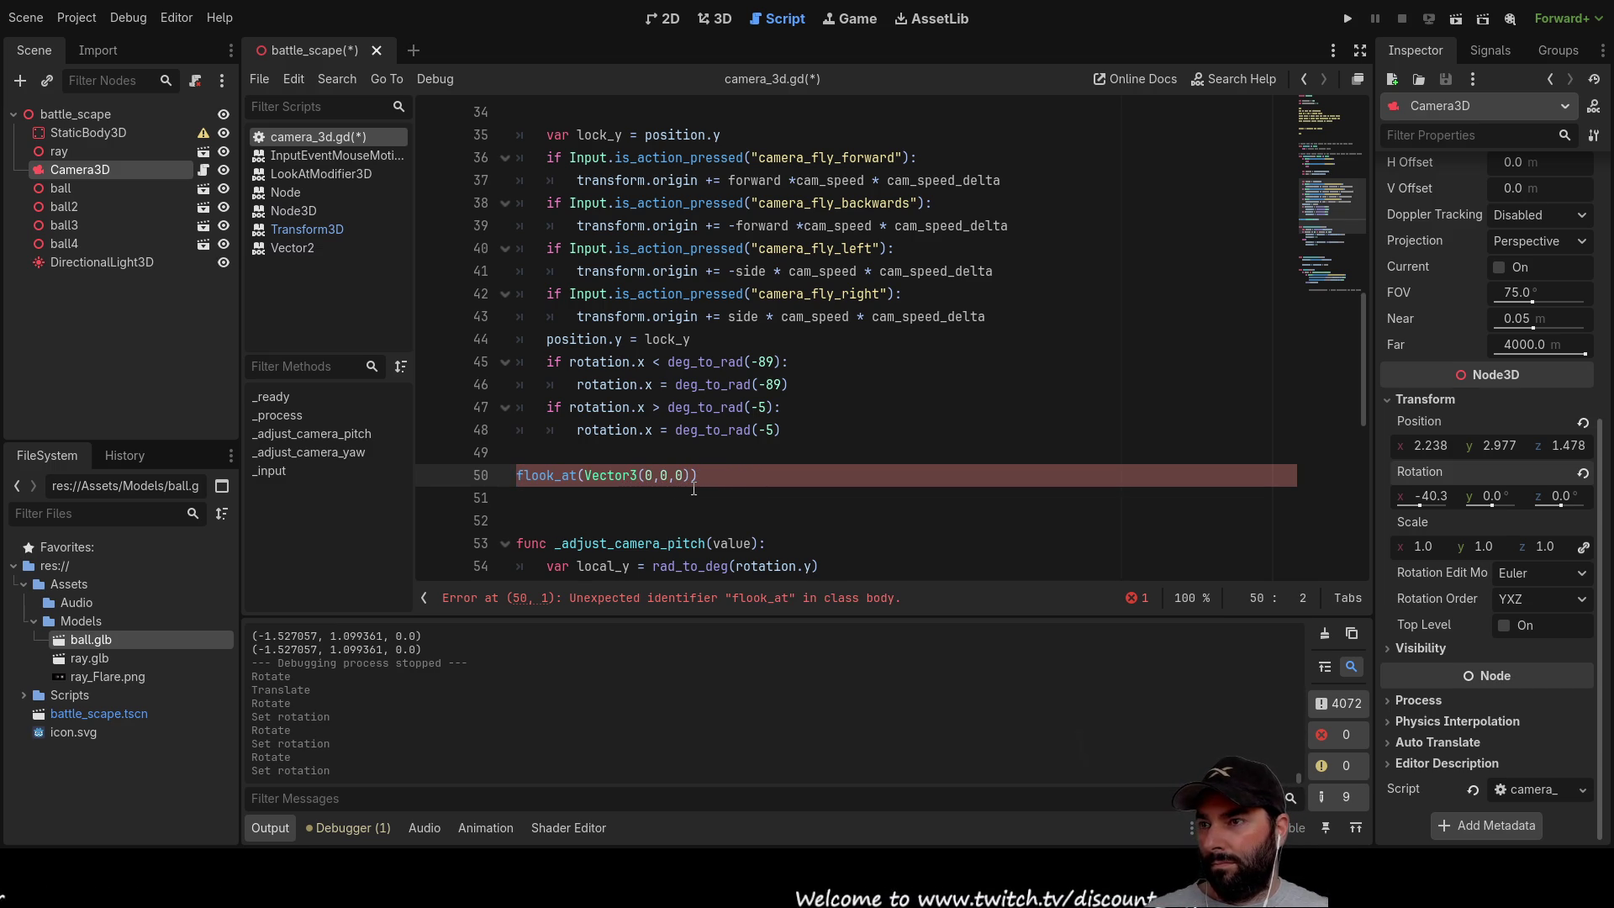
key(BackSpace)
key(Tab)
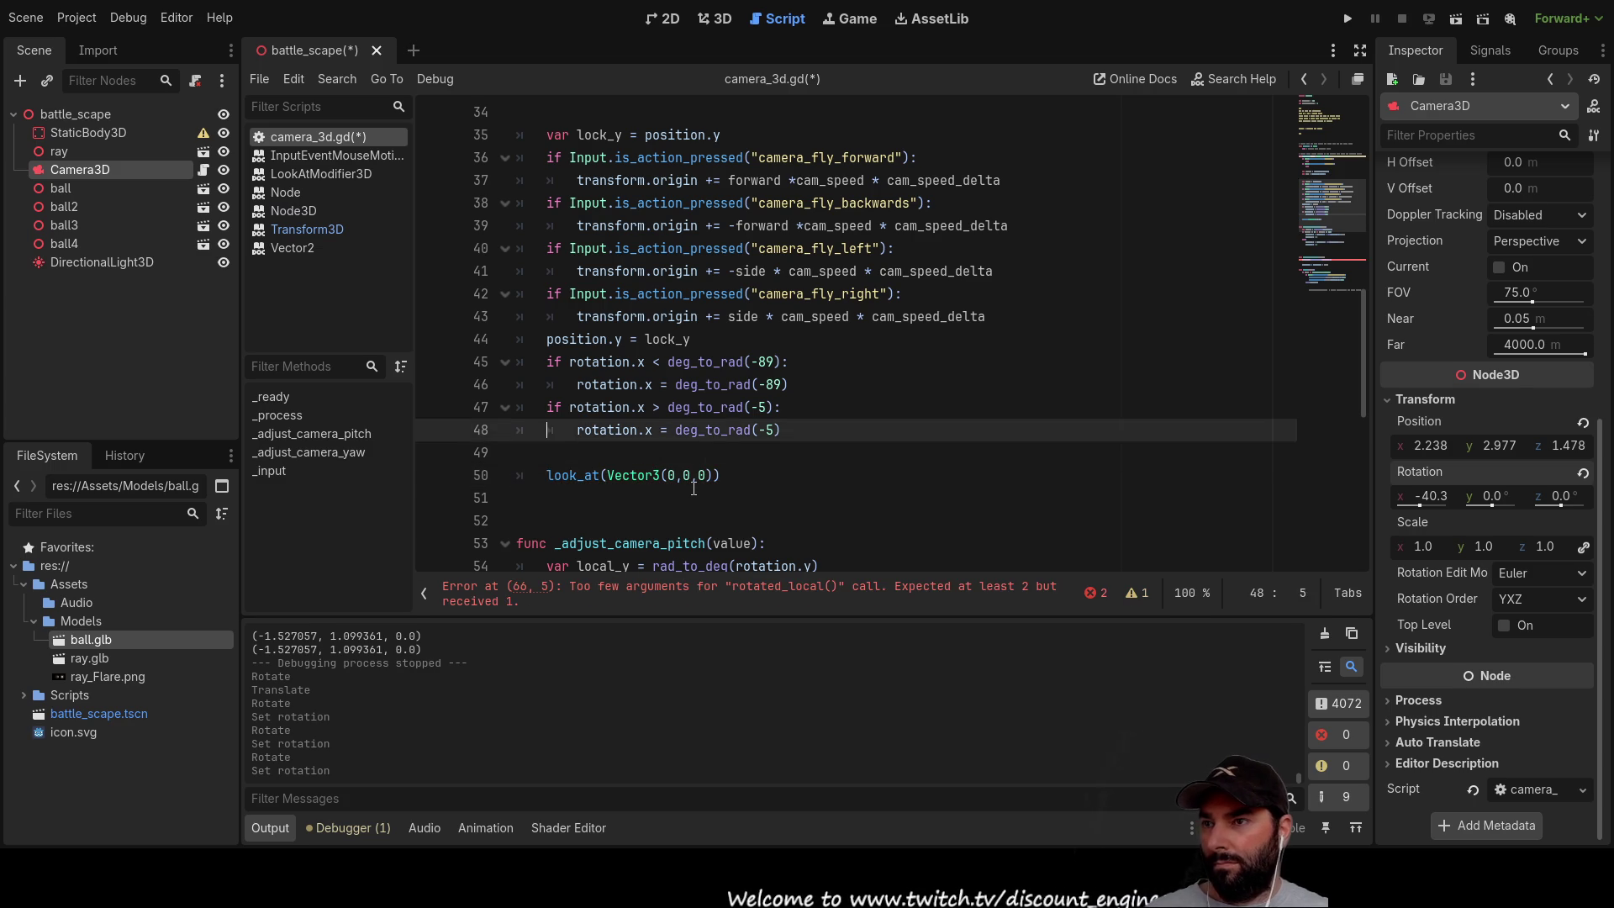
Step: Add value as the angle on line 66 so the call reads rotated_local(rotation,value)
scroll(694, 487, down, 6)
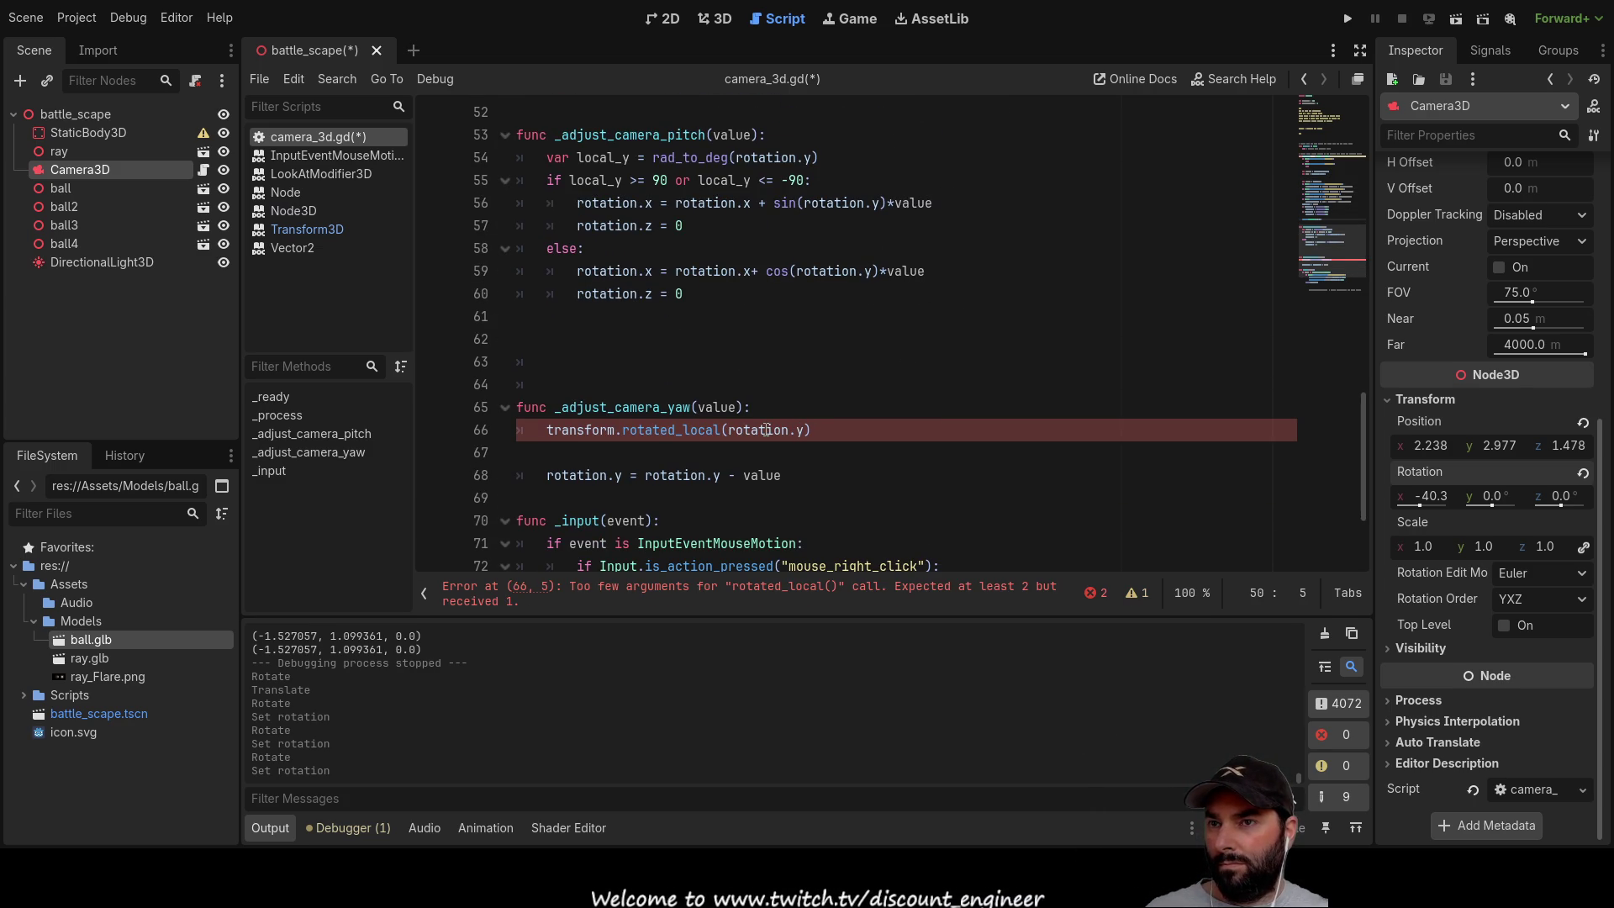
click(808, 429)
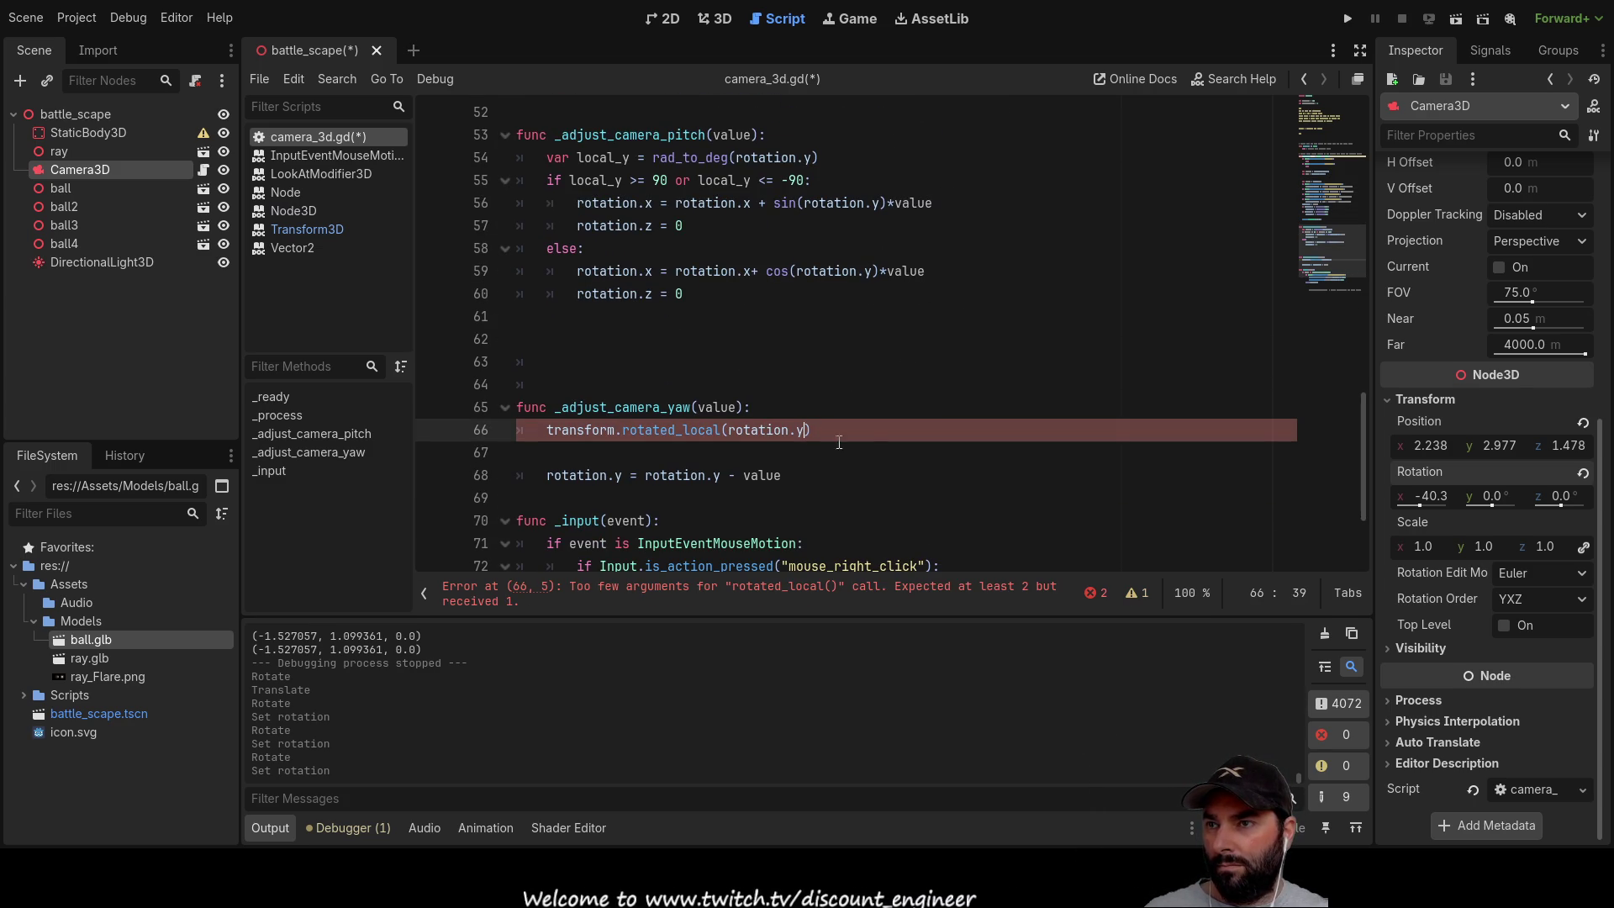
text(,)
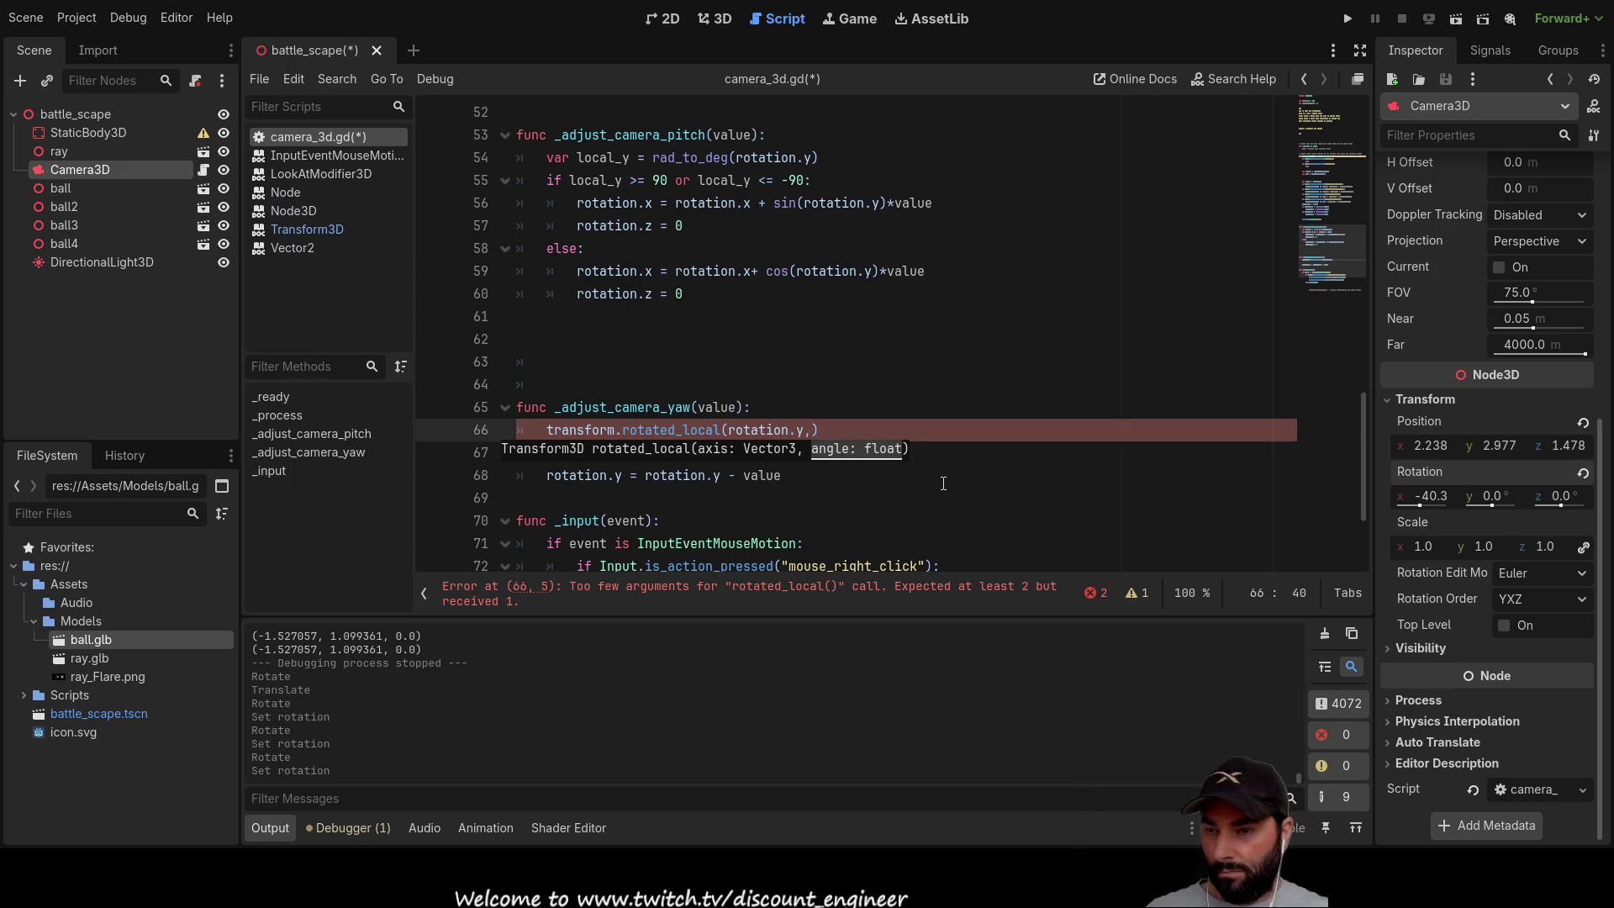
text(va)
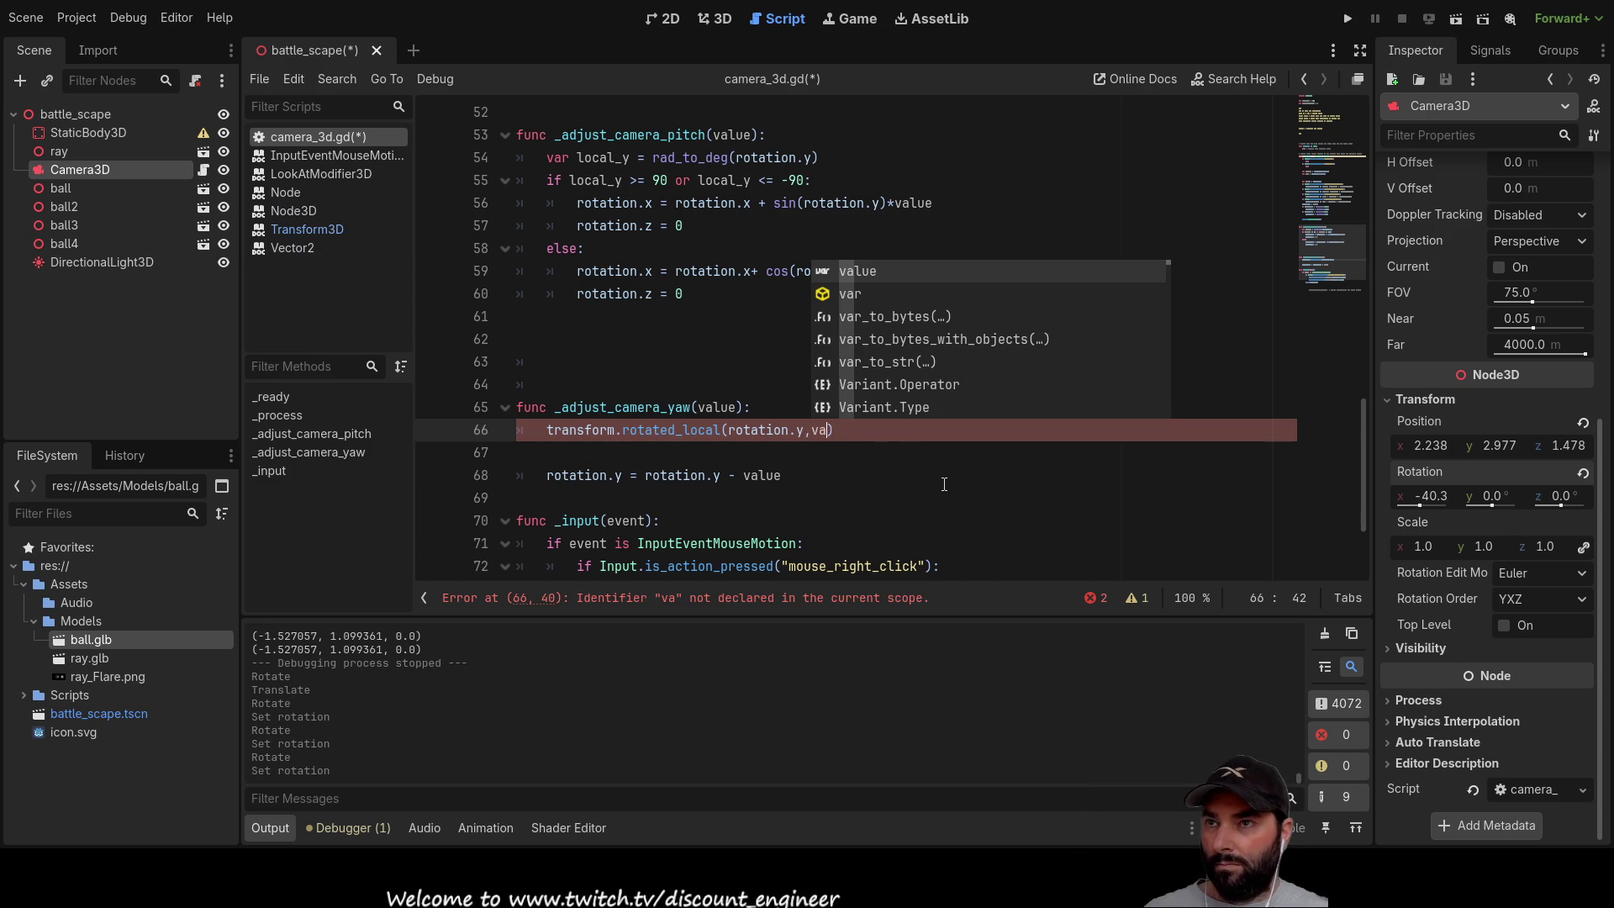
key(Return)
key(Down)
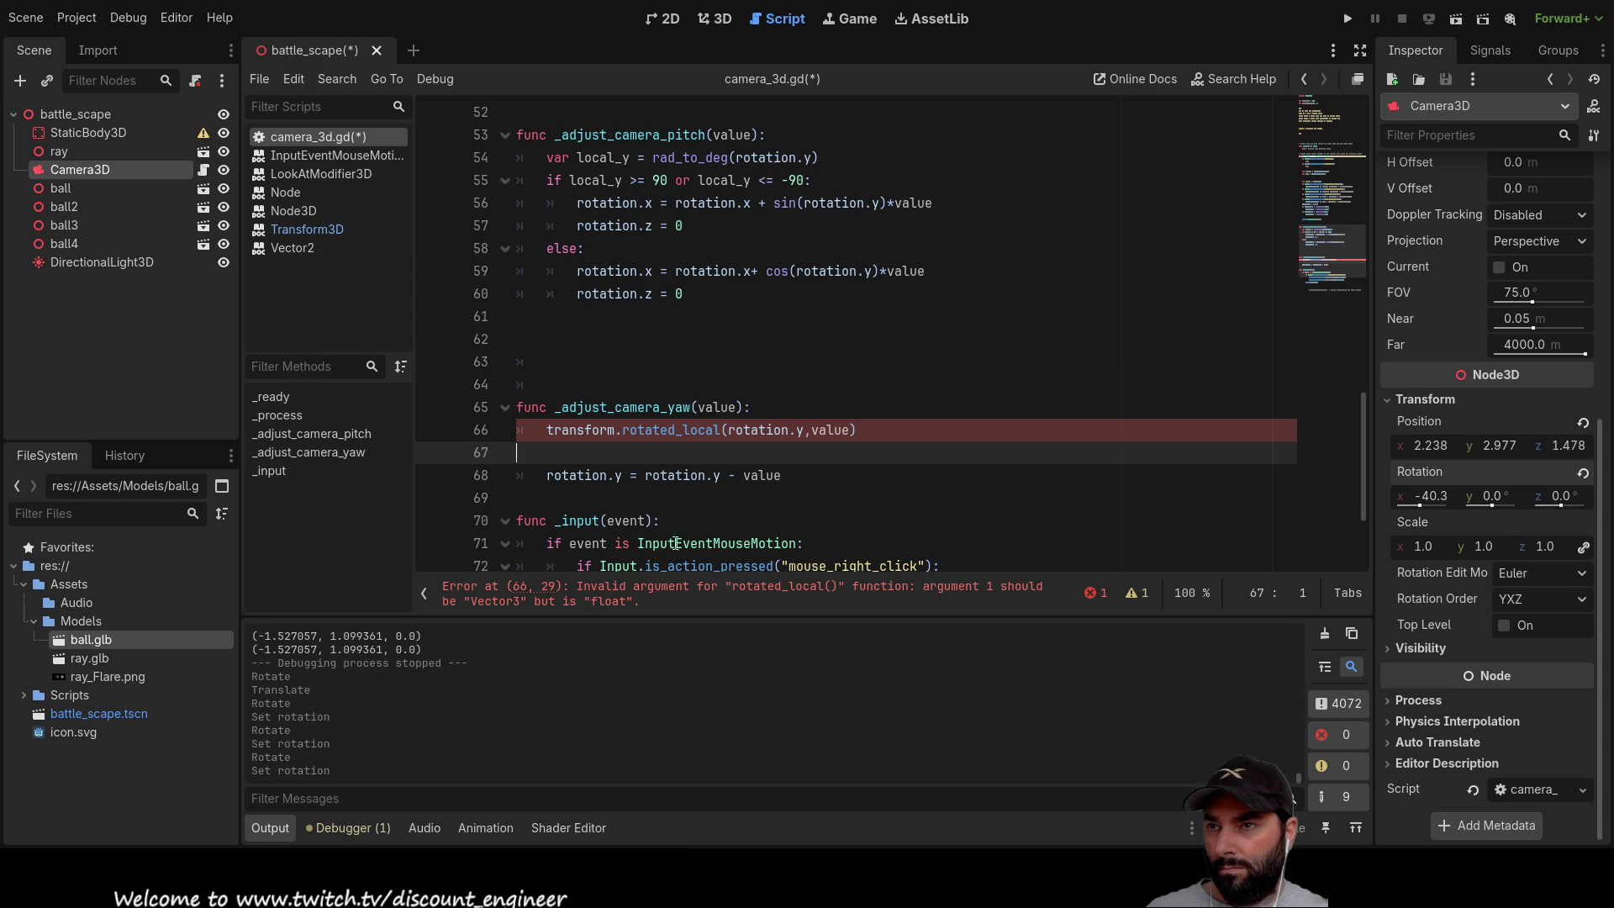
click(806, 431)
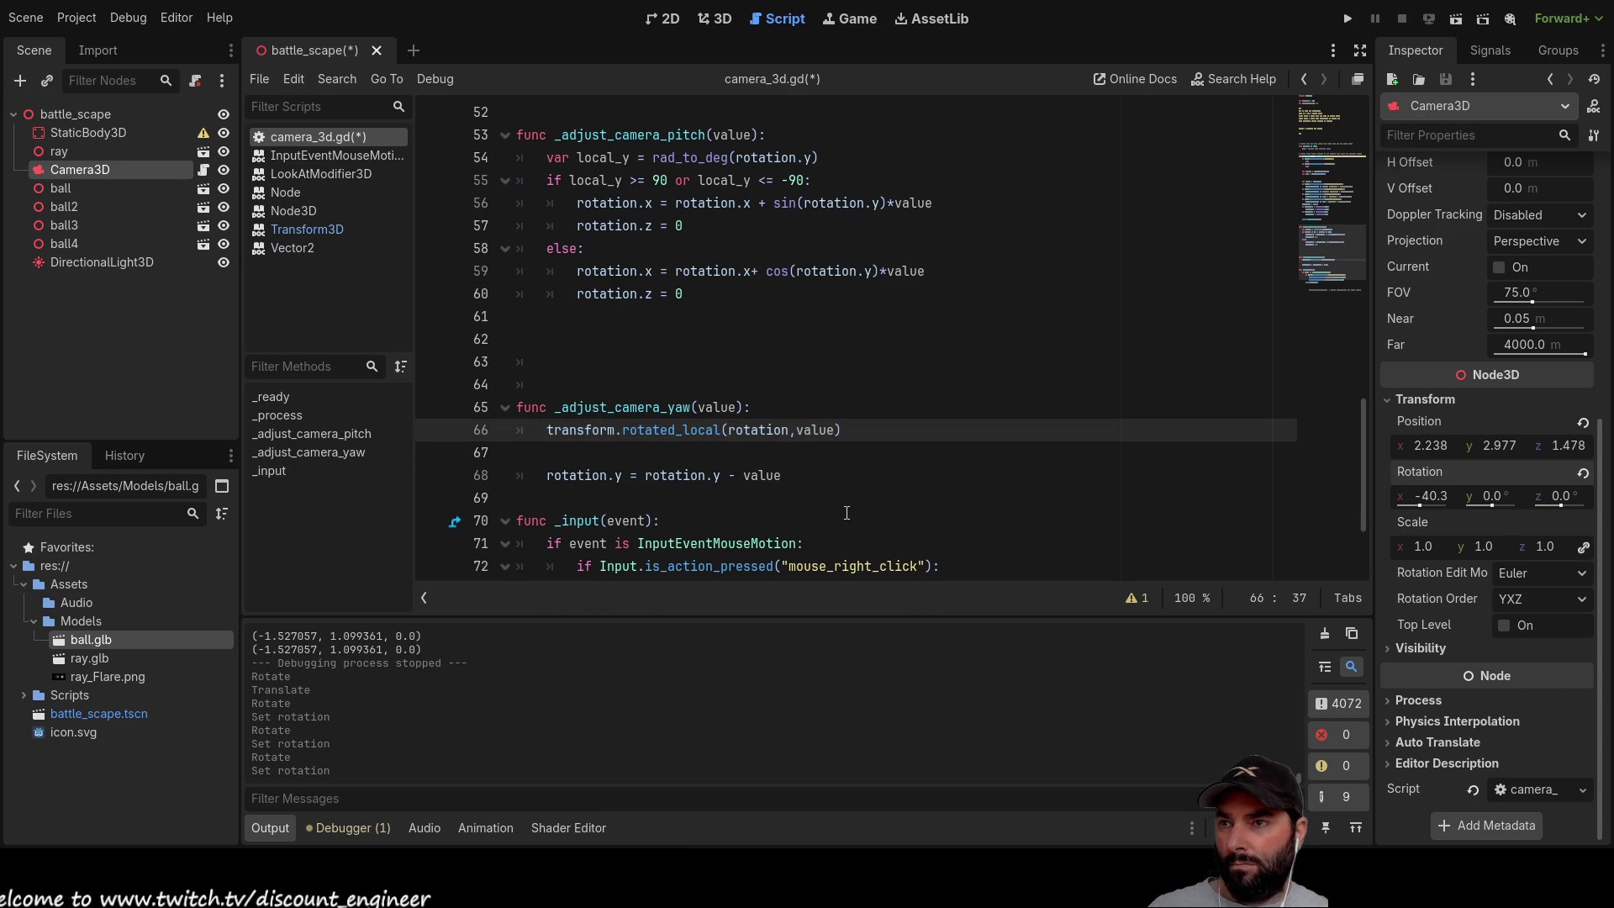
click(581, 451)
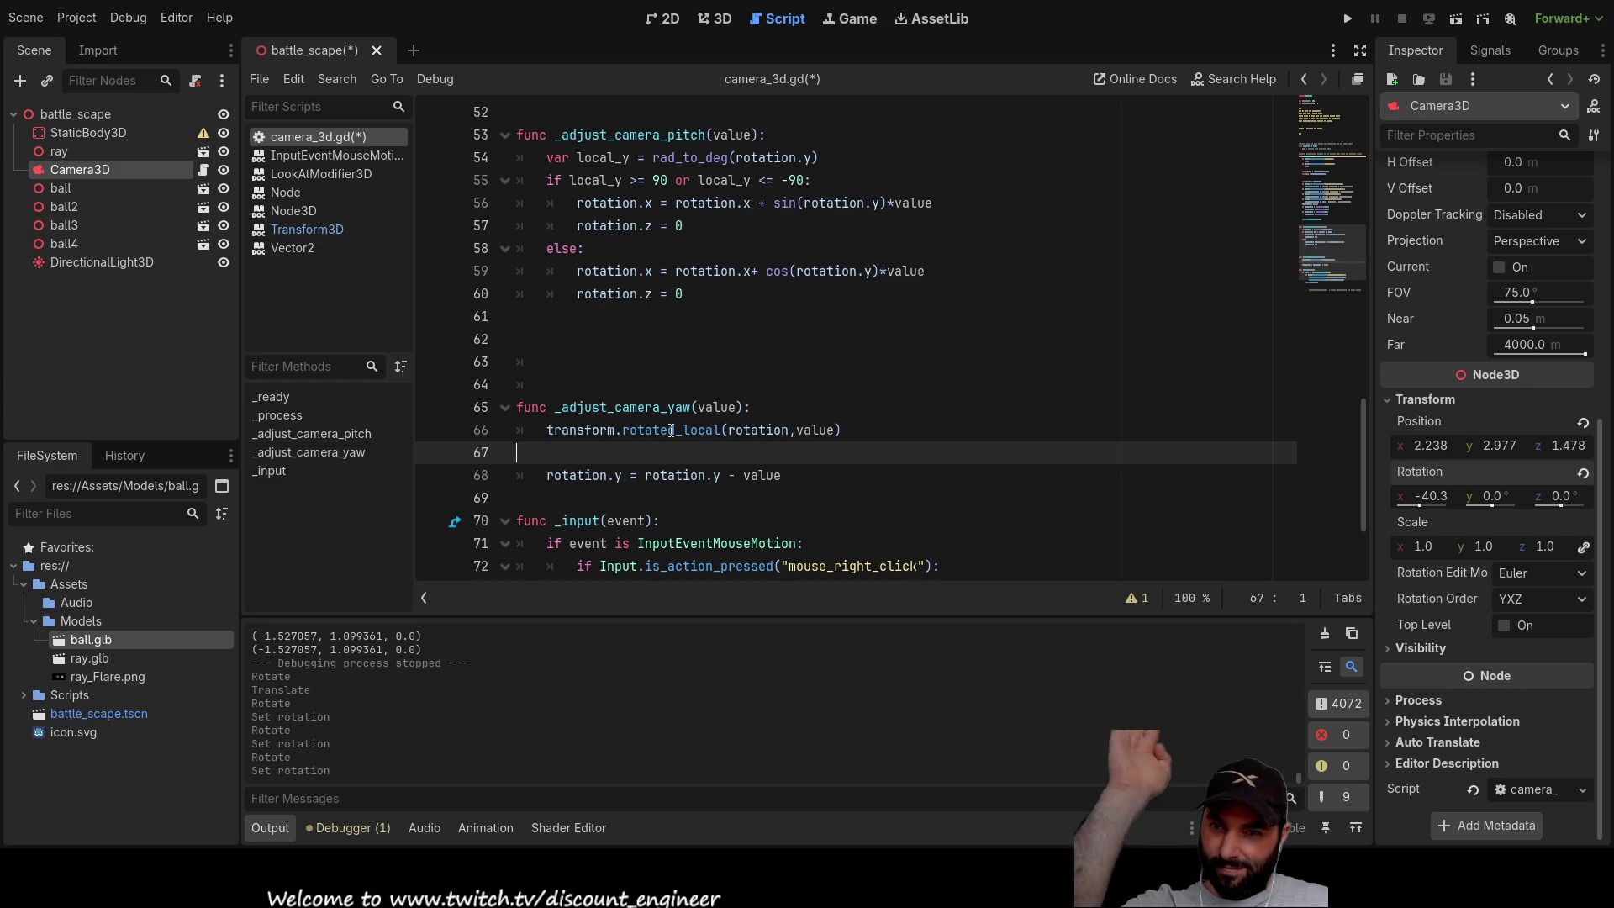
Step: Replace the rotation axis argument on line 66 with Vector3(0,1,0)
scroll(712, 419, up, 4)
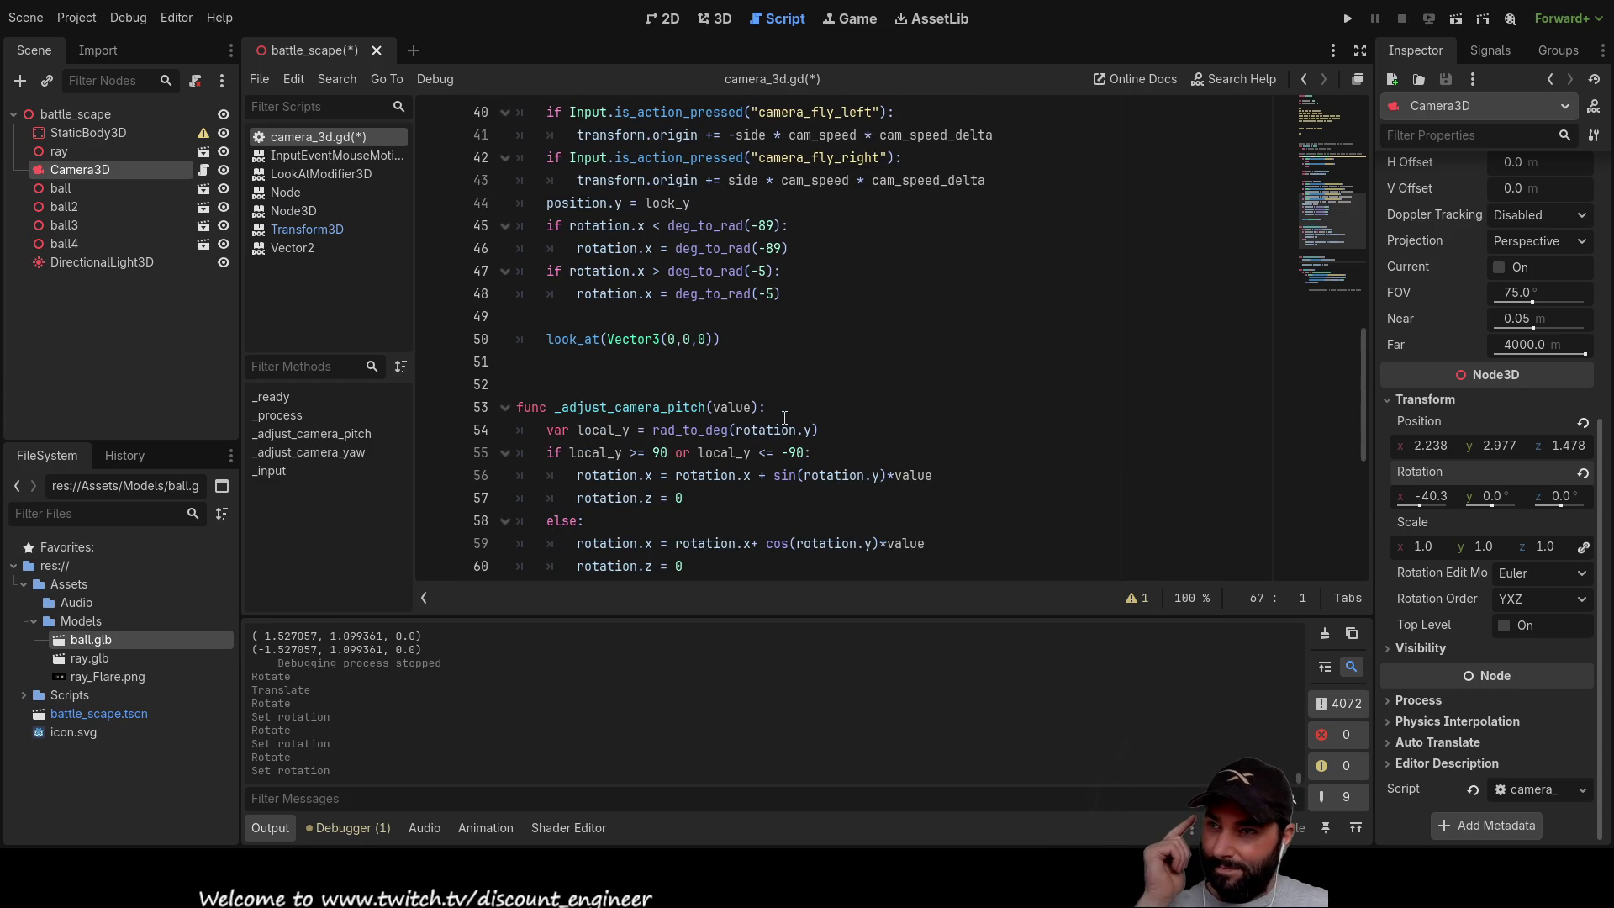
drag(607, 338, 715, 339)
scroll(786, 447, down, 6)
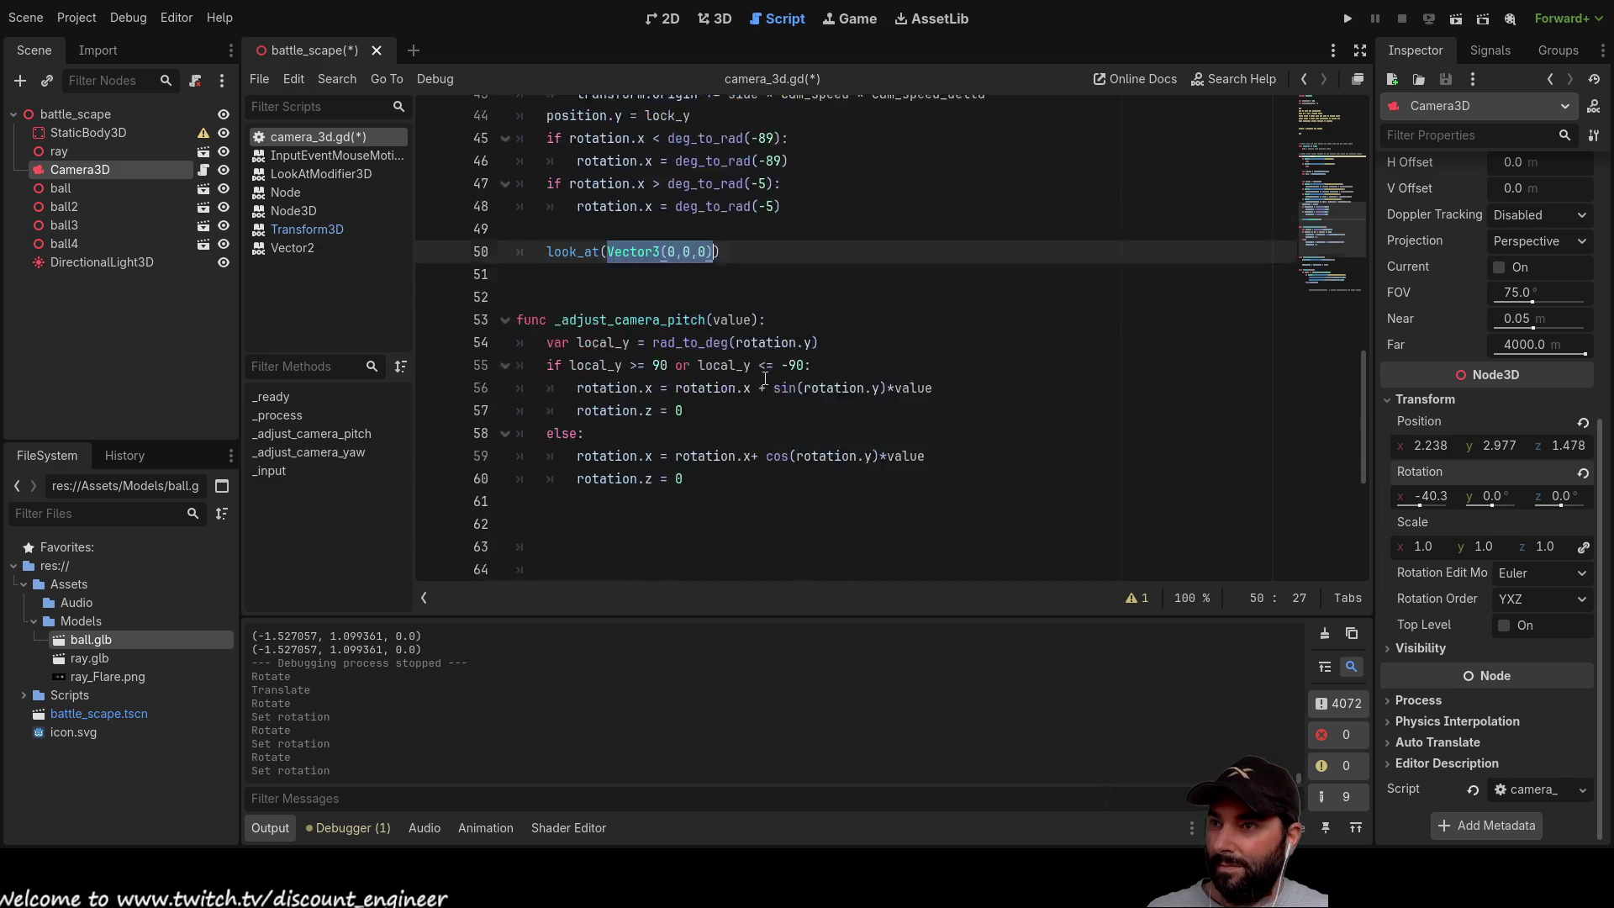
drag(728, 271, 790, 272)
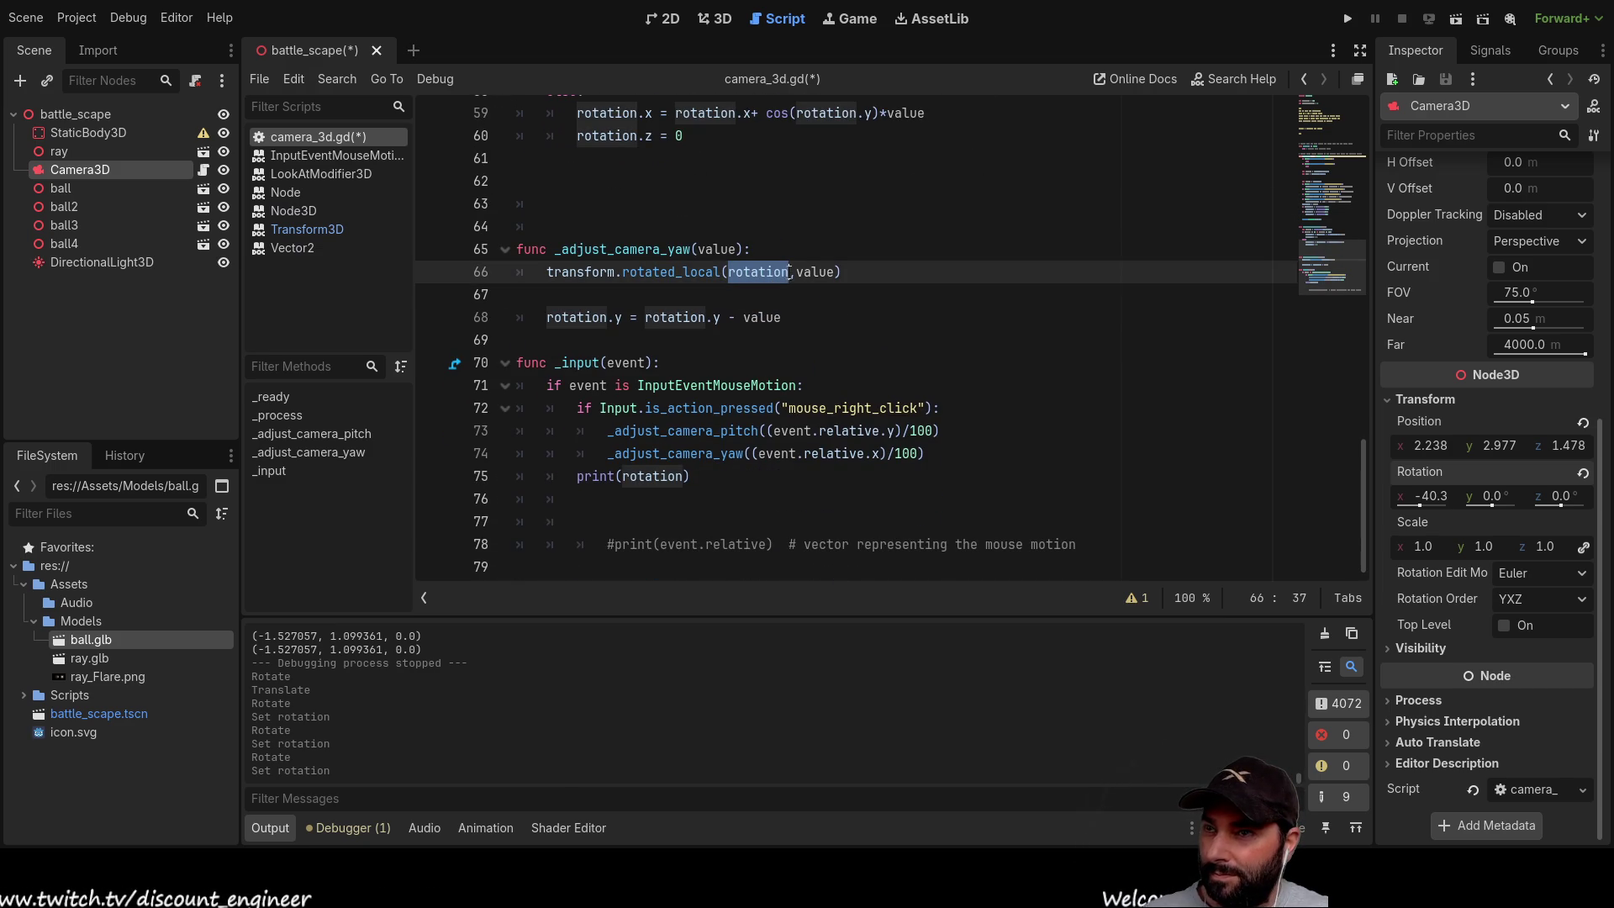
text(Vector3(0,0,0))
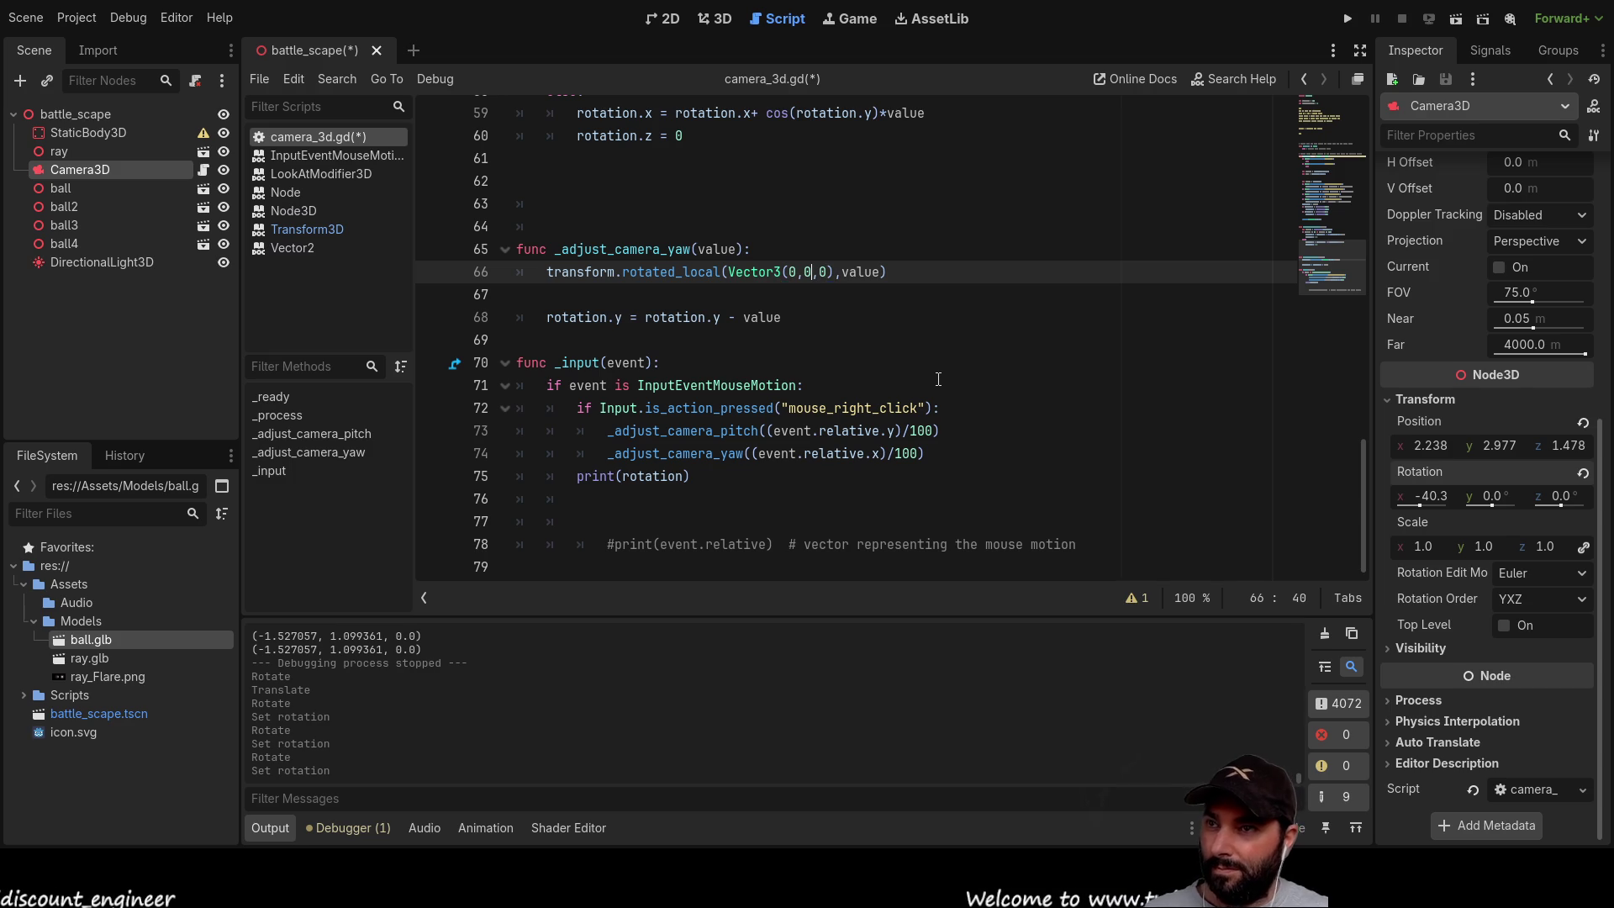
key(Left)
key(Left)
key(BackSpace)
text(1)
click(1087, 345)
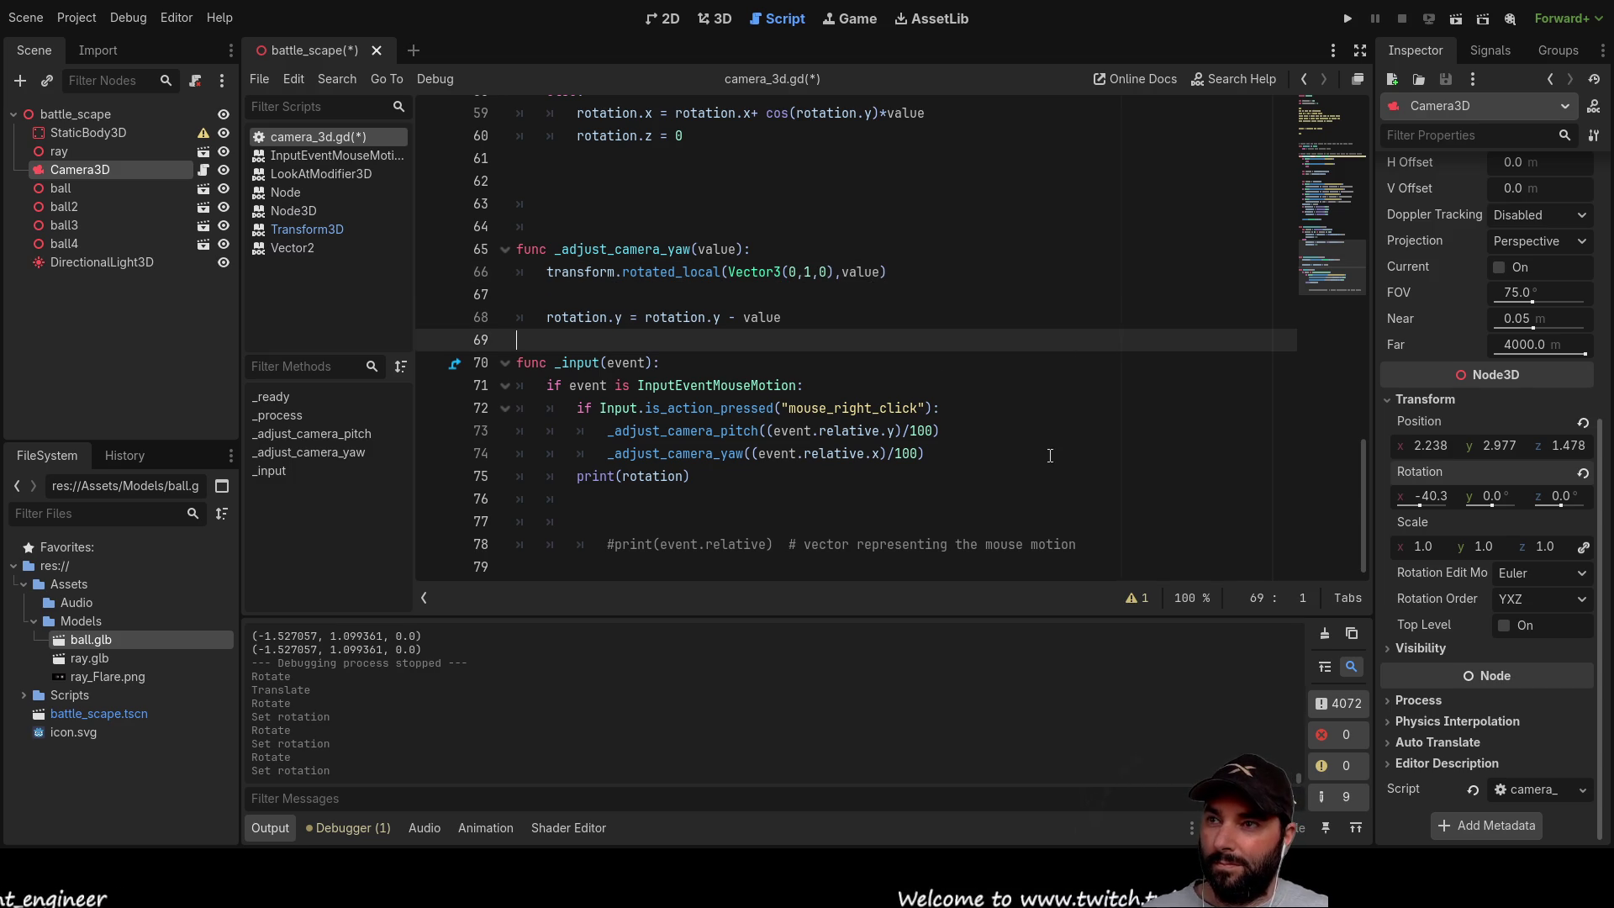
Step: Comment out the rotation.y = rotation.y - value line and run the game
click(546, 317)
text(#)
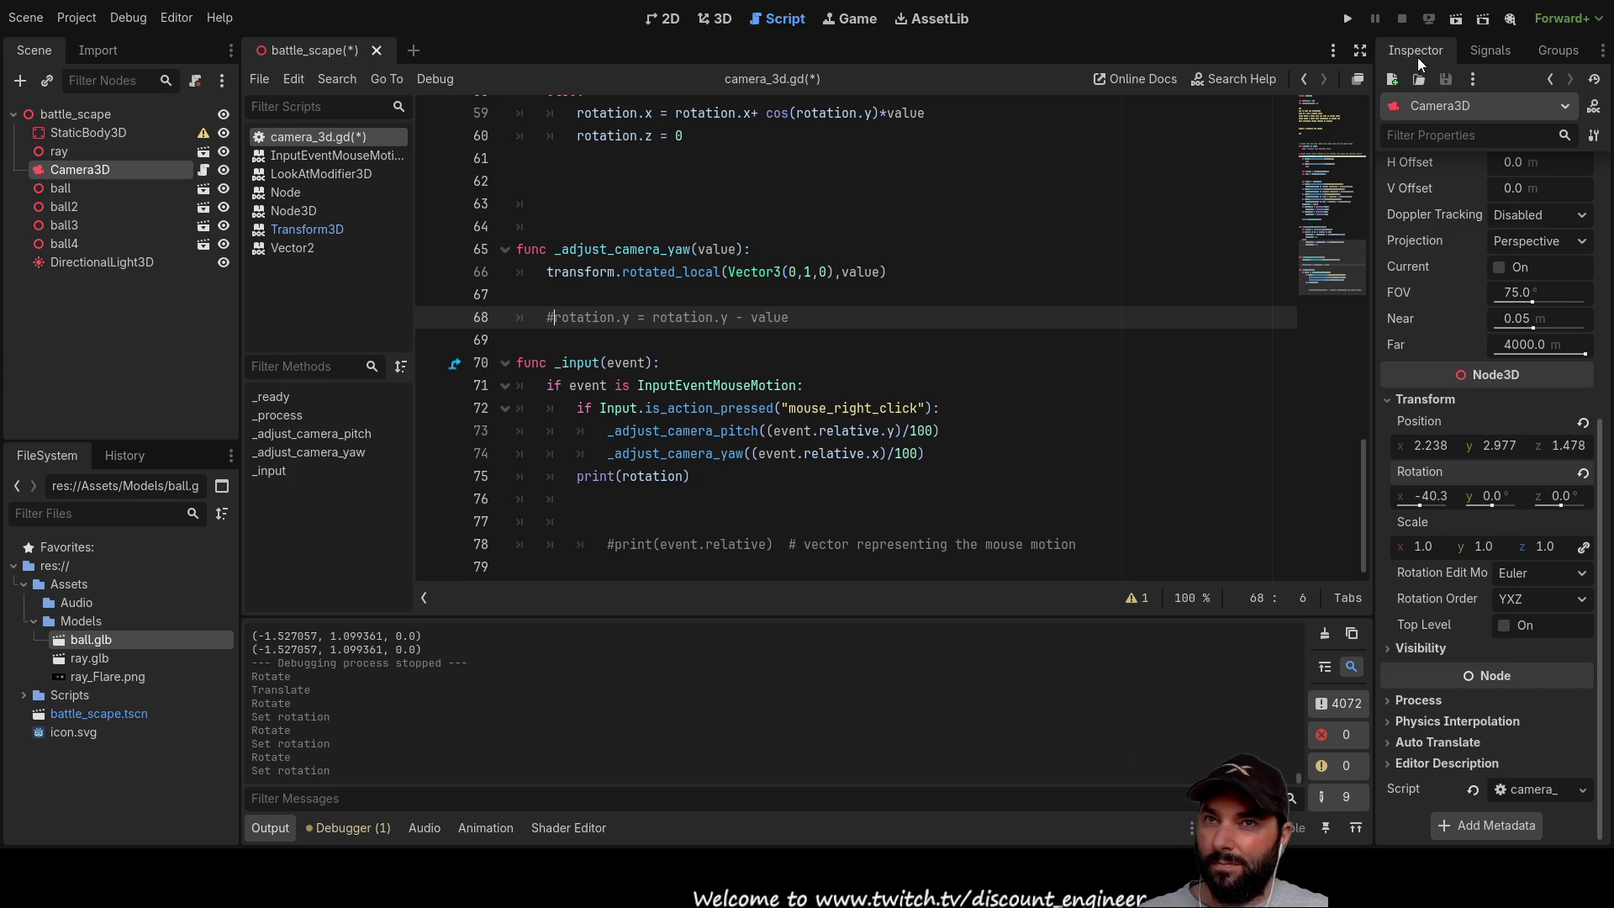
click(1347, 19)
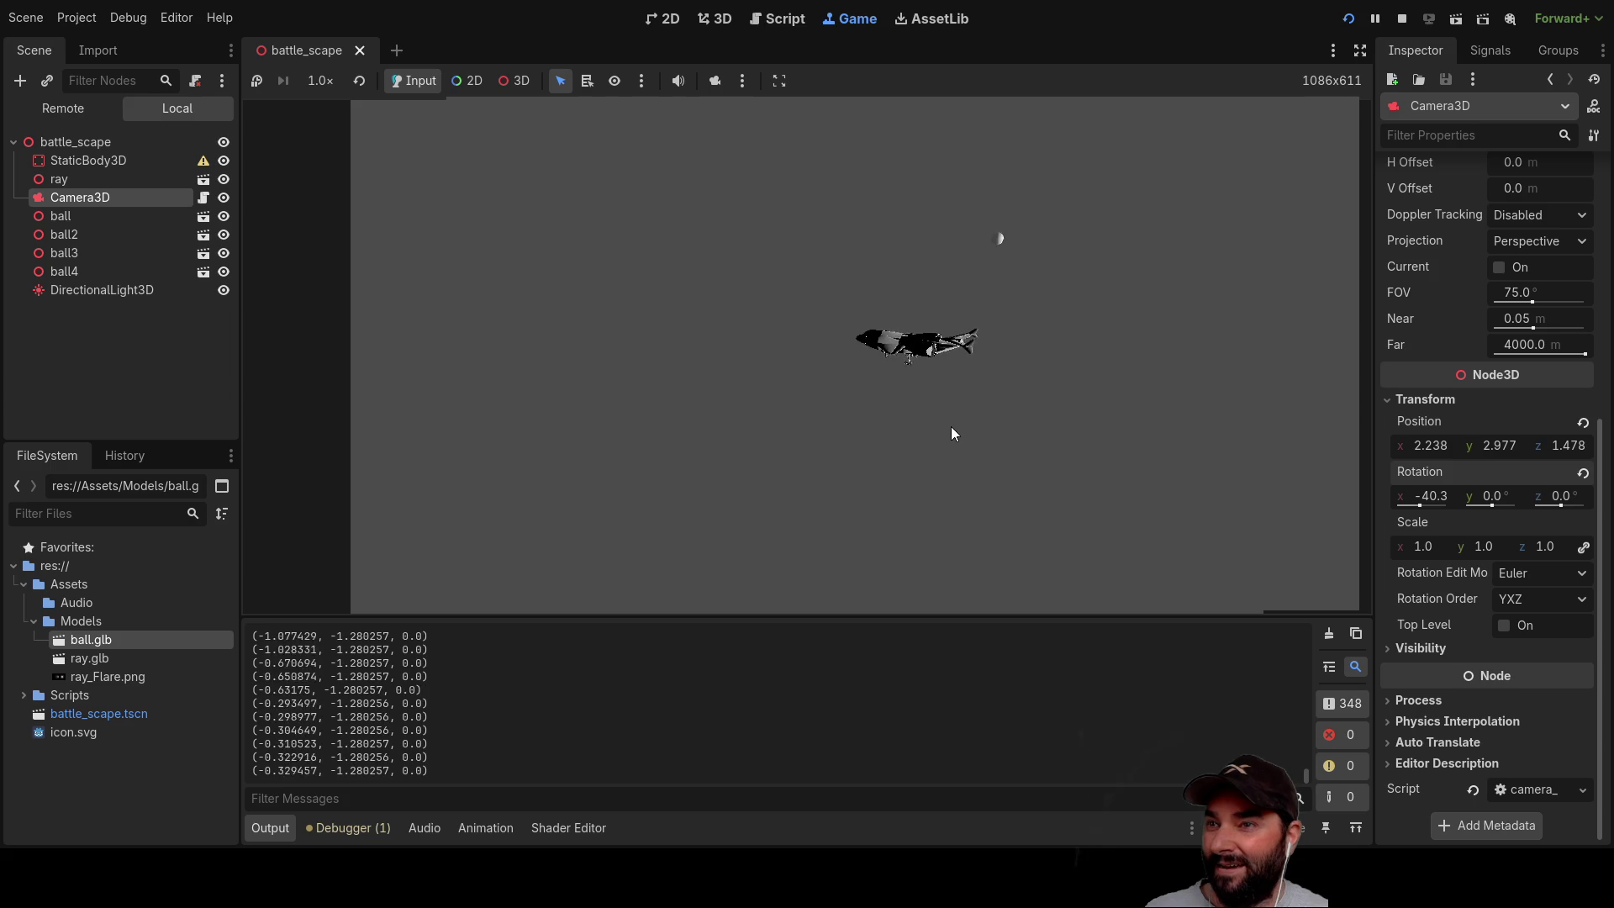
Step: Stop the game and go to the look_at(Vector3(0,0,0)) call on line 50 to comment it out
key(F8)
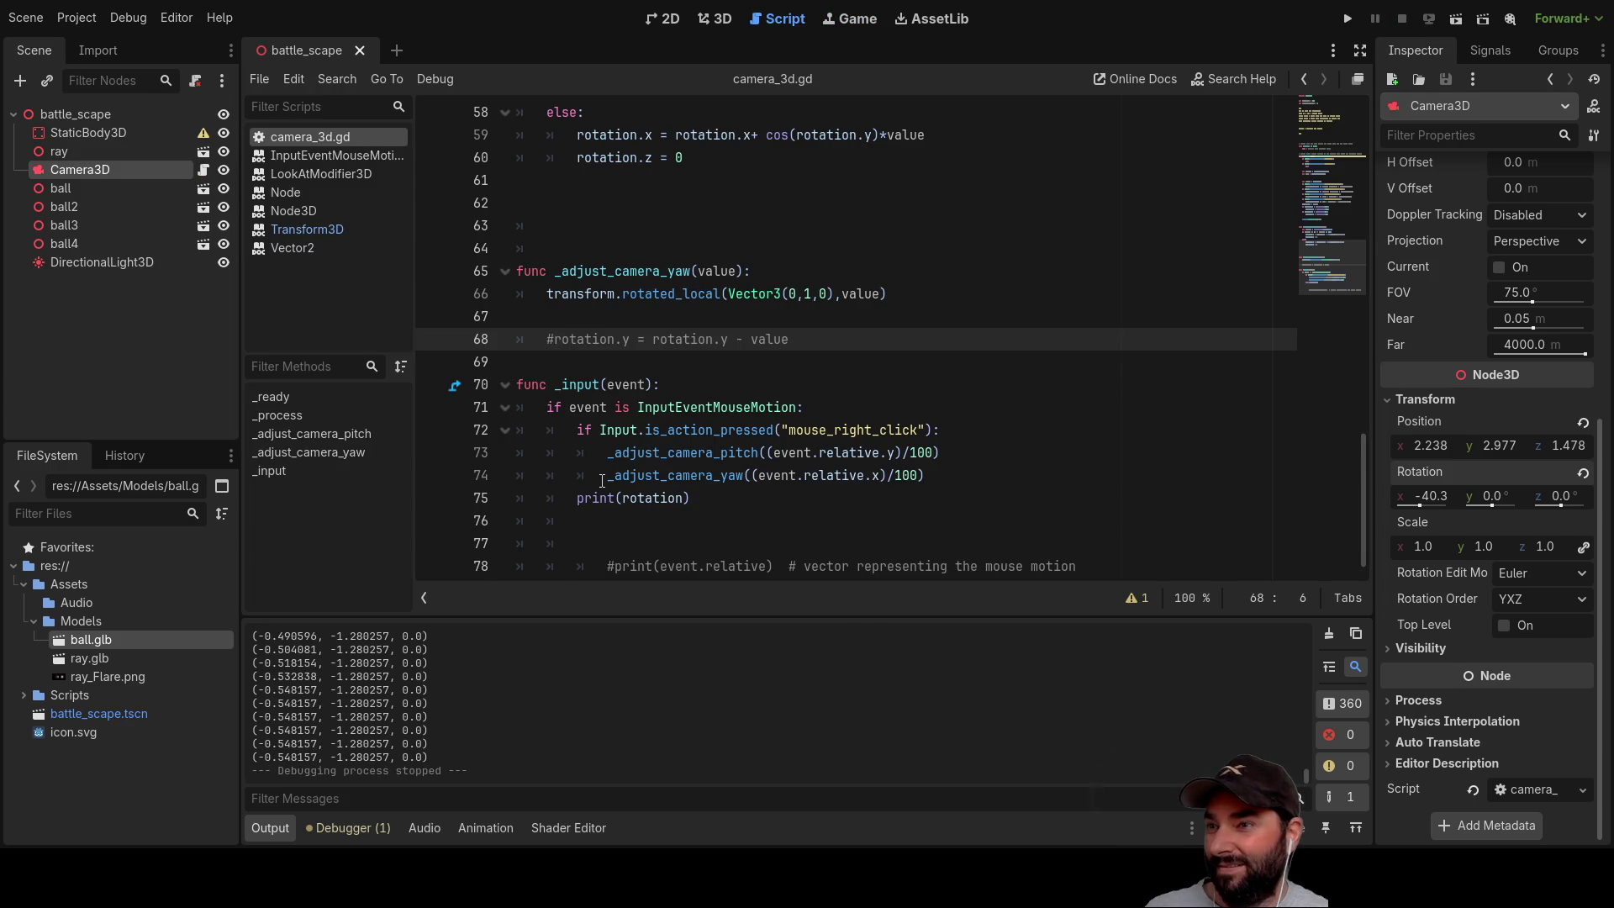
scroll(602, 480, down, 1)
scroll(596, 405, up, 3)
scroll(588, 372, up, 3)
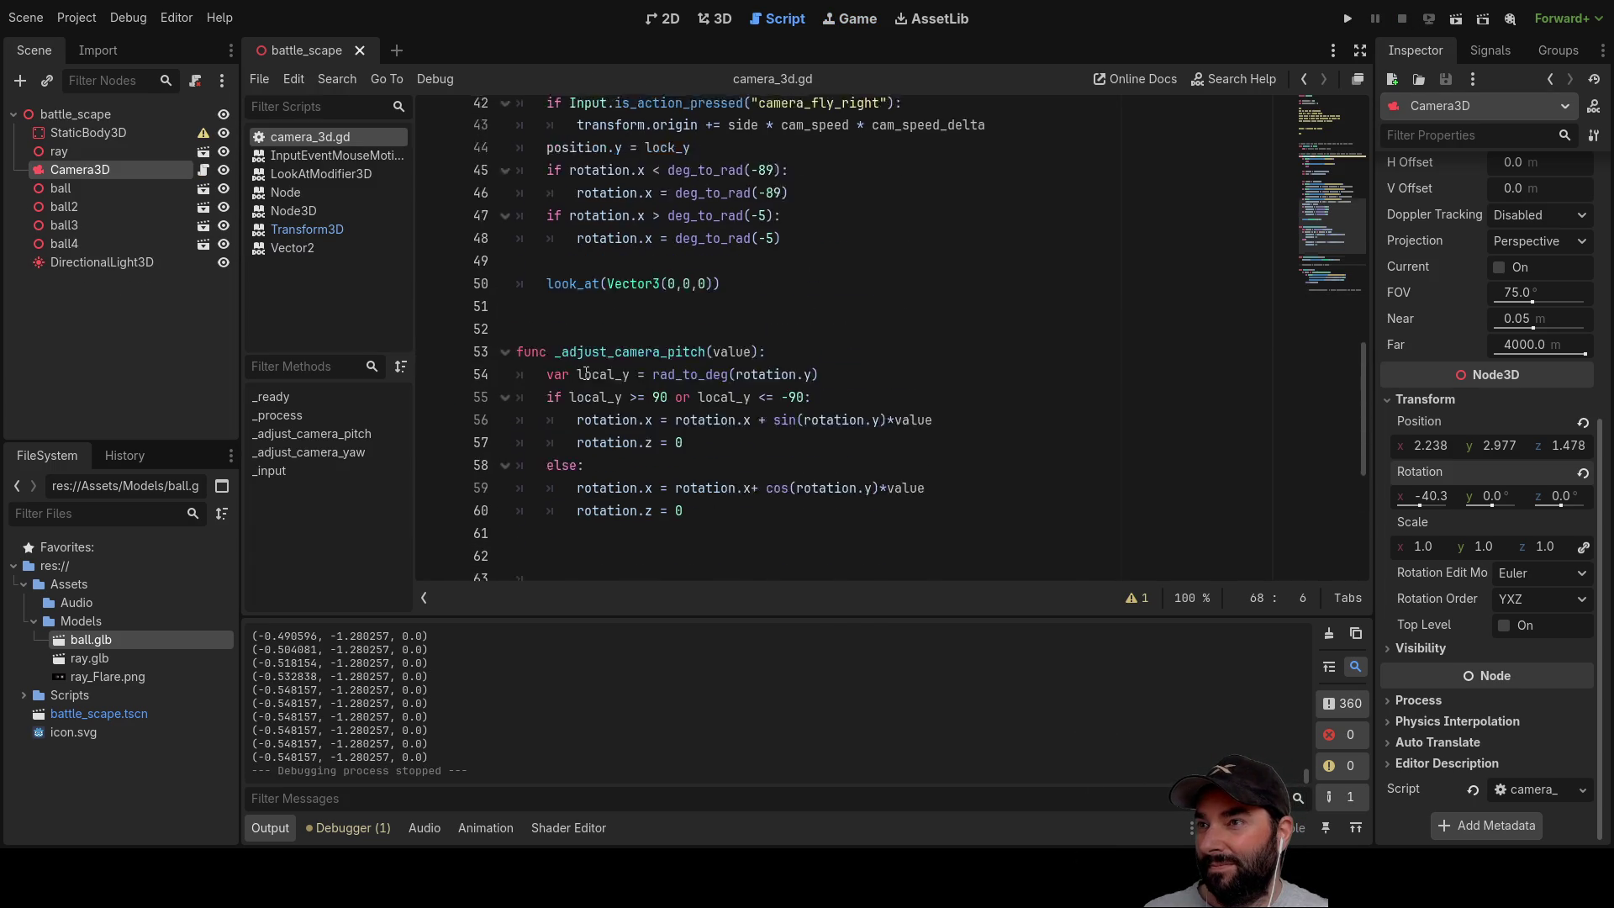
click(549, 318)
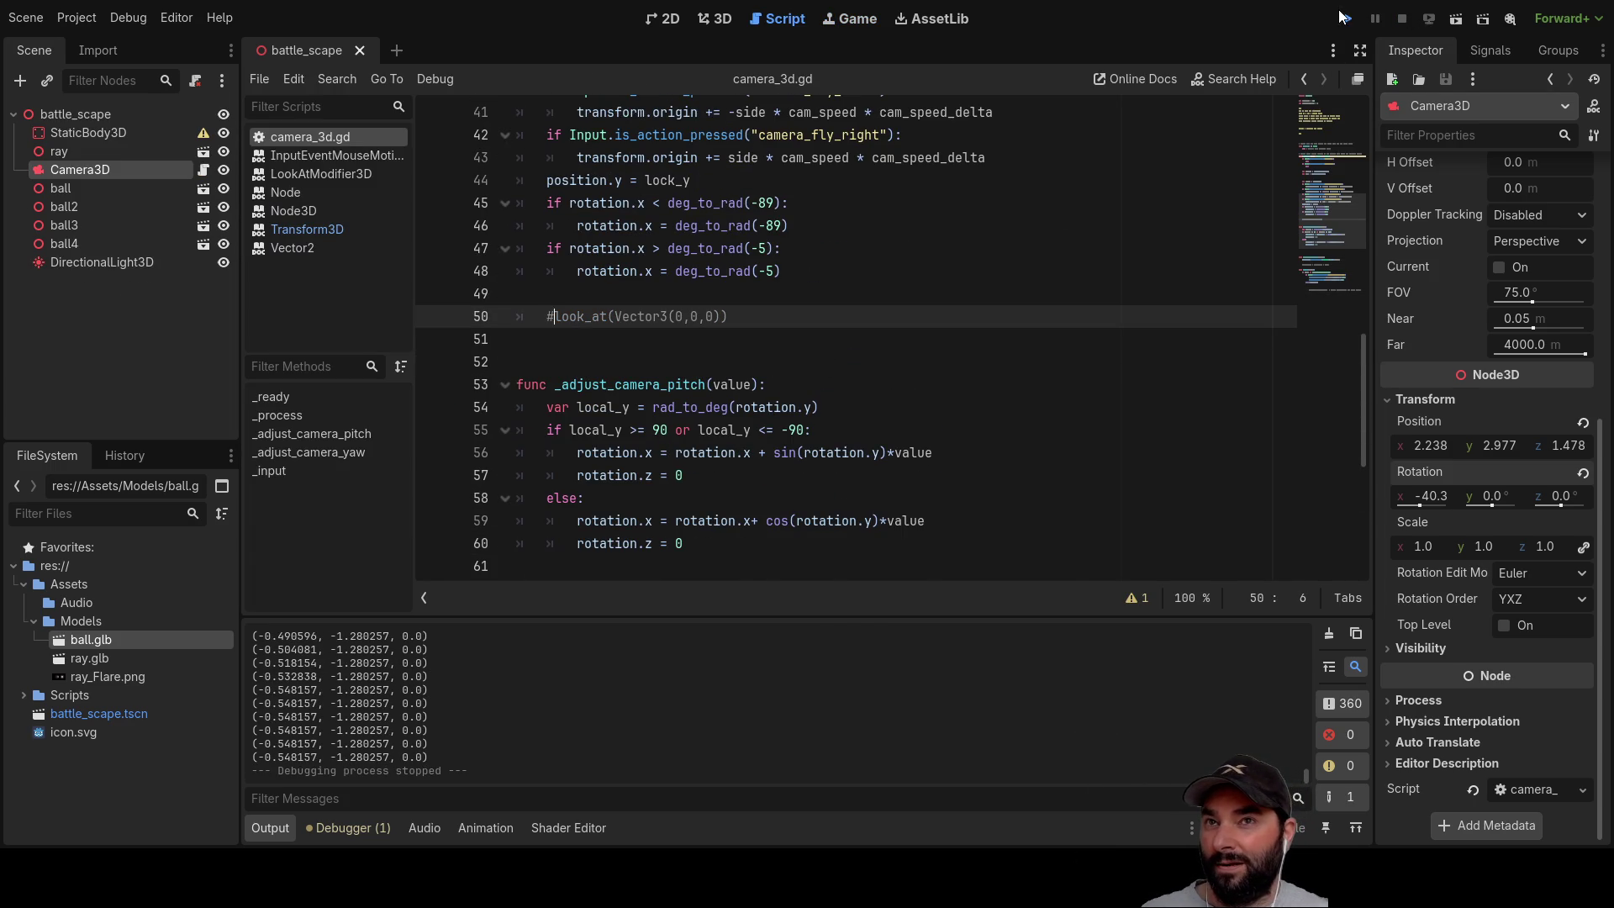
Step: Test-run the game with look_at disabled, then stop it
click(1342, 17)
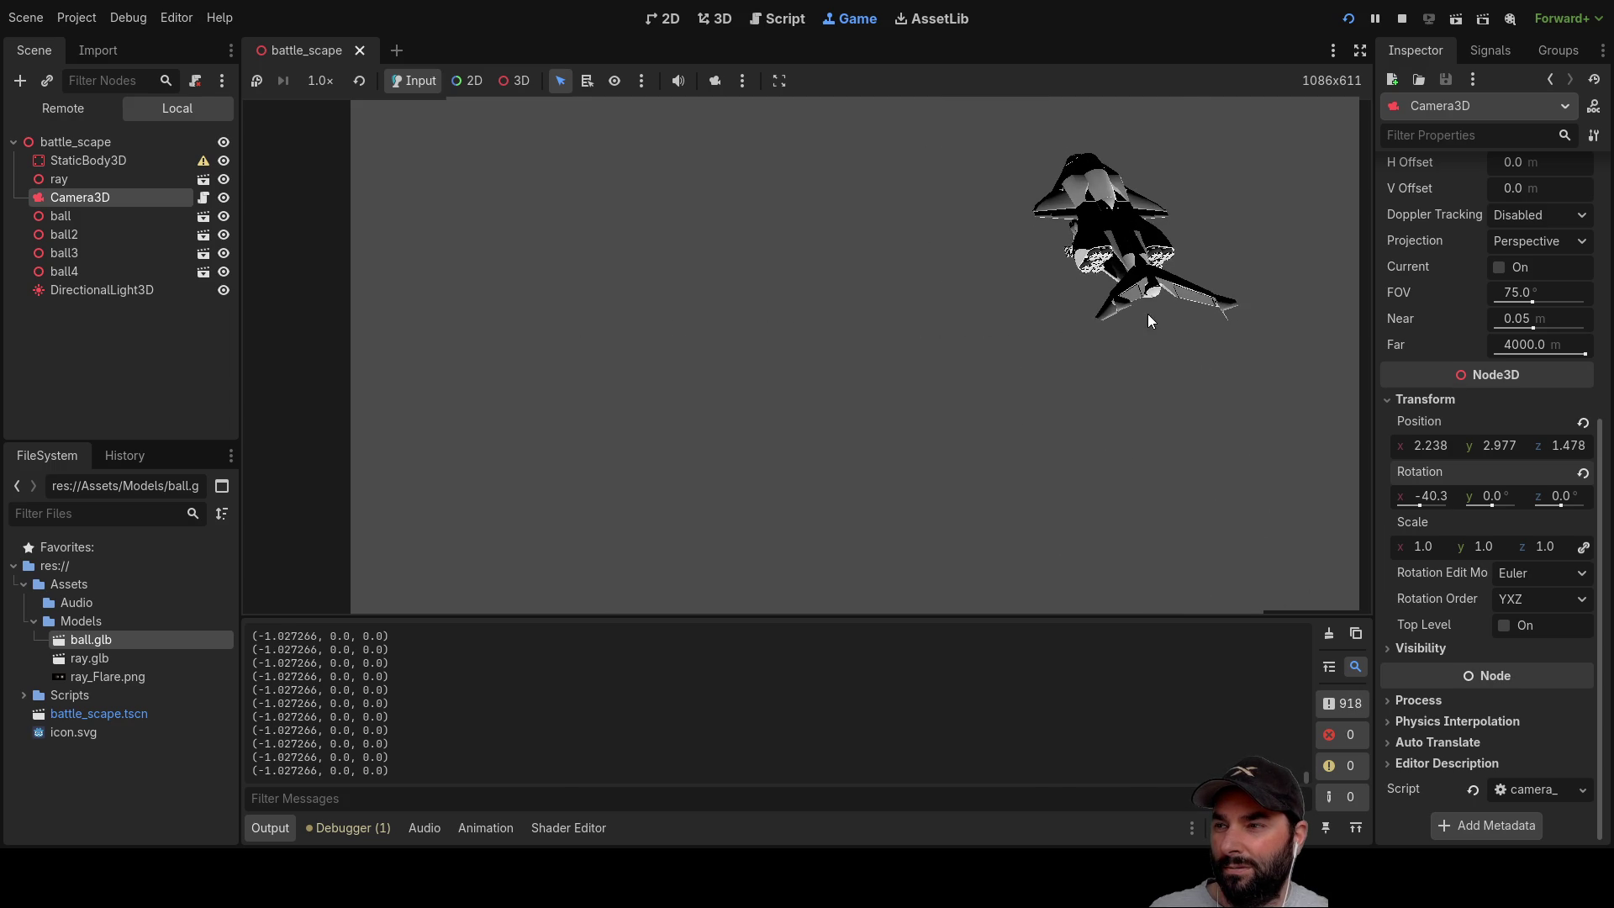
click(1401, 17)
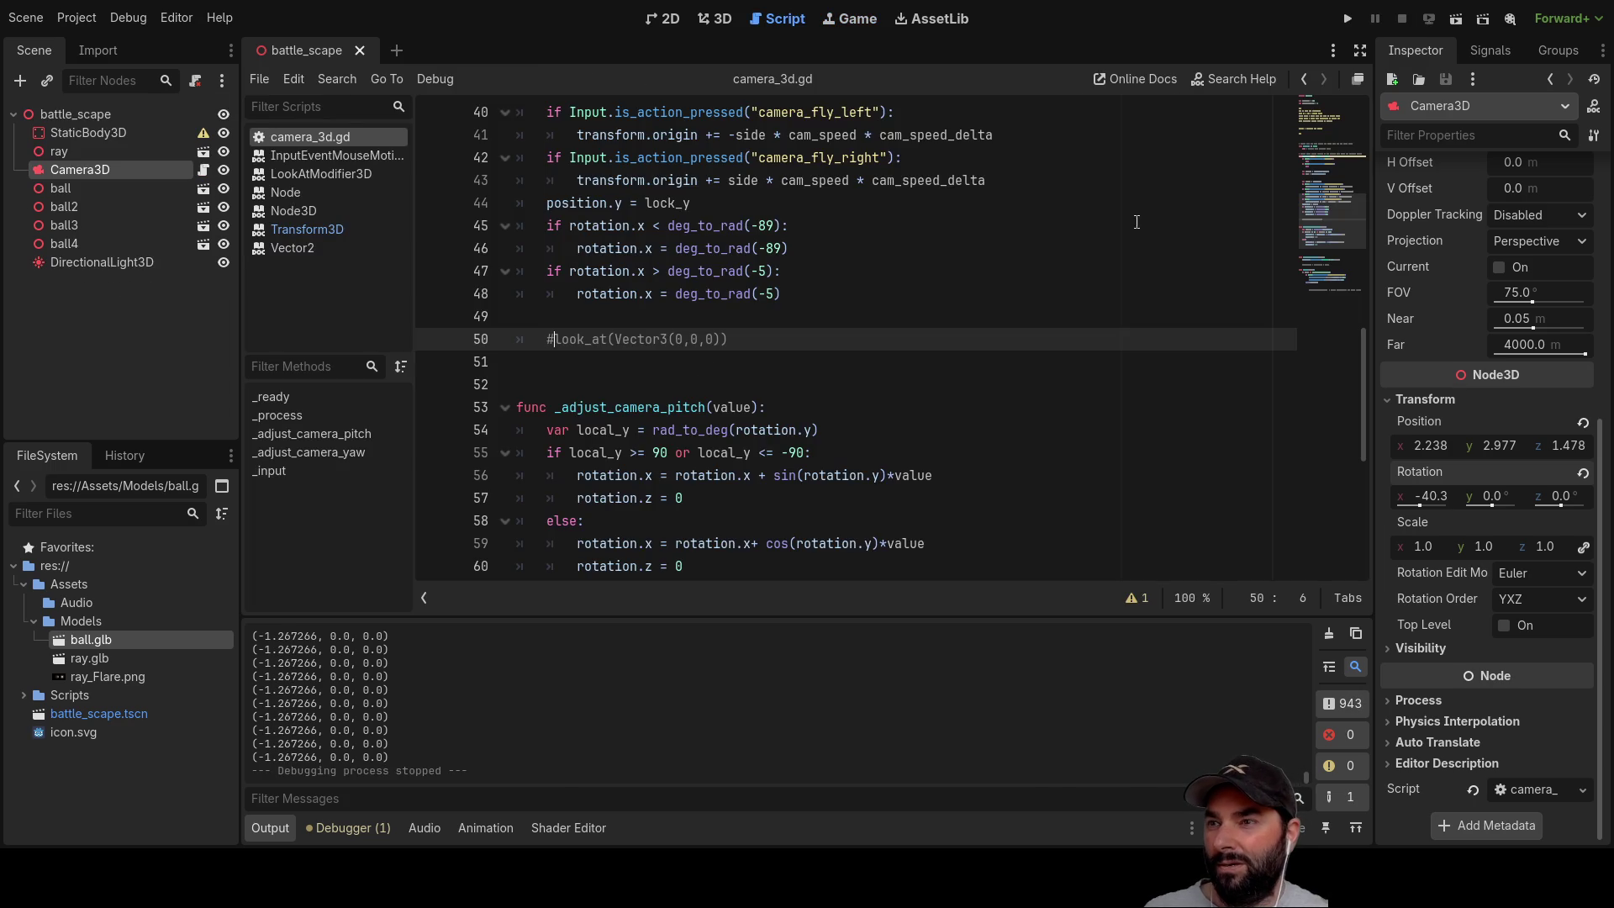
Step: Insert an empty print() line above the rotated_local call in _adjust_camera_yaw and run the game
scroll(628, 407, down, 5)
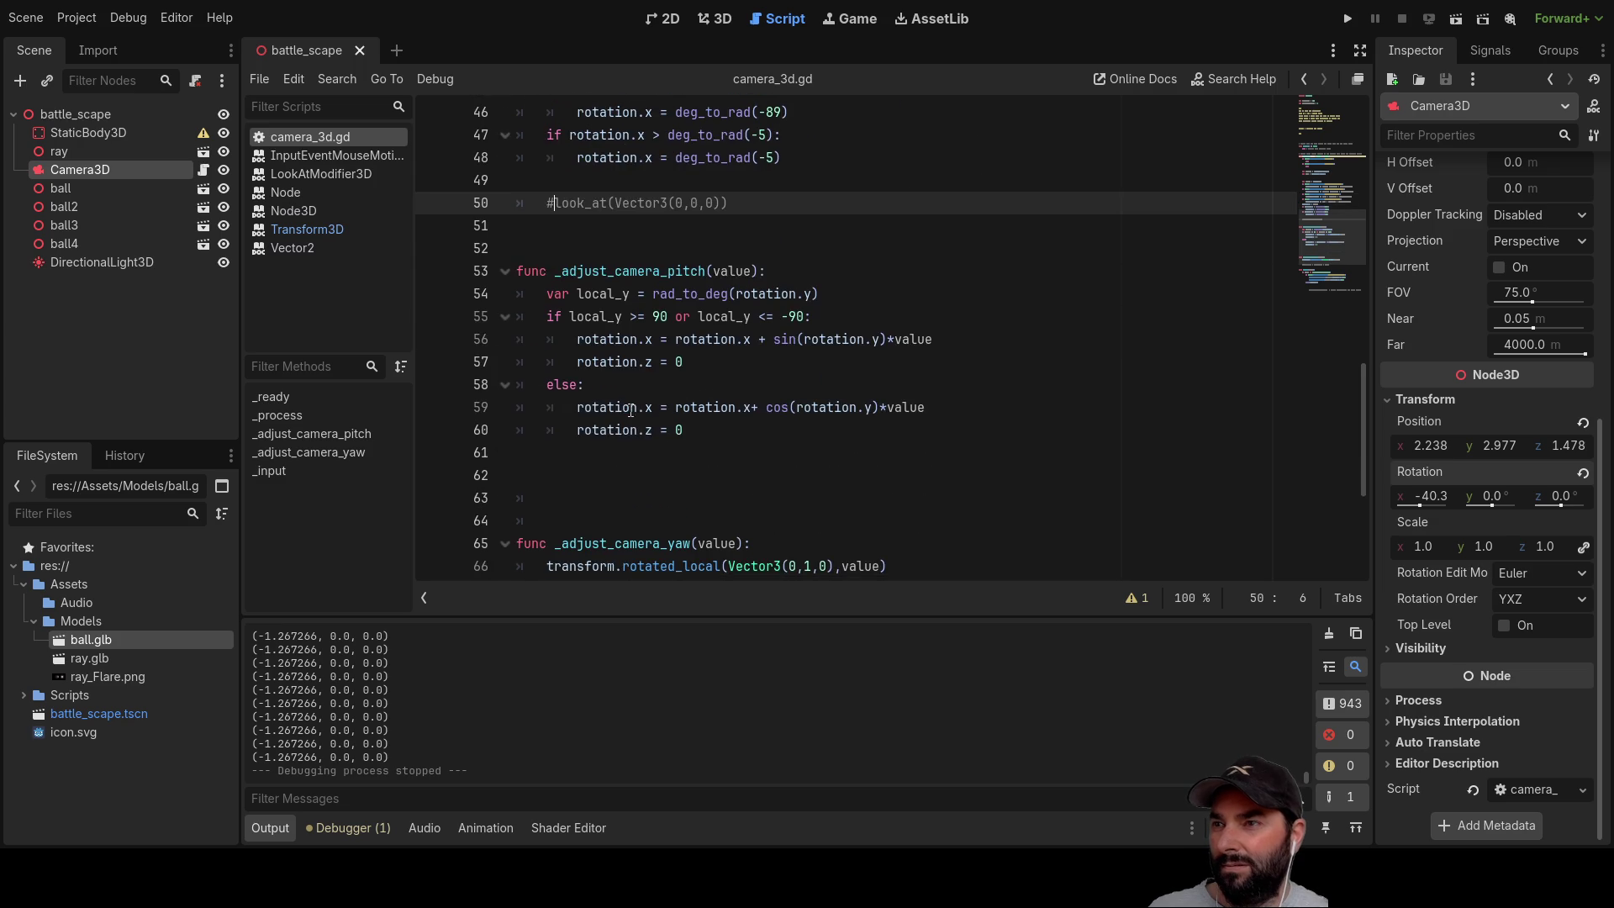
double_click(622, 339)
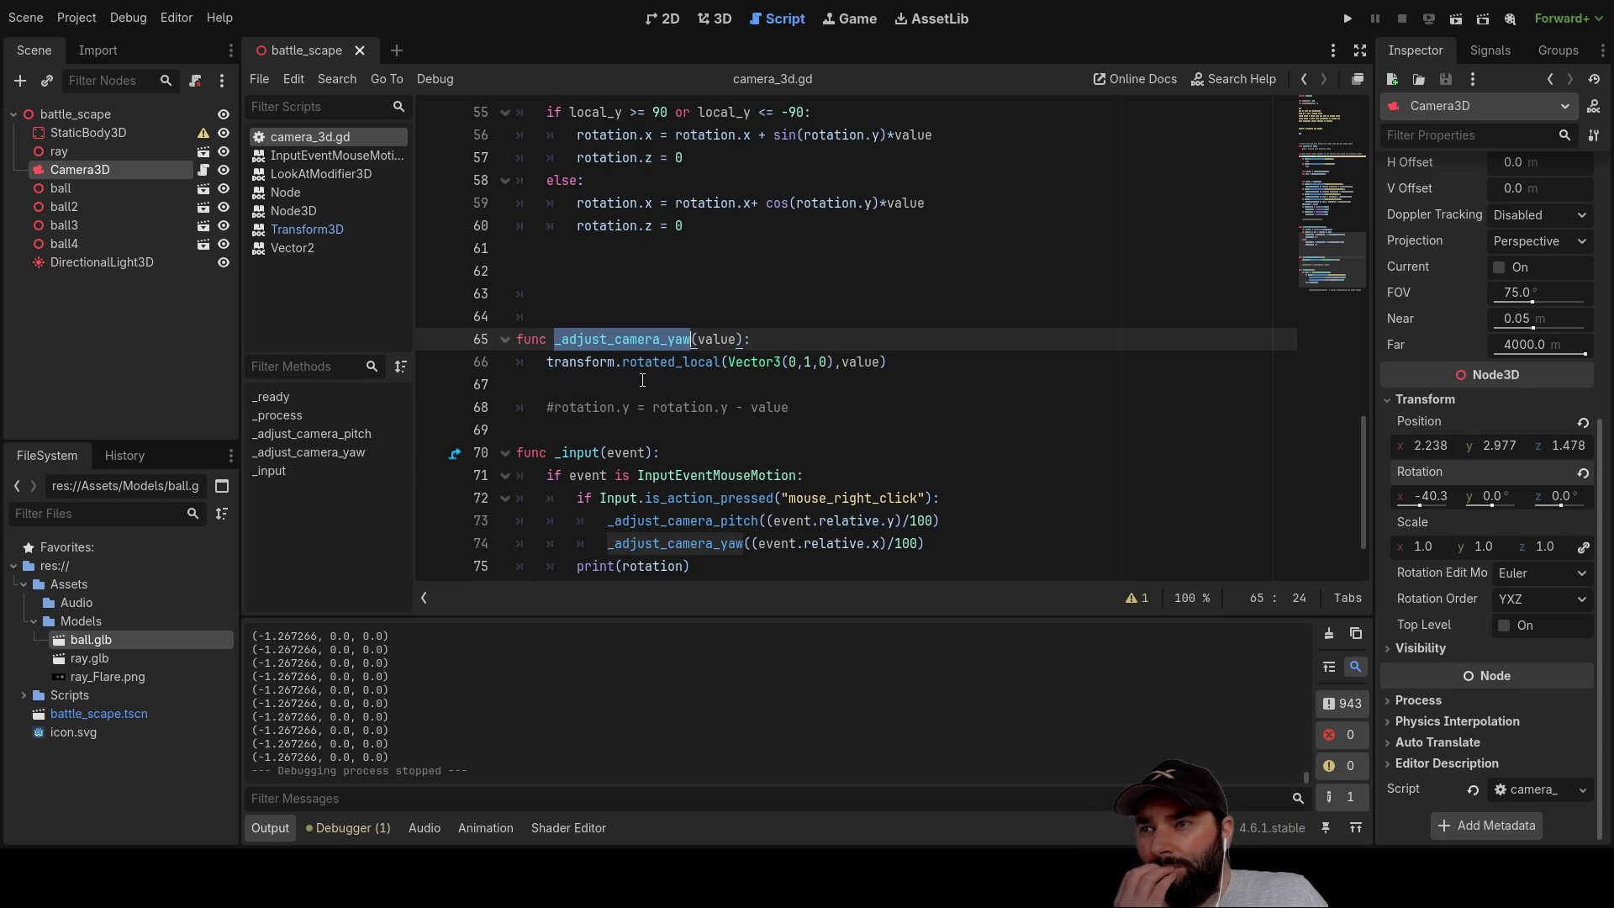
click(543, 361)
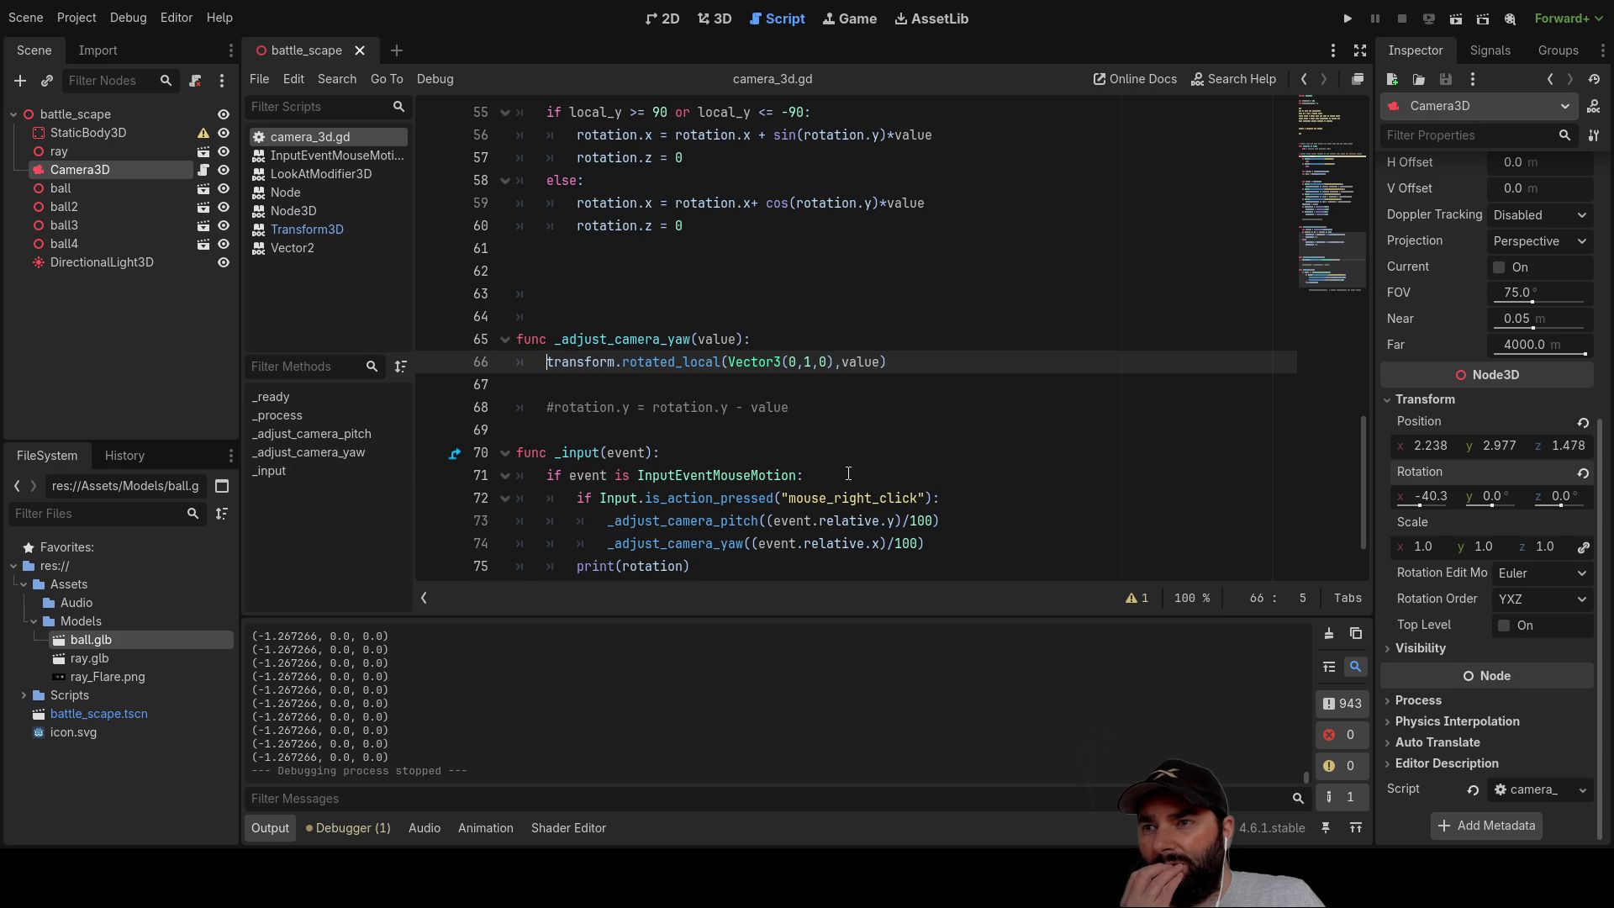
key(Return)
text(print)
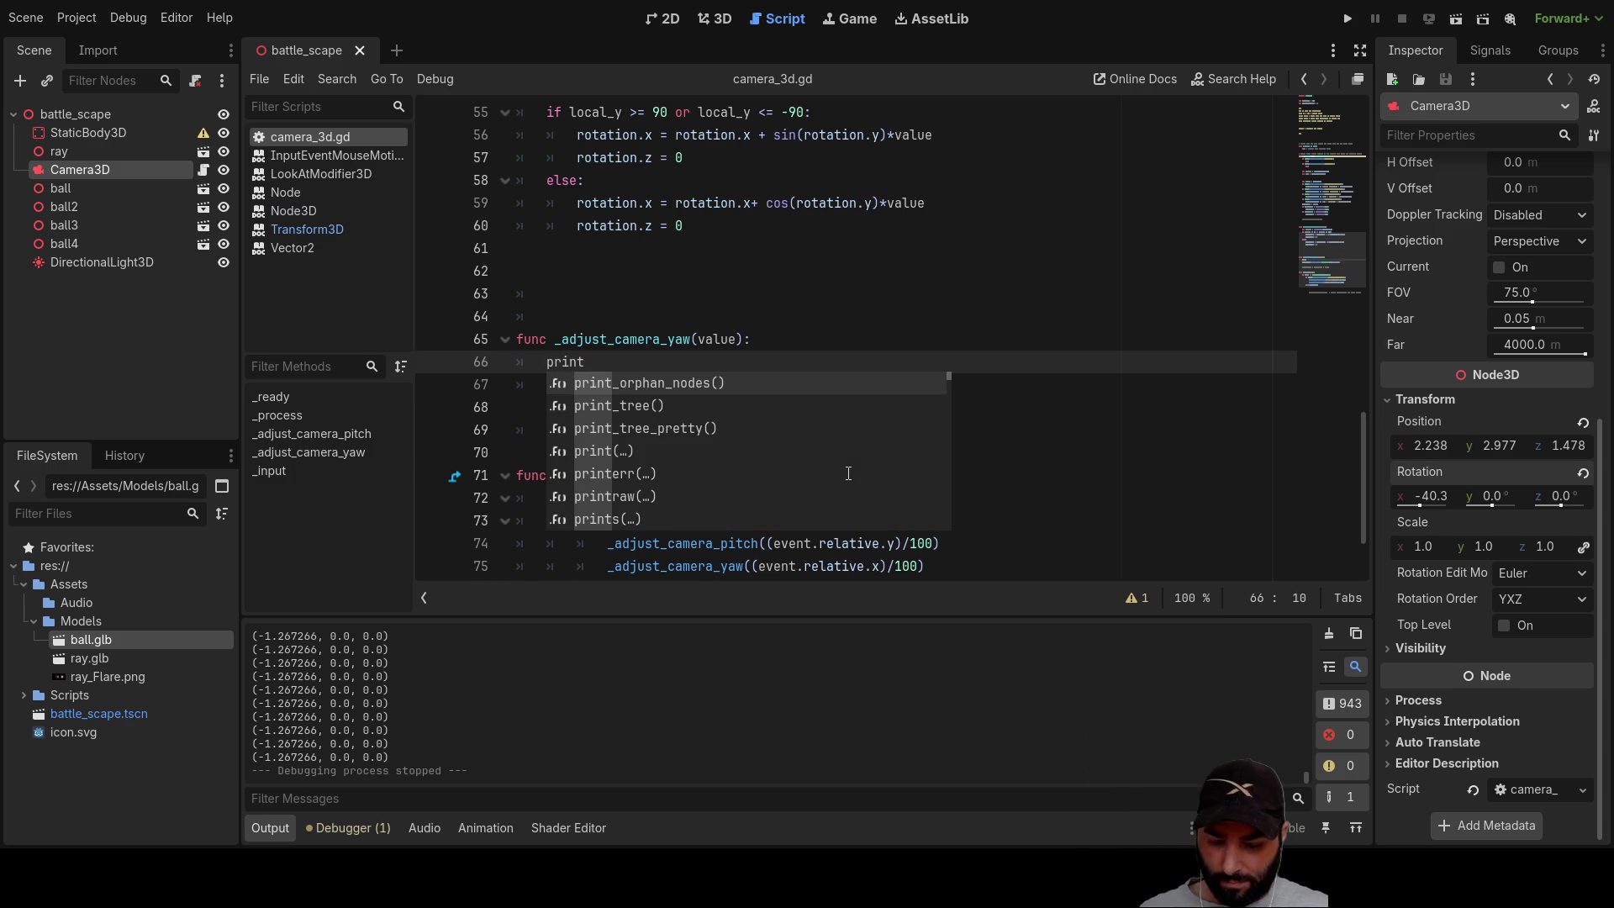
text(()
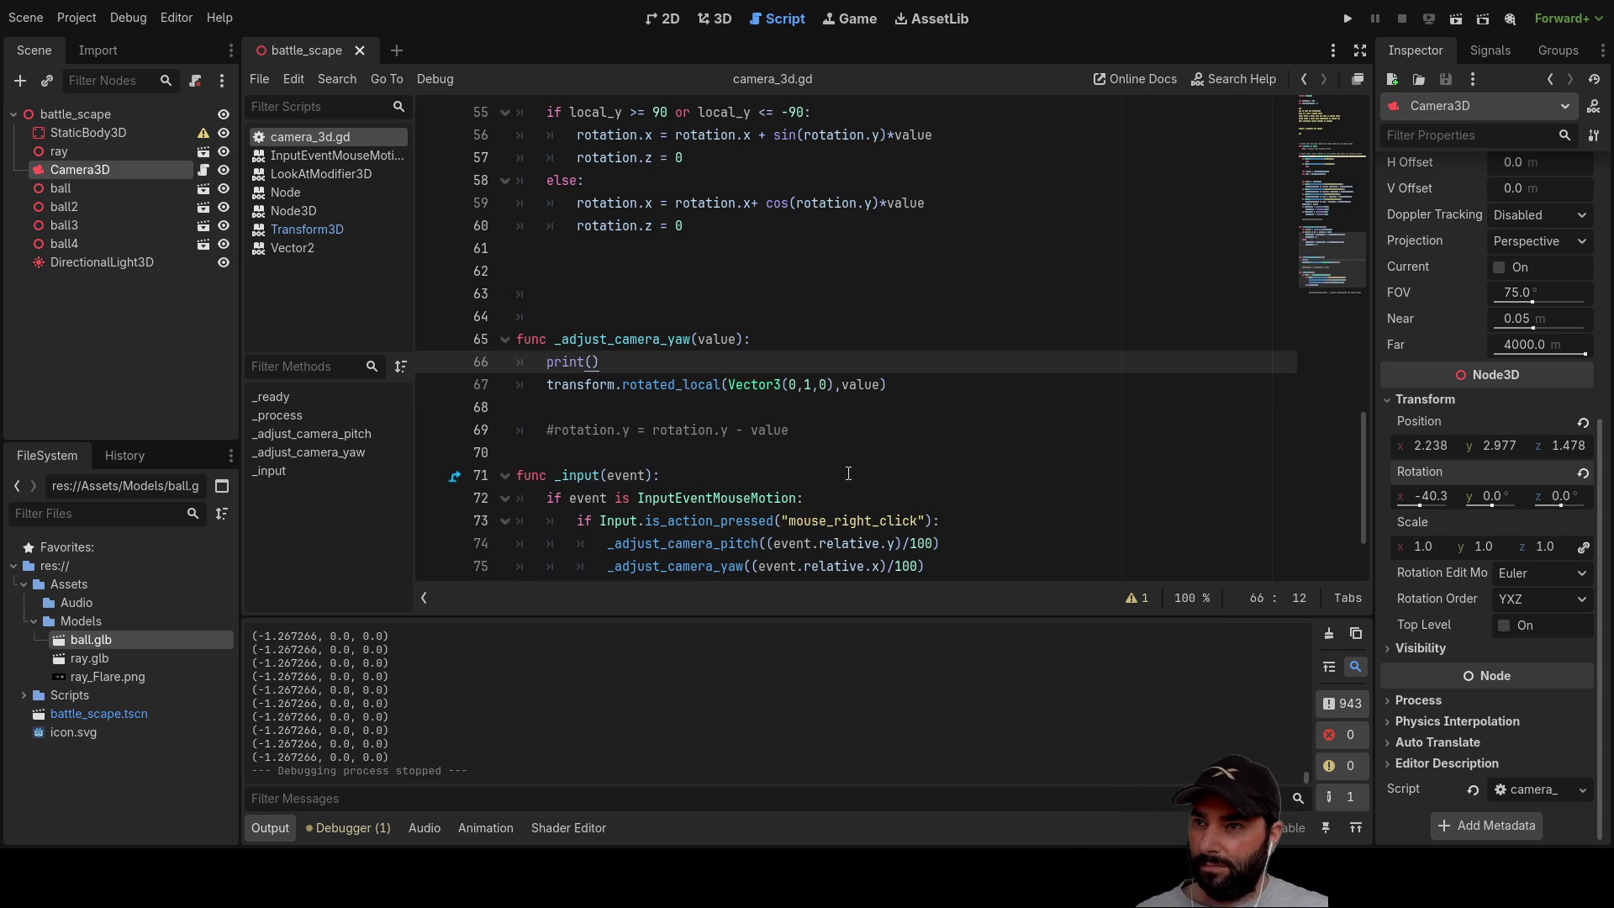
double_click(860, 384)
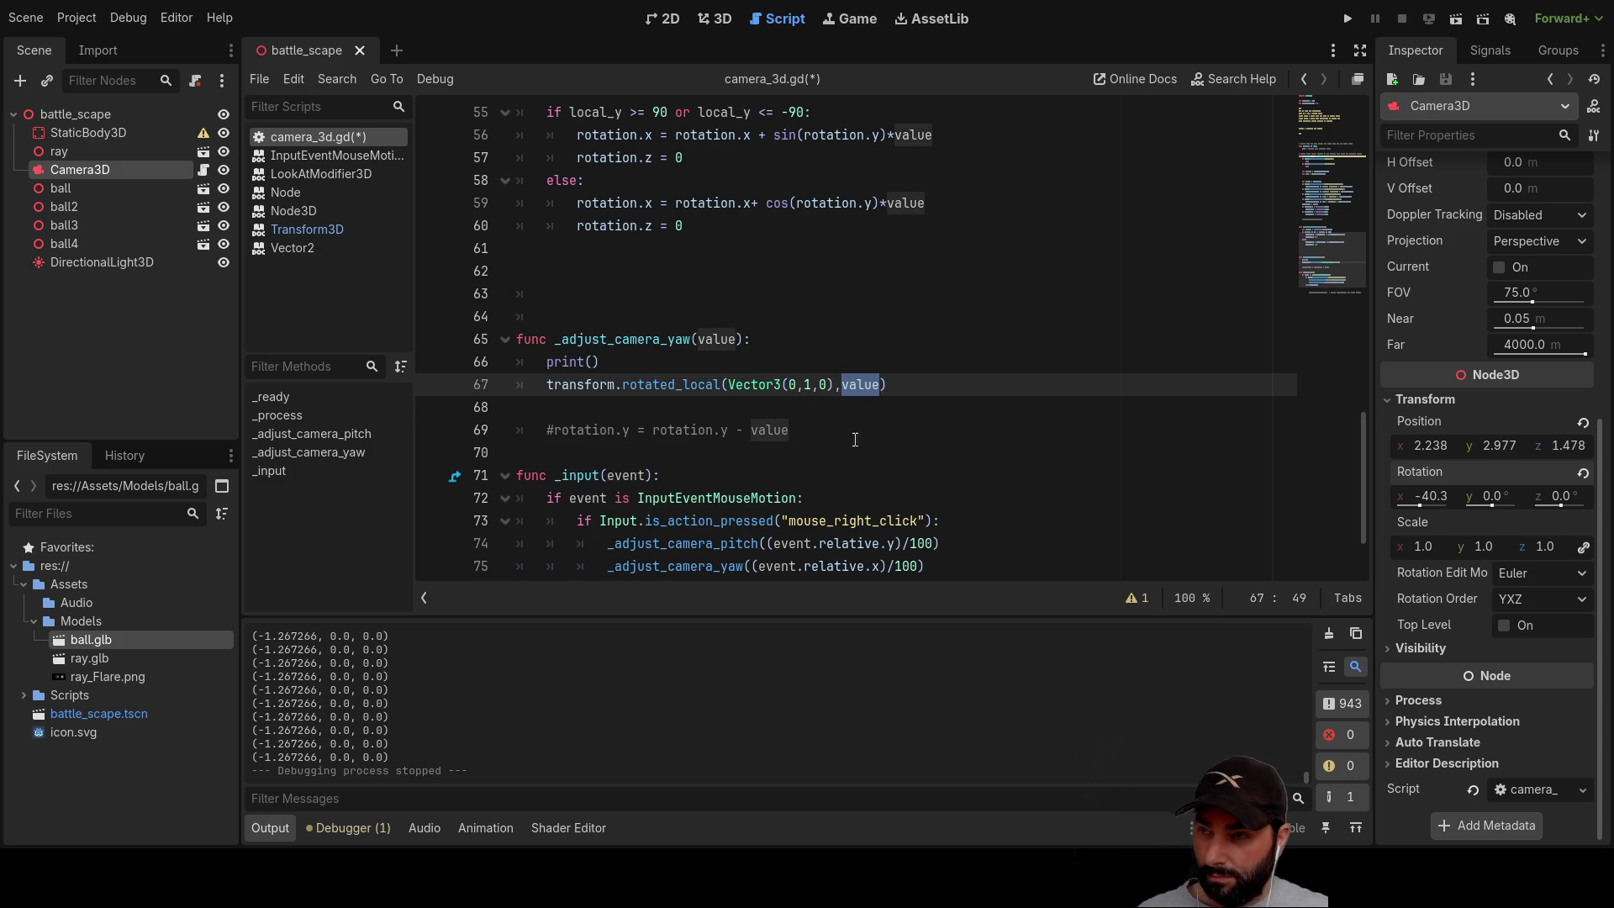
click(593, 361)
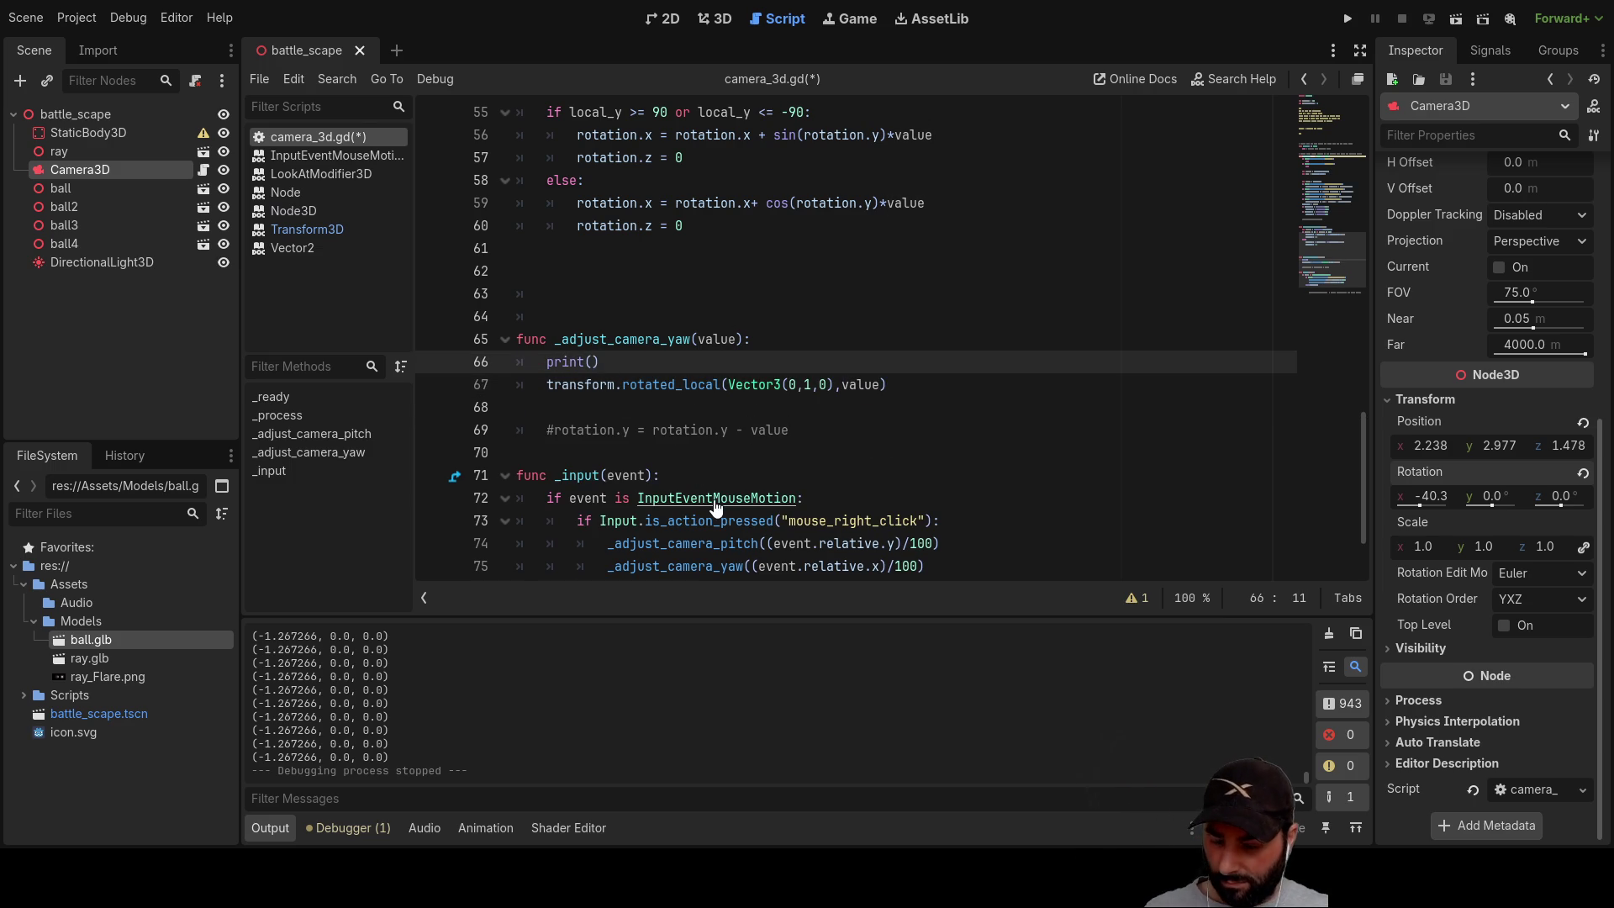
text(value)
click(1335, 18)
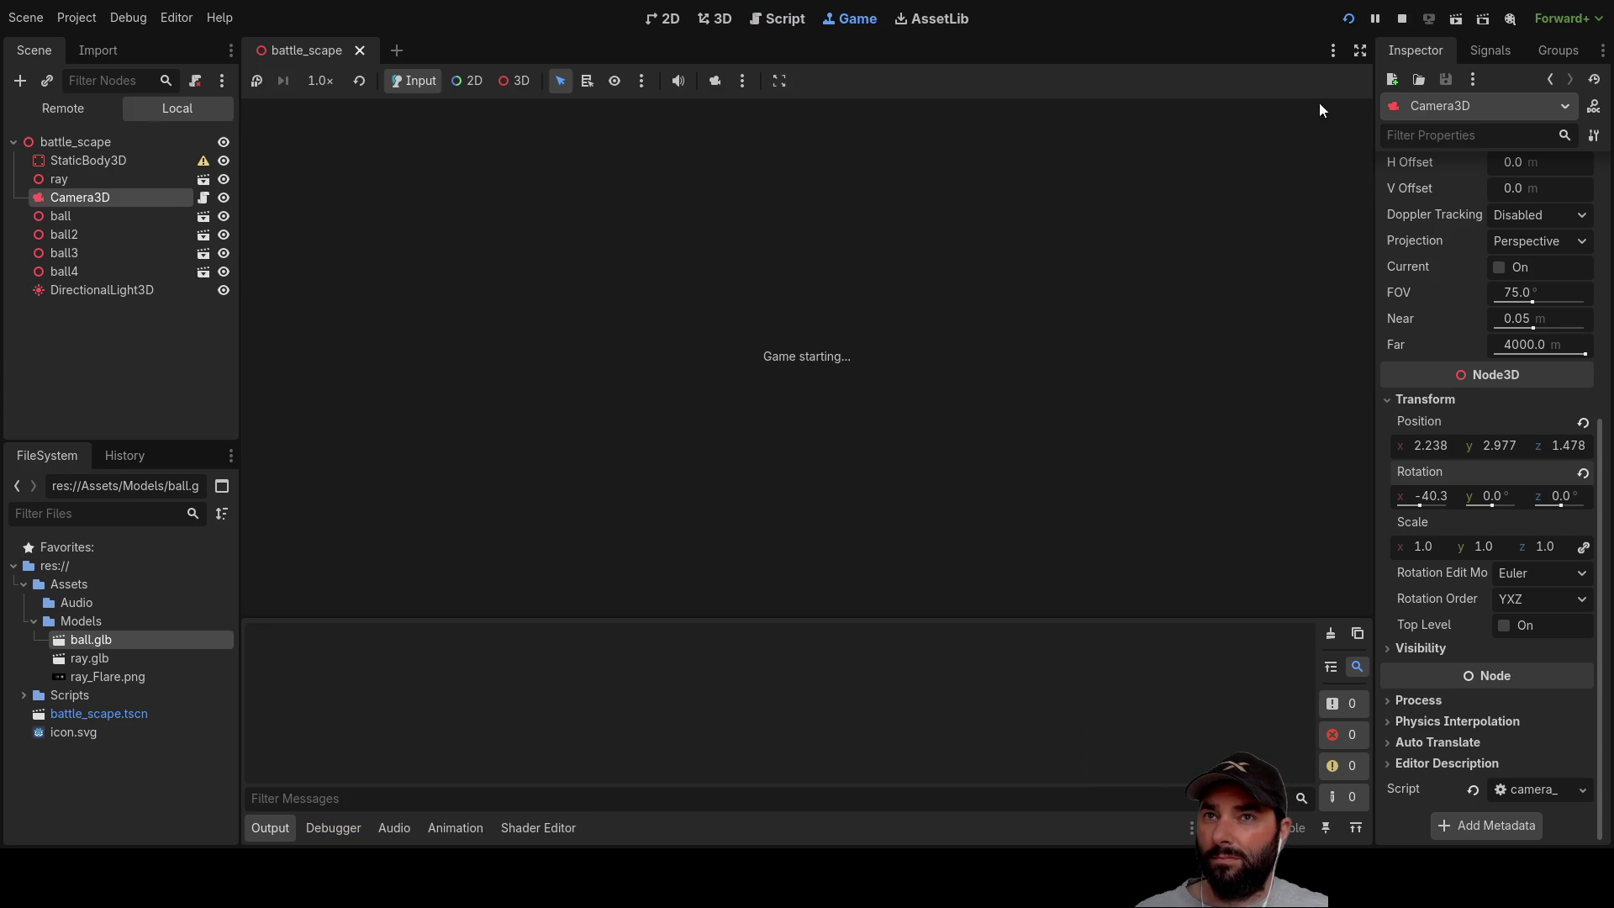